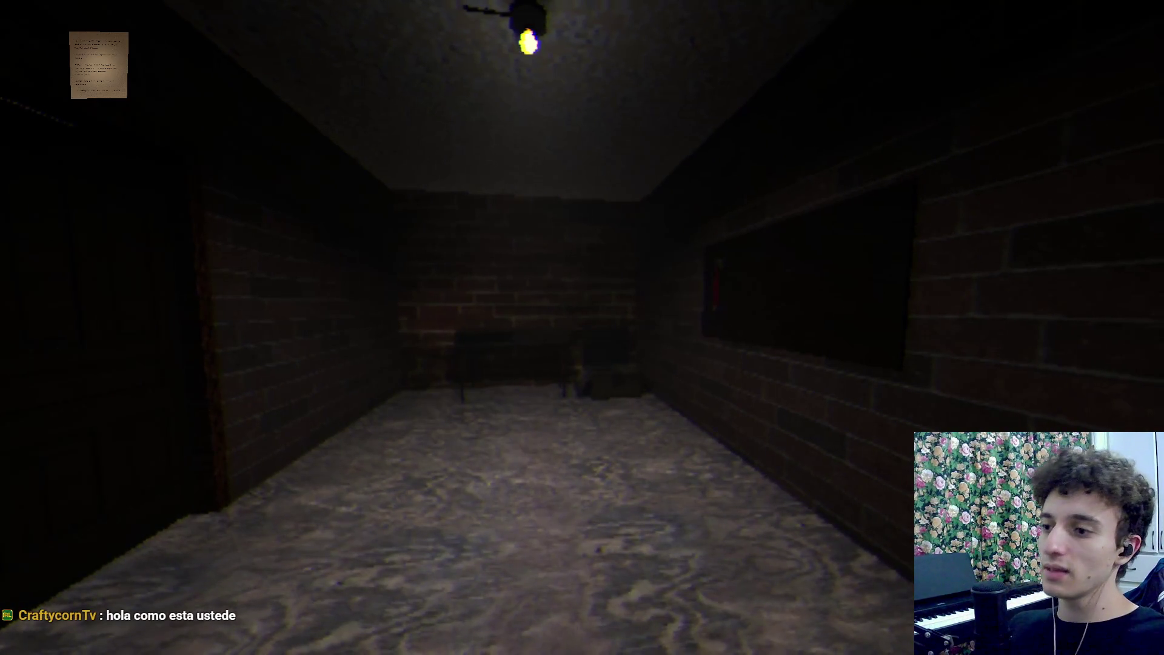
Walk the length of the brick room past the bench, then turn toward the red crowbar panel
key(w)
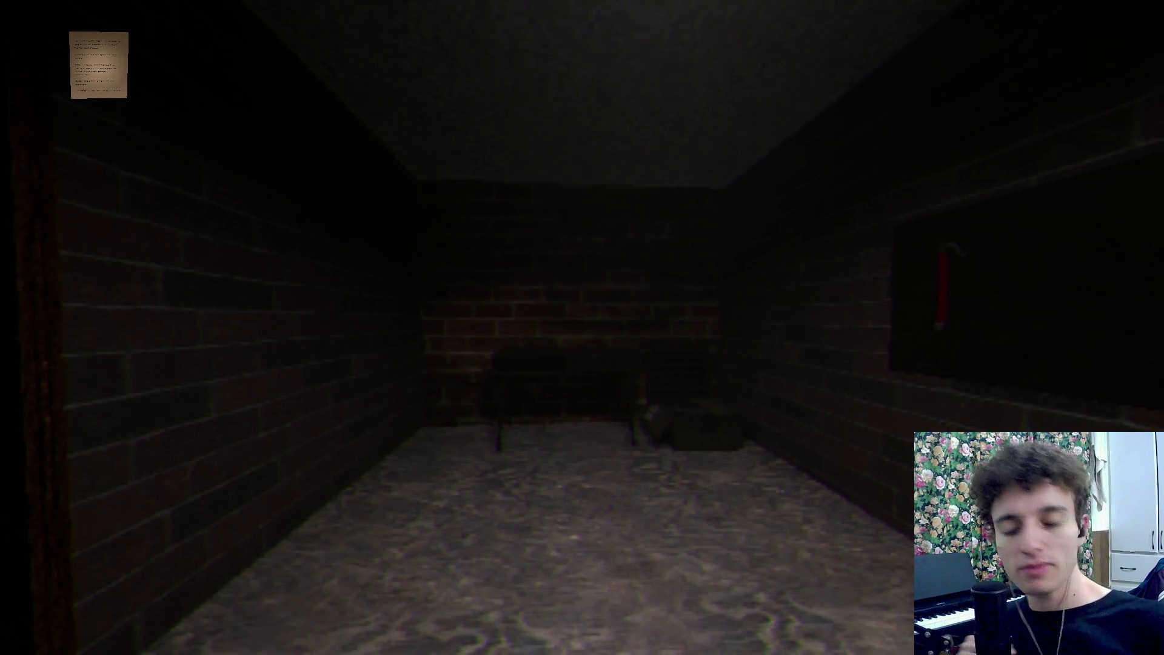
key(w)
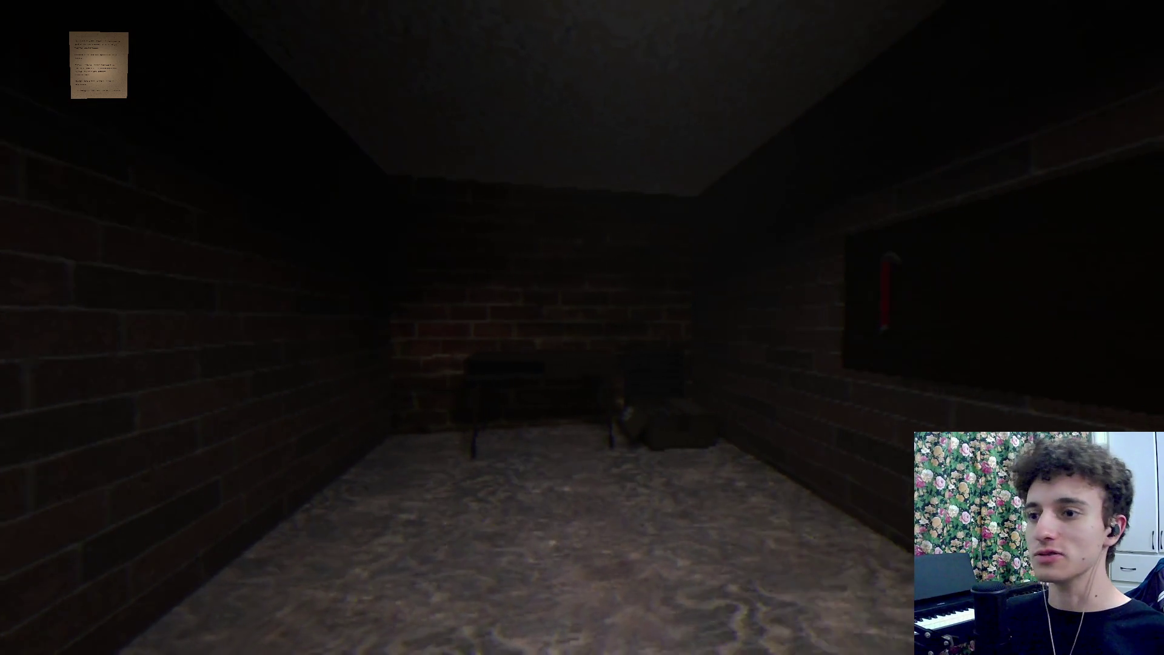
key(w)
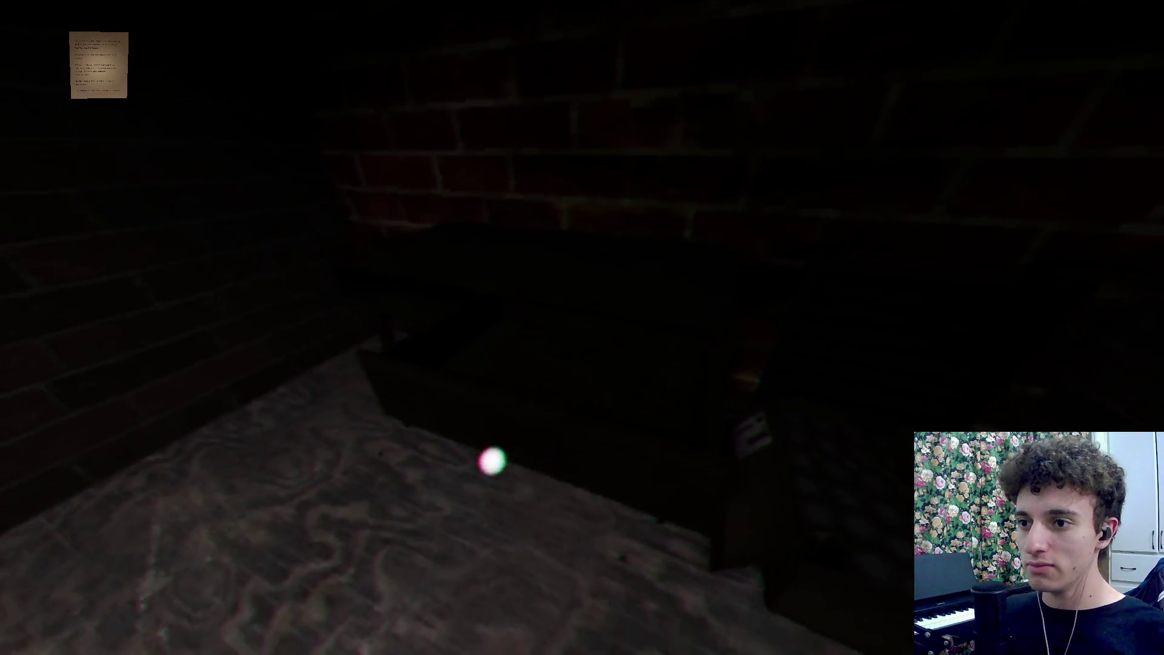
key(w)
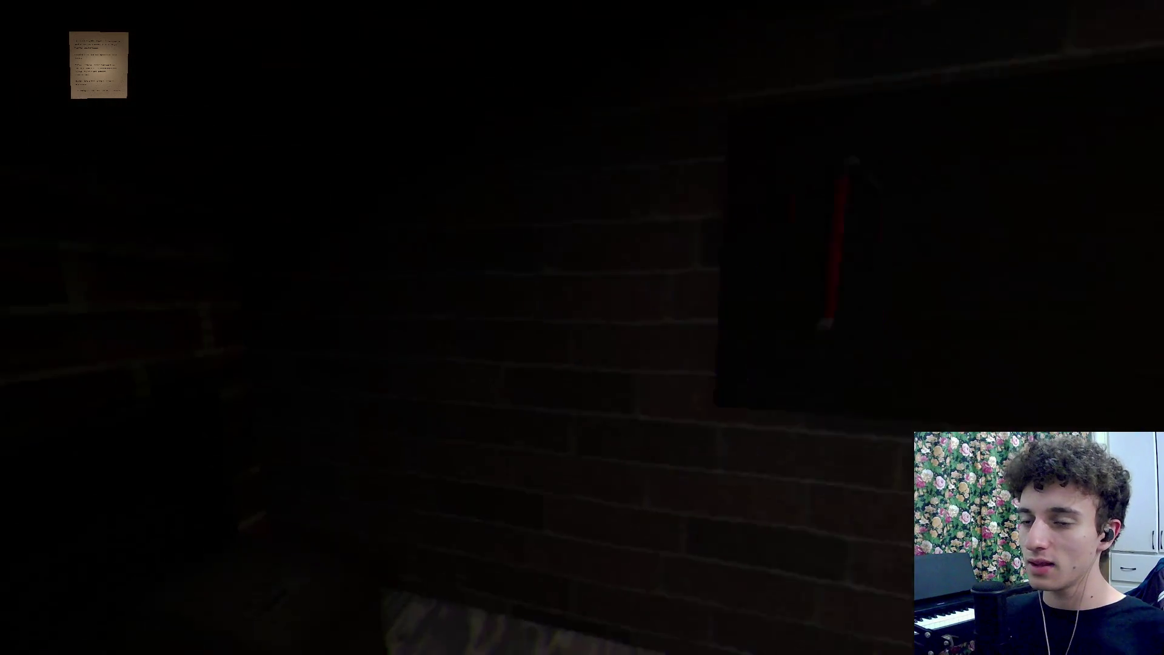
key(w)
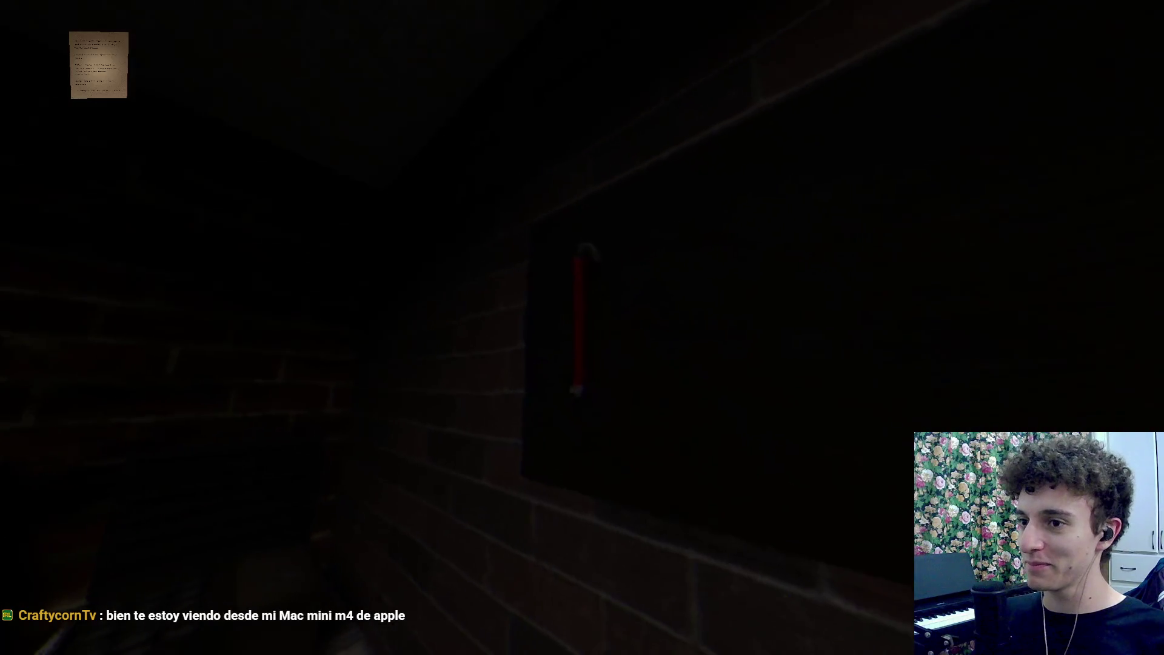
Open the door and walk into the shelved storage room toward its corner boxes
key(w)
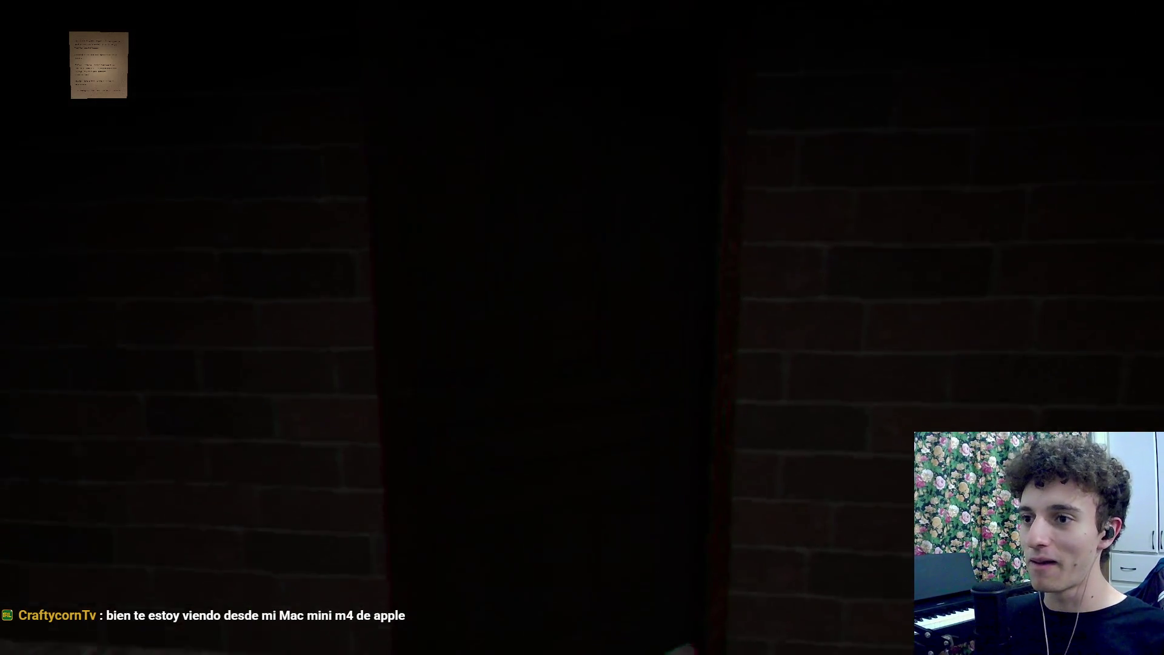
key(e)
key(w)
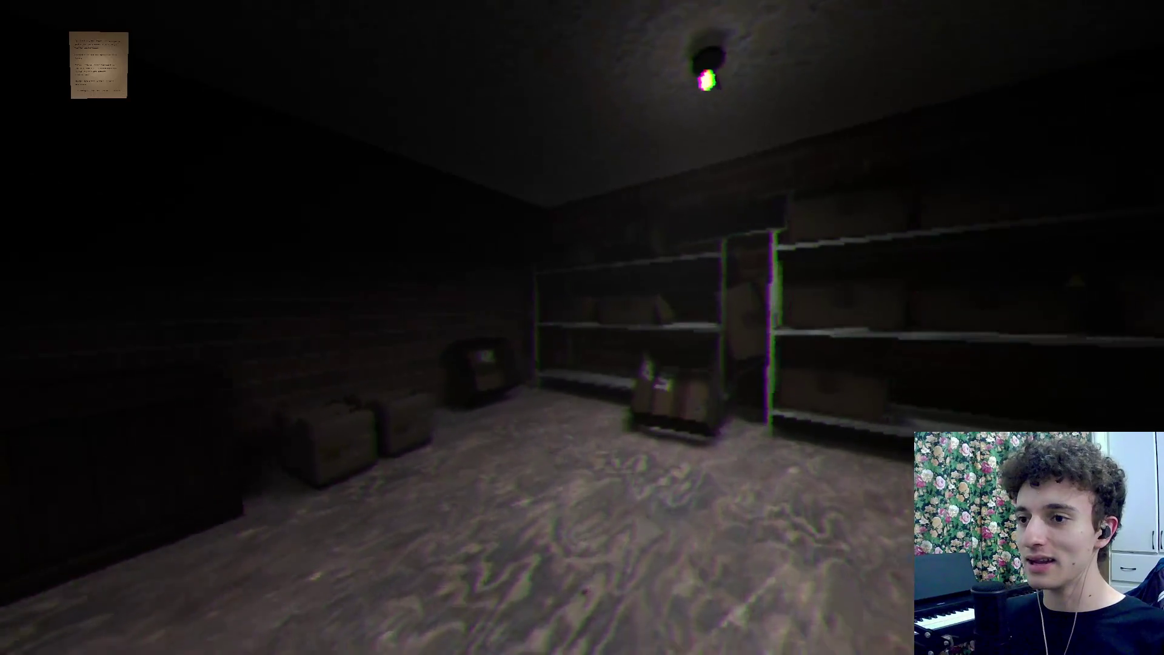
Walk down the hallway into the kitchen, round the counter, and open a lower cabinet door
key(w)
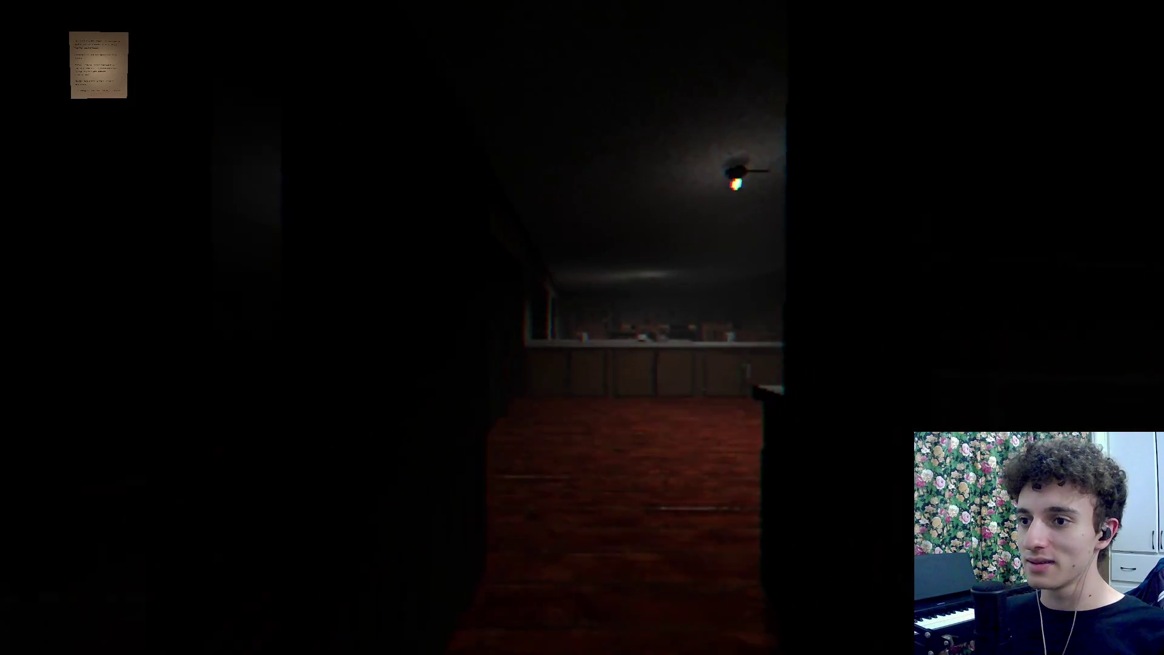
key(w)
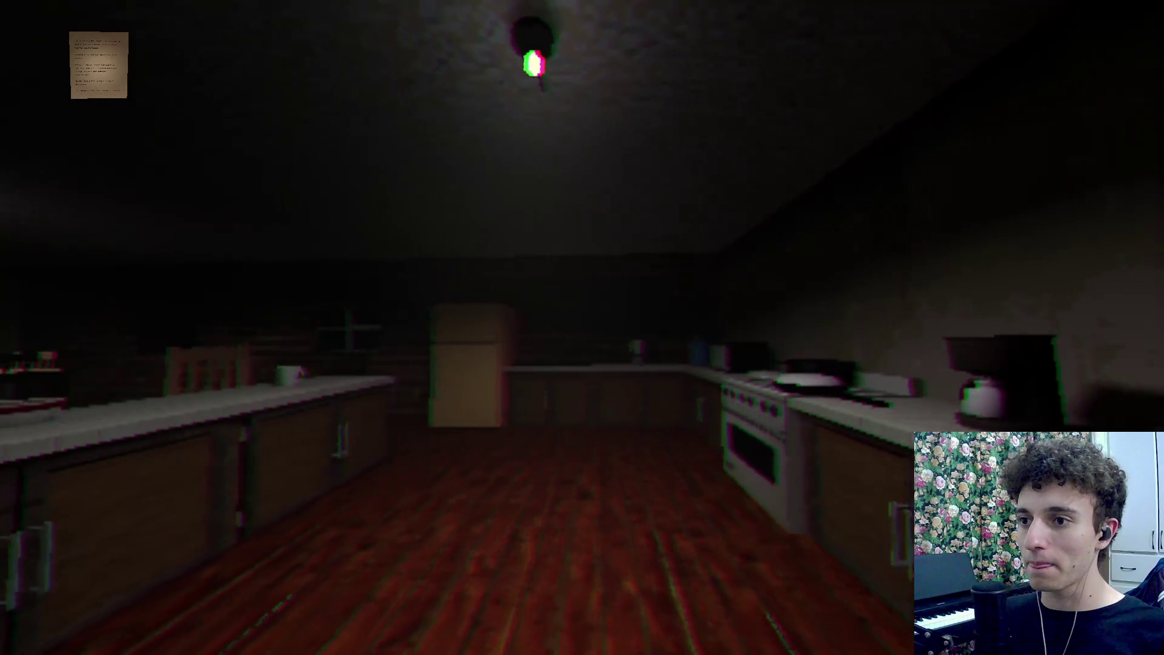
key(w)
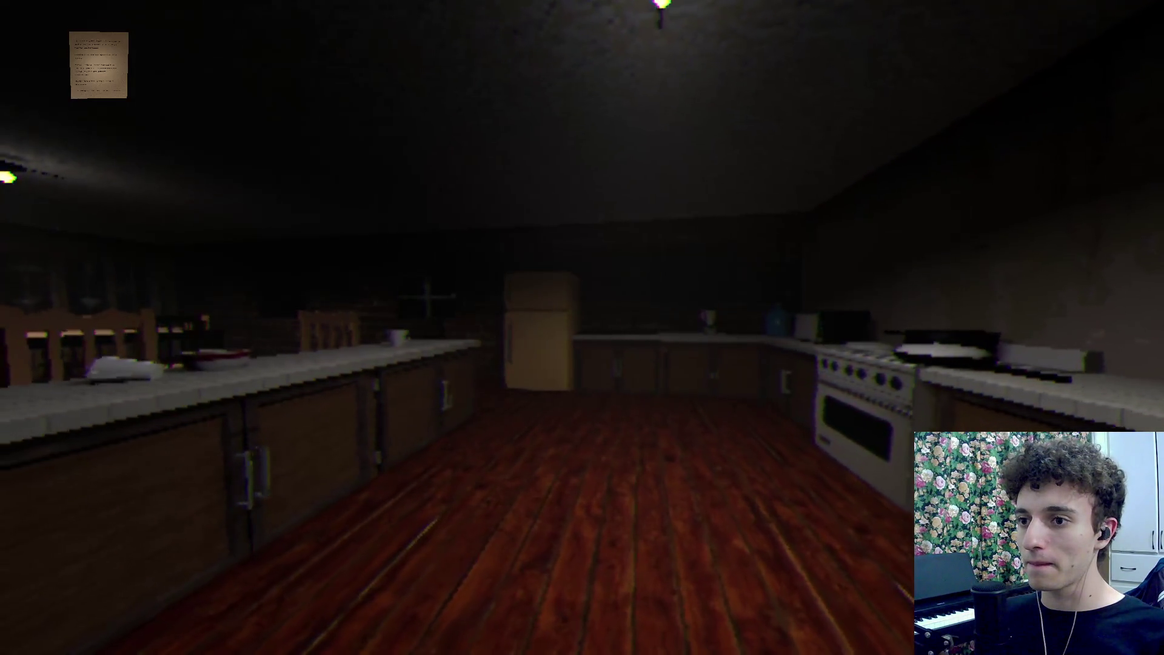
key(w)
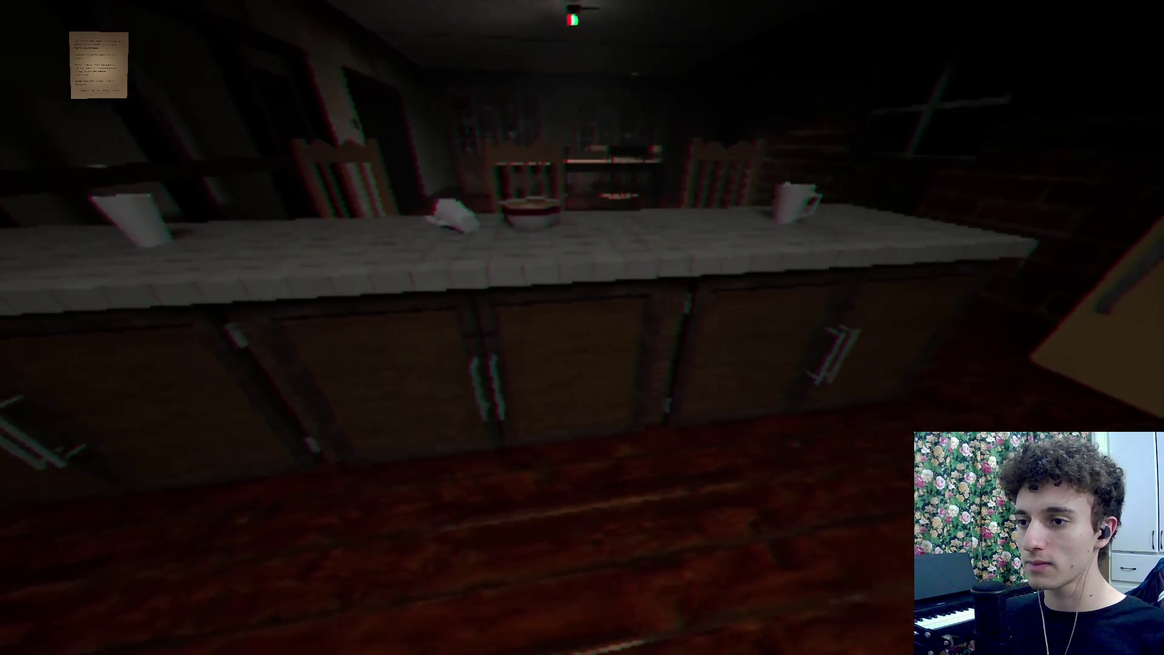
key(w)
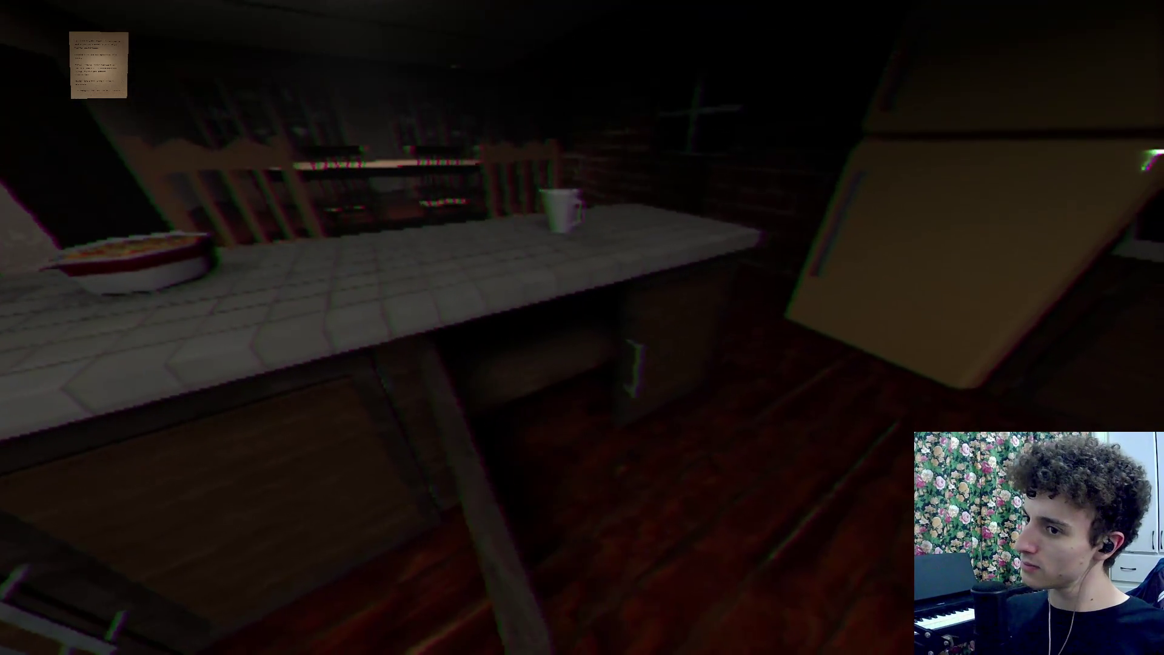
key(w)
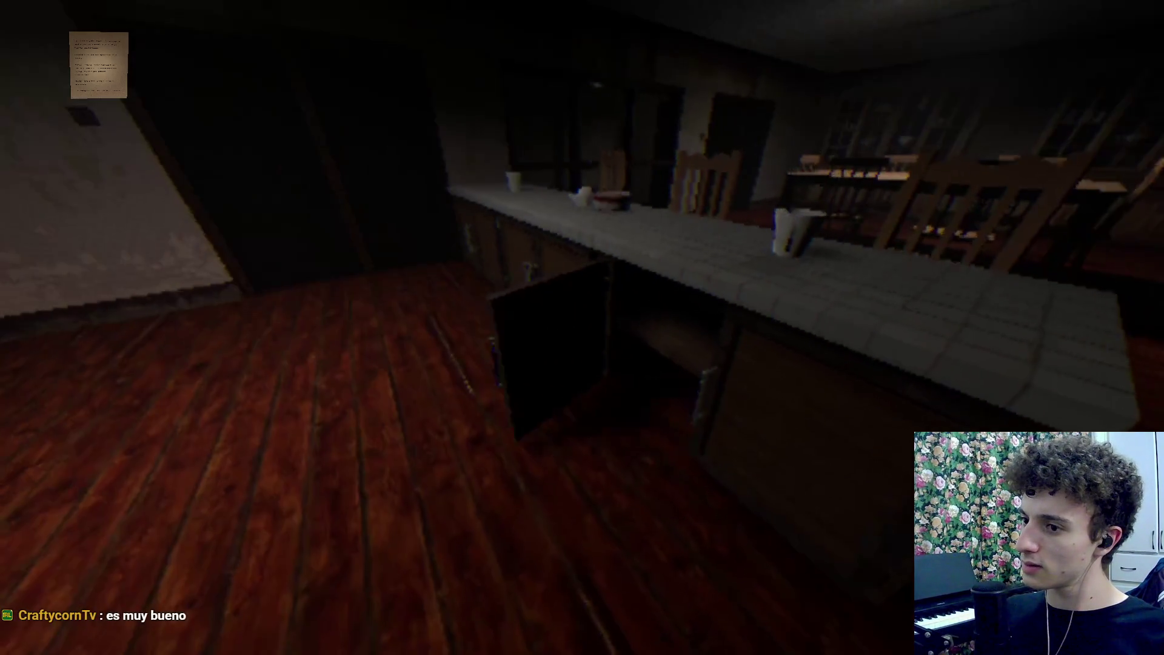
key(w)
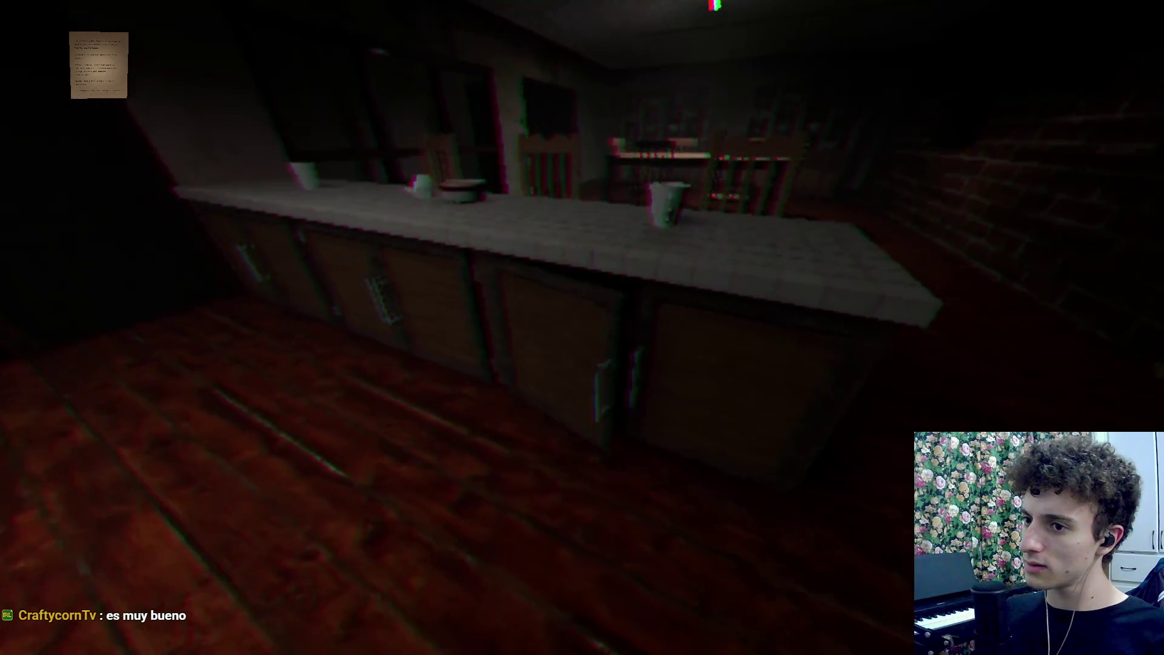
key(e)
Circle the fridge and counter, back away, and open another lower cabinet door
key(w)
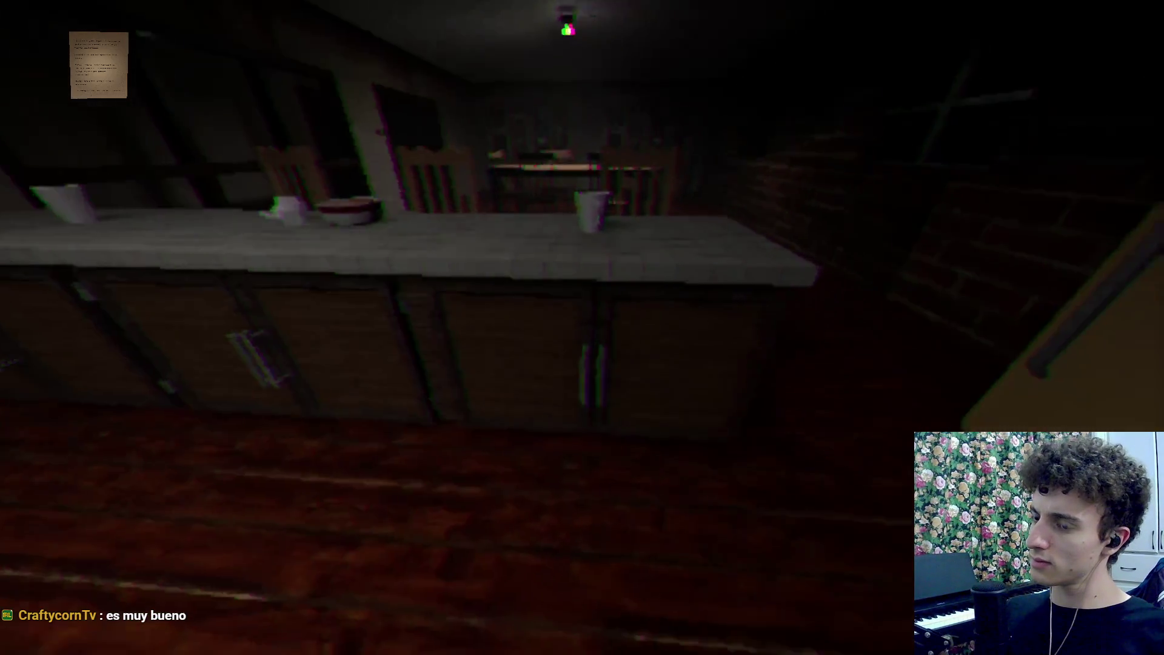
key(w)
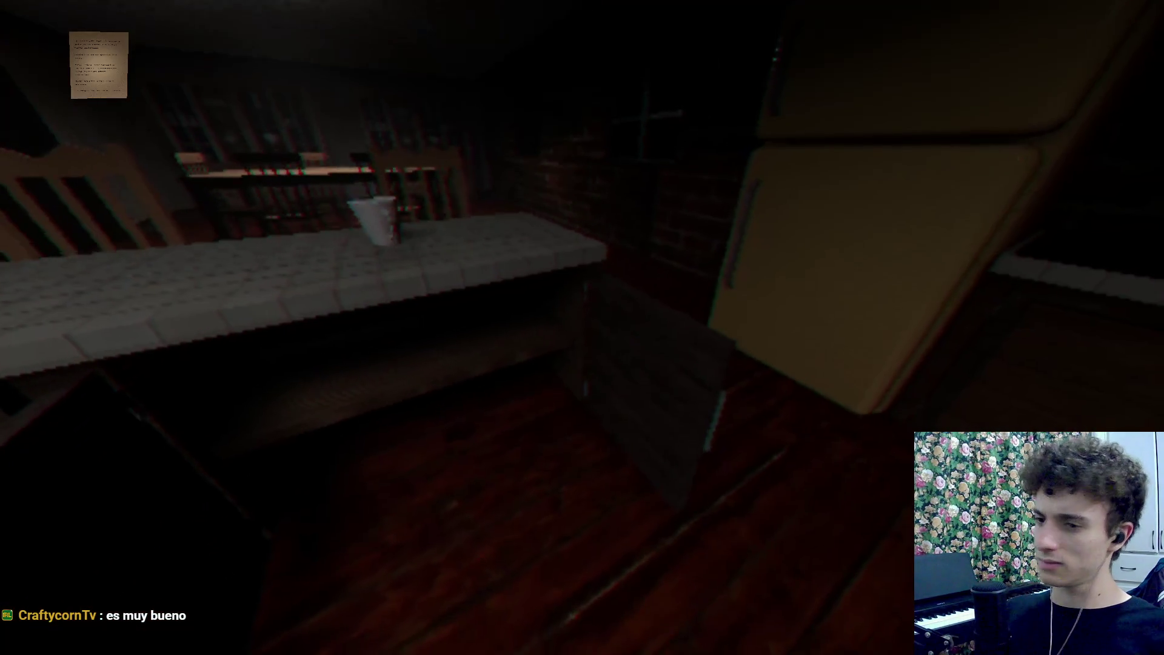
key(w)
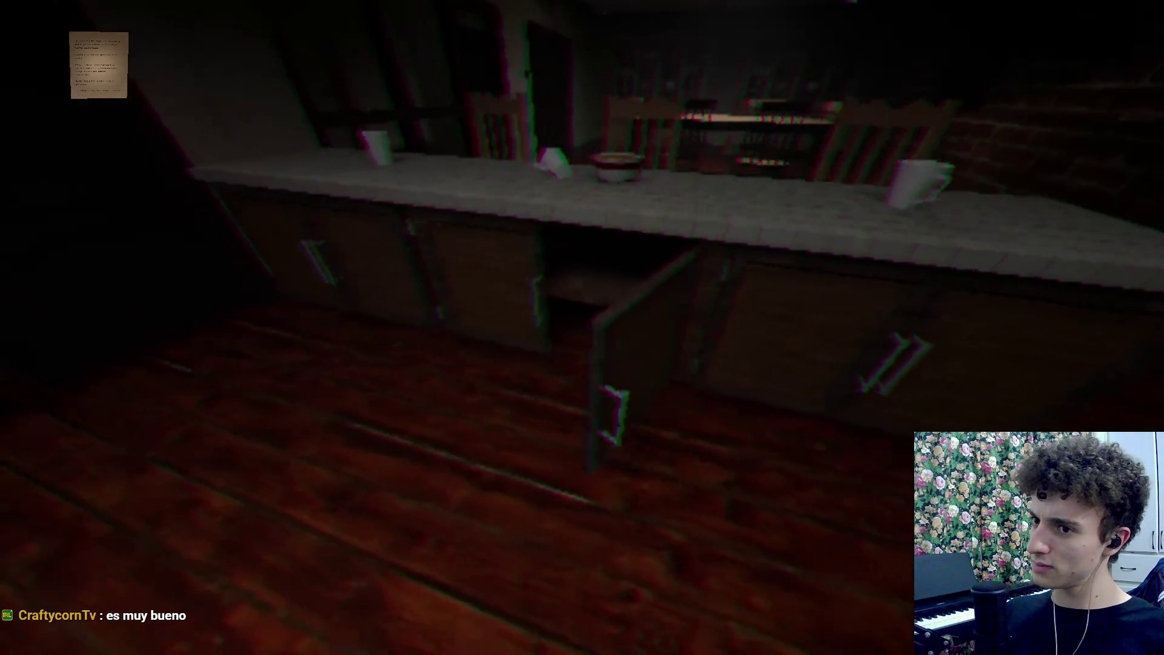
key(w)
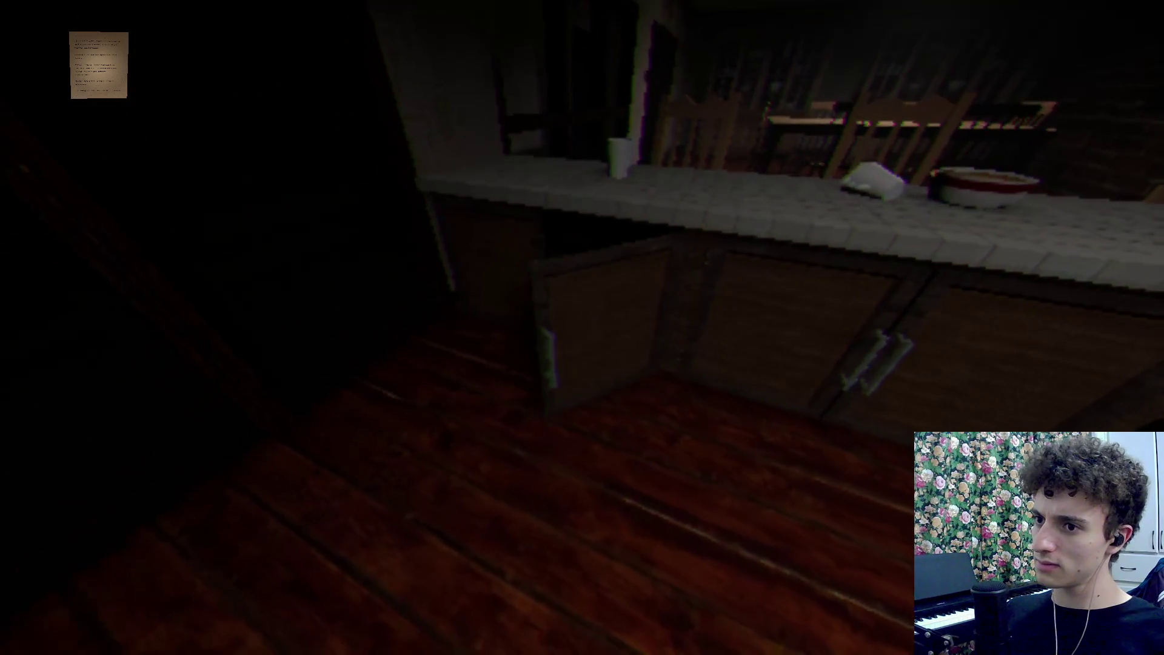
key(w)
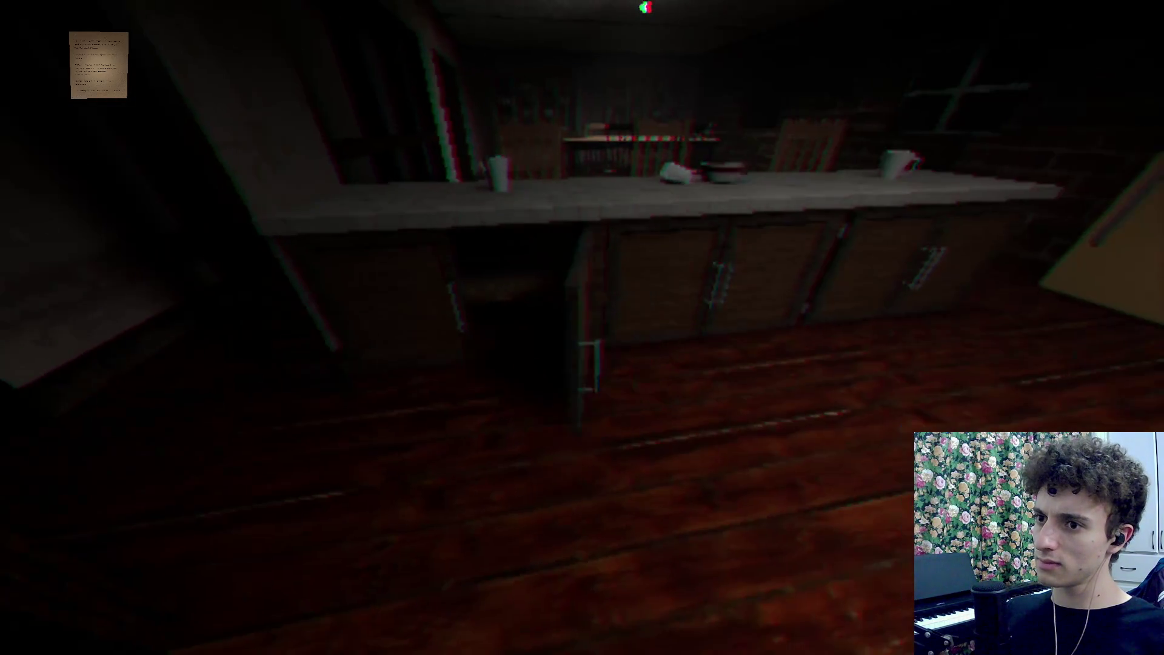
key(w)
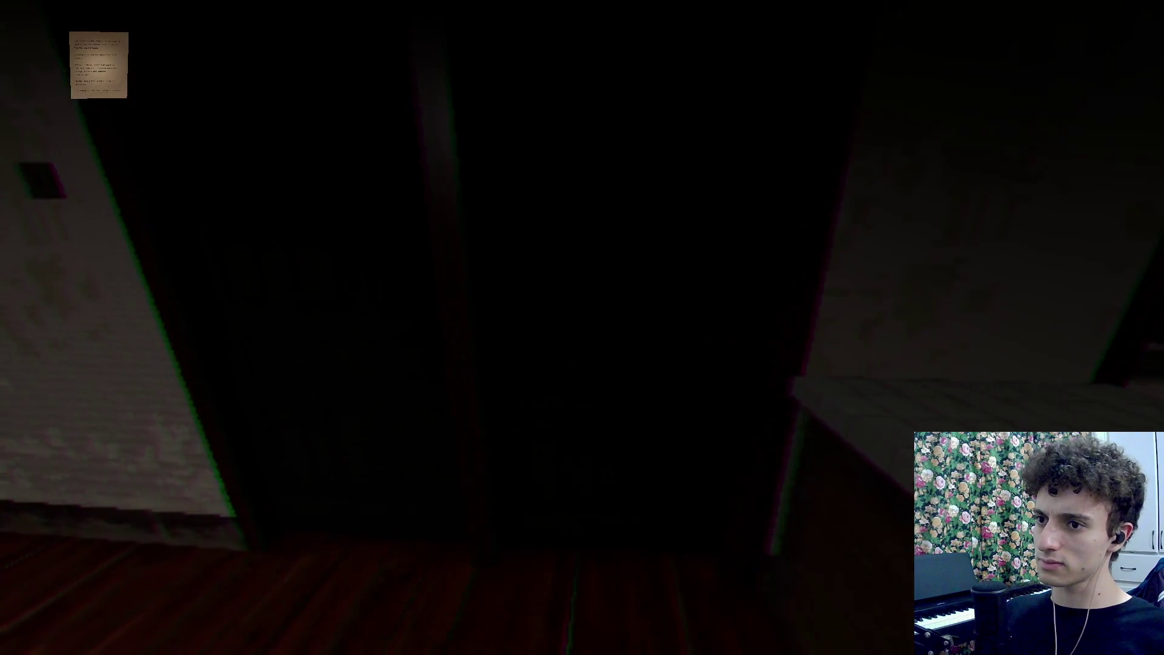
key(s)
key(e)
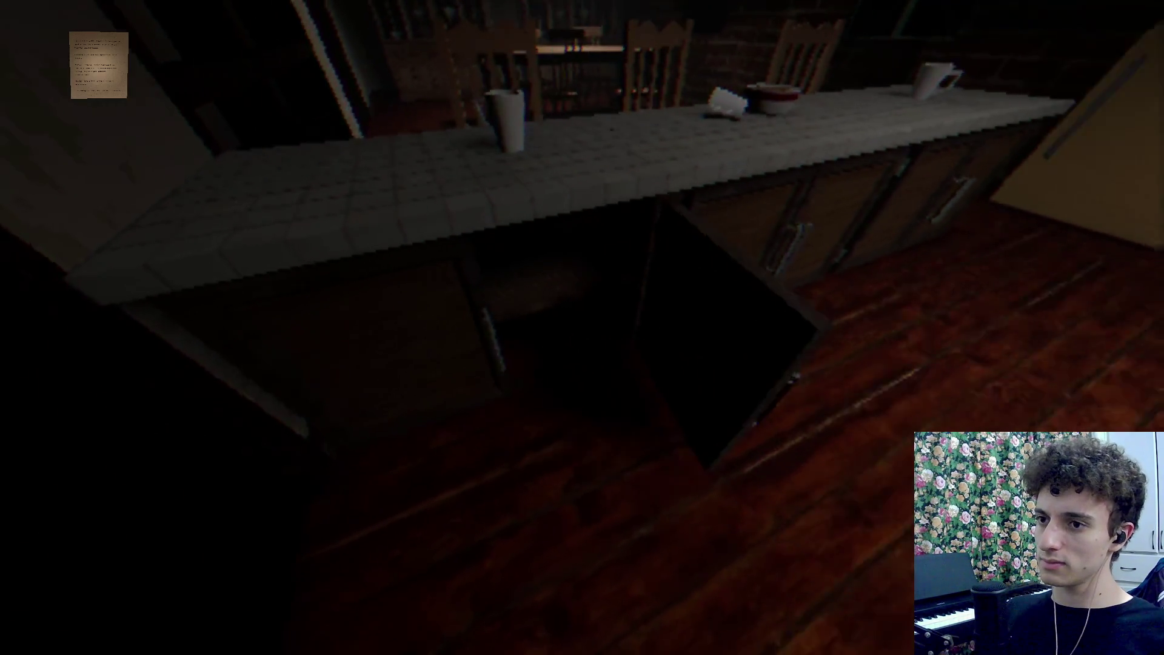
Leave the kitchen into the shelf room, then stop the game with F8
key(w)
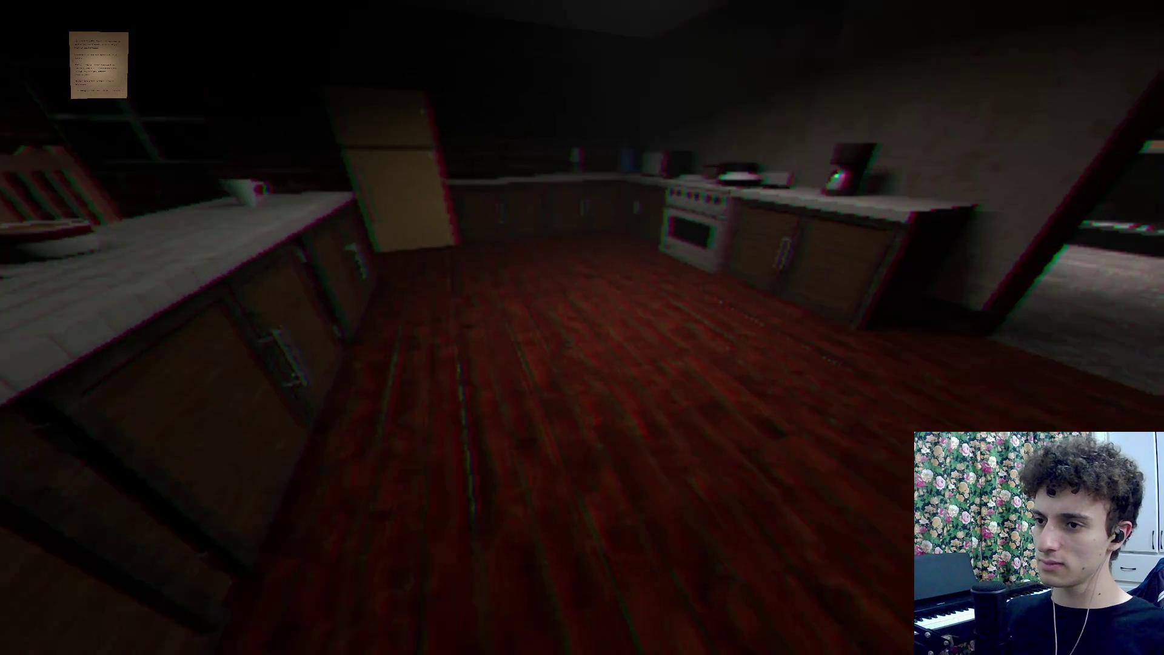
key(w)
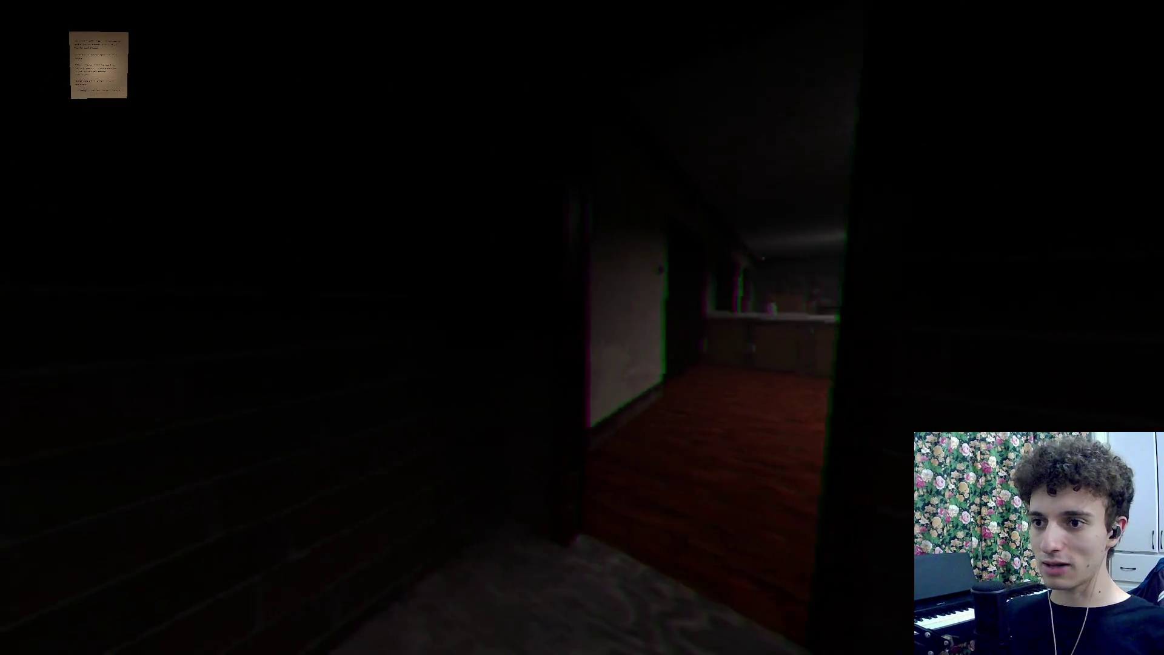
key(w)
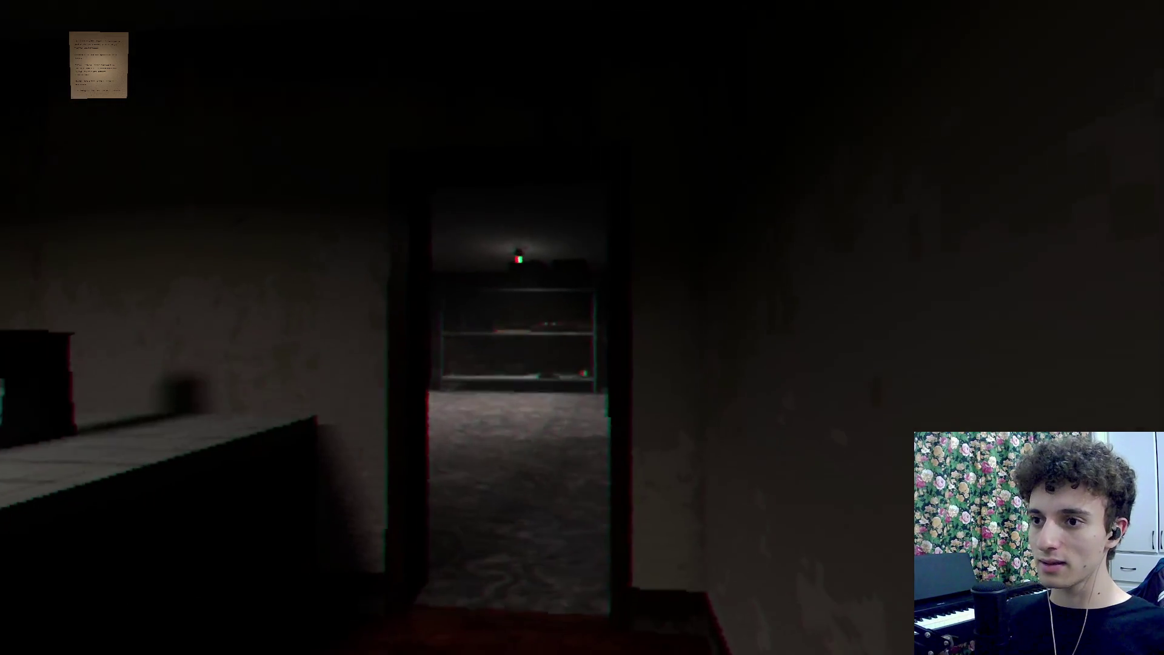
key(w)
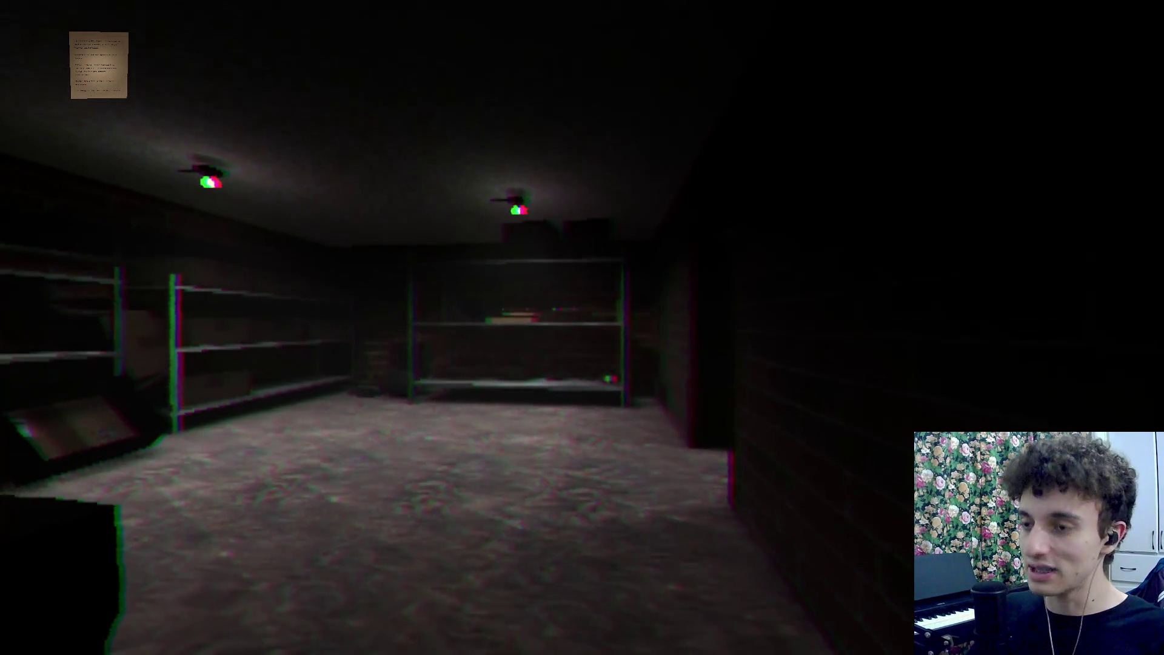
key(F8)
key(ctrl+s)
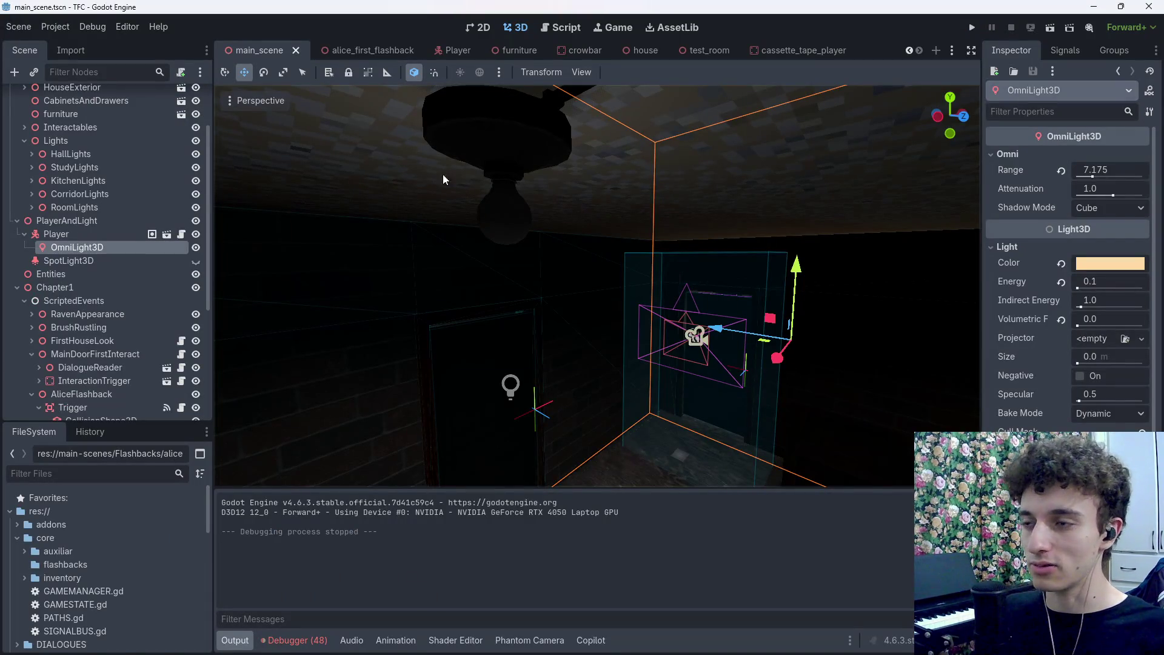
Switch to the alice_first_flashback scene and select the Door10 node
click(352, 53)
scroll(524, 300, up, 5)
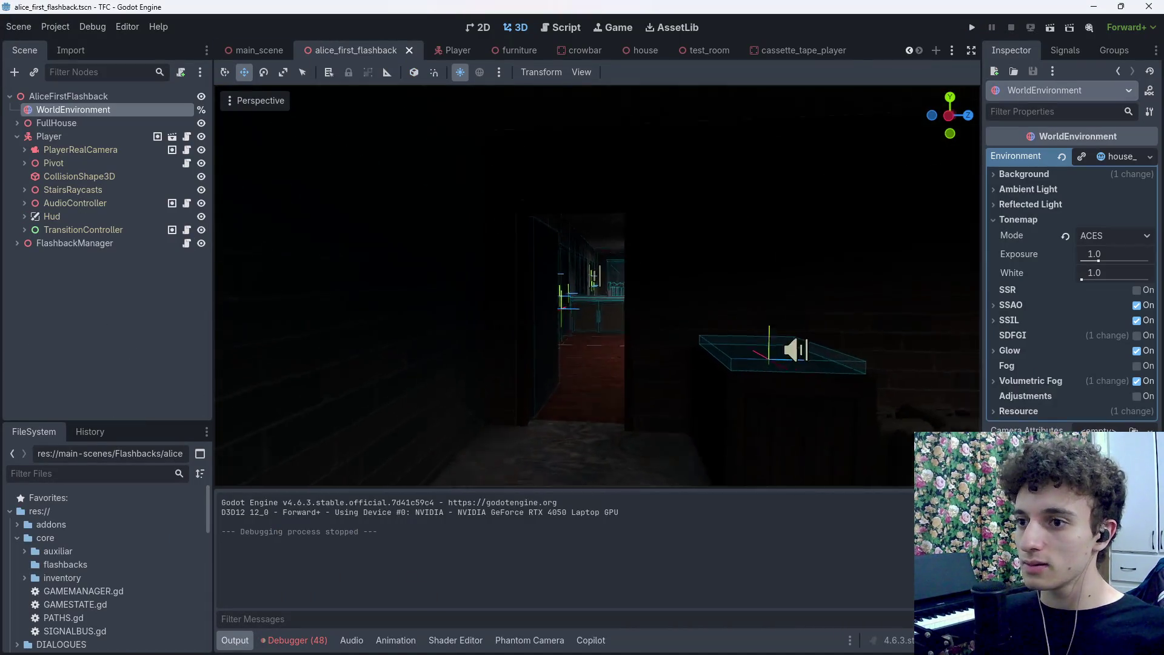
click(585, 338)
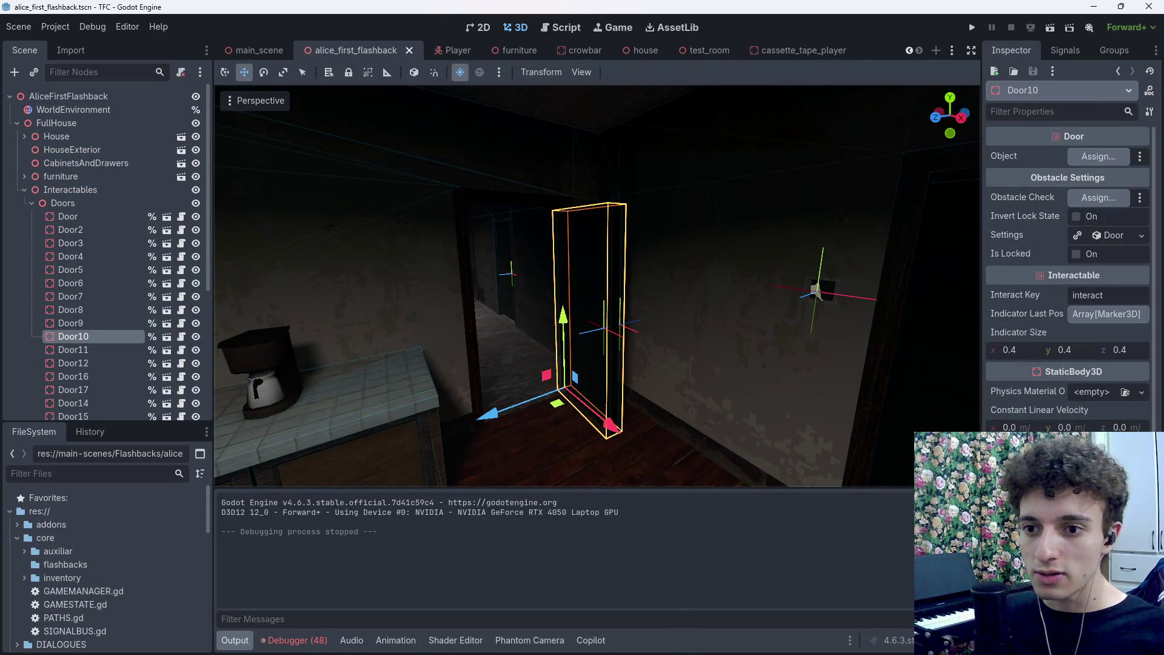
scroll(1067, 272, down, 5)
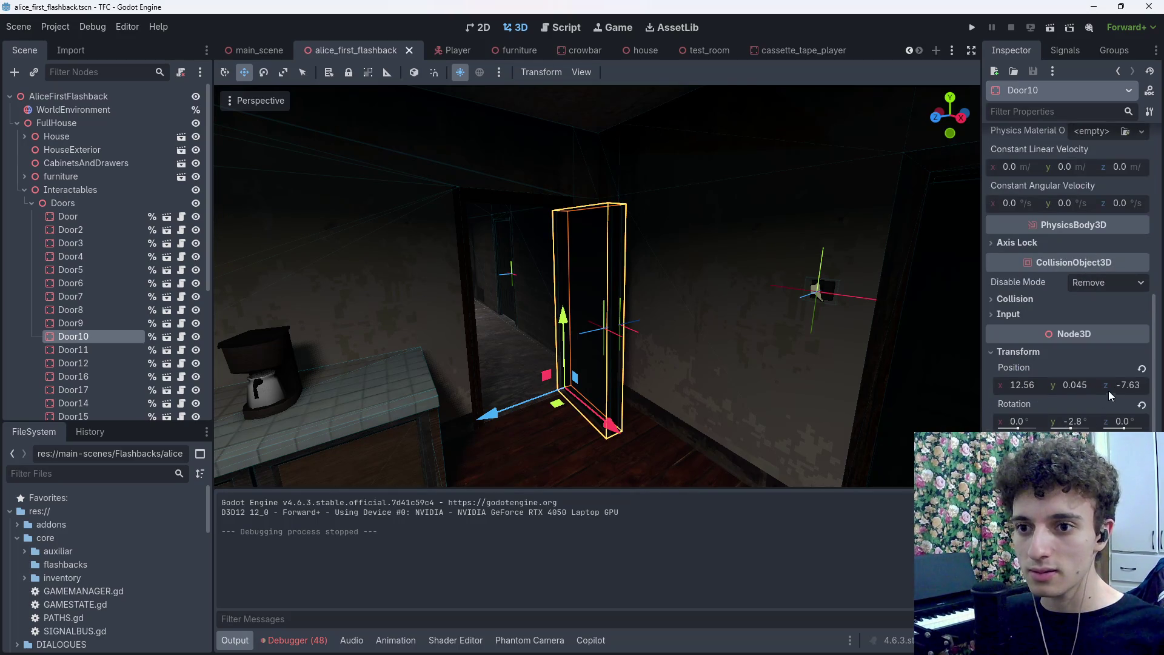
Set Door10's Y rotation to -90°, save the scene, and collapse the Output log
click(1142, 405)
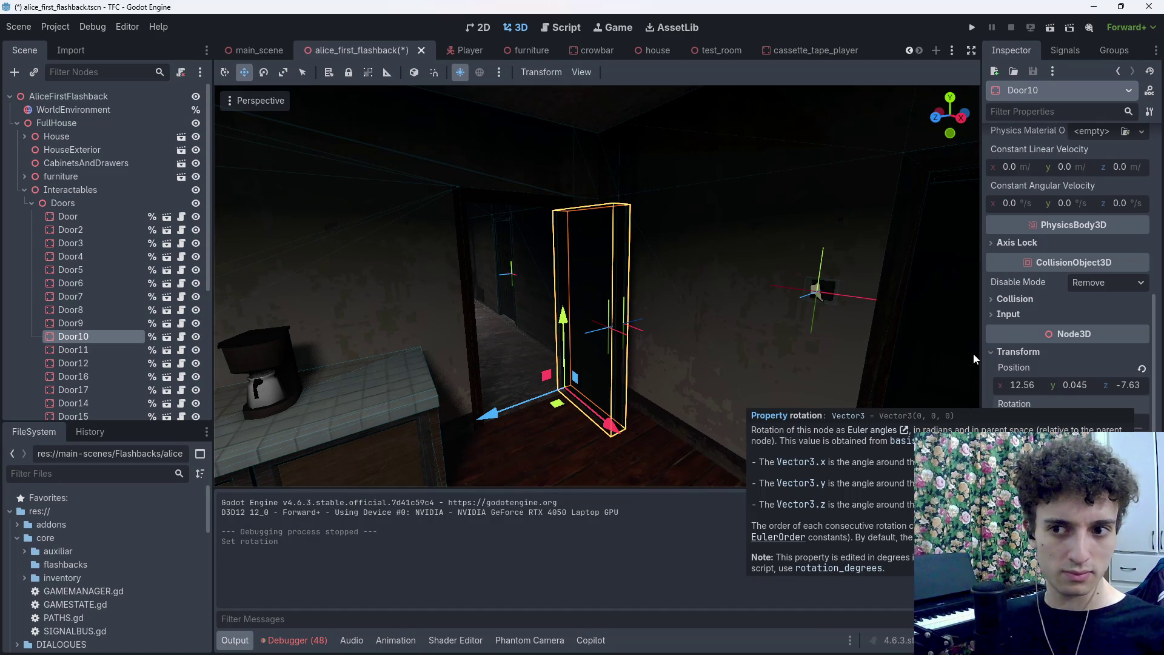
drag(1071, 426, 1077, 428)
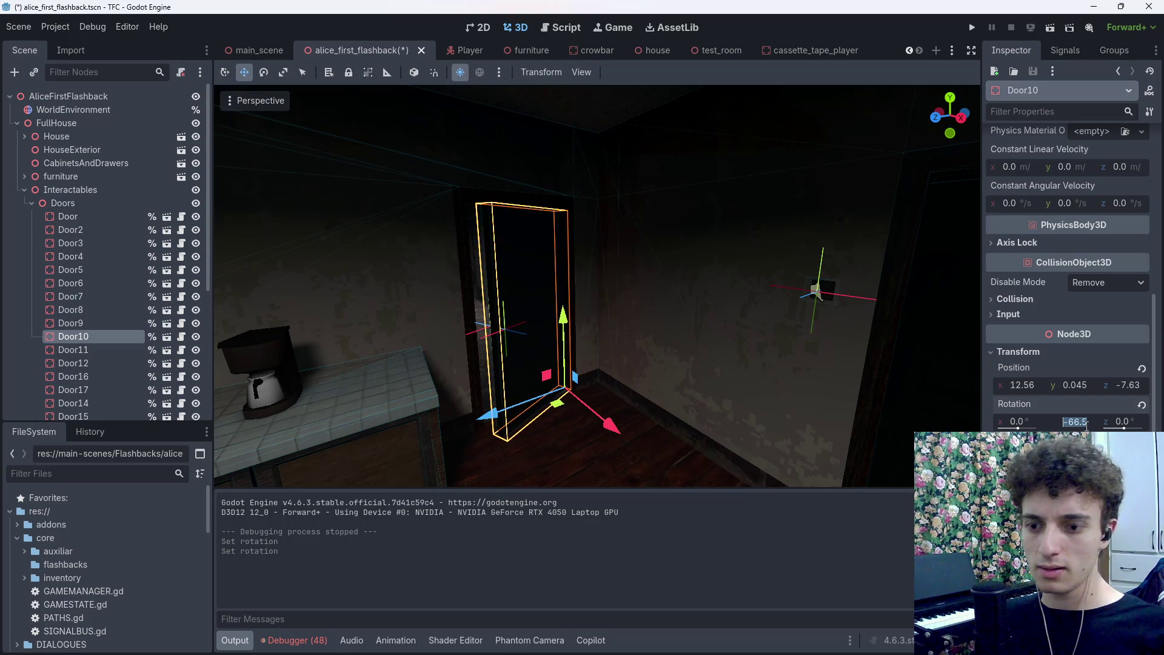
text(-90)
key(Return)
key(ctrl+s)
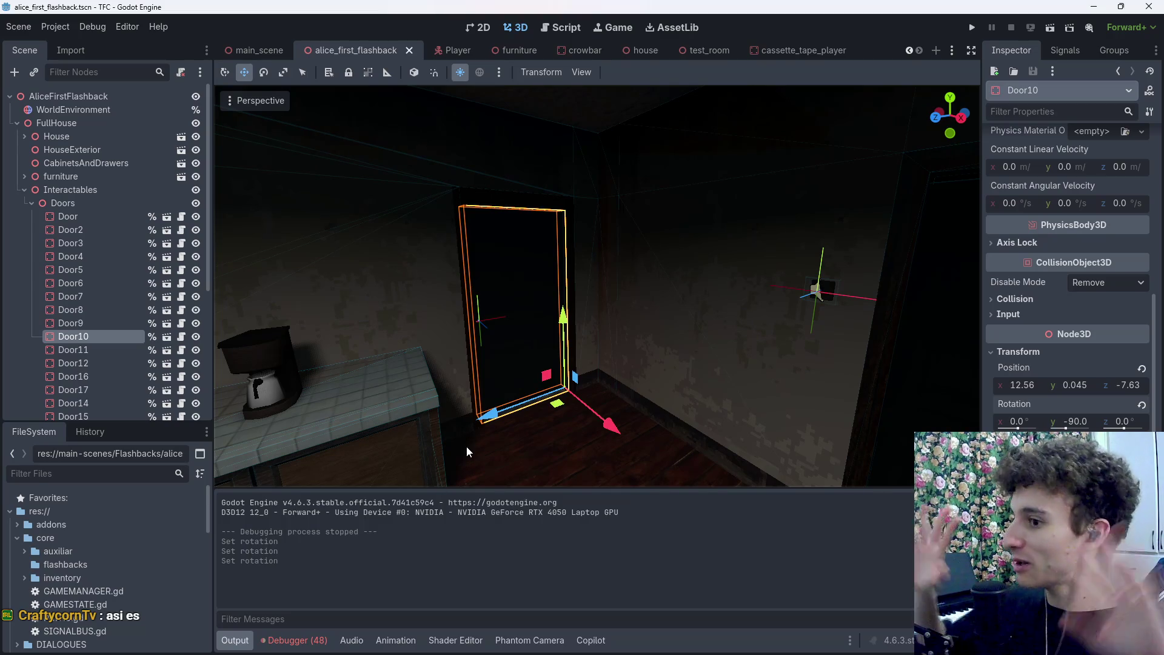
click(235, 640)
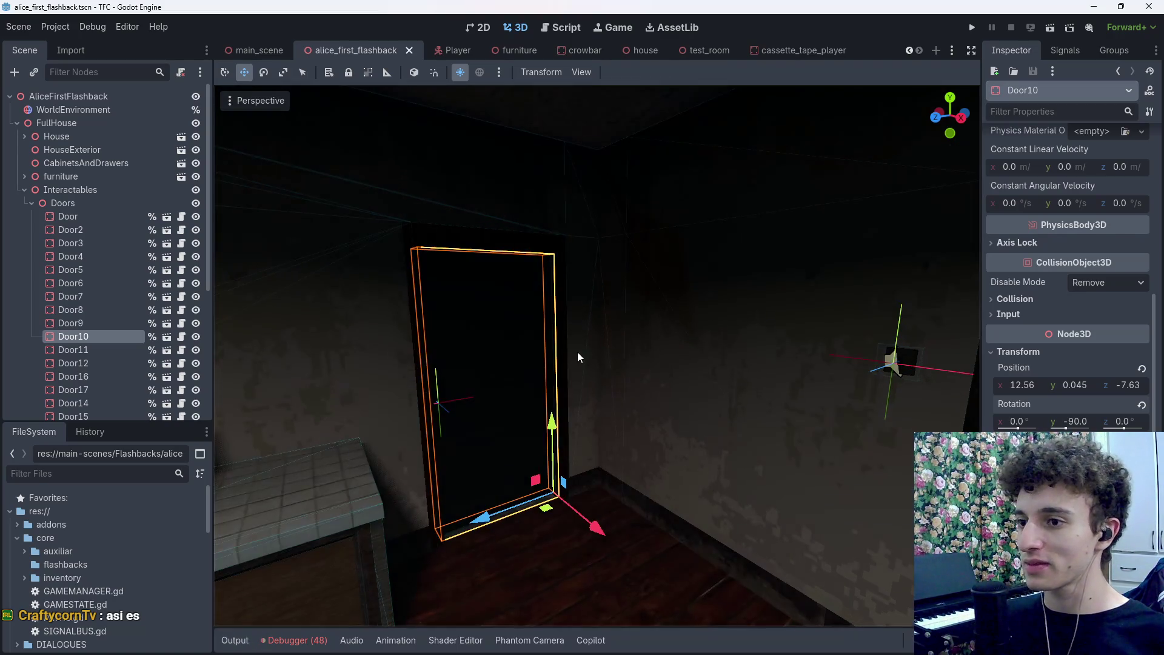
Frame Door10 in the 3D view and save the alice_first_flashback scene
key(f)
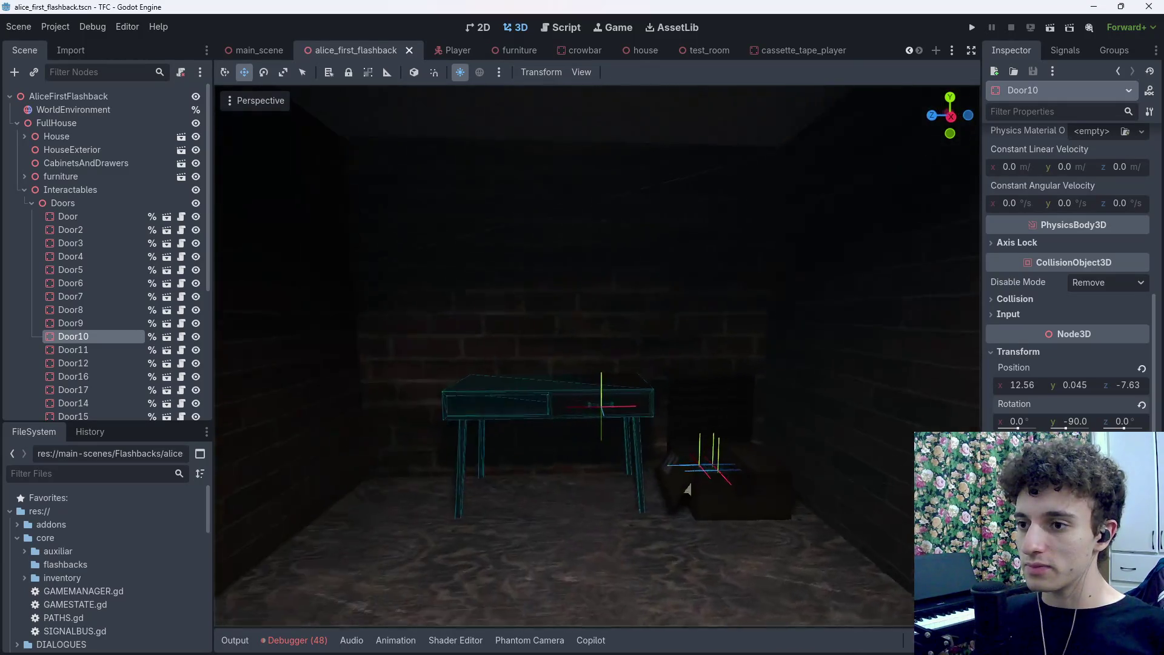
key(ctrl+s)
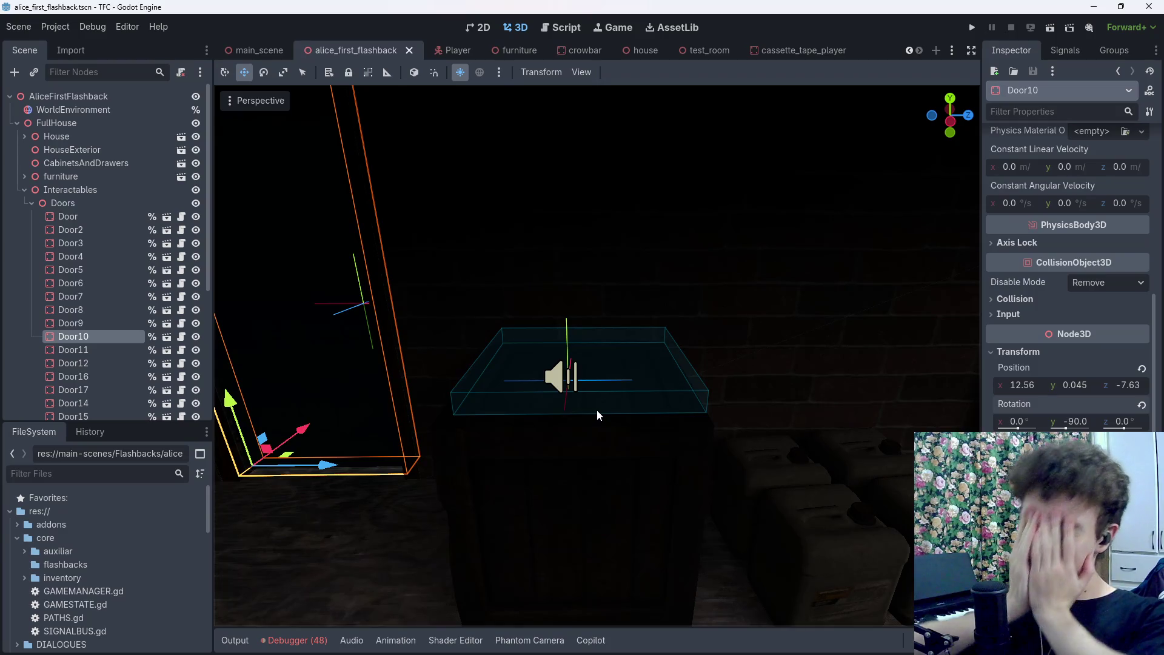
Collapse the Interactables group, save, and close the cassette_tape_player, house, crowbar and furniture tabs
click(24, 190)
key(ctrl+s)
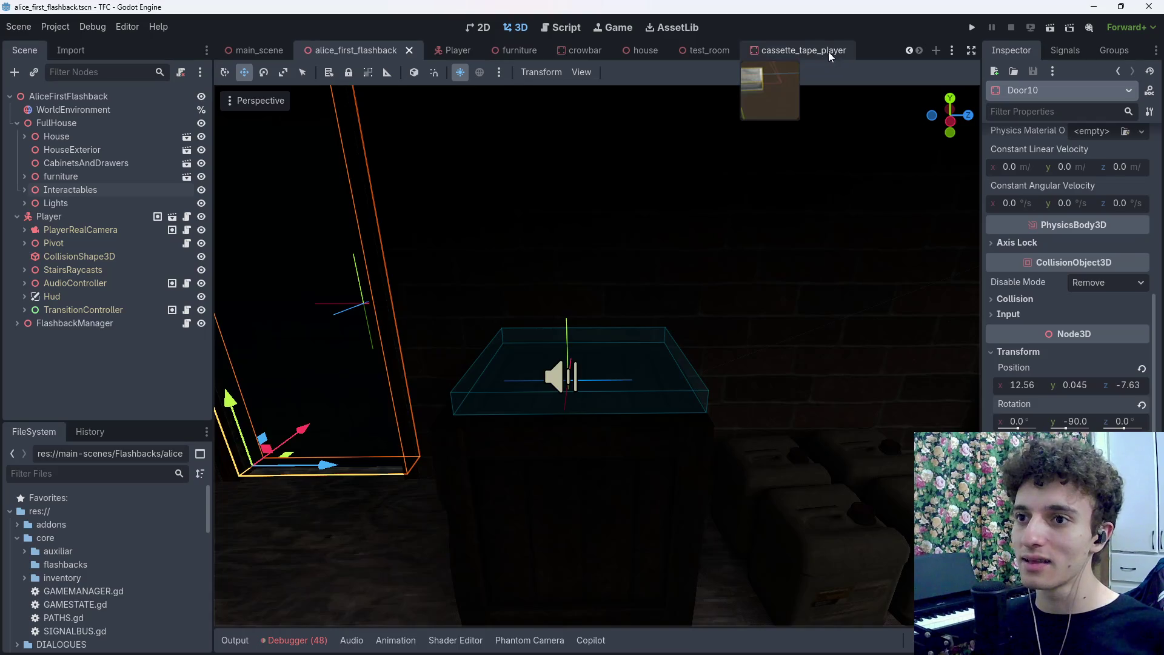
click(829, 53)
click(846, 54)
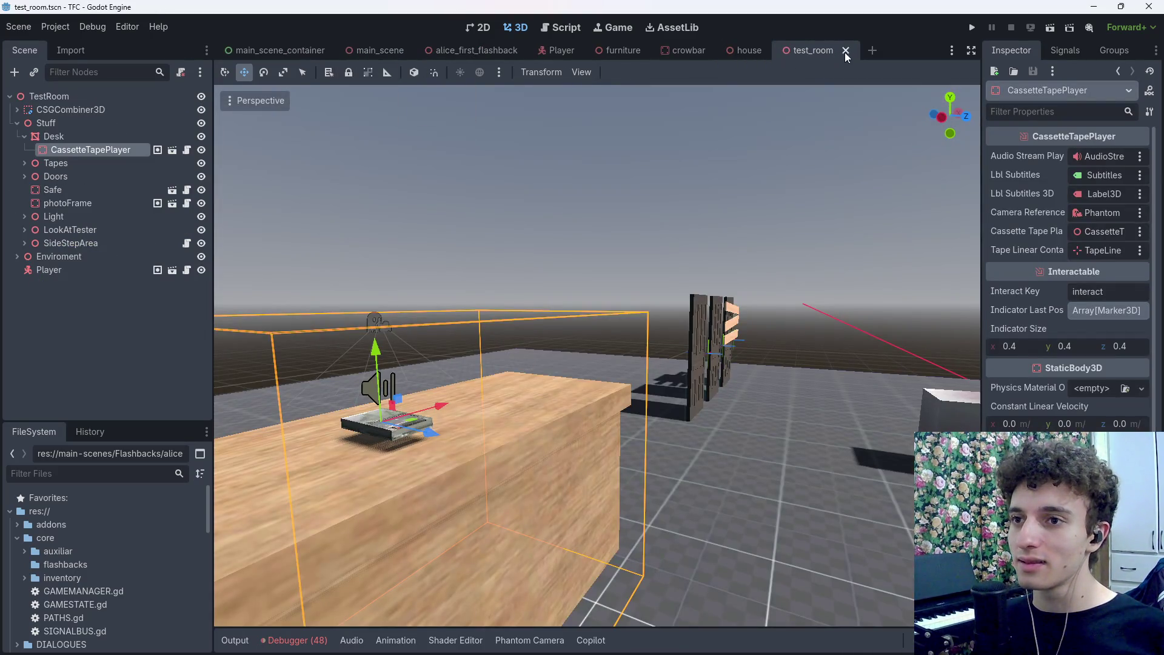
click(749, 52)
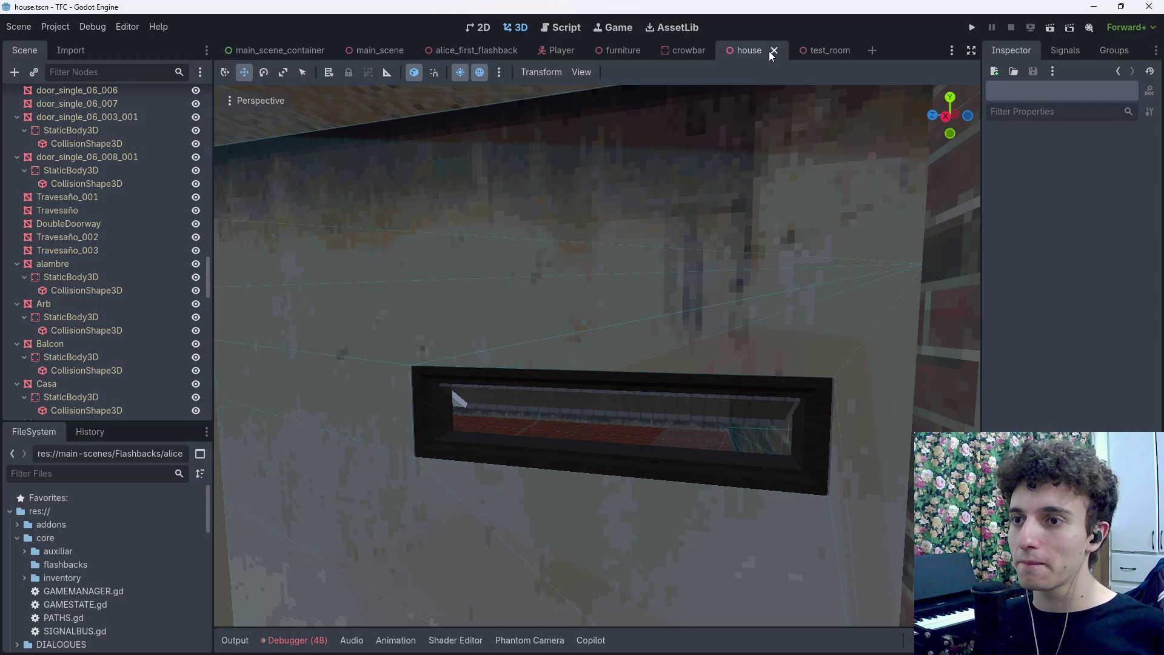
click(774, 51)
click(718, 51)
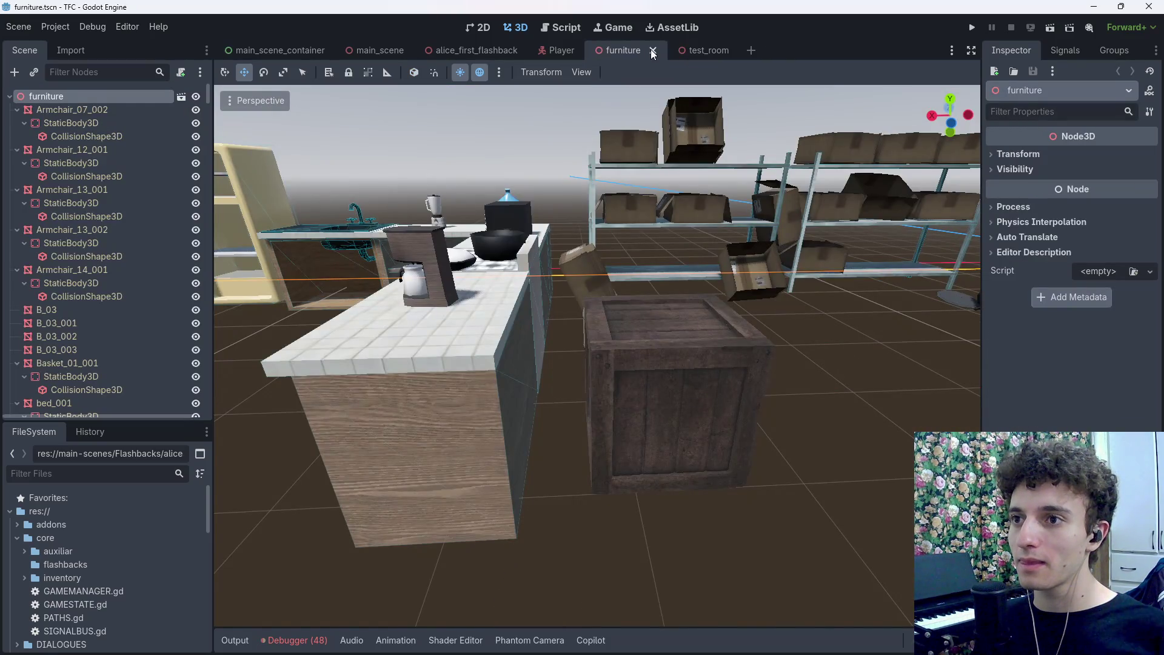
click(654, 51)
Save the Player scene, open a new empty scene, and switch to Firefox's Claude chat tab
drag(727, 174, 754, 296)
key(ctrl+s)
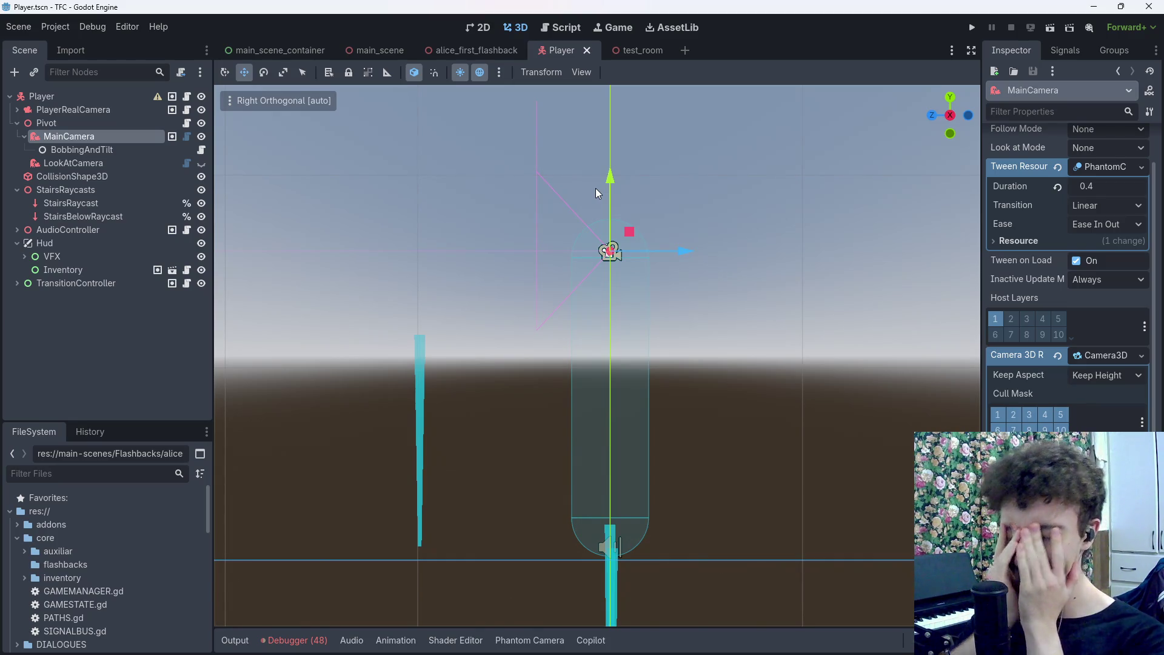
click(689, 51)
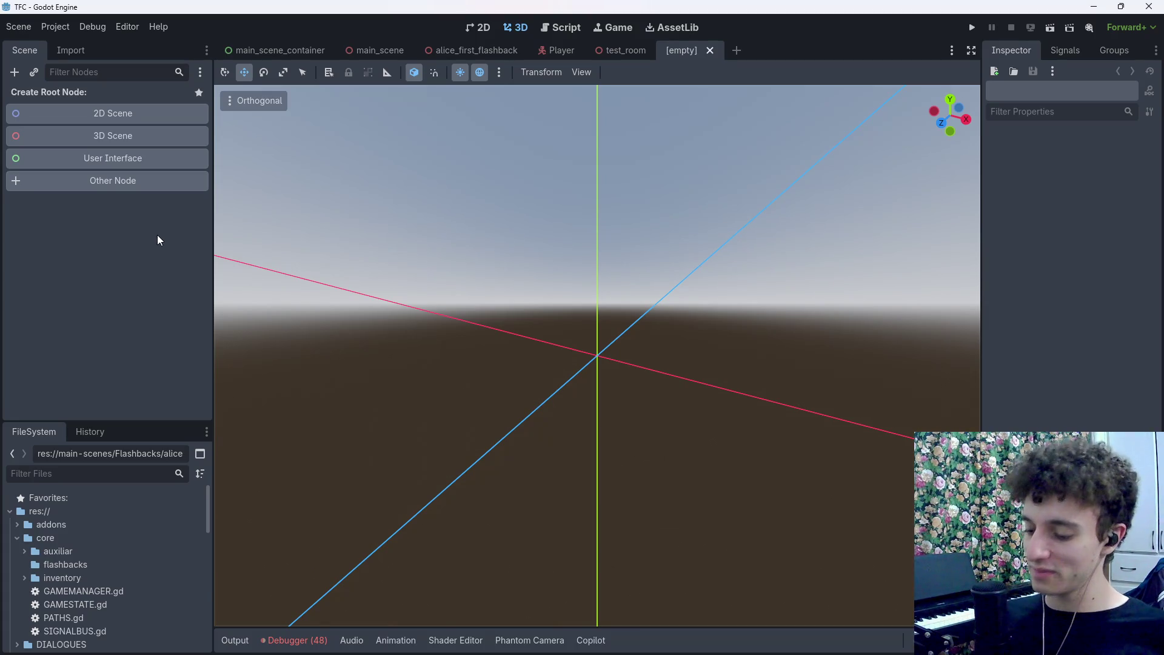
key(alt+Tab)
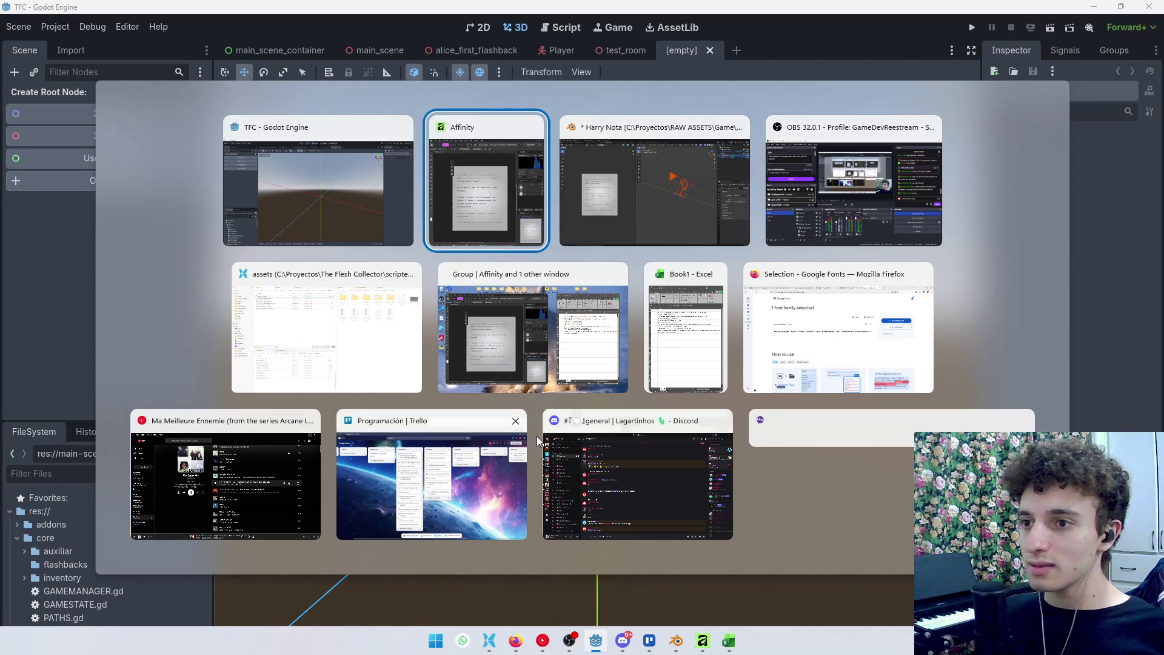
click(832, 364)
click(231, 13)
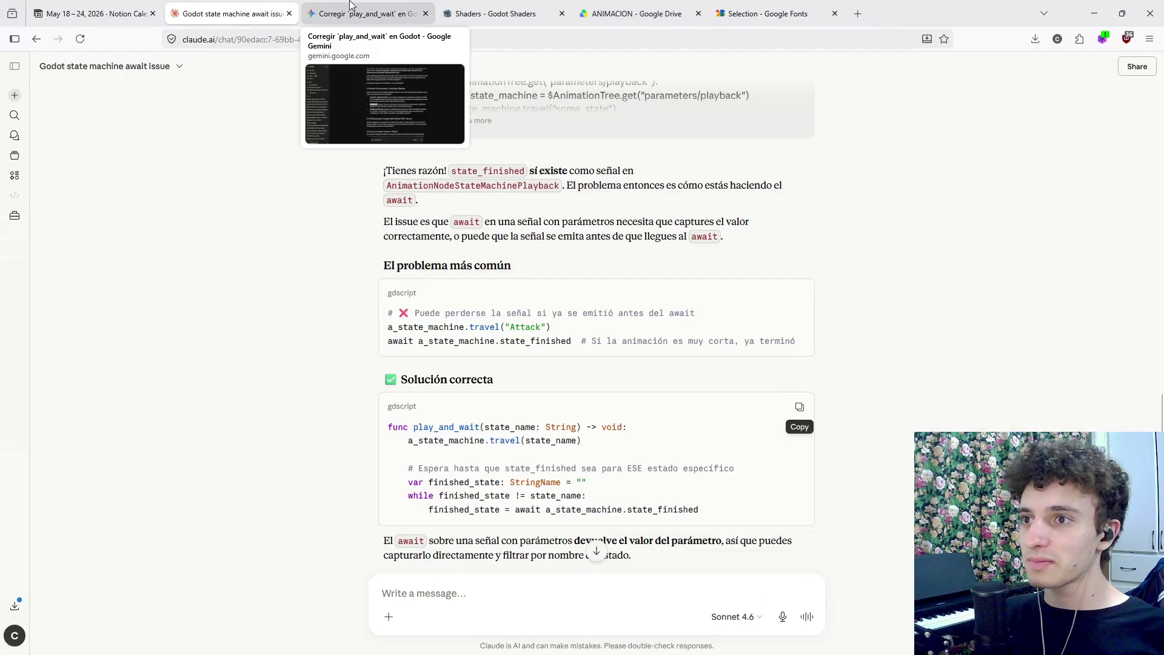
Go to the Google Fonts tab and load youtube.com in it
click(350, 5)
click(599, 5)
click(355, 7)
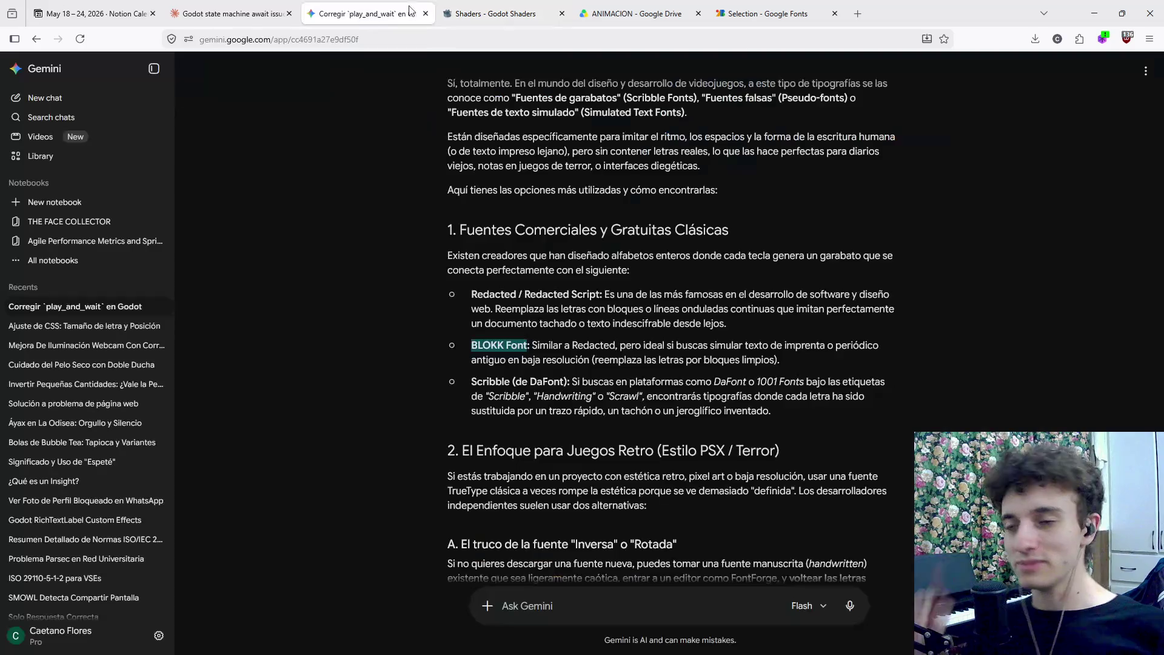
click(758, 14)
click(686, 17)
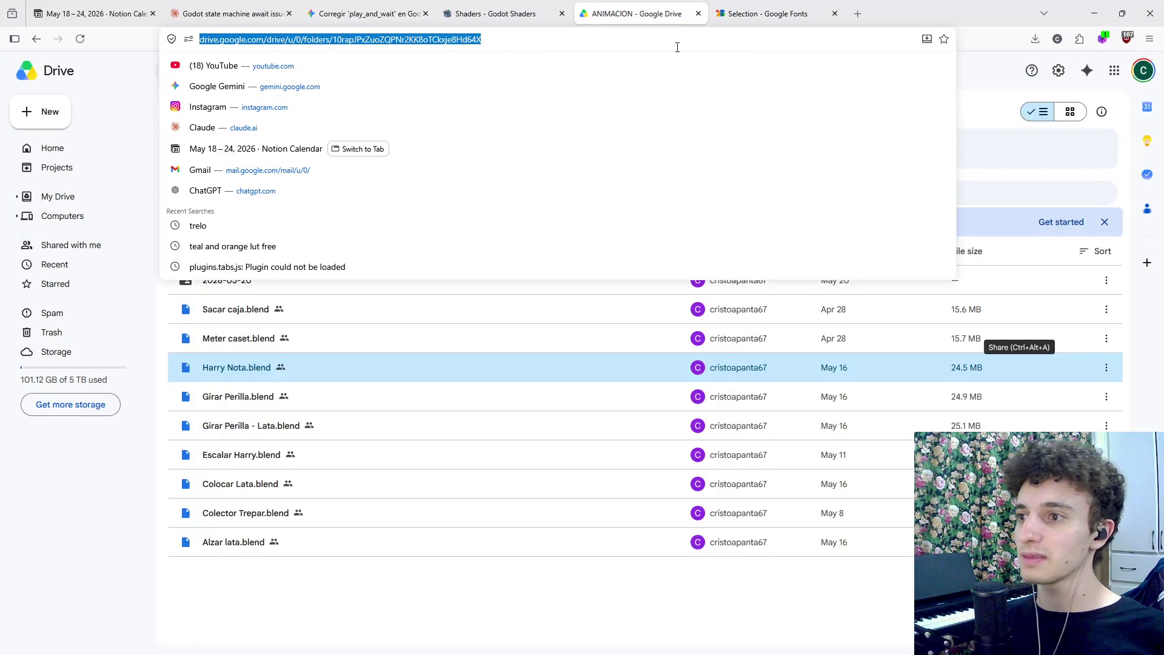
click(769, 13)
click(764, 39)
text(y)
key(Return)
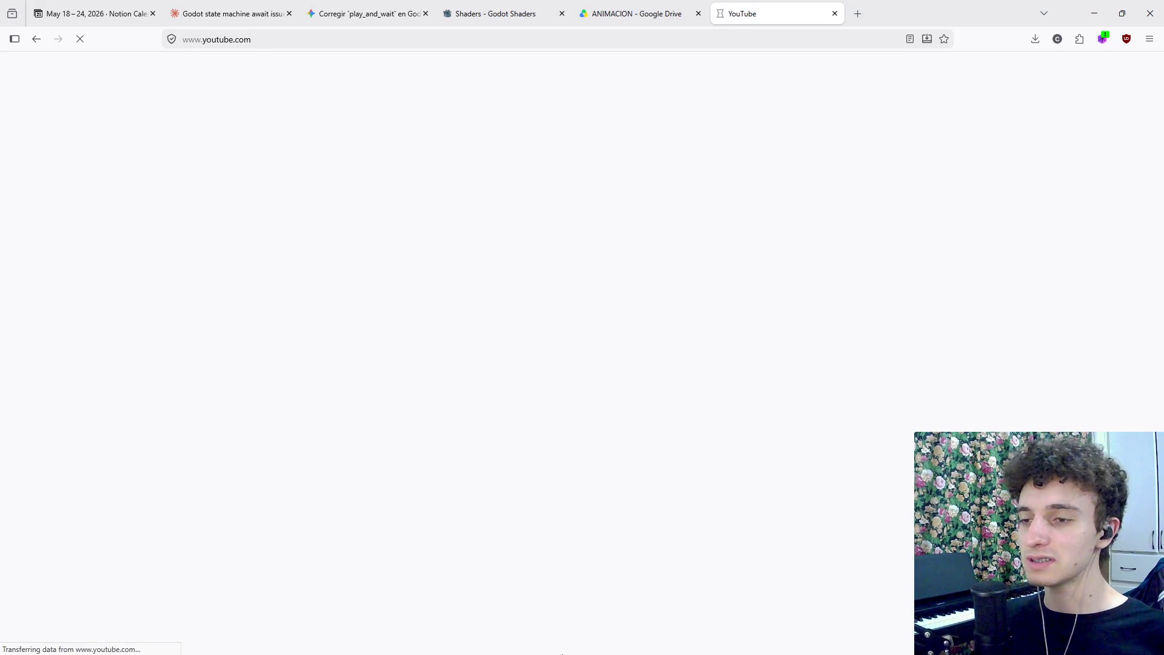
Minimise OBS and search YouTube for 'what remains of edith finch basement'
click(576, 644)
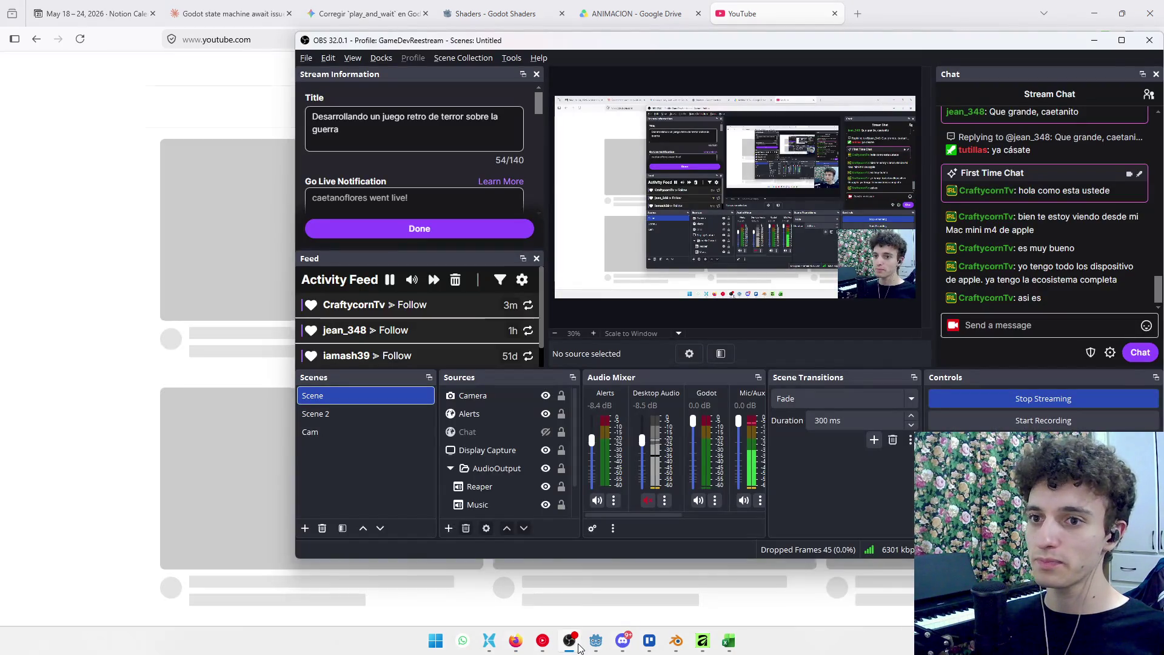
click(578, 647)
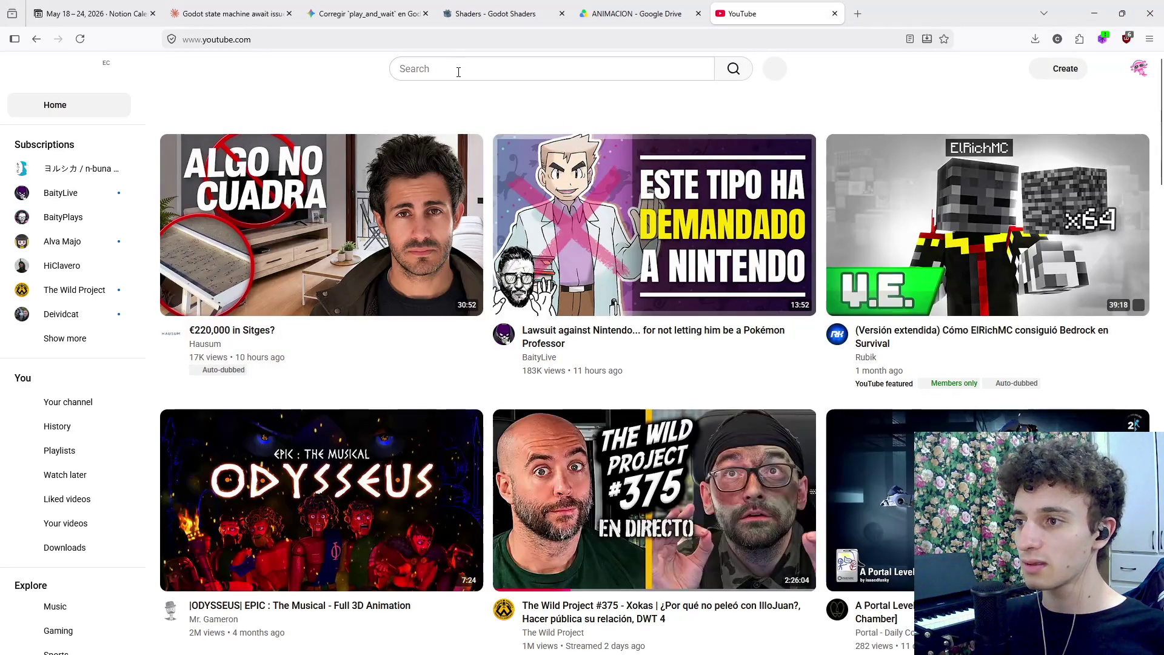
click(459, 71)
text(what)
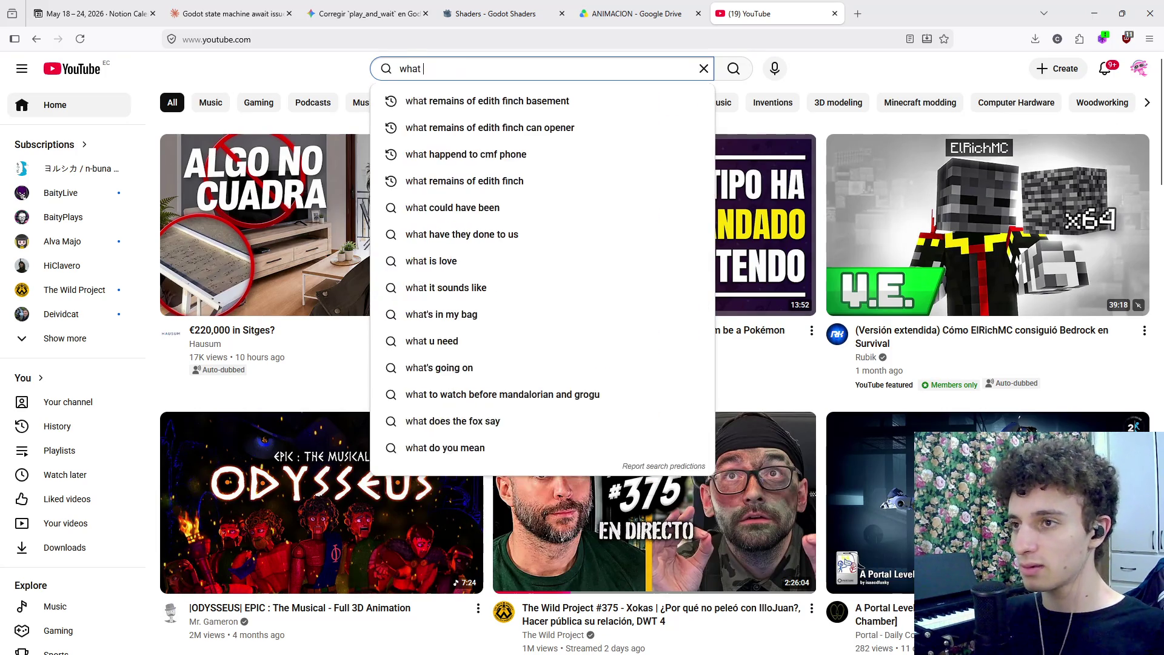
key(Down)
key(Return)
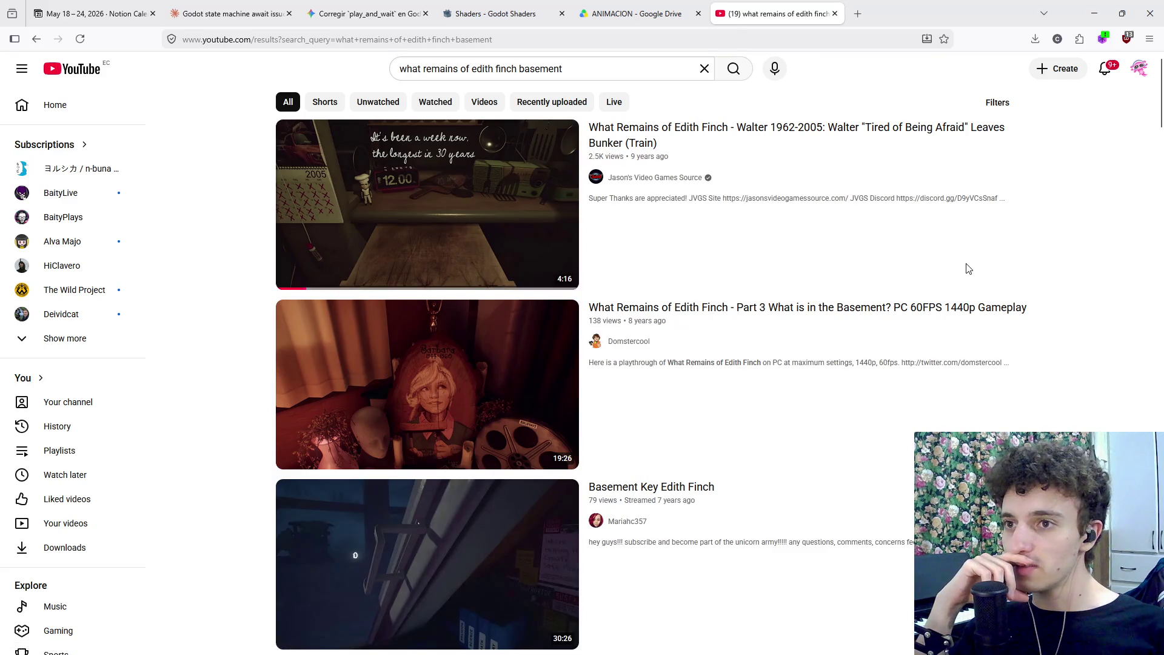
Play the first Edith Finch video from 0:11, pausing and rewinding around the can opener
click(395, 180)
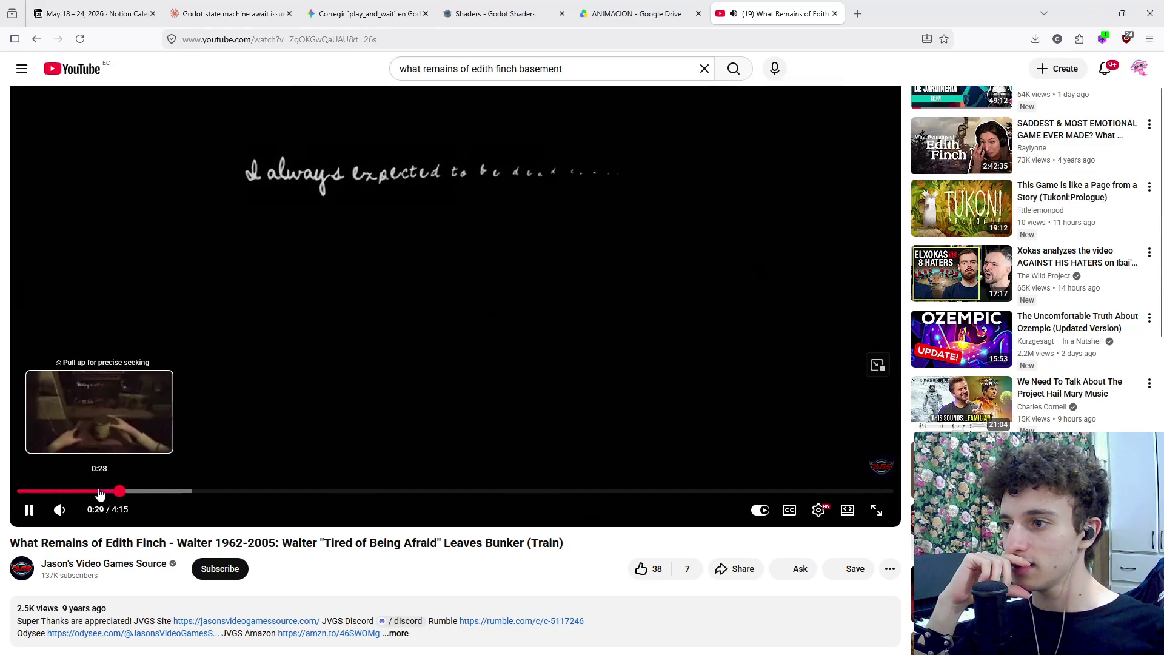
click(70, 492)
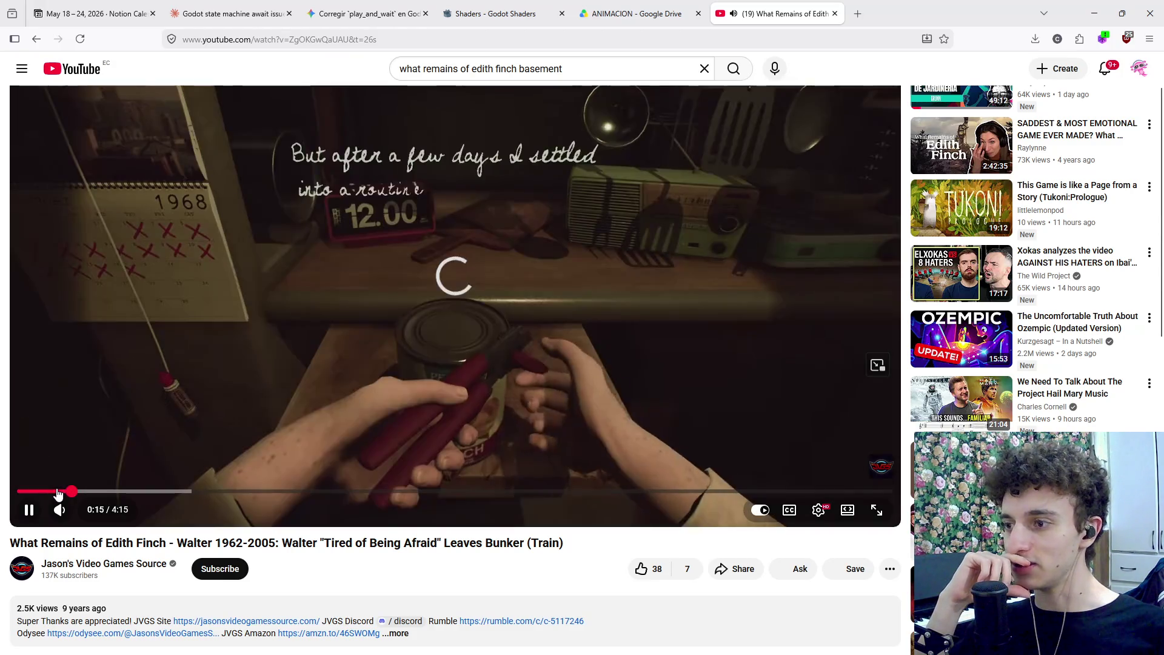
click(58, 492)
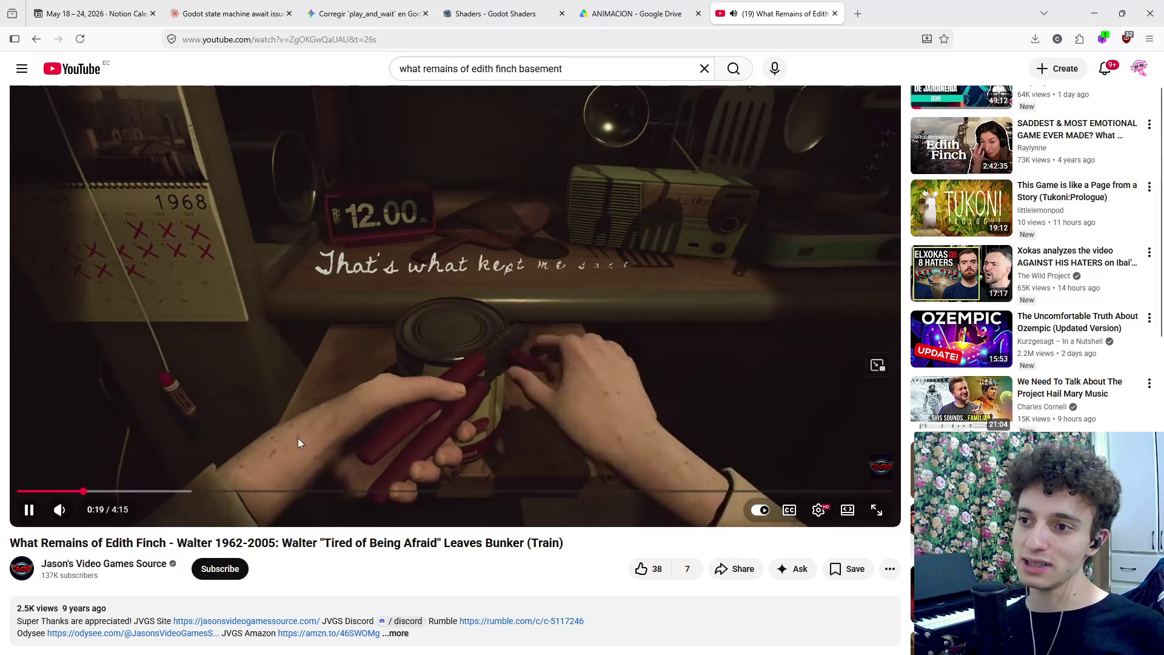
click(449, 397)
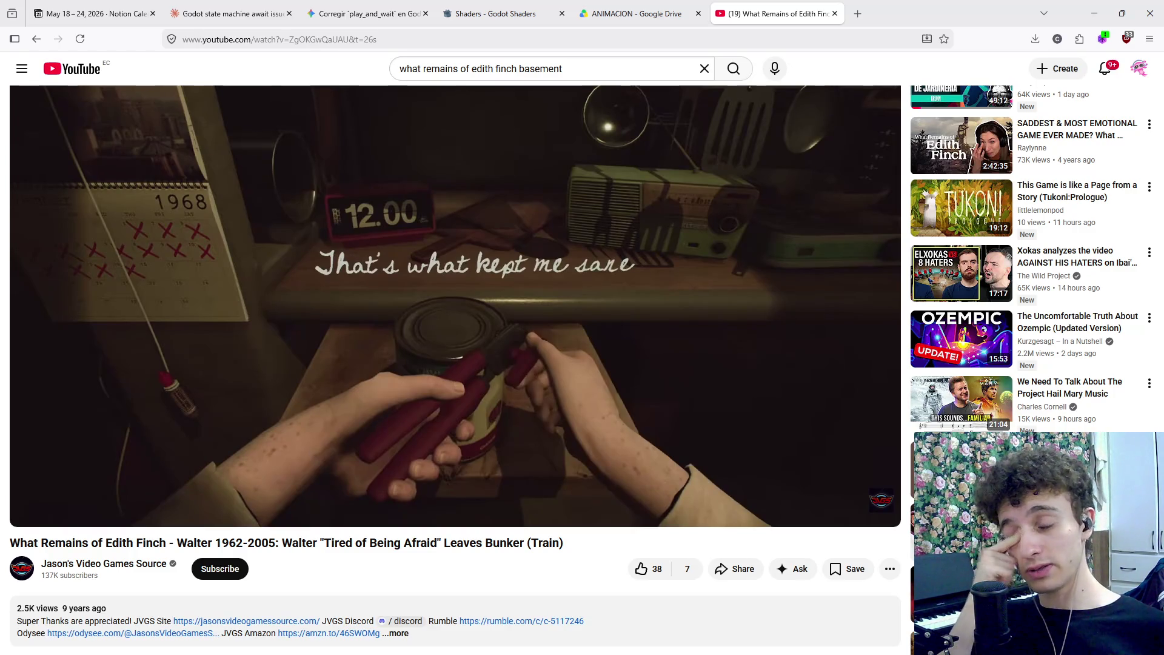
click(623, 424)
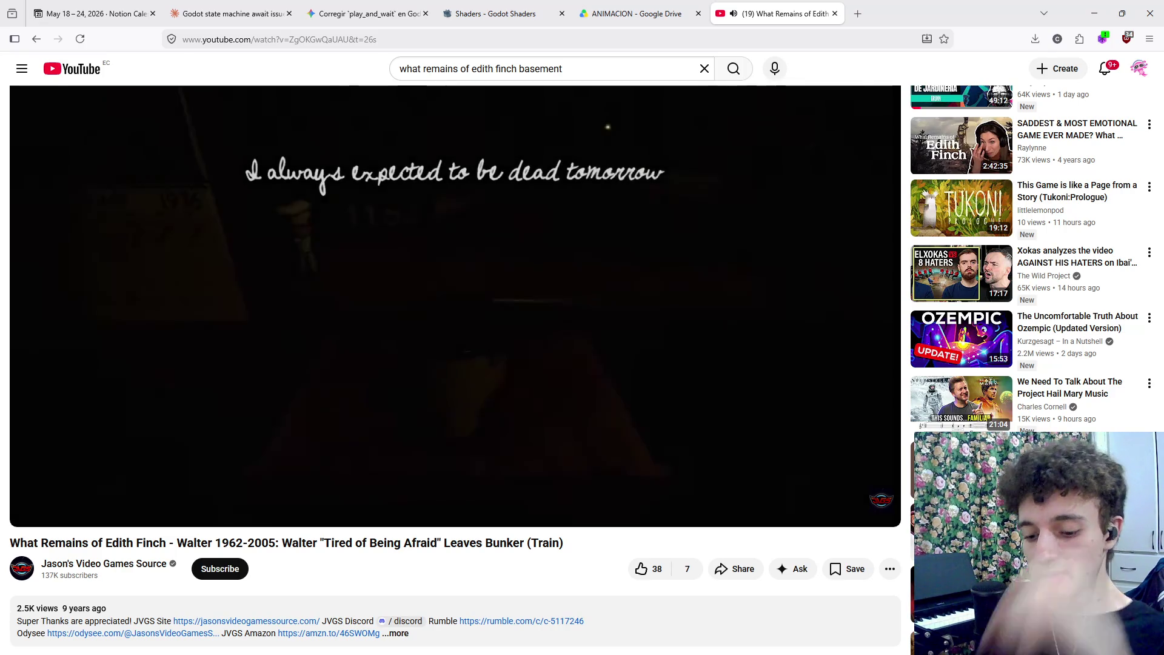
key(Left)
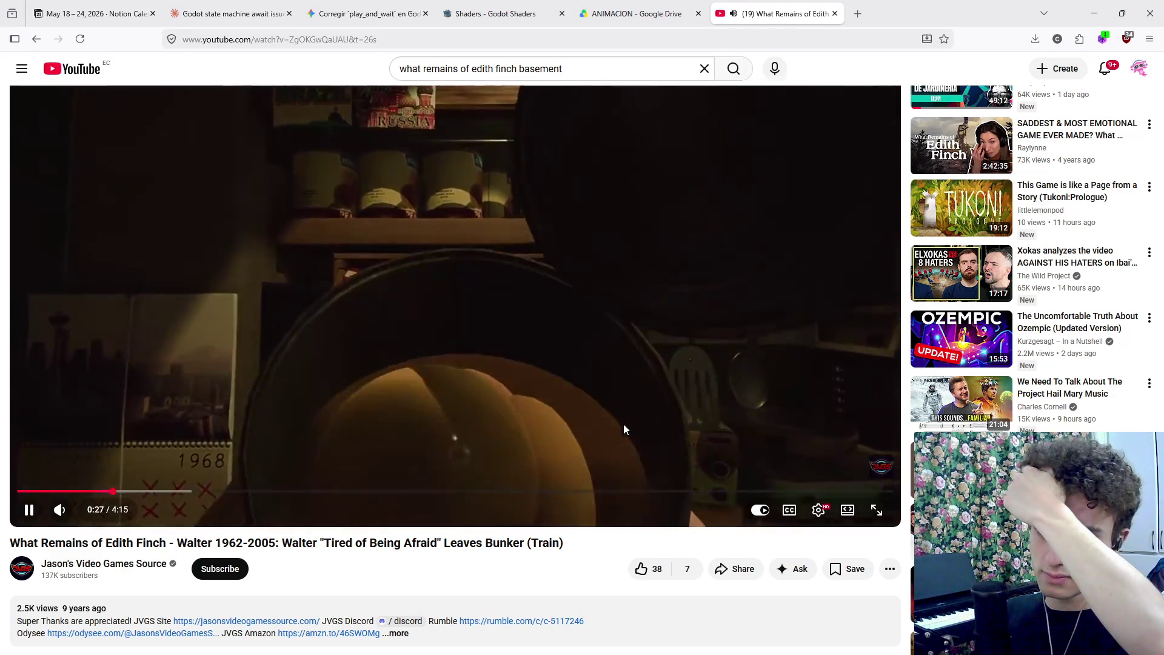
Return to Firefox's ANIMACION Google Drive tab and clear the Harry Nota file selection
key(alt+Tab)
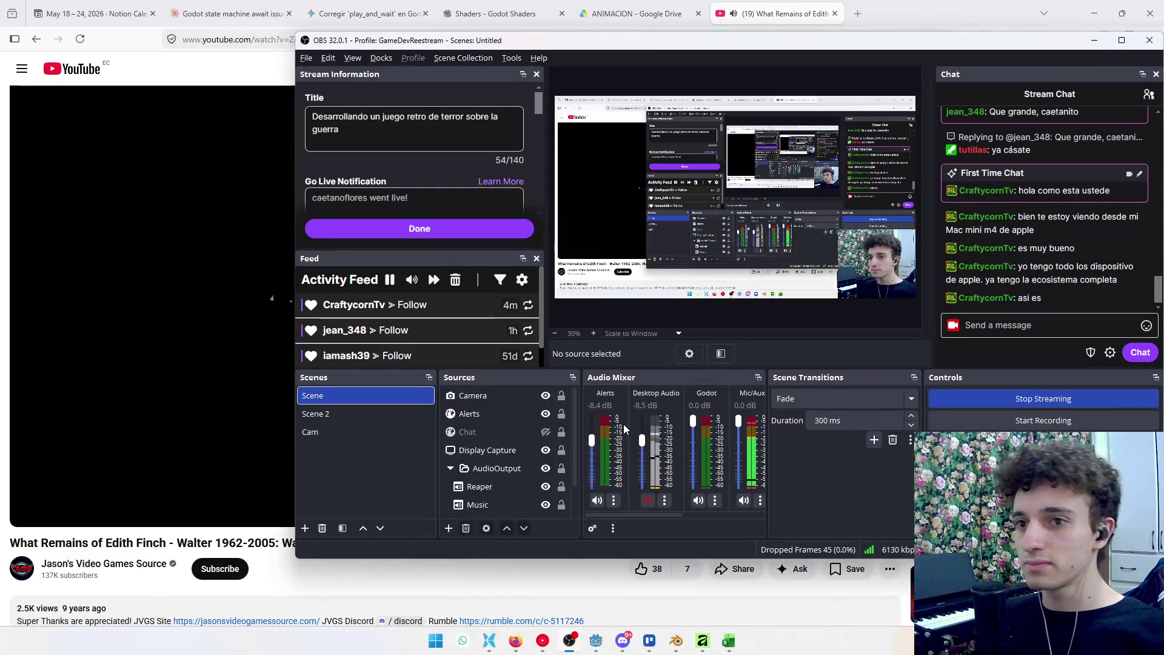
key(alt+Tab)
click(596, 643)
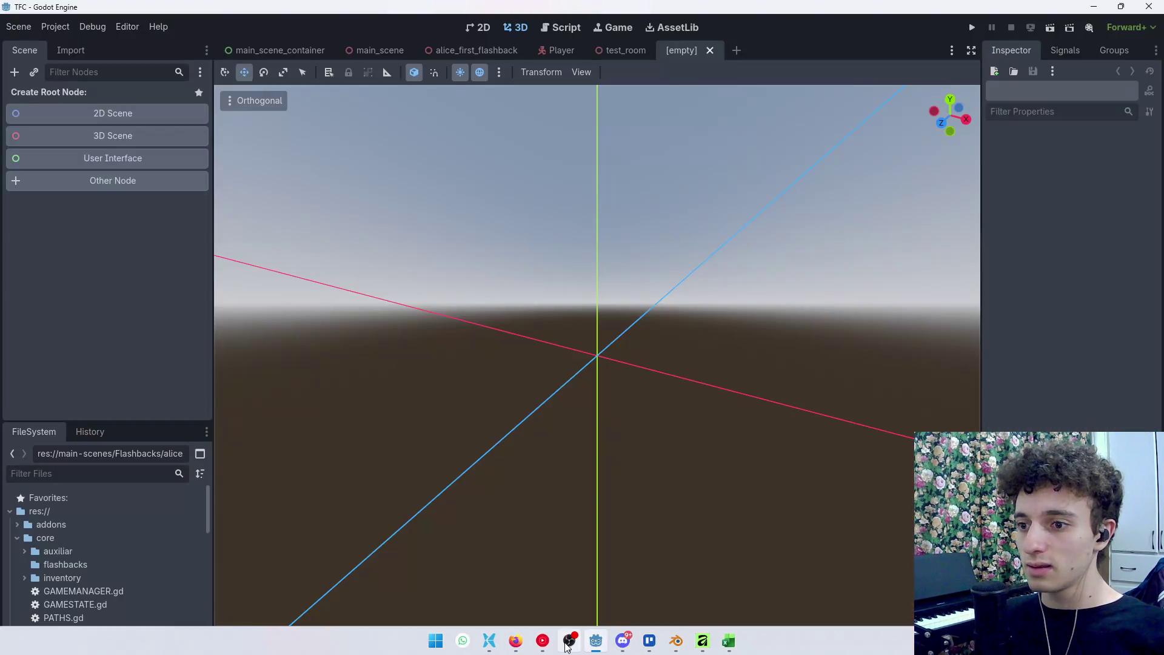
click(567, 645)
click(572, 644)
key(alt+Tab)
key(alt+Tab)
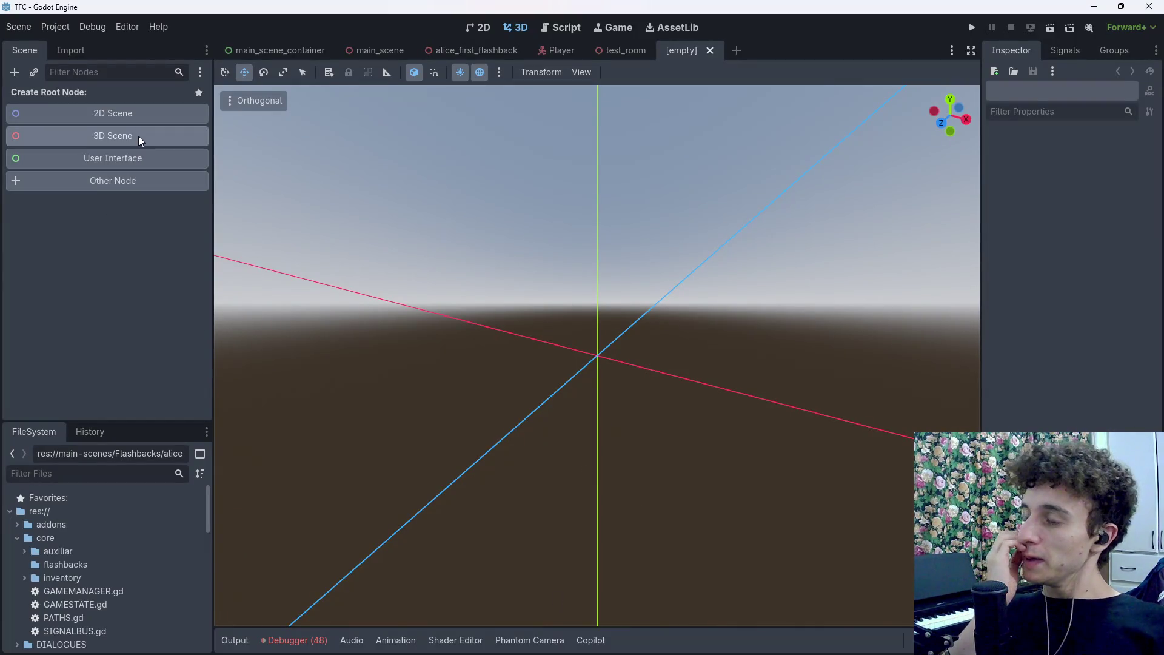
mouse_move(442, 653)
click(516, 641)
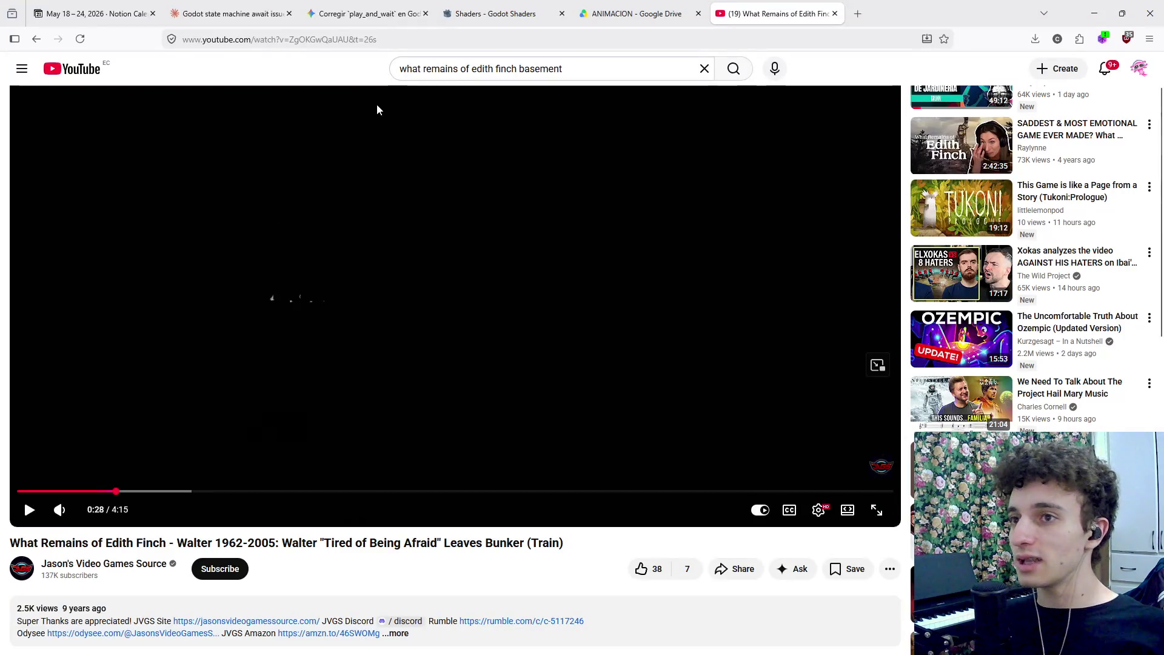
click(600, 6)
click(319, 577)
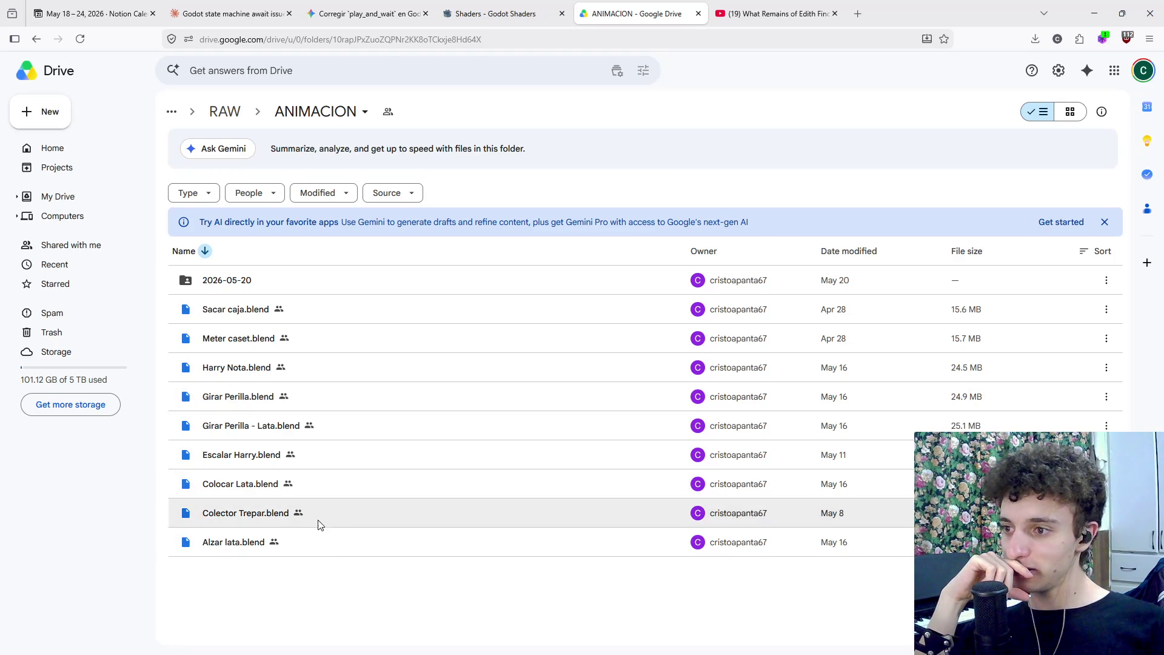
Download Girar Perilla.blend from the ANIMACION Drive folder
click(358, 427)
click(355, 407)
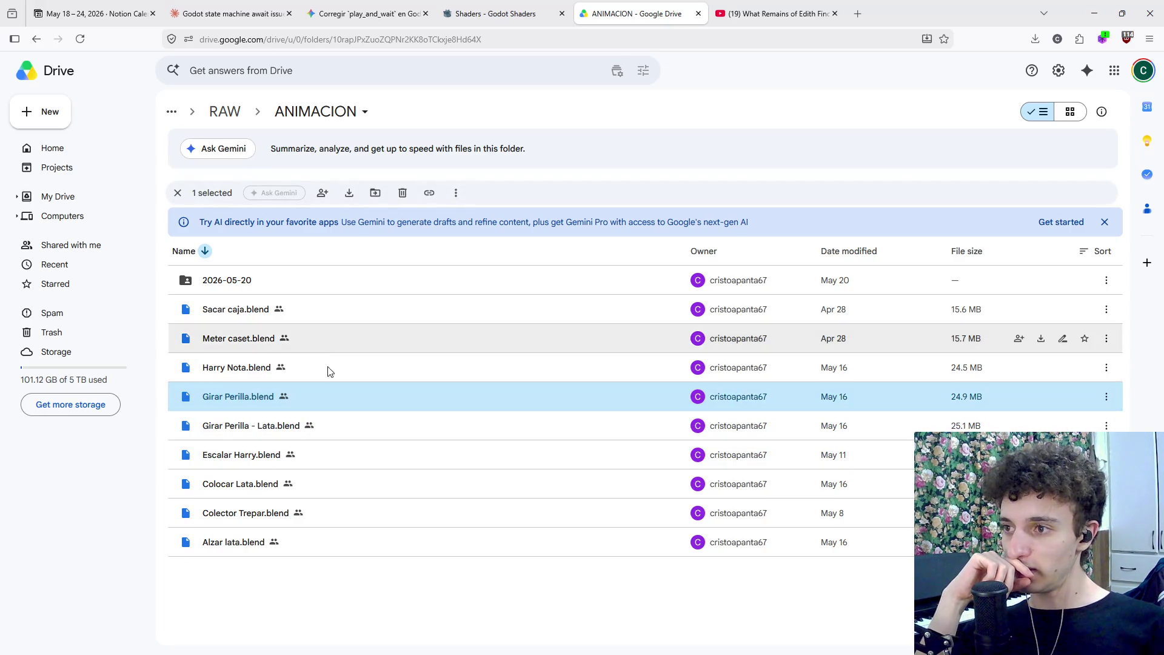
click(364, 13)
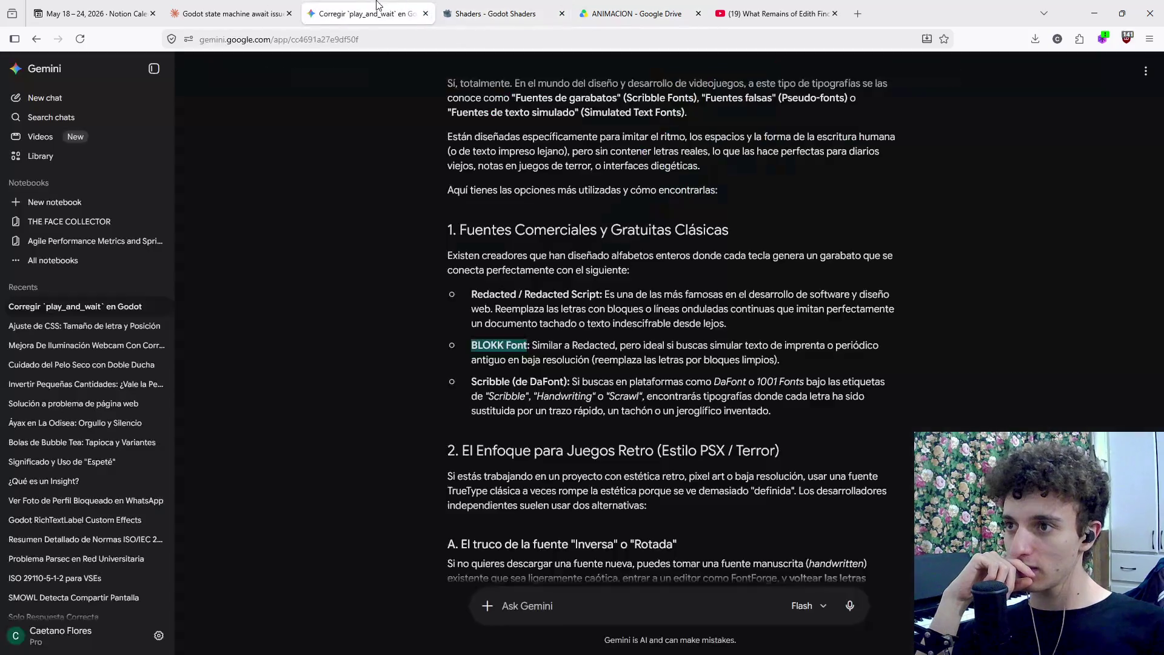
click(298, 9)
click(637, 14)
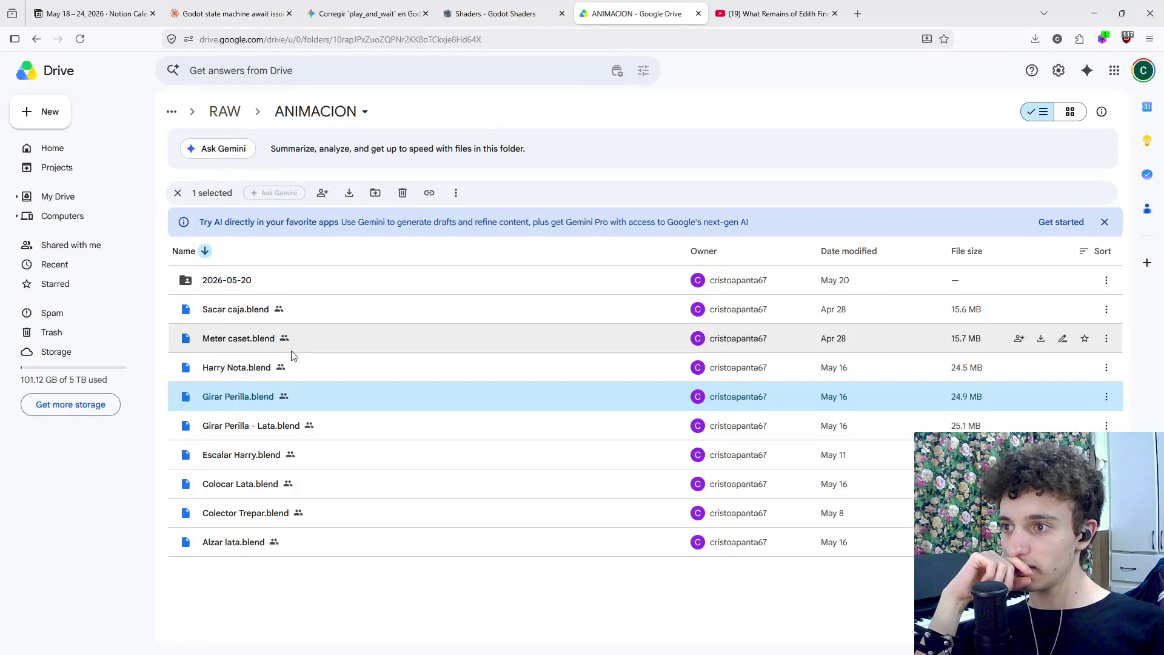
click(343, 348)
click(325, 375)
click(318, 401)
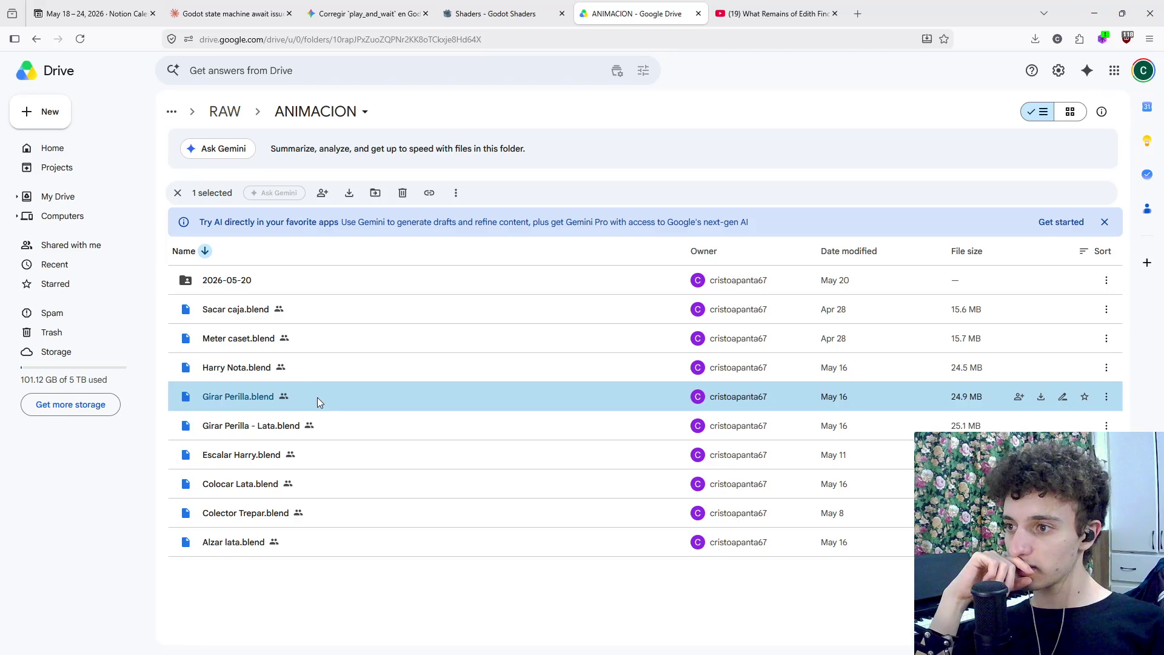
click(1042, 397)
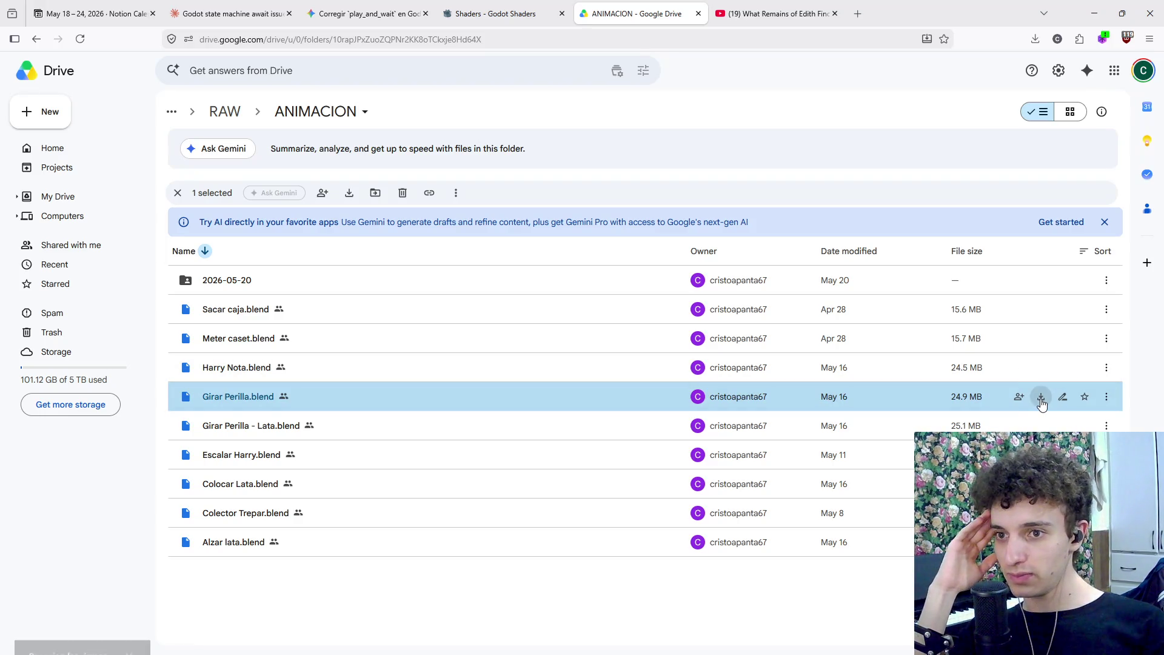
Download Colocar Lata.blend and Alzar lata.blend
click(508, 496)
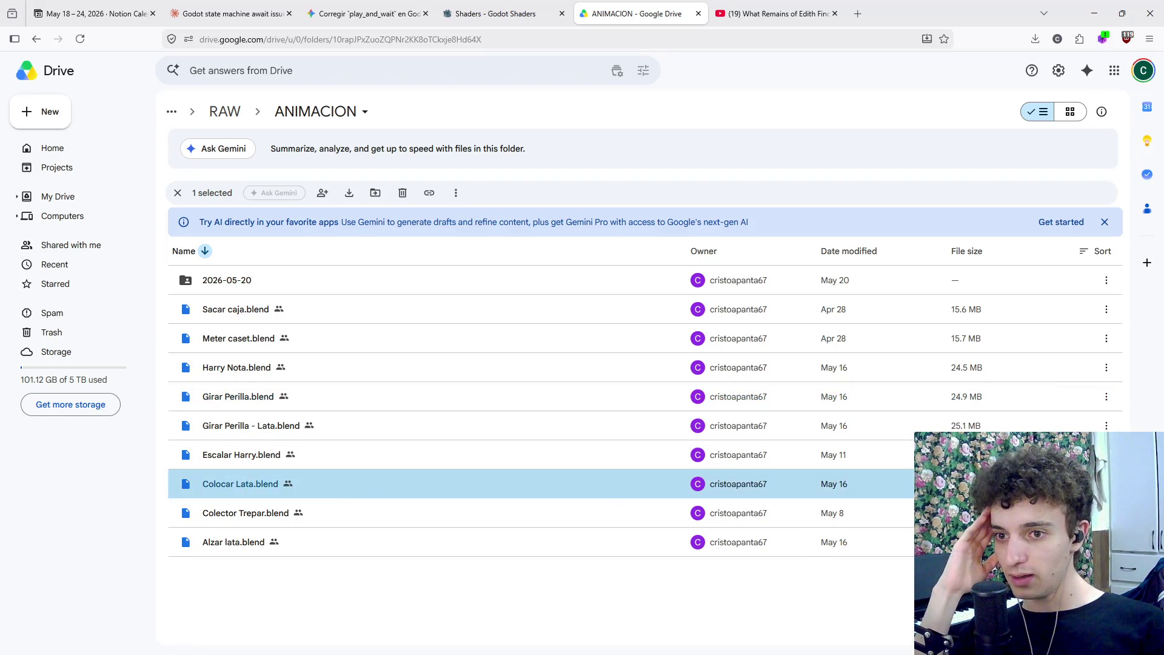
click(435, 518)
click(421, 493)
click(374, 539)
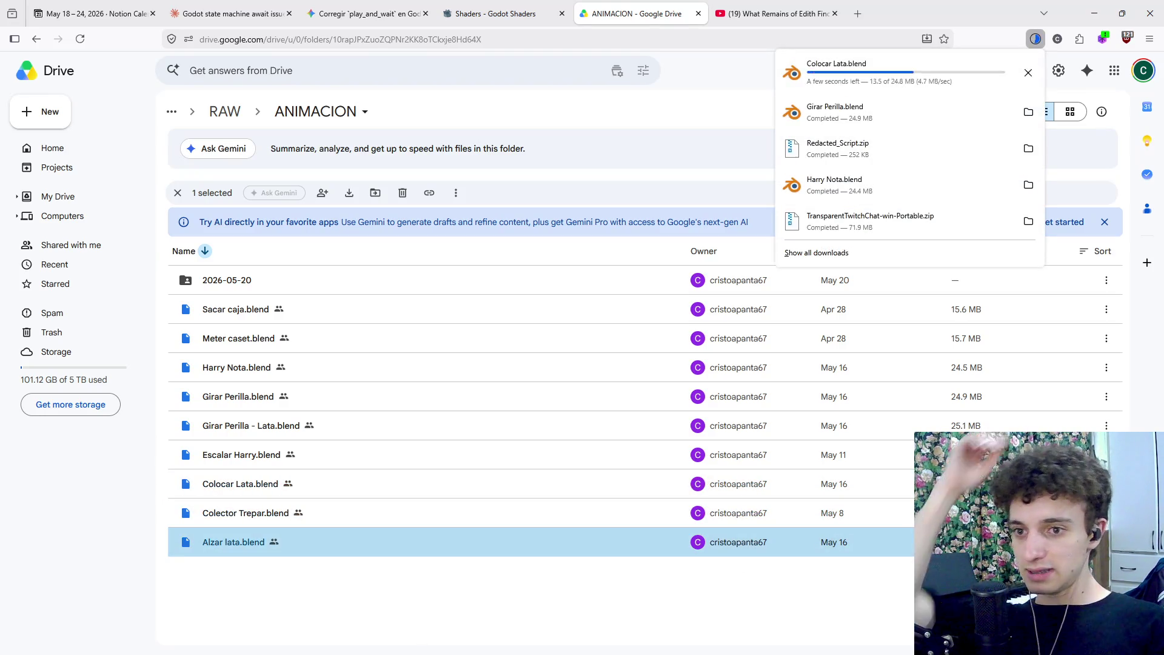
click(420, 629)
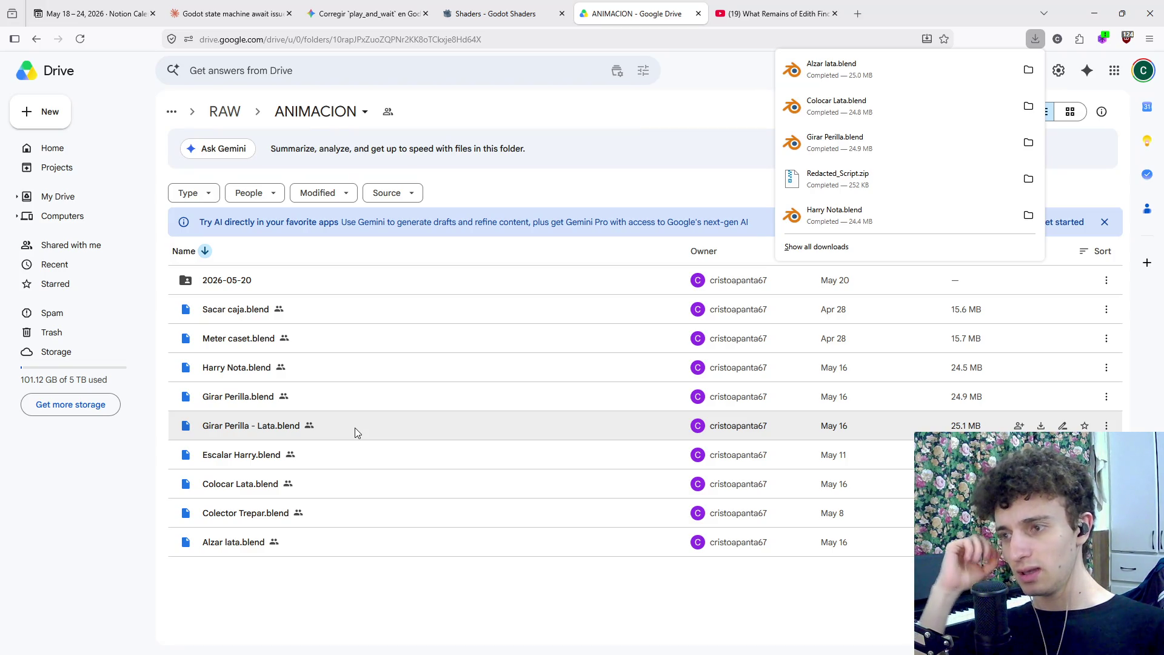
Download Colocar Lata.blend again and show it in its Downloads folder
click(330, 616)
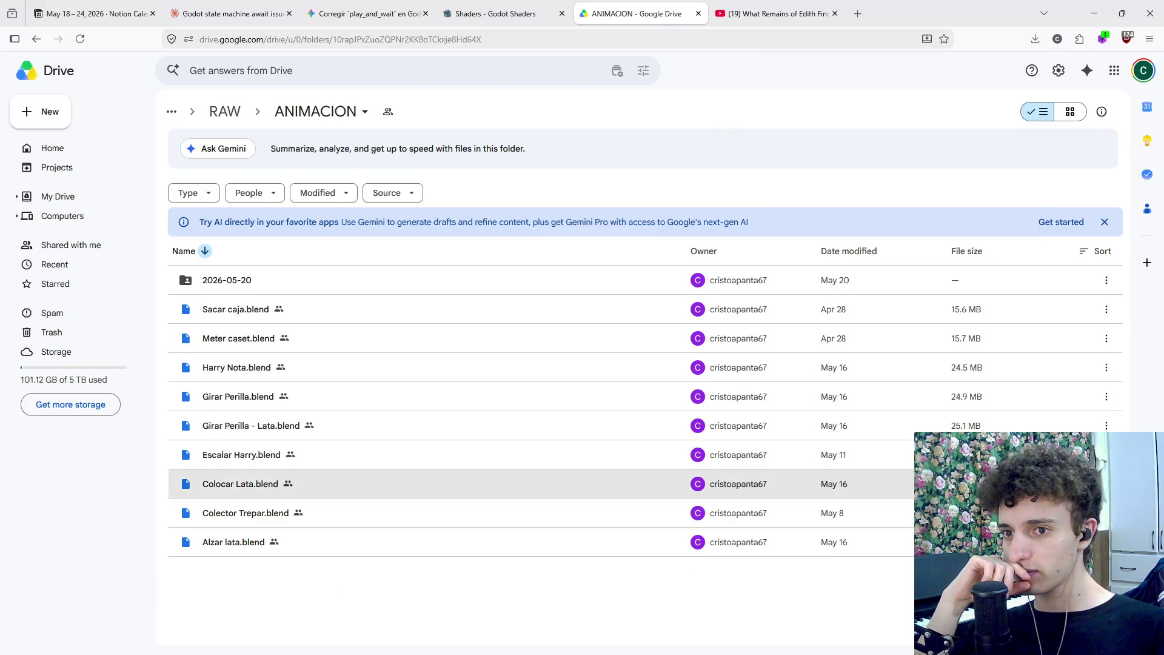
click(867, 484)
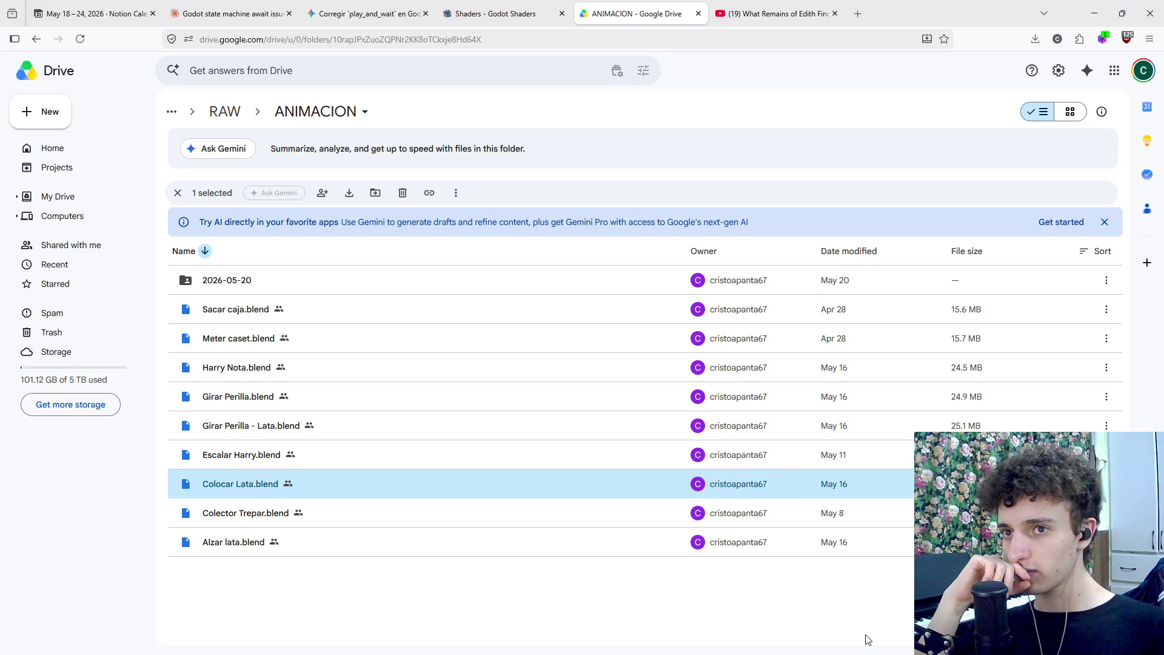
click(1035, 39)
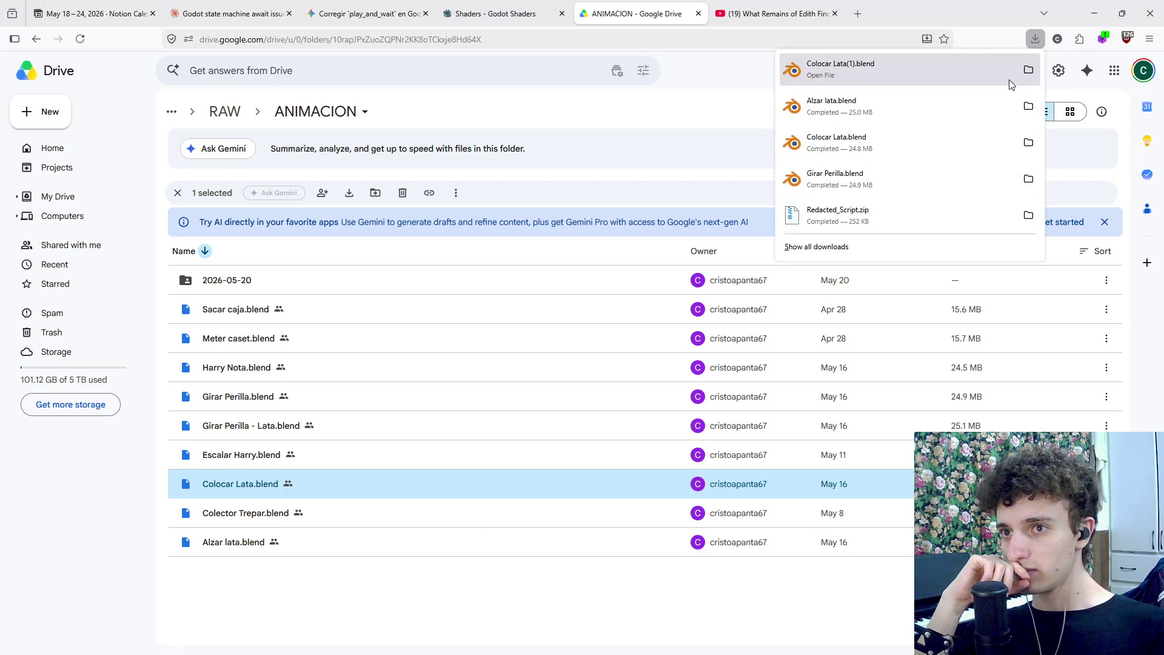
click(1028, 108)
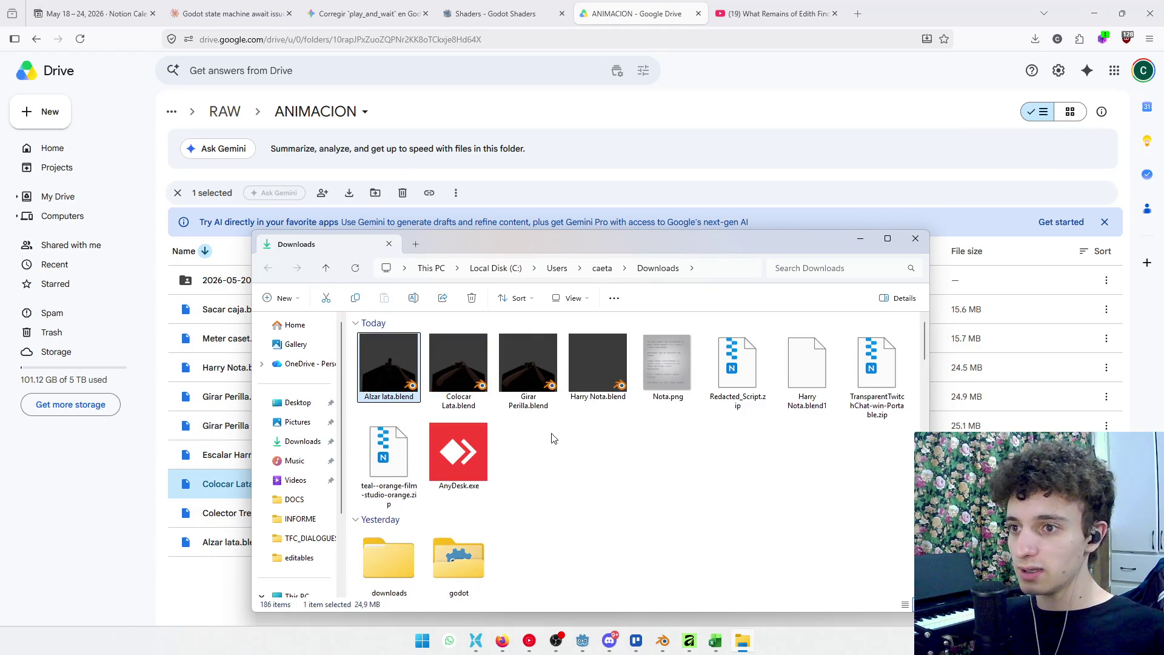
Paste the three downloaded .blend files into the RAW ASSETS/Game/editables folder
shift+click(528, 364)
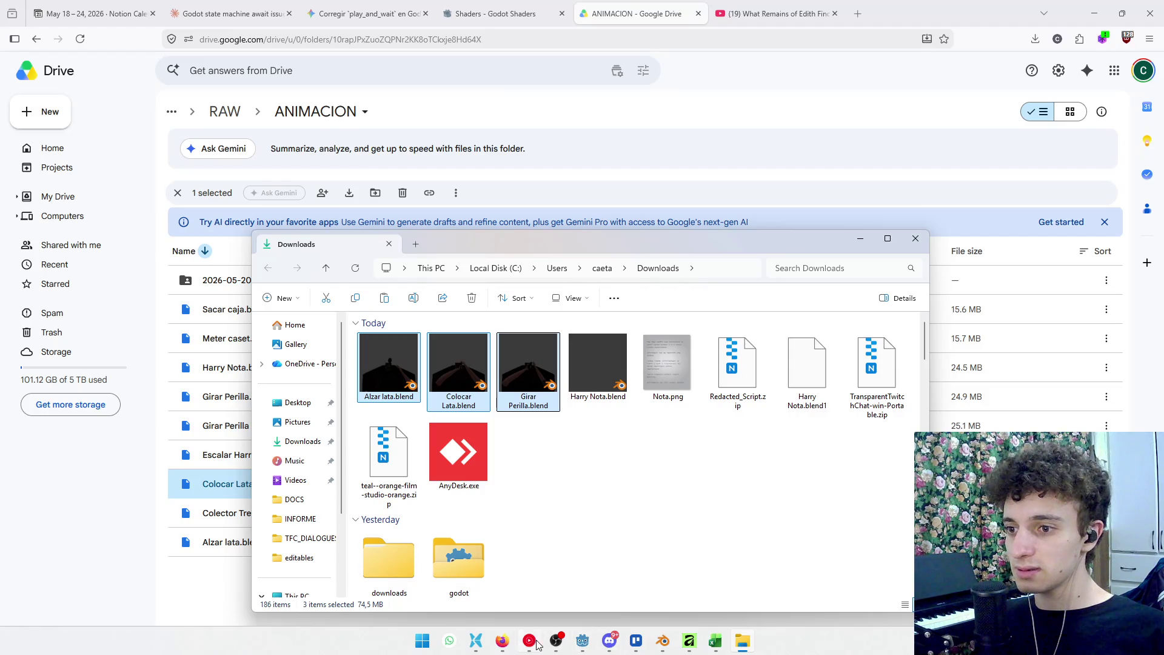
click(536, 643)
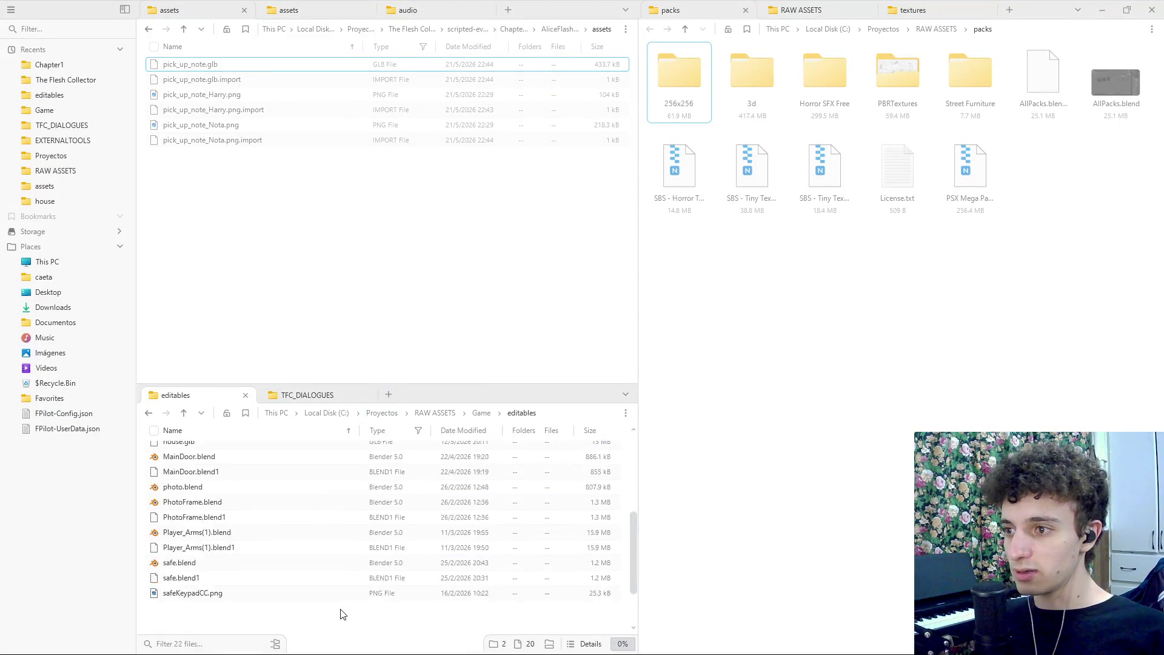
key(ctrl+v)
Clear the file filter and open Colocar Lata.blend in Blender
click(182, 644)
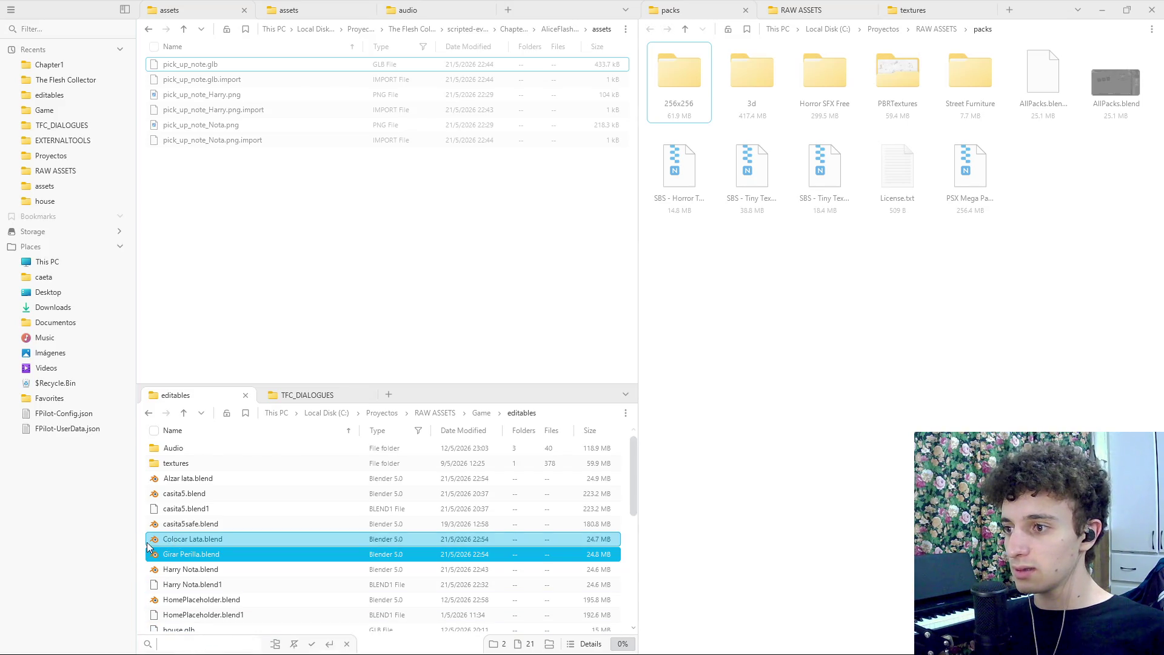
key(Escape)
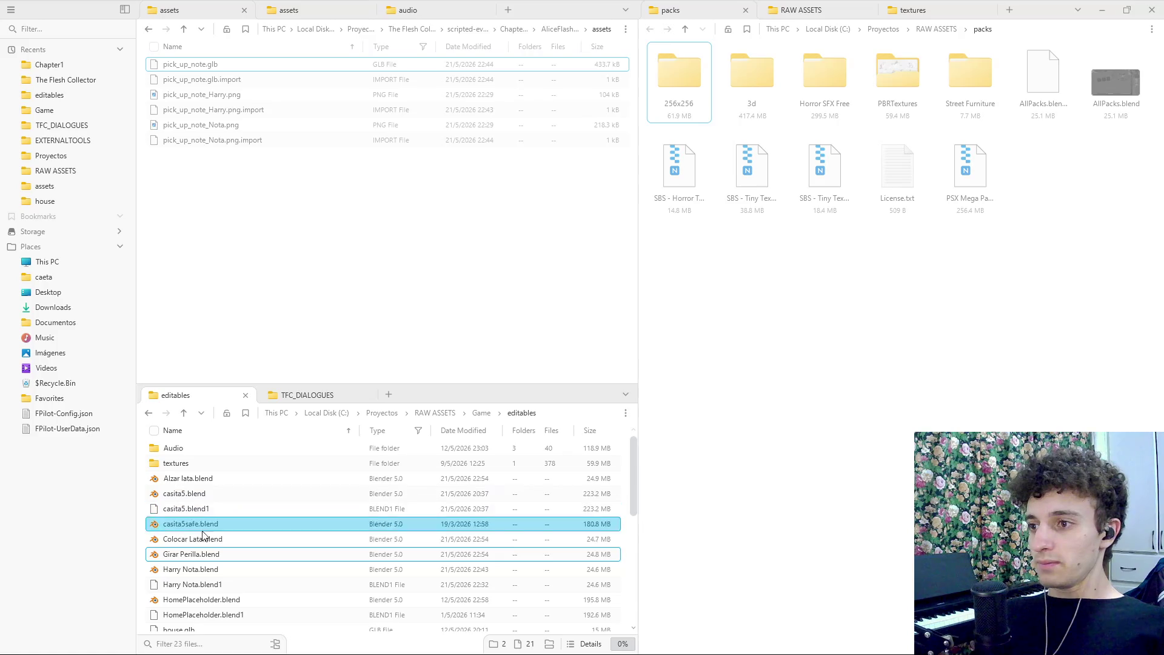
click(199, 540)
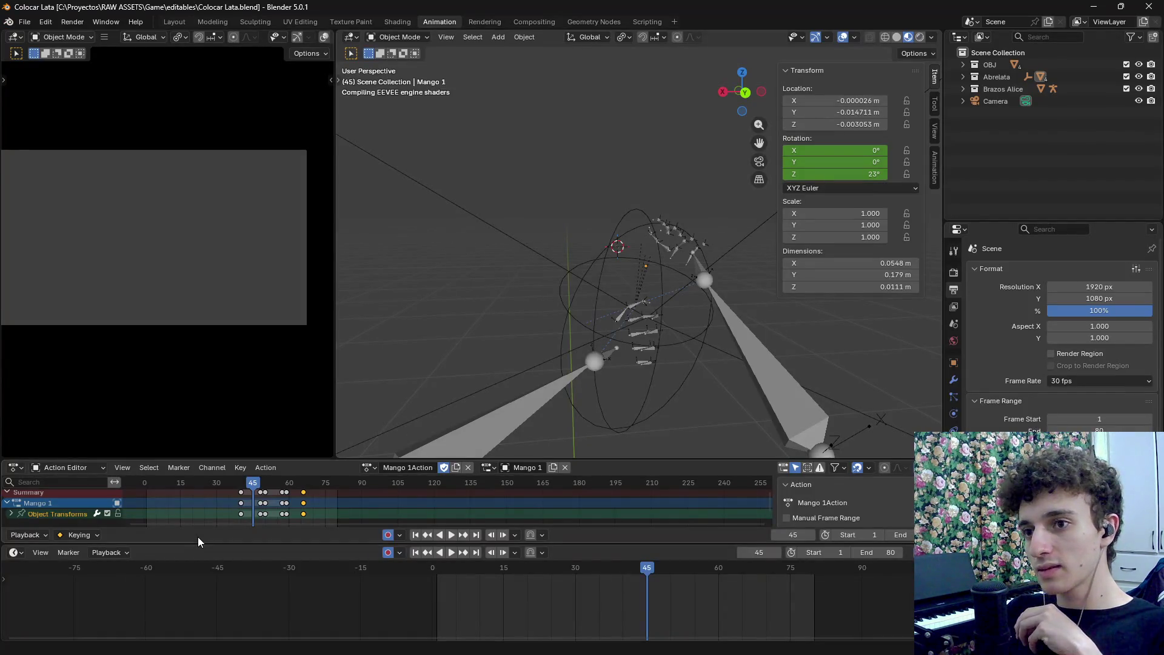
Orbit around the can scene, select the camera, then select and hide the wooden crate
mouse_move(472, 320)
mouse_down()
mouse_move(654, 344)
mouse_move(751, 337)
mouse_move(733, 347)
mouse_move(617, 346)
mouse_move(631, 354)
mouse_move(594, 346)
mouse_move(646, 325)
mouse_up()
click(639, 250)
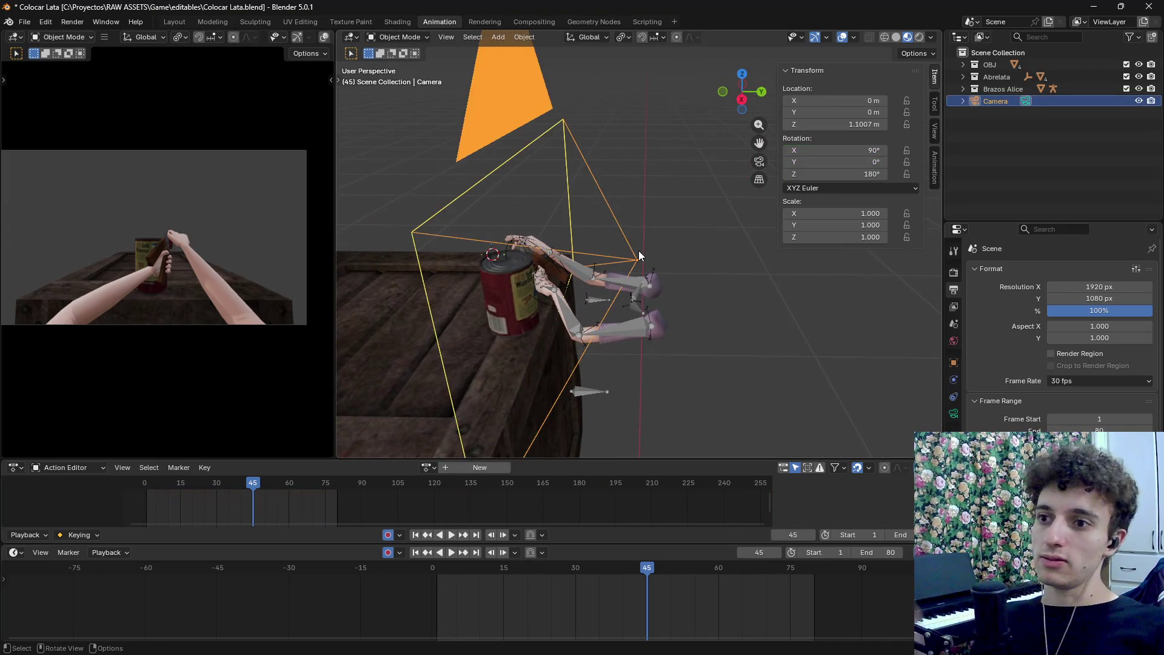
scroll(954, 363, down, 7)
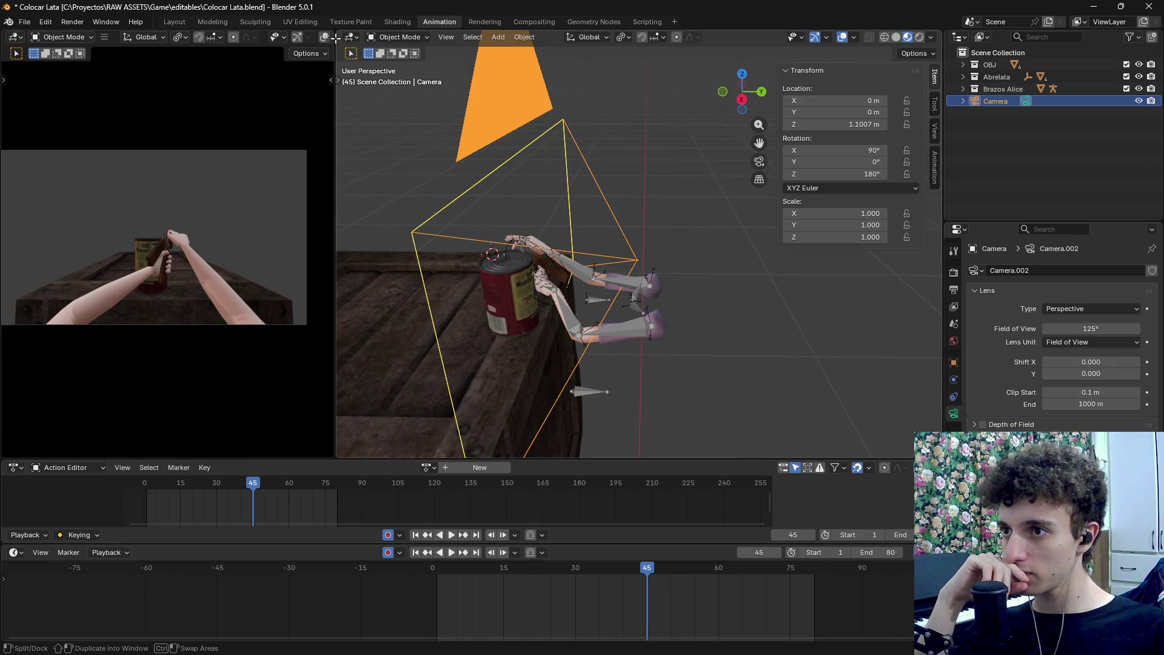
mouse_move(540, 258)
mouse_down()
mouse_move(562, 261)
mouse_move(567, 247)
mouse_move(690, 301)
mouse_move(596, 311)
mouse_move(466, 283)
mouse_move(479, 349)
mouse_up()
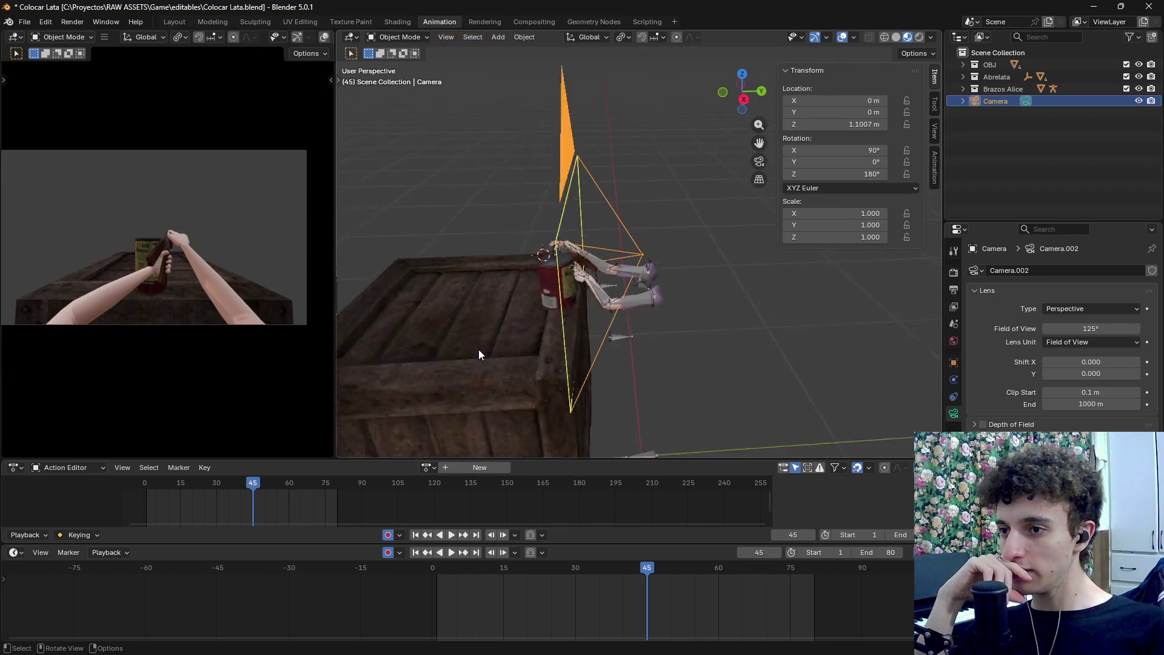
click(483, 335)
key(h)
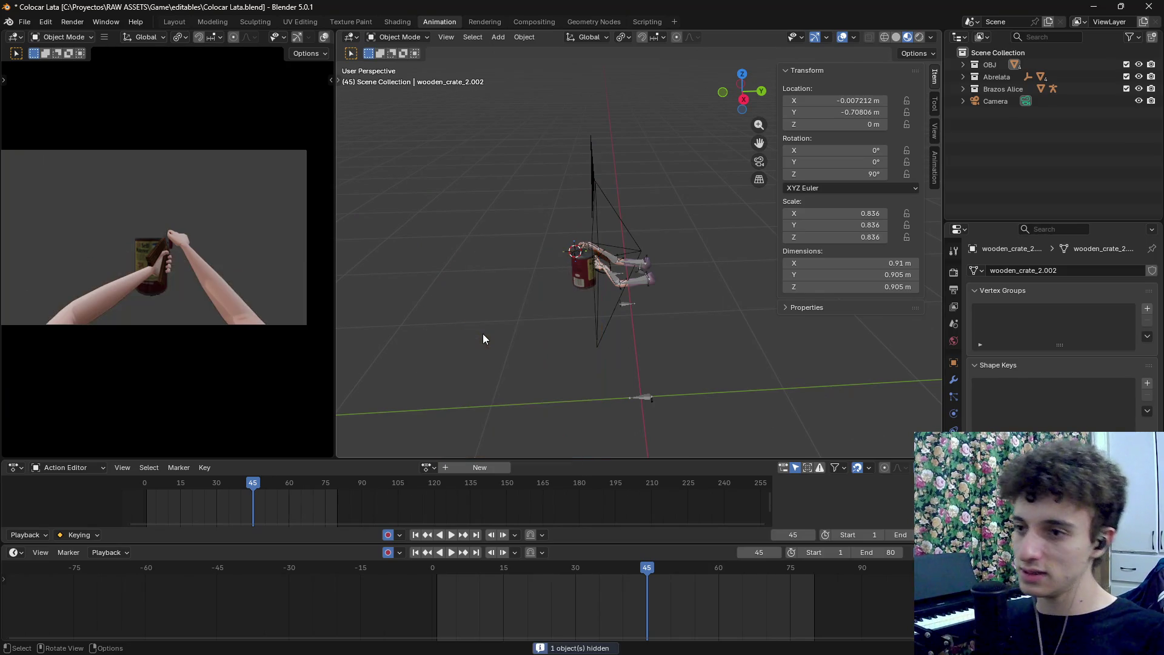
Scrub the can animation to frame 70 from a lower angle, then bring OBS forward
mouse_move(547, 347)
mouse_down()
mouse_move(604, 359)
mouse_move(567, 340)
mouse_move(566, 366)
mouse_move(567, 304)
mouse_move(546, 343)
mouse_up()
mouse_move(244, 488)
mouse_down()
mouse_move(147, 489)
mouse_move(334, 500)
mouse_move(235, 507)
mouse_move(324, 510)
mouse_move(260, 506)
mouse_move(313, 508)
mouse_up()
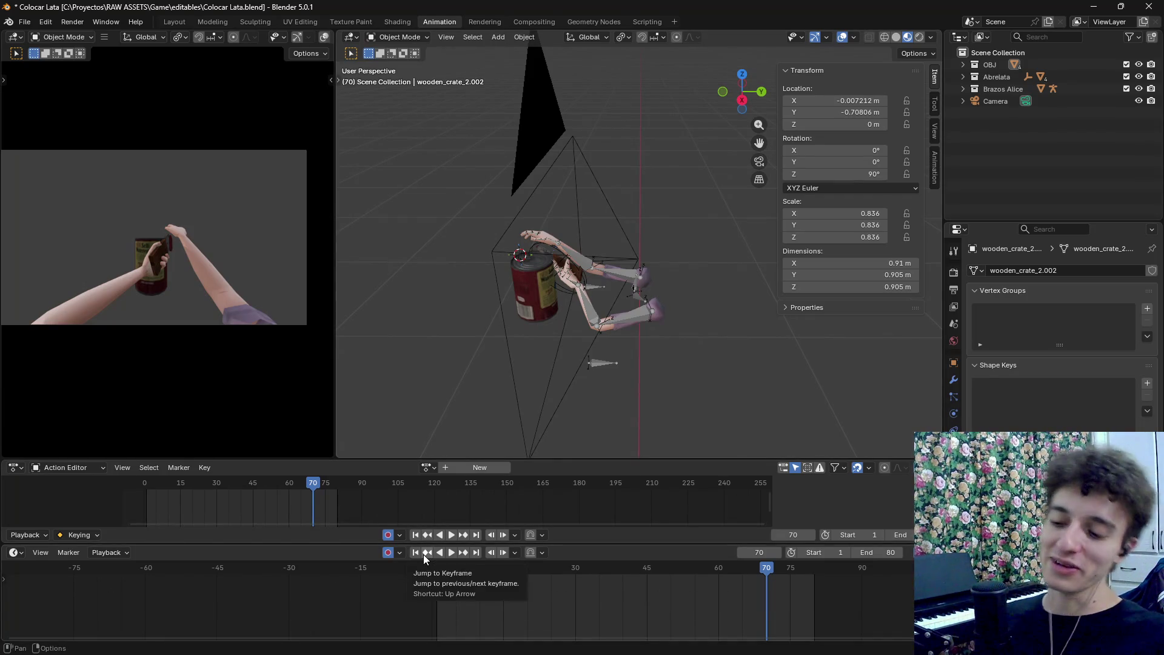
key(alt+Tab)
key(alt+Tab)
key(alt+Tab)
key(Tab)
key(Tab)
key(Tab)
key(alt+Tab)
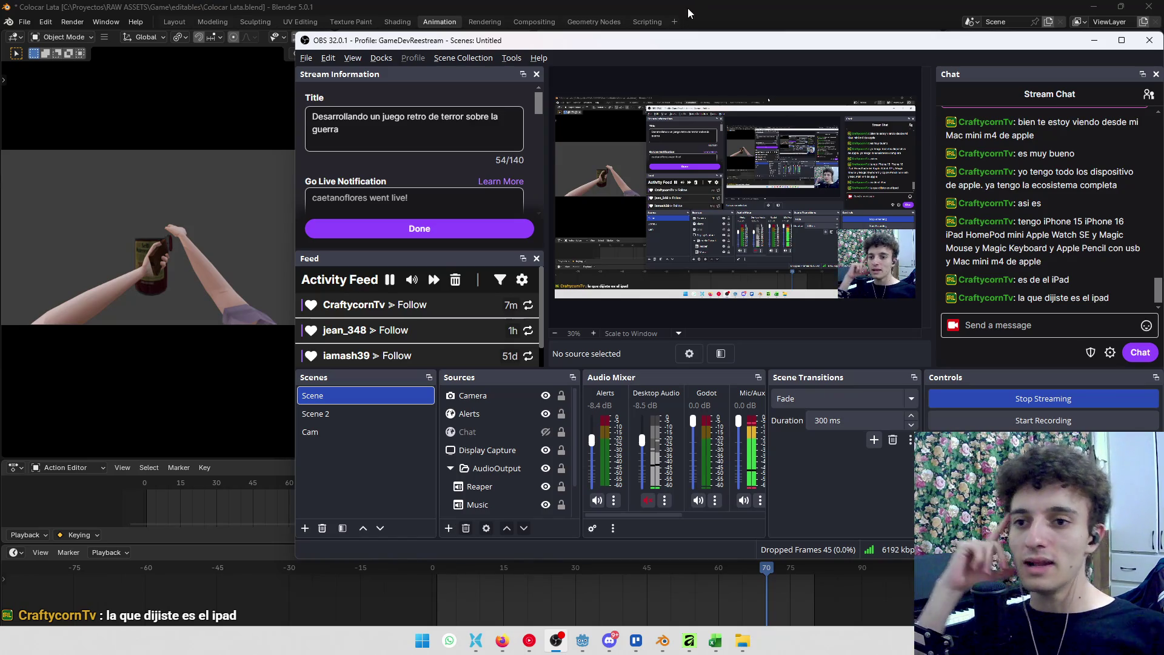
Search Google for 'magic mouse' in a new tab and show the image results
click(502, 639)
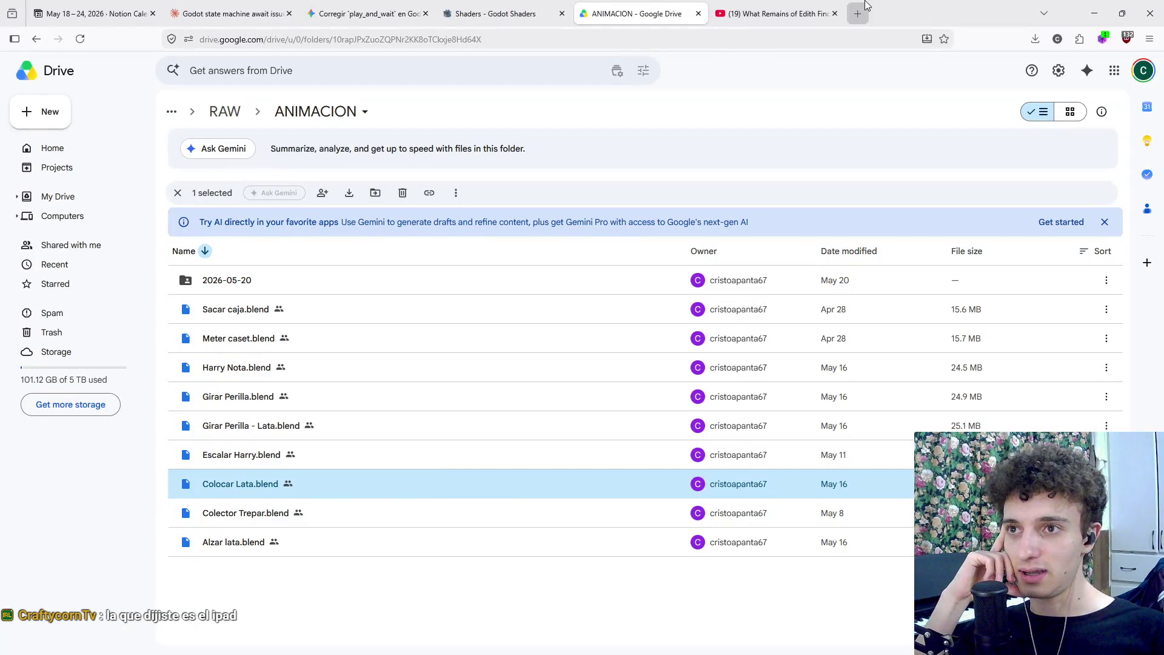
click(857, 13)
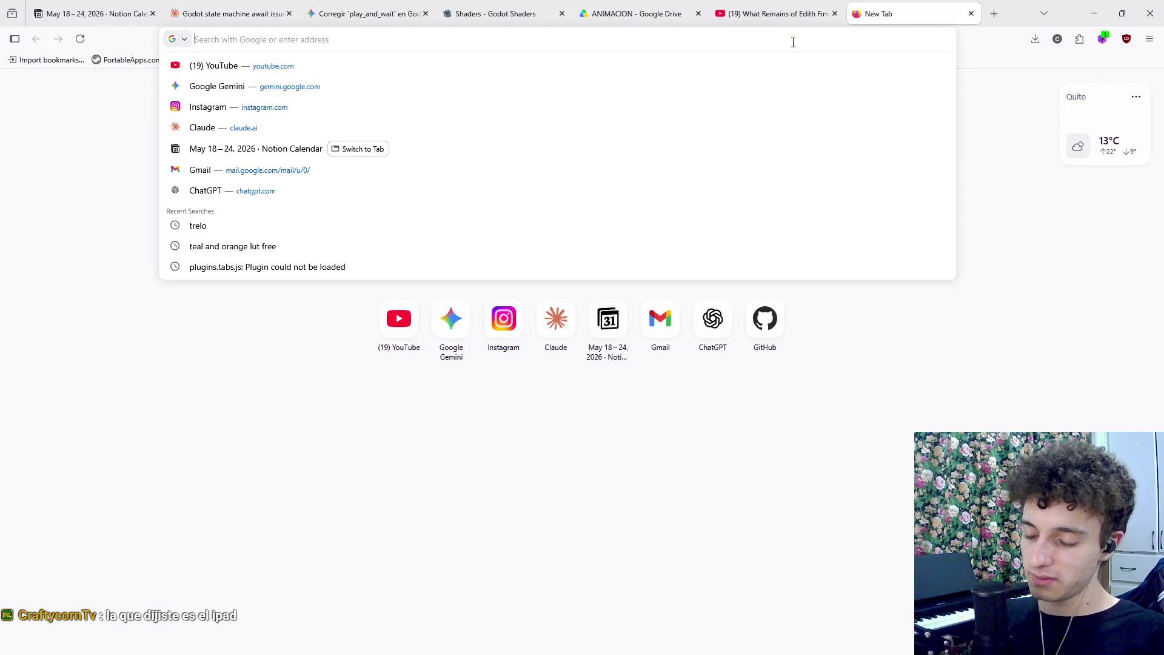
text(magic mo)
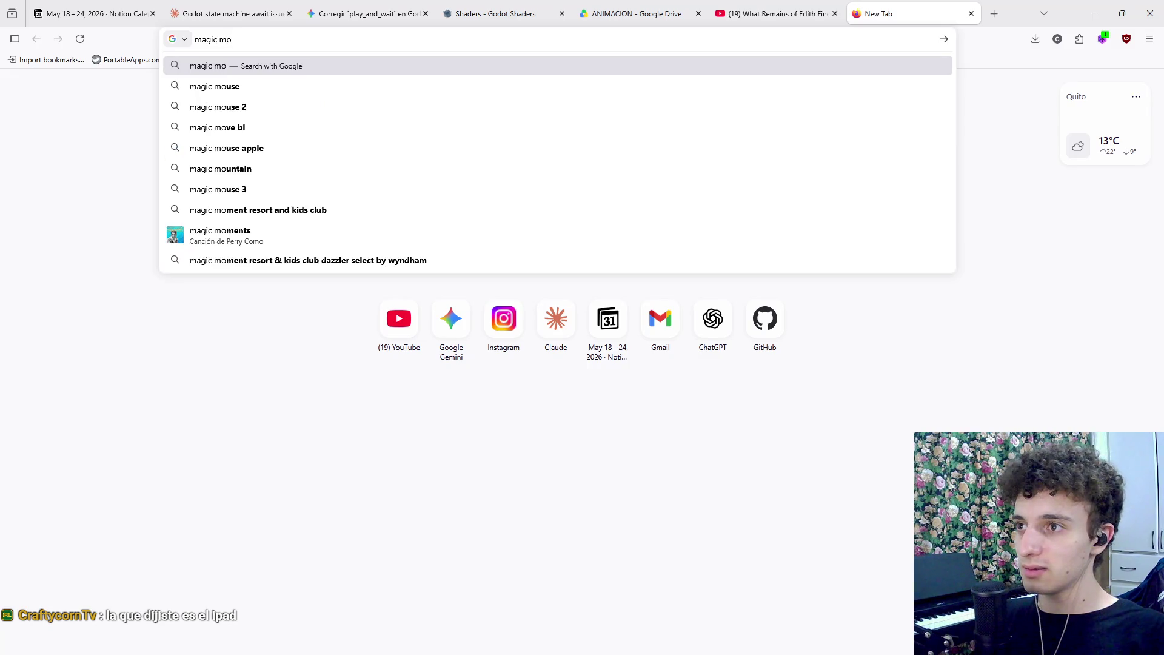
text(use)
key(Return)
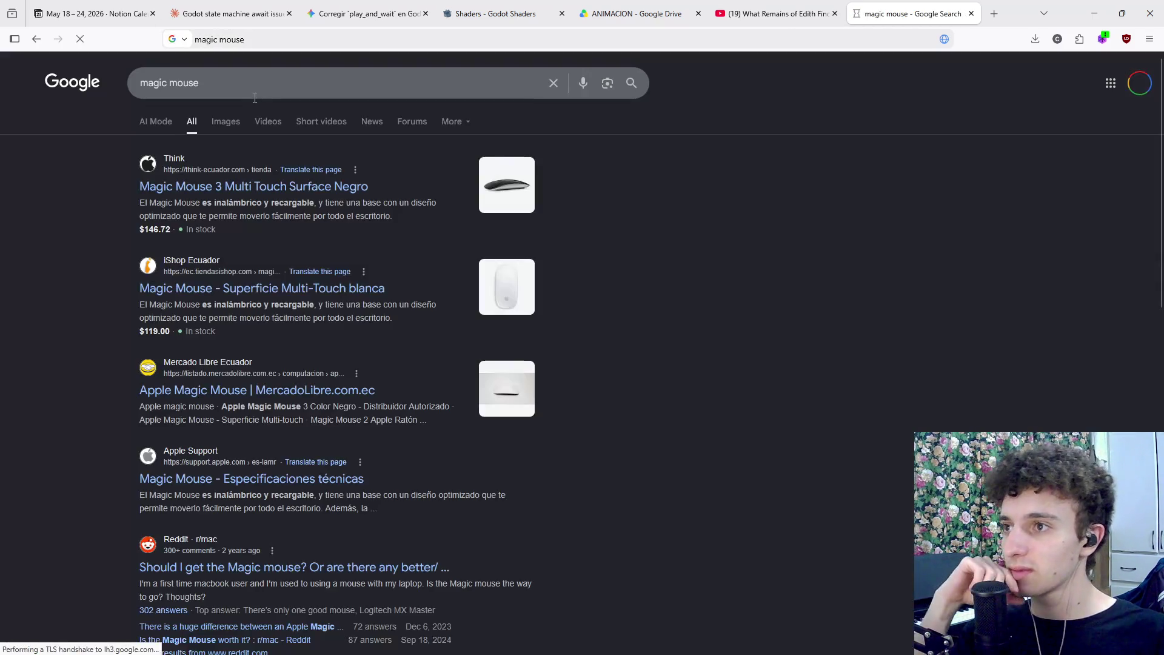
click(234, 123)
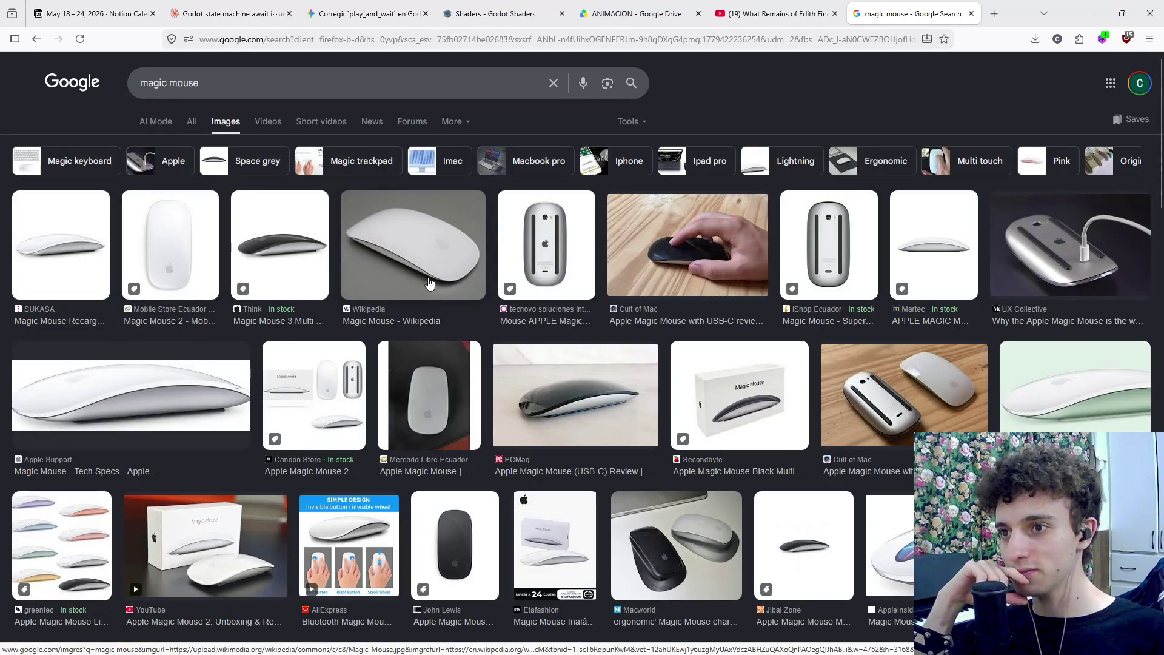
Copy 'HomePod' from the OBS chat and run an image search for 'HomePod mini'
key(alt+Tab)
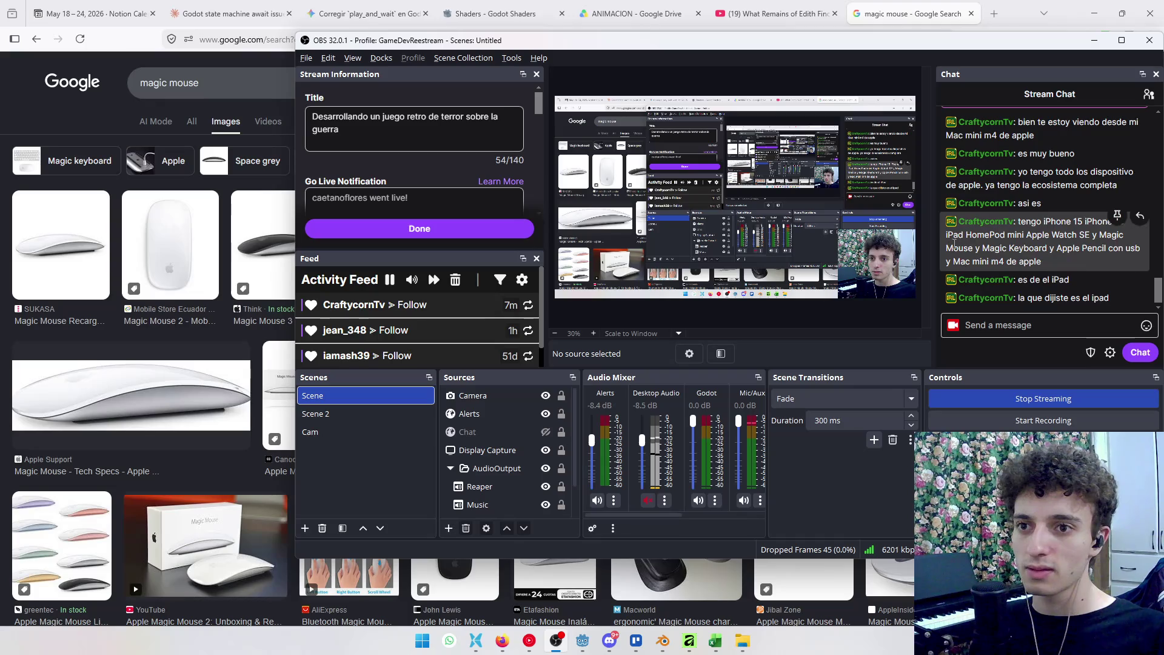
drag(966, 235, 1012, 237)
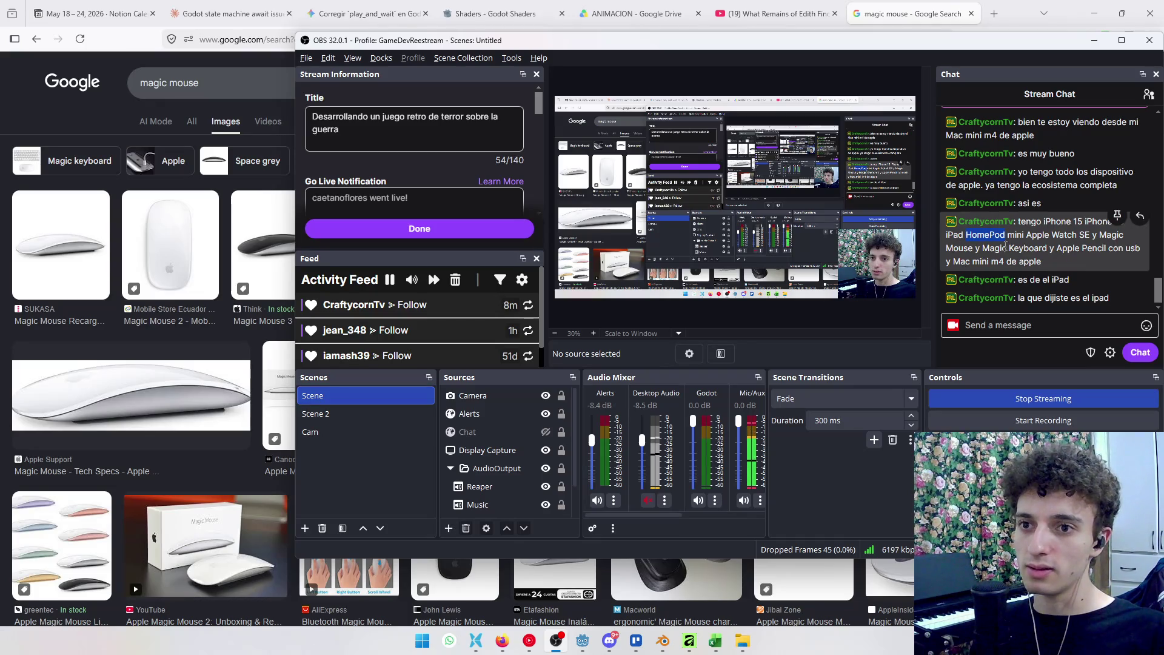
key(ctrl+c)
key(alt+Tab)
triple_click(169, 83)
key(ctrl+v)
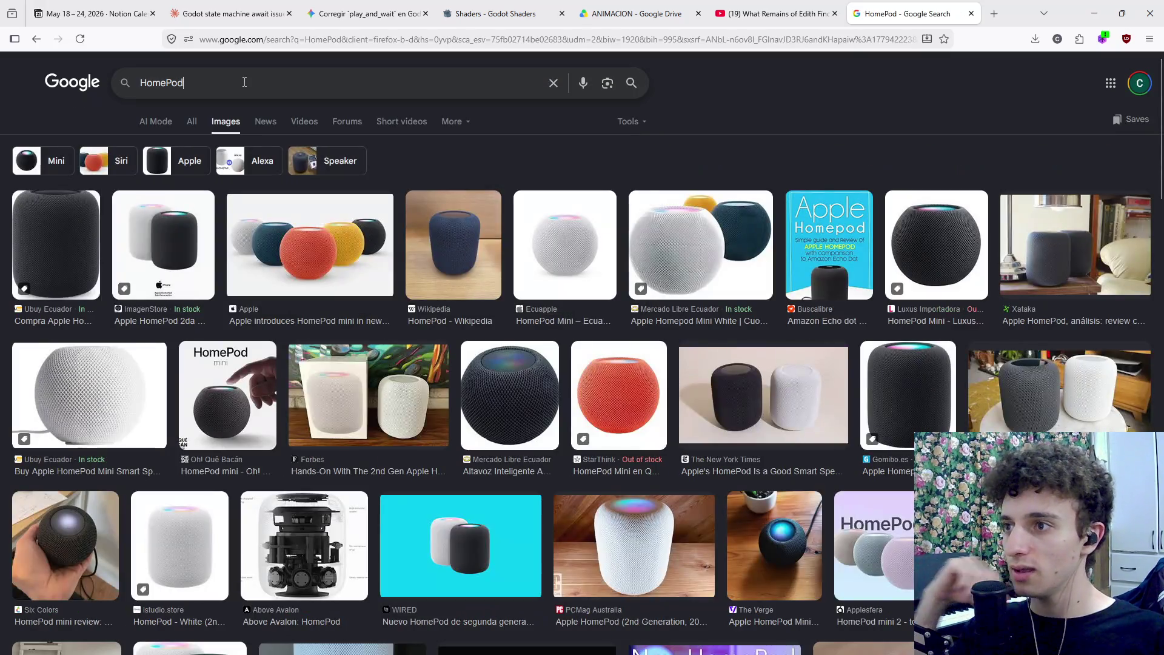
click(252, 83)
text(mini)
key(Return)
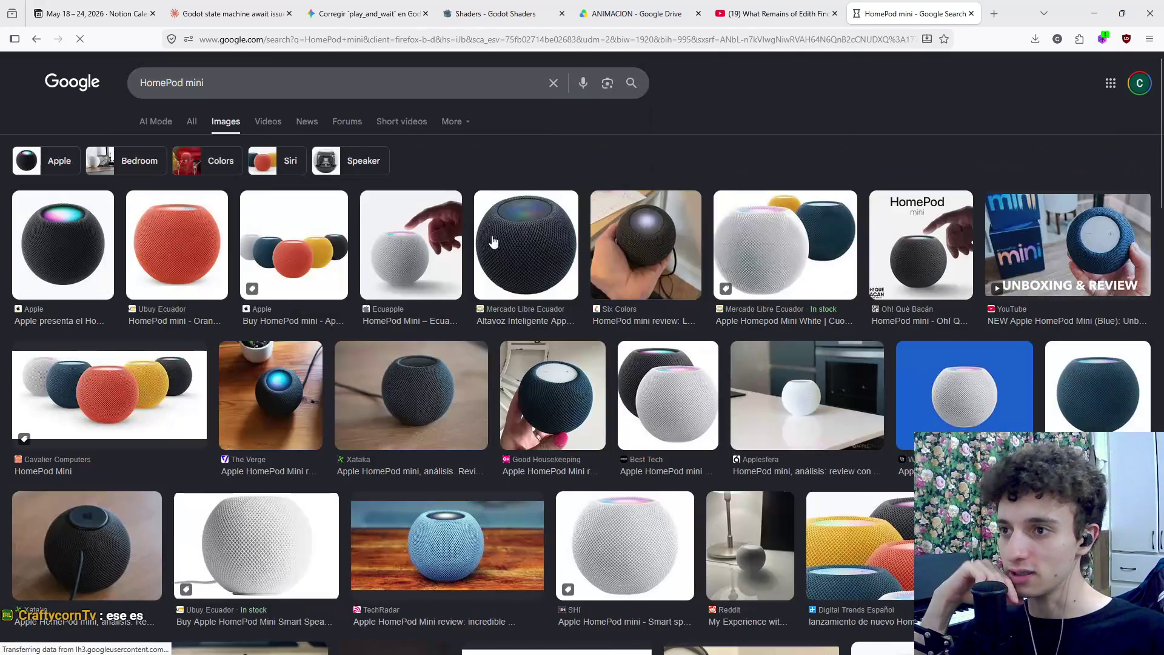
Clear the search query and go back to the magic mouse image results
key(slash)
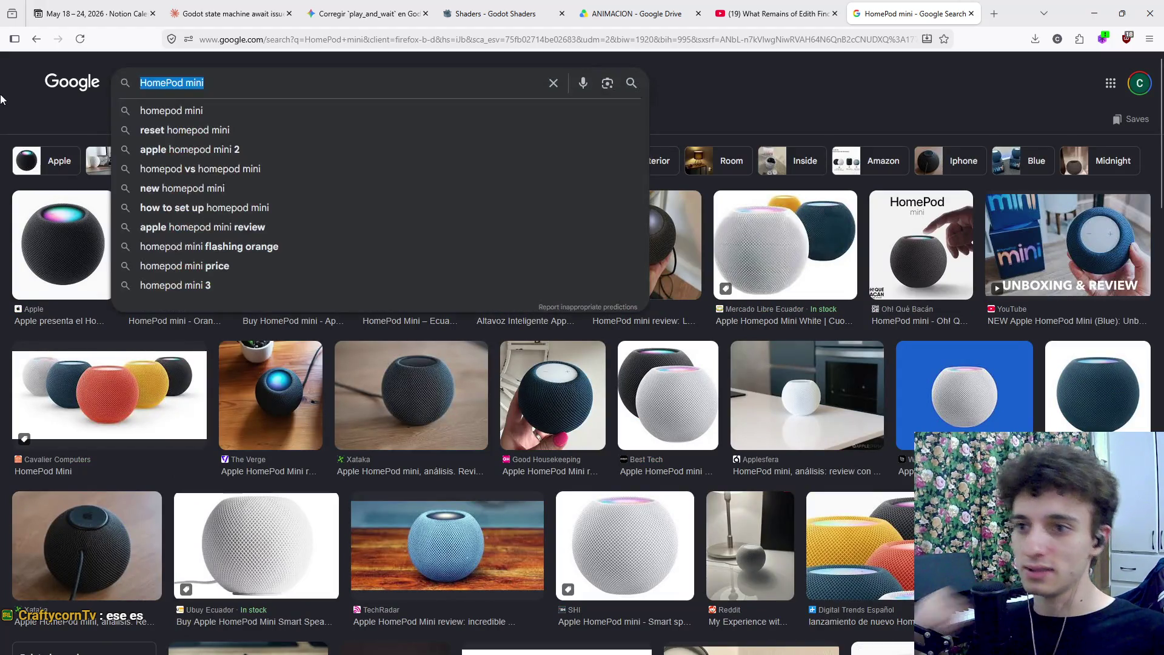
key(BackSpace)
key(alt+Tab)
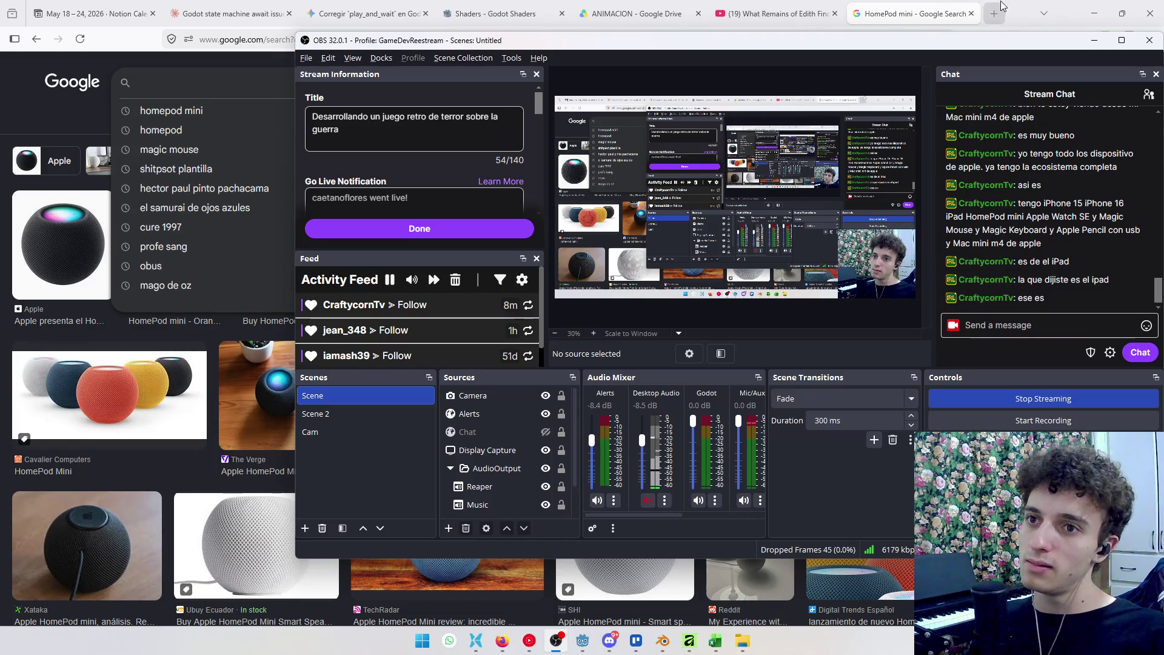
click(34, 45)
click(35, 40)
click(35, 40)
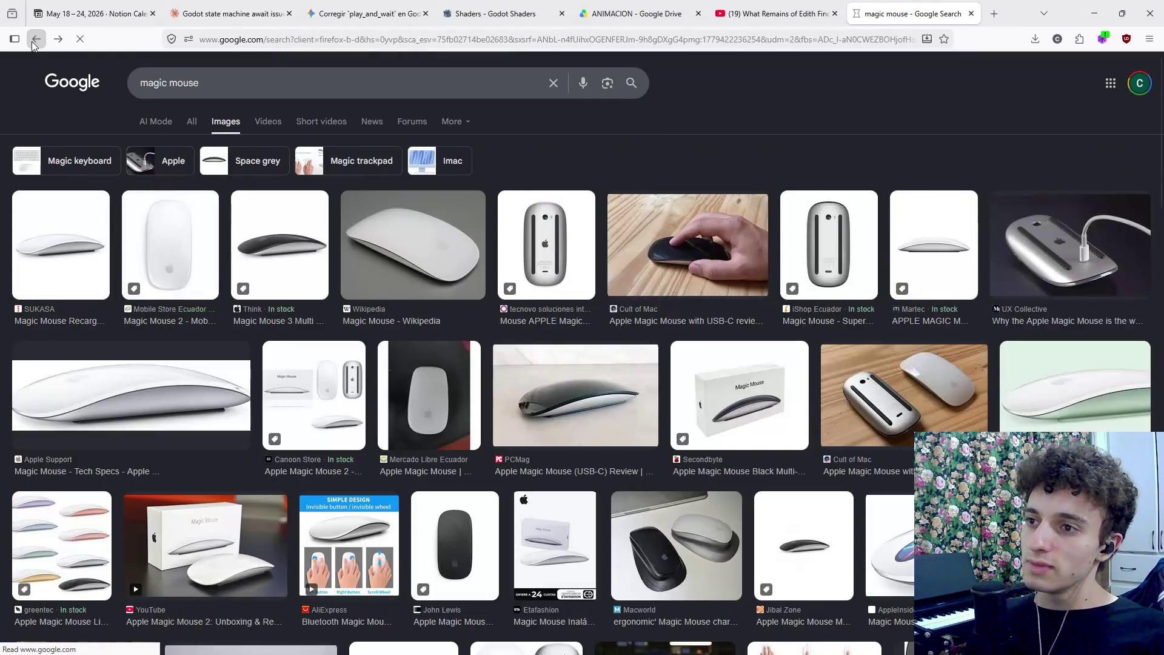
Preview the Wikipedia and UX Collective Magic Mouse images, close the tab, and open Task View
click(451, 249)
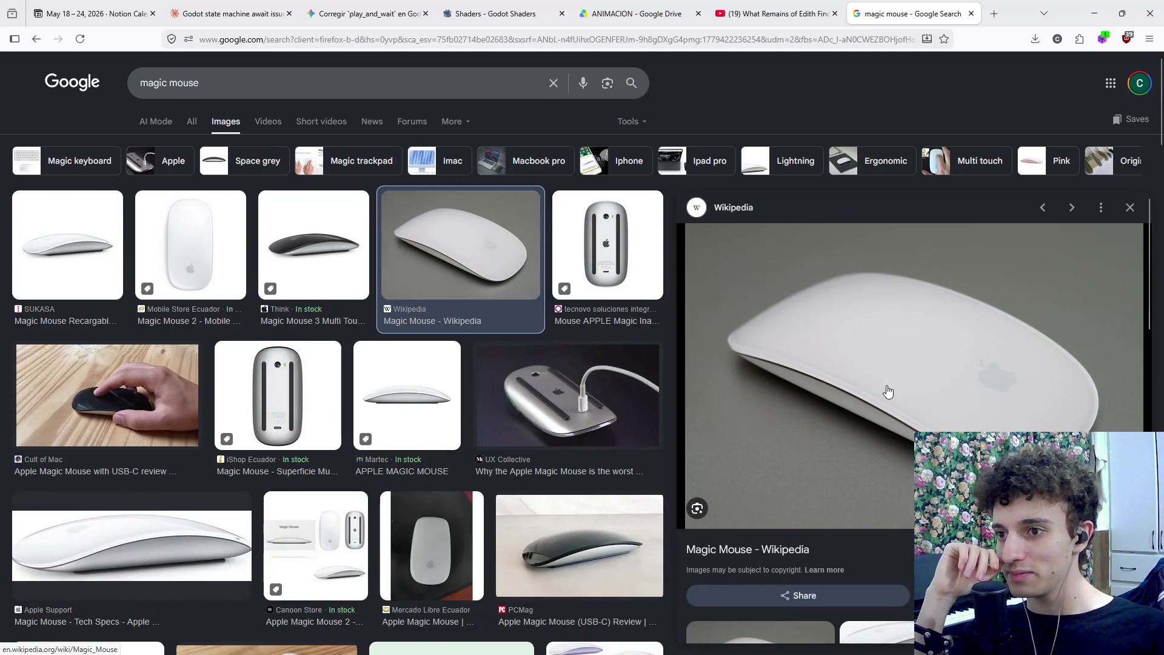
click(567, 394)
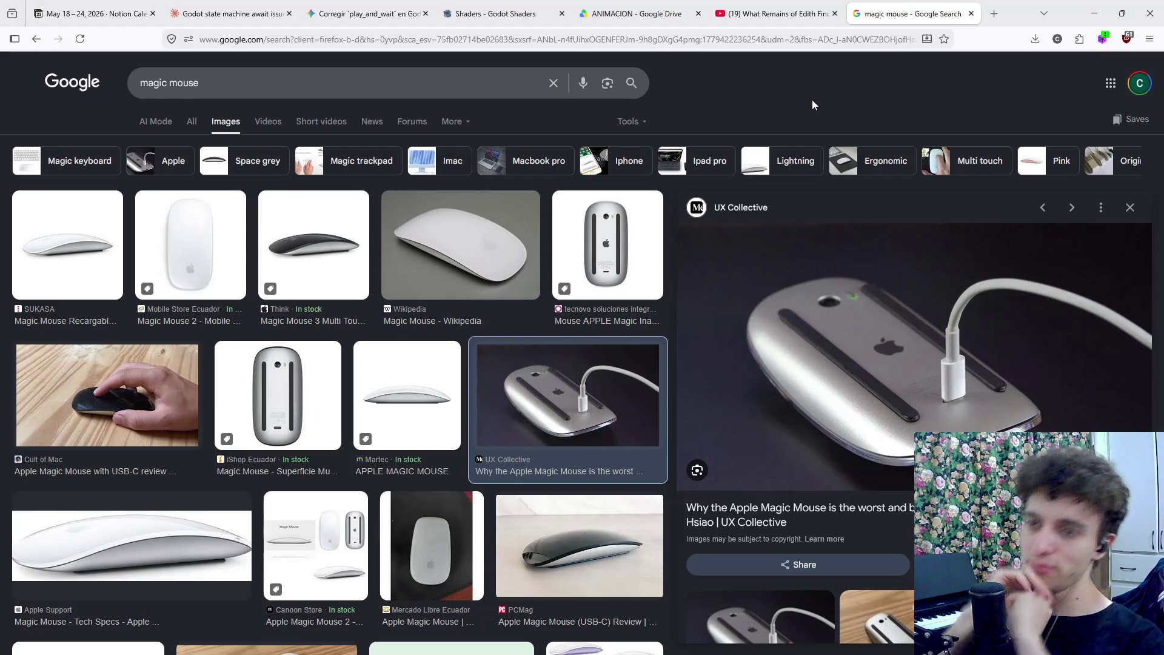
click(971, 13)
key(super+Tab)
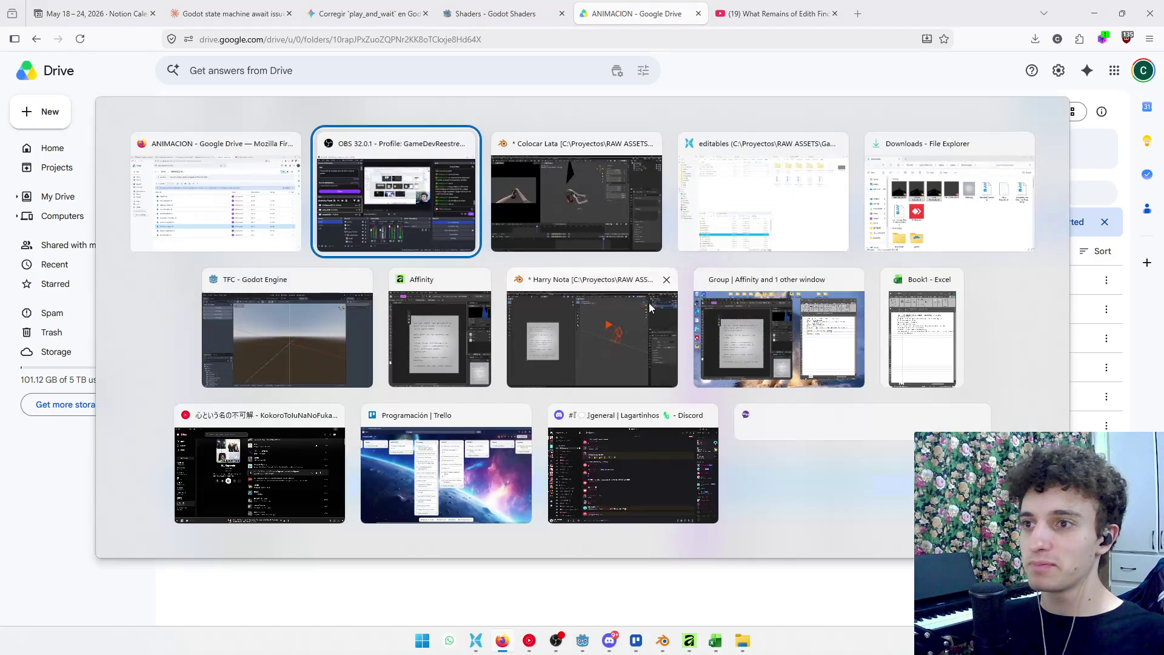
Switch the Godot 3D viewport from Orthogonal to Perspective and fly closer to the origin
click(336, 346)
scroll(639, 322, down, 5)
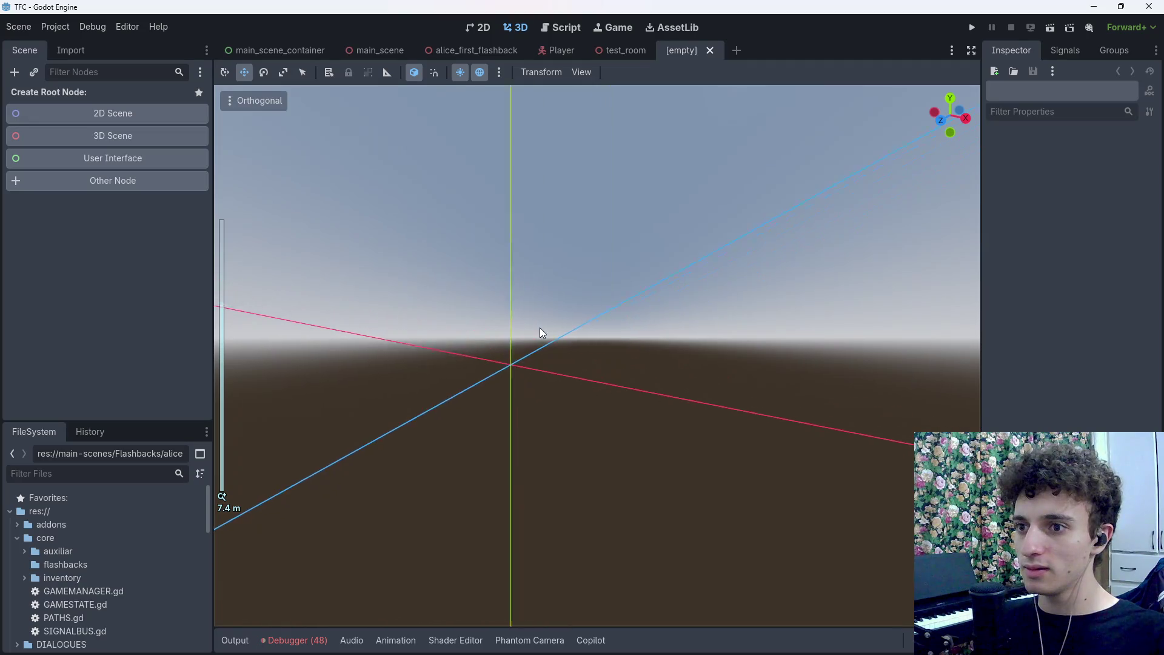
click(254, 100)
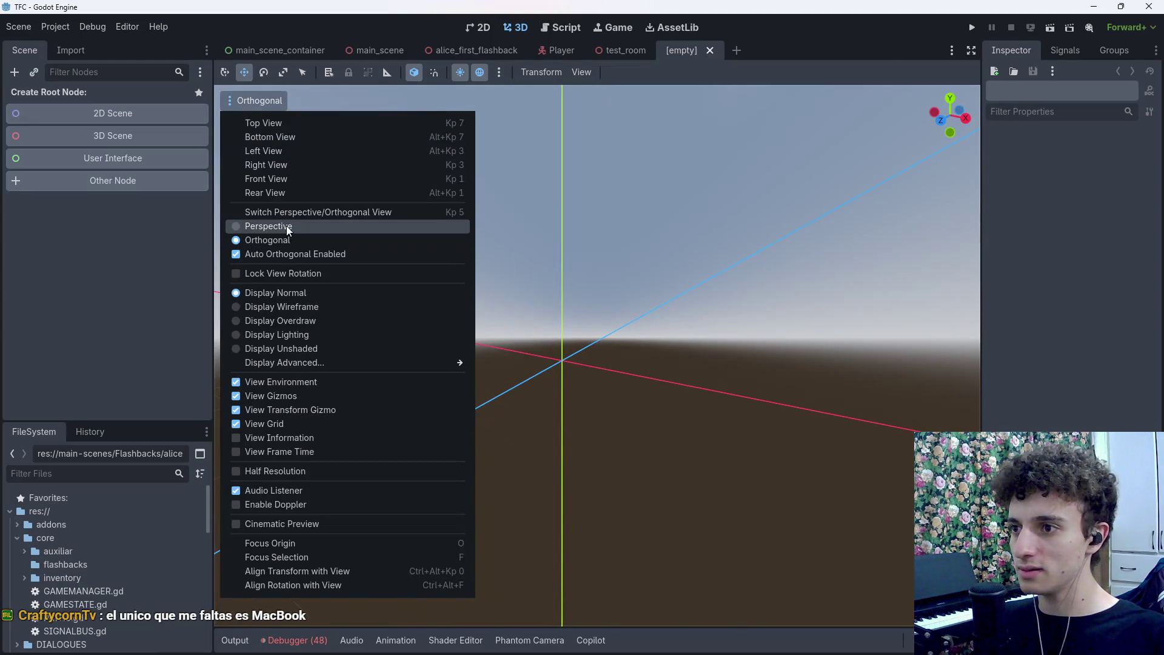
click(288, 230)
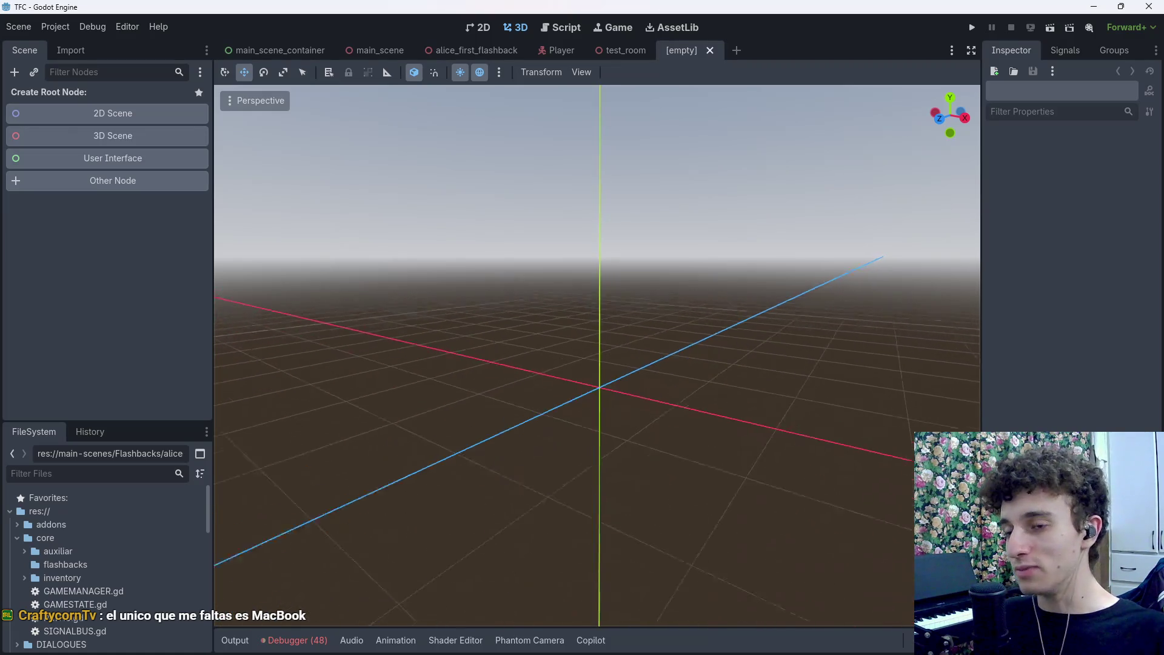
scroll(597, 356, down, 10)
key(w)
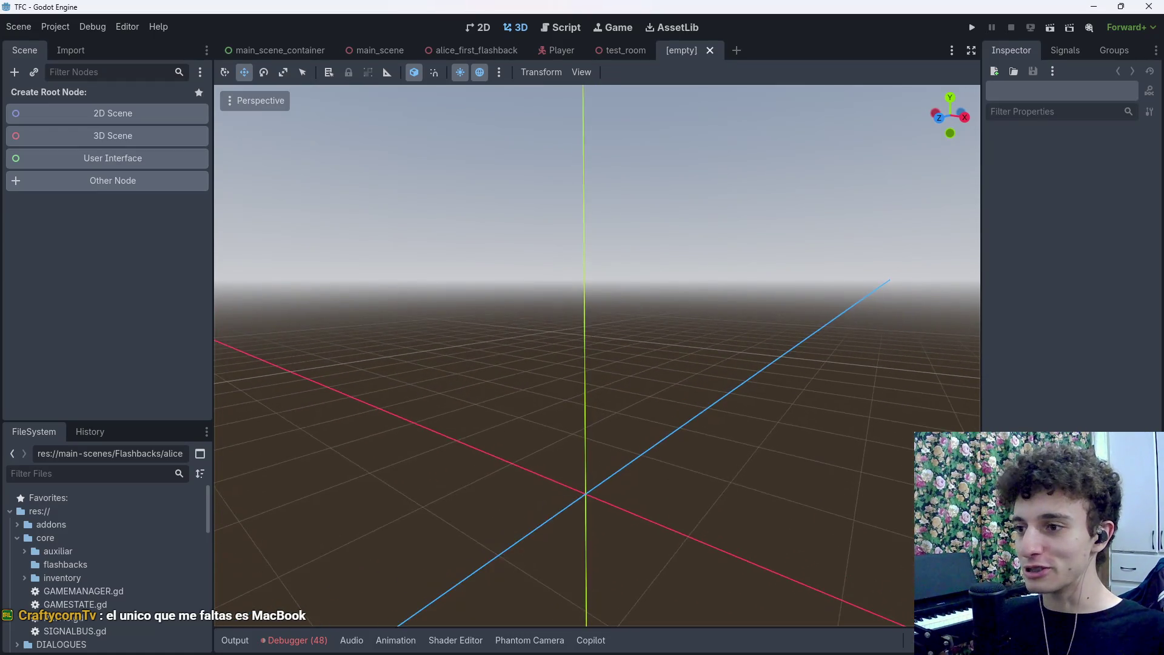
Cycle windows with Alt+Tab to bring the Colocar Lata Blender file forward
key(alt+Tab)
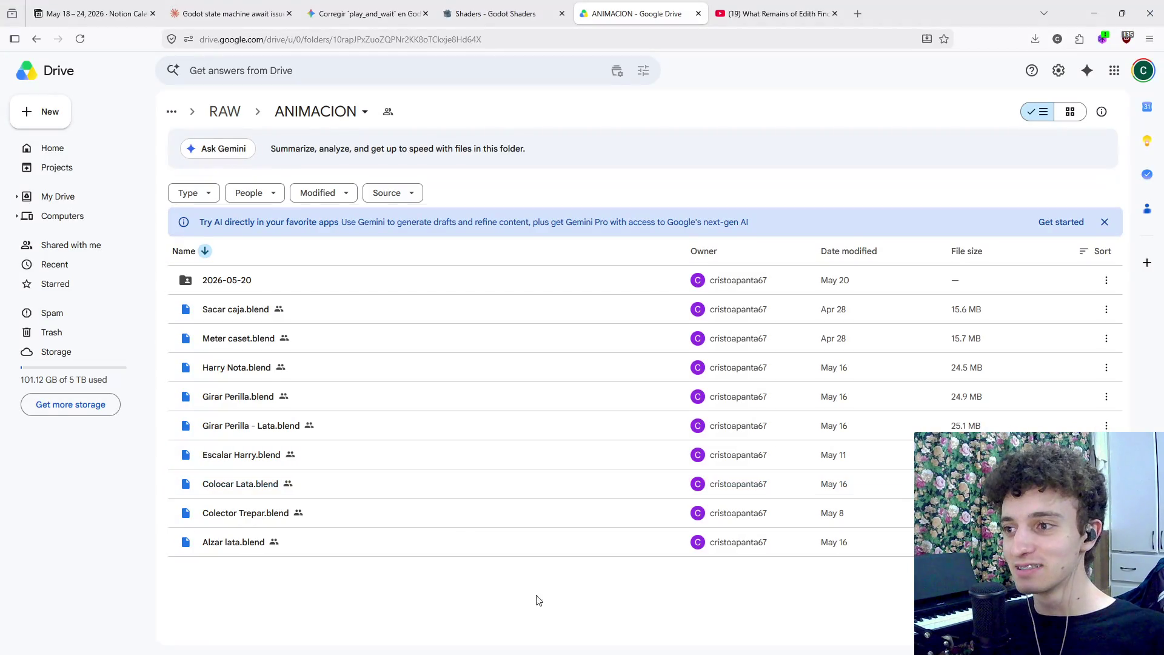
key(alt+Tab)
key(alt+Tab)
key(Tab)
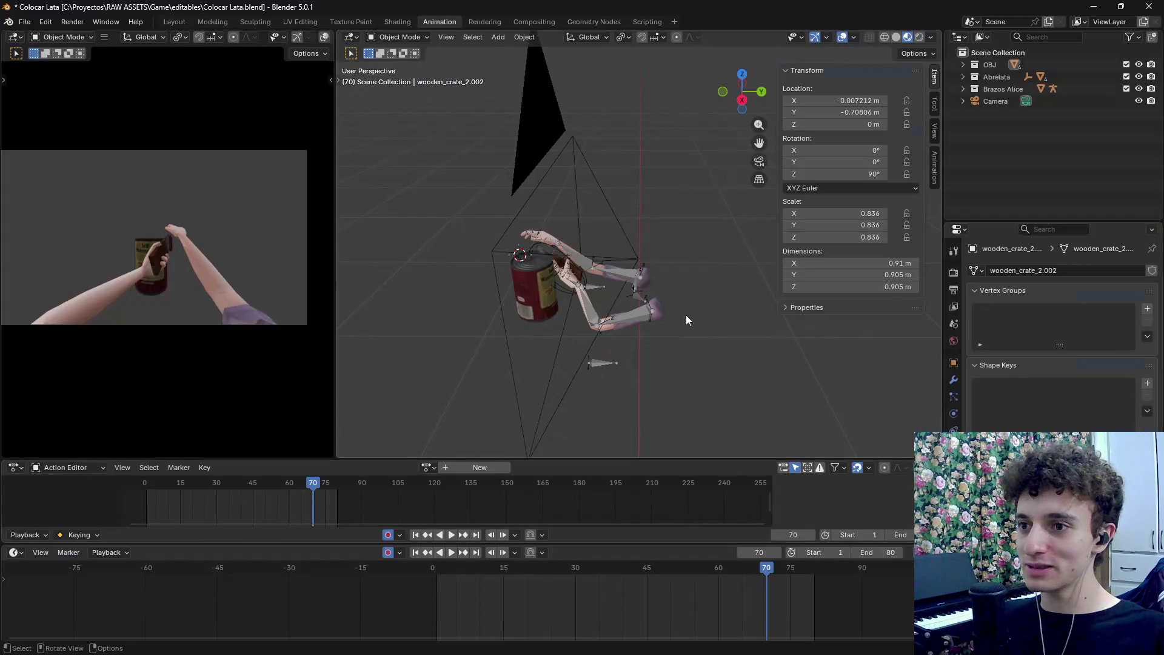
Jump to frame 0, make the lower editor Nonlinear Animation, and enlarge its track list to show the Mango rows
click(144, 485)
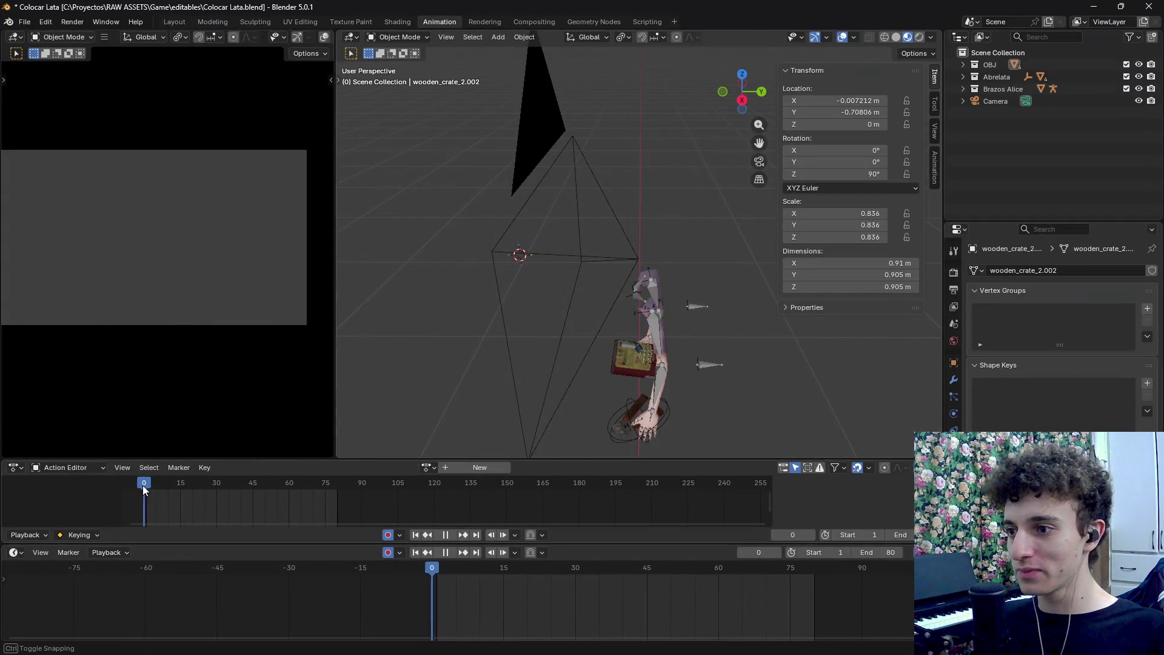
click(20, 553)
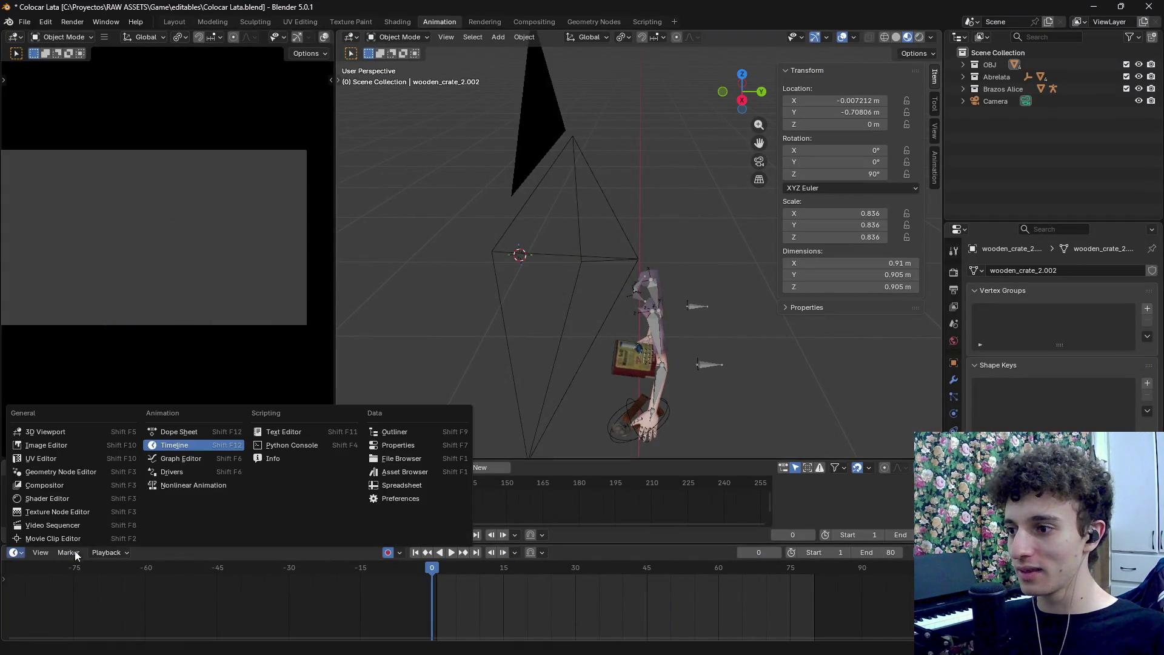
click(203, 486)
scroll(184, 614, up, 1)
mouse_move(250, 461)
mouse_down()
mouse_move(260, 552)
mouse_move(289, 430)
mouse_up()
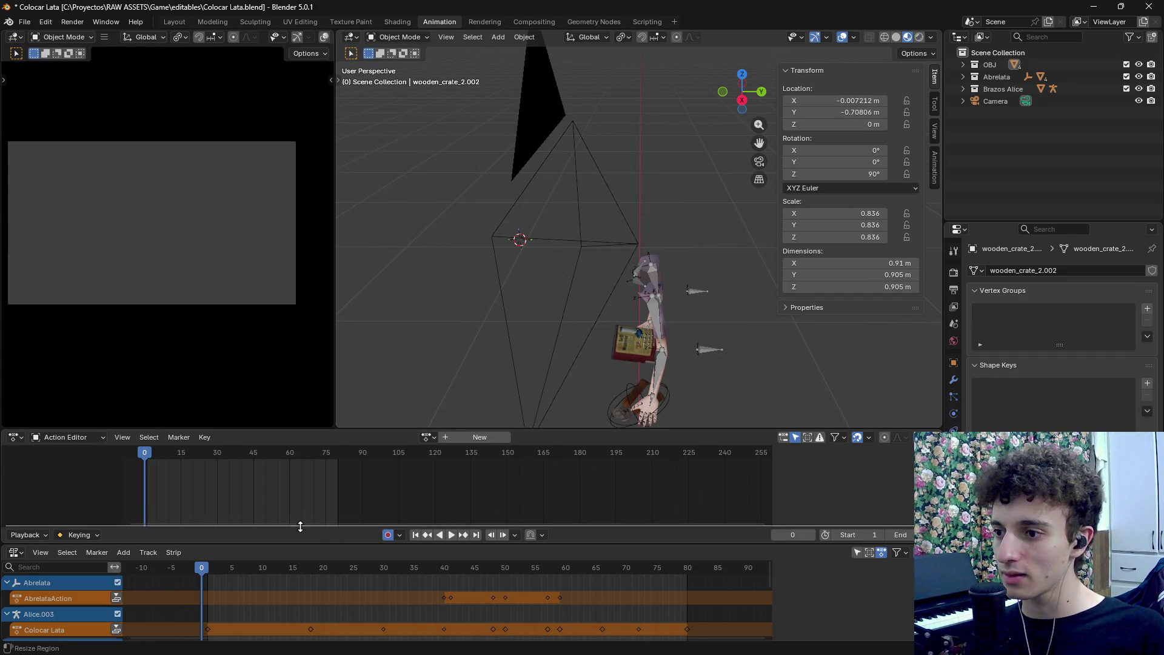
drag(300, 527, 302, 459)
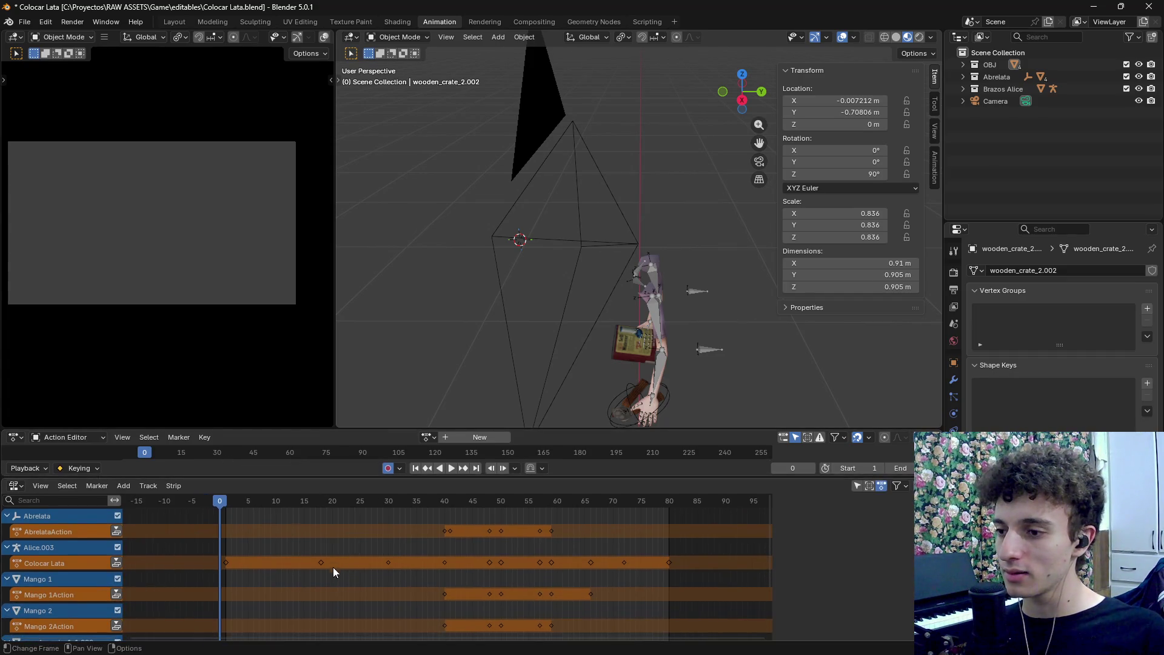
scroll(333, 566, down, 2)
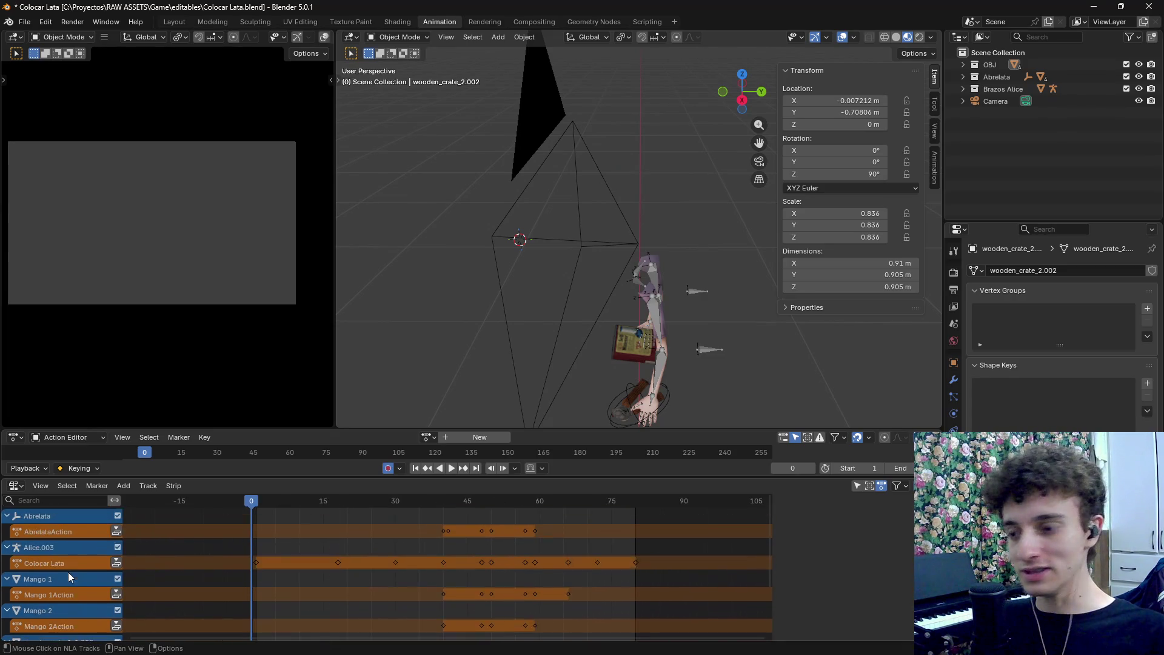
Rename the AbrelataAction and Colocar Lata actions to prepare_can
double_click(69, 534)
drag(76, 532, 2, 527)
key(BackSpace)
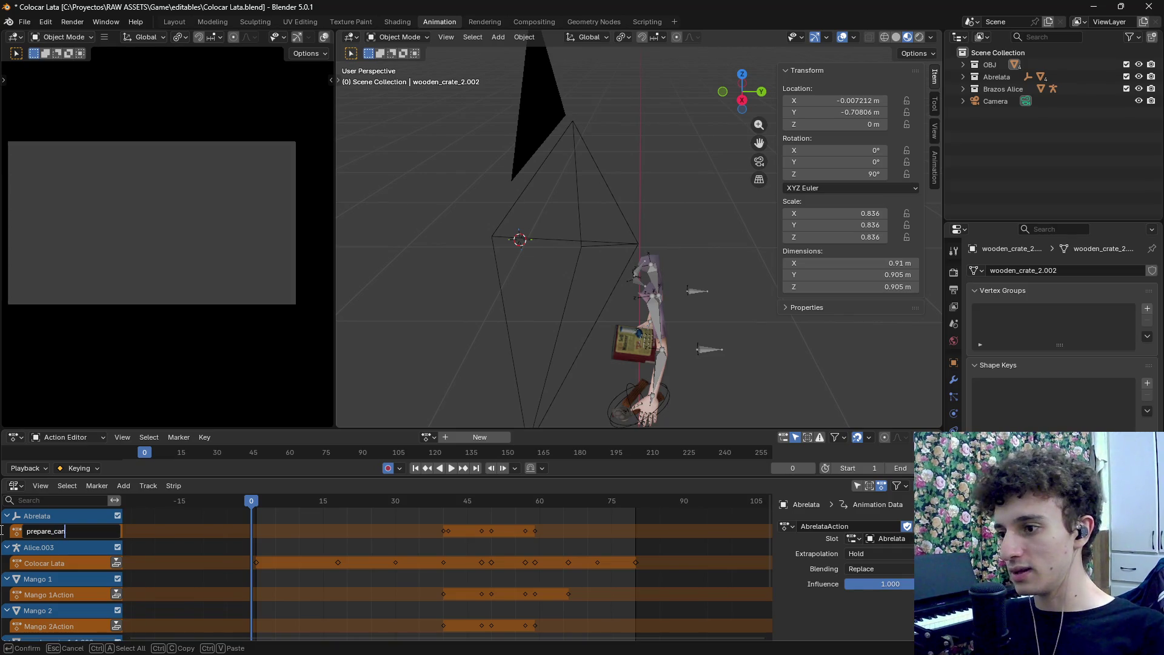
key(Return)
double_click(61, 532)
key(ctrl+c)
key(Tab)
key(ctrl+v)
key(Tab)
key(Return)
Push the Abrelata and Alice.003 actions into strips and rename the Mango 1 and Mango 2 actions prepare_can
click(116, 532)
click(116, 579)
key(Home)
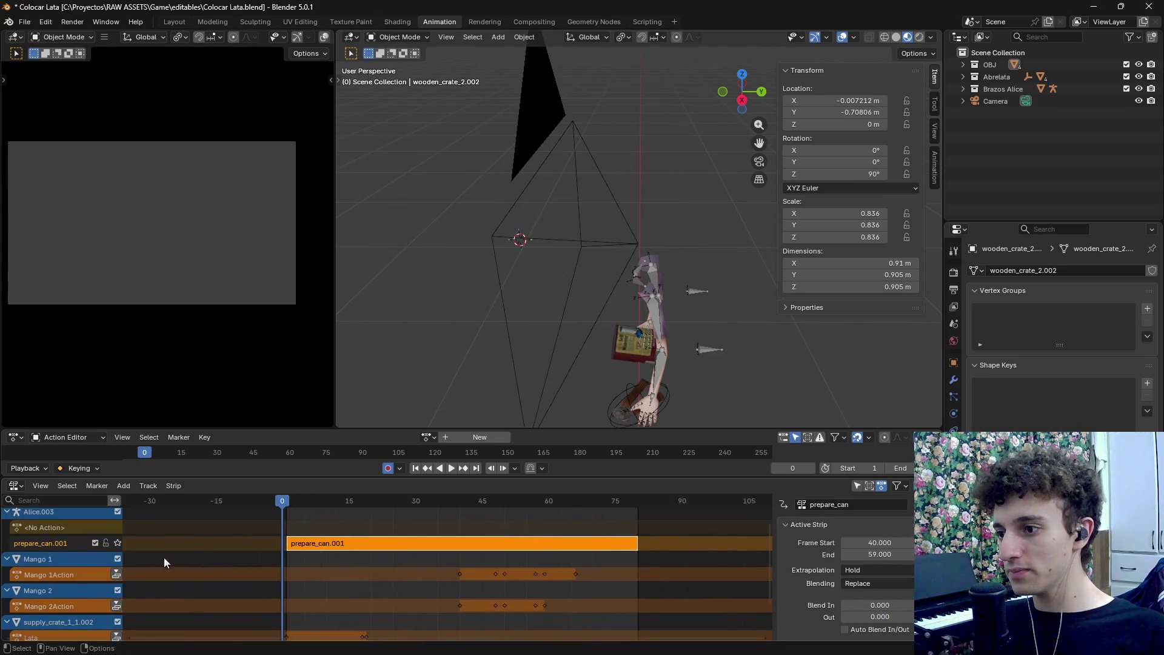
double_click(40, 573)
key(ctrl+v)
key(Return)
double_click(57, 607)
key(ctrl+v)
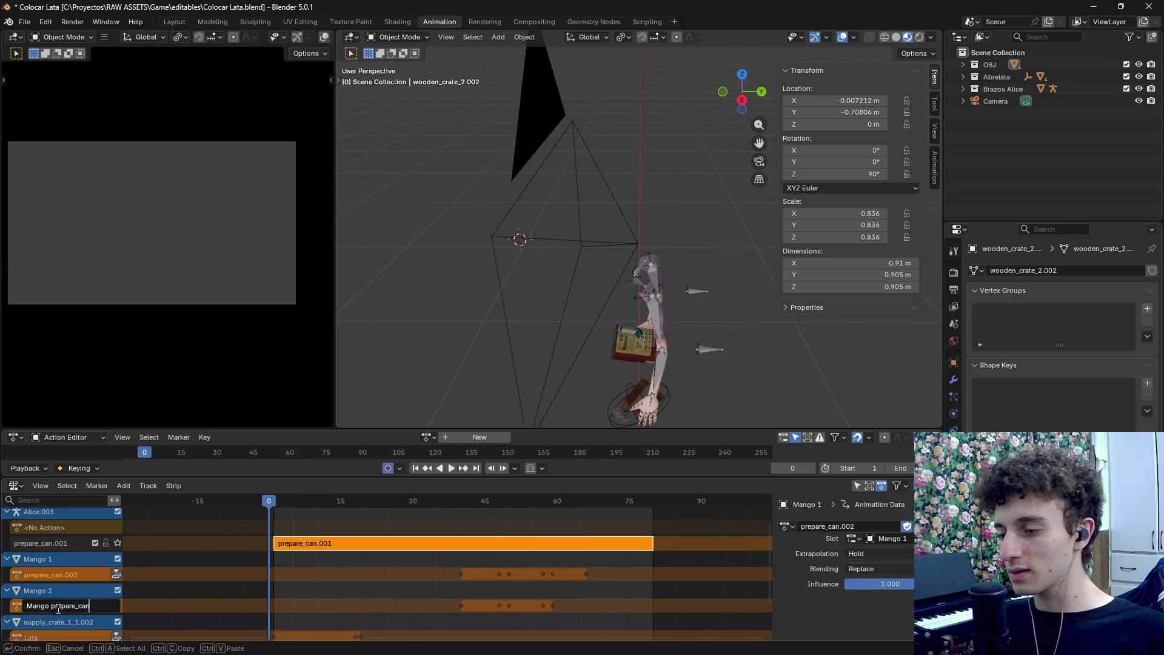
key(Return)
Rename the Mango 2, Lata and last track actions to prepare_can, ending at prepare_can.005
scroll(77, 623, down, 1)
double_click(67, 583)
key(ctrl+v)
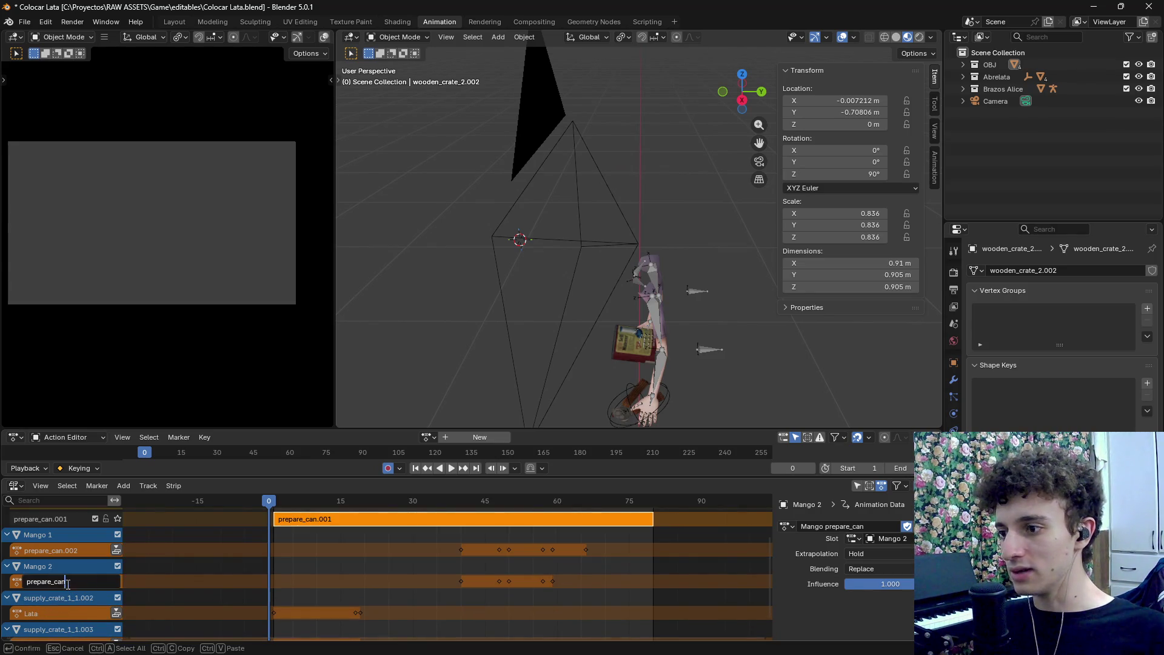
key(Return)
double_click(54, 615)
key(ctrl+v)
key(Return)
scroll(52, 615, down, 2)
double_click(53, 602)
key(ctrl+v)
key(Return)
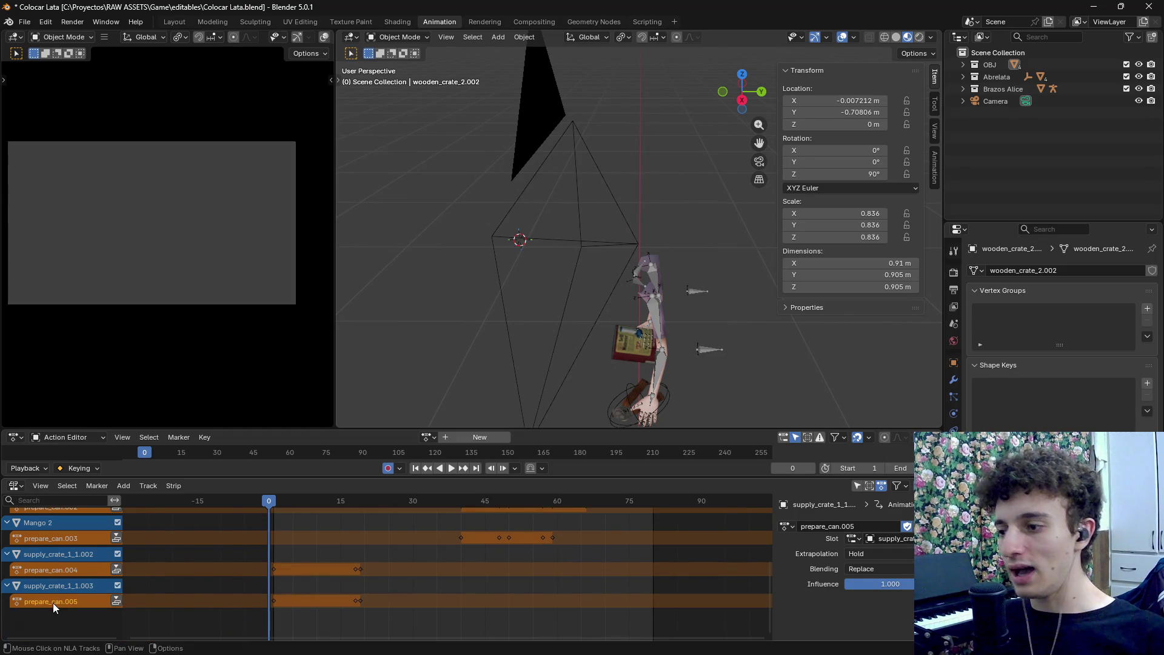
Push the prepare_can.003, .004 and .005 actions into NLA strips
scroll(107, 559, up, 4)
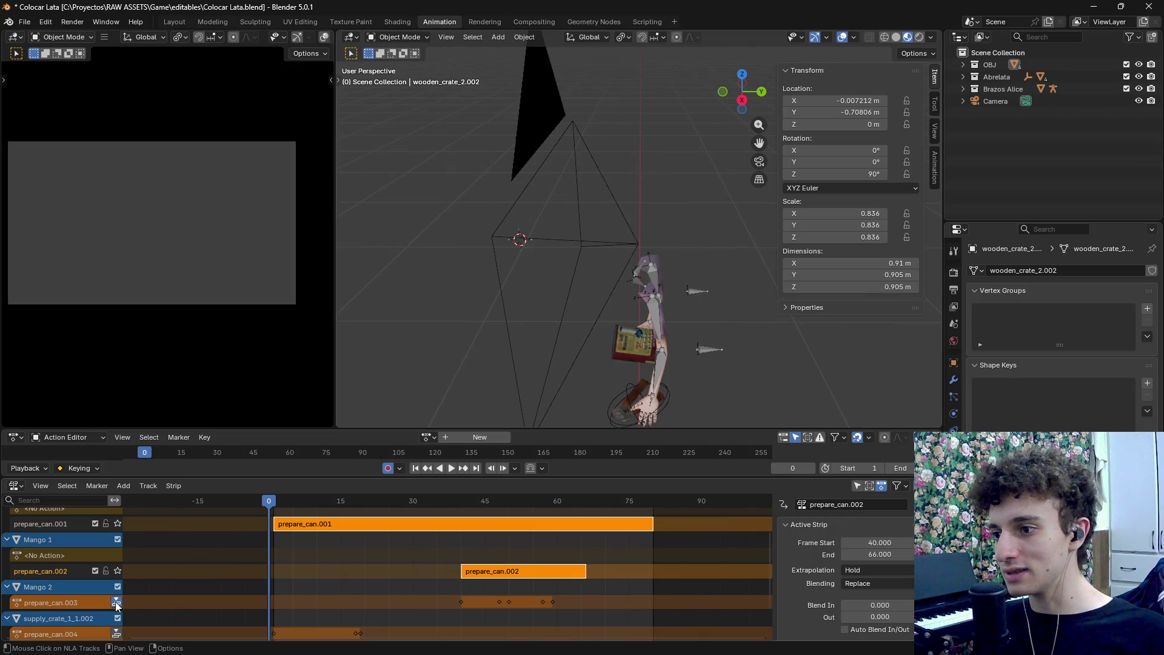
click(117, 603)
scroll(117, 600, down, 5)
click(117, 571)
click(117, 618)
scroll(93, 595, up, 8)
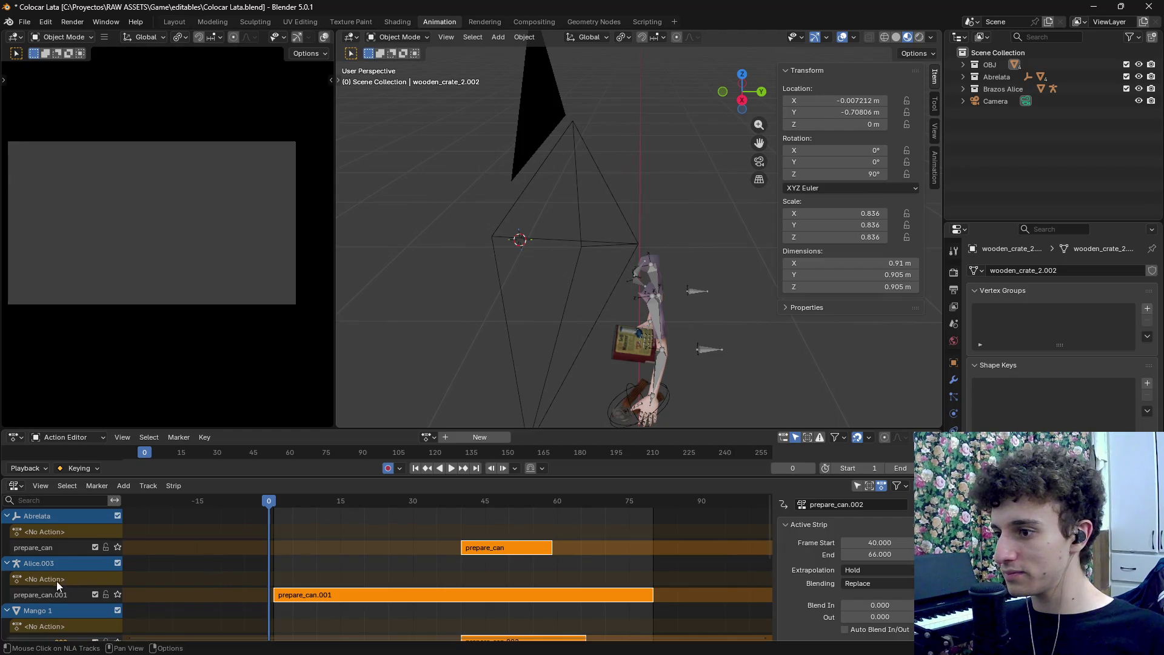
Rename the Mango 1, Mango 2 and prepare_can.005 NLA tracks to prepare_can
double_click(47, 594)
scroll(24, 567, down, 2)
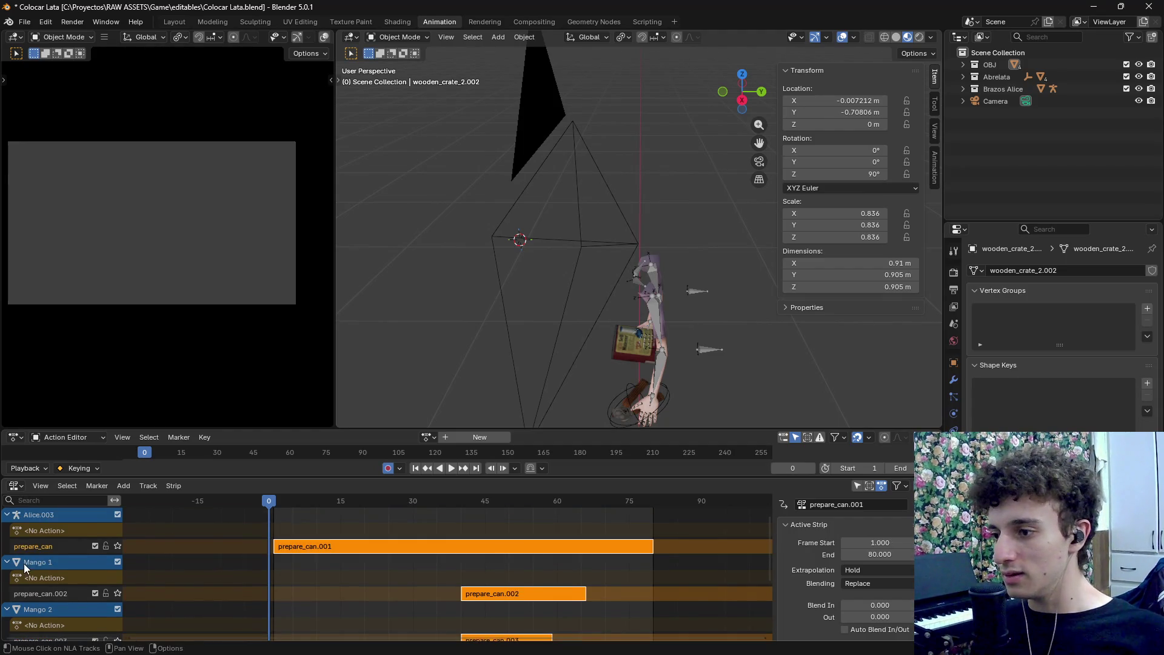
double_click(51, 594)
key(BackSpace)
key(BackSpace)
key(BackSpace)
key(Return)
scroll(51, 593, down, 2)
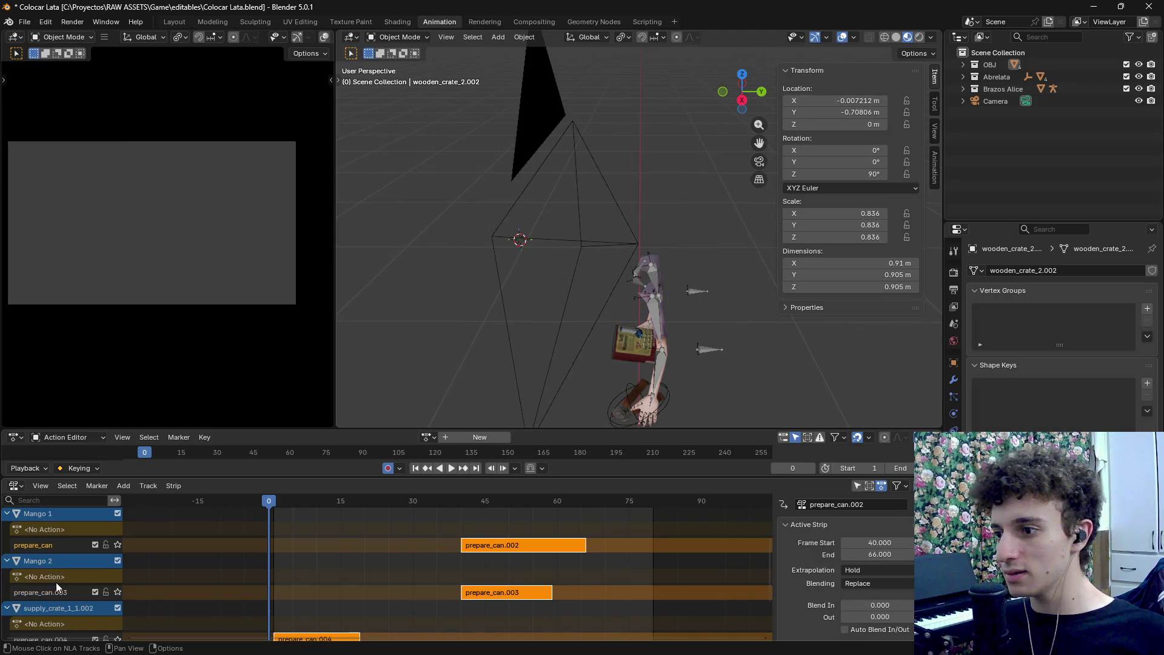
double_click(60, 595)
key(BackSpace)
key(BackSpace)
key(BackSpace)
key(Return)
scroll(83, 573, down, 3)
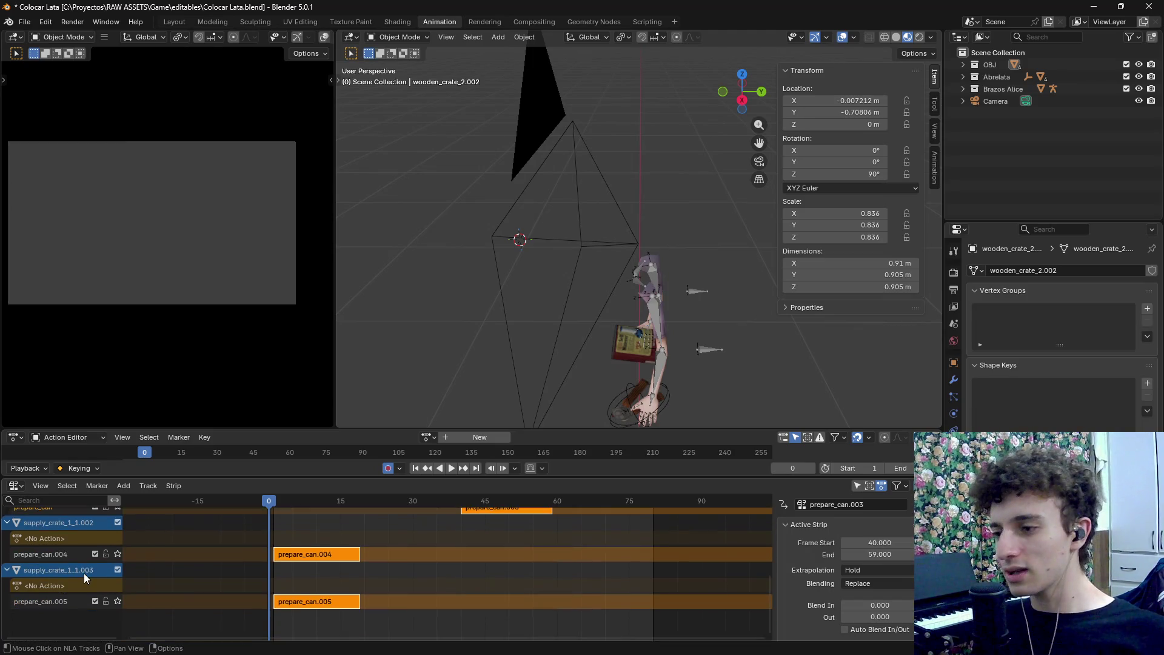
double_click(59, 605)
key(BackSpace)
key(BackSpace)
key(BackSpace)
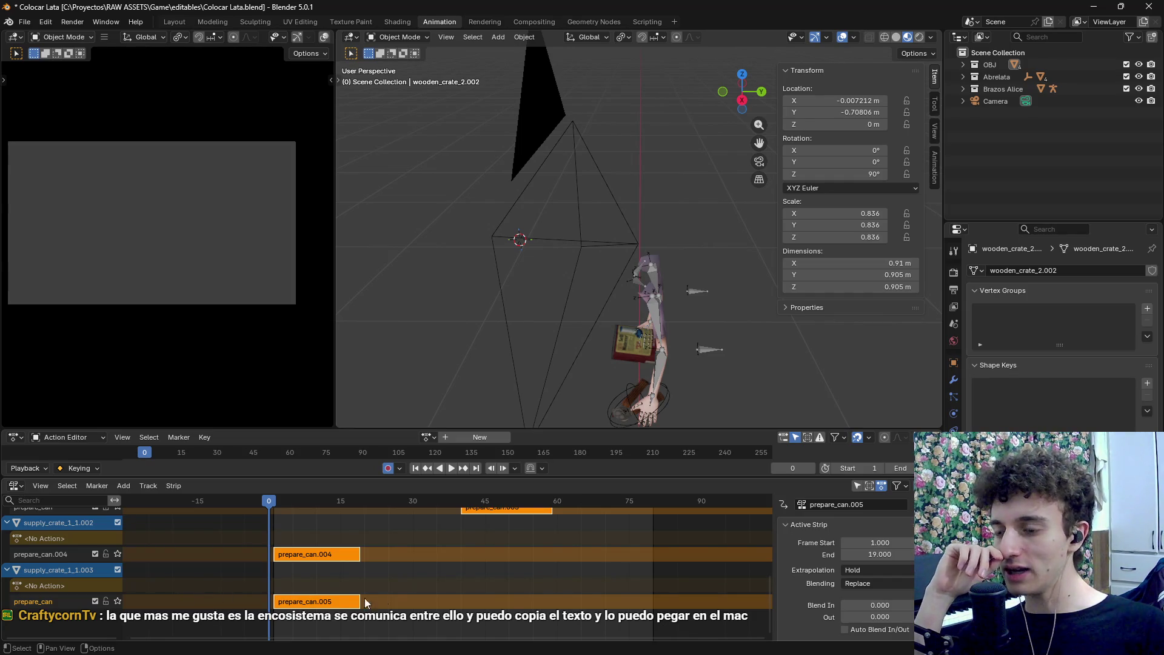
Review the NLA tracks, open the glTF 2.0 export window, then switch to the file manager
scroll(365, 598, down, 3)
scroll(449, 551, up, 3)
scroll(429, 590, up, 4)
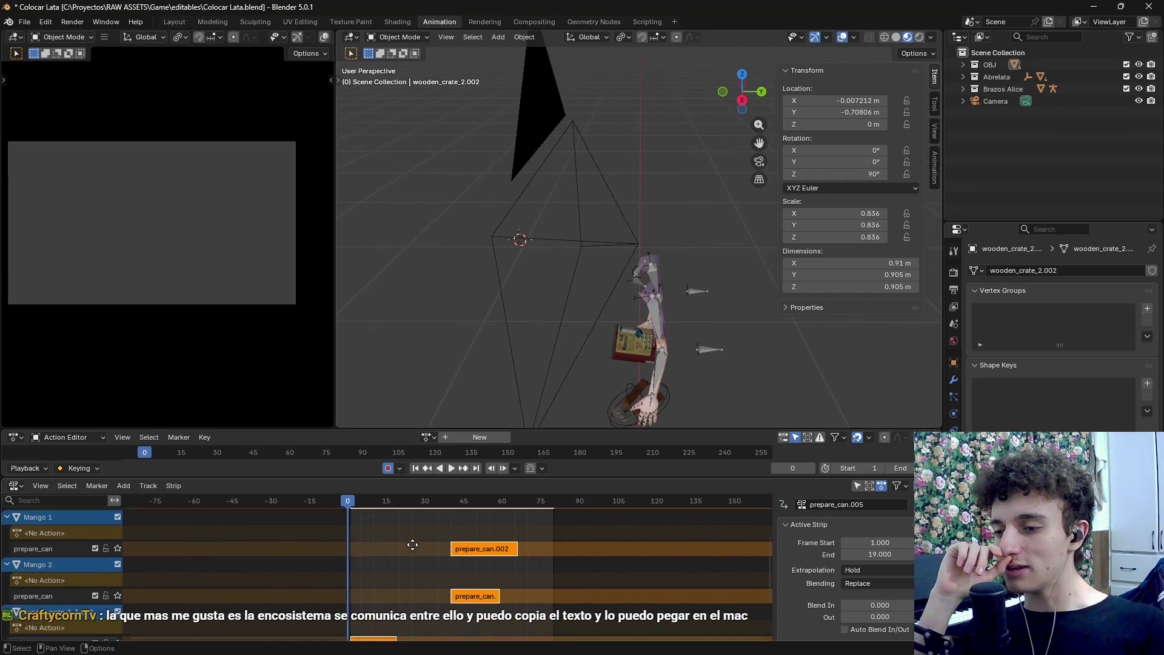
scroll(396, 569, down, 2)
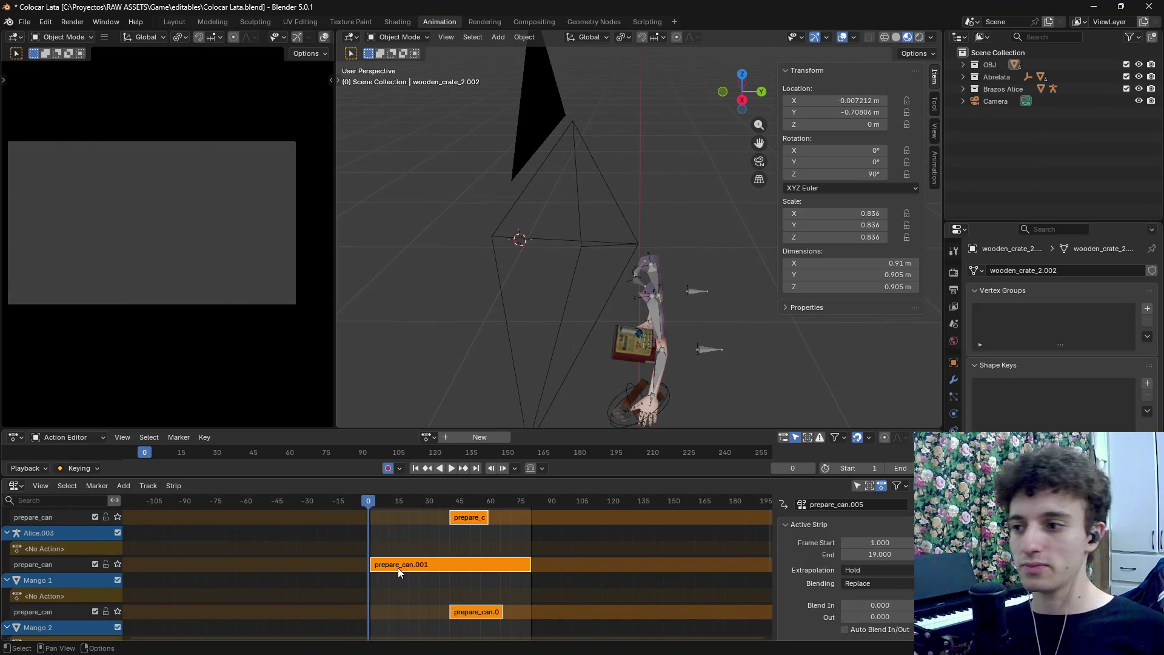
scroll(398, 568, down, 3)
scroll(396, 538, down, 5)
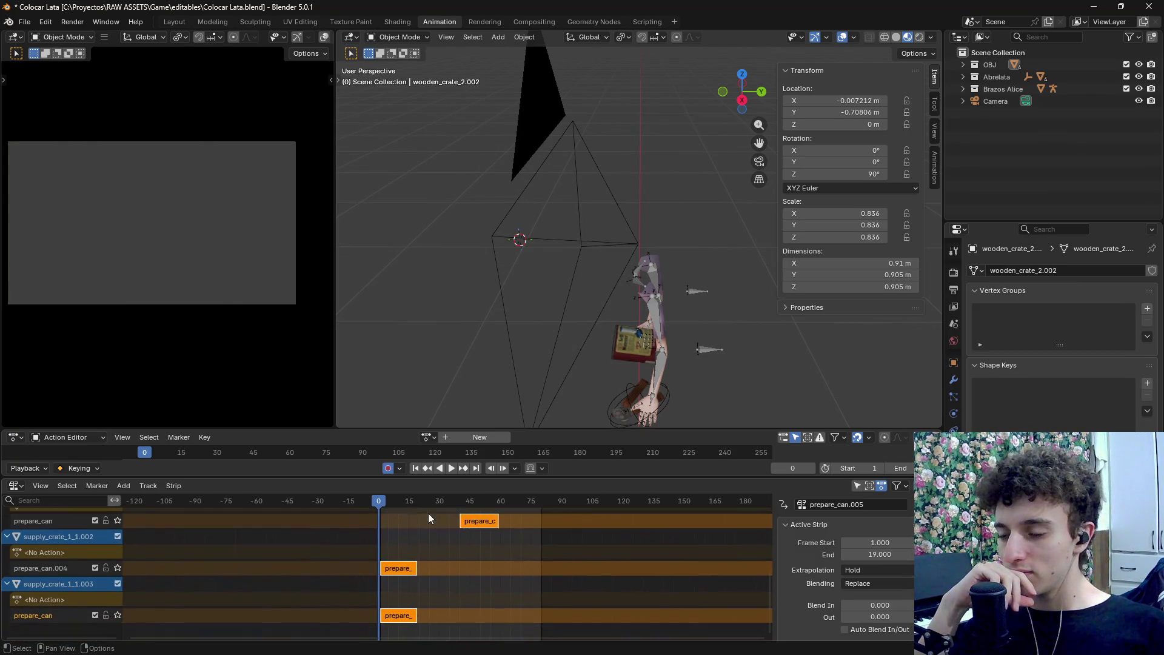
scroll(442, 559, up, 5)
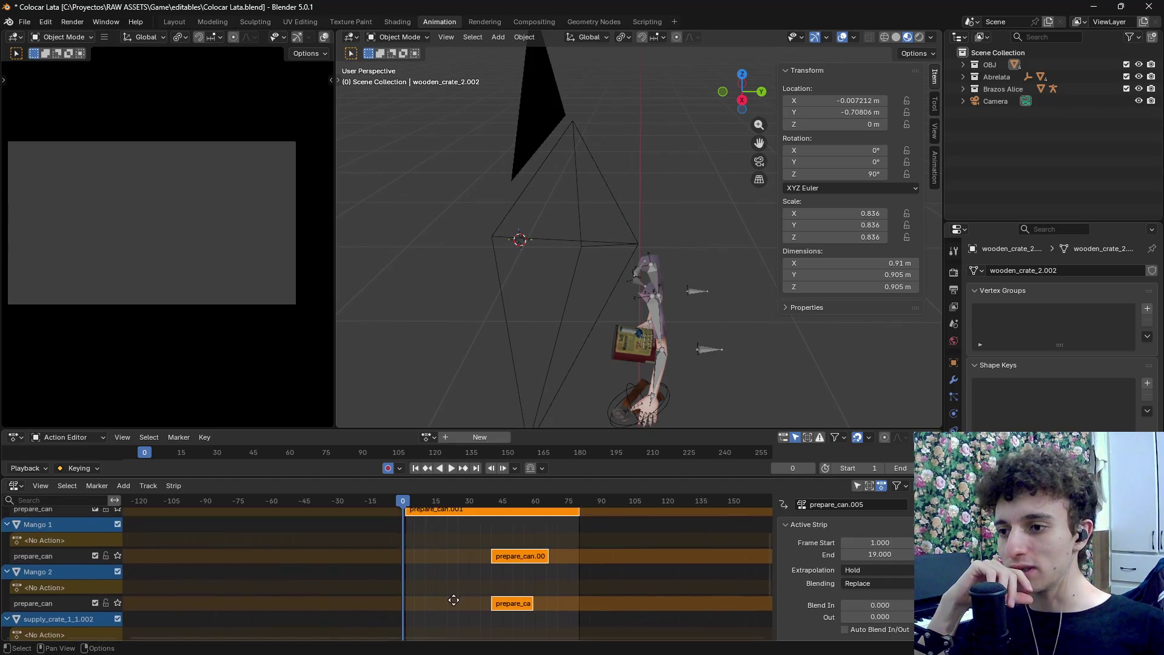
scroll(440, 571, down, 4)
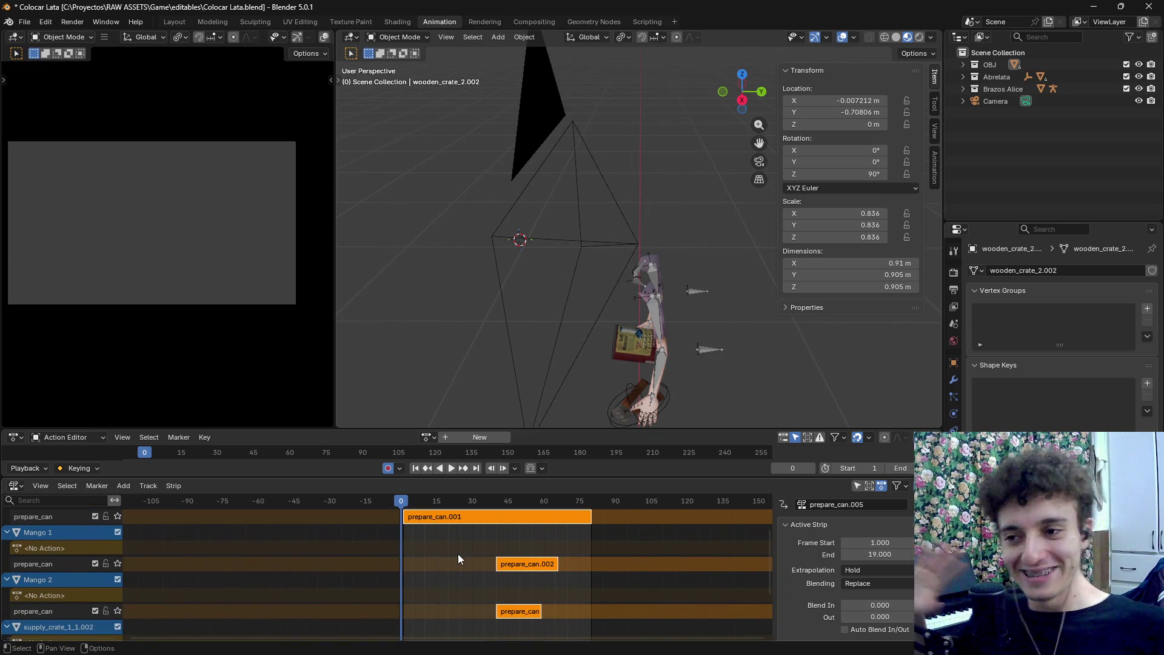
scroll(457, 554, up, 3)
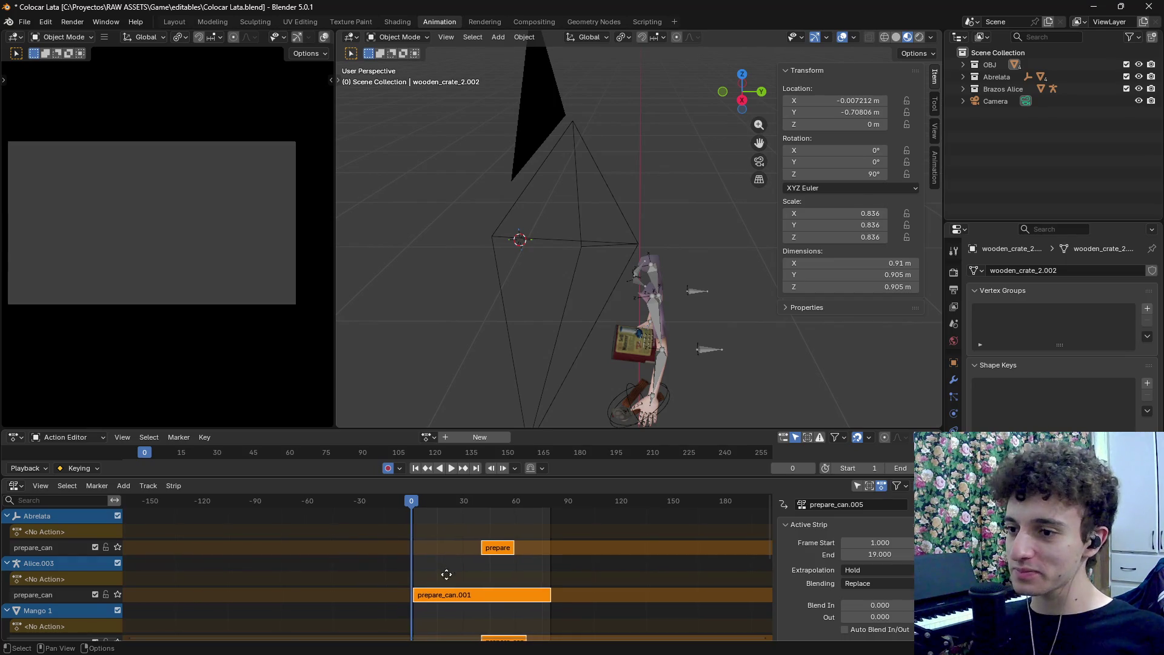
scroll(445, 572, down, 6)
scroll(461, 600, up, 3)
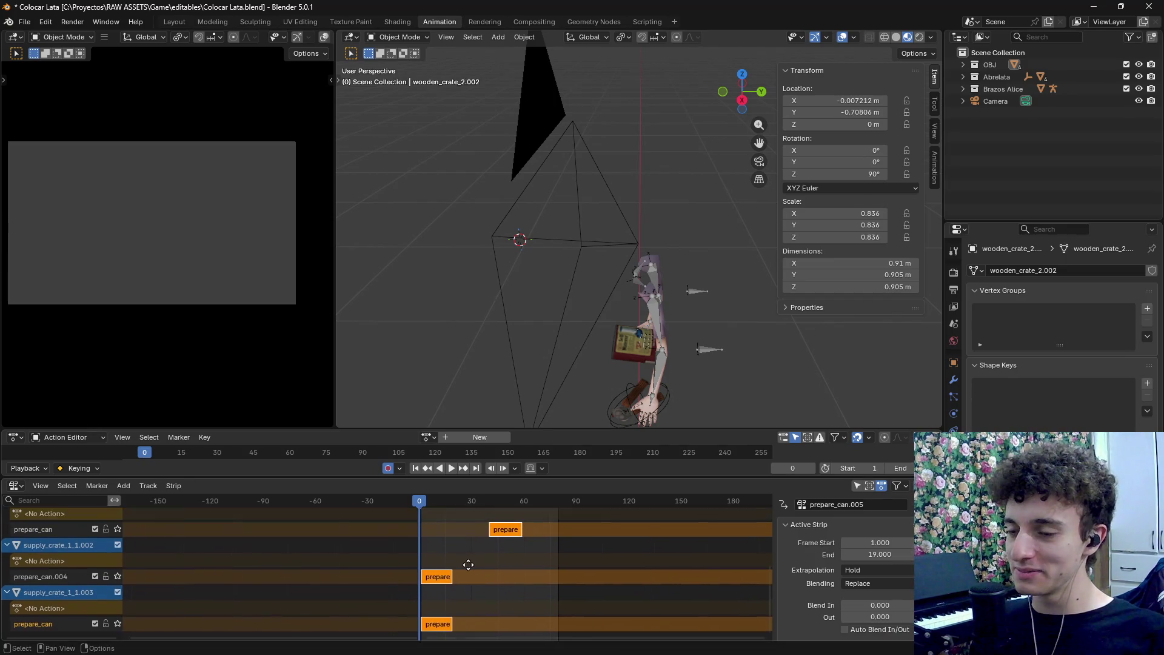
scroll(469, 600, up, 1)
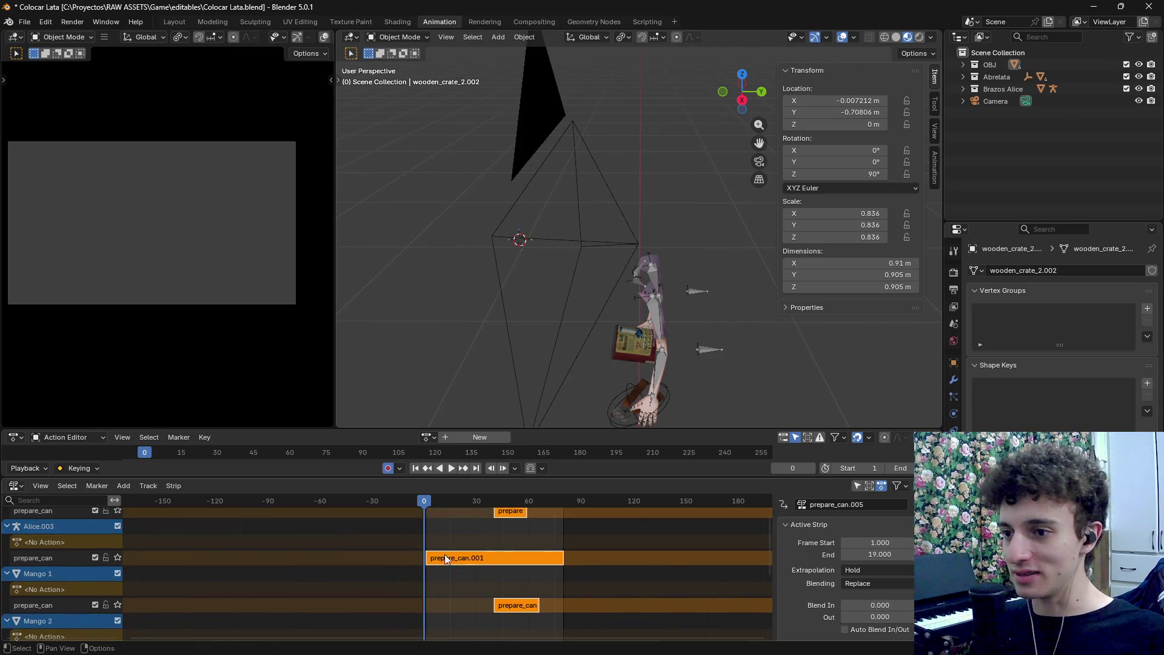
scroll(456, 572, down, 3)
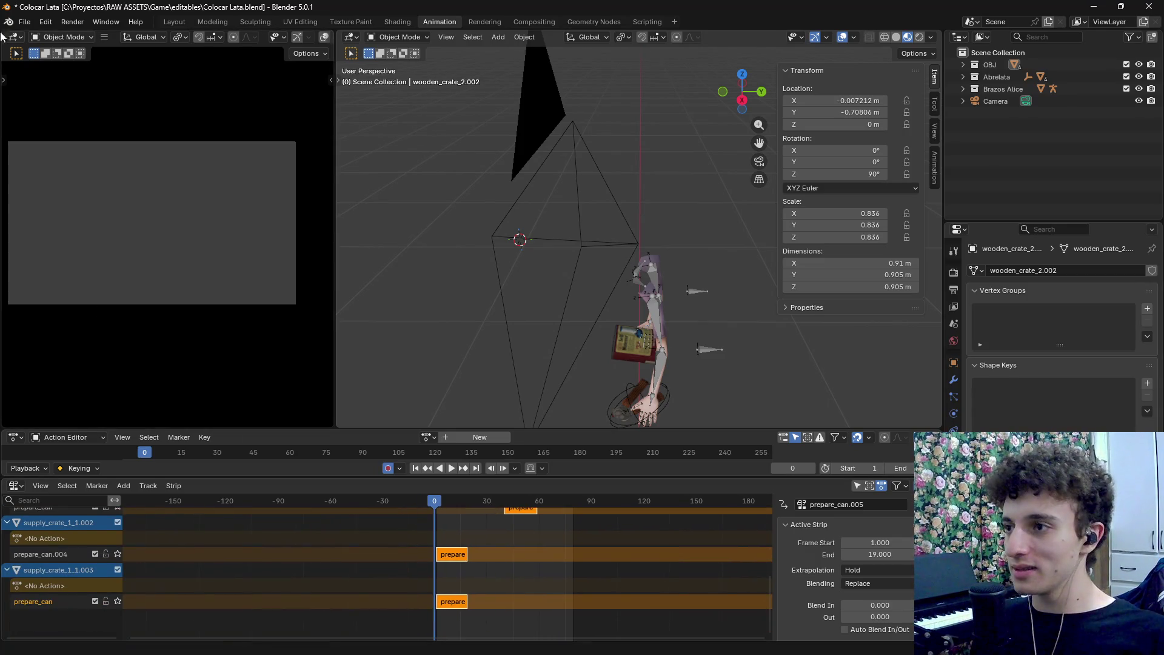
click(28, 22)
mouse_move(60, 207)
click(195, 314)
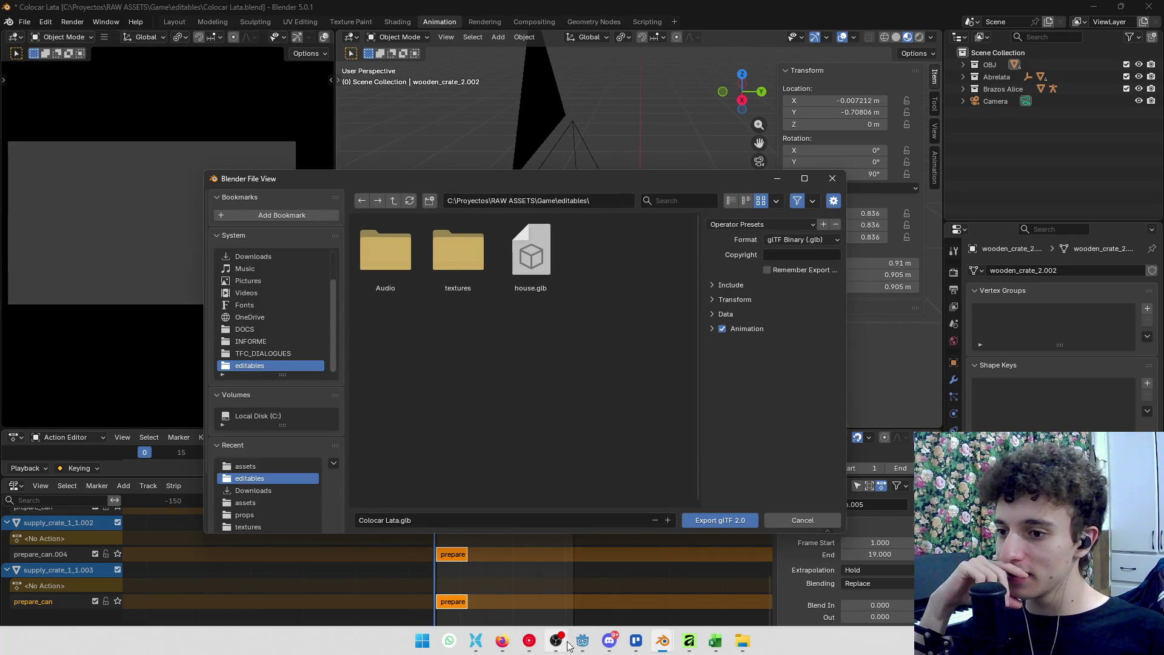
click(493, 639)
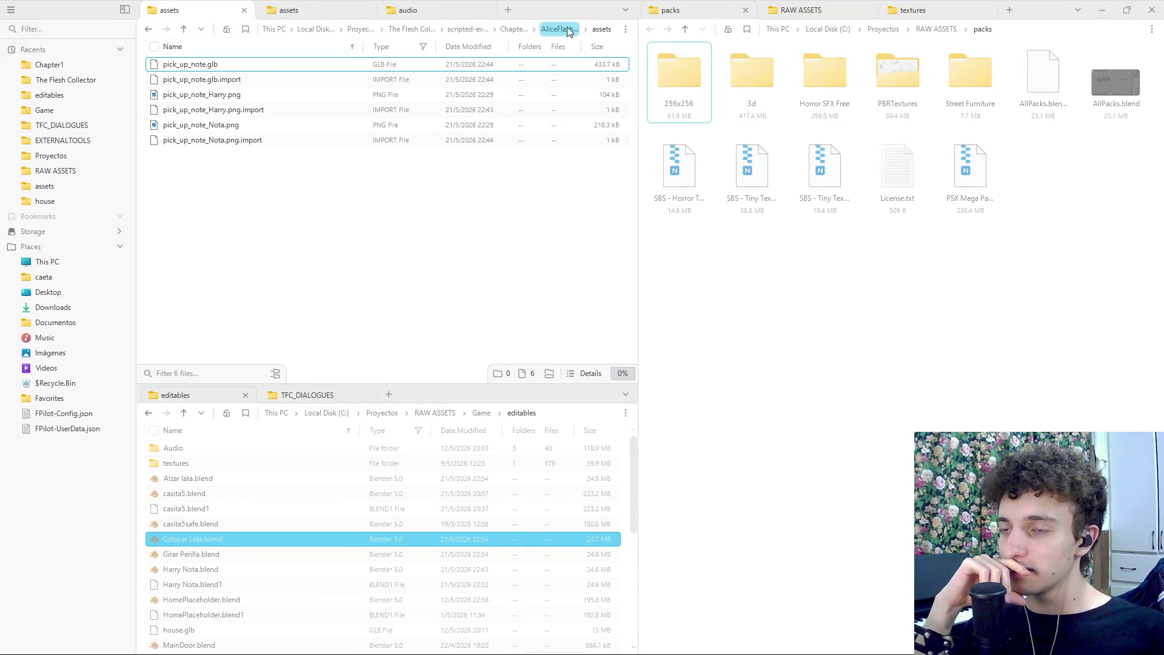
Climb the breadcrumbs from AliceFlashback up to The Flesh Collector, then open main-scenes/Flashbacks
click(513, 30)
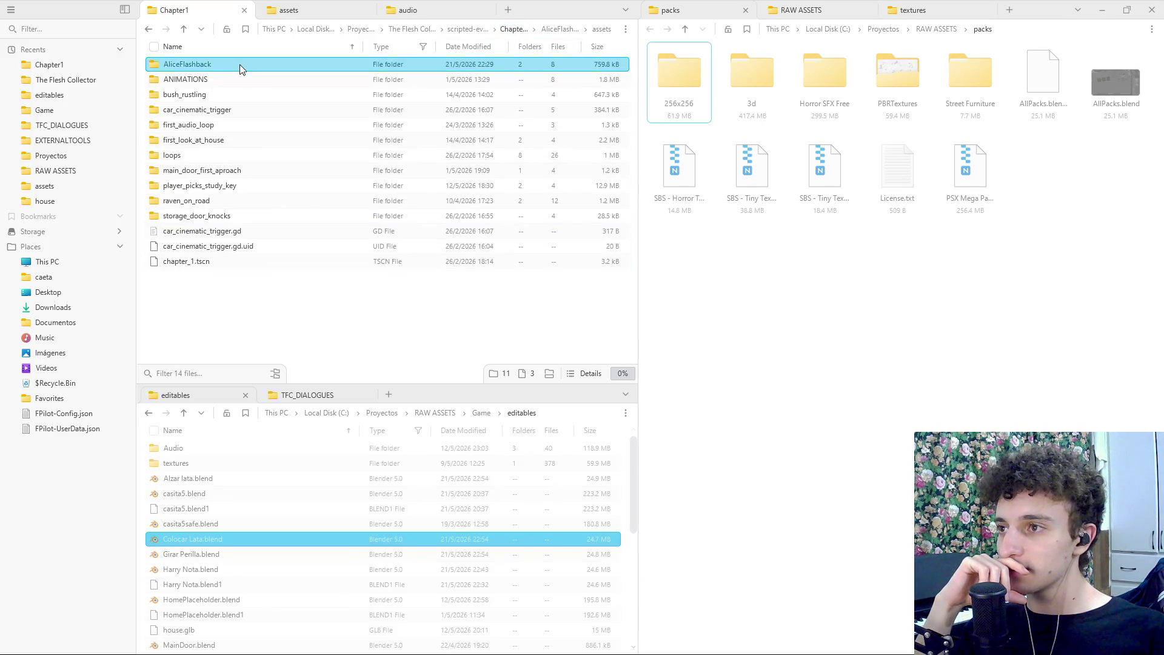
click(510, 32)
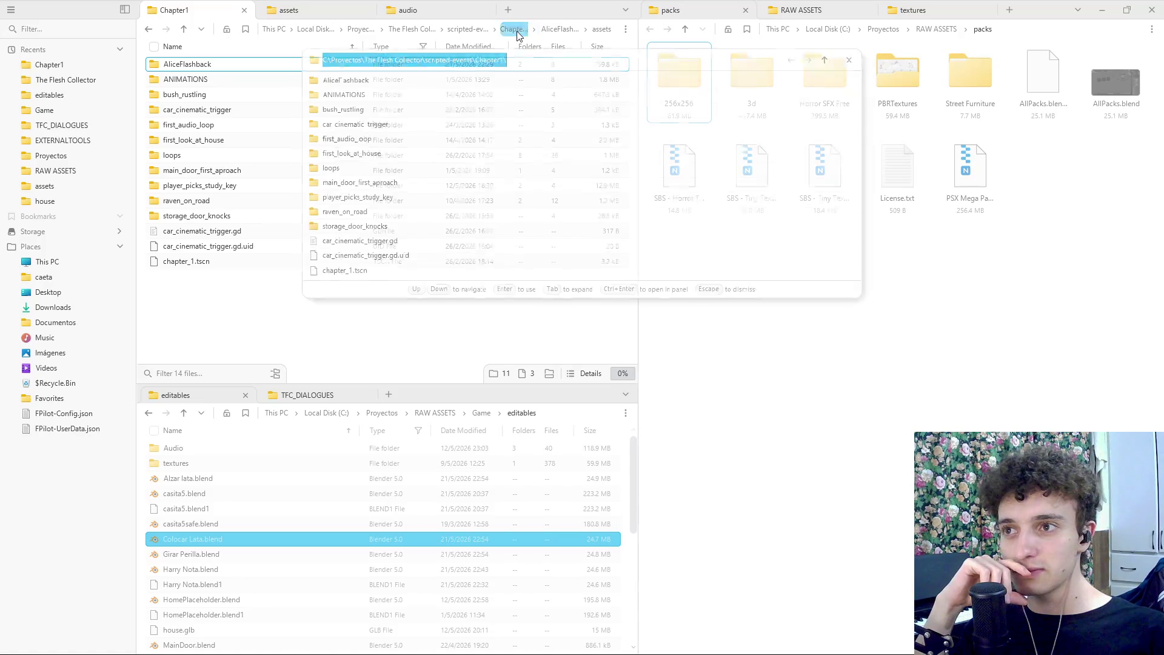
click(467, 28)
click(467, 28)
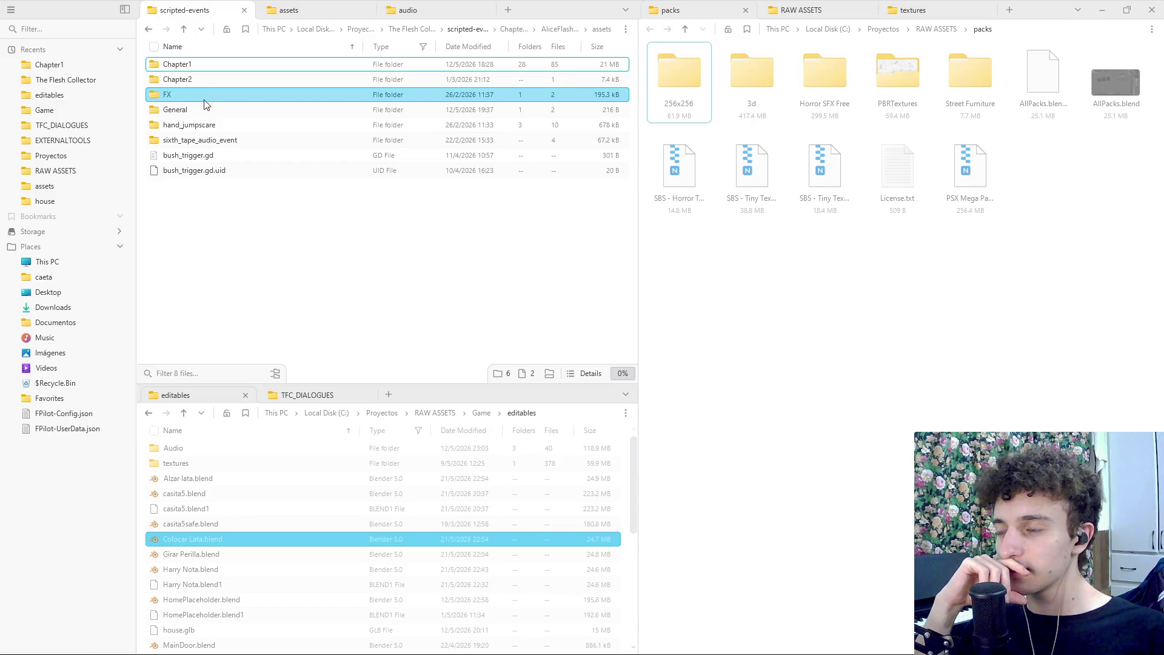
click(558, 31)
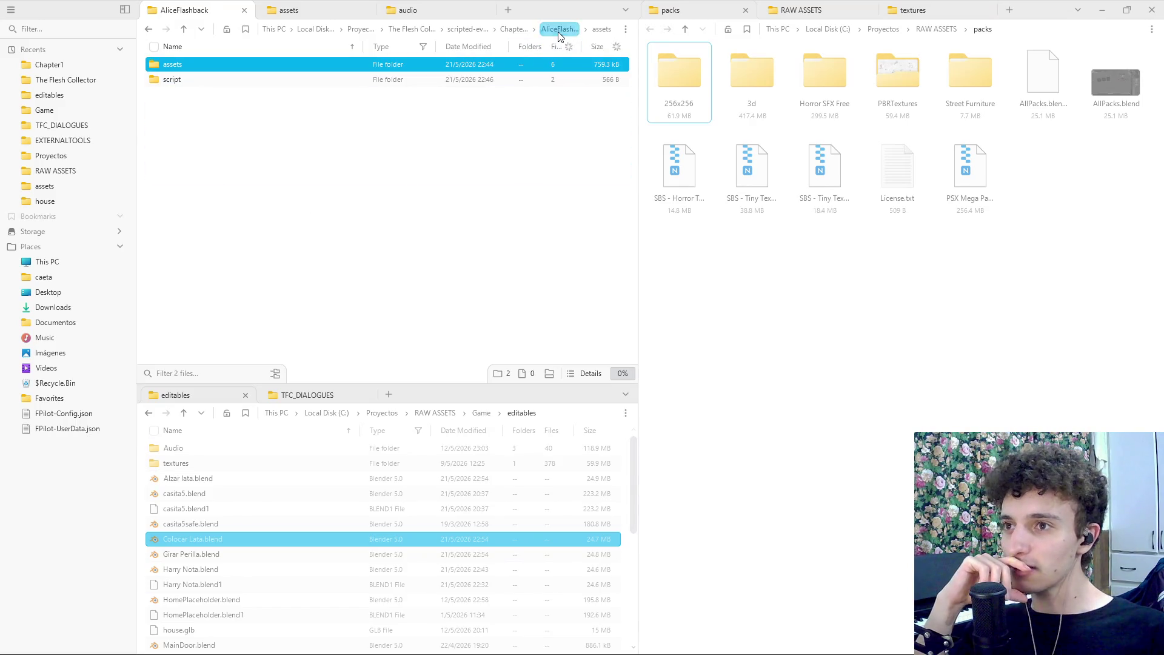
click(515, 30)
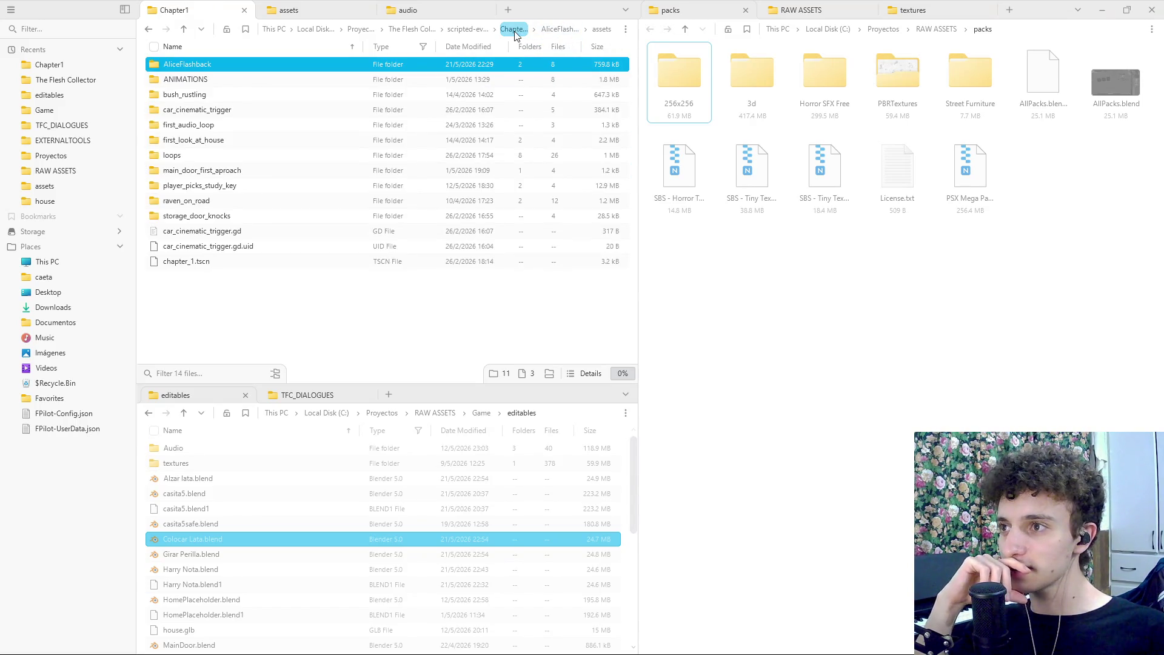
click(467, 30)
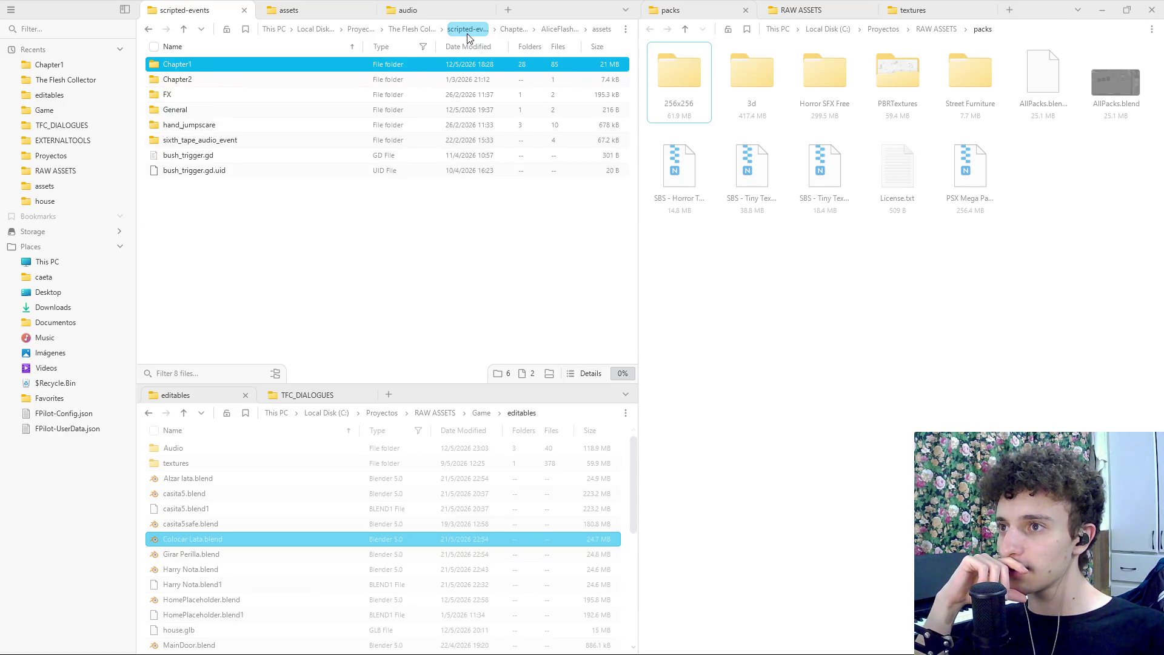
click(417, 30)
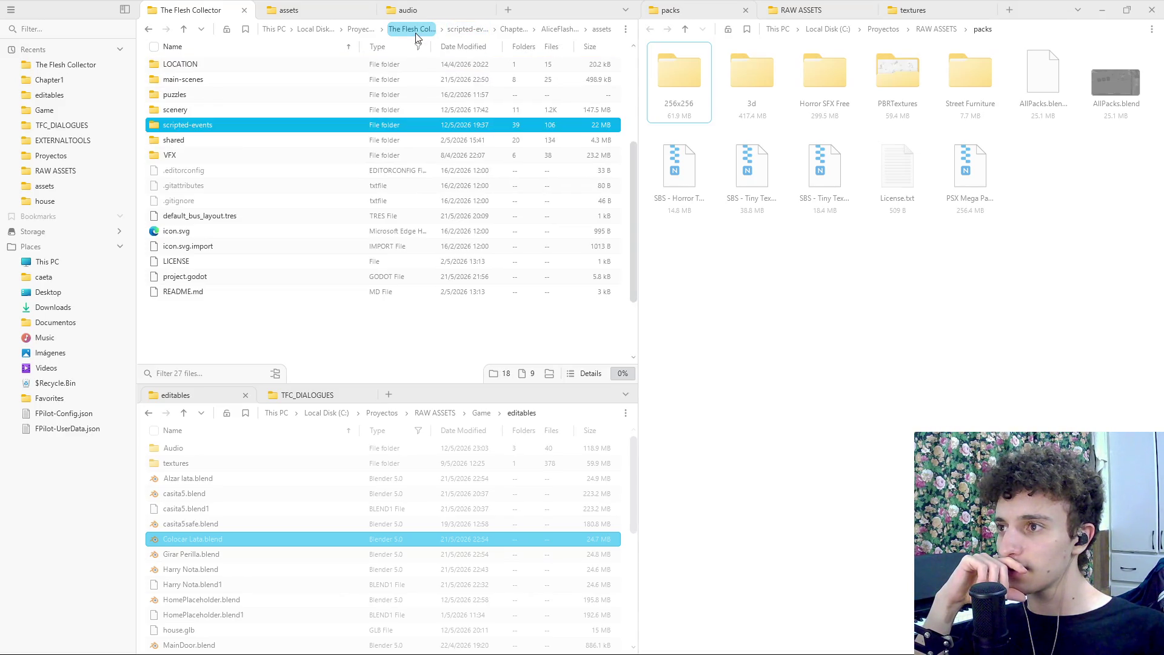
scroll(209, 176, up, 4)
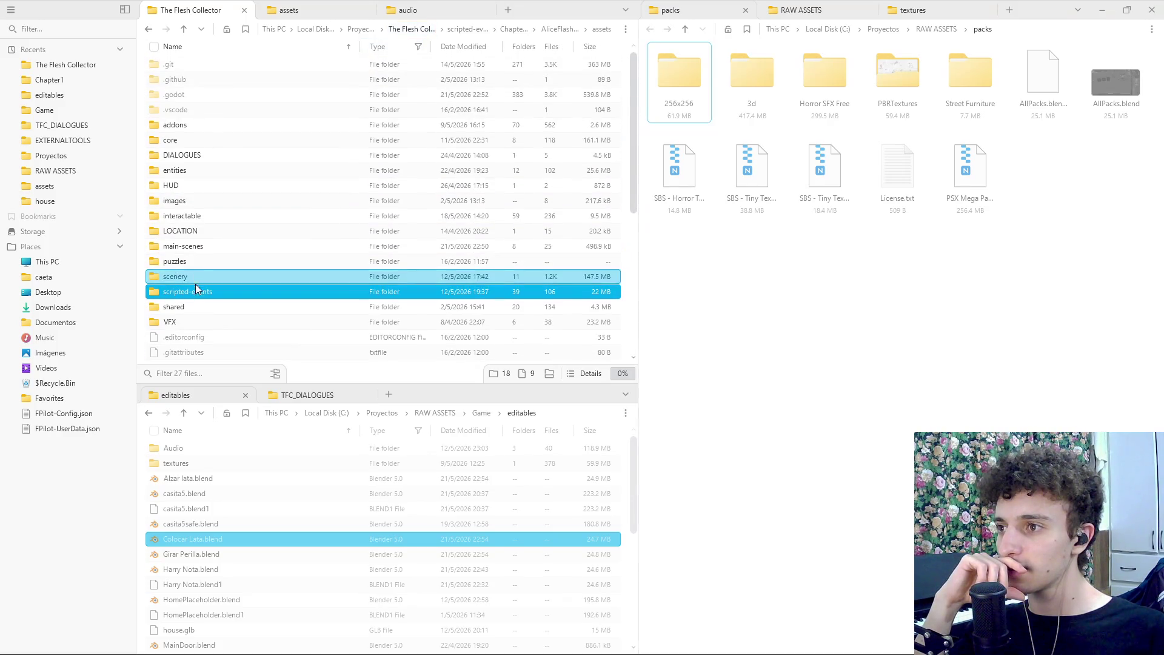
double_click(213, 245)
double_click(214, 64)
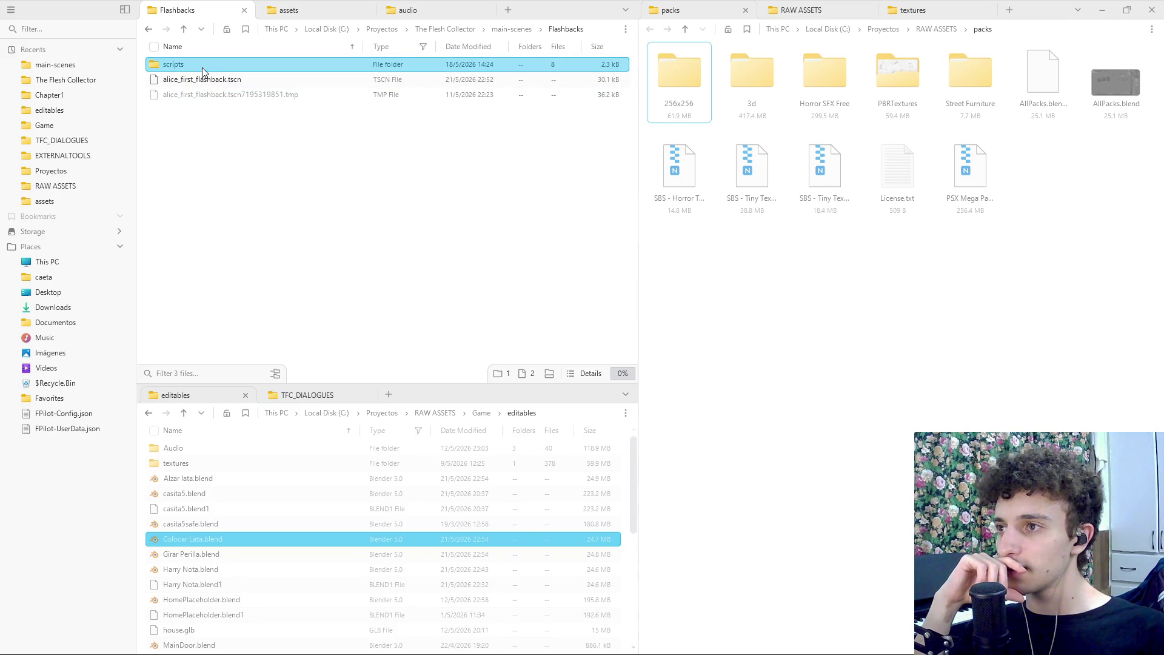
right_click(213, 139)
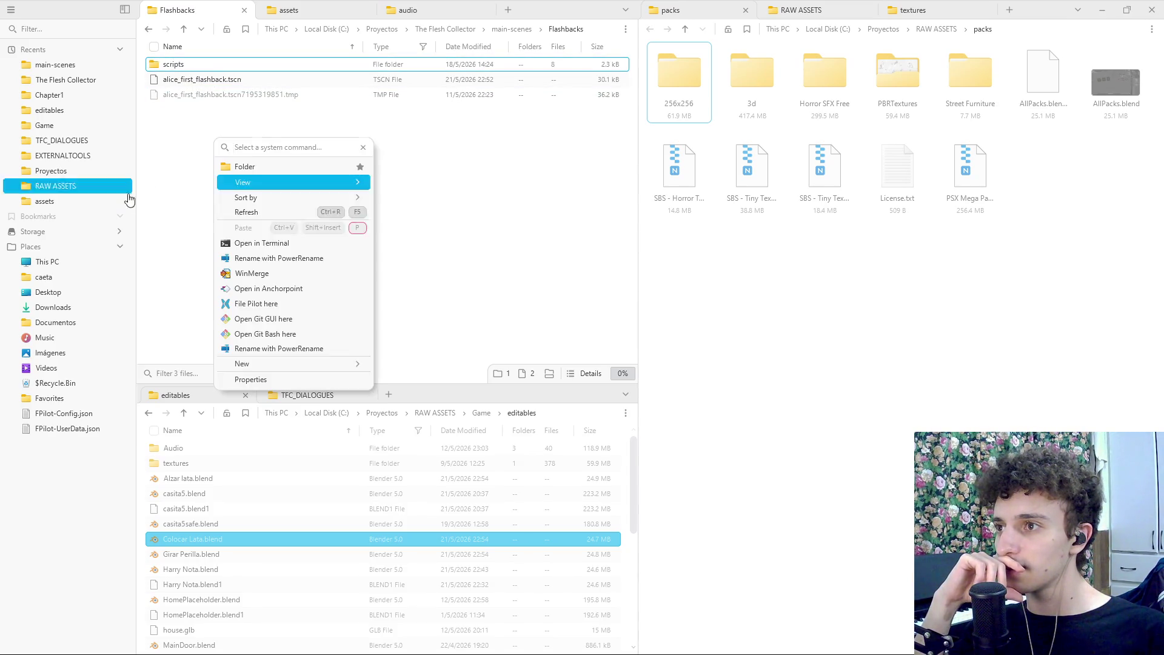
click(274, 176)
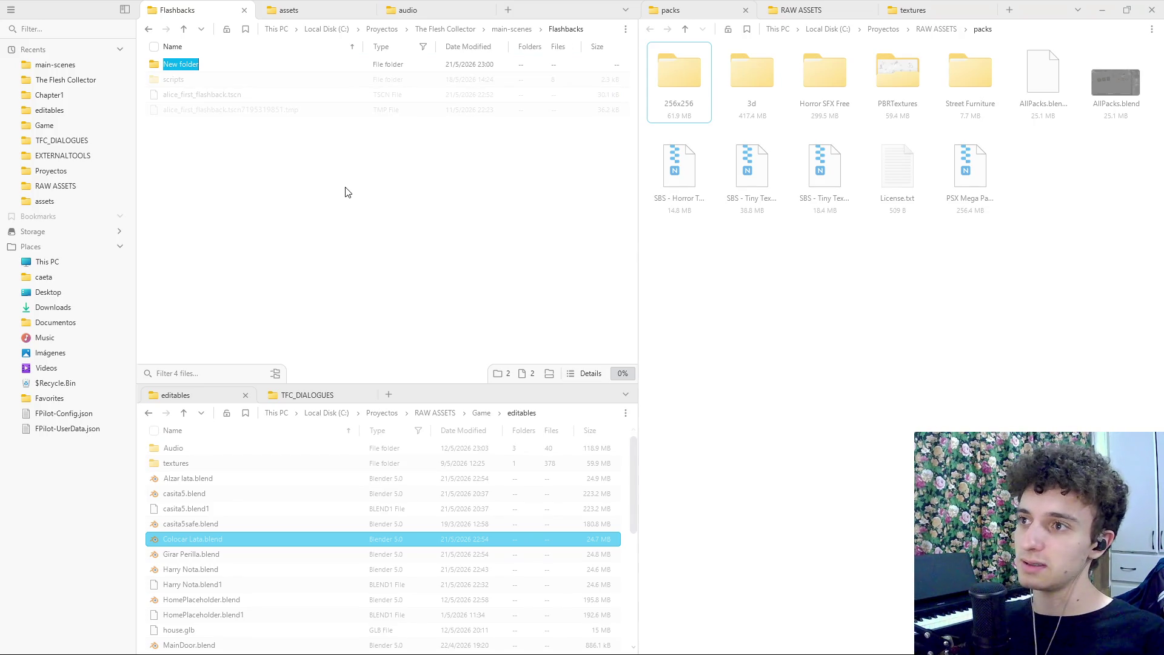
key(Return)
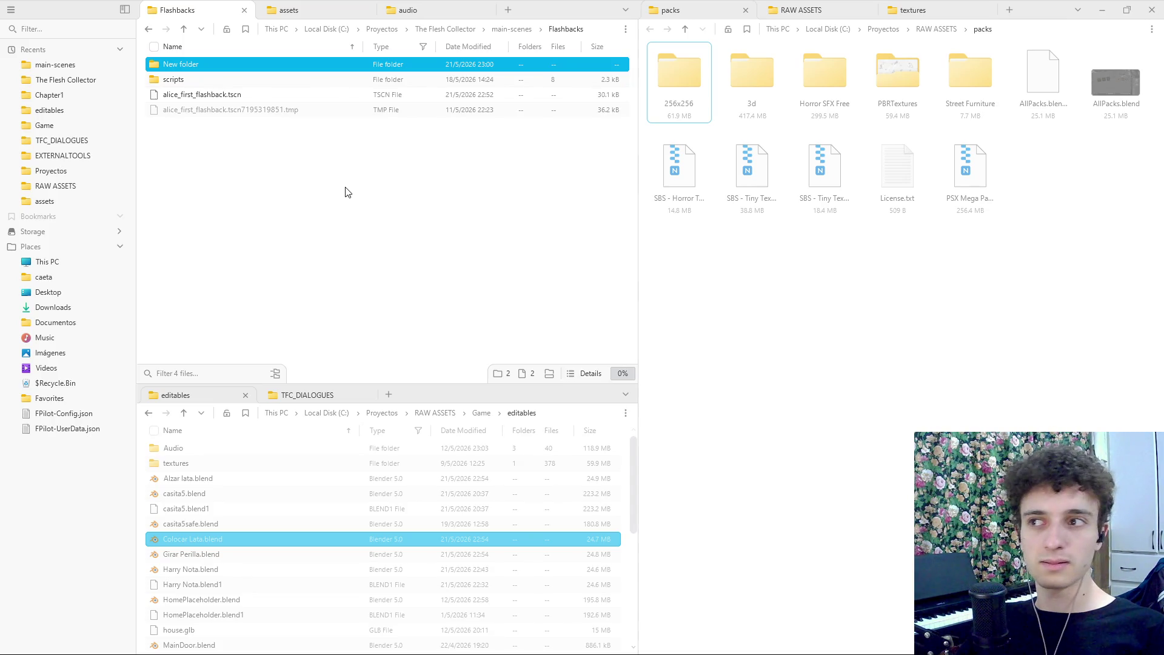
key(Delete)
double_click(192, 67)
mouse_move(269, 251)
mouse_down()
mouse_move(238, 110)
mouse_move(264, 204)
mouse_up()
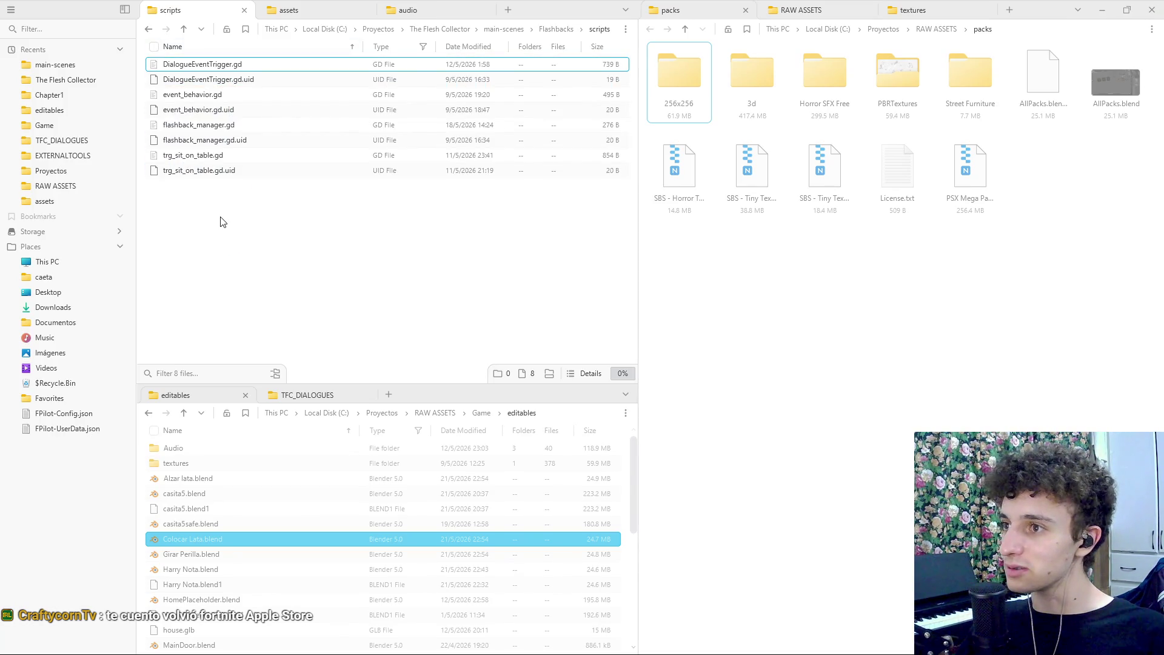
click(183, 28)
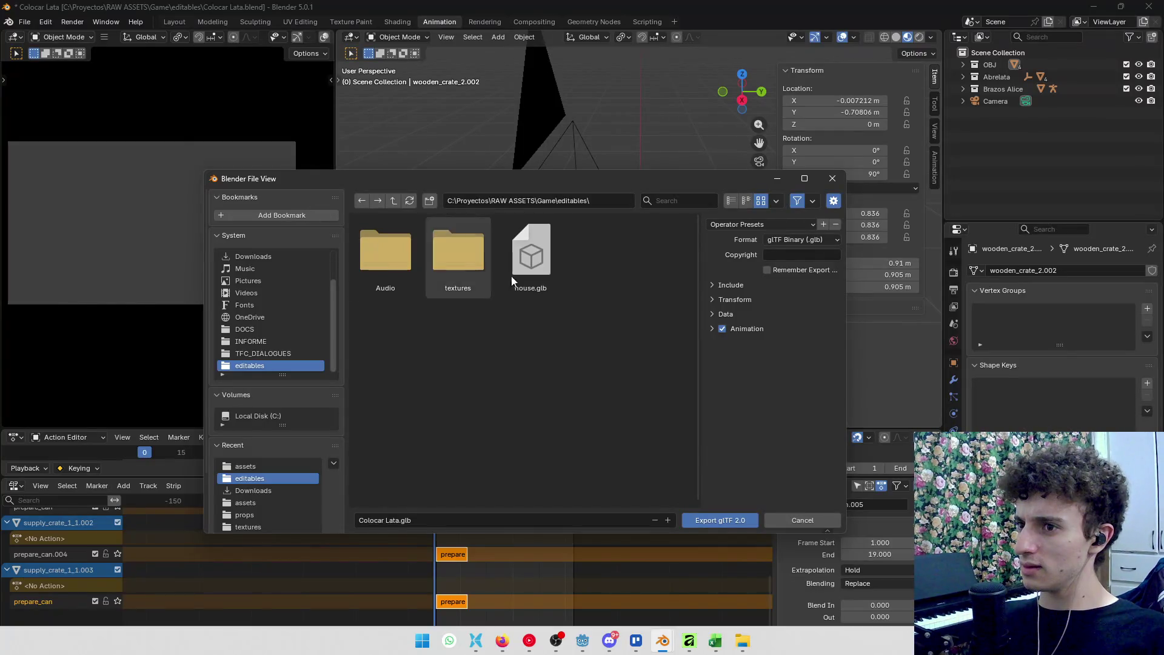
click(578, 368)
key(alt+Tab)
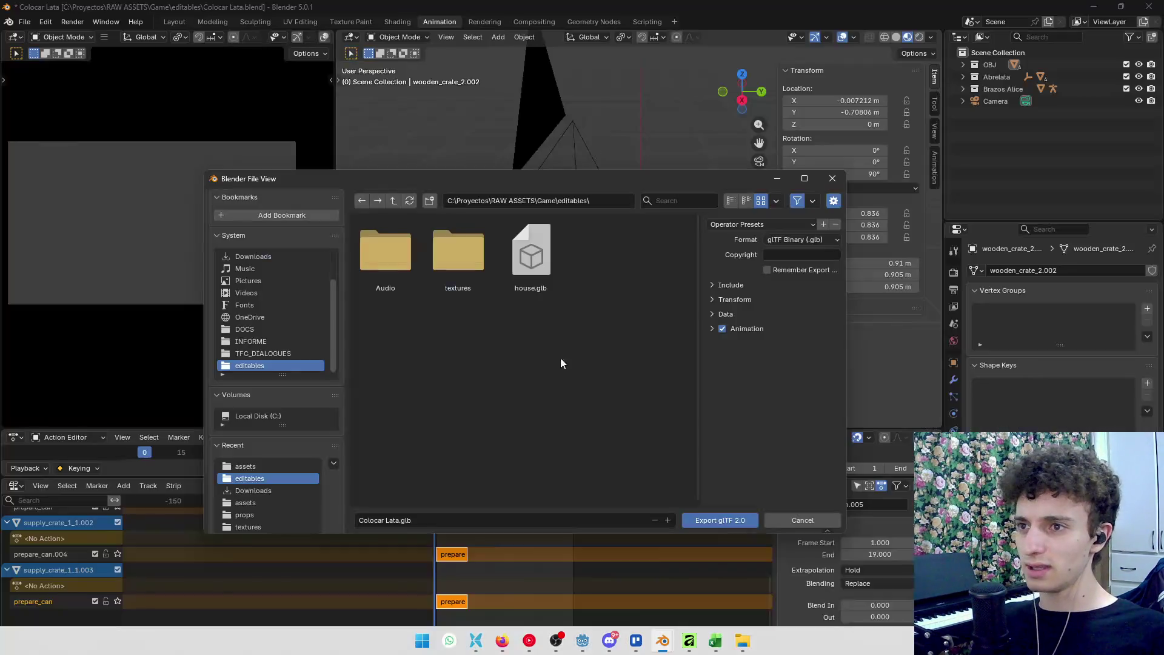
key(alt+Tab)
key(alt+Tab)
key(alt+Tab)
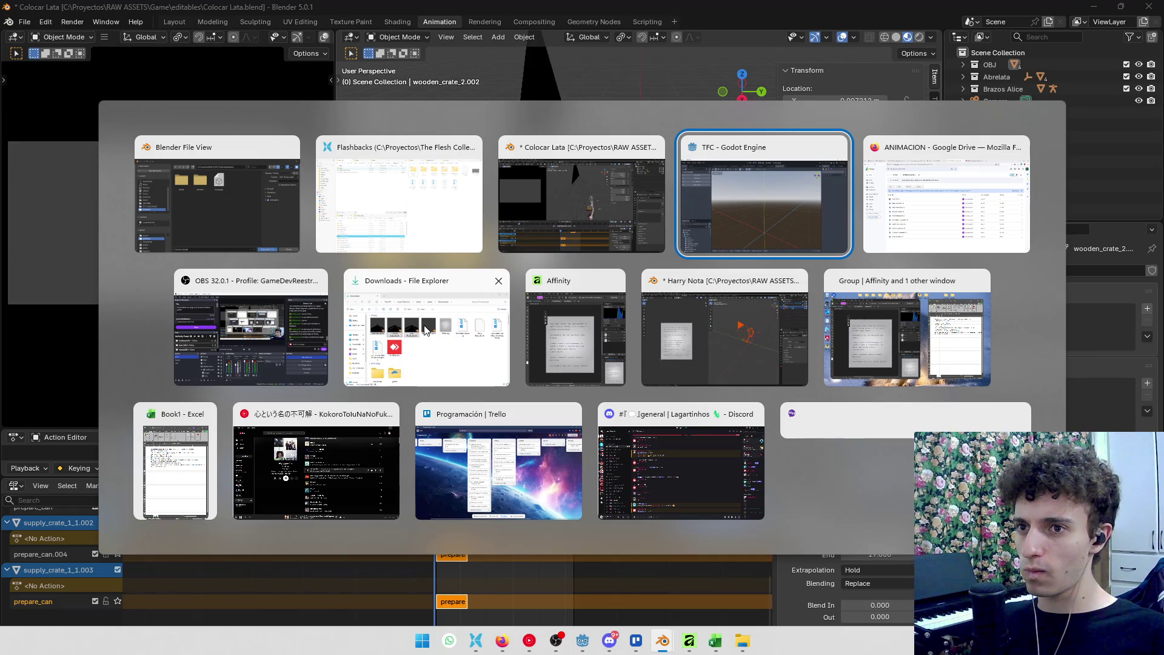
click(423, 178)
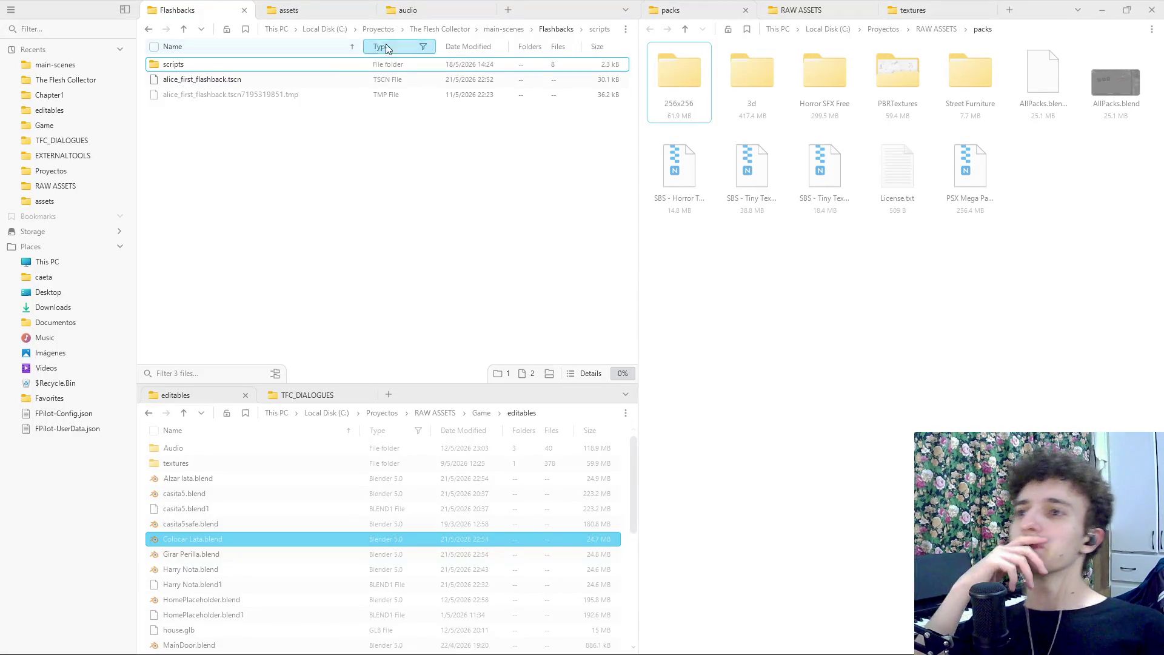
Go up to The Flesh Collector folder and open scripted-events/Chapter1
click(513, 30)
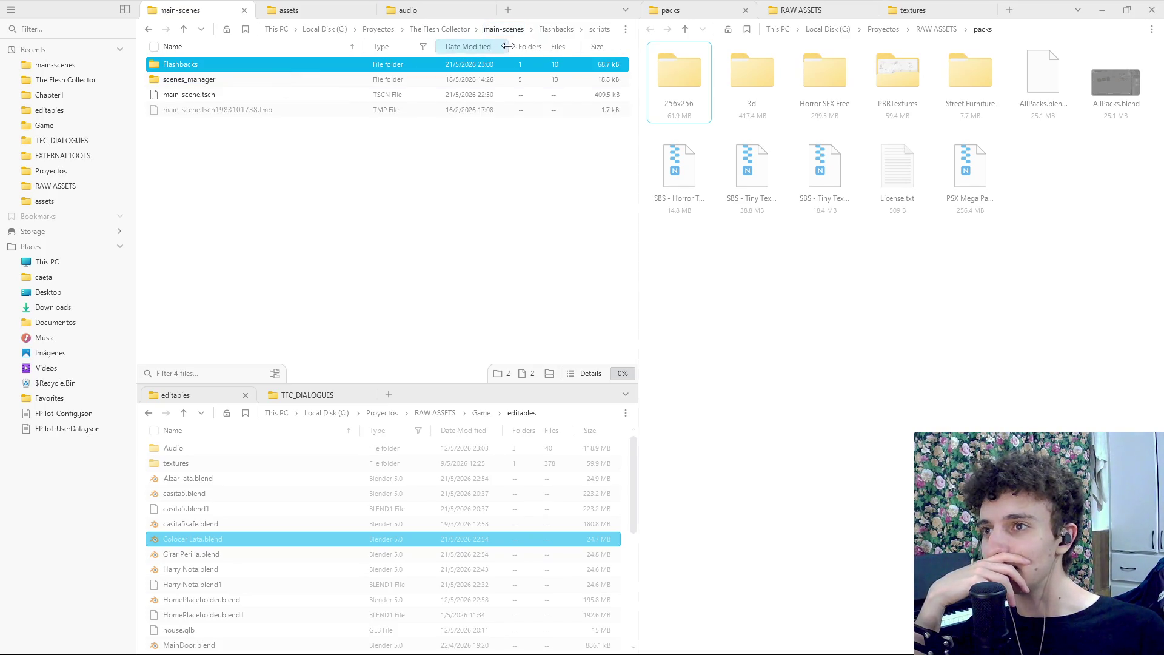
click(439, 29)
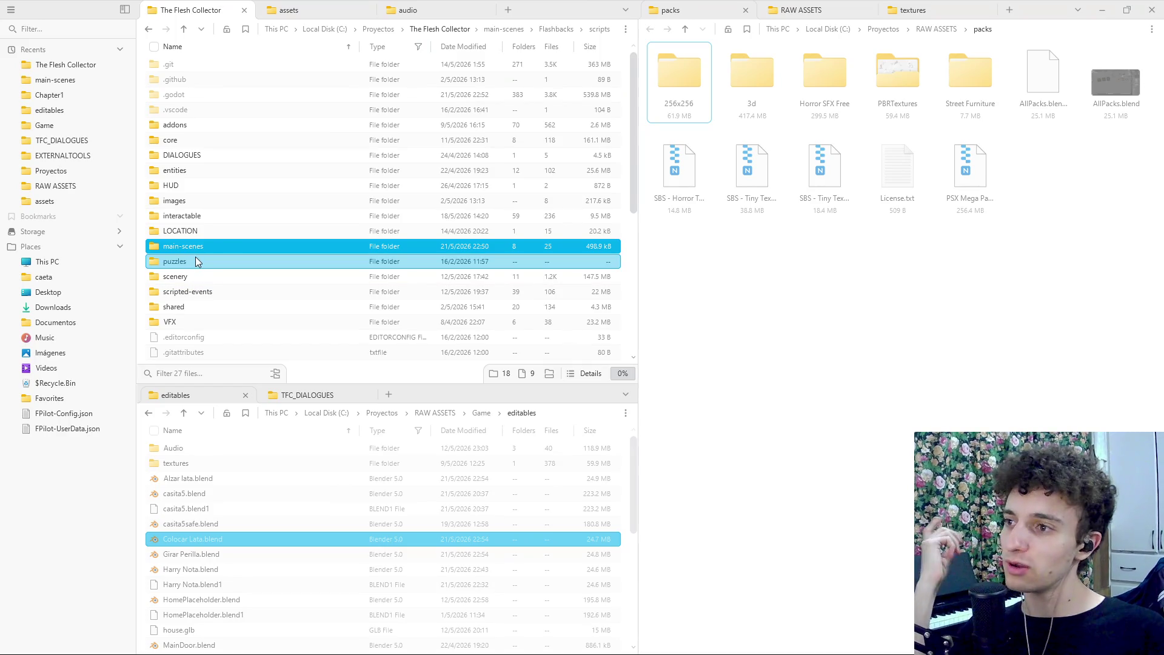
mouse_move(196, 256)
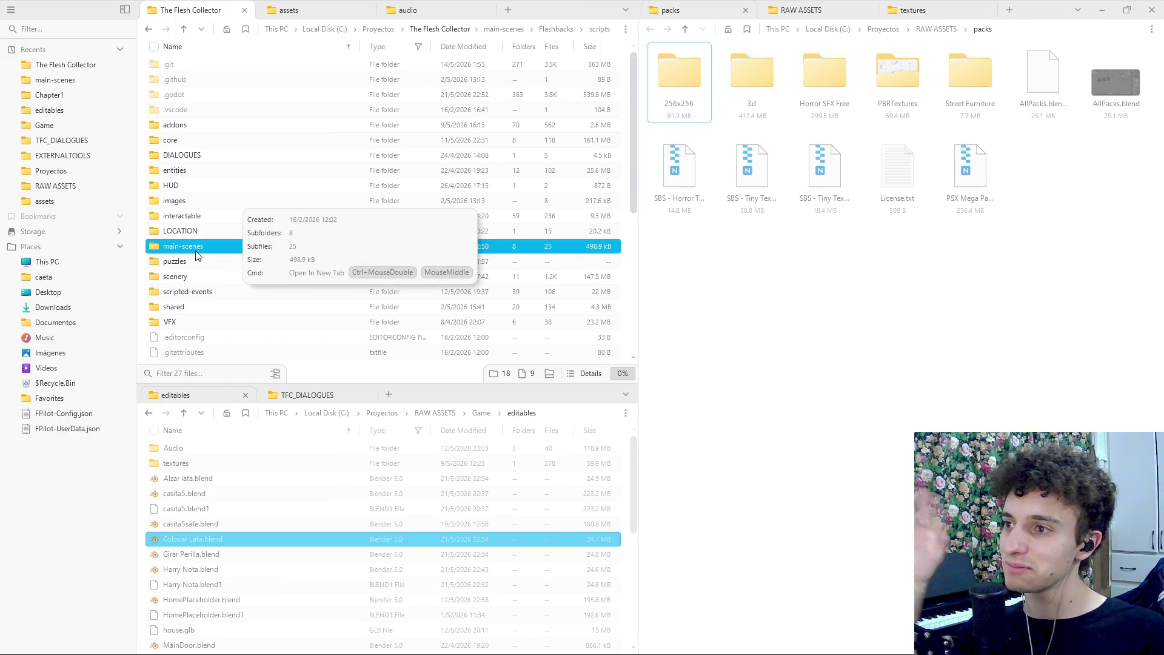
click(193, 304)
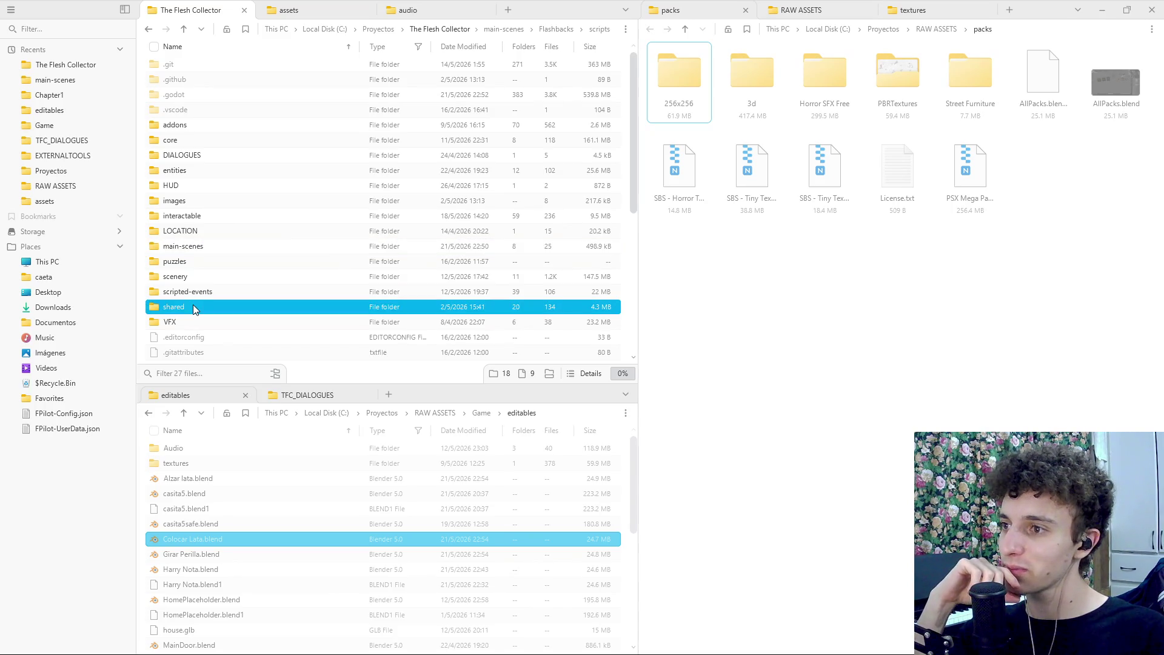
double_click(206, 289)
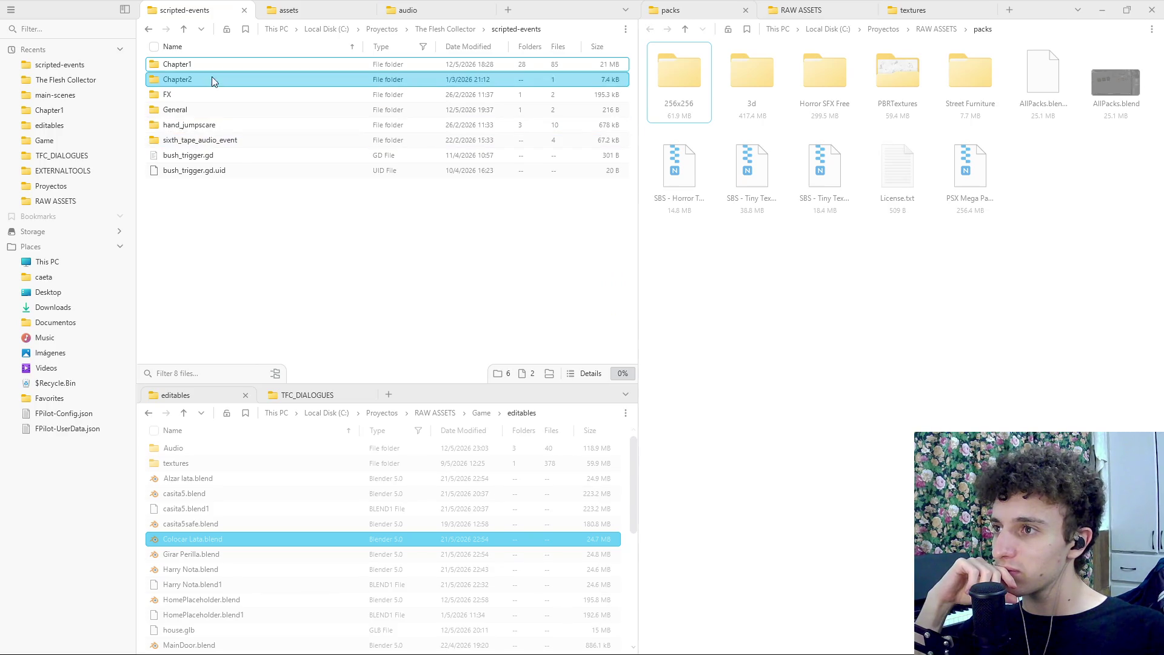
double_click(214, 65)
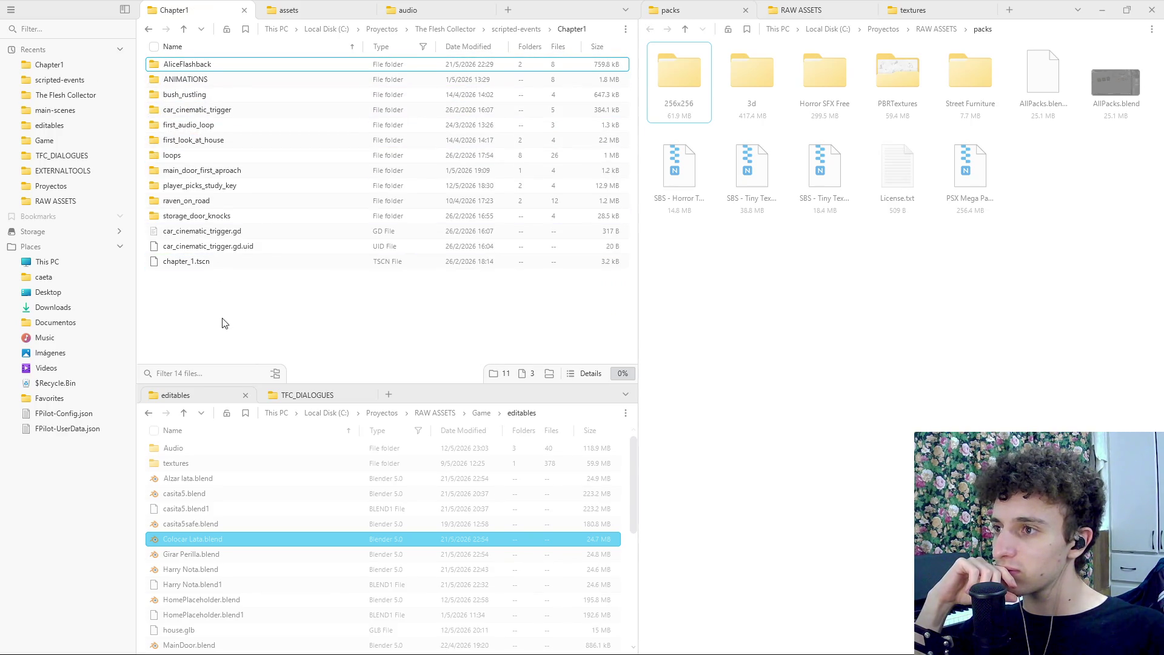
Open AliceFlashback's script subfolder, return to Chapter1, and switch to the Godot editor
click(225, 67)
double_click(225, 68)
double_click(207, 80)
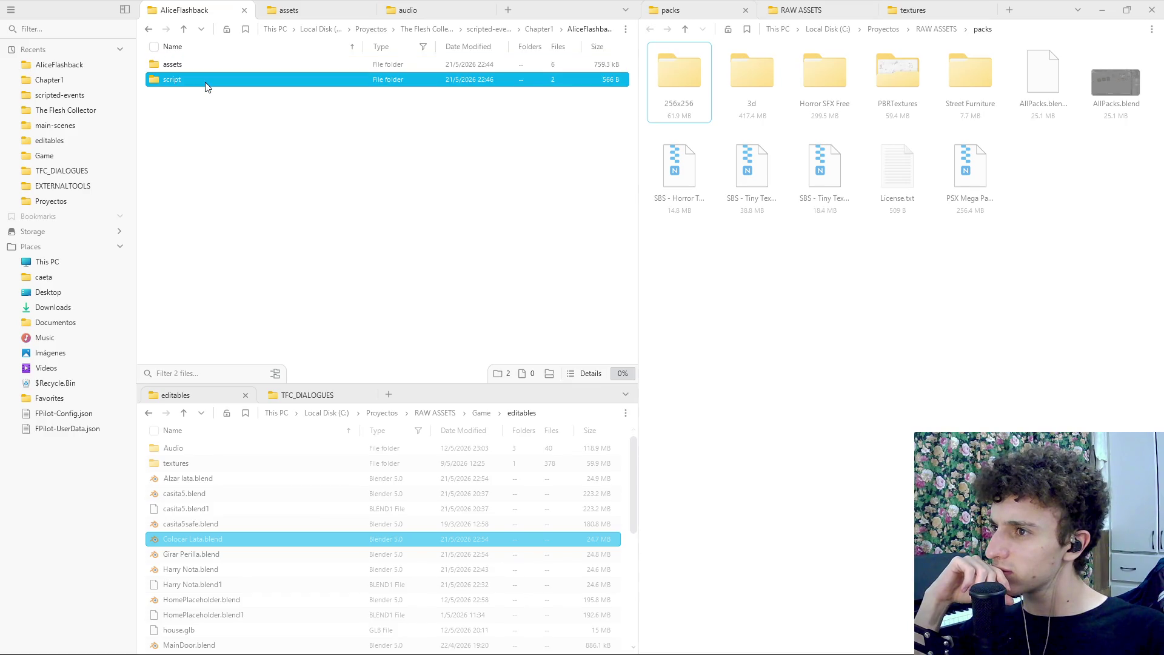
double_click(177, 31)
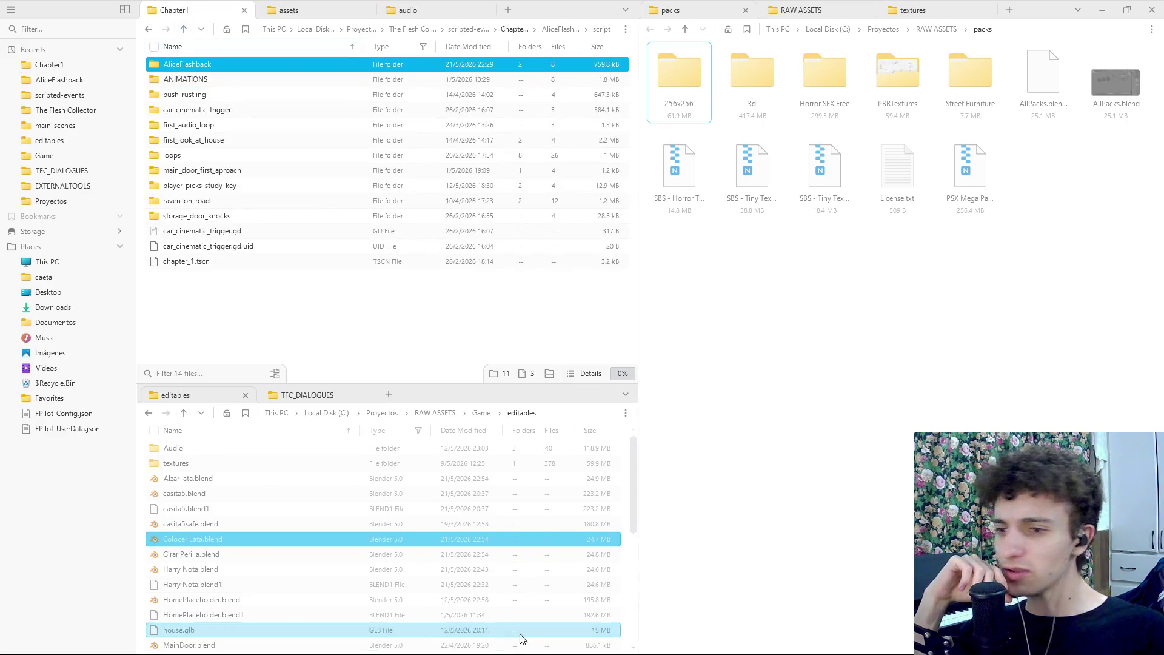
click(581, 641)
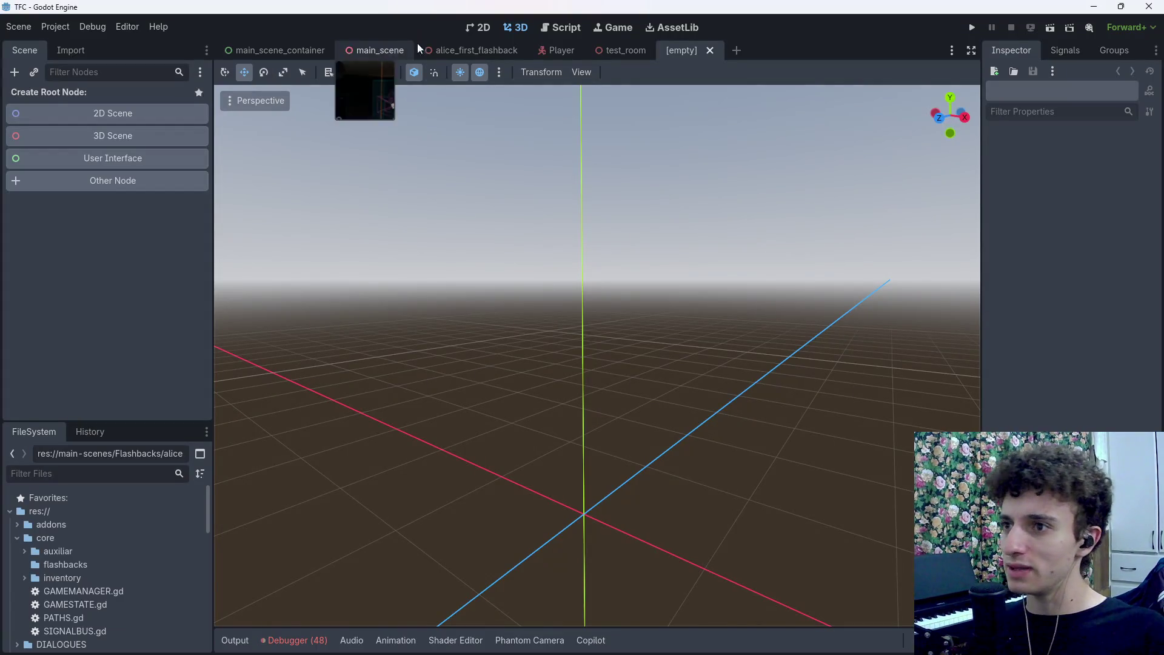
Switch to the alice_first_flashback scene, collapse Doors and Interactables, and frame Door10
click(473, 51)
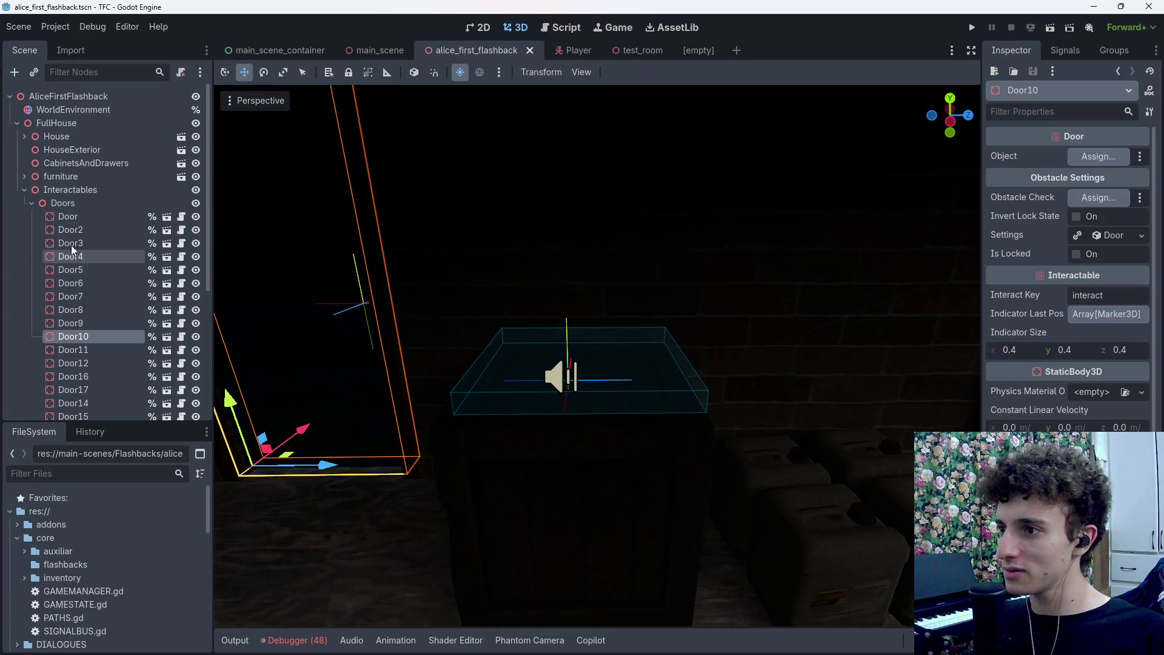
click(32, 203)
click(25, 190)
key(f)
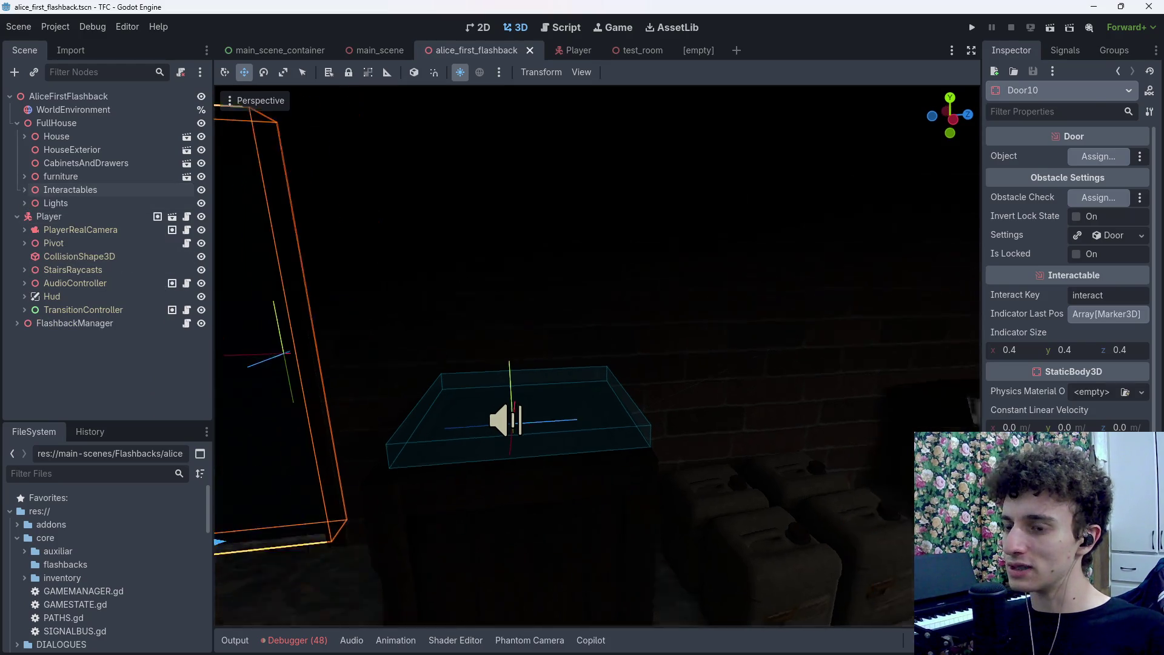
Fly the camera through the house past the kitchen, shelves and wall board
key(w)
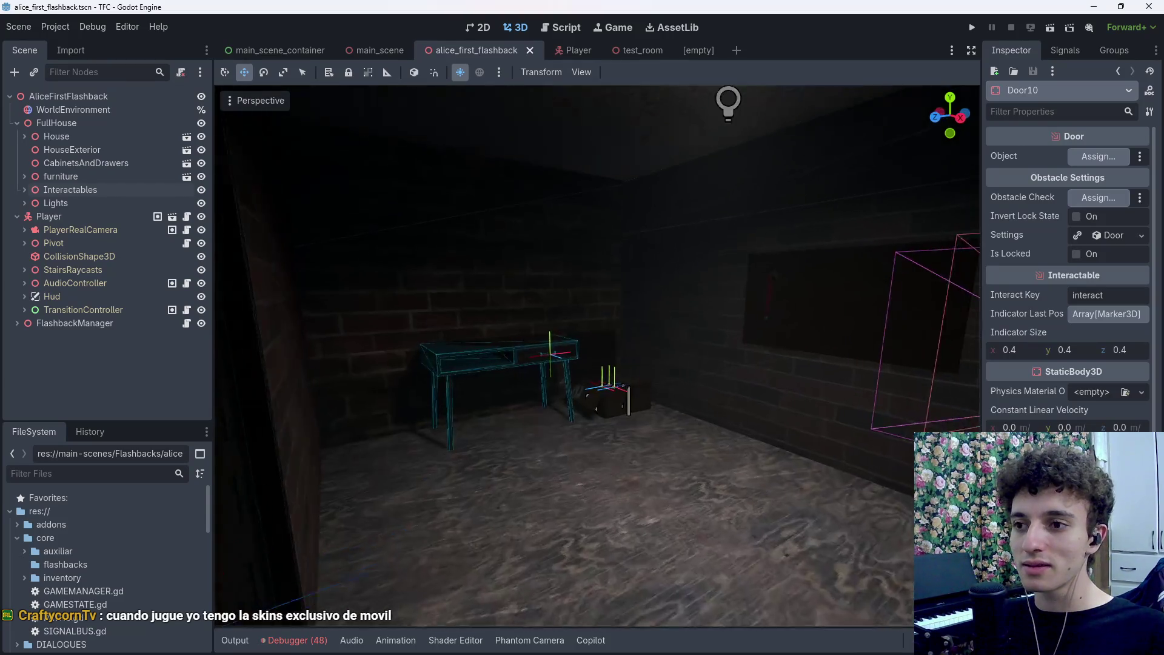
scroll(596, 355, down, 3)
key(w)
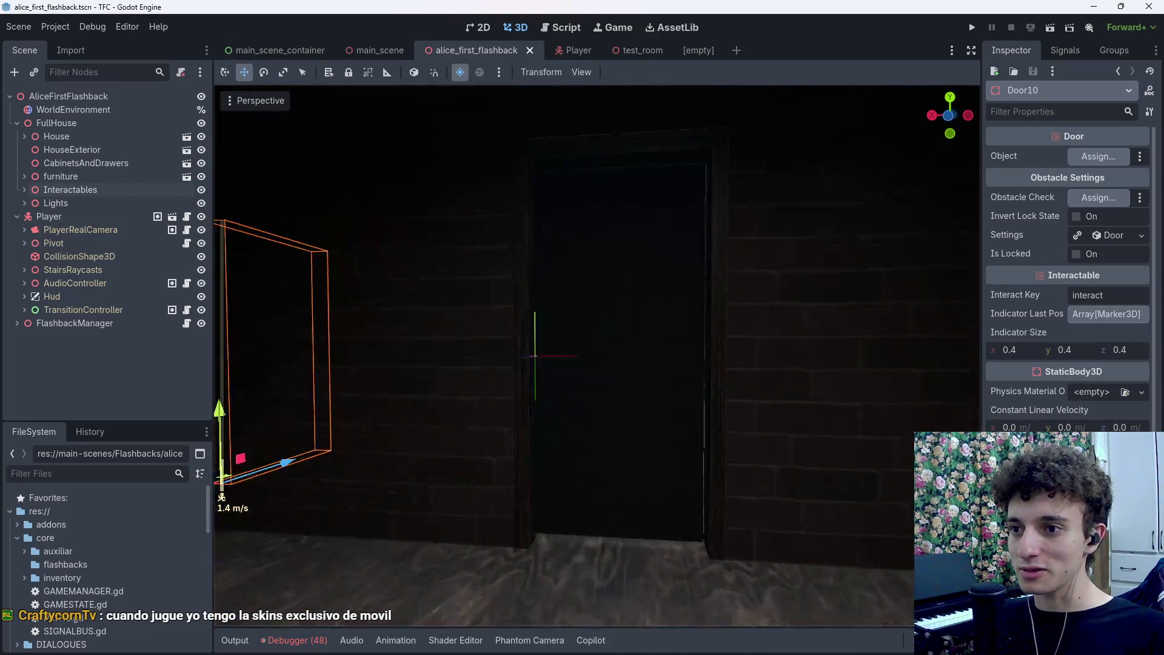
key(s)
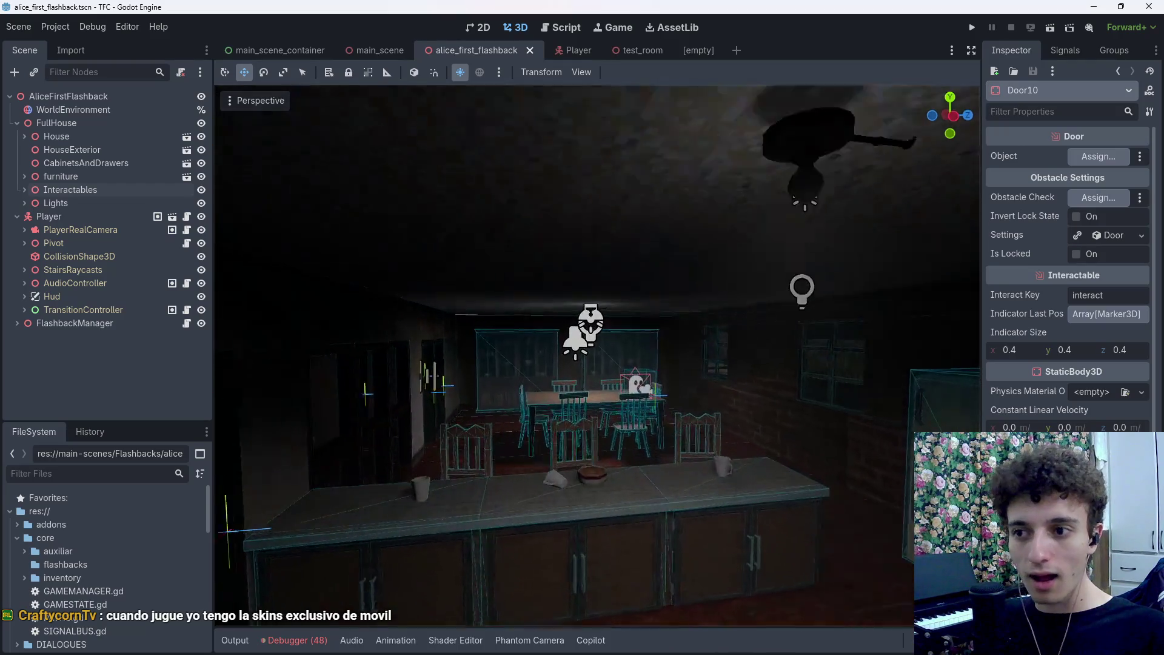
key(w)
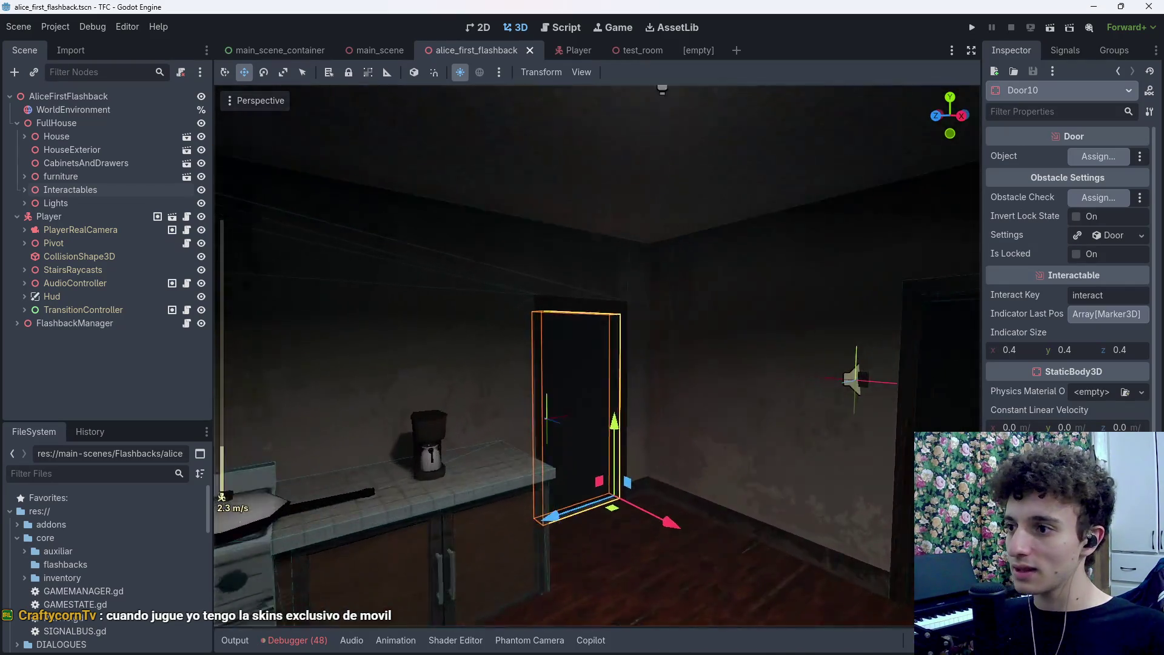
scroll(596, 355, up, 3)
key(s)
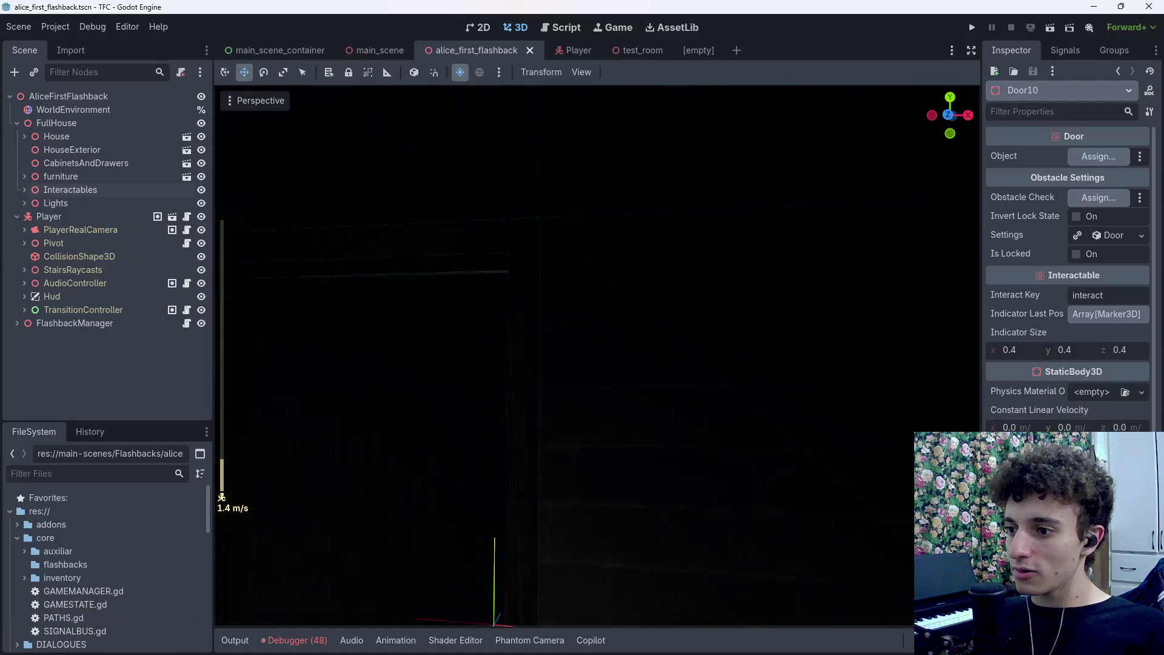
Briefly check OBS, then turn the view to centre the table and approach the desk
click(560, 644)
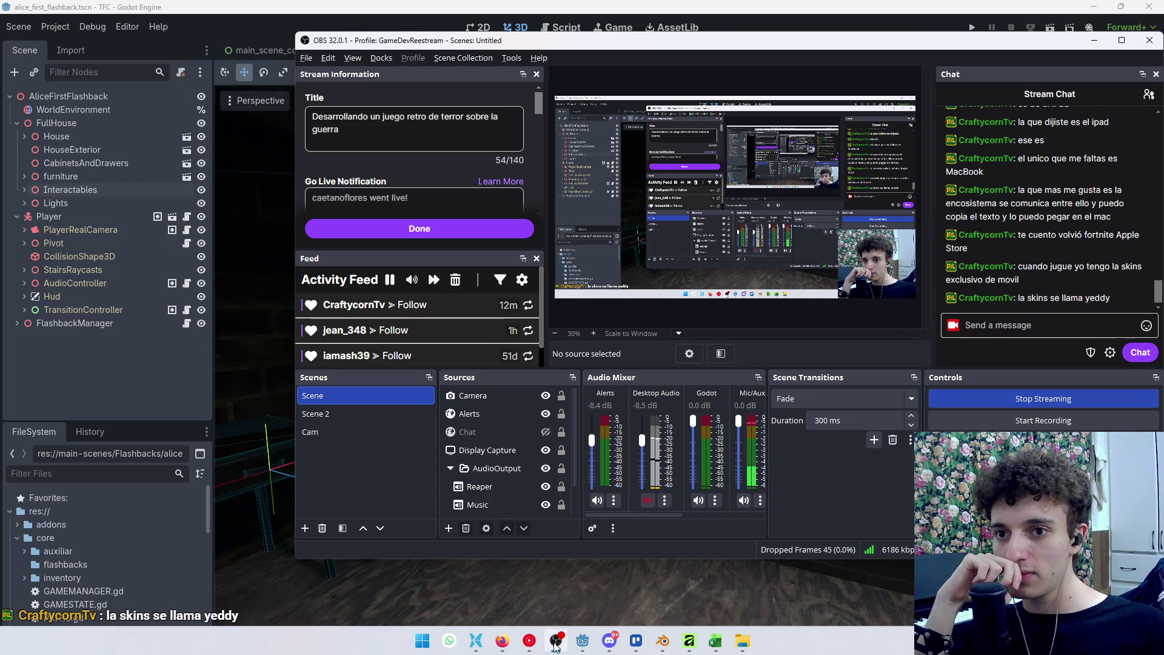
click(556, 644)
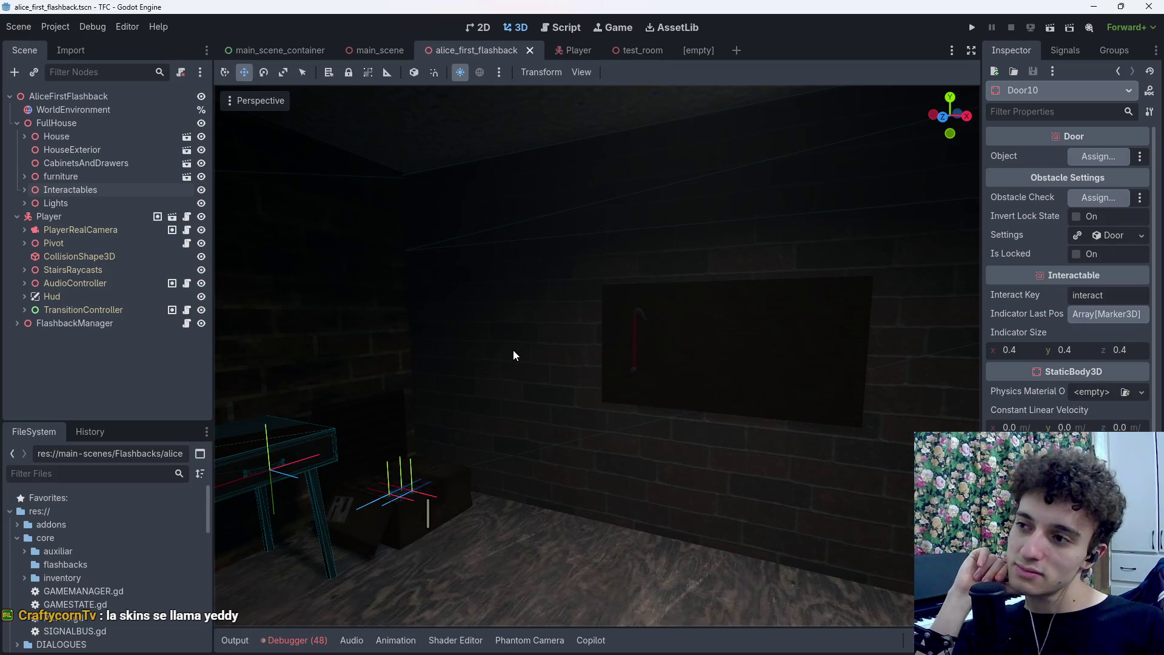
mouse_move(534, 381)
mouse_down()
mouse_move(704, 383)
mouse_move(583, 379)
mouse_move(615, 391)
mouse_up()
scroll(582, 357, up, 8)
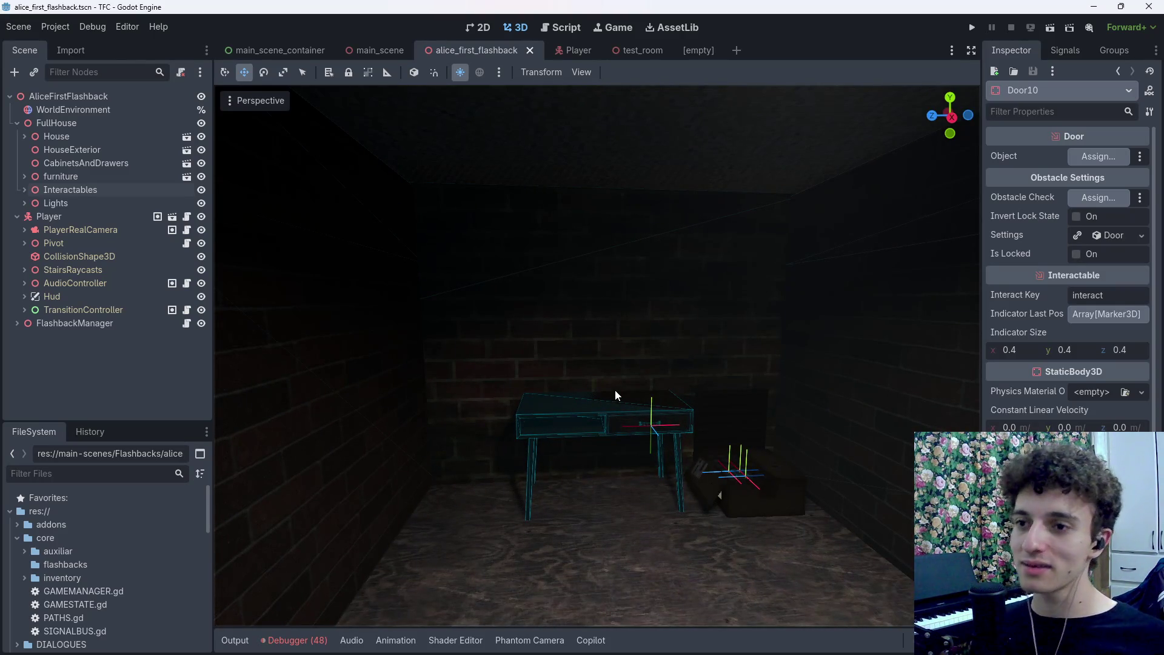
mouse_move(615, 391)
mouse_down()
mouse_move(631, 346)
mouse_move(625, 364)
mouse_move(649, 367)
mouse_move(643, 376)
mouse_move(597, 371)
mouse_up()
scroll(617, 367, down, 4)
scroll(631, 363, up, 8)
Switch to File Pilot and go to The Flesh Collector project folder via the Proyectos breadcrumb
mouse_move(559, 652)
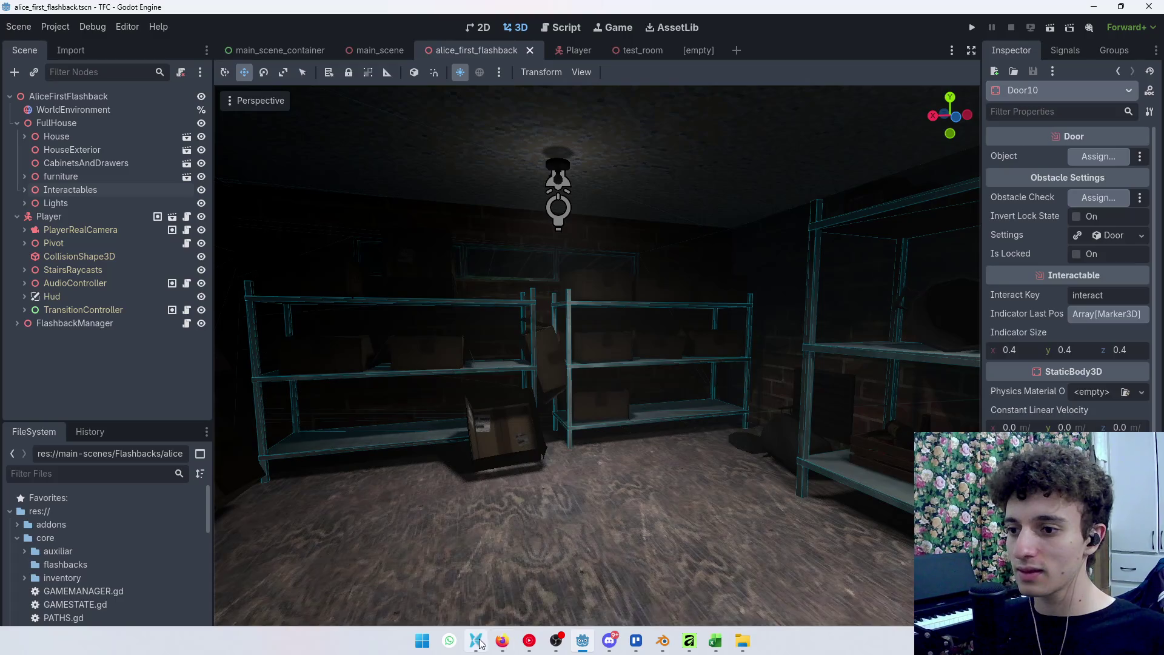
click(480, 643)
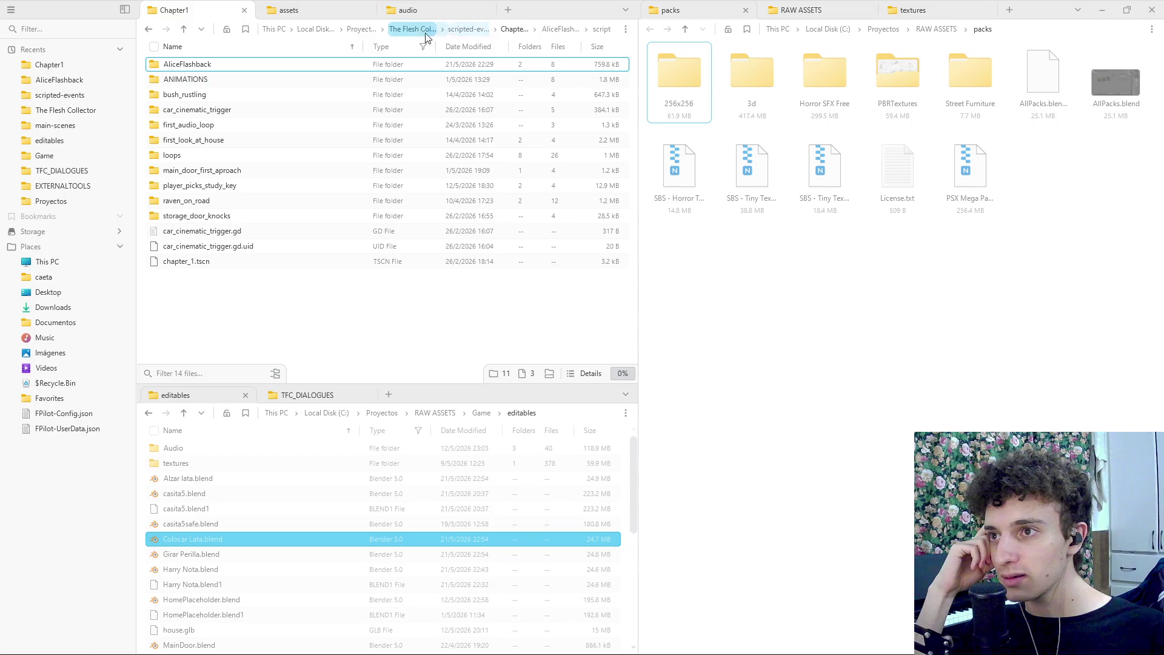
click(358, 32)
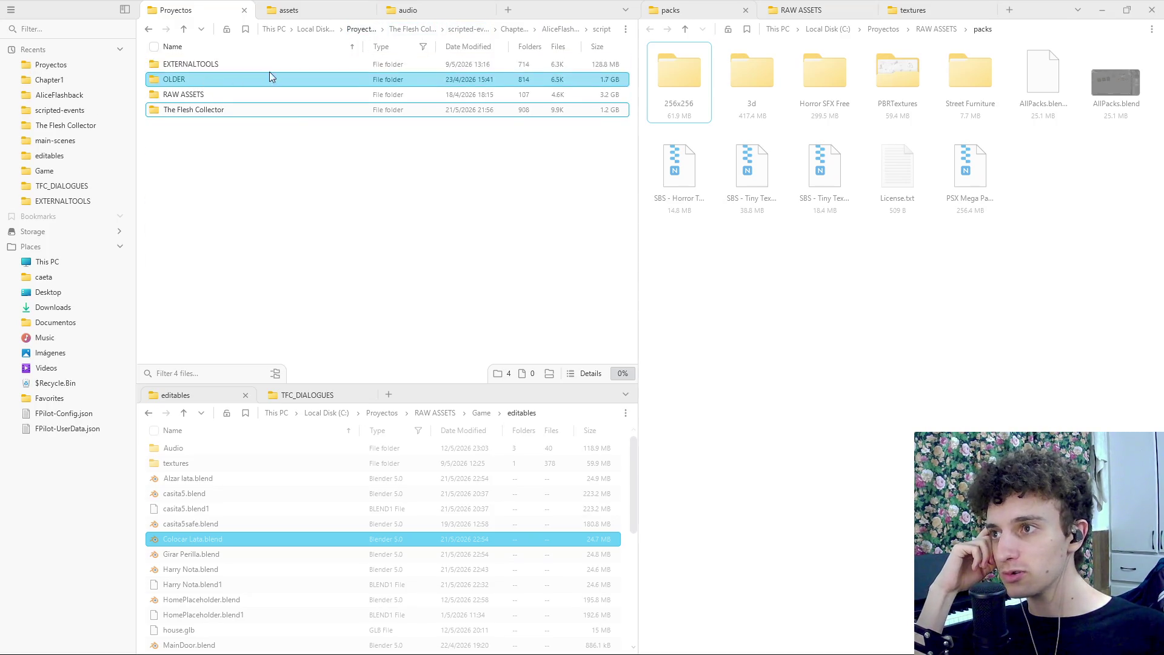
click(414, 32)
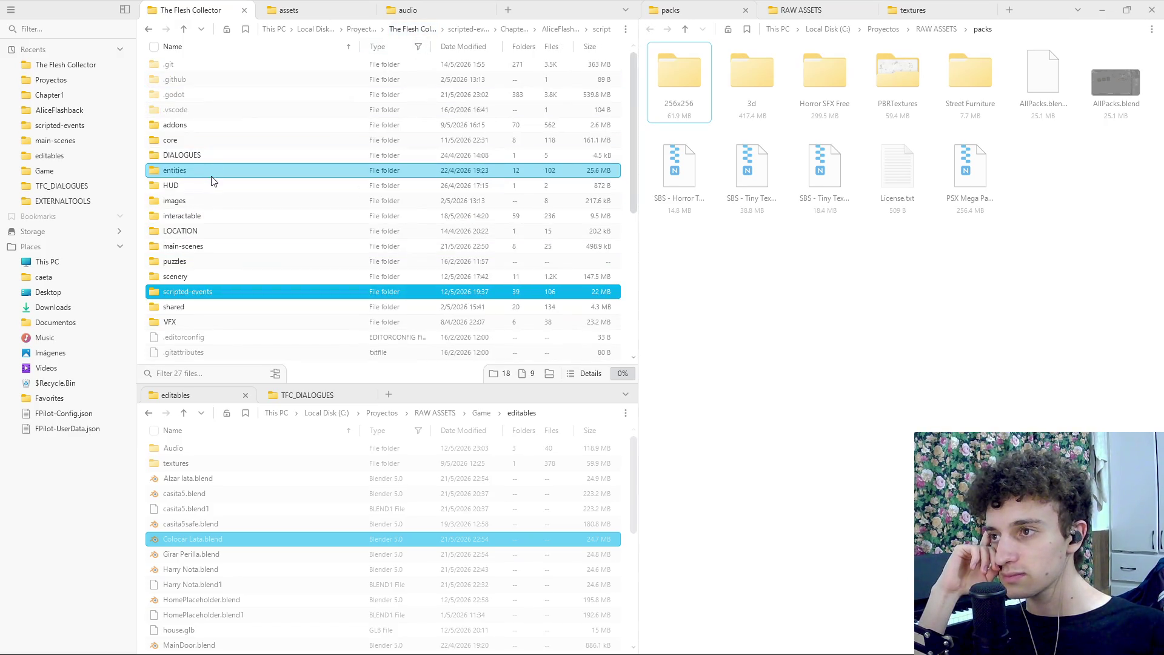
Open main-scenes, then Flashbacks, and bring up the context menu in its empty list area
scroll(206, 176, down, 1)
double_click(254, 202)
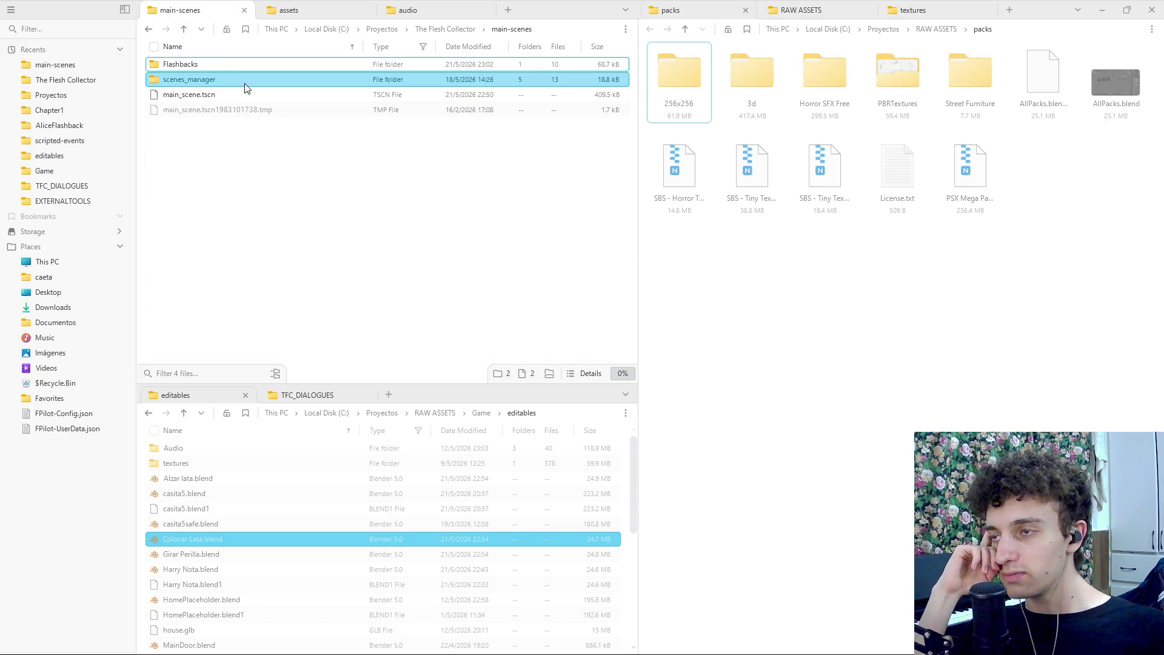
double_click(214, 65)
right_click(185, 127)
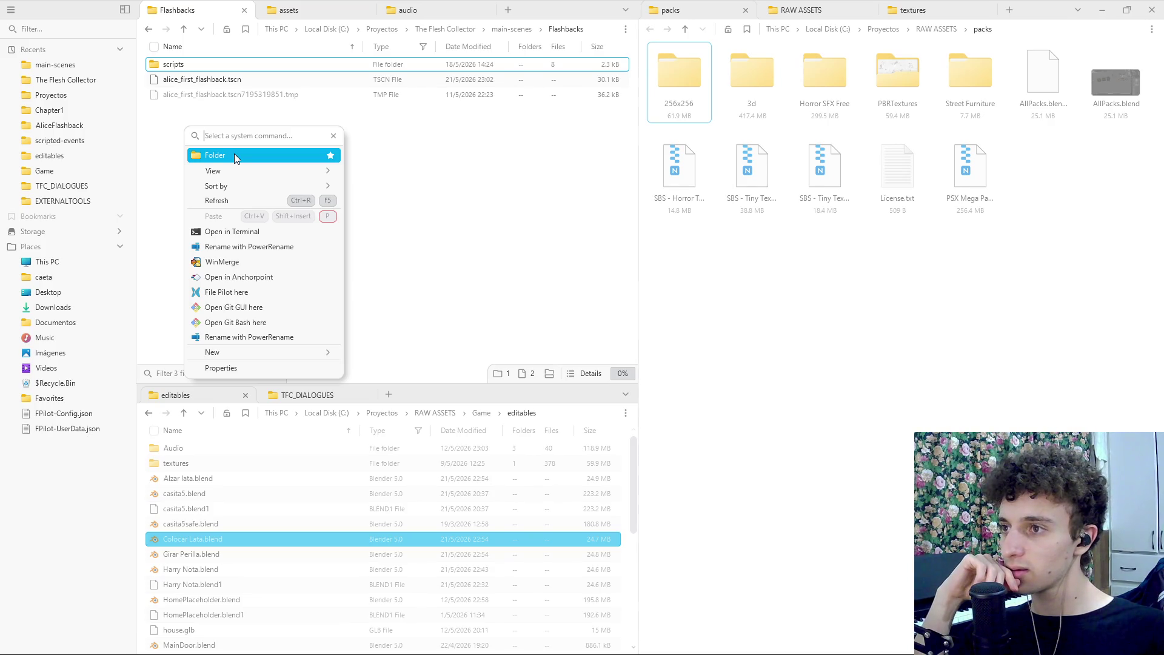
right_click(172, 142)
right_click(208, 149)
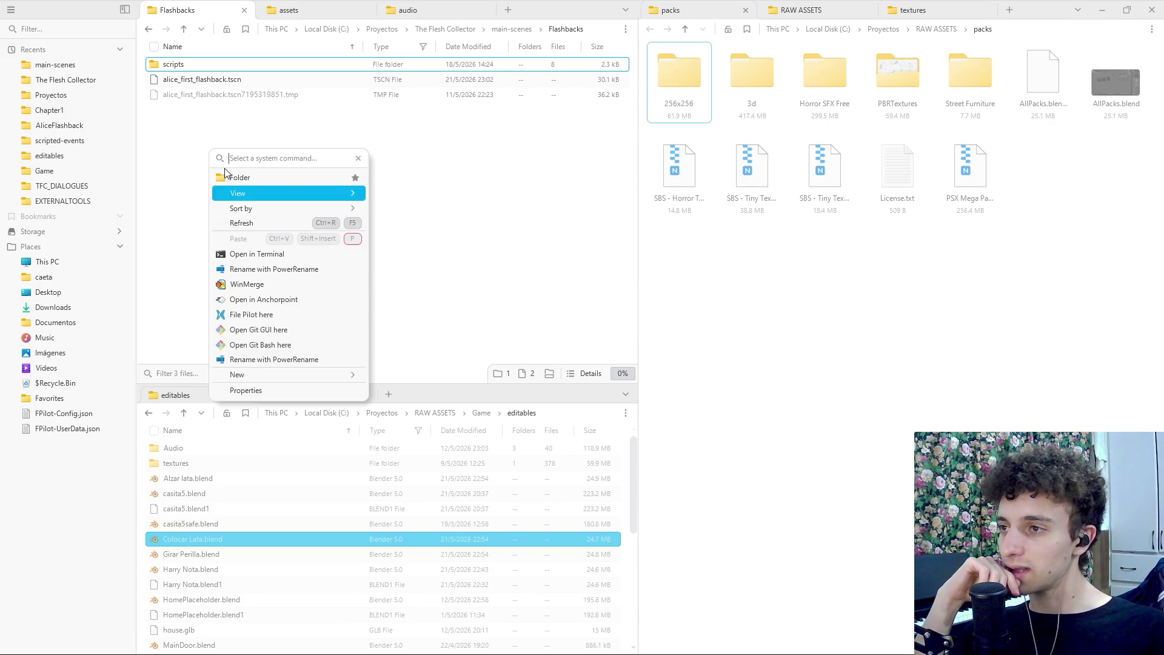
Create a new folder in Flashbacks named alice_first
click(268, 181)
key(BackSpace)
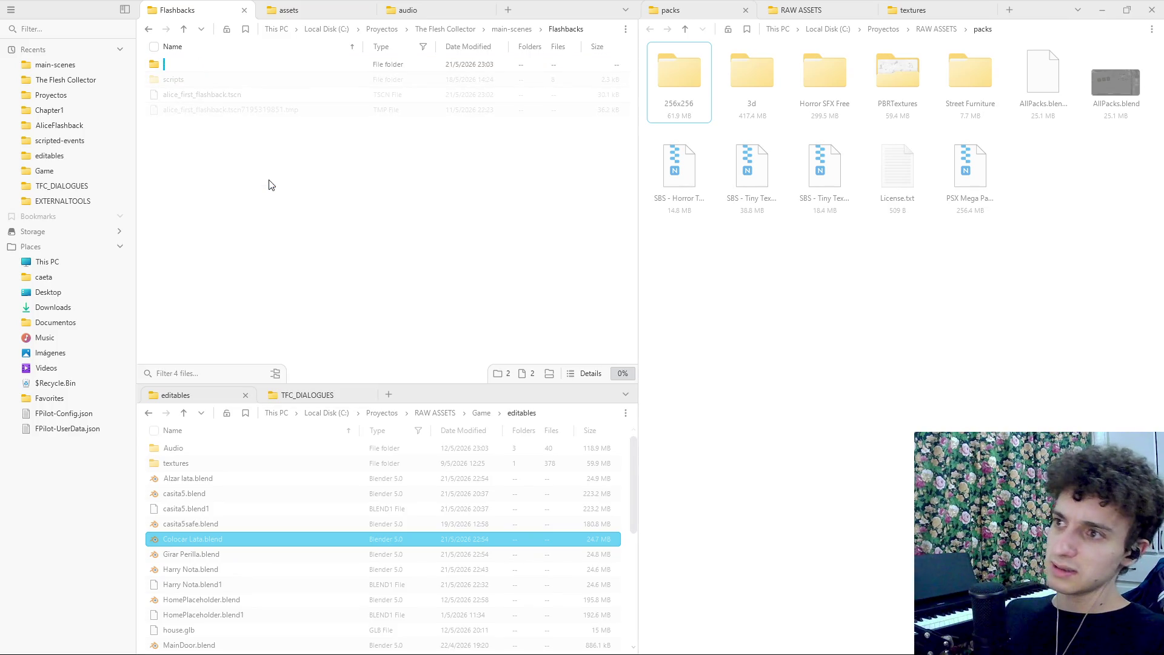
text(a)
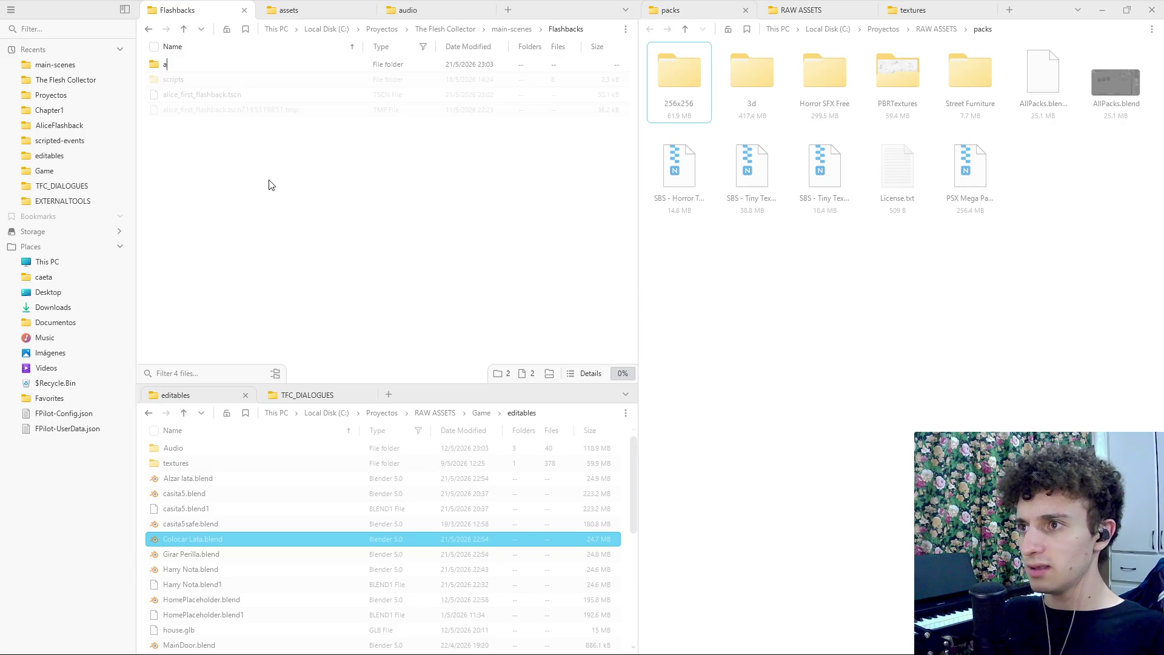
text(lice_first_f)
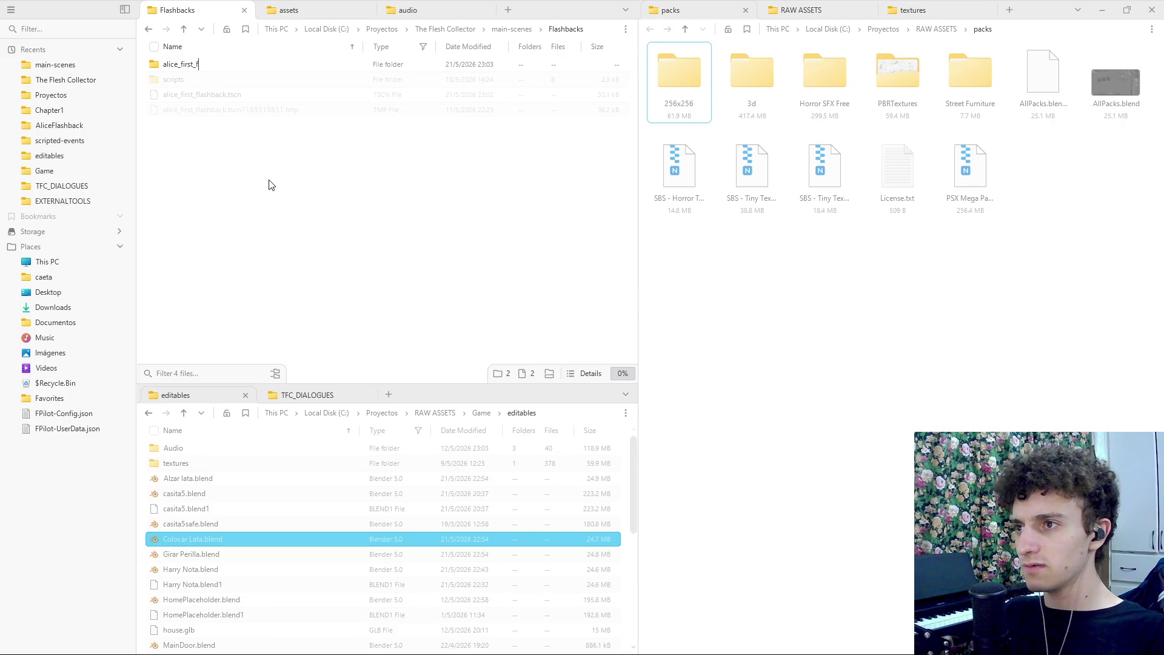
text(lashback)
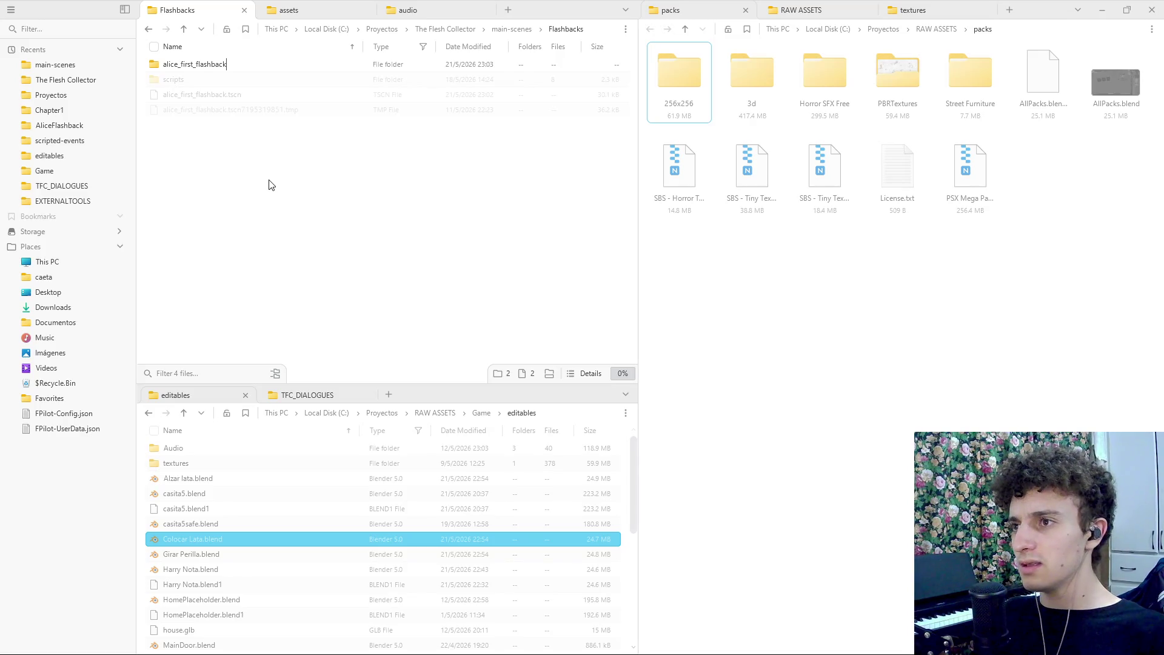
key(ctrl+a)
key(BackSpace)
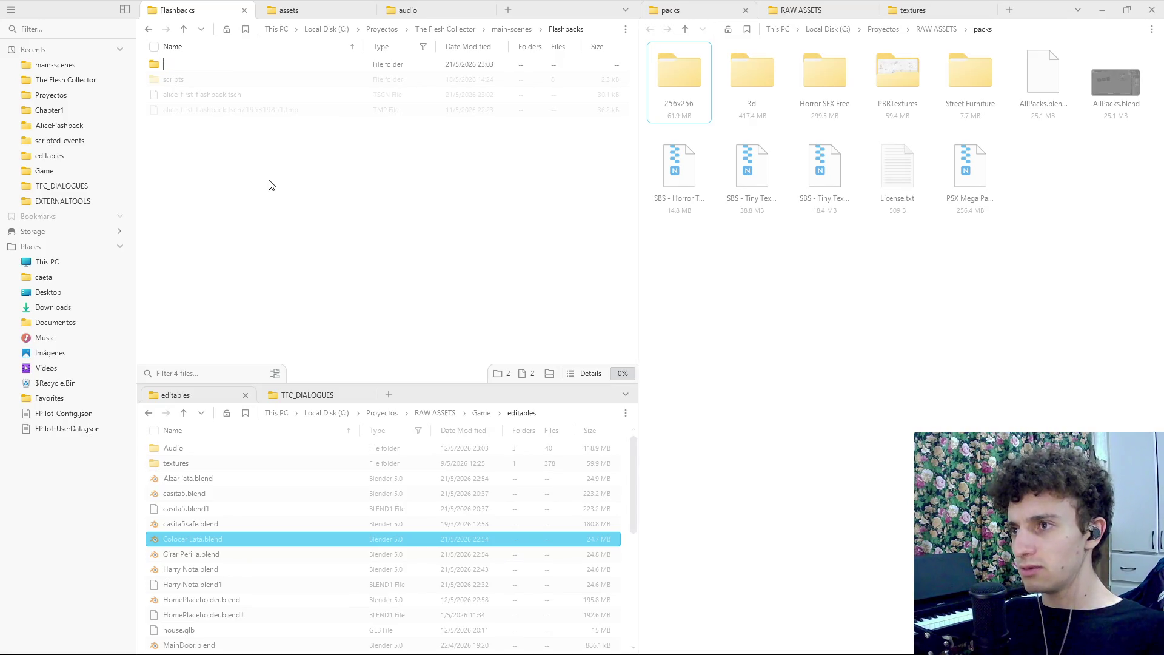
text(alice_)
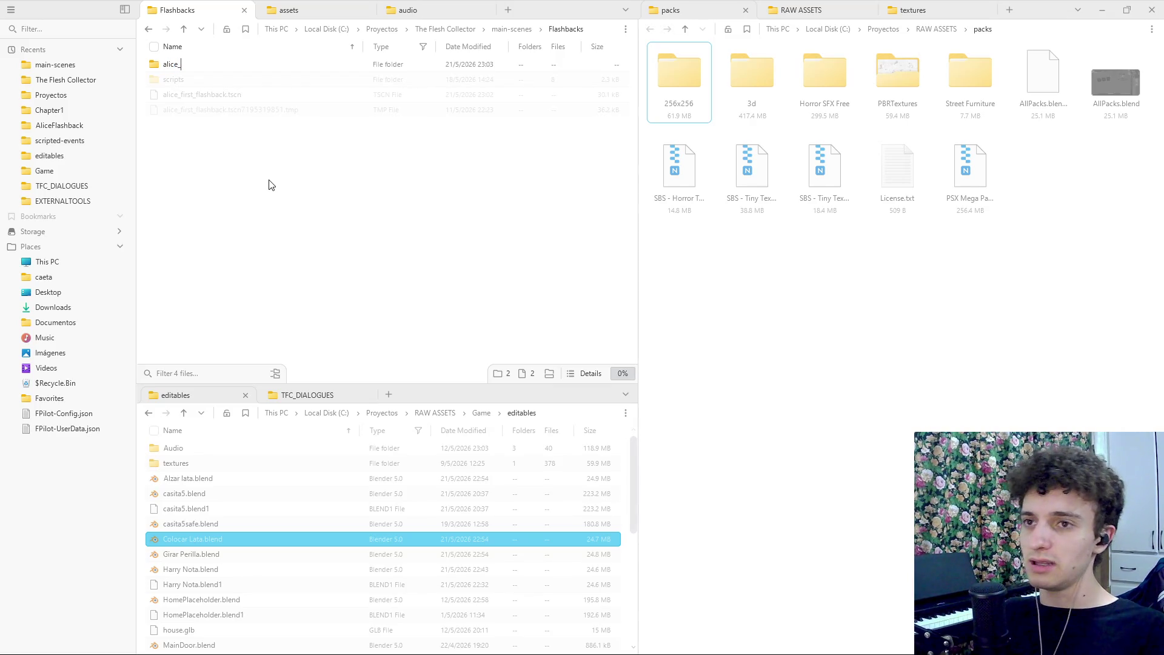
text(first)
key(Return)
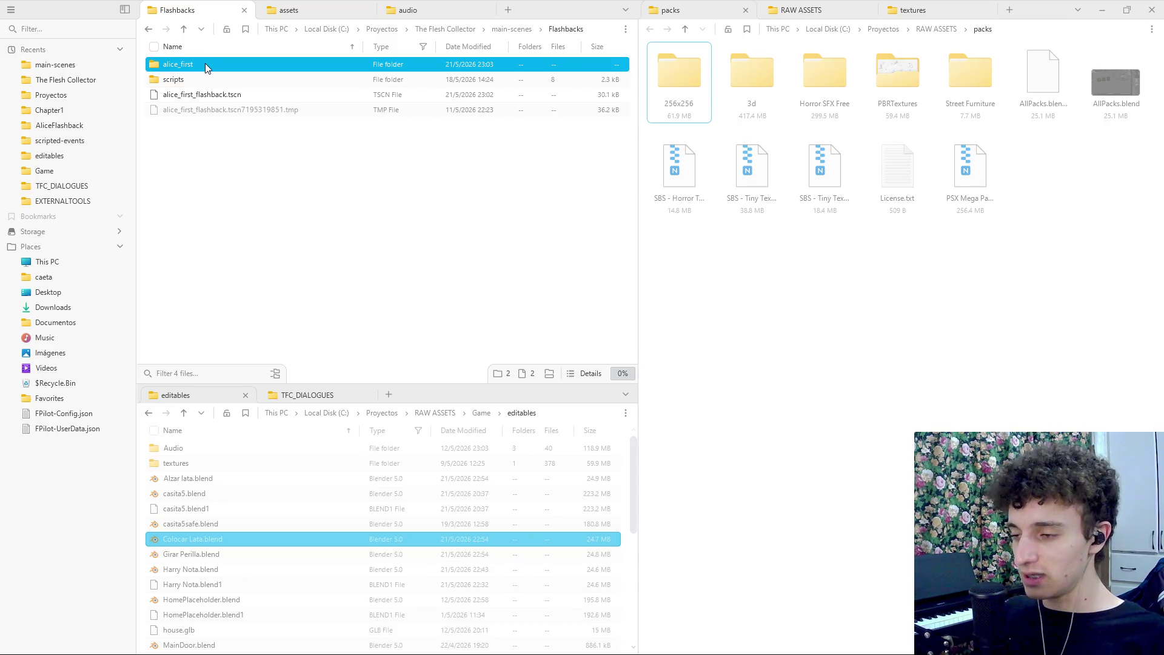
Rename the alice_first folder to alice_1
key(F2)
key(End)
key(BackSpace)
key(BackSpace)
key(BackSpace)
text(2)
key(BackSpace)
key(BackSpace)
text(1)
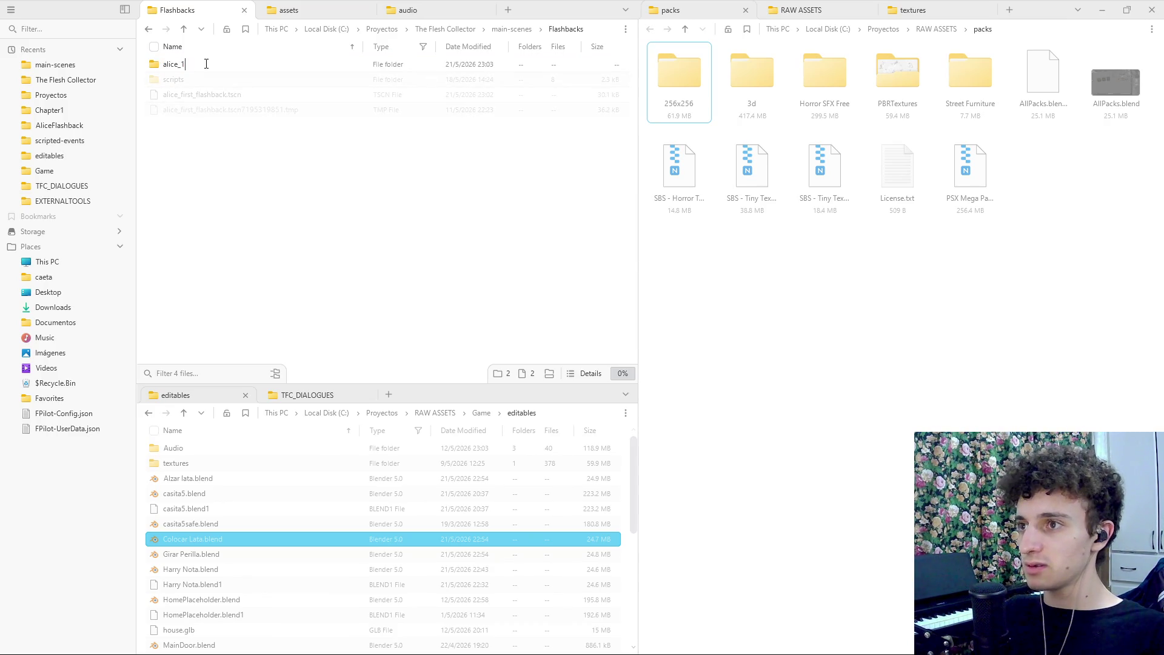
key(Return)
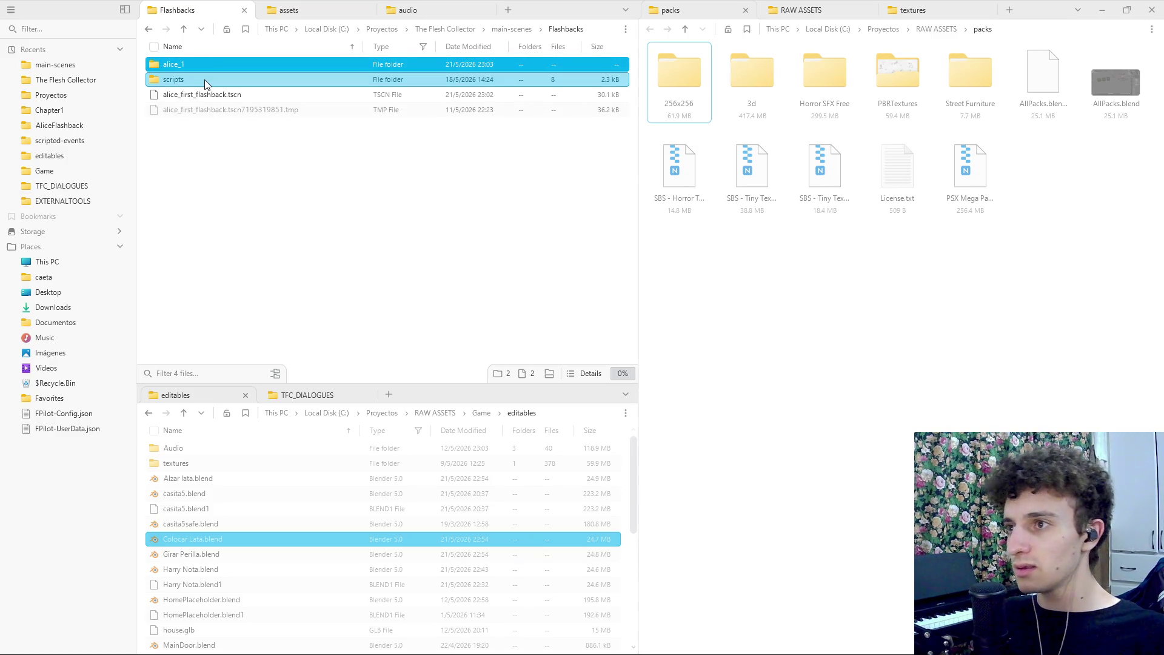
Move the alice_first_flashback scene files into the alice_1 folder
click(205, 79)
click(190, 154)
click(182, 78)
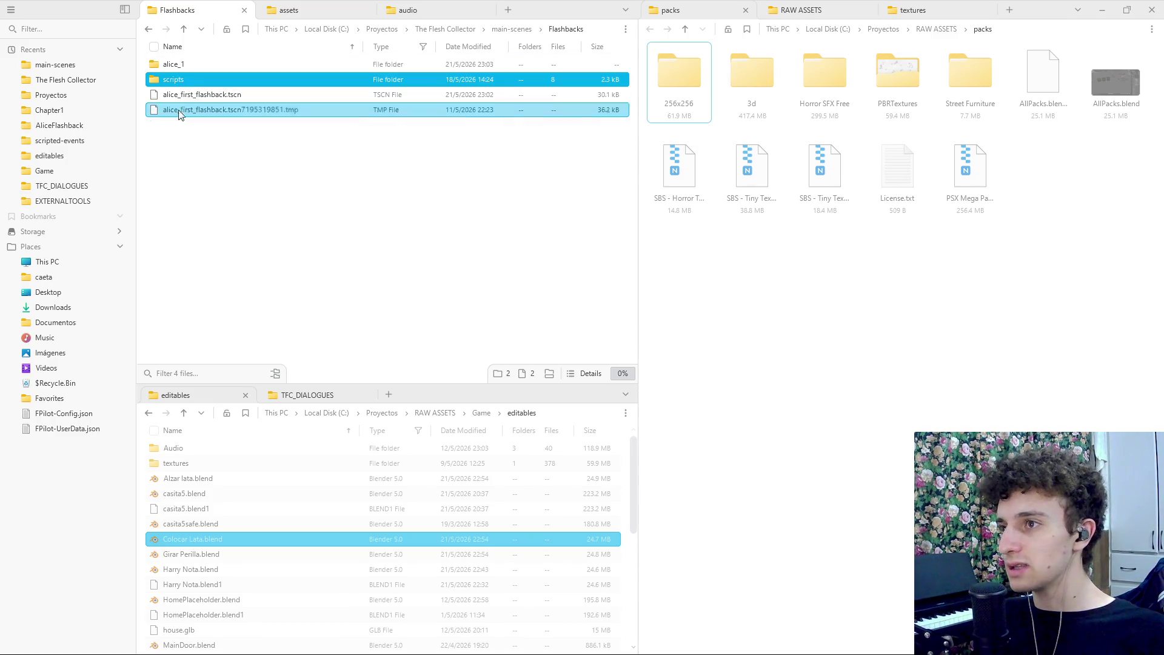
click(192, 147)
mouse_move(190, 148)
mouse_down()
mouse_move(187, 63)
mouse_move(192, 136)
mouse_move(176, 71)
mouse_up()
click(183, 84)
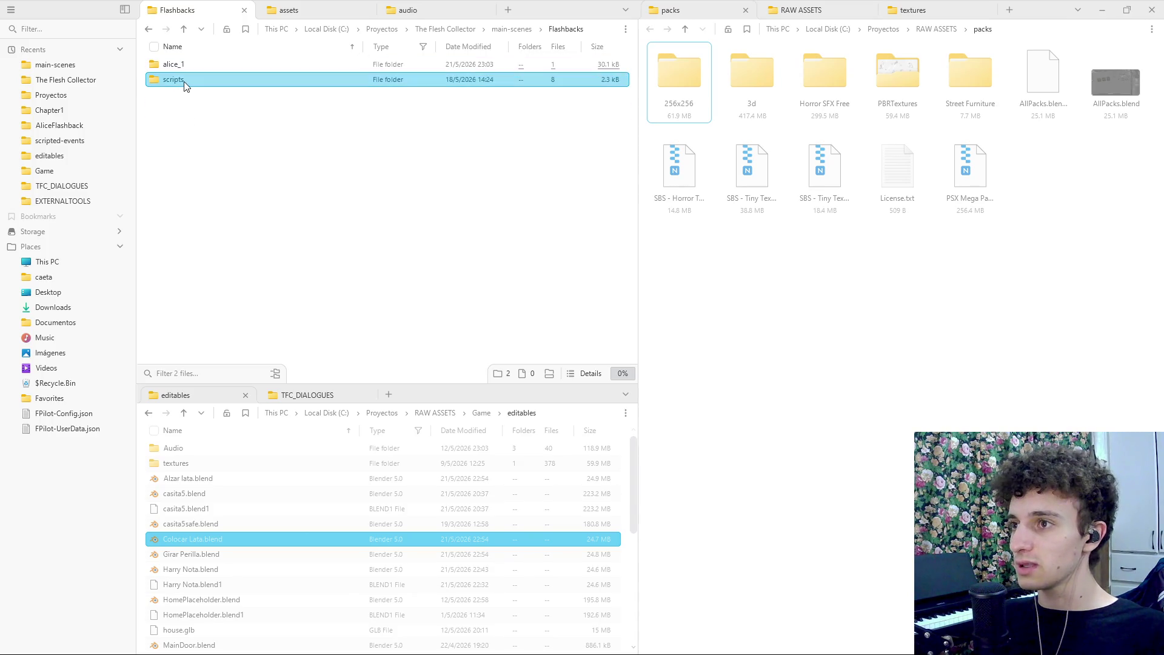
Inside alice_1, create a new folder named scripts
double_click(176, 64)
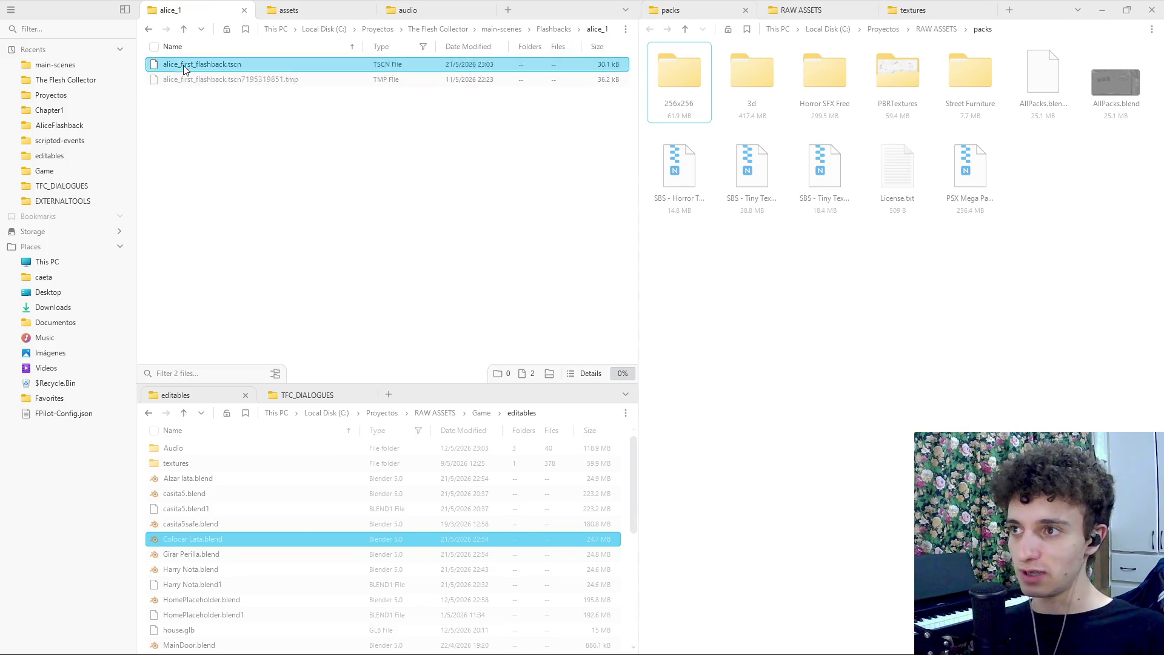
right_click(378, 184)
click(278, 185)
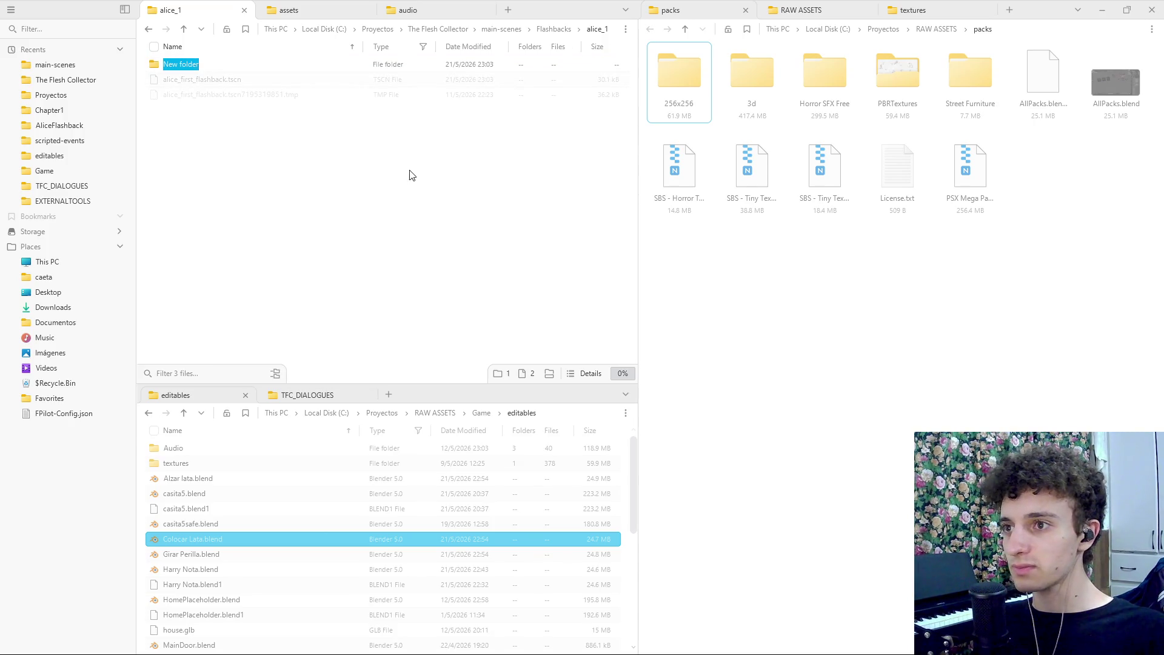
text(scripts)
key(Return)
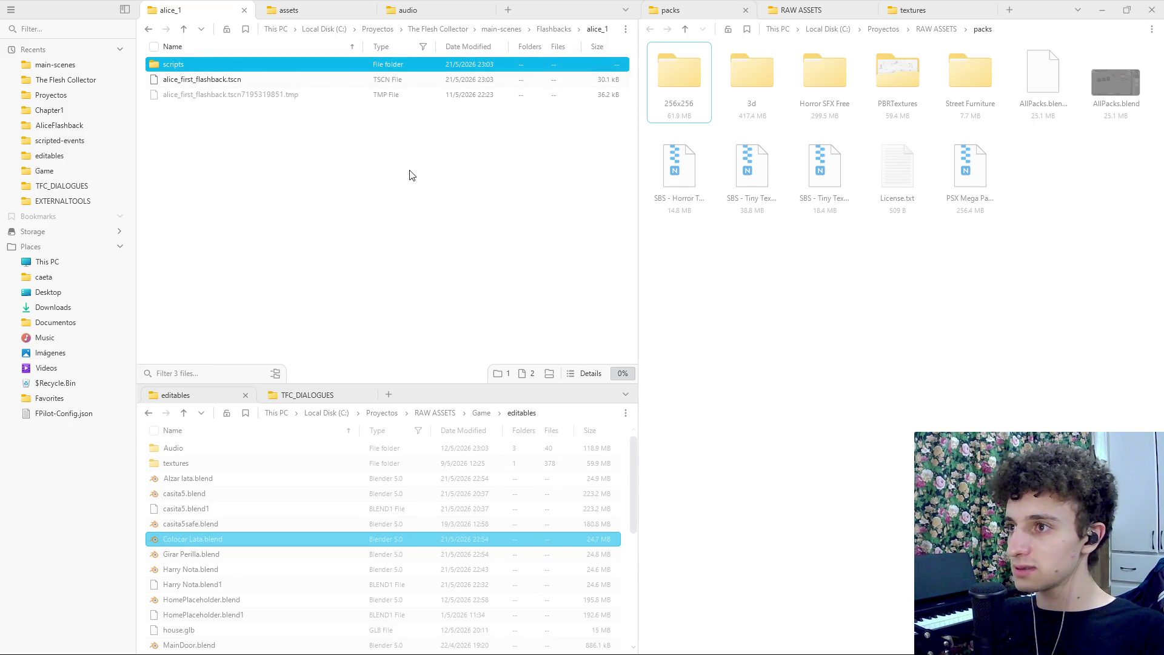
key(super)
key(Escape)
Open scripts, then navigate back up through main-scenes to The Flesh Collector root
double_click(206, 67)
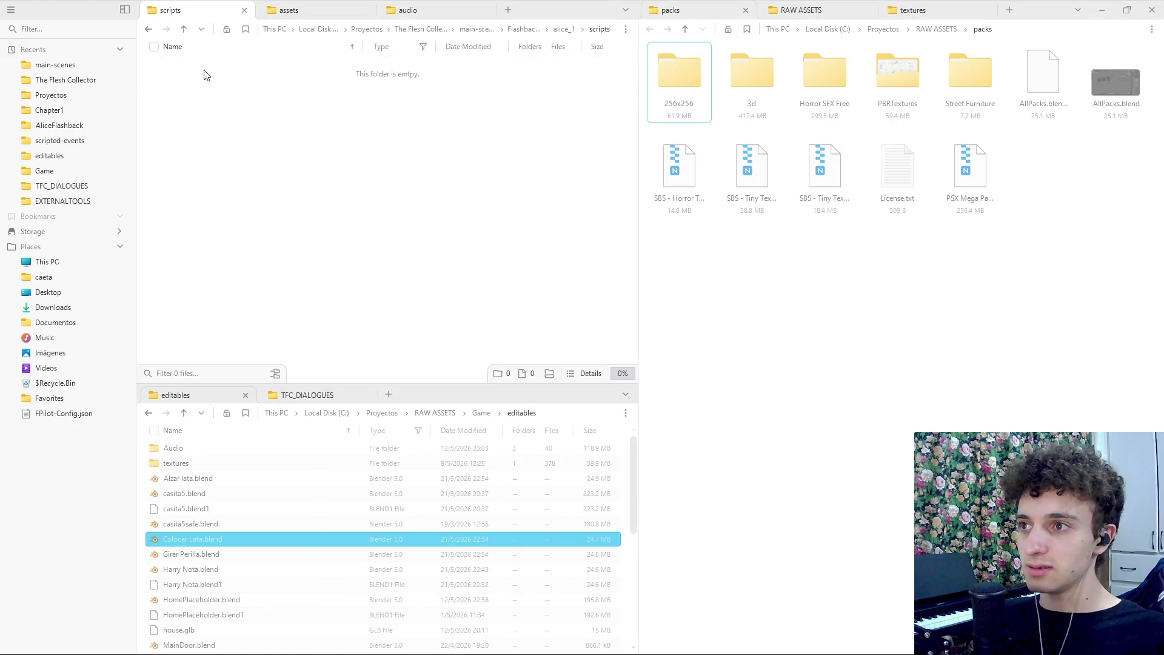
click(566, 31)
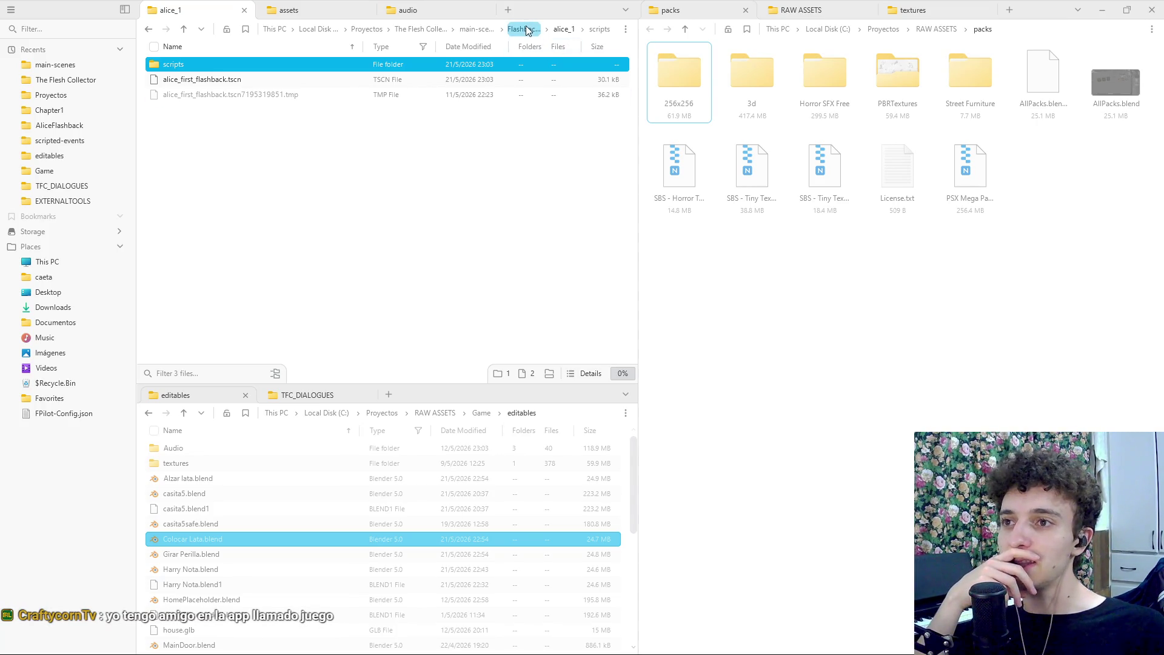
click(477, 29)
click(332, 254)
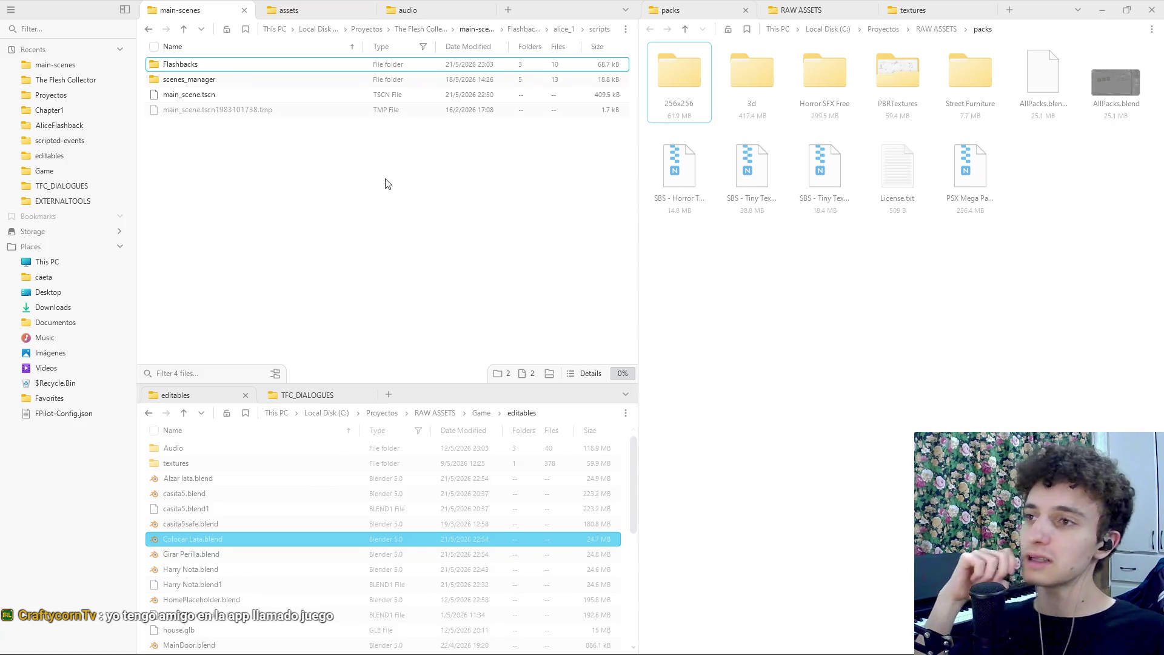
click(420, 28)
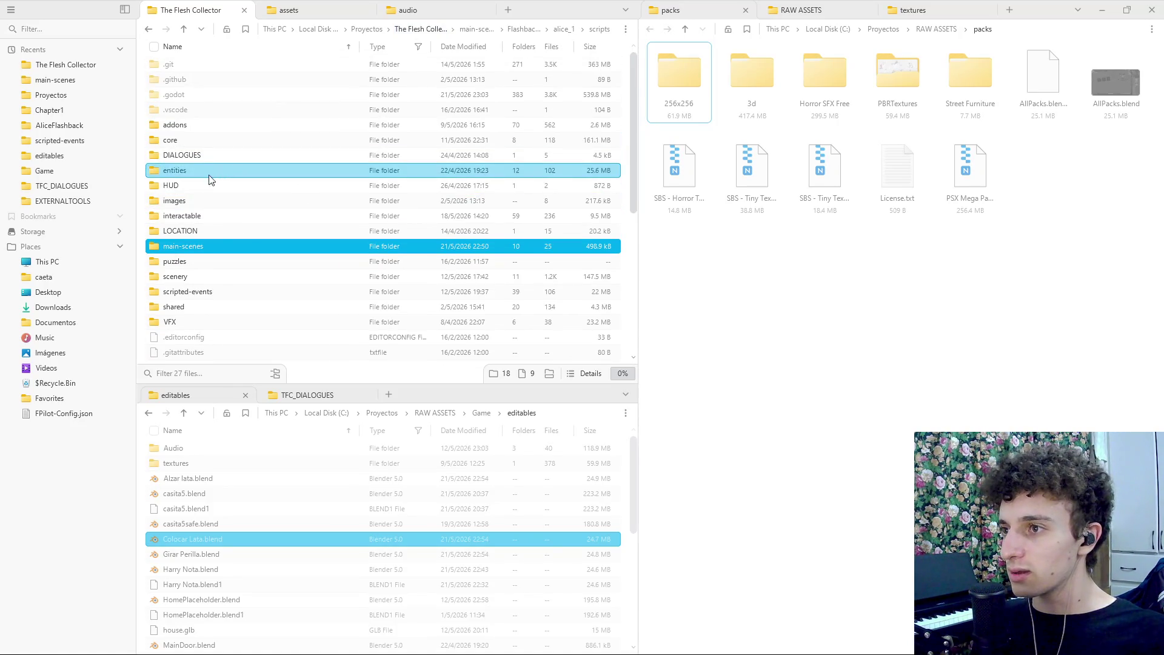
Create and open a new can_oppener folder inside interactable/furniture, then bring OBS forward
double_click(204, 217)
double_click(177, 79)
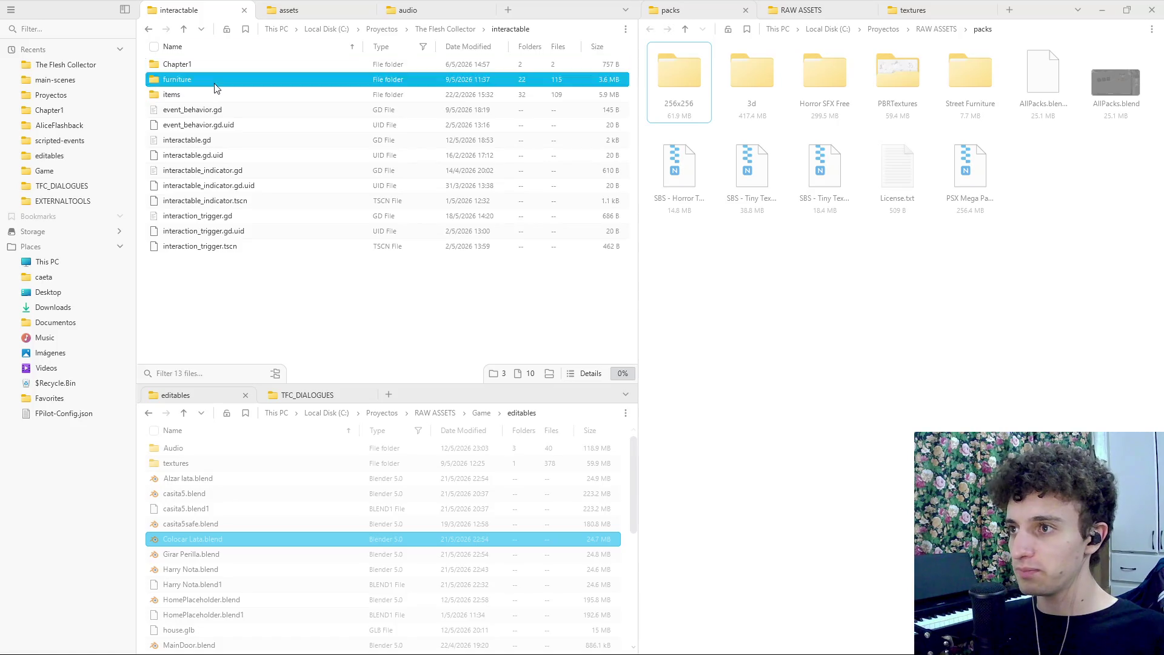
right_click(181, 206)
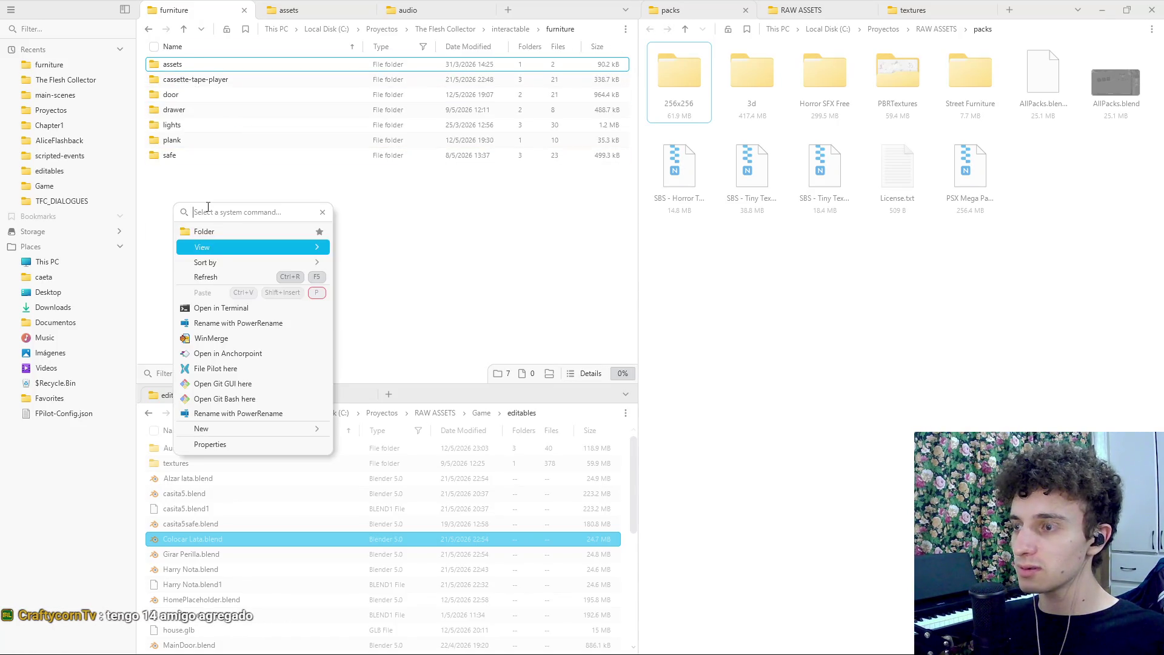
click(215, 223)
text(can)
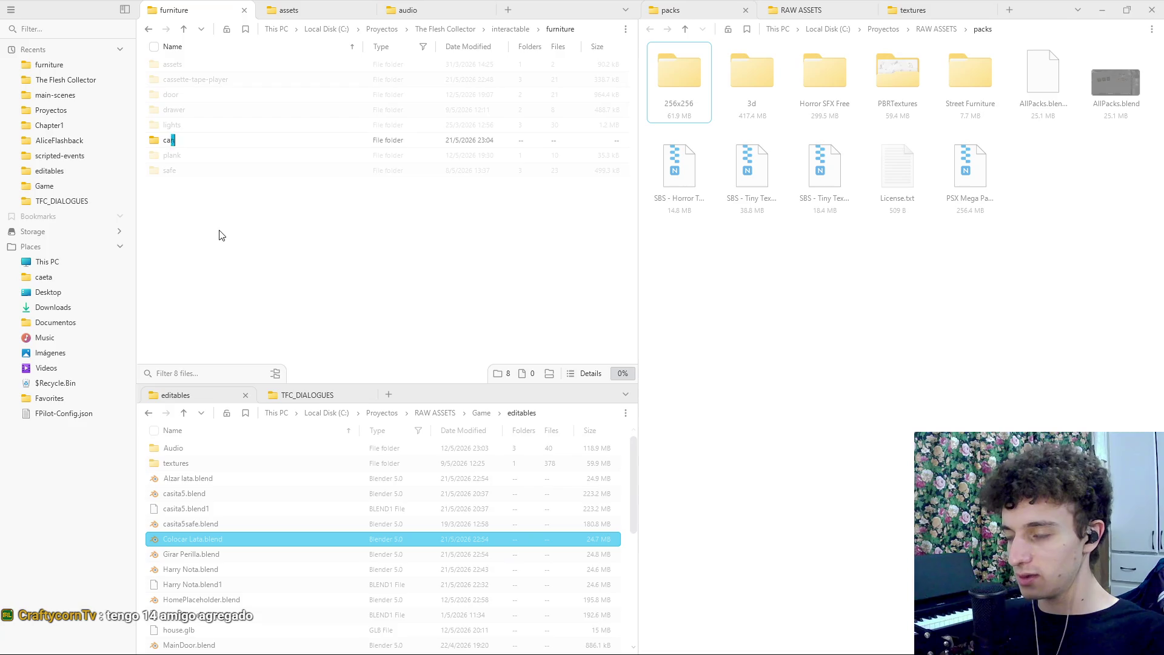
text(_oppener)
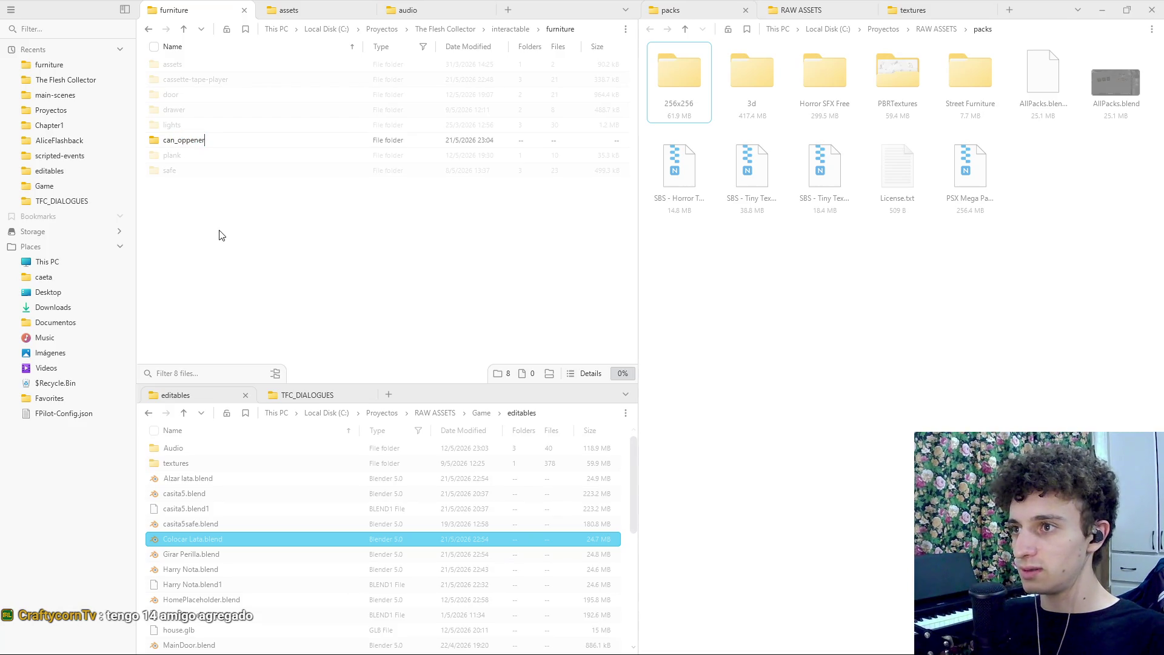
key(Return)
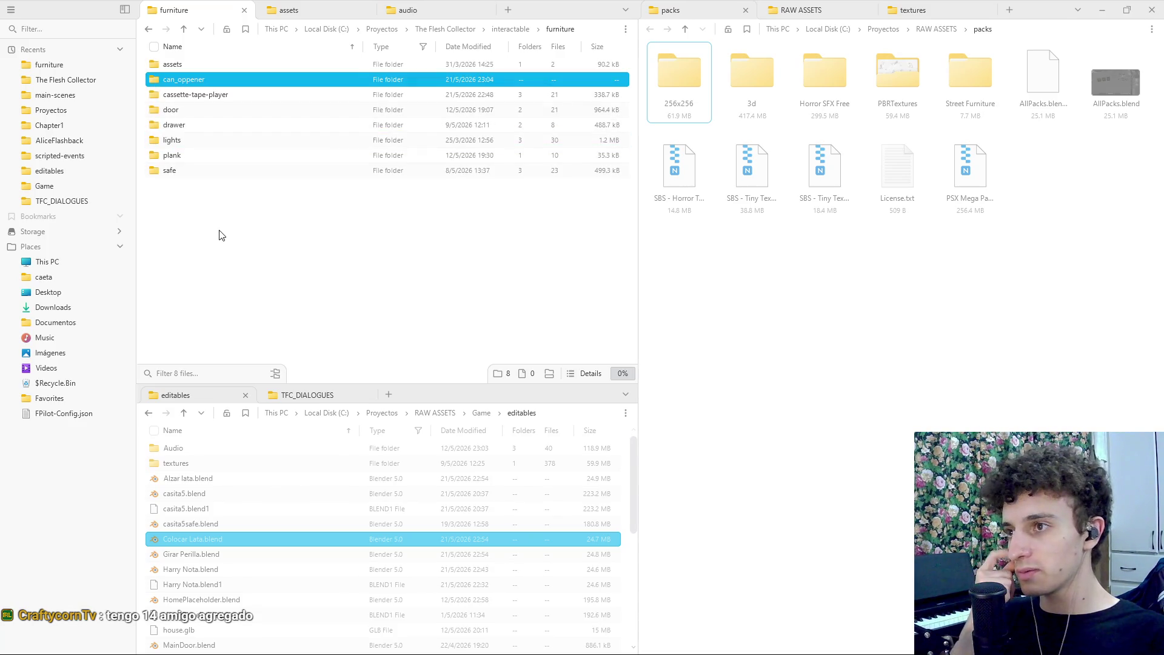
key(Return)
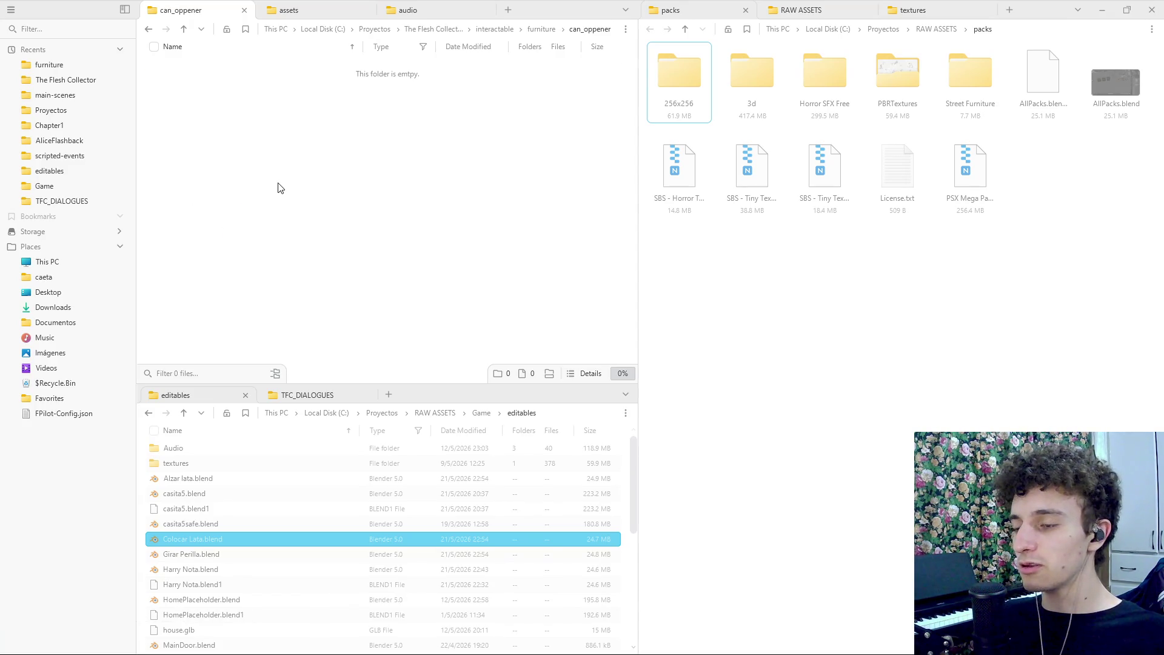
mouse_move(638, 652)
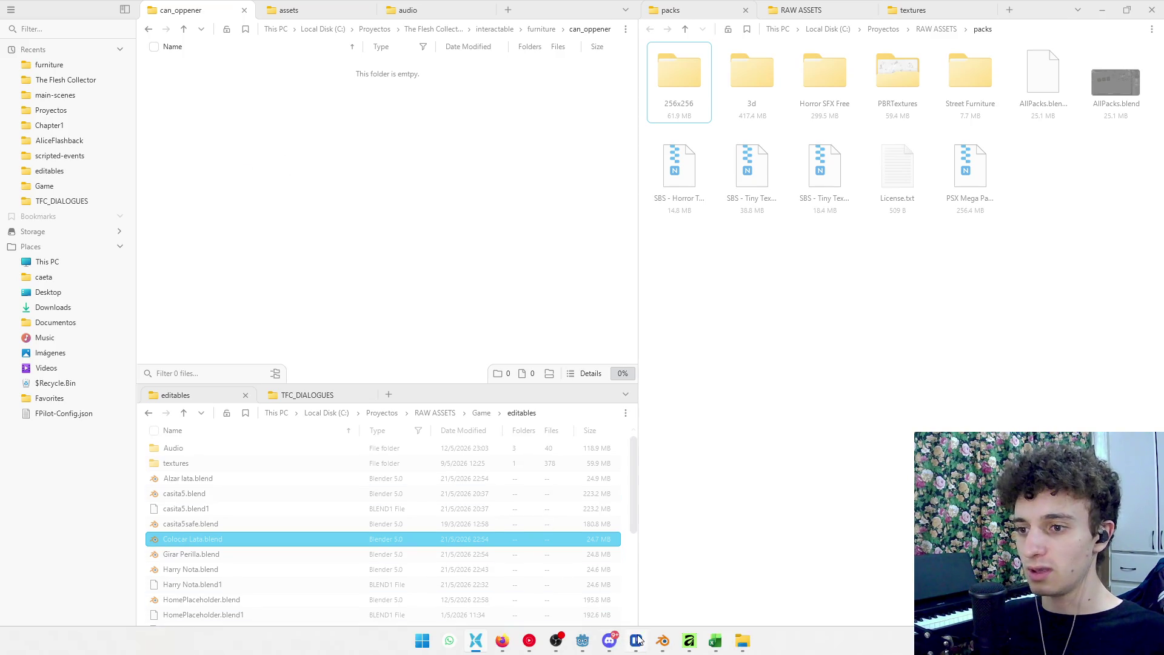
click(560, 643)
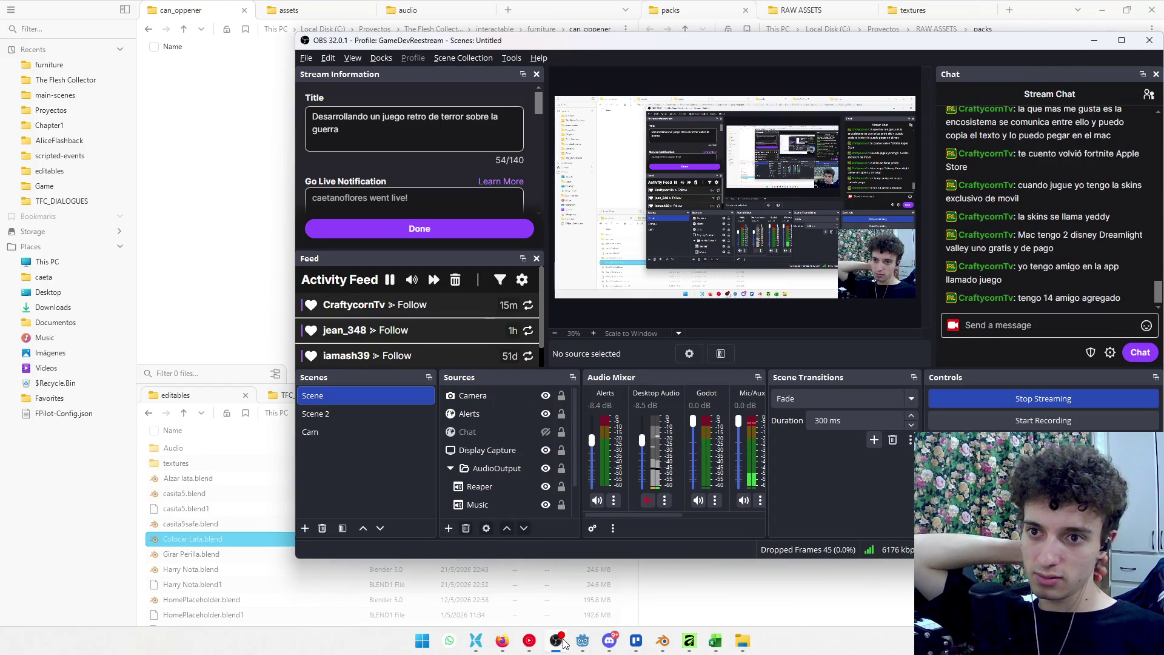
Return from OBS and repeatedly open and dismiss the context menu inside can_oppener
click(564, 643)
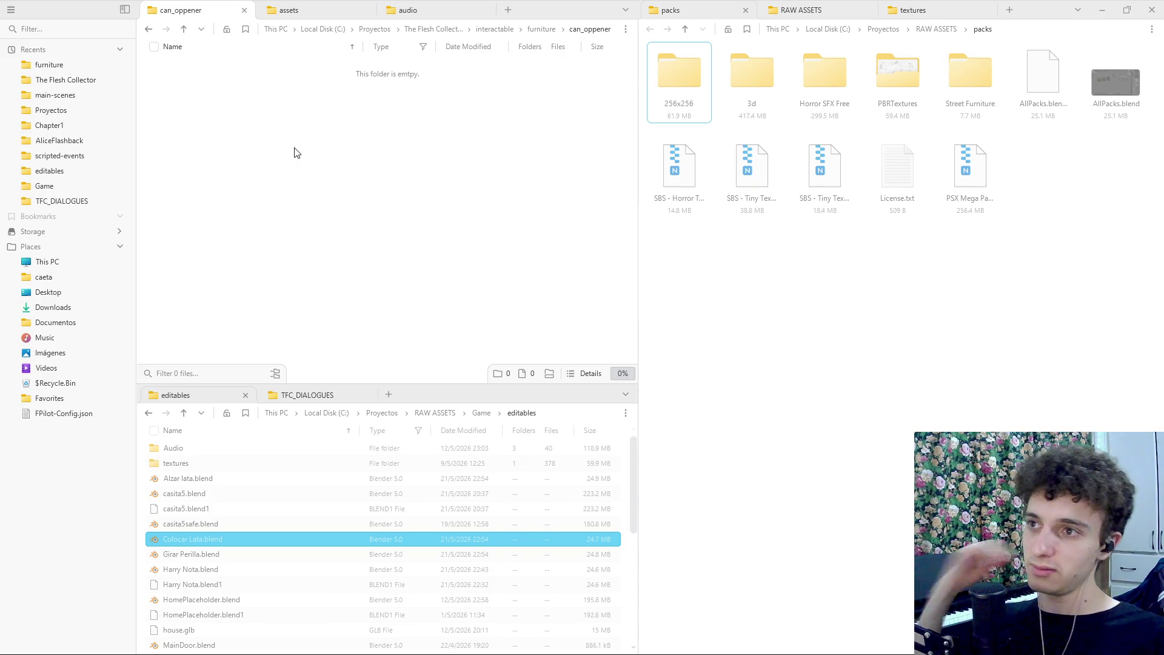
right_click(290, 124)
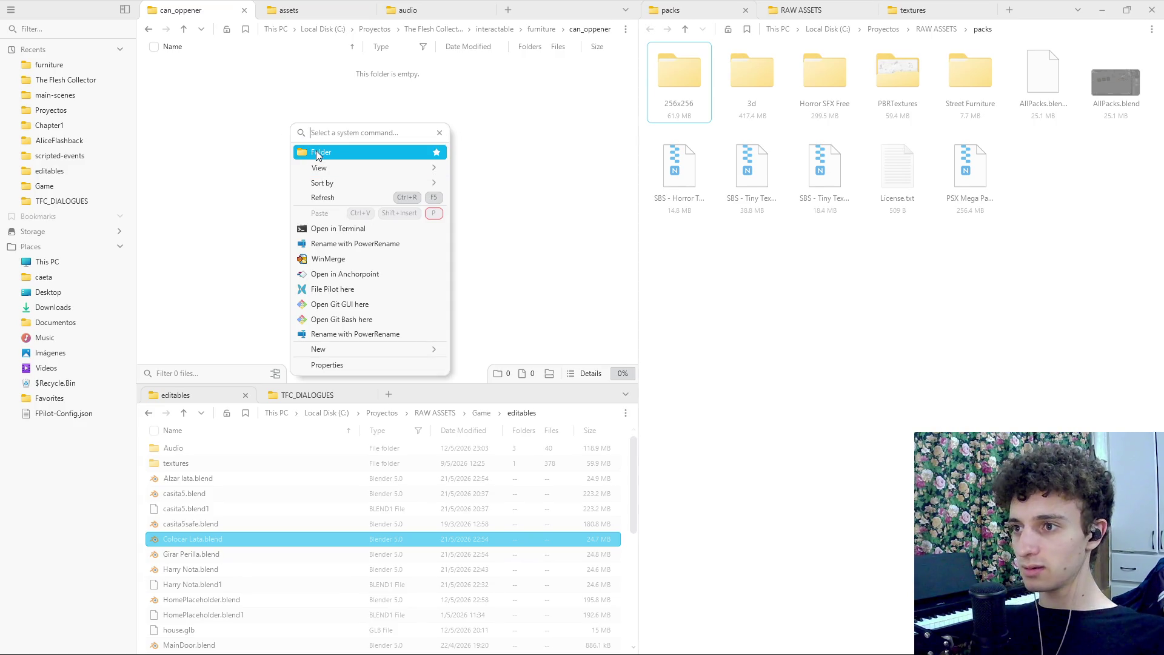
click(258, 158)
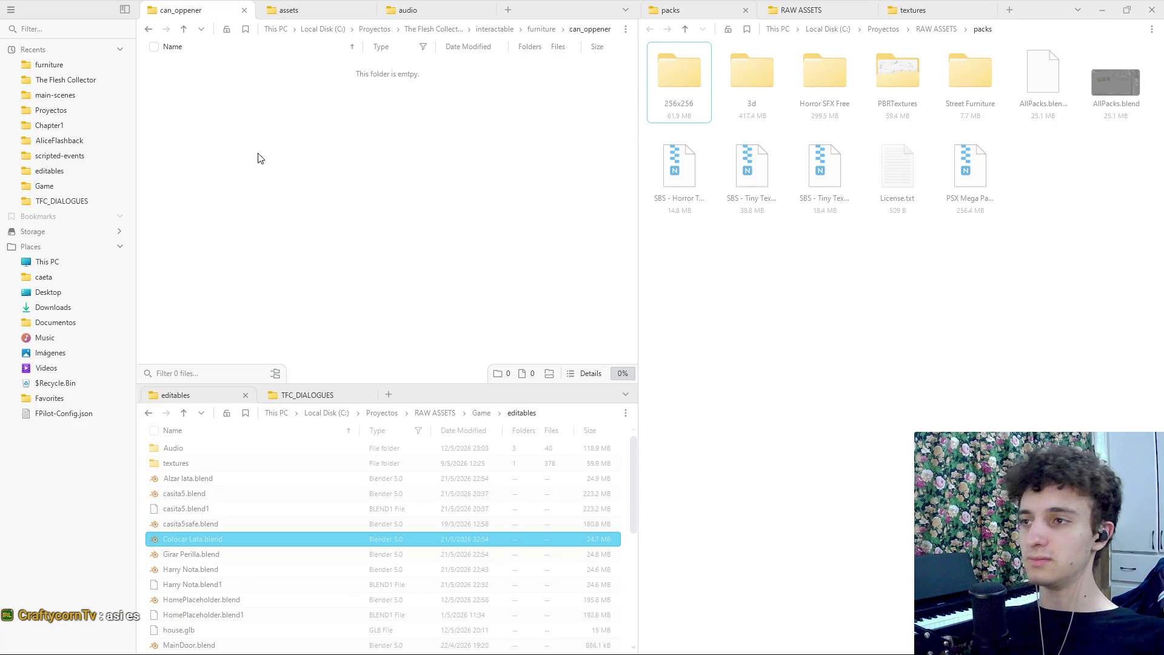
right_click(246, 102)
click(242, 134)
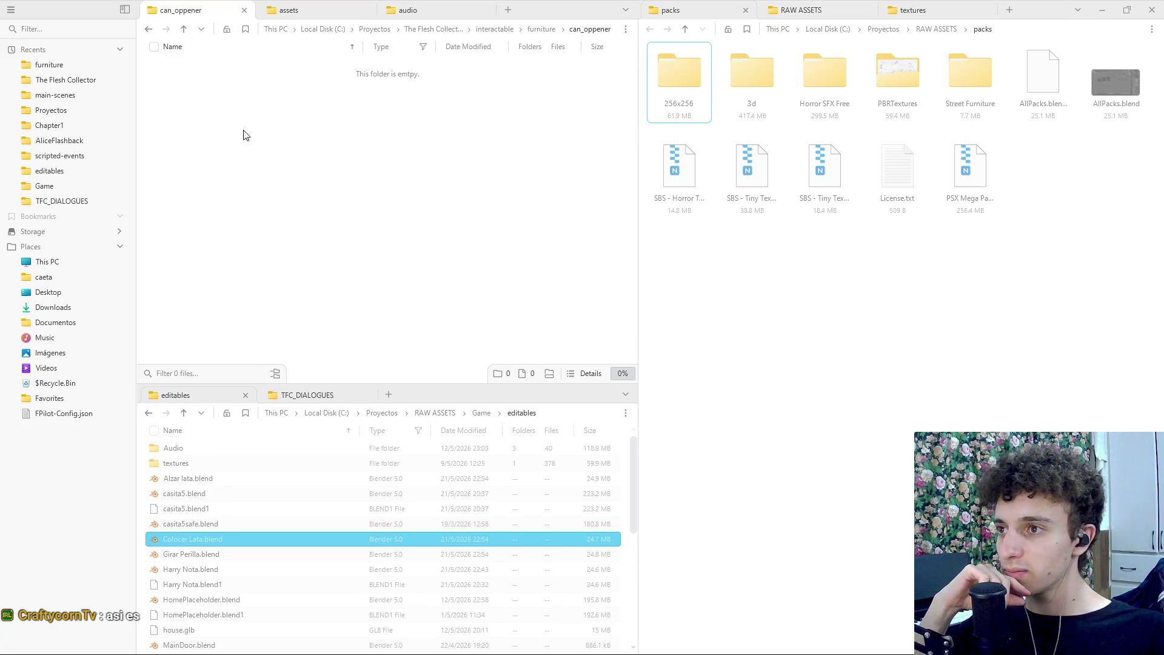
right_click(274, 111)
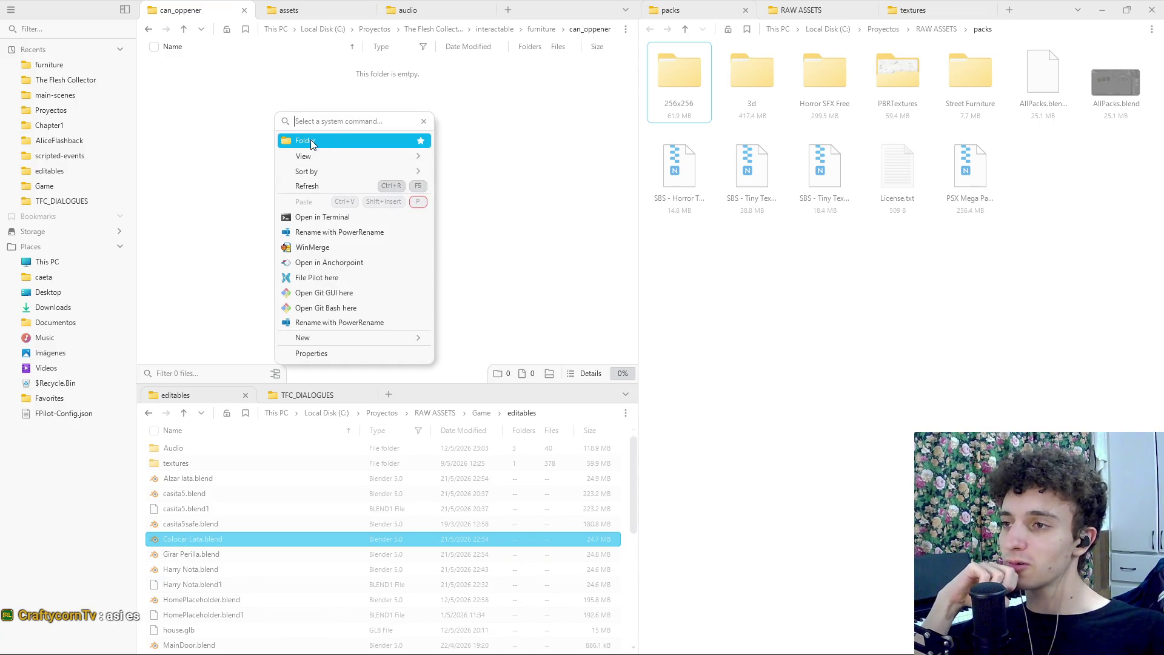
click(246, 140)
right_click(265, 160)
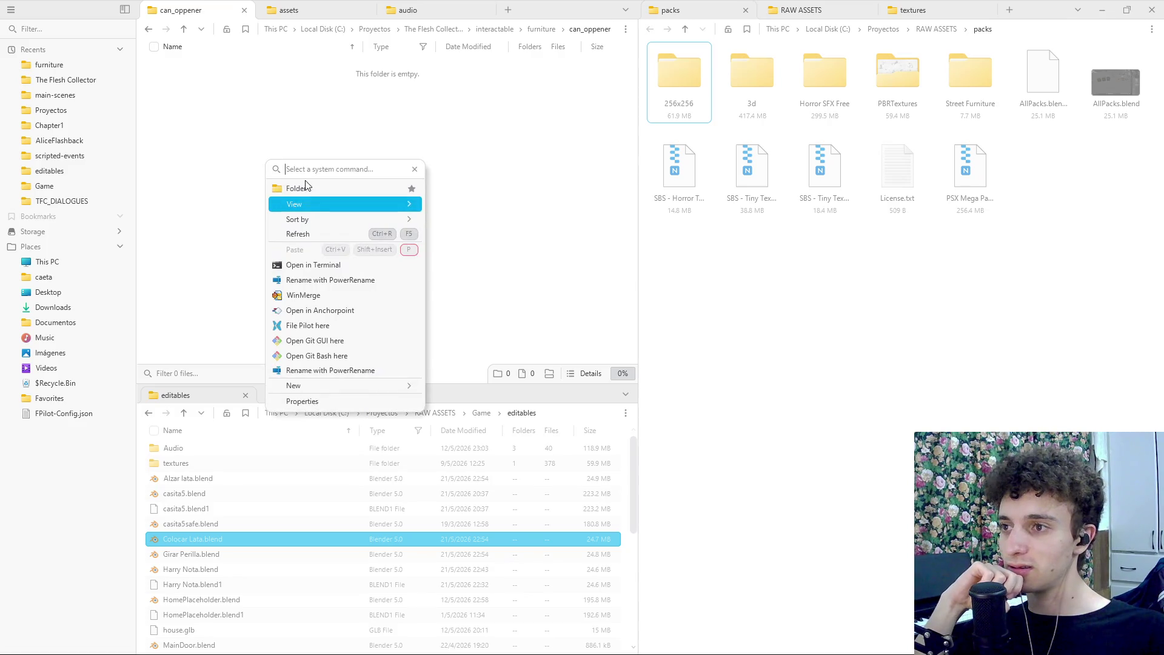
click(211, 172)
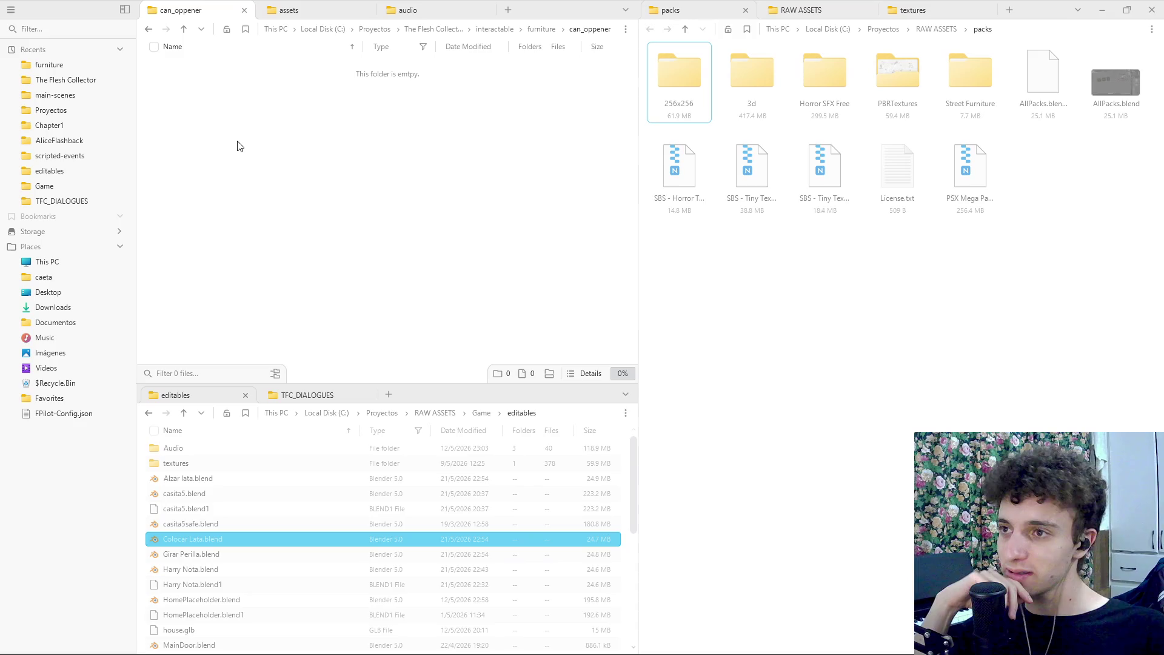
right_click(238, 143)
click(208, 157)
right_click(243, 147)
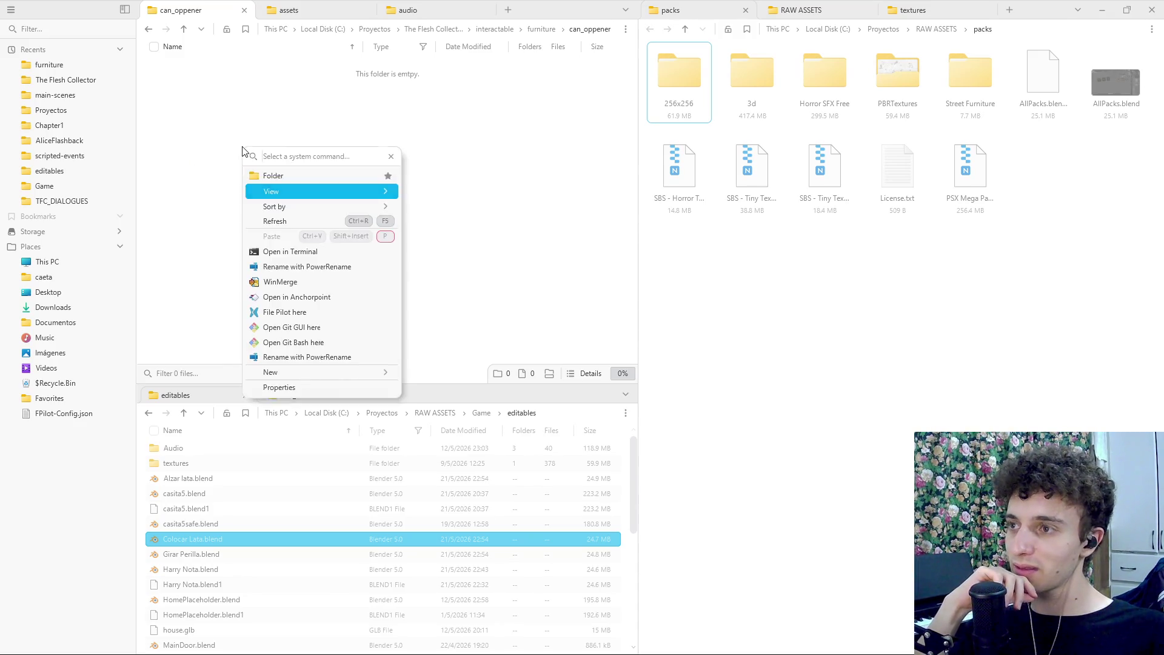
click(217, 169)
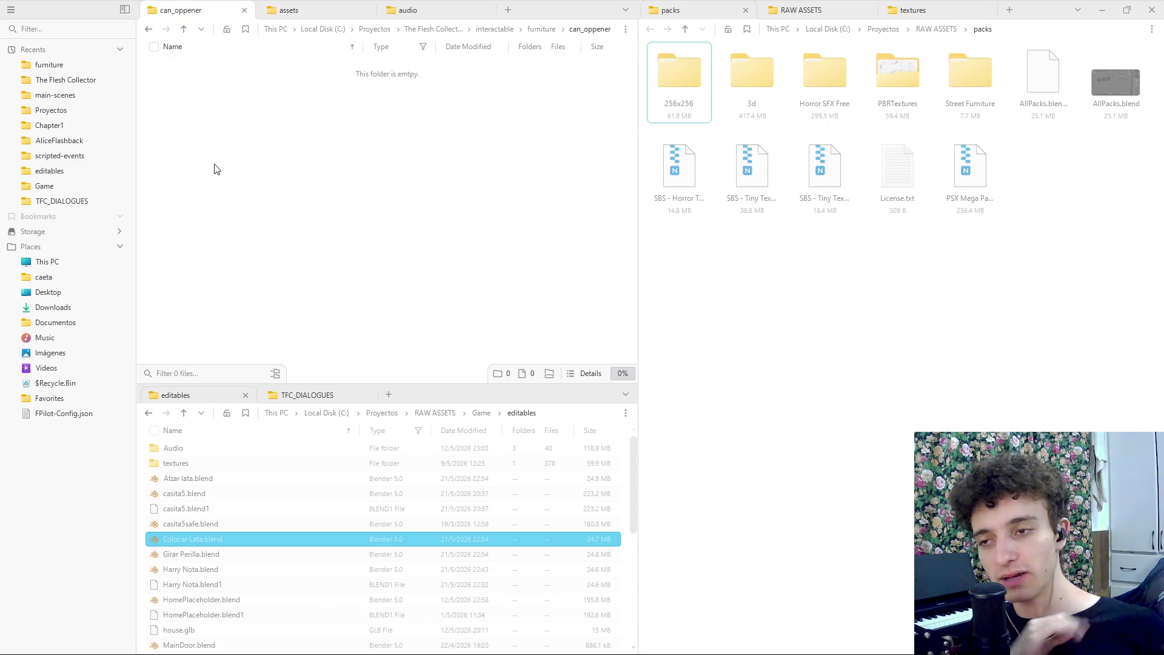
right_click(247, 106)
click(237, 136)
right_click(252, 83)
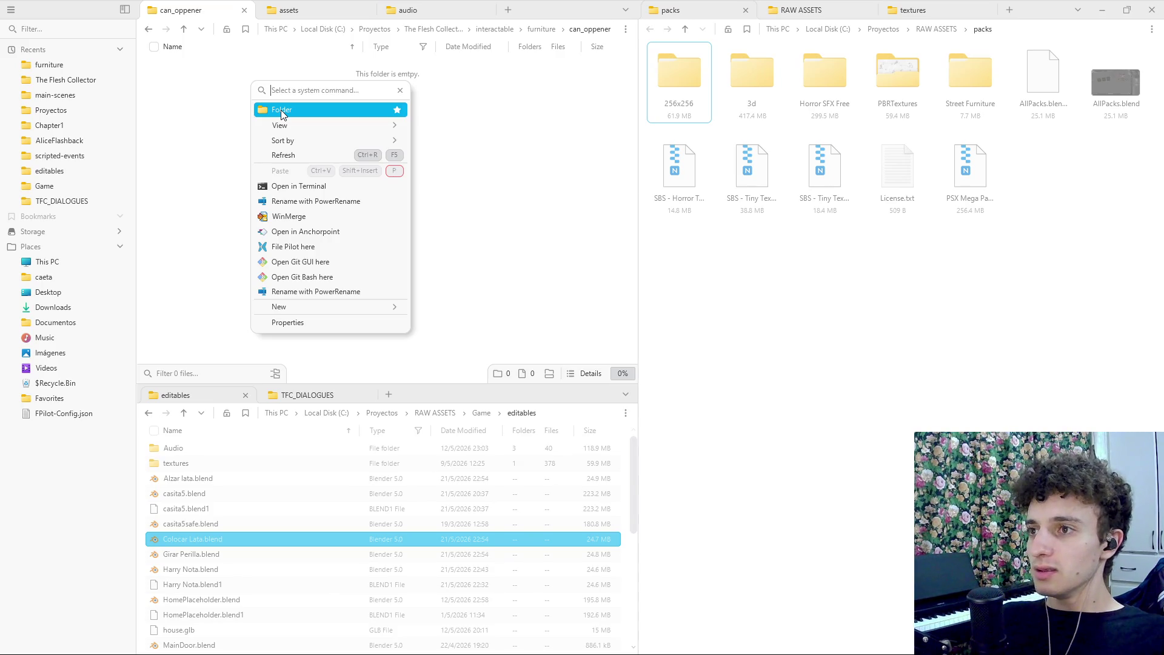
click(213, 100)
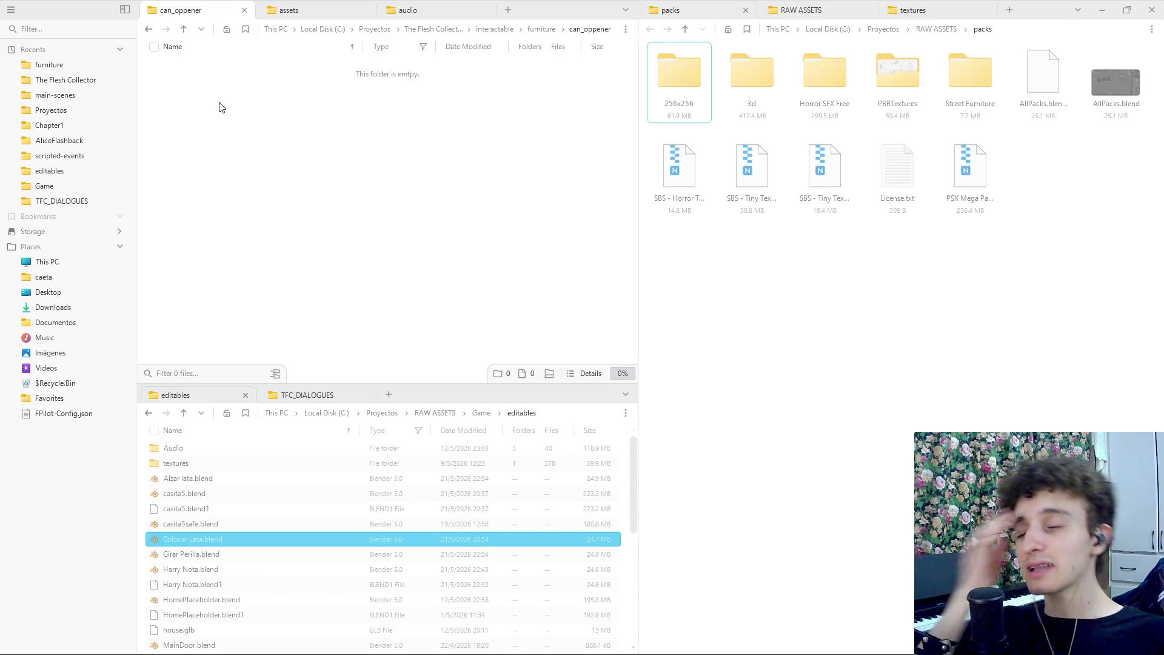
Create an assets folder in can_oppener with an animations folder inside it
right_click(235, 109)
click(303, 136)
text(assets)
key(Return)
key(Return)
right_click(271, 126)
click(341, 158)
text(animations)
key(Return)
key(Return)
key(alt+Tab)
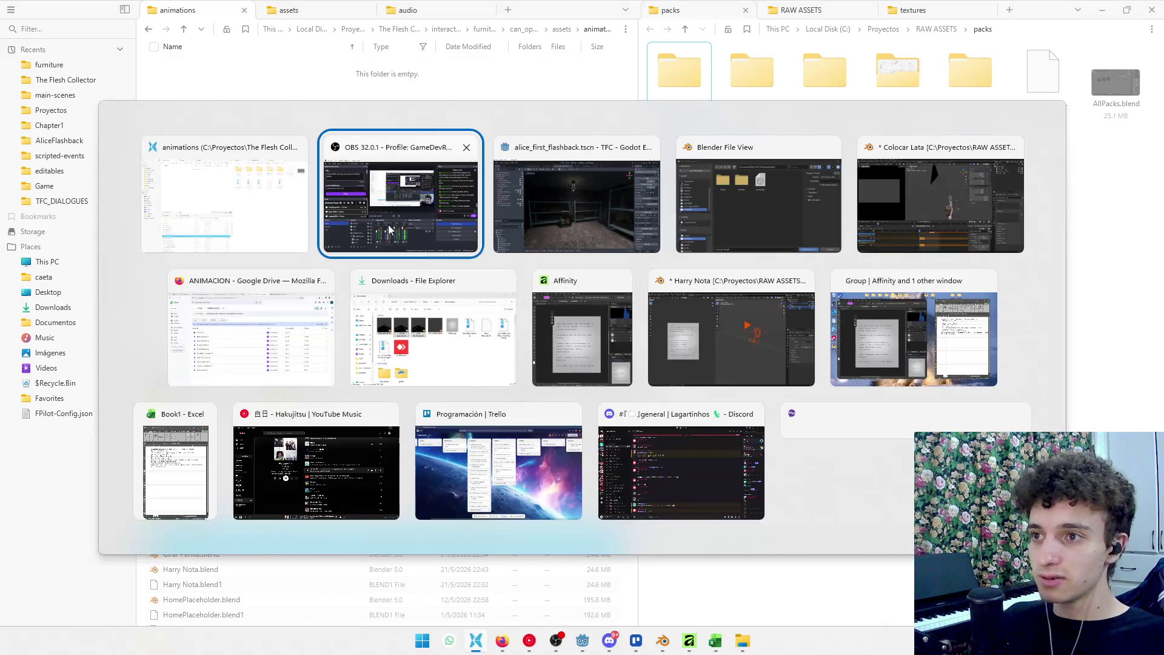
Point Blender's glTF export location at the can_oppener folder path copied from File Pilot
click(572, 232)
key(alt+Tab)
key(Tab)
key(Tab)
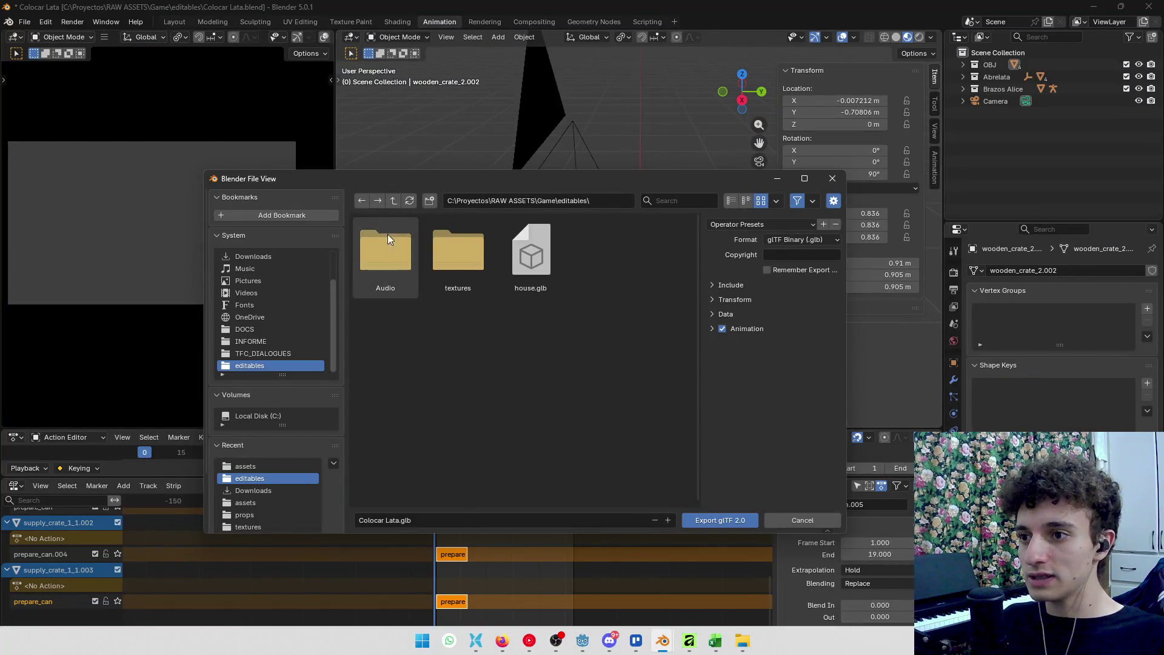
key(alt+Tab)
key(Tab)
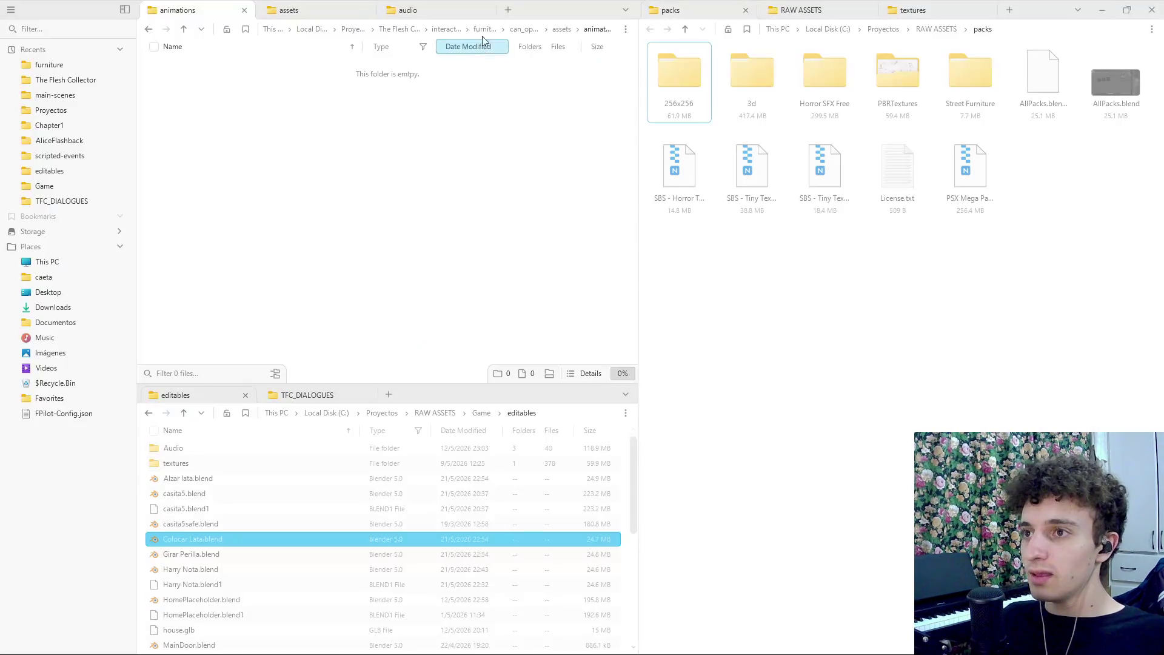
key(ctrl+l)
key(alt+Tab)
click(627, 198)
key(ctrl+v)
key(Return)
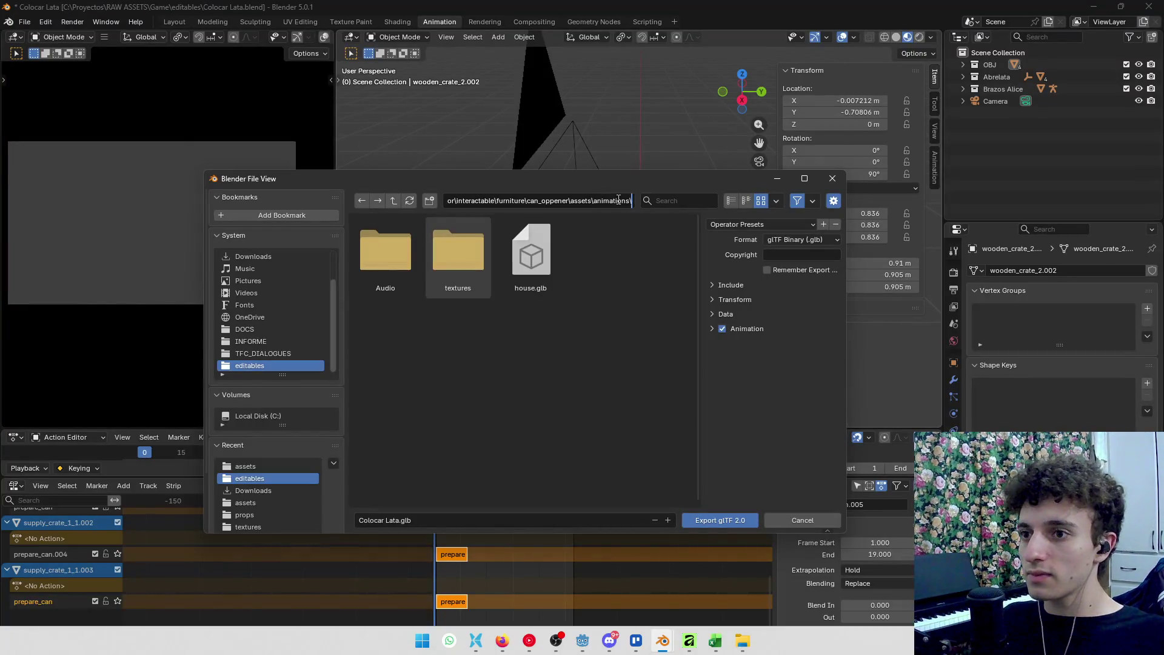
Rename the export file to open_floor_can.glb
click(427, 520)
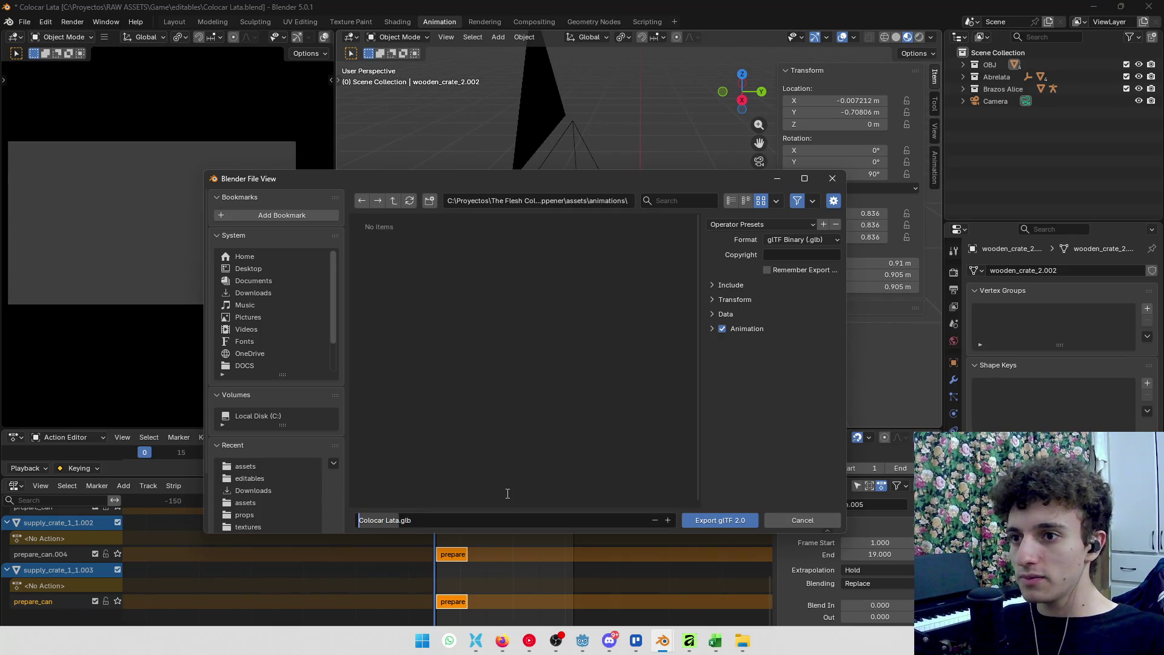
key(BackSpace)
text(prep)
key(BackSpace)
key(BackSpace)
key(BackSpace)
key(BackSpace)
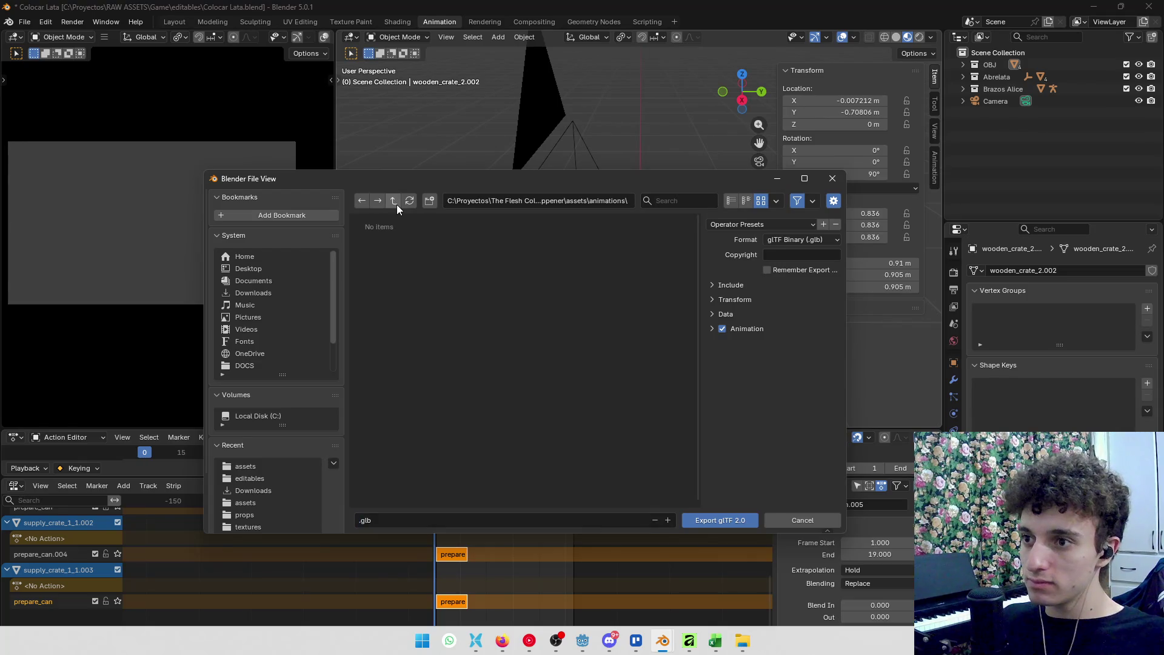
click(377, 521)
key(Home)
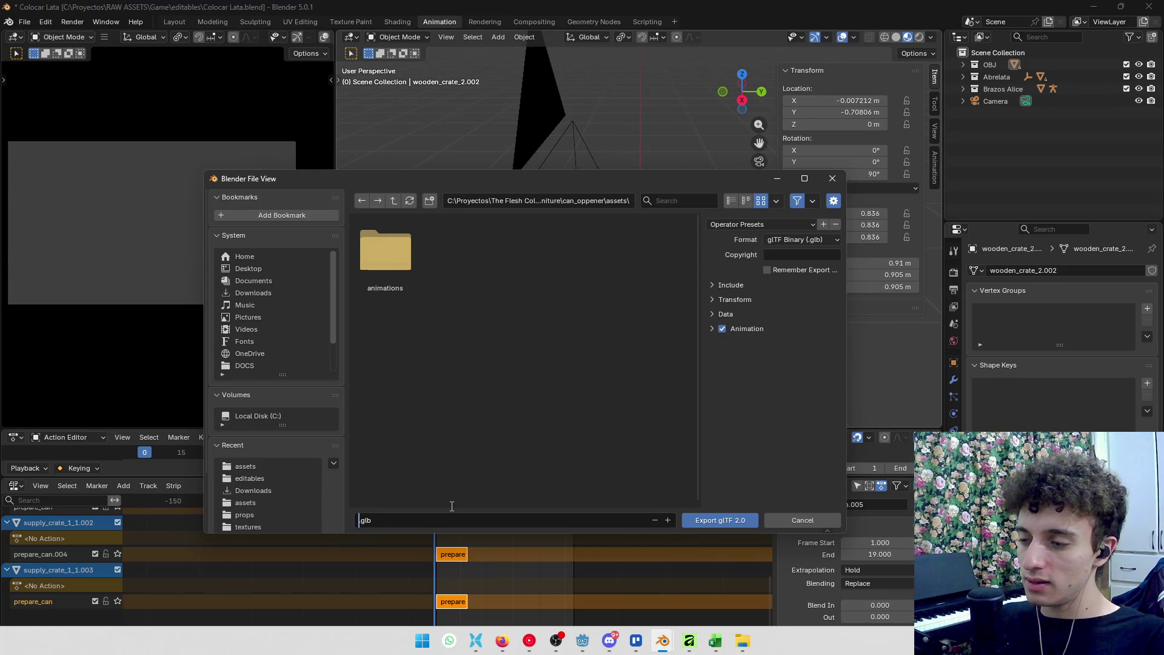
text(en_can)
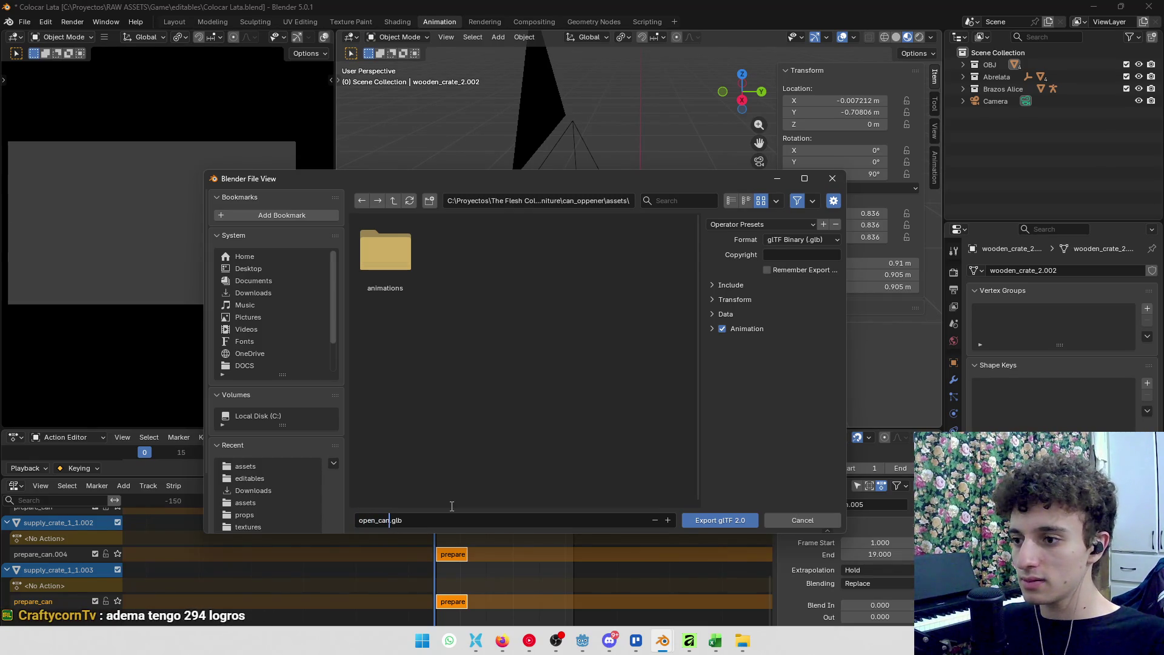
key(Left)
key(Left)
key(Left)
text(foor)
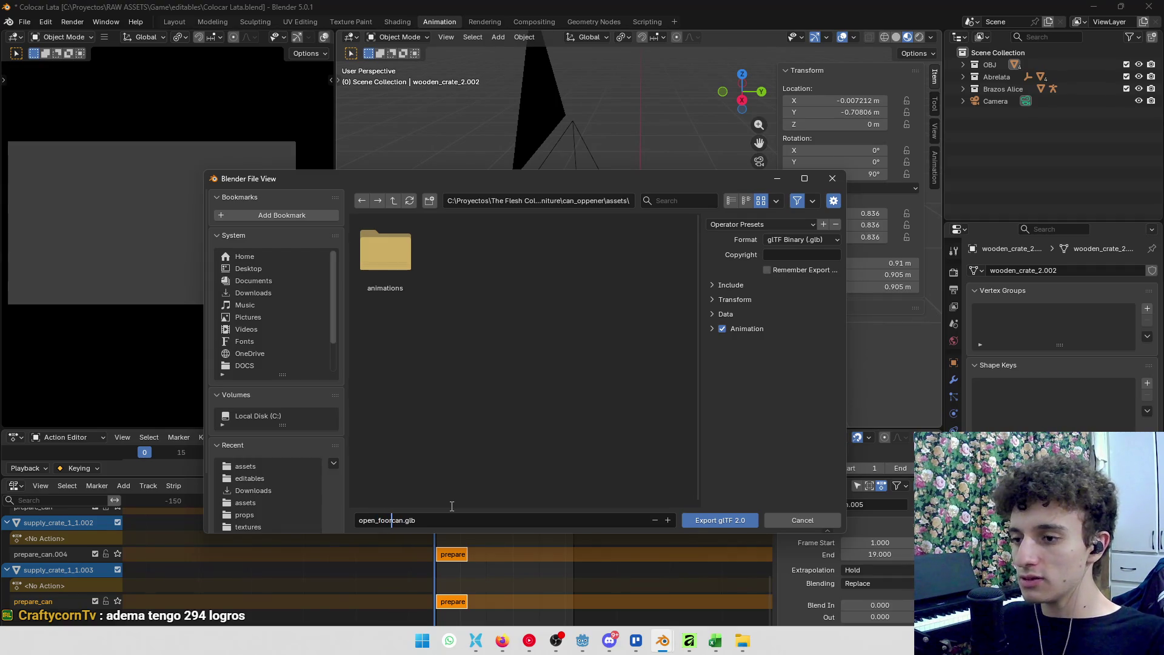
text(_)
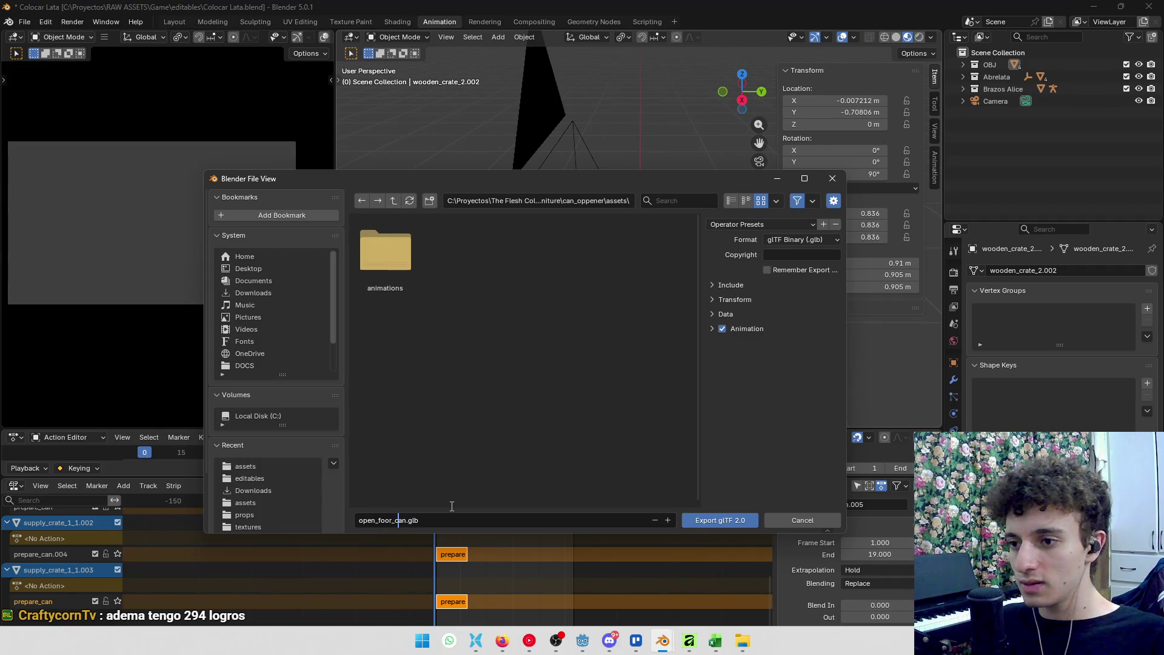
Expand the Include, Data and Animation export options and set how animations are merged
click(761, 225)
click(727, 287)
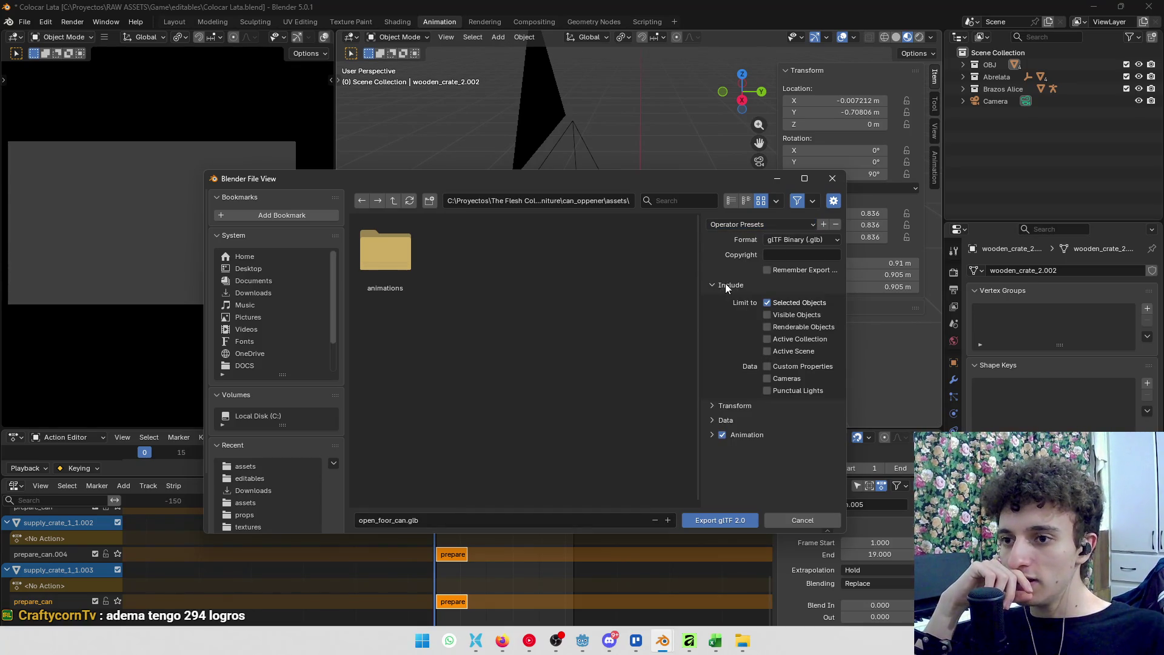
click(726, 285)
click(726, 315)
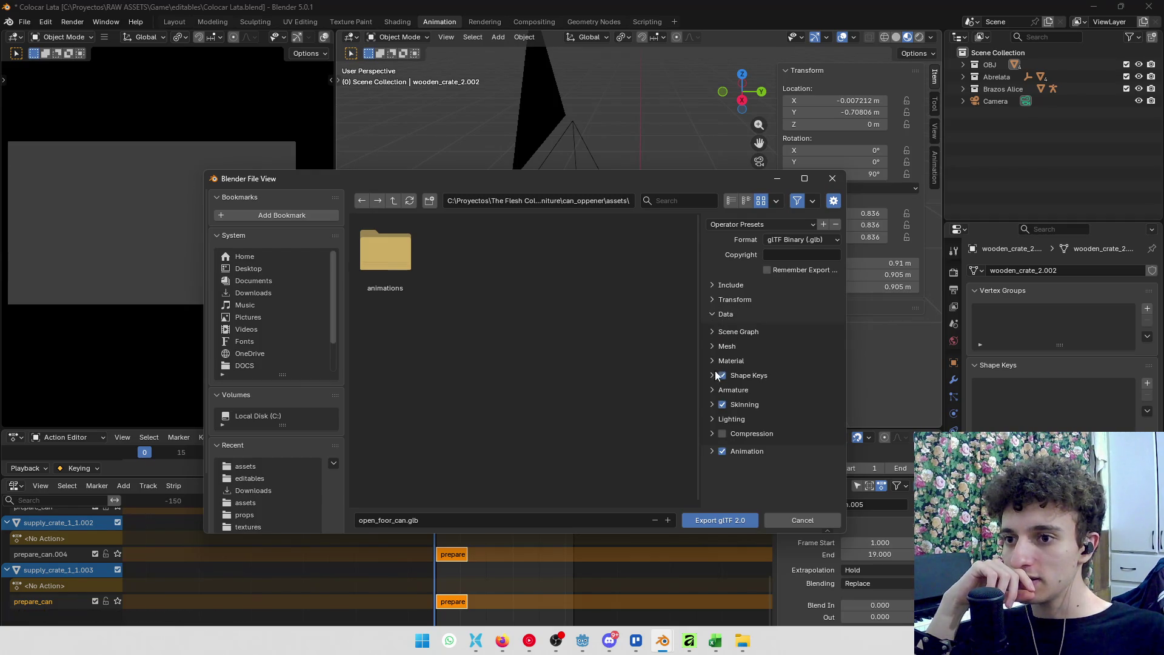
click(712, 451)
scroll(711, 467, down, 3)
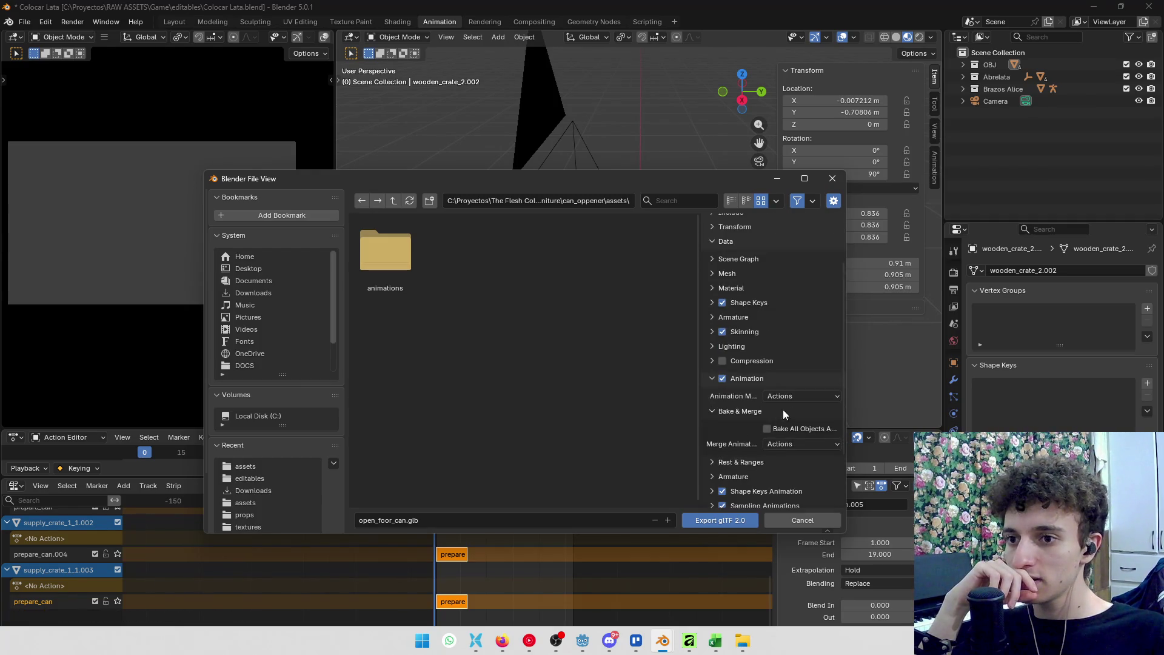
click(798, 444)
click(795, 454)
scroll(766, 448, down, 2)
scroll(752, 309, up, 5)
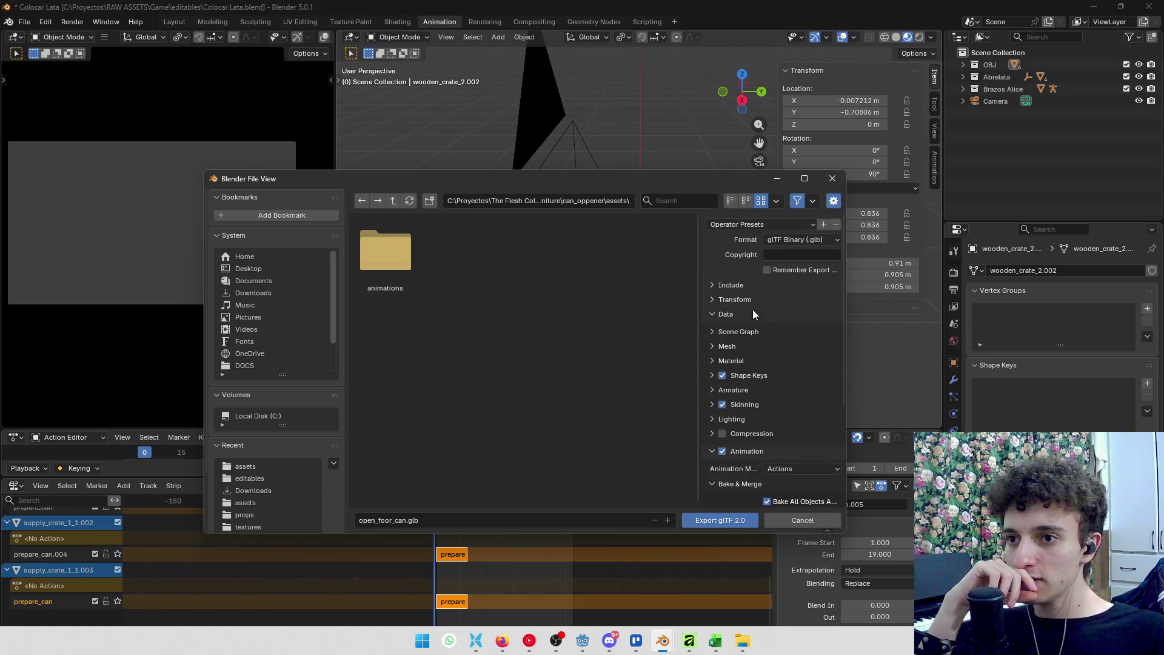
Save the export settings as a new operator preset named FullAnim and apply it
click(816, 224)
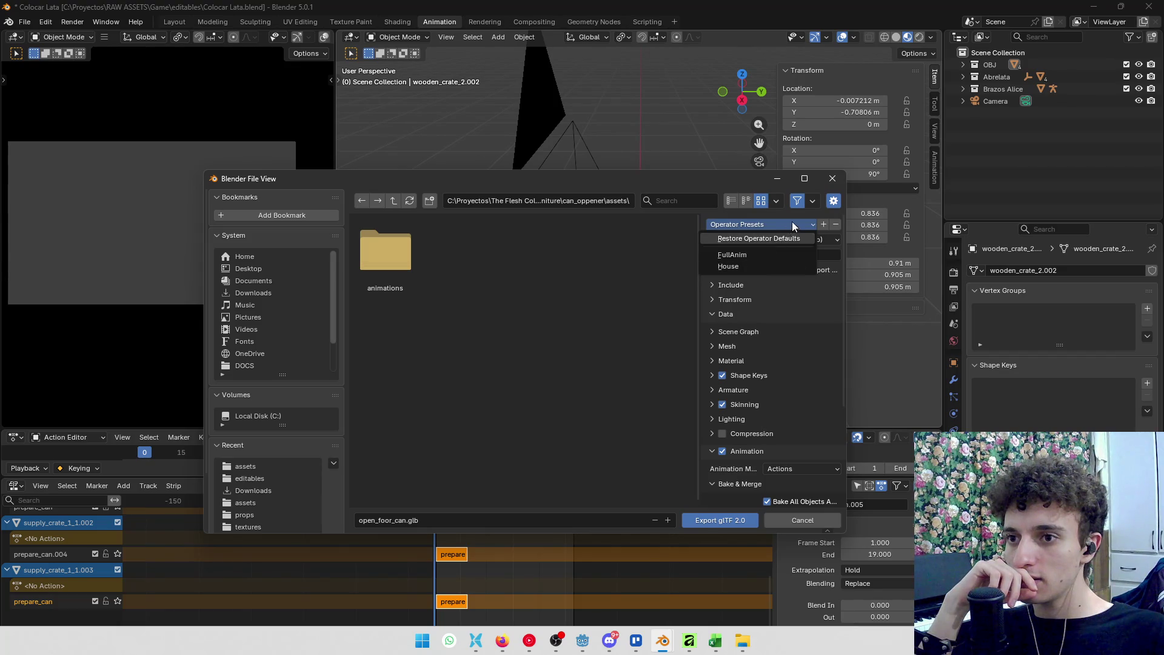
click(824, 223)
click(800, 229)
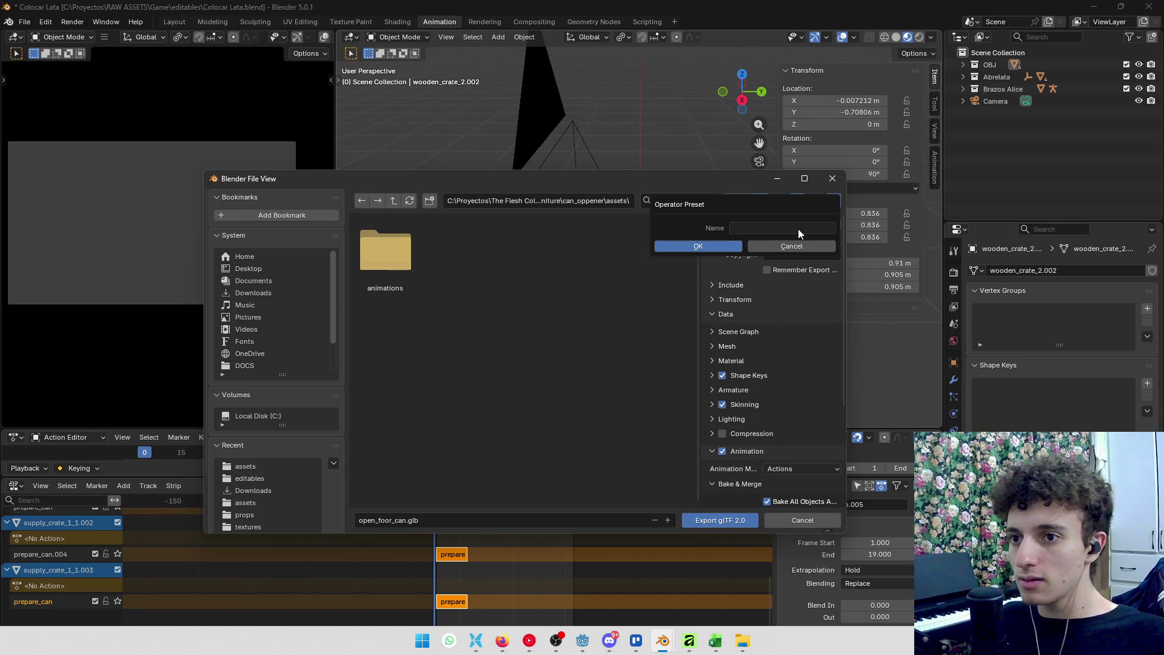
click(783, 246)
click(767, 224)
key(Escape)
click(824, 224)
click(782, 228)
text(Fi)
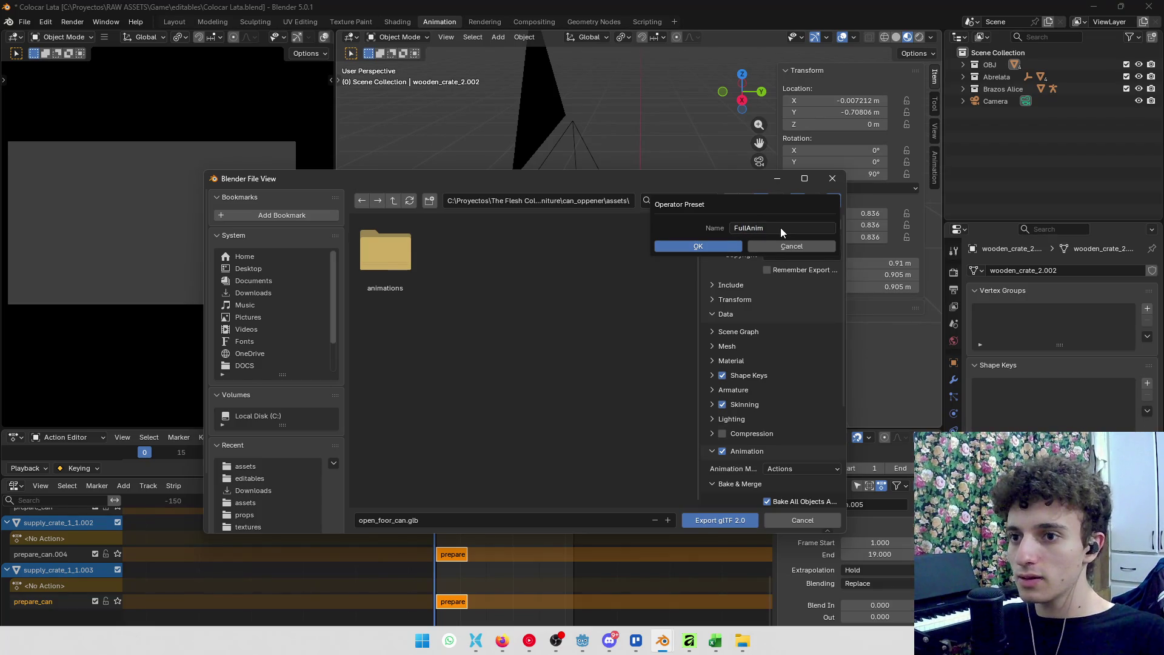
click(730, 244)
click(755, 226)
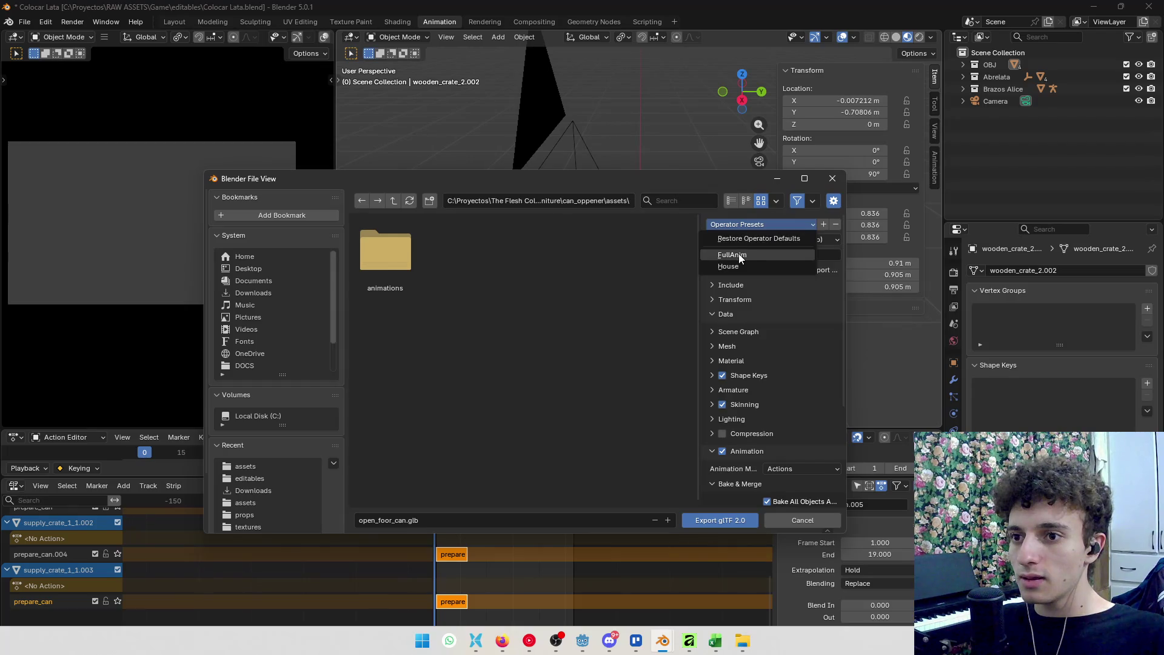
click(740, 255)
Turn on Bake All Objects Animations and resave the FullAnim preset
scroll(758, 374, down, 4)
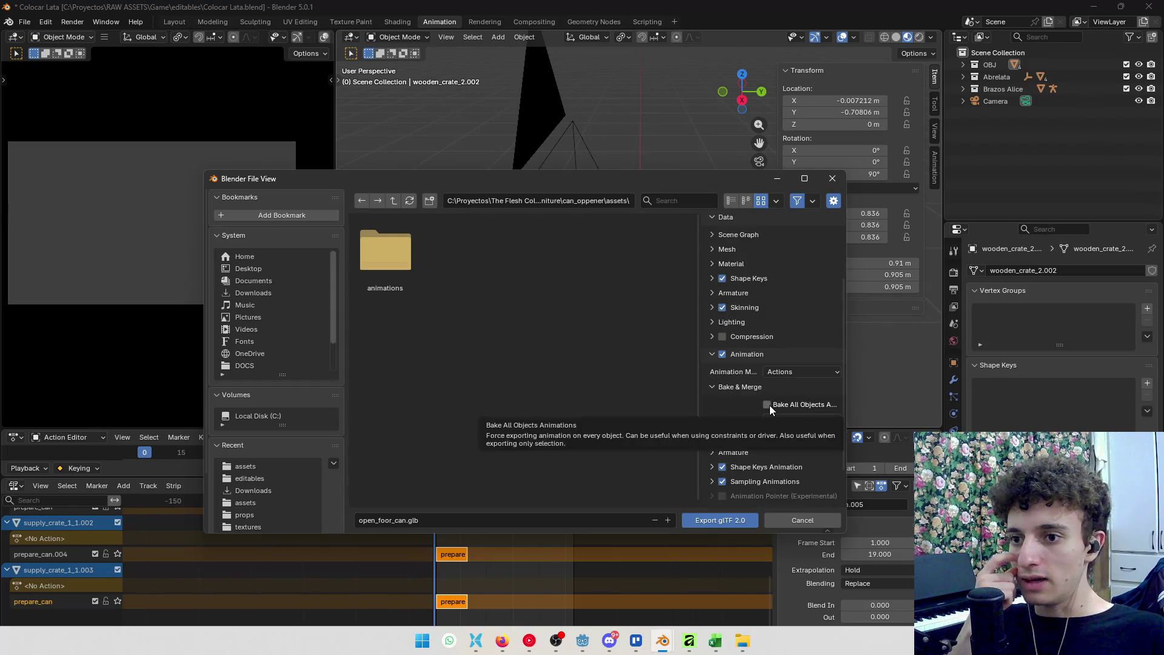
click(767, 404)
scroll(762, 429, up, 4)
click(821, 224)
click(759, 228)
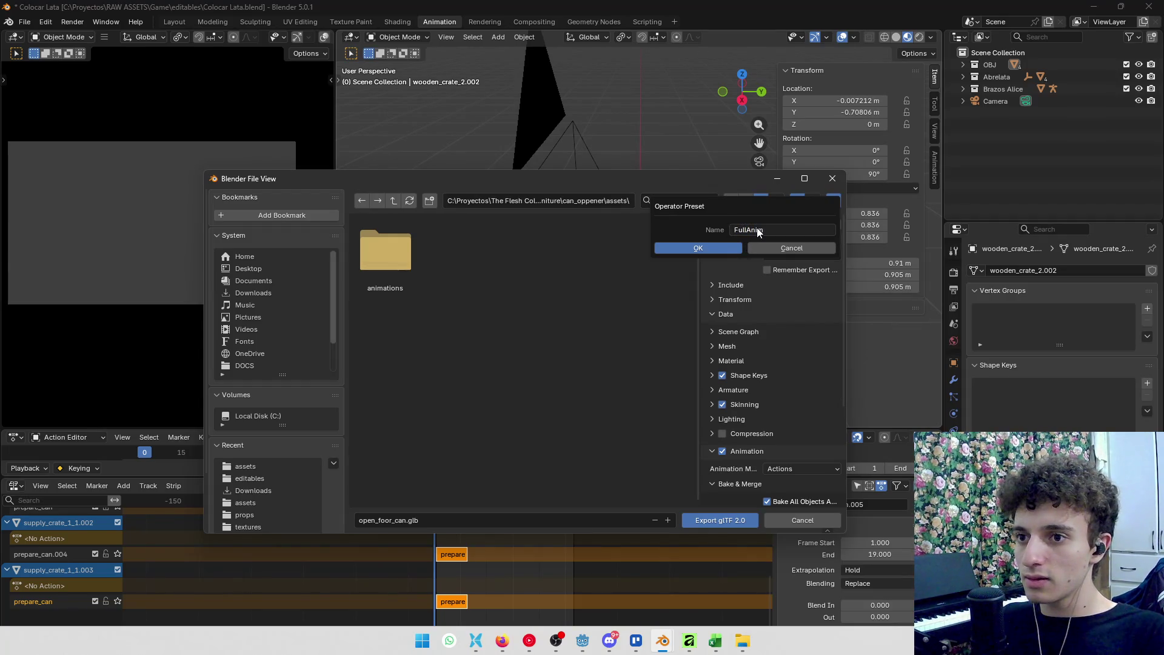
key(Return)
scroll(760, 289, down, 6)
scroll(776, 235, up, 5)
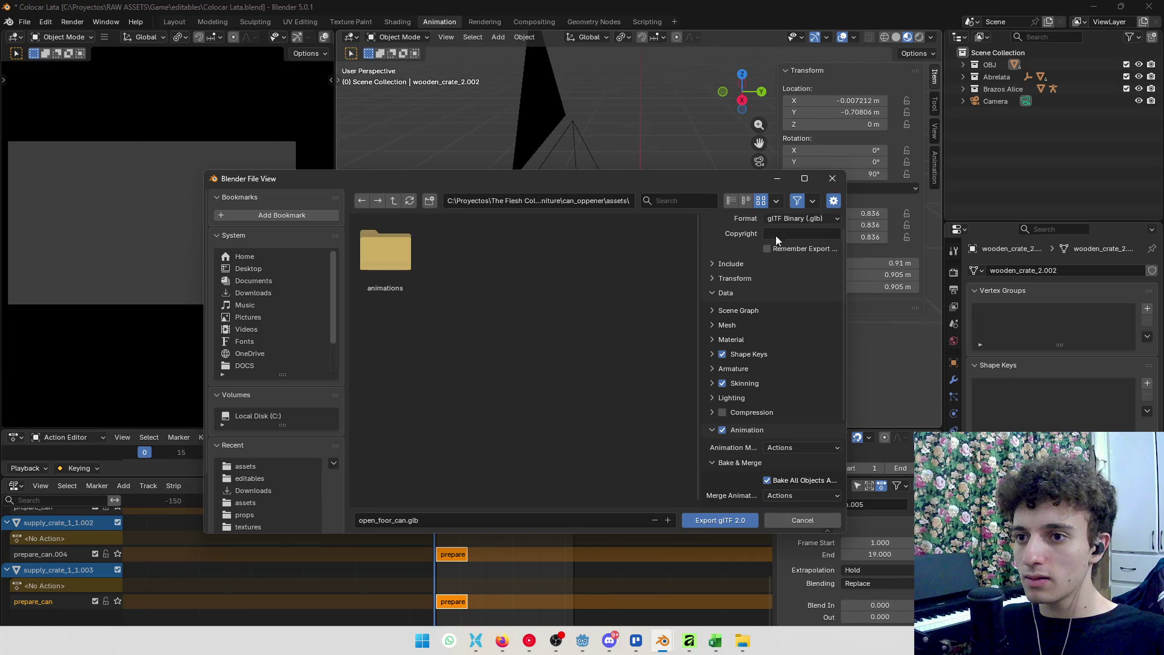
Reload the FullAnim preset, re-enable Bake All Objects Animations, and expand the Include options
click(756, 235)
click(755, 253)
scroll(766, 362, down, 1)
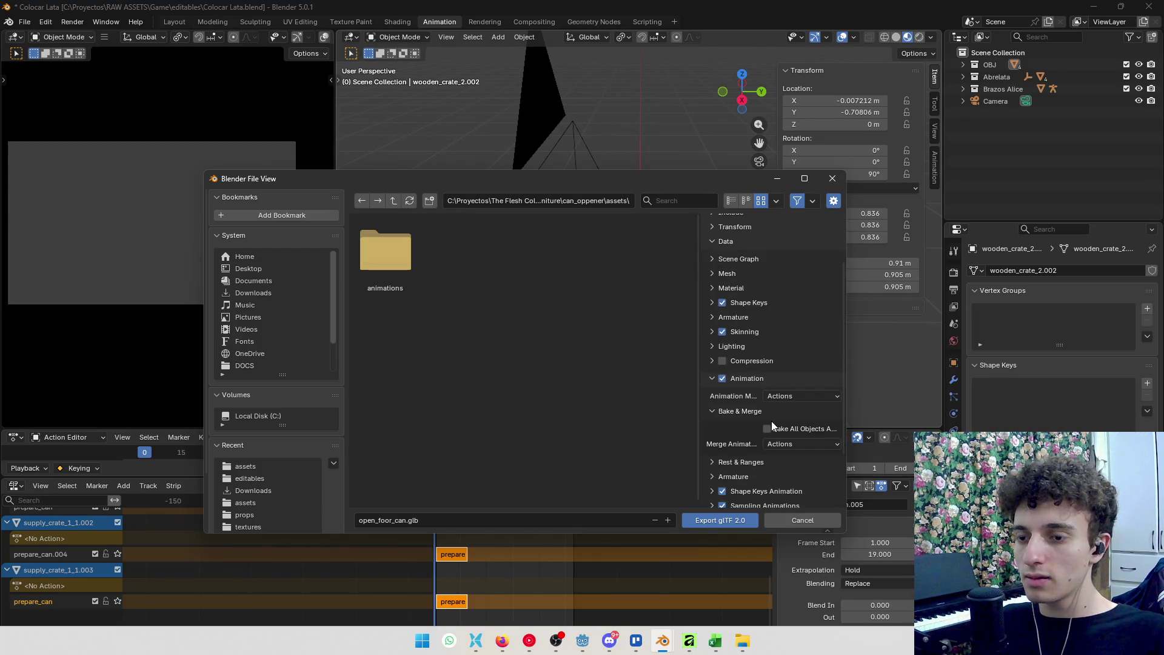
click(768, 428)
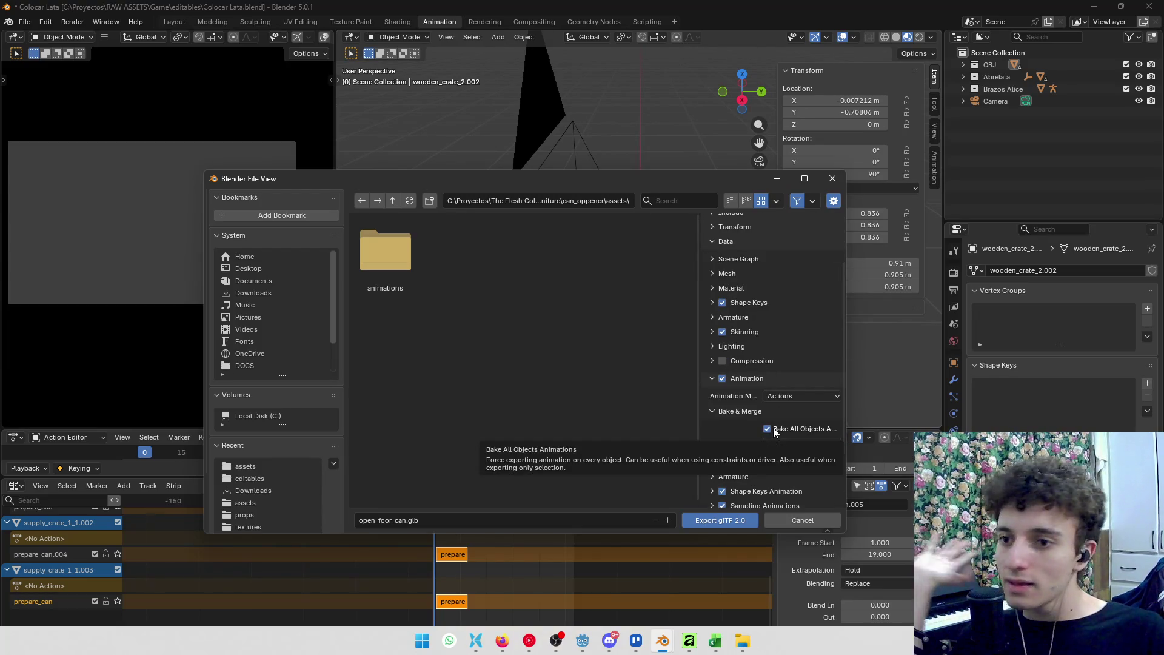
scroll(773, 389, down, 3)
scroll(745, 434, up, 6)
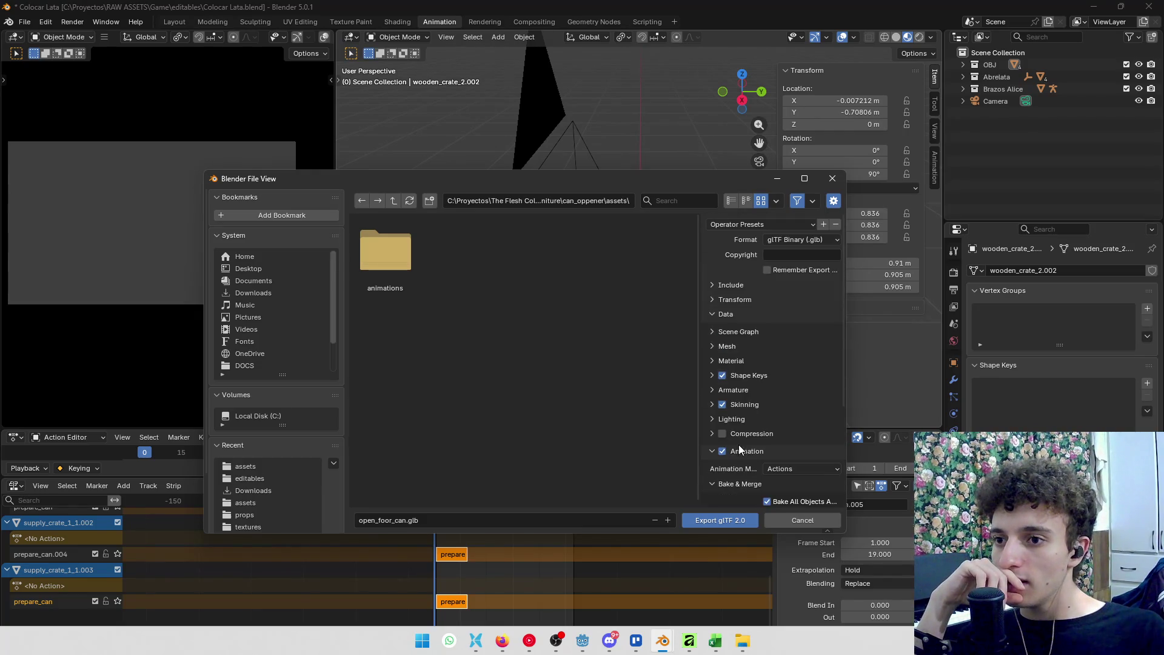
click(725, 285)
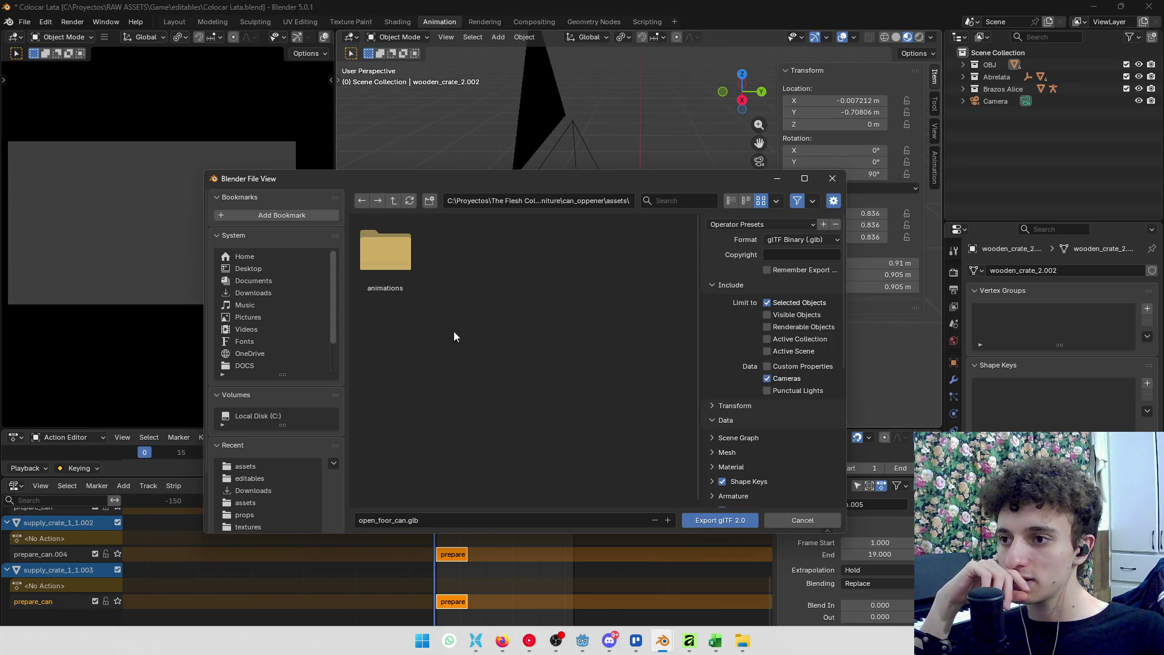
Export open_floor_can.glb, then scrub the NLA timeline to preview and return to frame 0
click(721, 523)
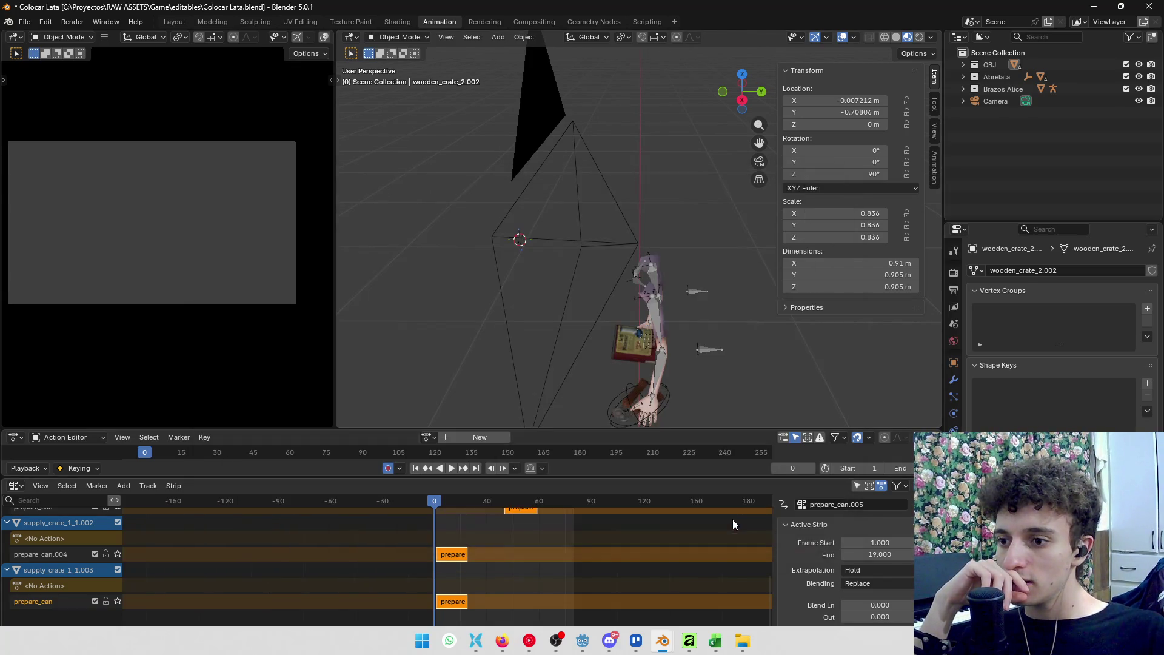
drag(436, 500, 466, 501)
key(Escape)
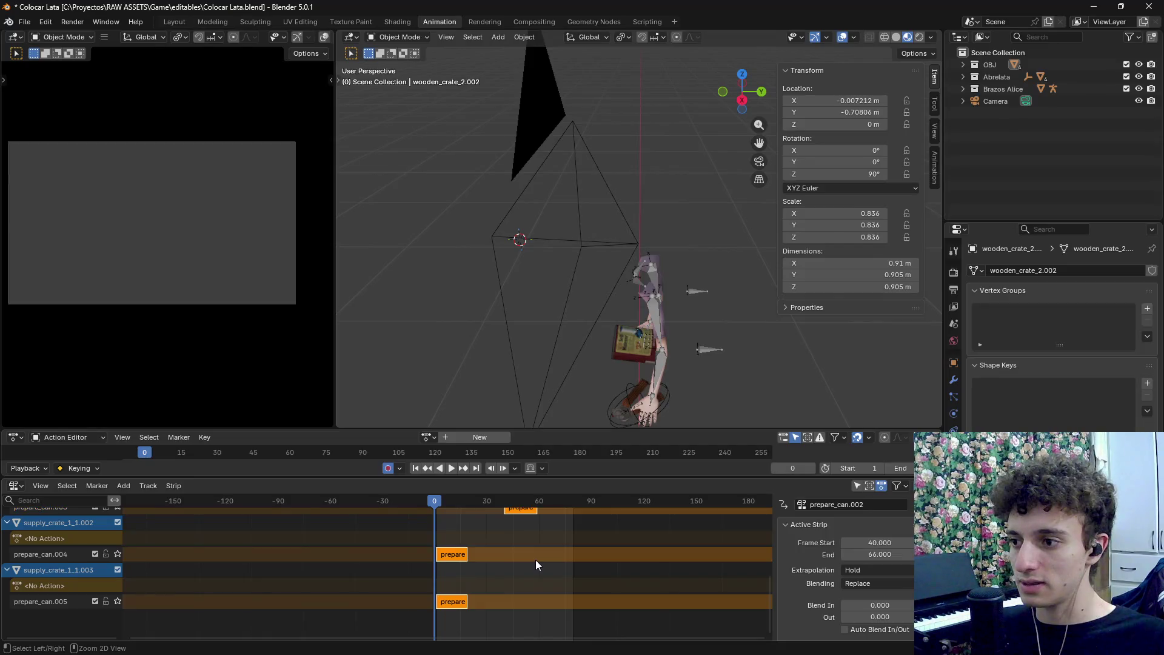
Enter NLA tweak mode, enlarge the Action Editor, and select the crate to show its keyframes
key(Tab)
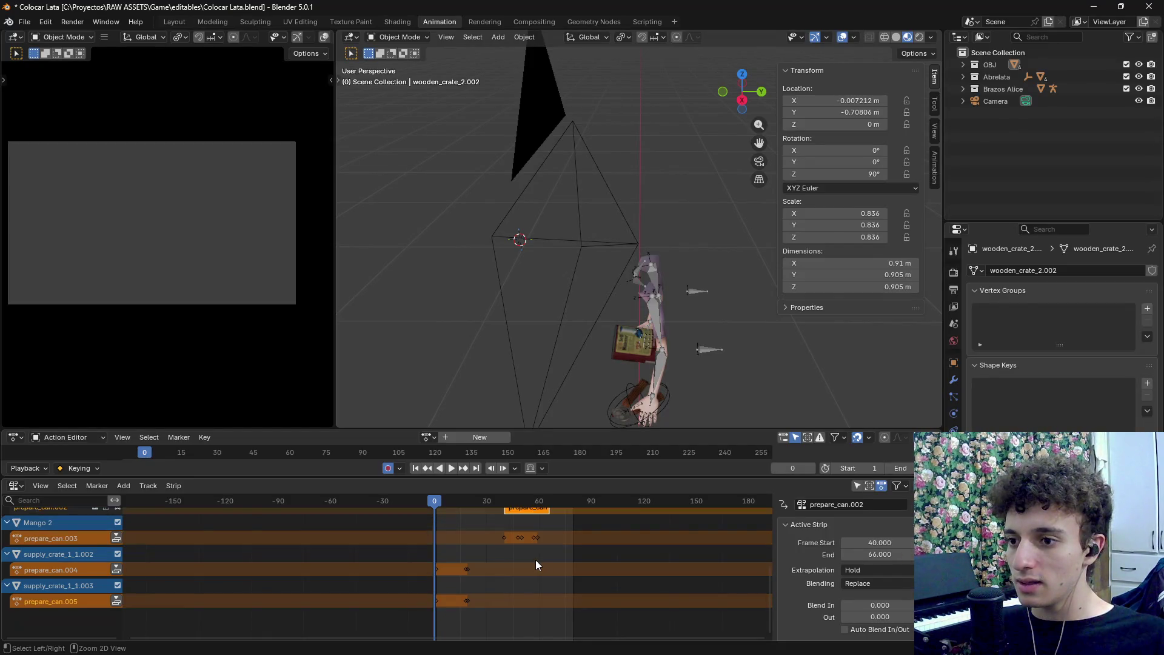
drag(521, 432, 546, 342)
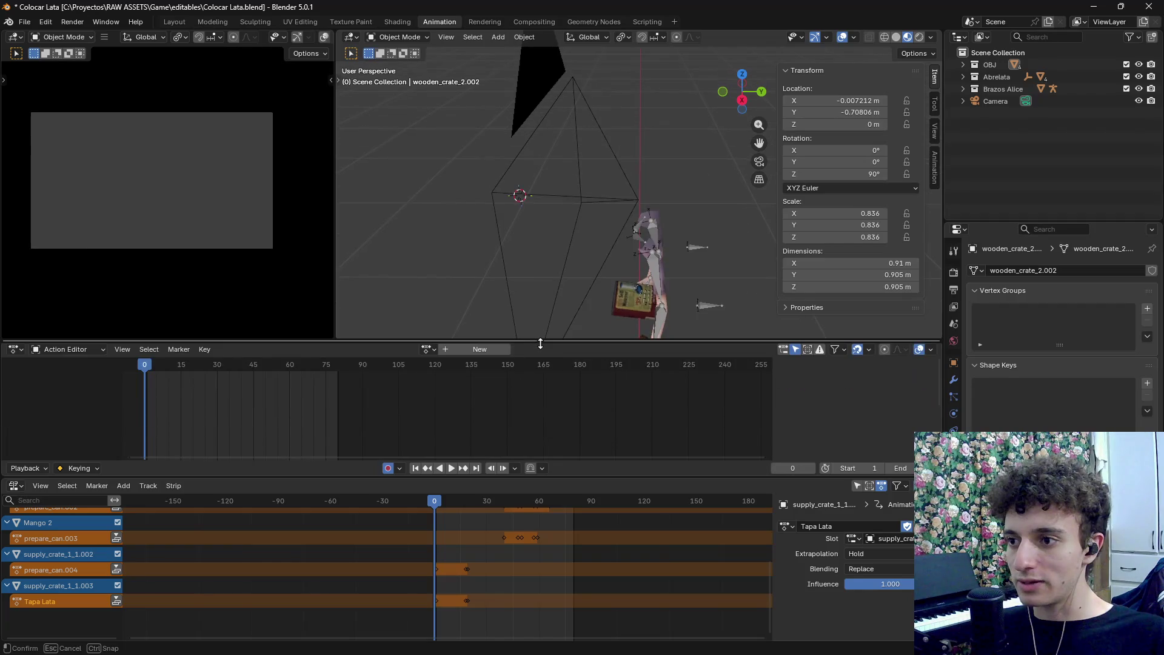
click(631, 300)
mouse_move(632, 300)
mouse_down()
mouse_move(494, 314)
mouse_move(522, 311)
mouse_move(487, 180)
mouse_move(586, 211)
mouse_move(728, 181)
mouse_move(667, 218)
mouse_move(666, 245)
mouse_move(570, 231)
mouse_move(580, 212)
mouse_move(602, 259)
mouse_move(718, 224)
mouse_move(557, 232)
mouse_move(664, 241)
mouse_move(637, 257)
mouse_move(689, 242)
mouse_move(658, 259)
mouse_move(598, 214)
mouse_move(504, 247)
mouse_move(678, 246)
mouse_up()
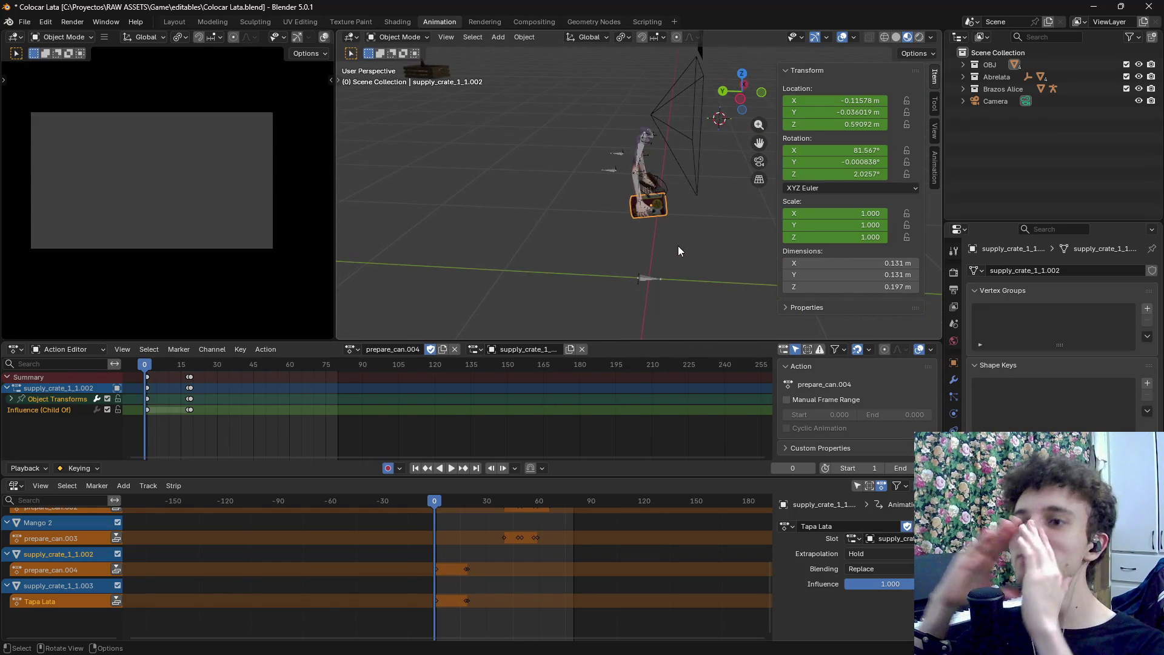
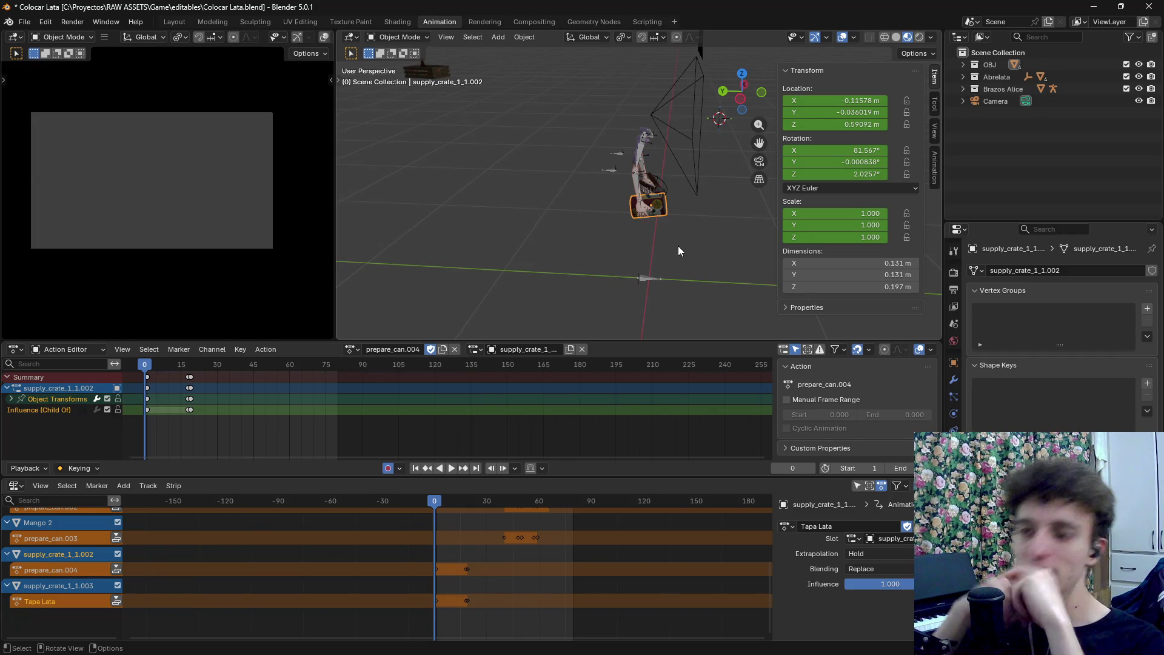
Preview the crate's animation by scrubbing the timeline, then return to frame 0
mouse_move(678, 245)
mouse_down()
mouse_move(569, 257)
mouse_move(646, 176)
mouse_move(467, 169)
mouse_move(674, 159)
mouse_move(613, 210)
mouse_move(573, 206)
mouse_move(646, 199)
mouse_move(636, 222)
mouse_move(704, 231)
mouse_move(622, 234)
mouse_move(657, 159)
mouse_move(642, 220)
mouse_move(620, 225)
mouse_move(628, 271)
mouse_move(638, 239)
mouse_move(623, 238)
mouse_move(635, 259)
mouse_move(661, 220)
mouse_up()
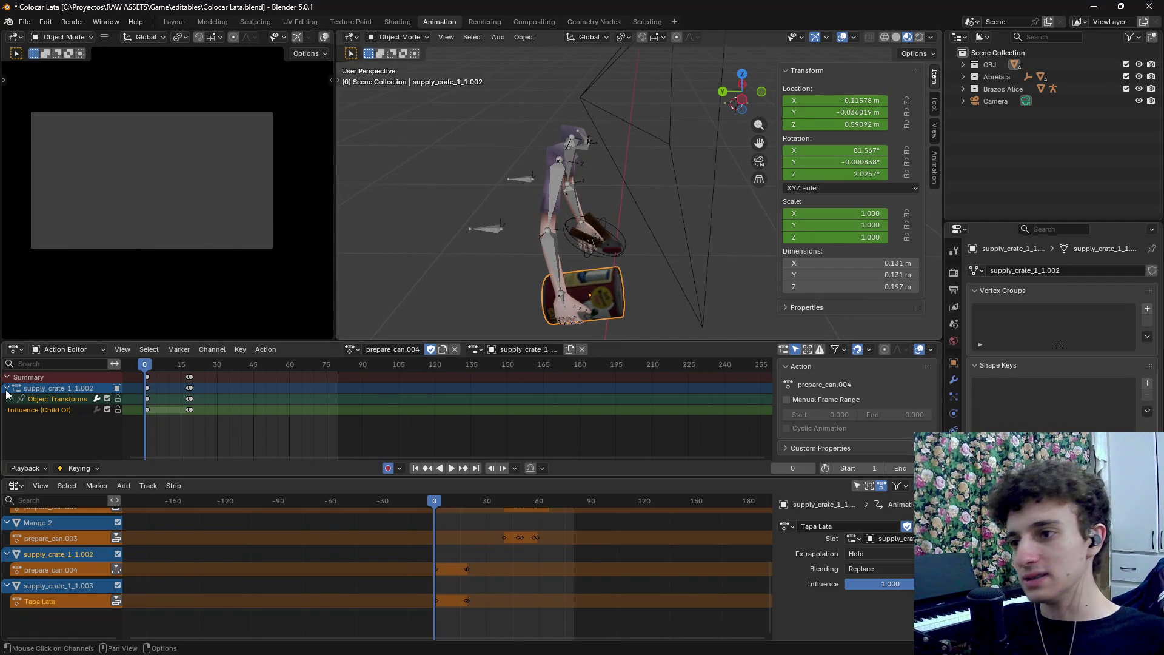
drag(429, 506, 577, 500)
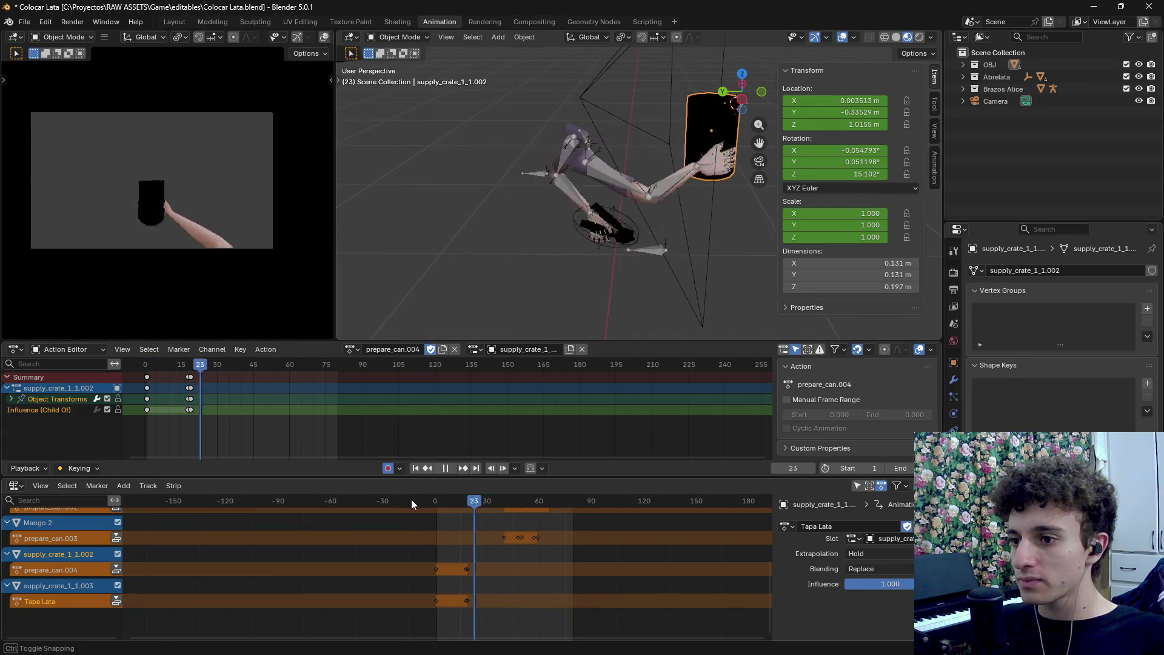
key(Escape)
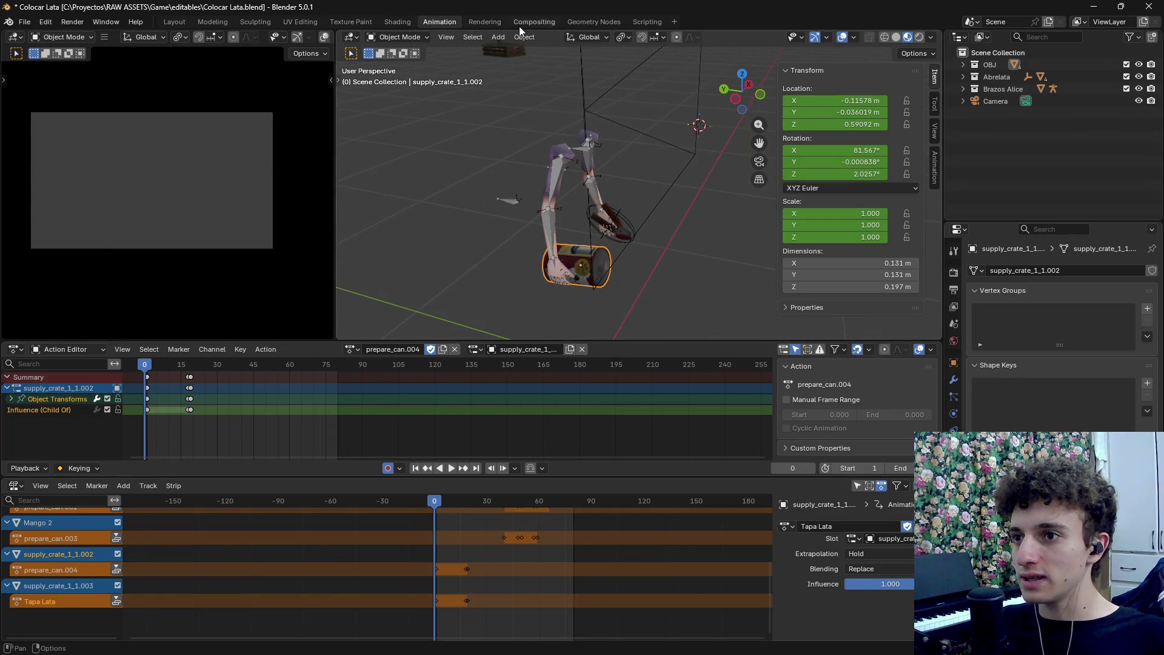
Bake supply_crate_1_1.002's action with Visual Keying and Clear Constraints enabled
click(524, 37)
mouse_move(551, 406)
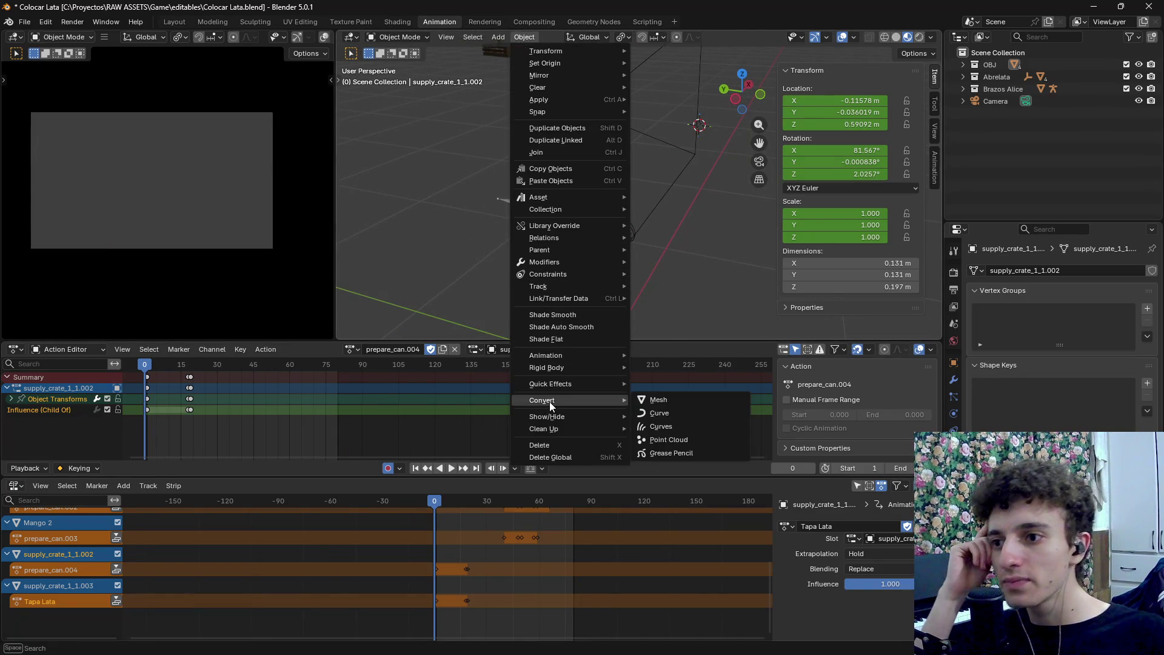
mouse_move(576, 358)
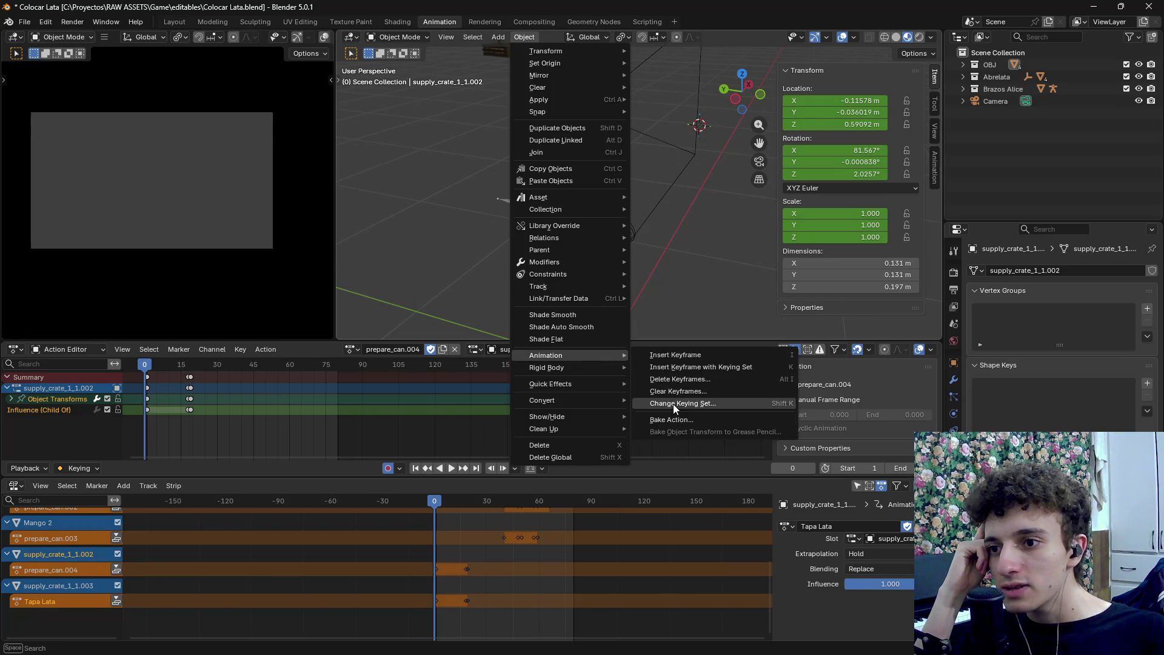
click(673, 403)
click(679, 470)
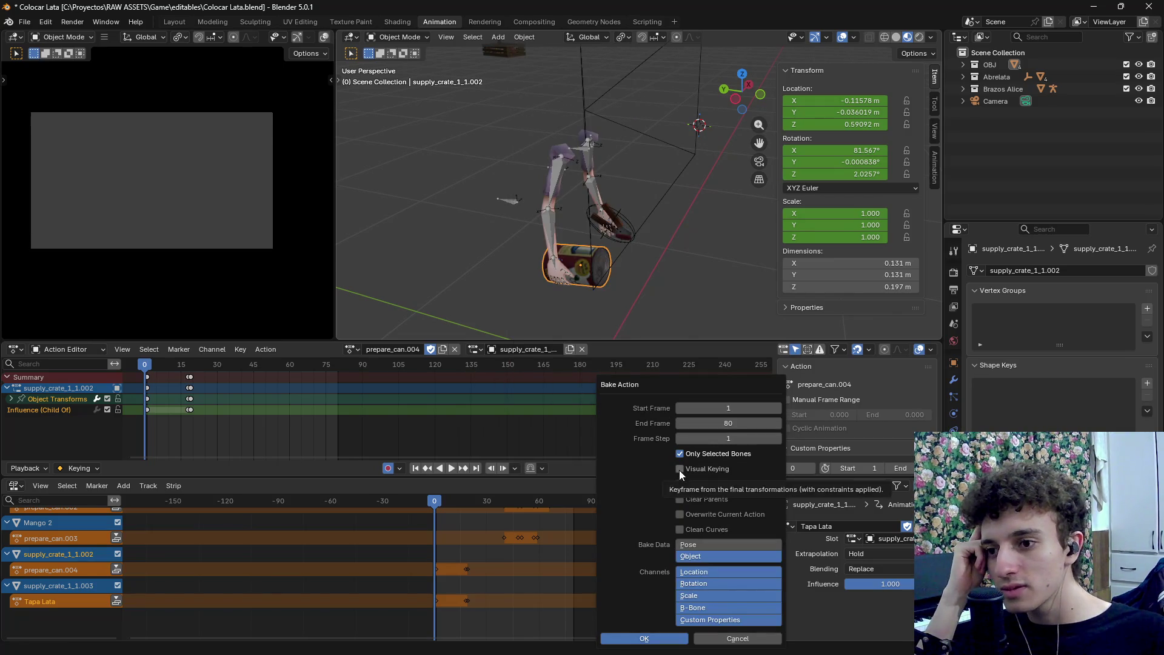
click(680, 483)
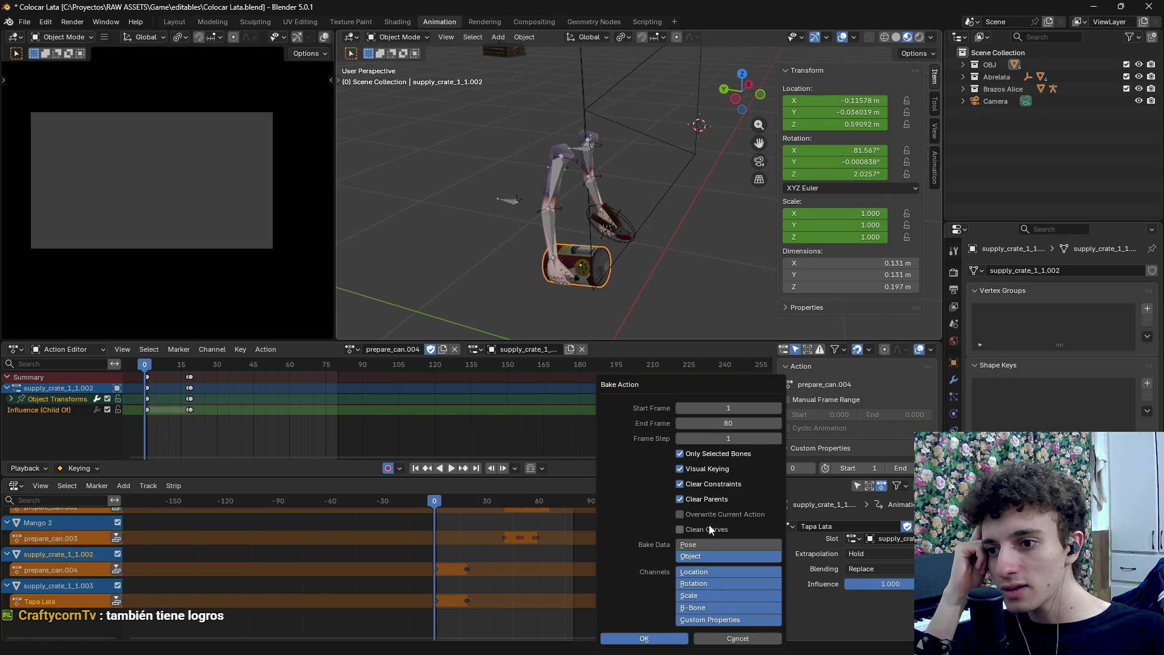
click(658, 640)
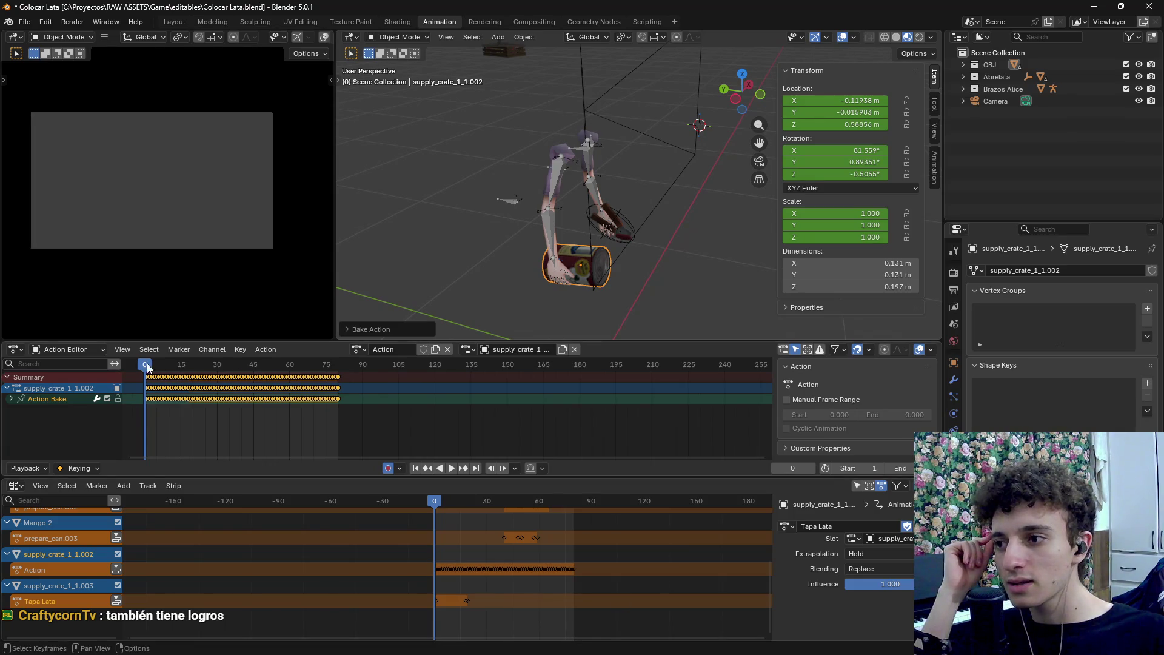
Select the handle Mango 2 together with Perilla
mouse_move(606, 307)
mouse_down()
mouse_move(646, 248)
mouse_move(620, 225)
mouse_move(650, 246)
mouse_move(618, 293)
mouse_move(634, 119)
mouse_move(542, 205)
mouse_move(589, 282)
mouse_up()
click(533, 231)
shift+click(593, 301)
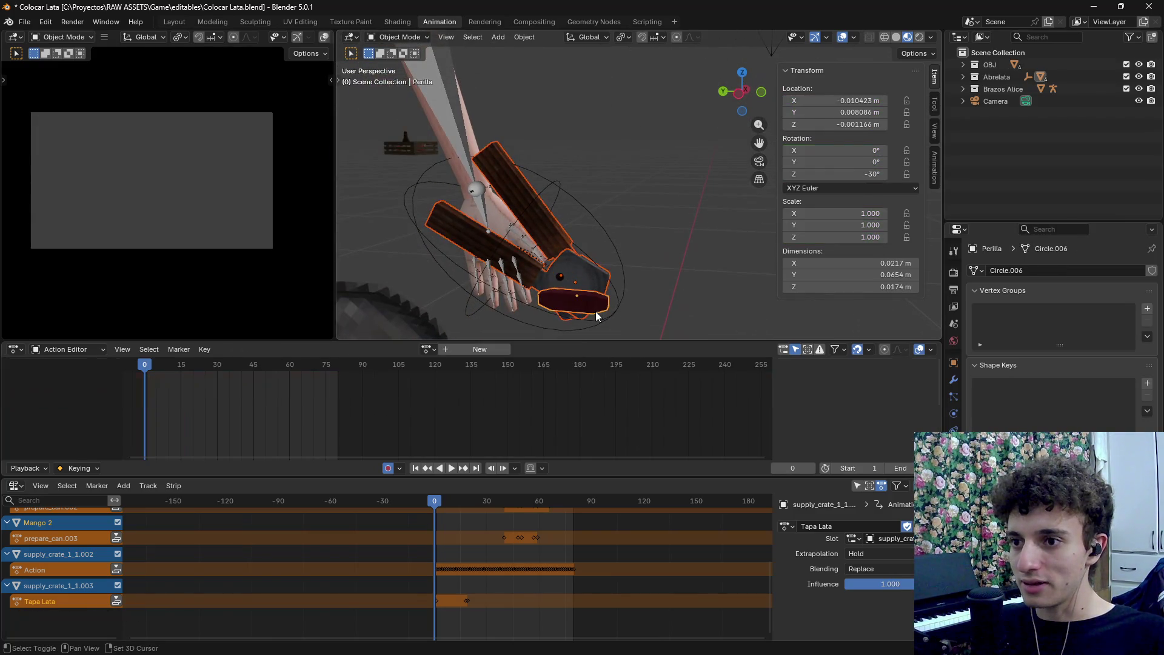
click(615, 247)
scroll(349, 538, up, 1)
drag(725, 203, 671, 268)
mouse_move(427, 508)
mouse_down()
mouse_move(604, 514)
mouse_move(430, 515)
mouse_up()
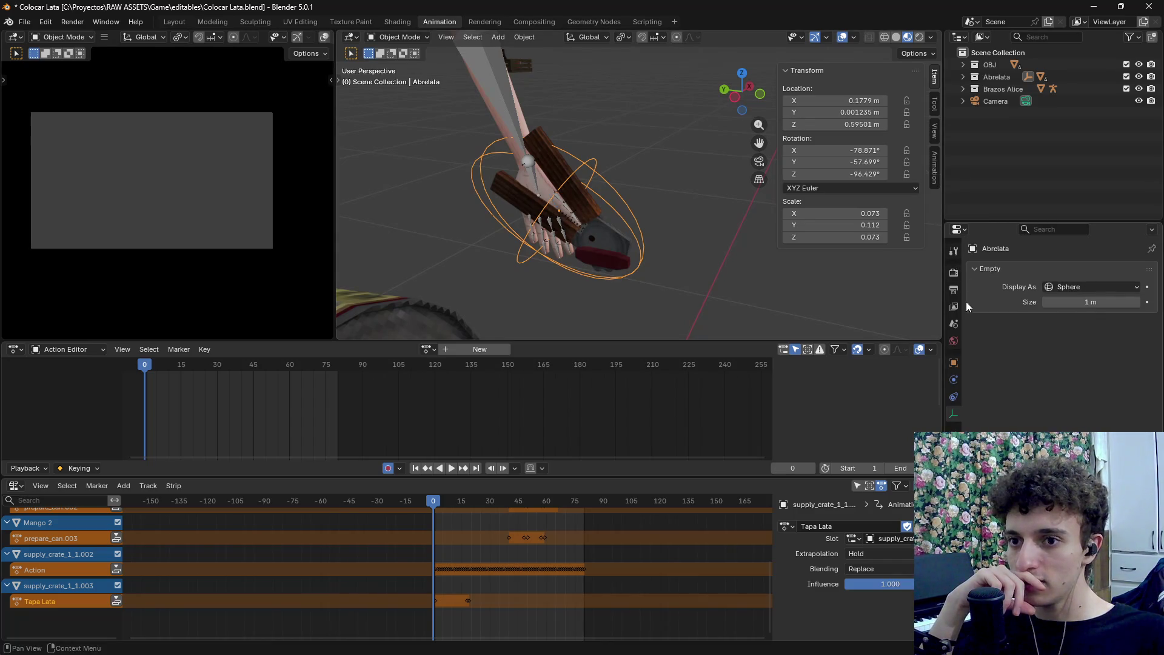
click(953, 398)
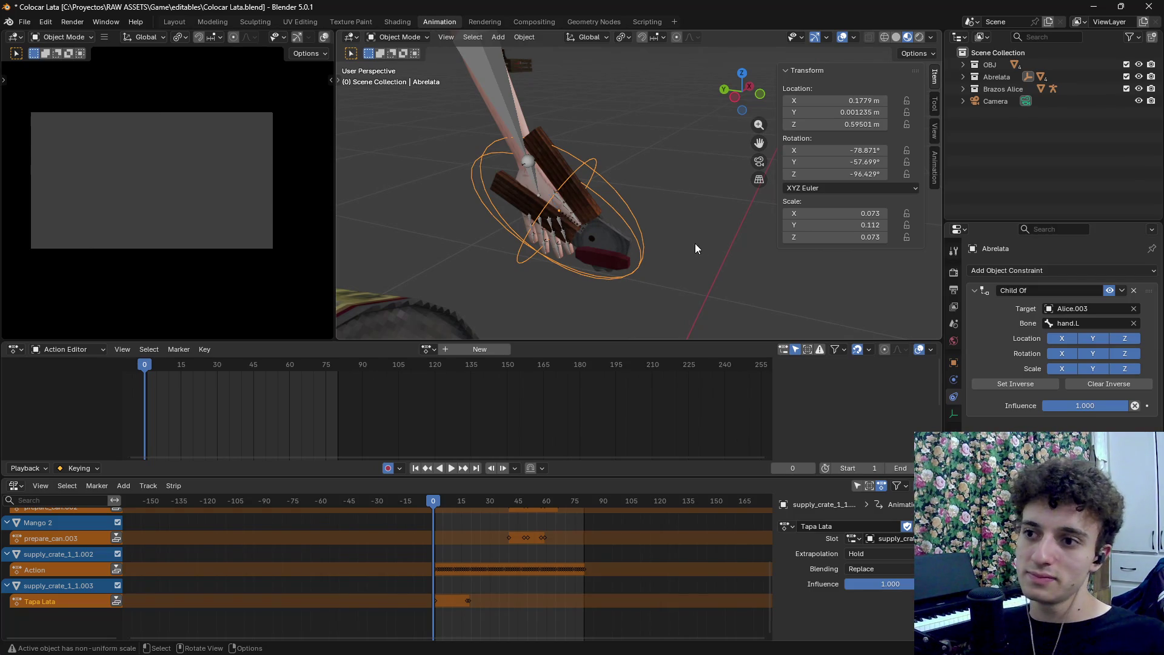
click(606, 235)
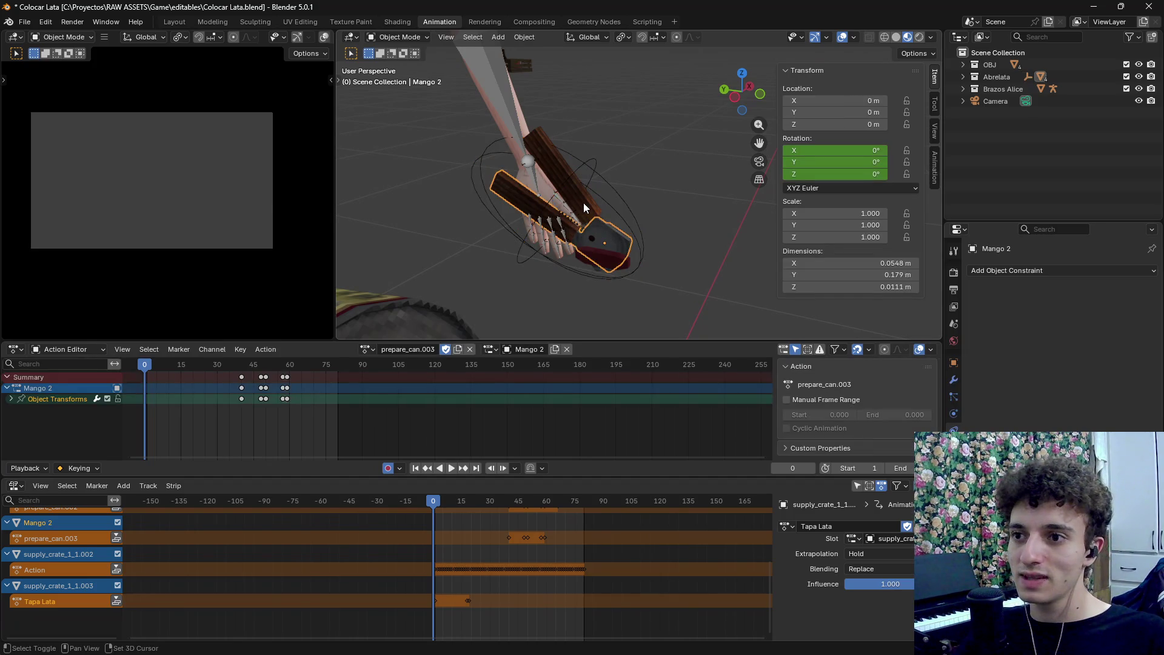
click(598, 260)
drag(670, 307, 655, 306)
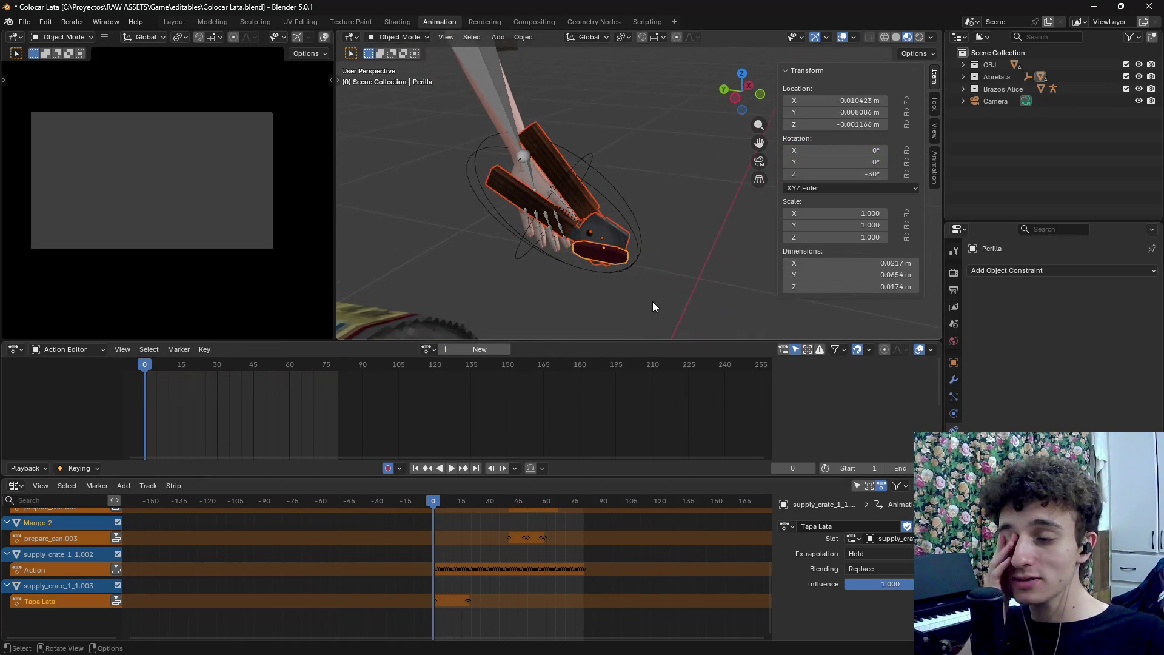
click(608, 256)
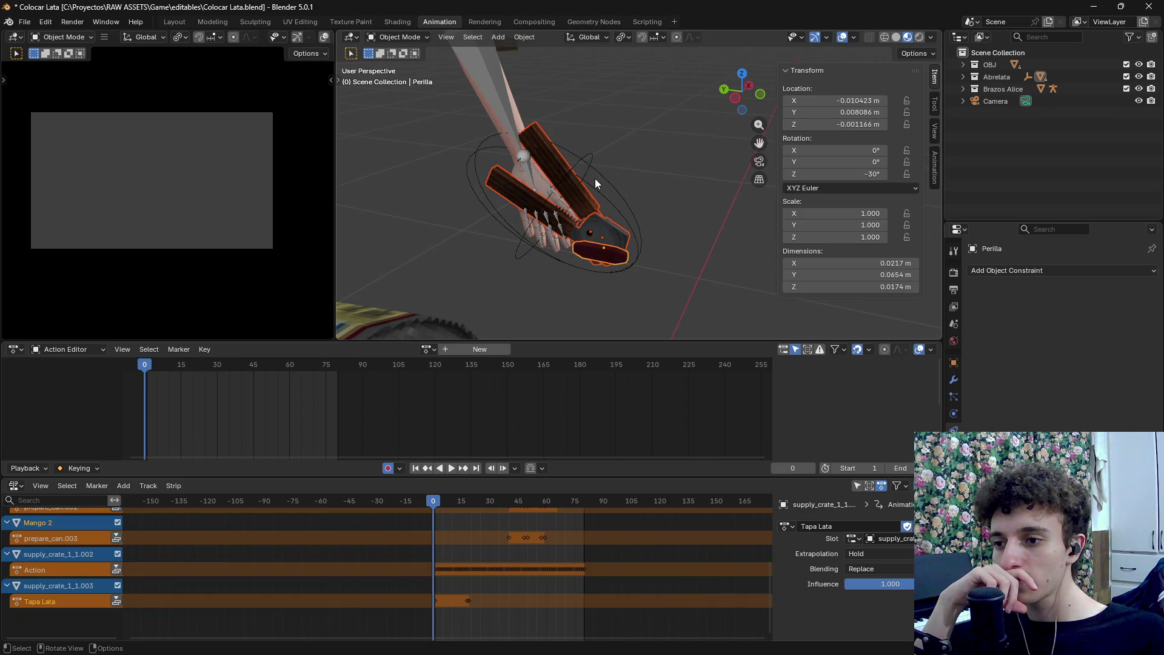
click(519, 46)
click(527, 37)
key(ctrl+z)
click(523, 37)
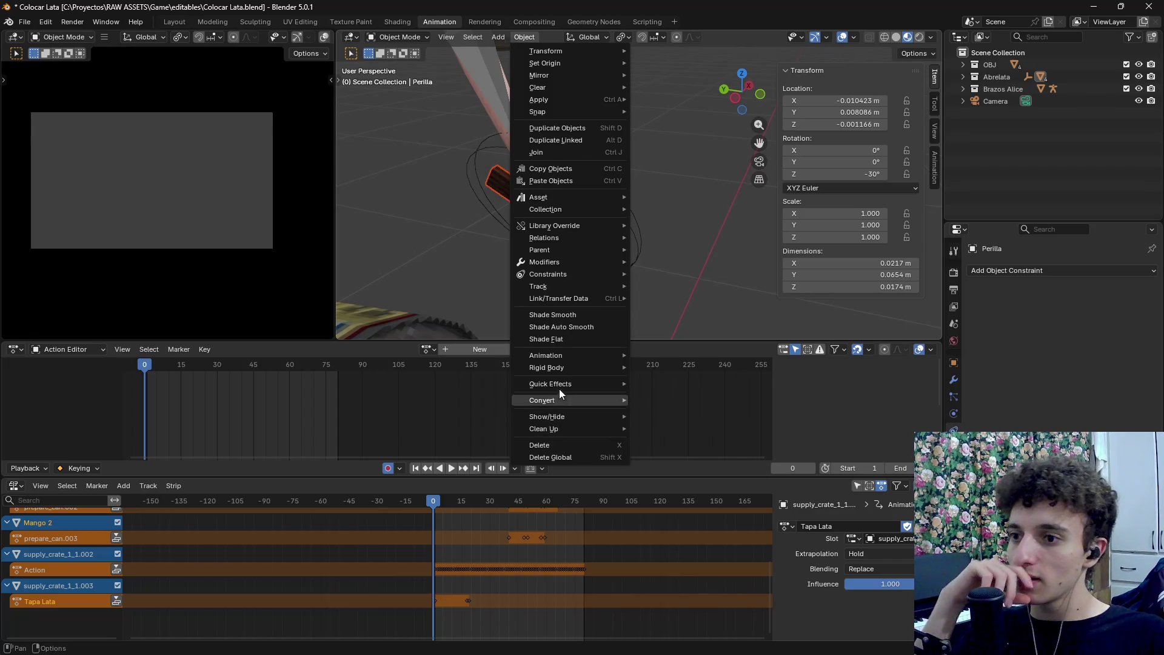
Bake Perilla's animation into a new action with the default bake settings
mouse_move(566, 356)
click(688, 419)
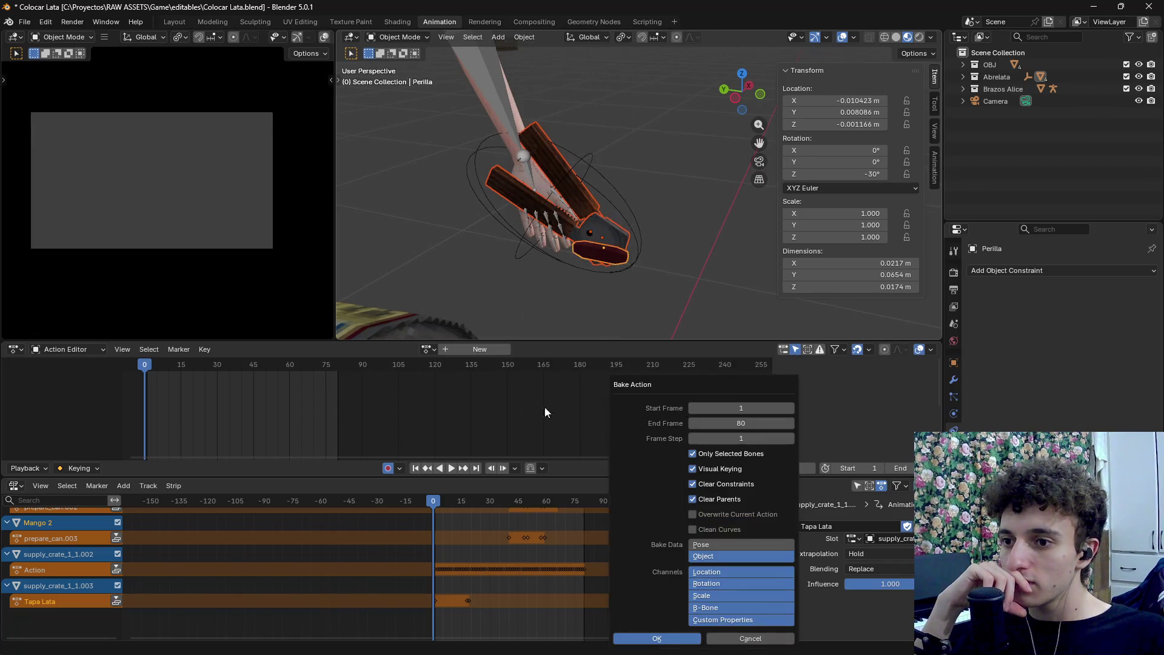
click(657, 639)
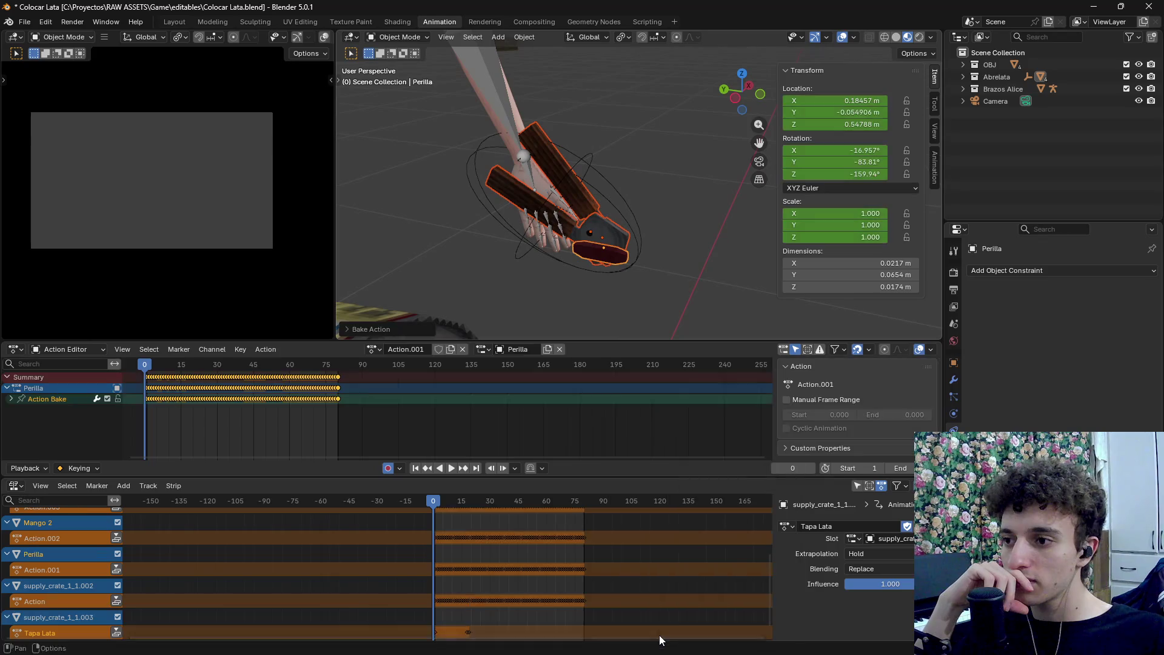
Delete the Abrelata empty, then scrub to frame 42 to check the baked motion
mouse_move(146, 364)
mouse_down()
mouse_move(220, 367)
mouse_move(140, 369)
mouse_up()
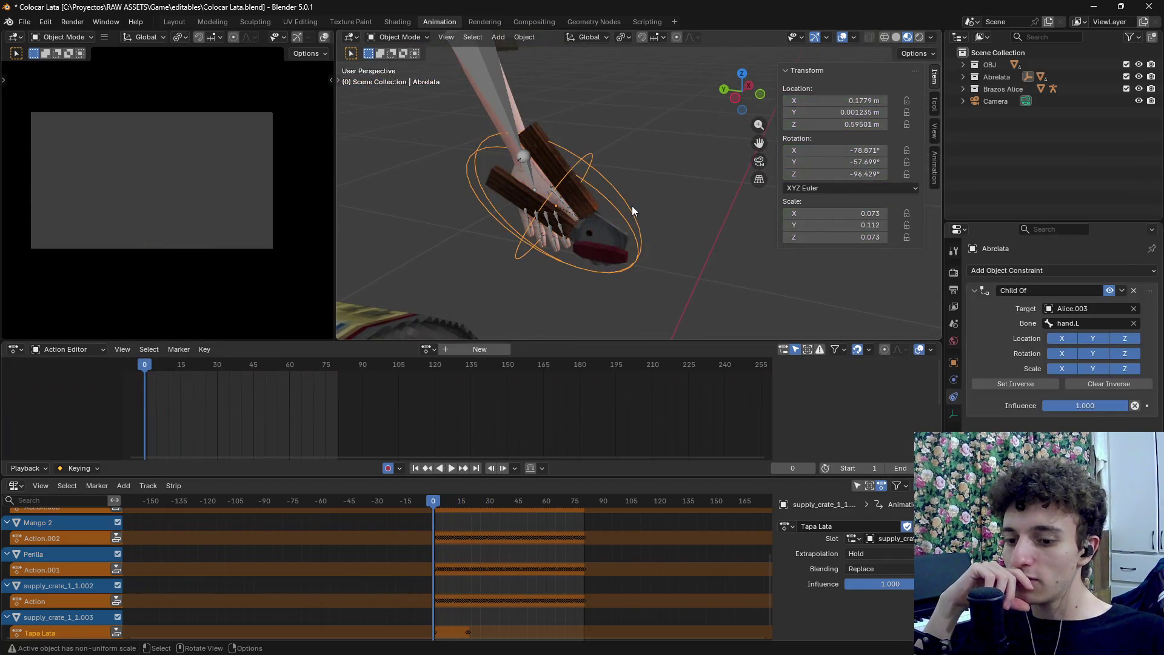
key(Delete)
mouse_move(429, 501)
mouse_down()
mouse_move(555, 498)
mouse_move(425, 511)
mouse_up()
scroll(521, 286, down, 10)
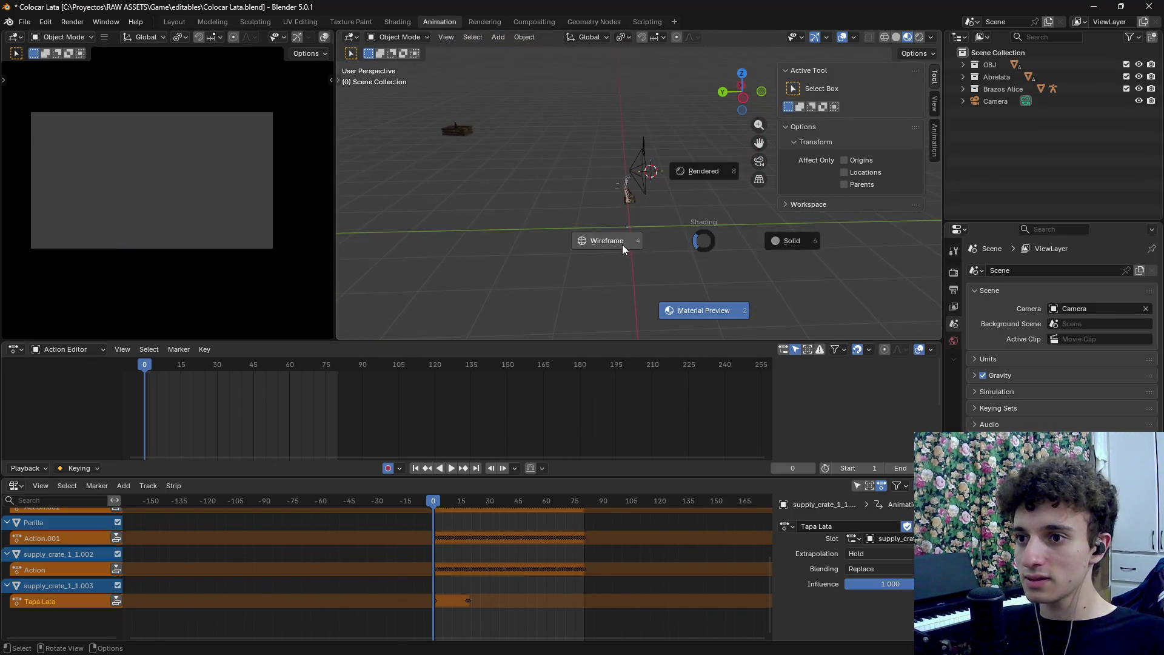
Select the camera and arm together and choose a glTF 2.0 export
drag(599, 122, 670, 278)
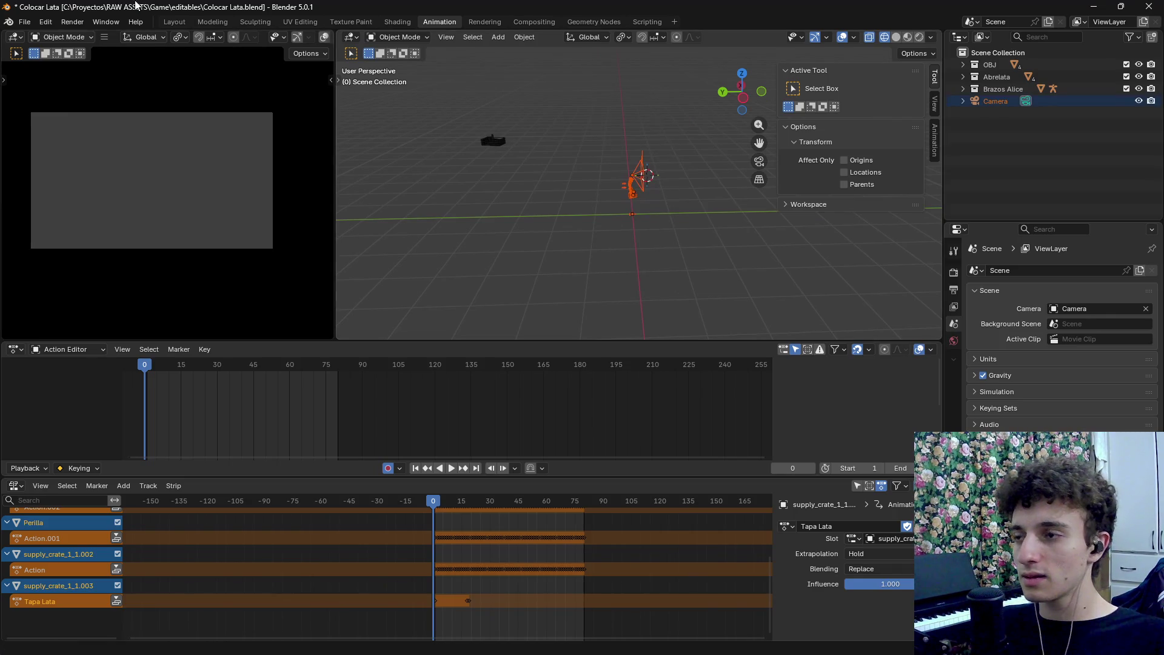
click(24, 22)
mouse_move(91, 207)
click(267, 315)
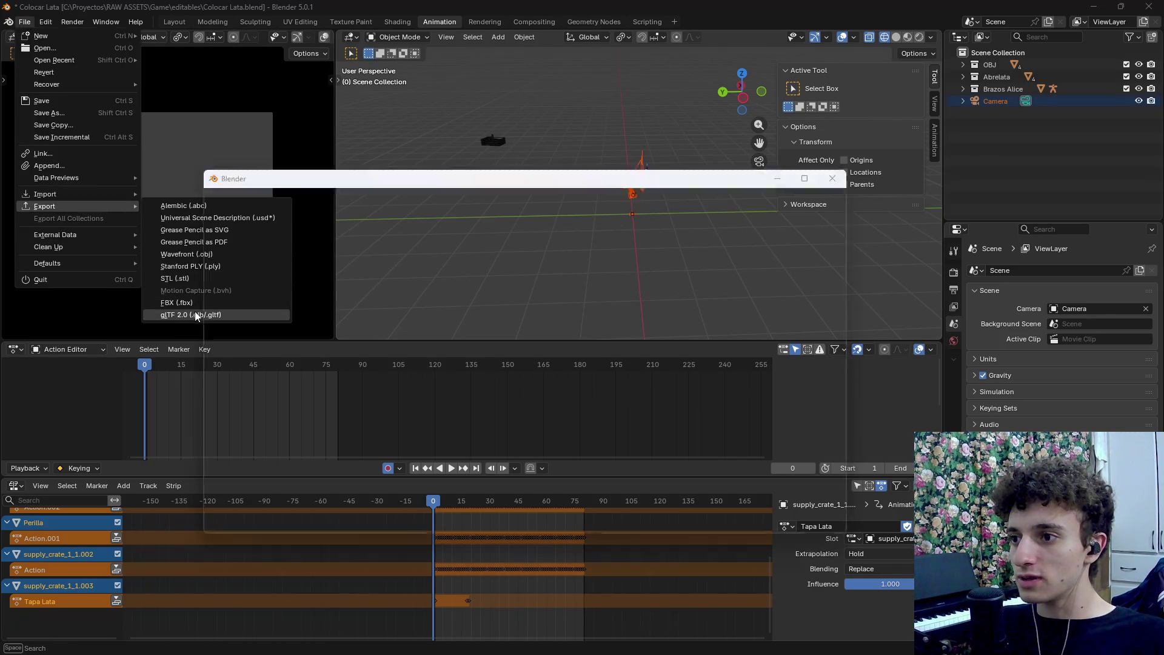
Set Merge Animation to NLA Track Names and export as open_foor_can.glb
click(769, 242)
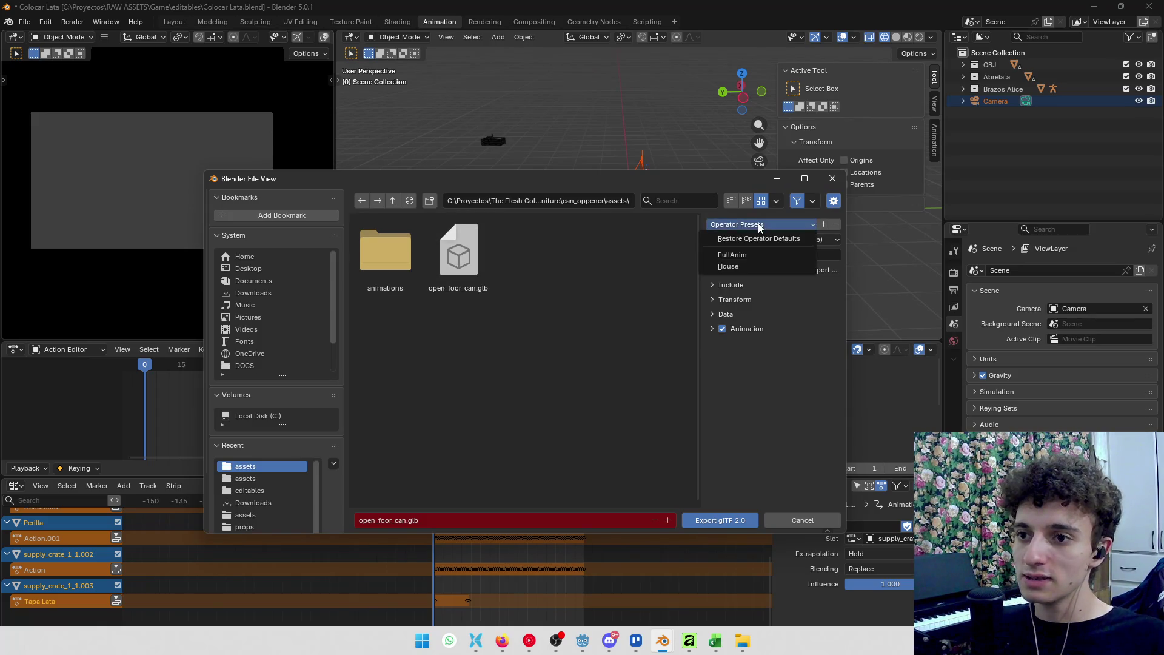
click(713, 314)
drag(719, 301, 722, 291)
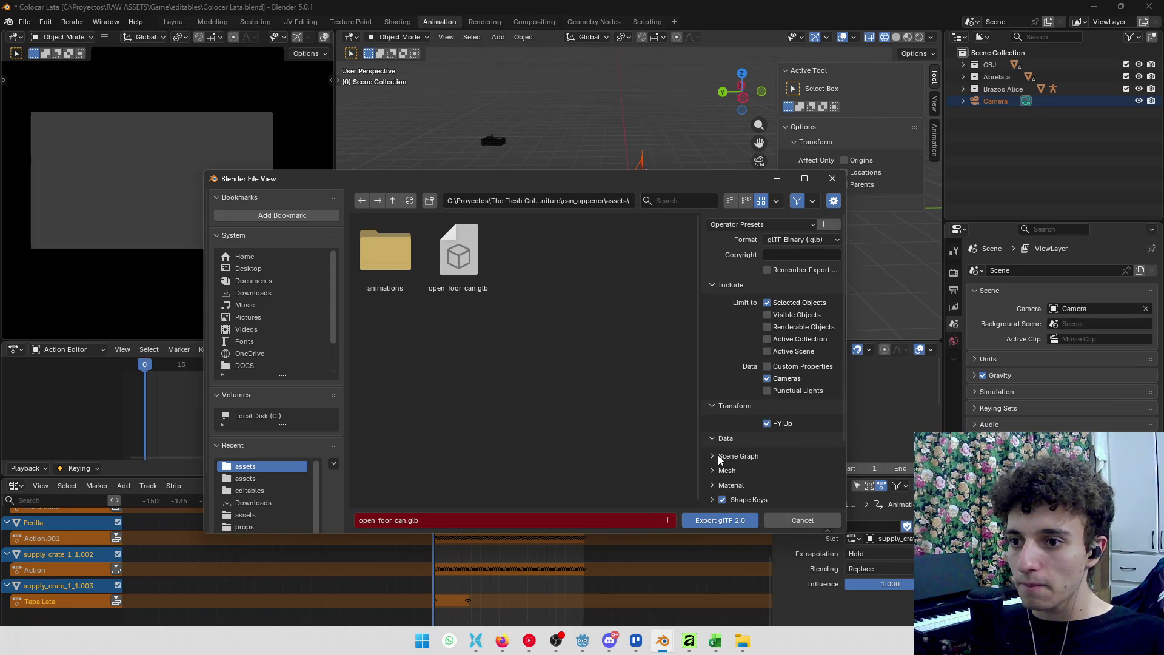
scroll(720, 459, down, 3)
click(713, 499)
scroll(751, 458, down, 6)
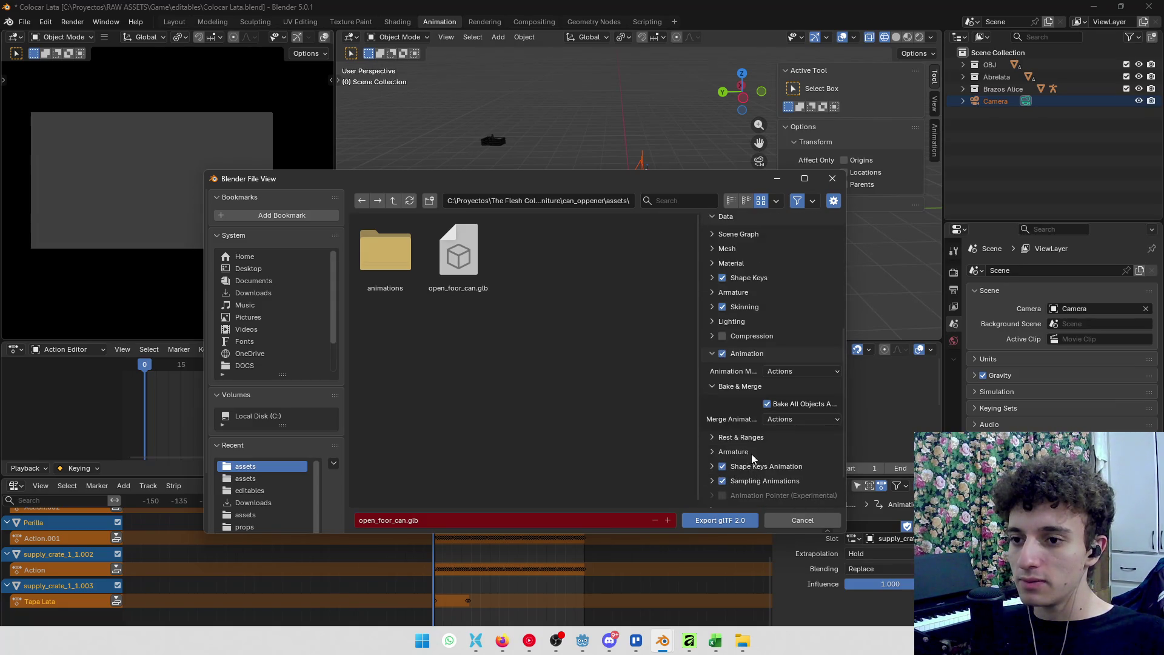
click(788, 420)
click(793, 435)
click(736, 519)
scroll(62, 547, up, 5)
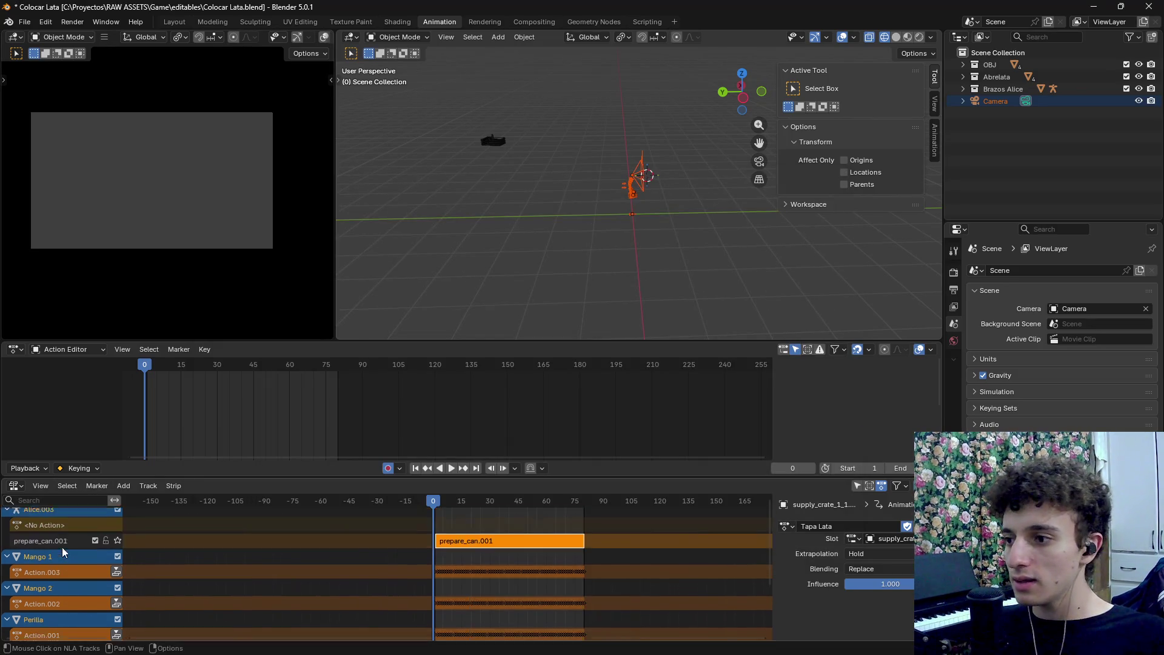
Rename the prepare_can.001 track to prepare_can
scroll(90, 570, down, 2)
scroll(60, 562, up, 2)
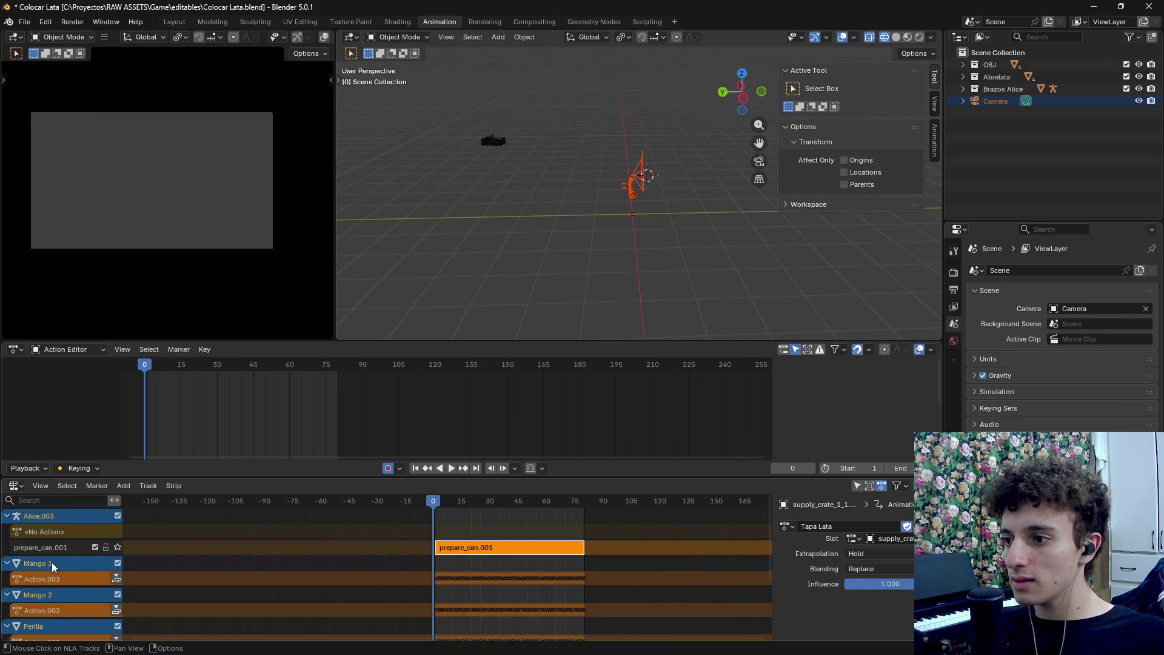
double_click(47, 549)
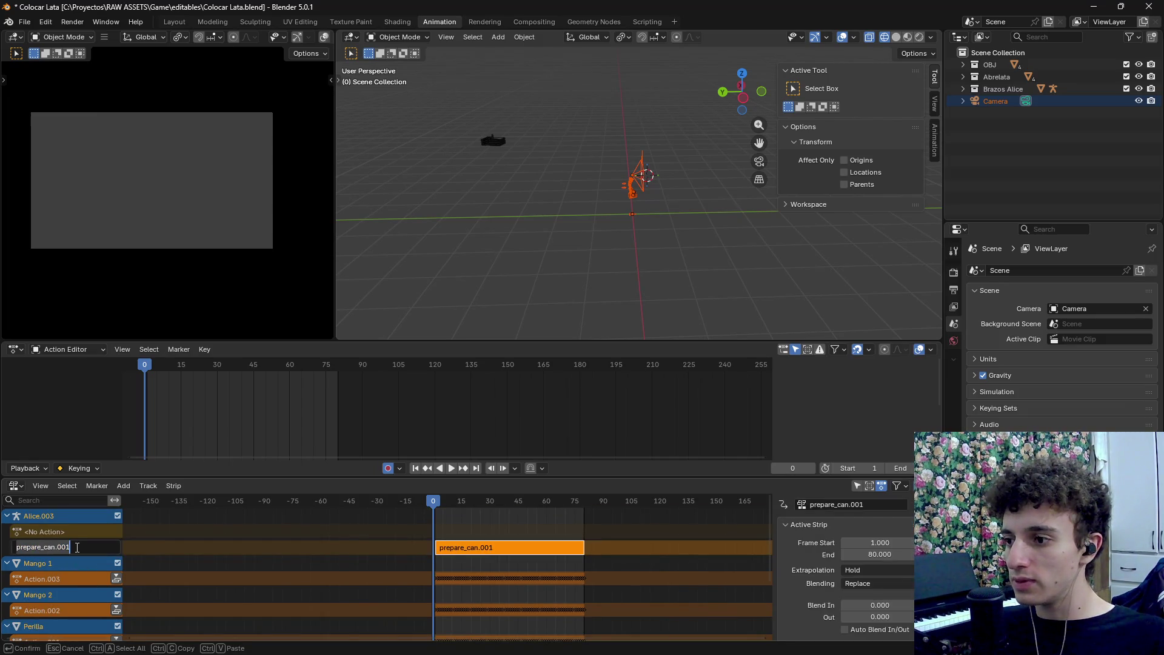
click(77, 548)
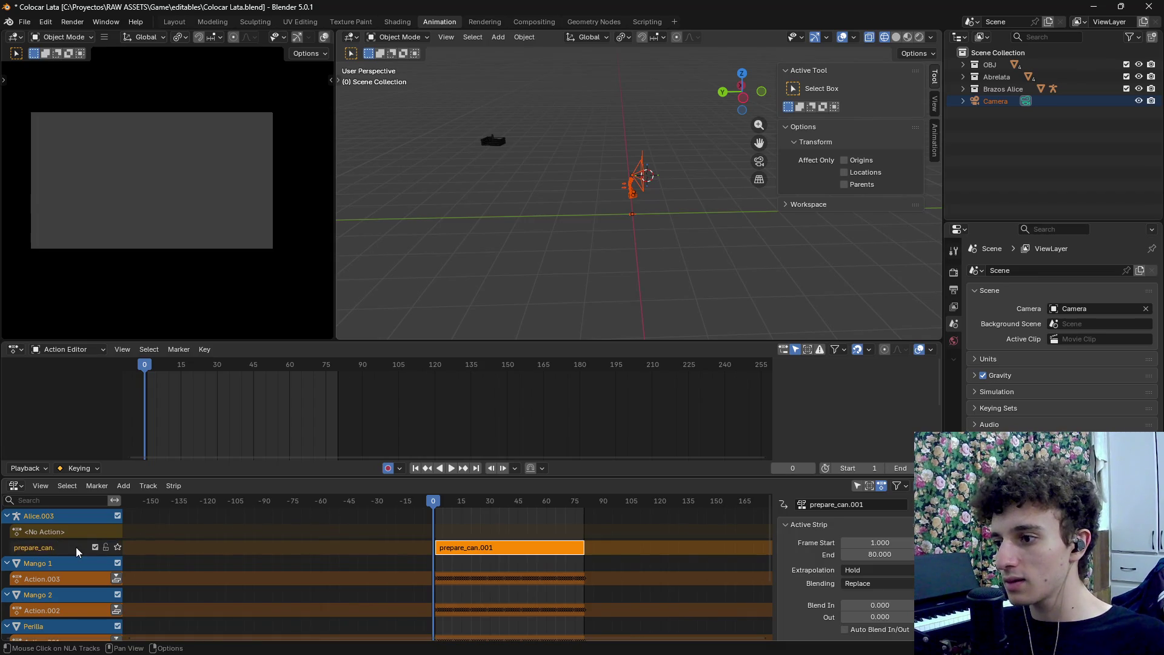
key(BackSpace)
key(Return)
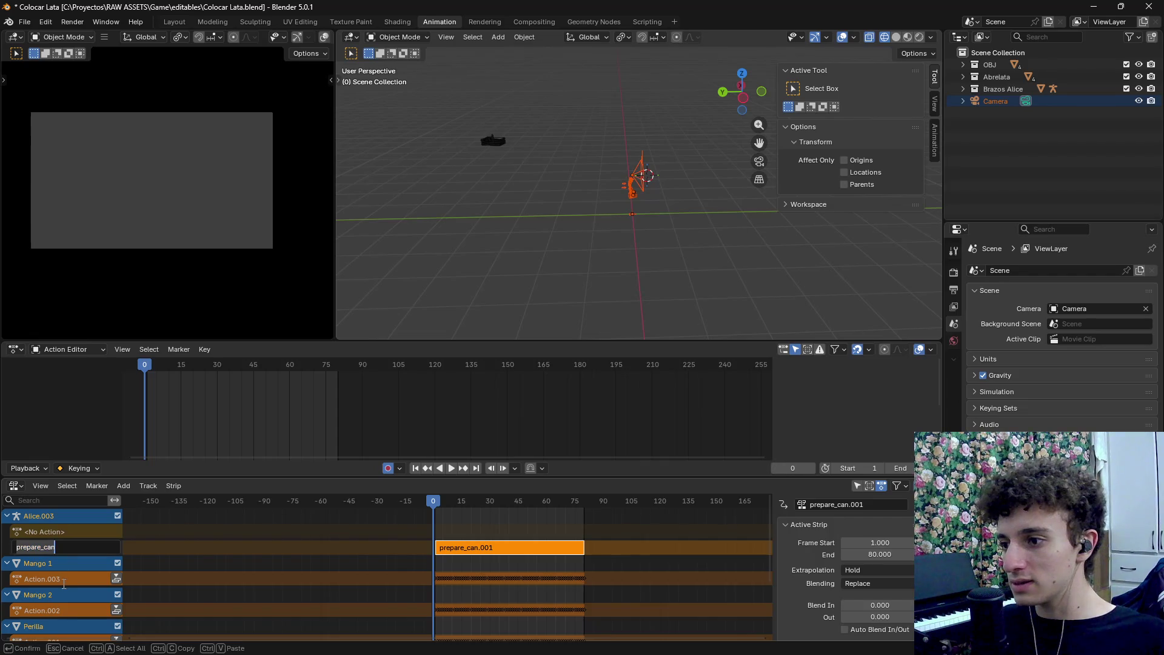
Rename the Mango 2, Action.001, next and Tapa Lata actions to prepare_can.006 through prepare_can.009
scroll(63, 577, down, 2)
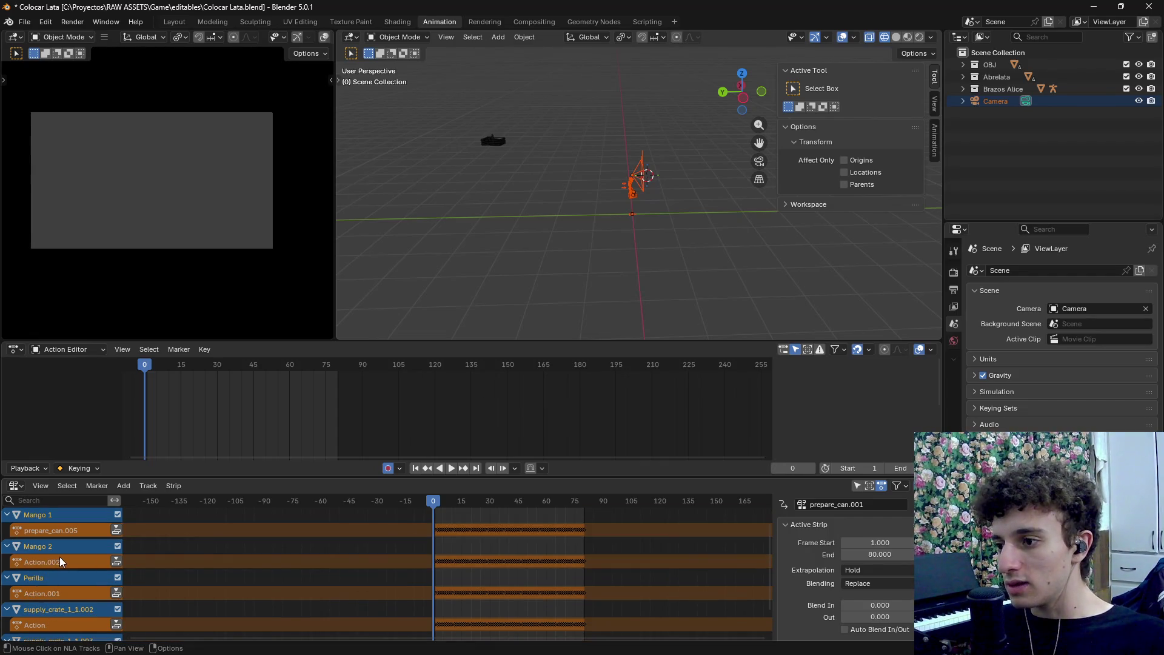
double_click(61, 561)
text(prepare_can)
key(Return)
scroll(55, 578, down, 2)
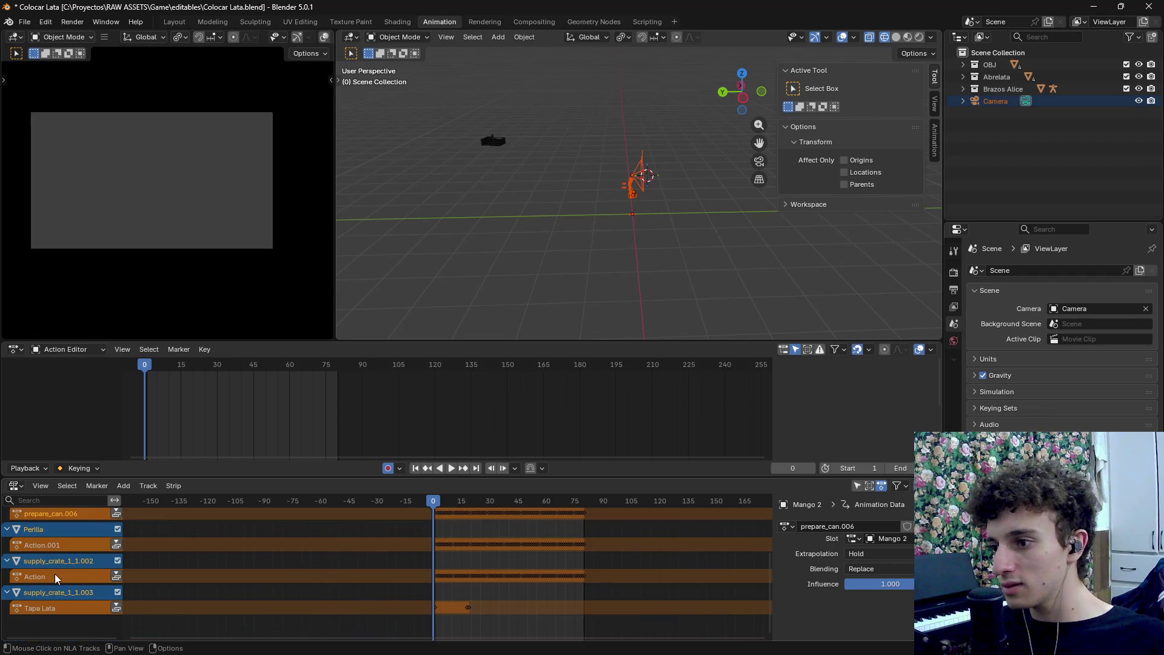
double_click(60, 545)
text(prepare_can)
key(Return)
double_click(66, 576)
text(prepare_can)
key(Return)
double_click(49, 608)
key(ctrl+v)
key(Return)
Switch the viewport to Material Preview shading and select the can
scroll(656, 254, up, 3)
scroll(656, 254, up, 5)
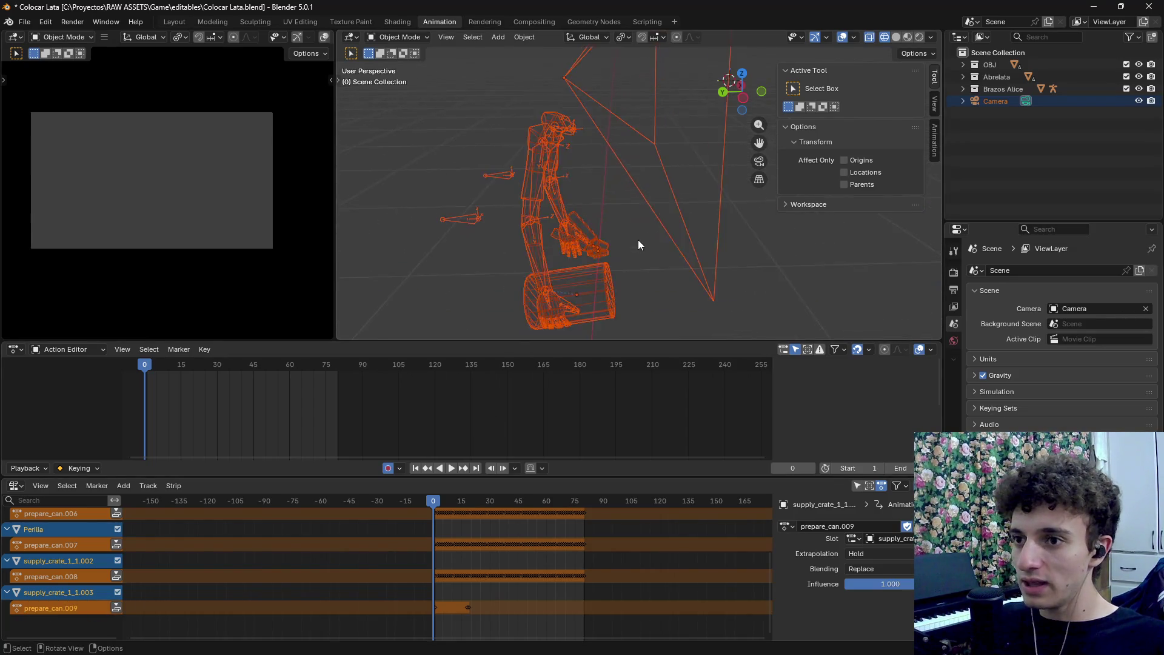
key(z)
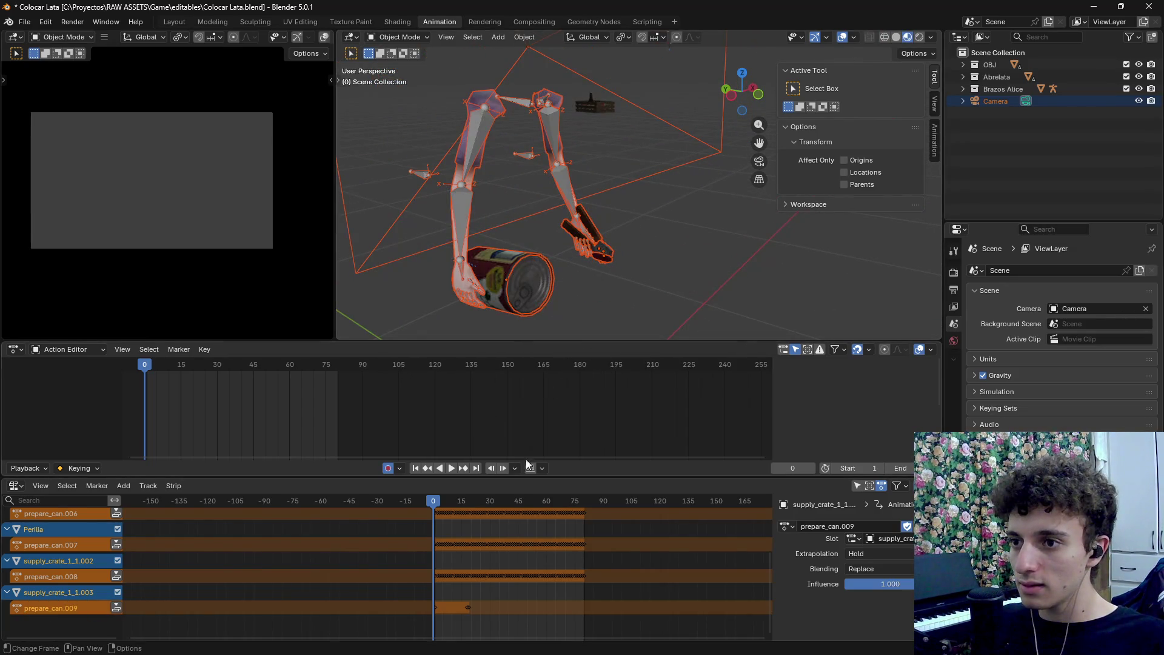
click(529, 286)
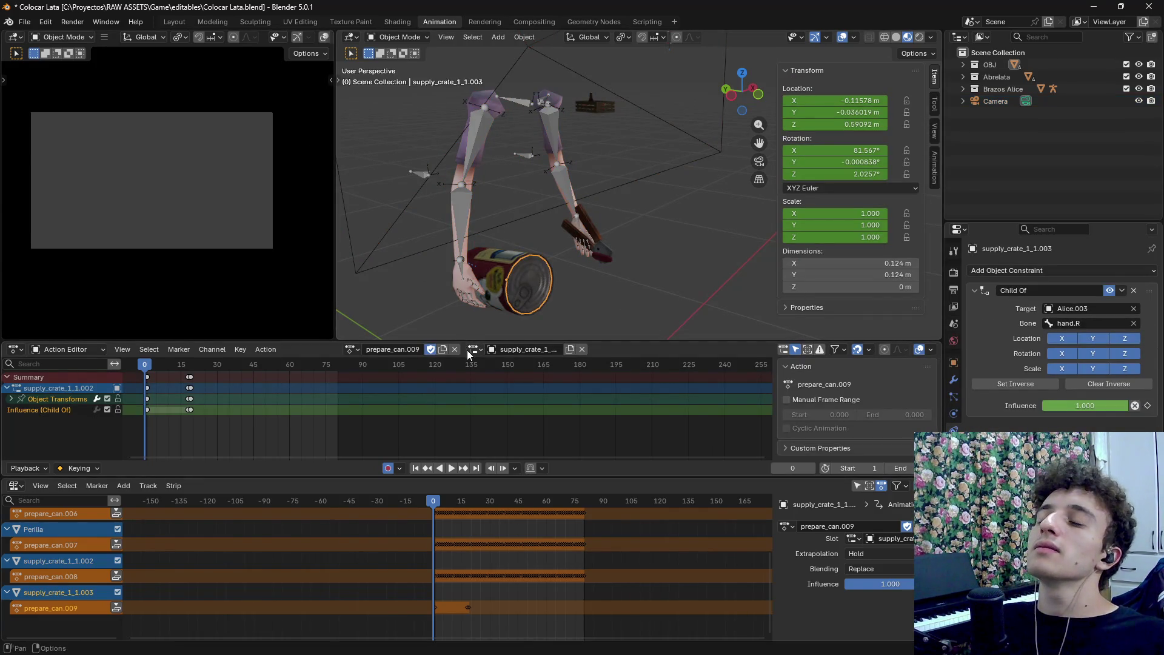
Bake the can's motion into a new action and name it prepare_can.010
click(524, 37)
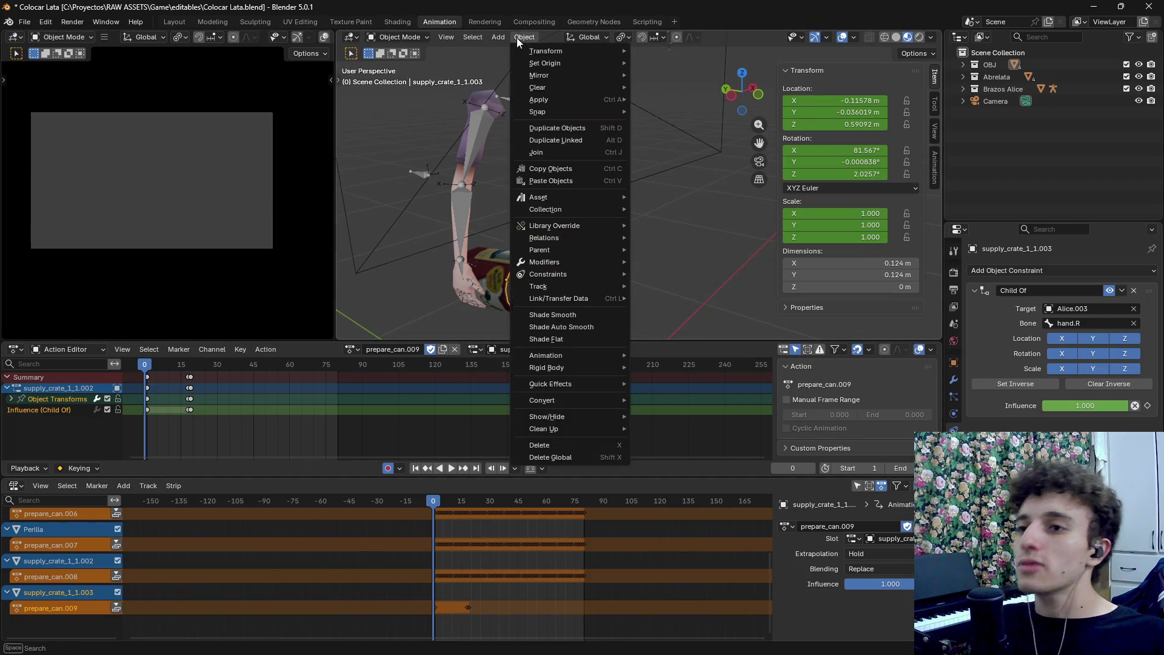
mouse_move(553, 368)
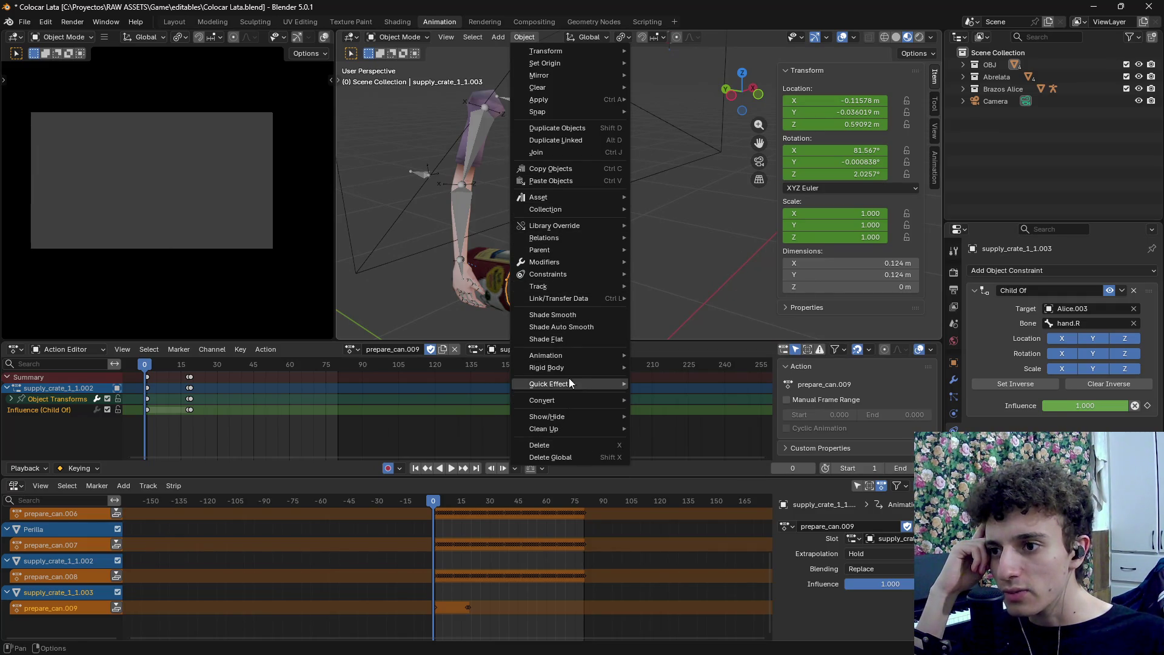
click(671, 419)
click(620, 626)
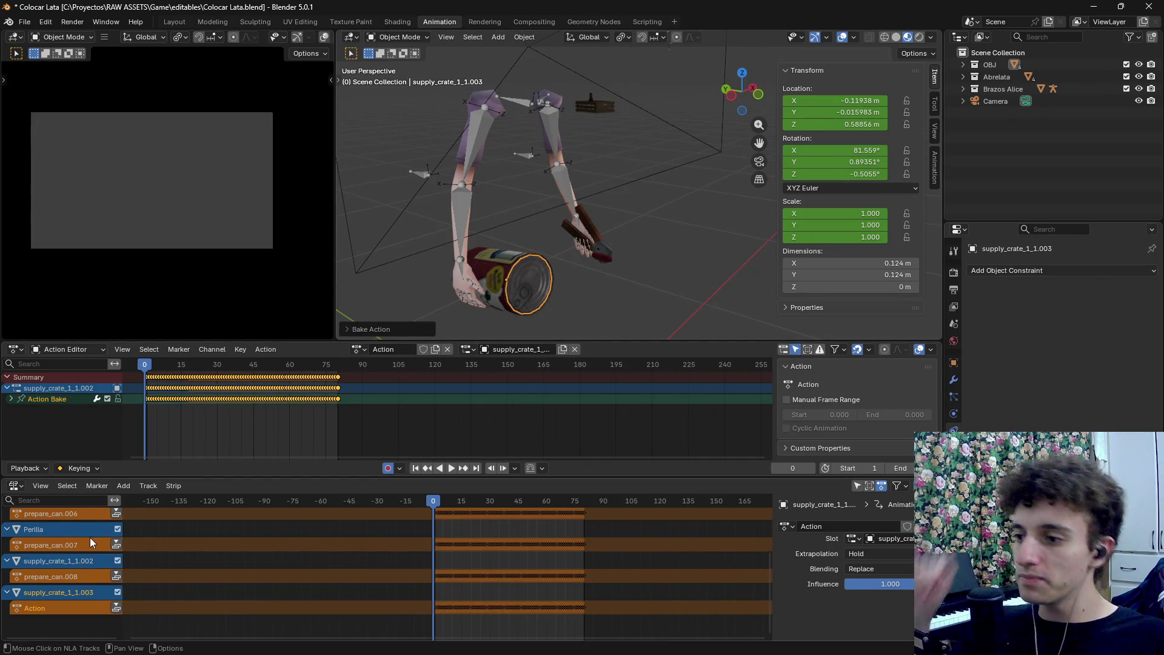
double_click(82, 608)
text(prepare_can.010)
key(Return)
Push prepare_can.005 through .008 and prepare_can.010 down into NLA strips
scroll(73, 582, up, 5)
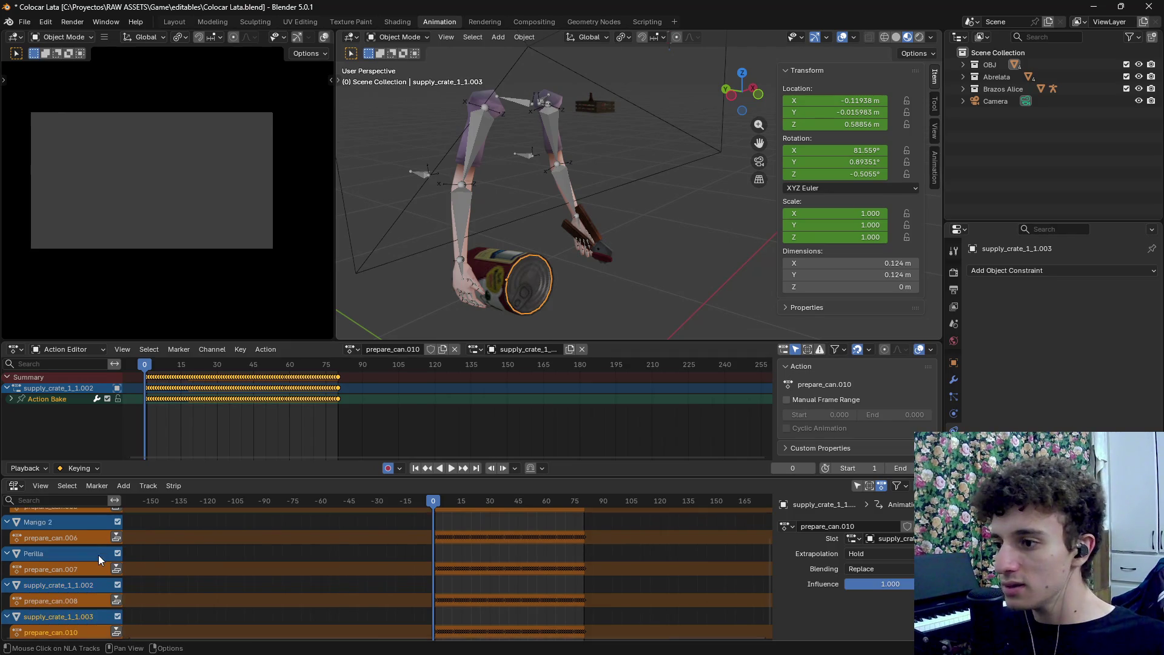
click(116, 578)
scroll(109, 582, down, 2)
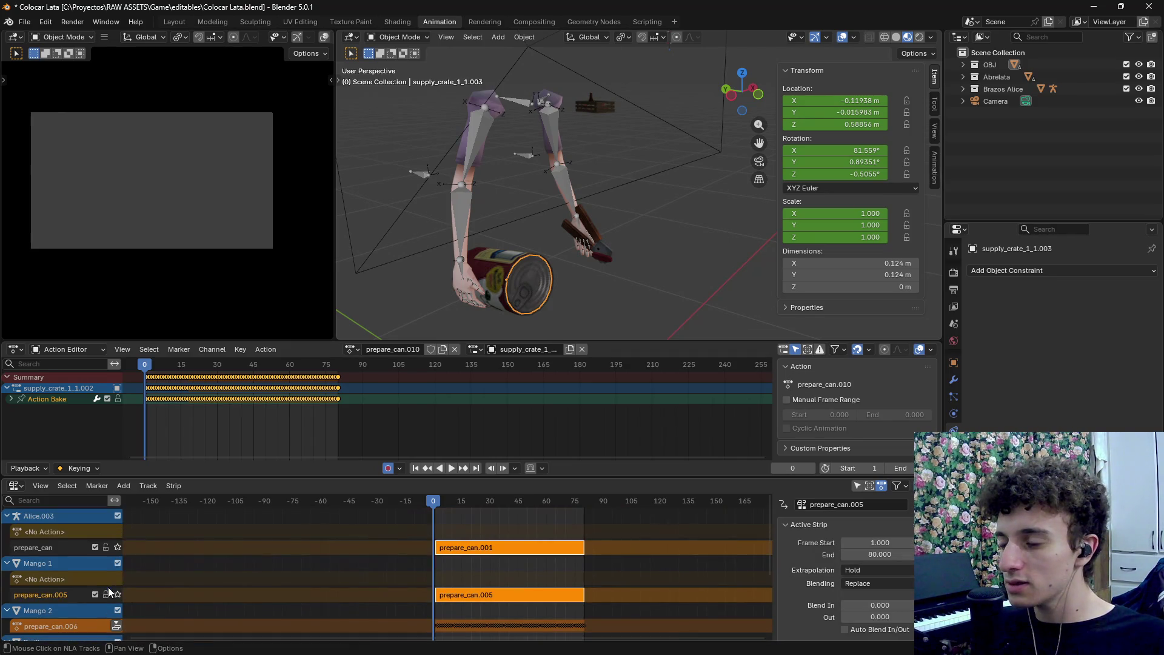
click(116, 601)
scroll(115, 601, down, 2)
click(117, 600)
scroll(116, 600, down, 2)
click(117, 599)
scroll(114, 610, down, 2)
click(116, 623)
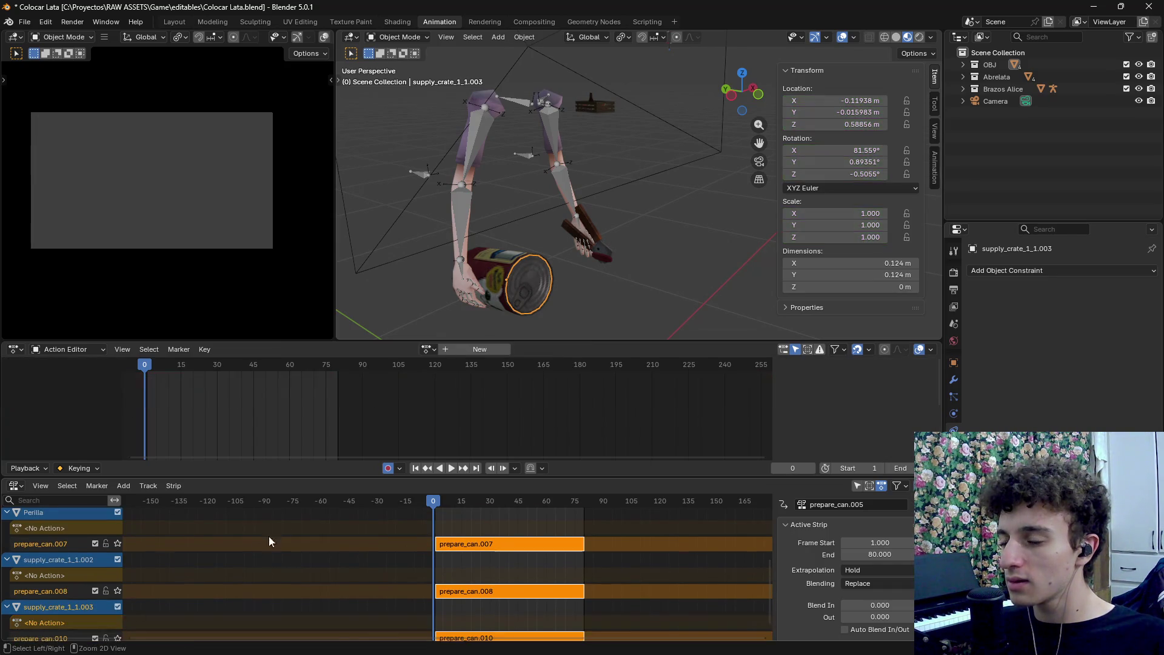
click(24, 22)
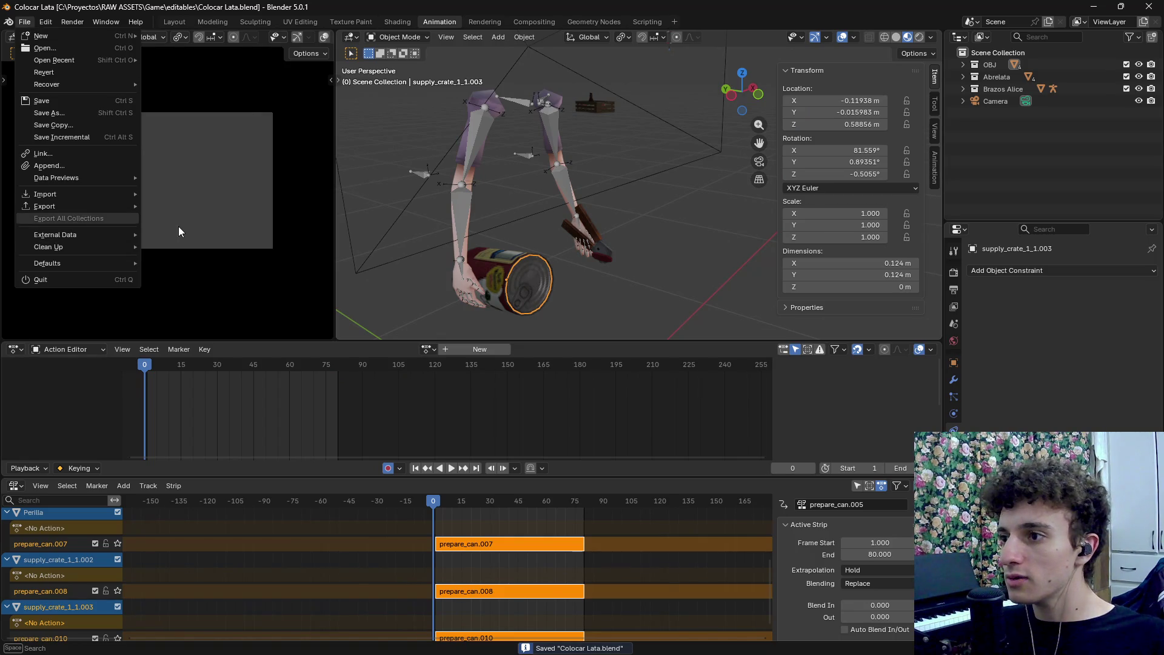
Export glTF 2.0 after renaming open_foor_can.glb to open_food_can.glb
mouse_move(111, 206)
click(193, 314)
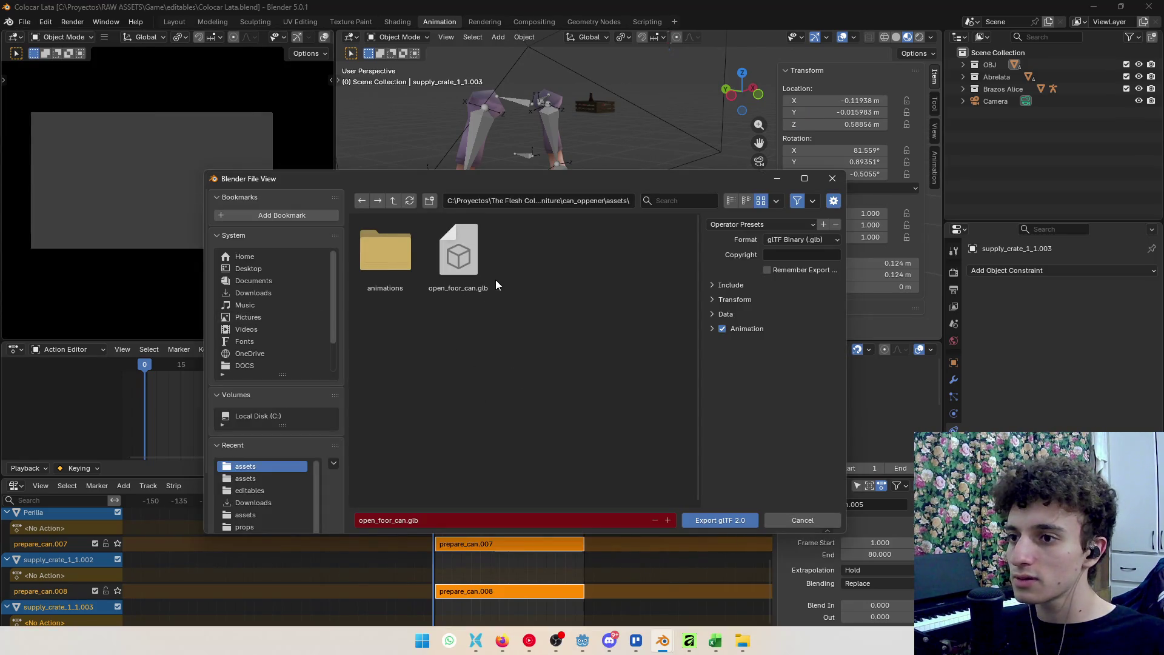
click(479, 273)
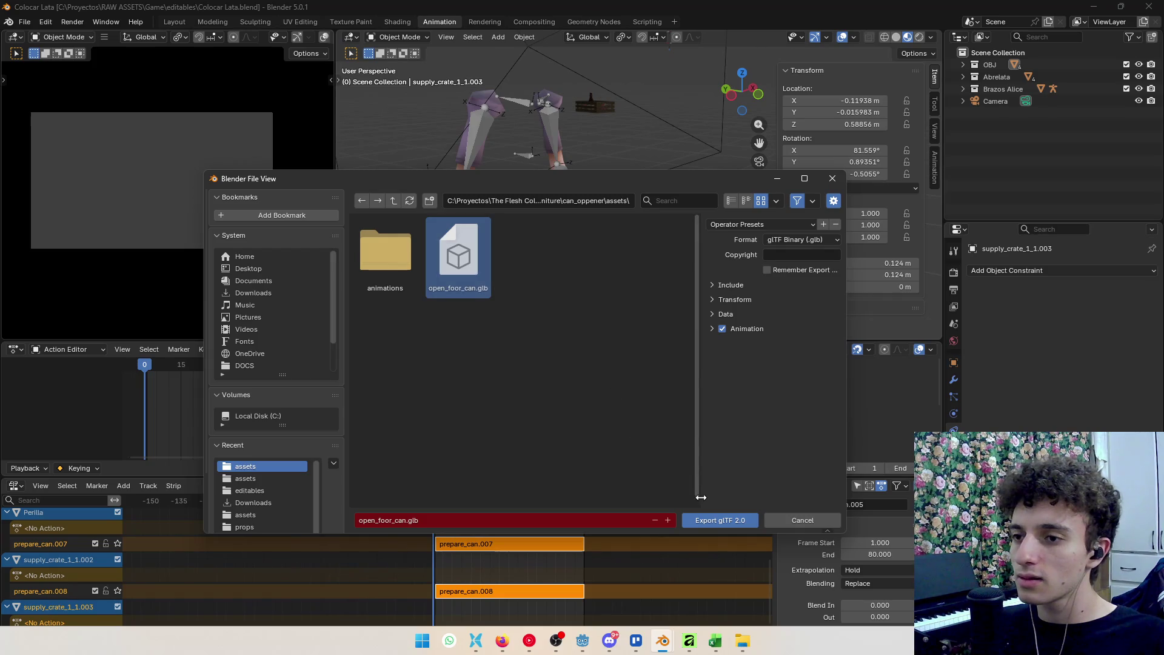
ctrl+click(474, 264)
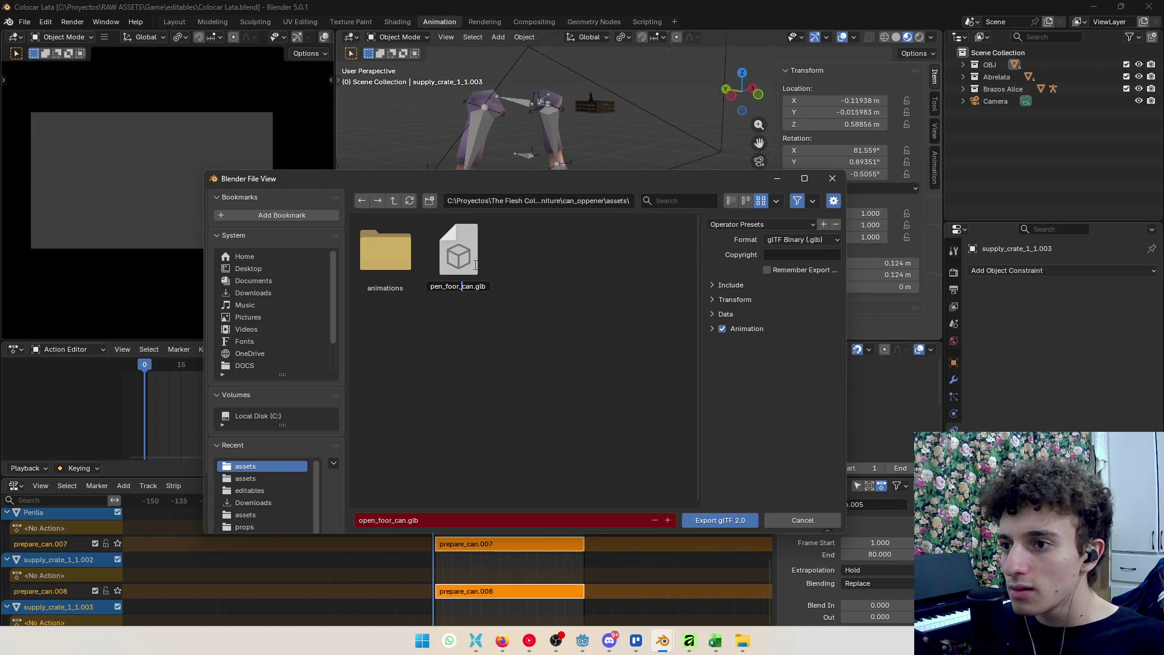
text(d)
key(Return)
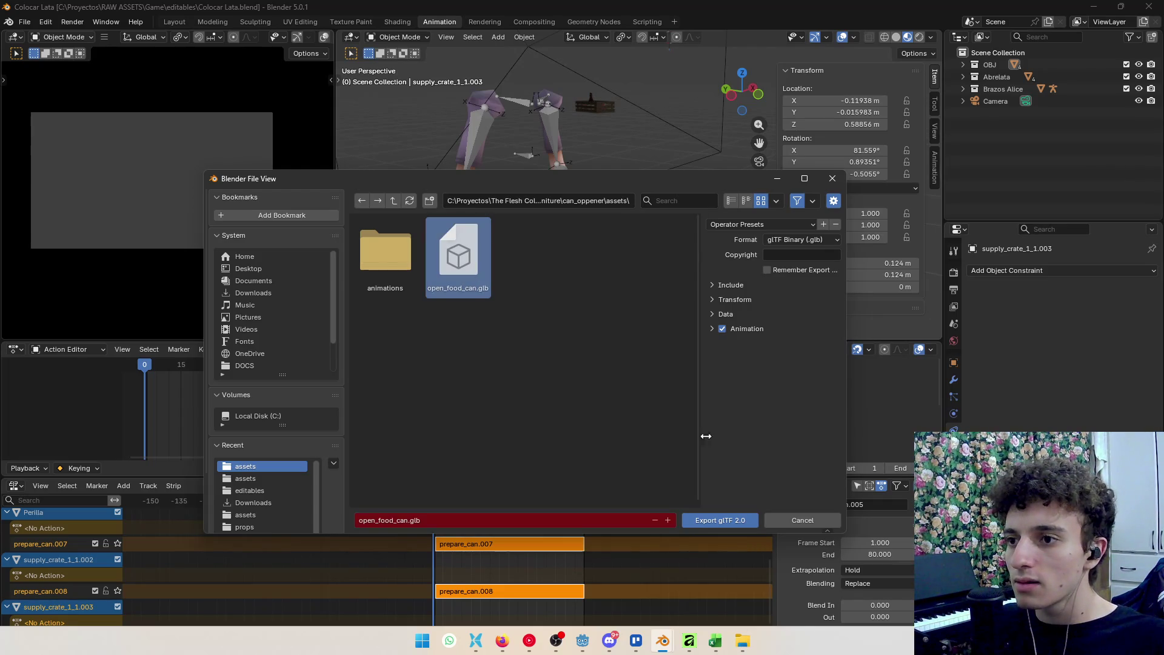
click(723, 519)
Reselect the rig and camera and export to open_food_can.glb again
scroll(599, 250, down, 3)
mouse_move(599, 250)
mouse_down()
mouse_move(677, 254)
mouse_move(554, 265)
mouse_up()
drag(581, 64, 682, 222)
drag(718, 287, 655, 270)
click(24, 22)
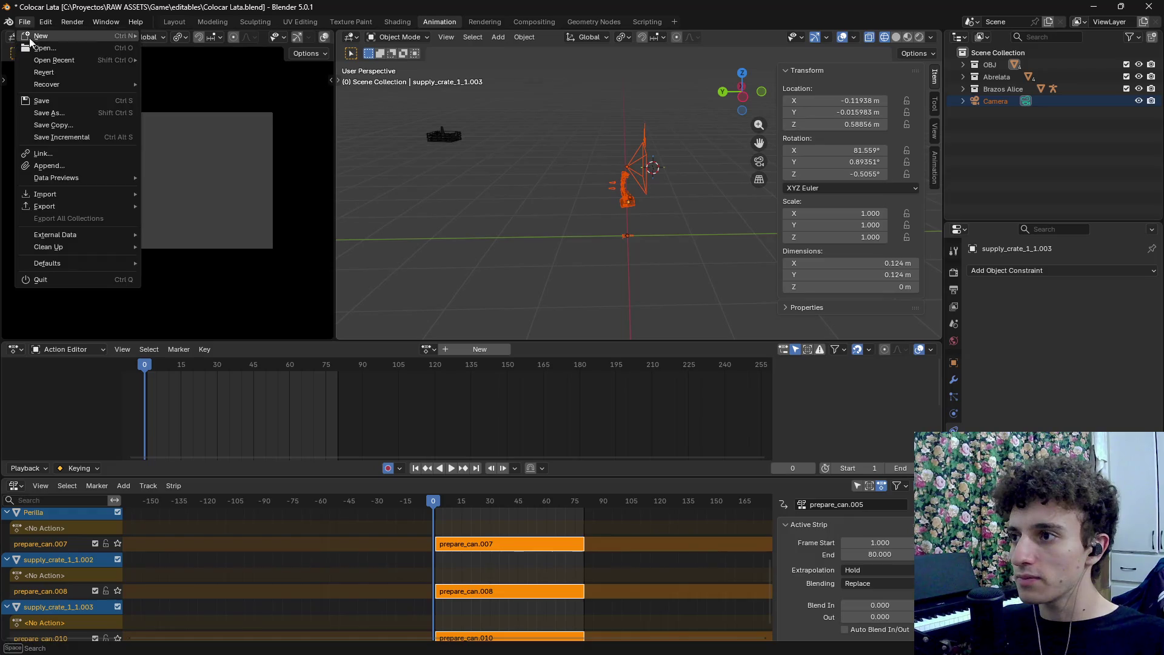
mouse_move(62, 211)
click(180, 315)
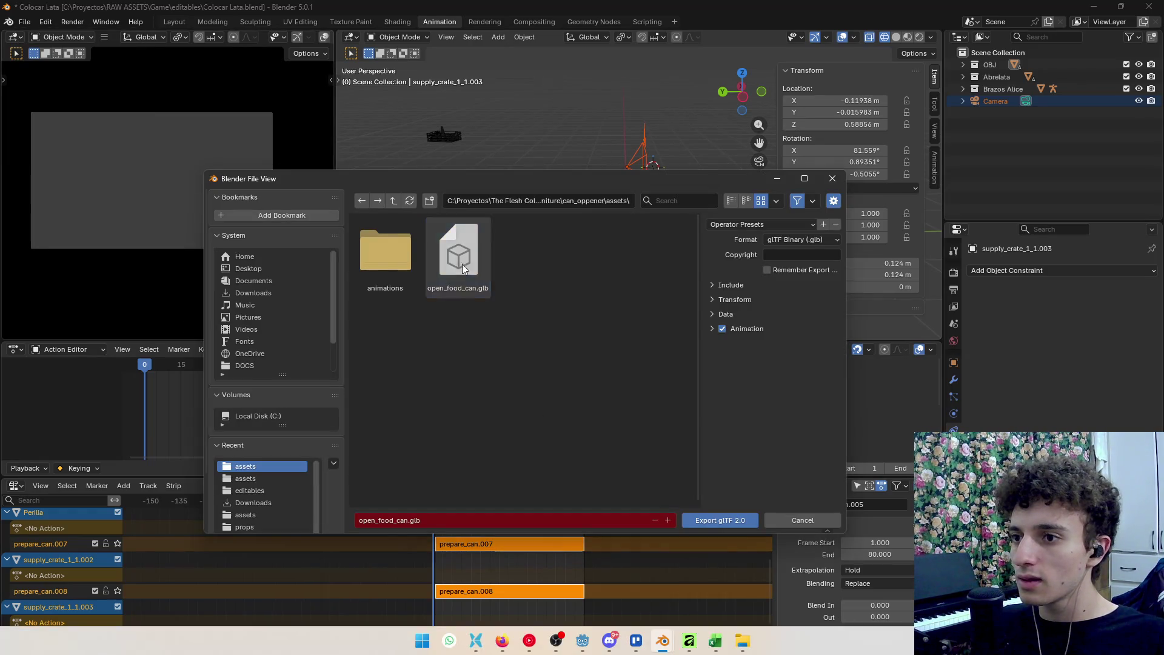
click(720, 521)
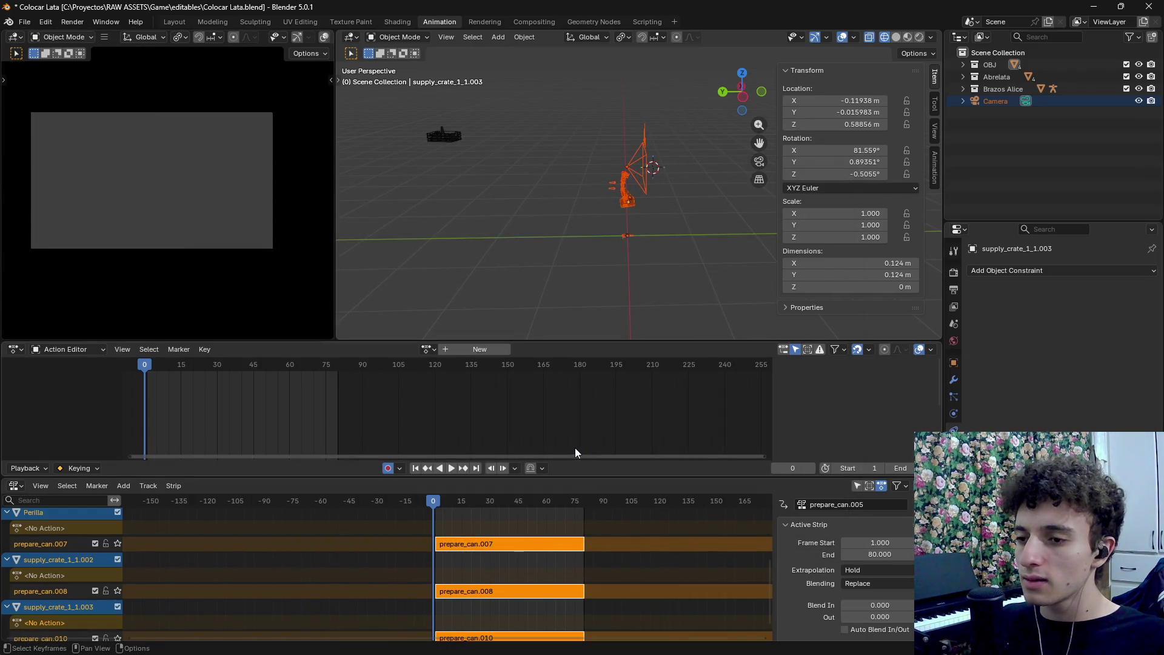
key(alt+Tab)
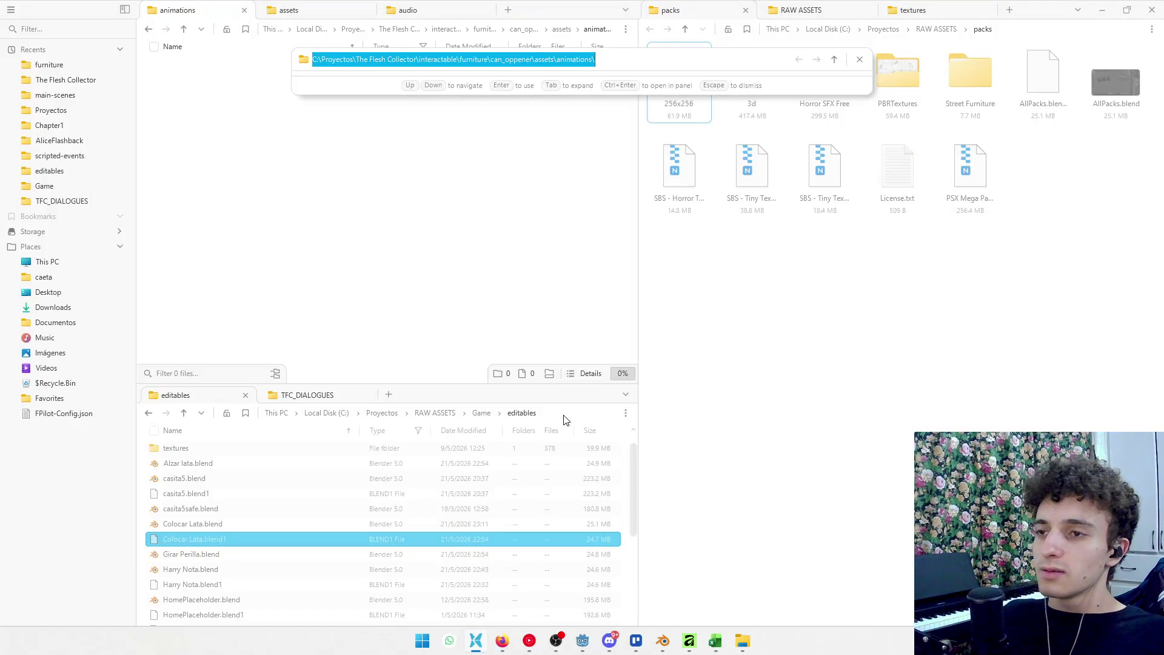
Bring Godot to the front and minimize the streaming app
click(582, 641)
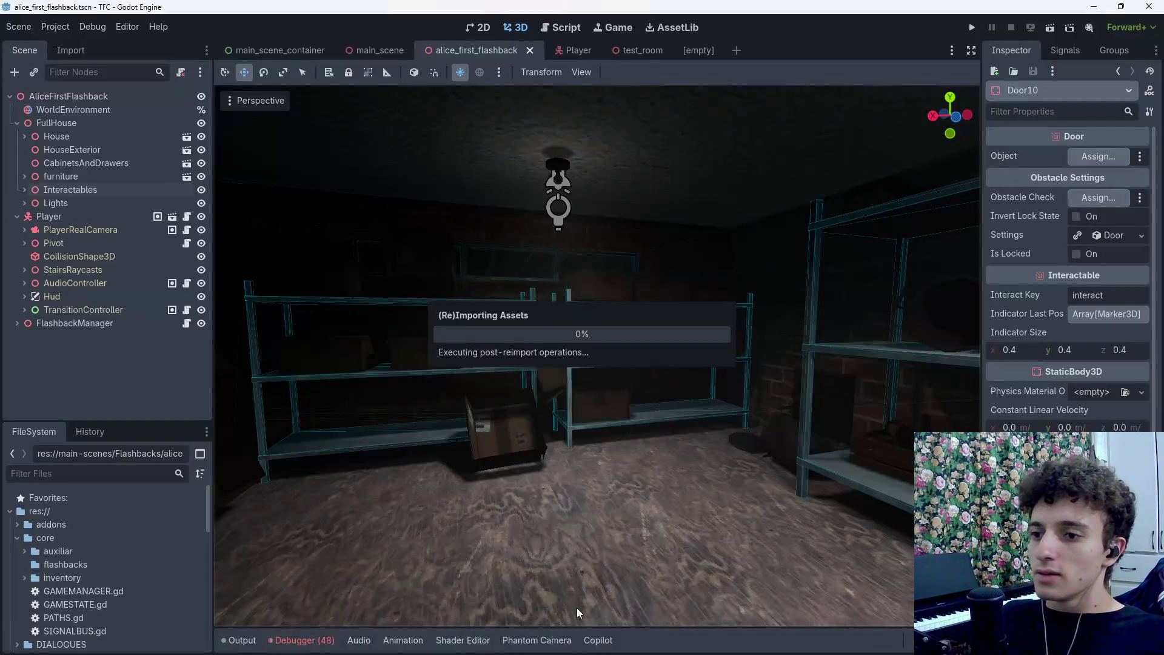
click(558, 640)
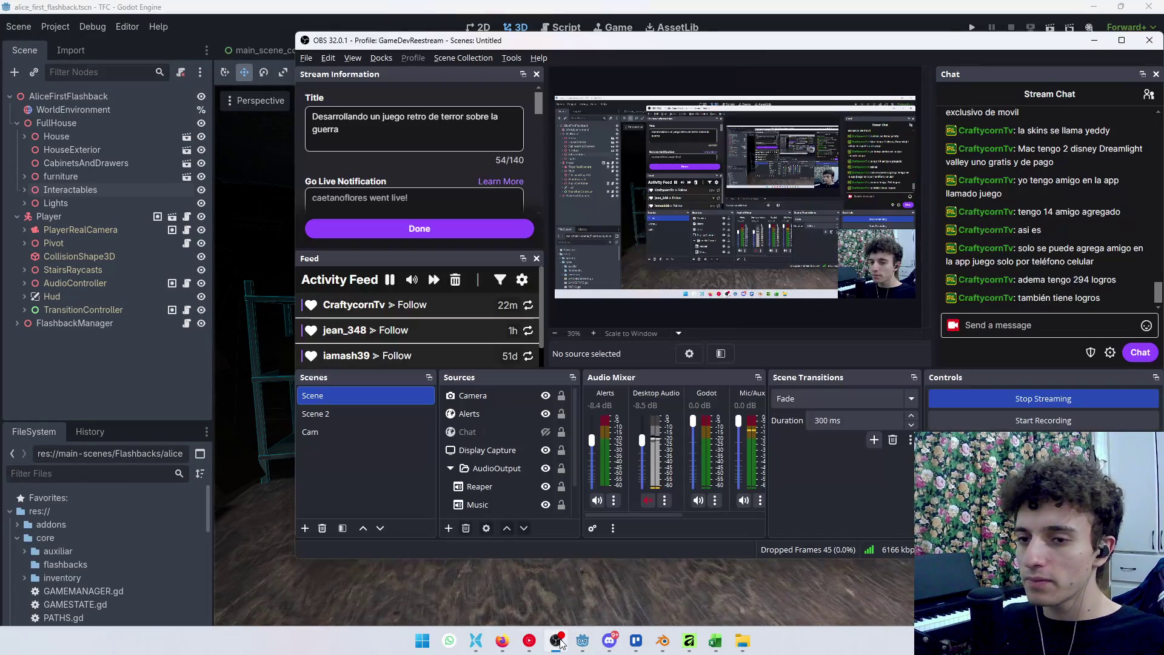
click(564, 635)
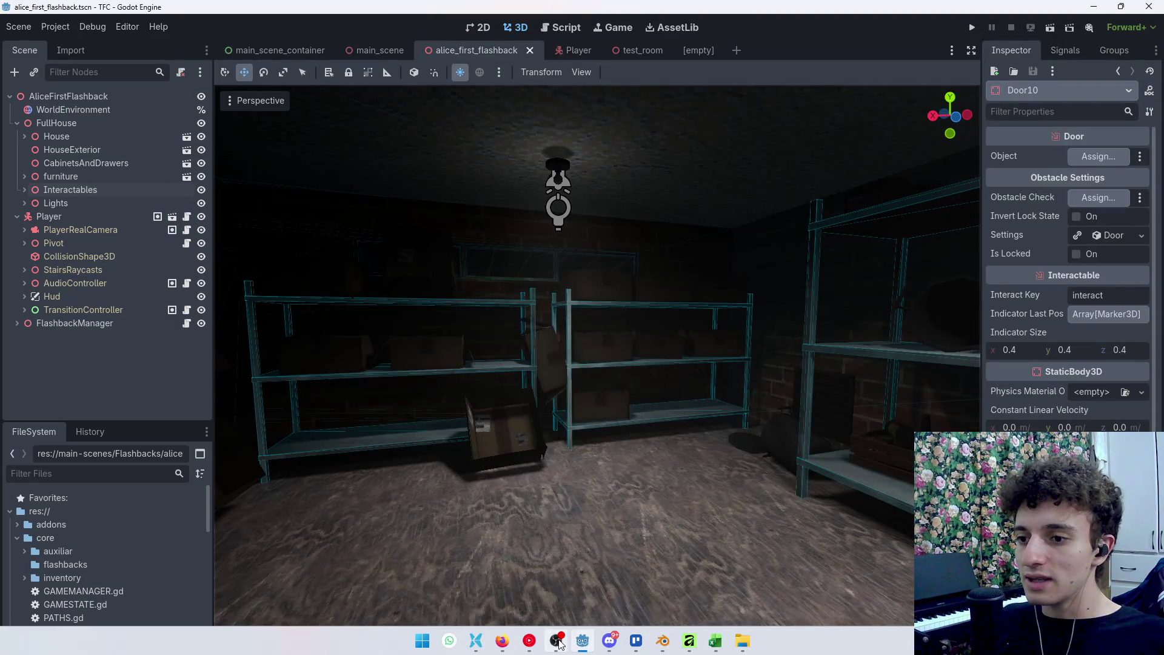
click(558, 641)
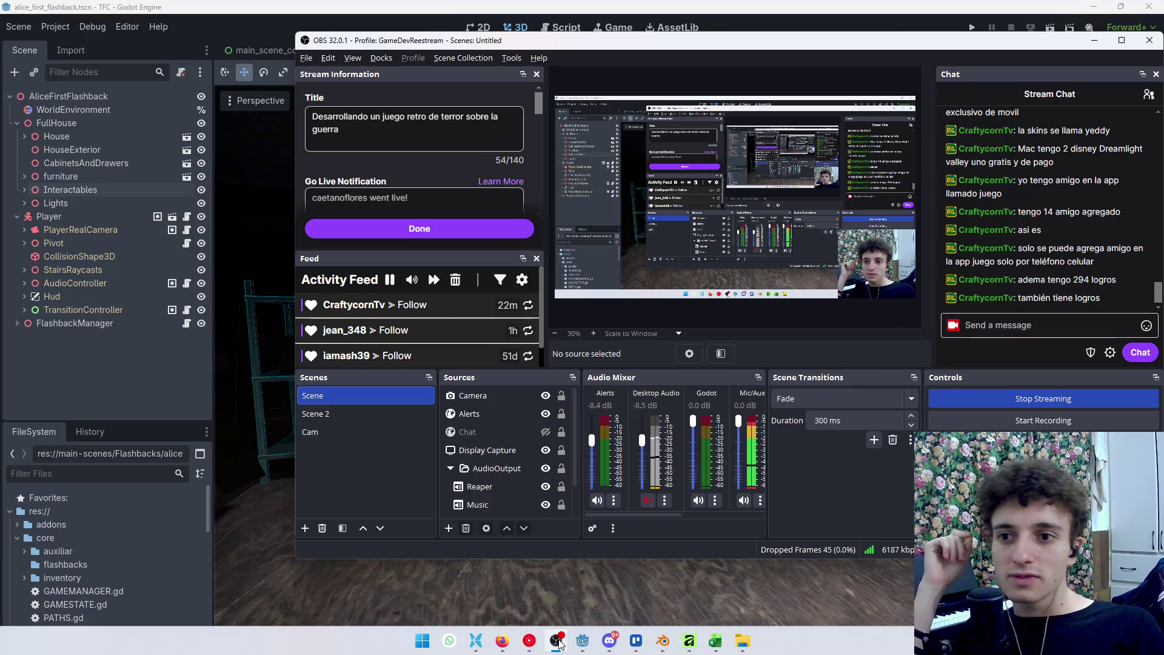
click(558, 641)
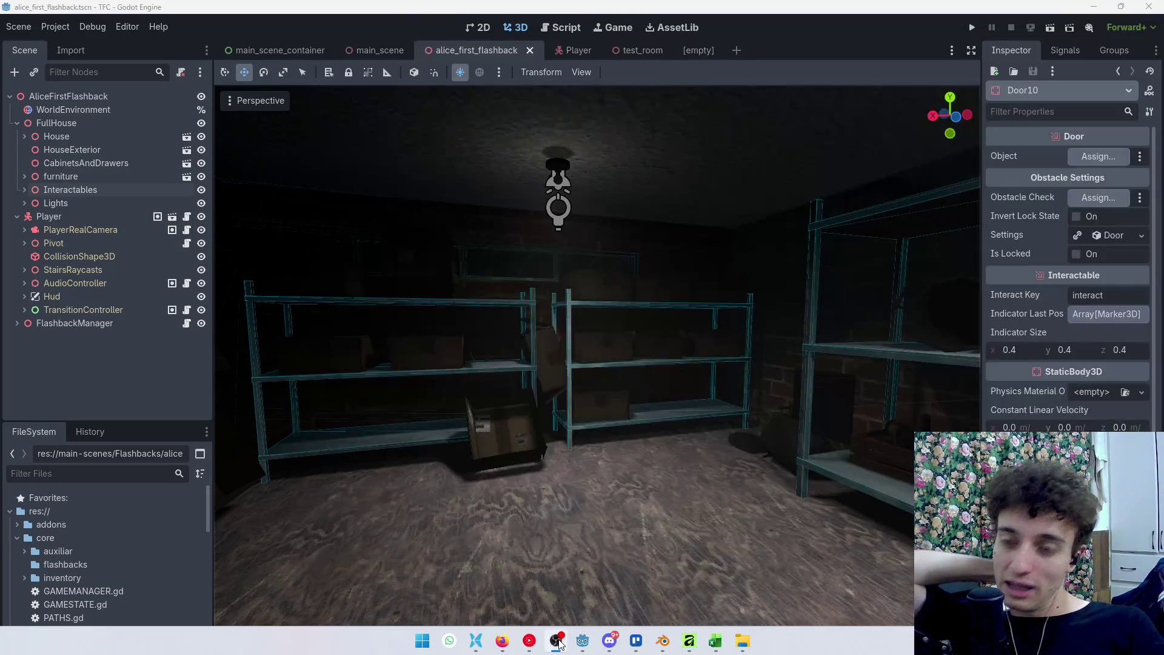
Frame Door10, then fly the view around the crate, shelves and audio box
key(f)
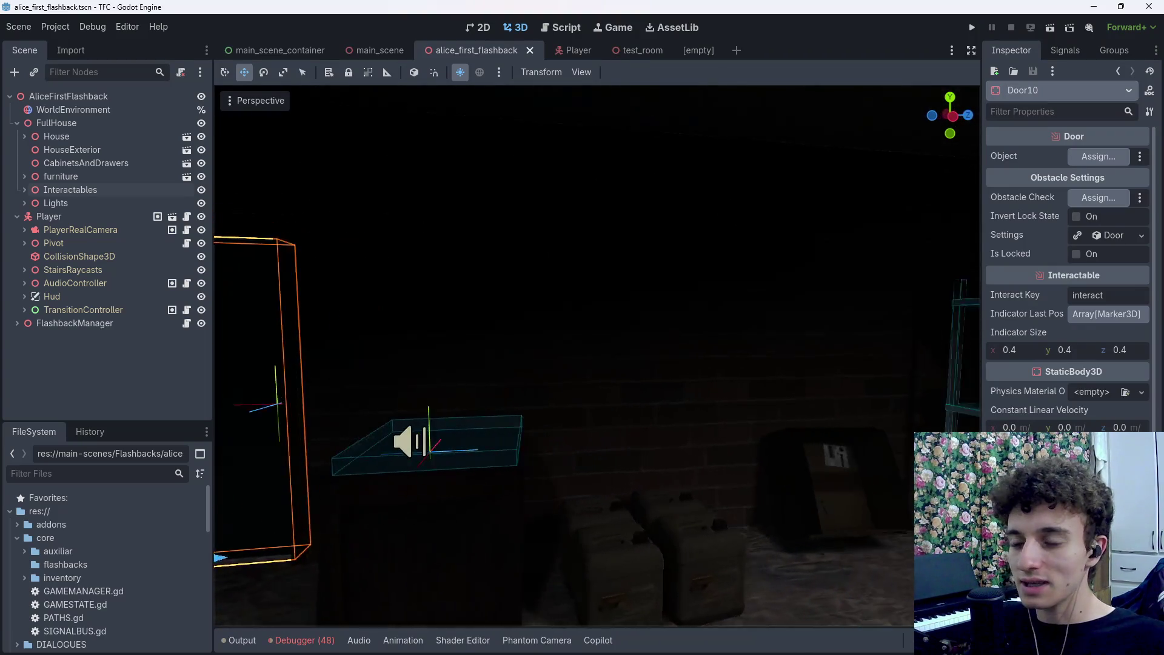
click(512, 411)
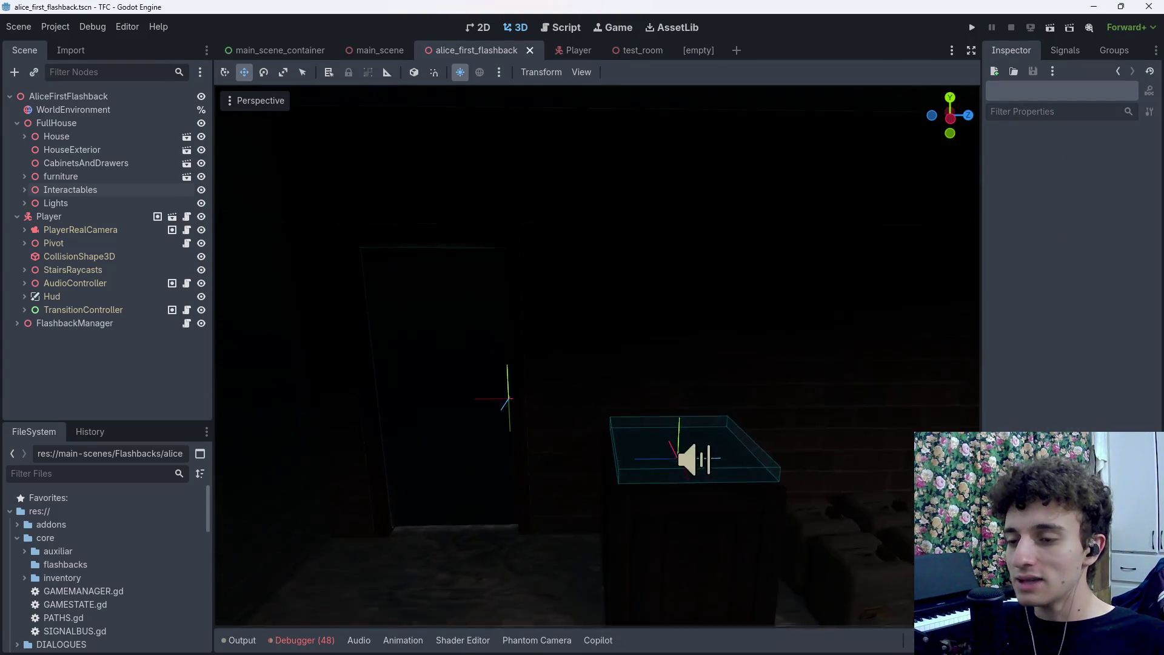
key(w)
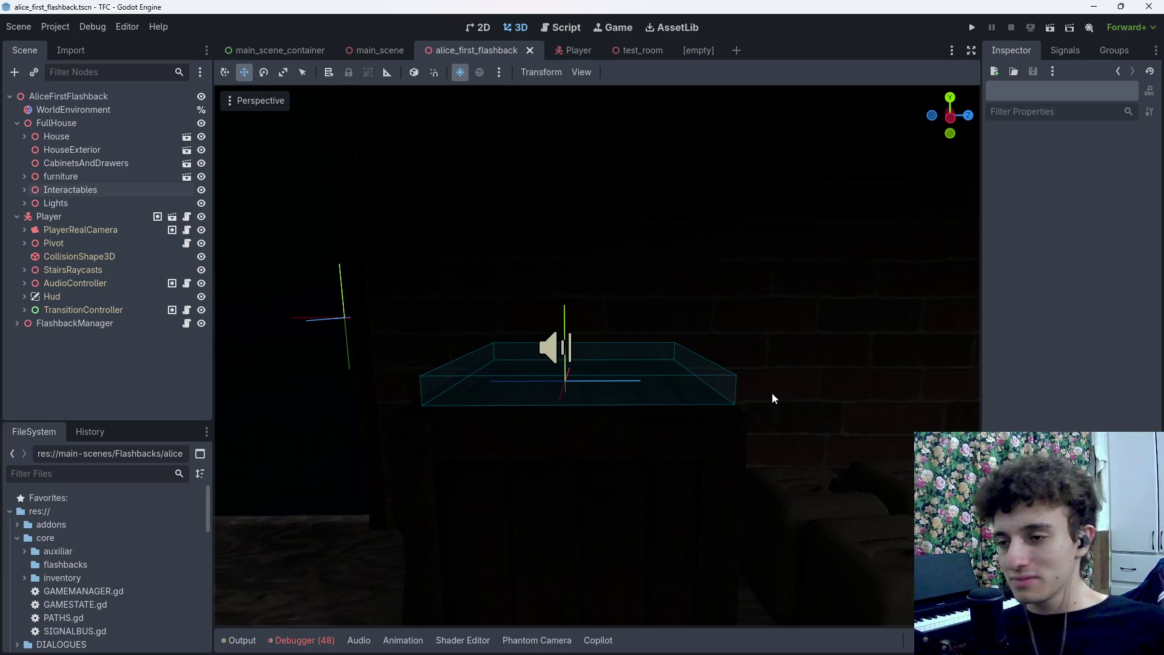
key(s)
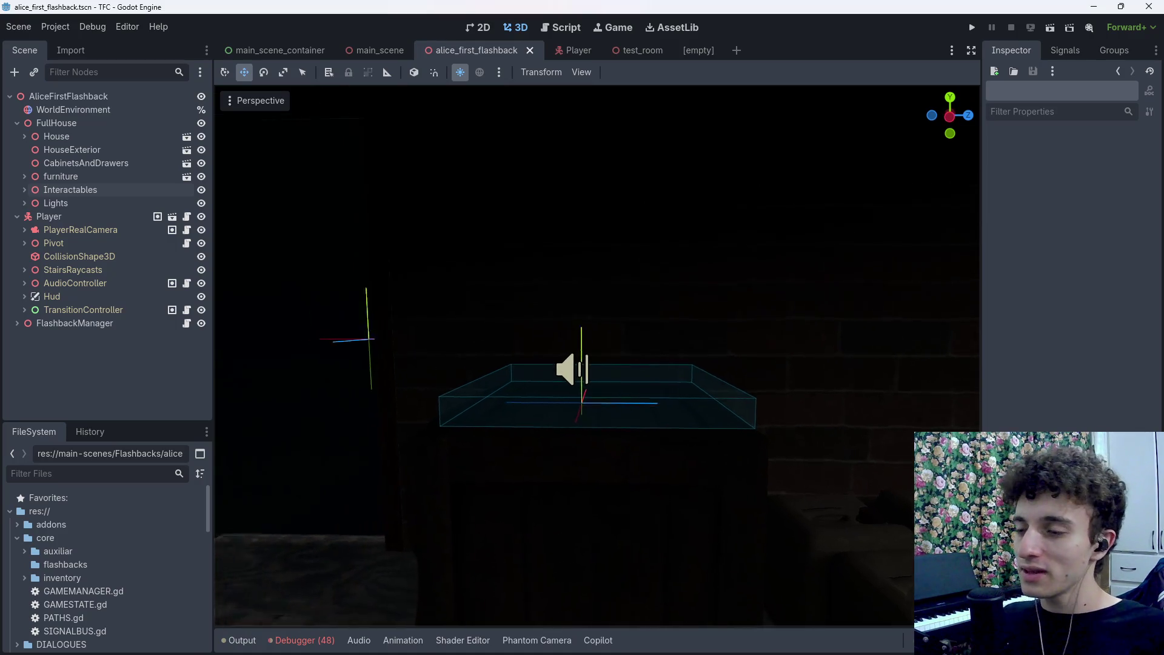
key(w)
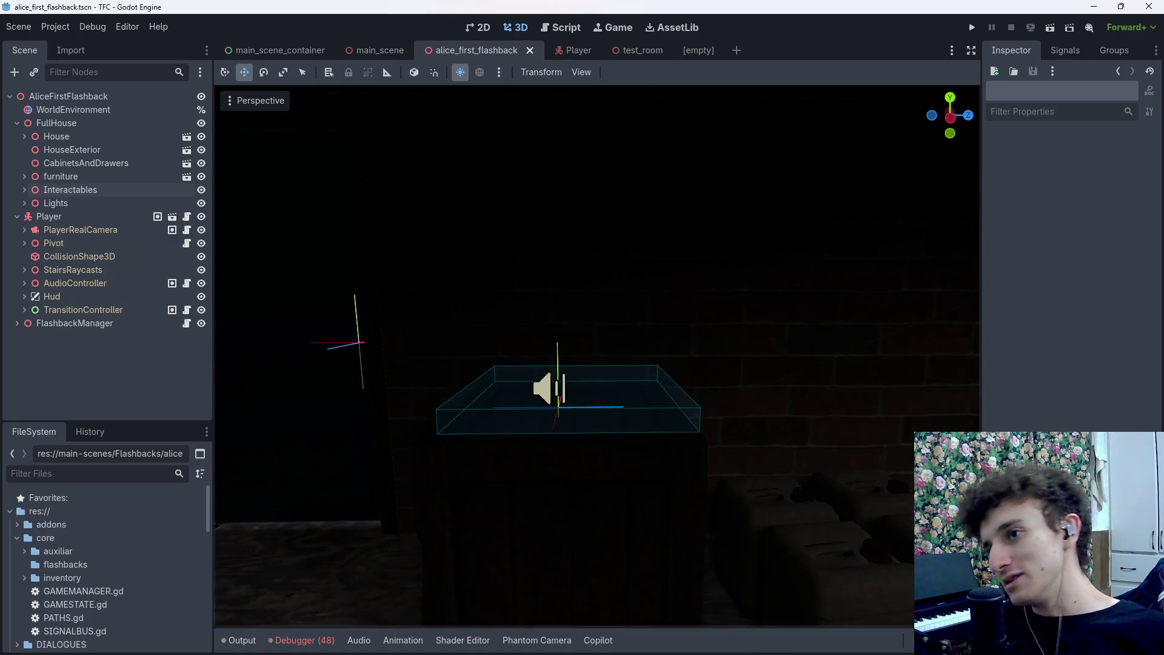
key(e)
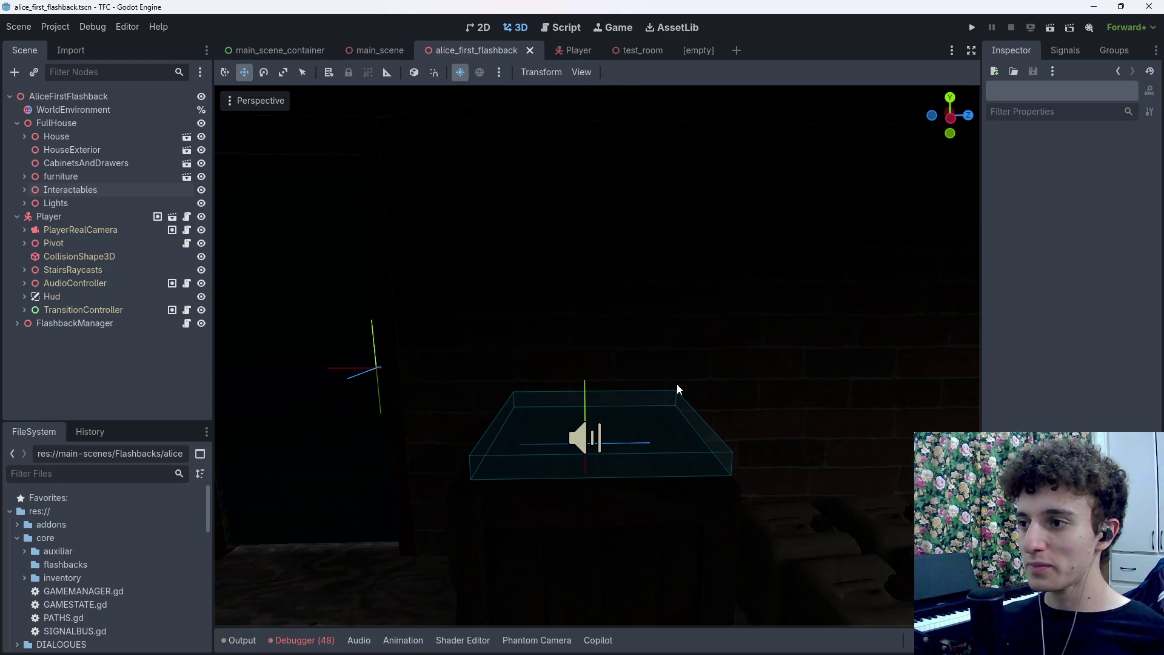
key(s)
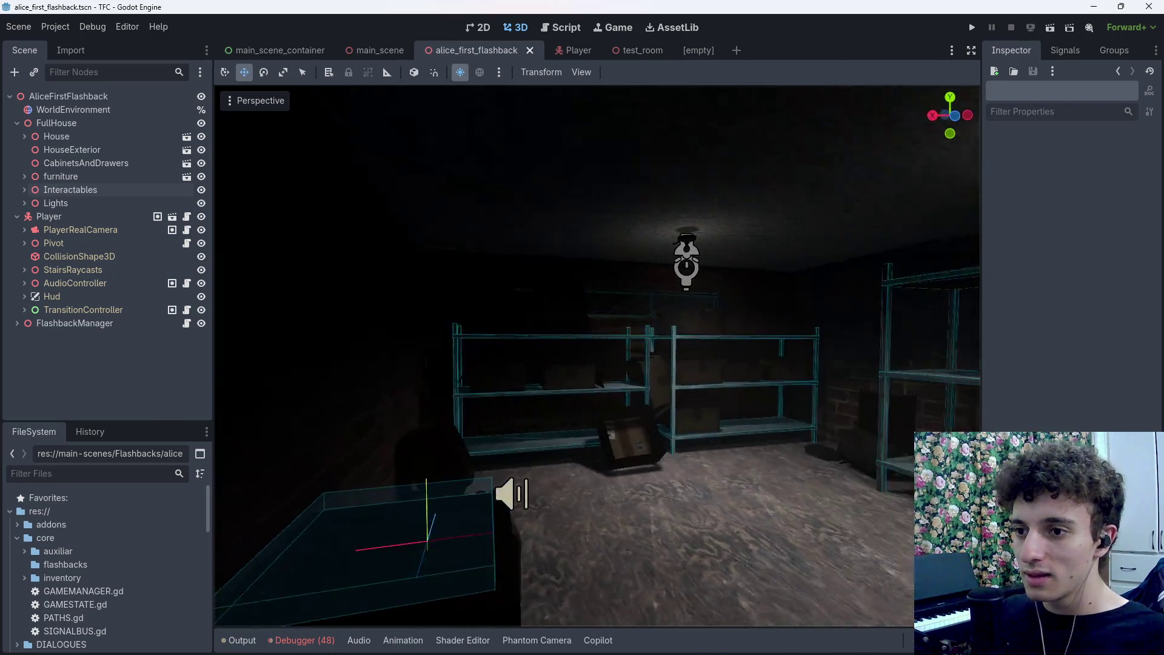
key(w)
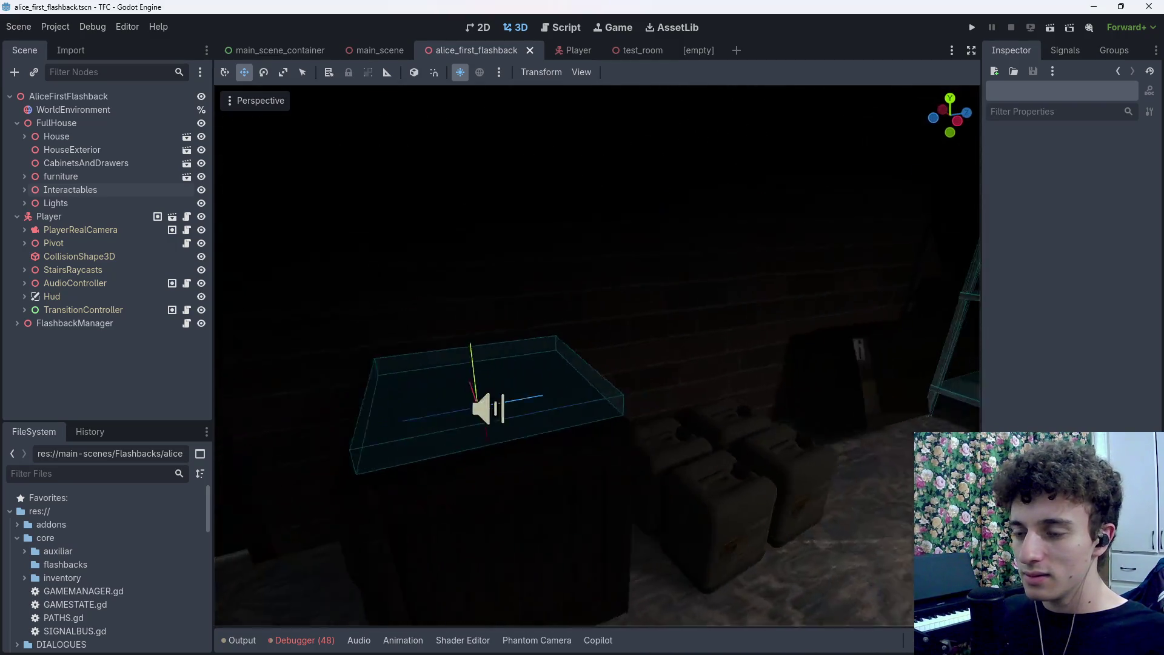
click(697, 50)
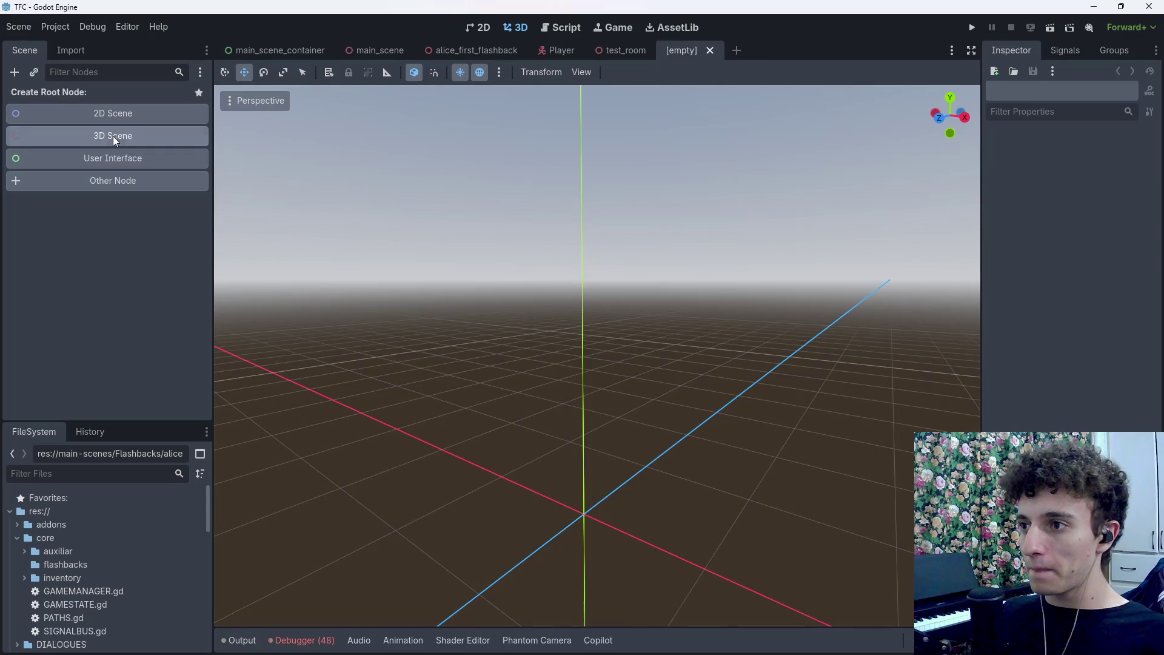
Make a StaticBody3D the root of the empty scene instead of a Node3D
click(115, 141)
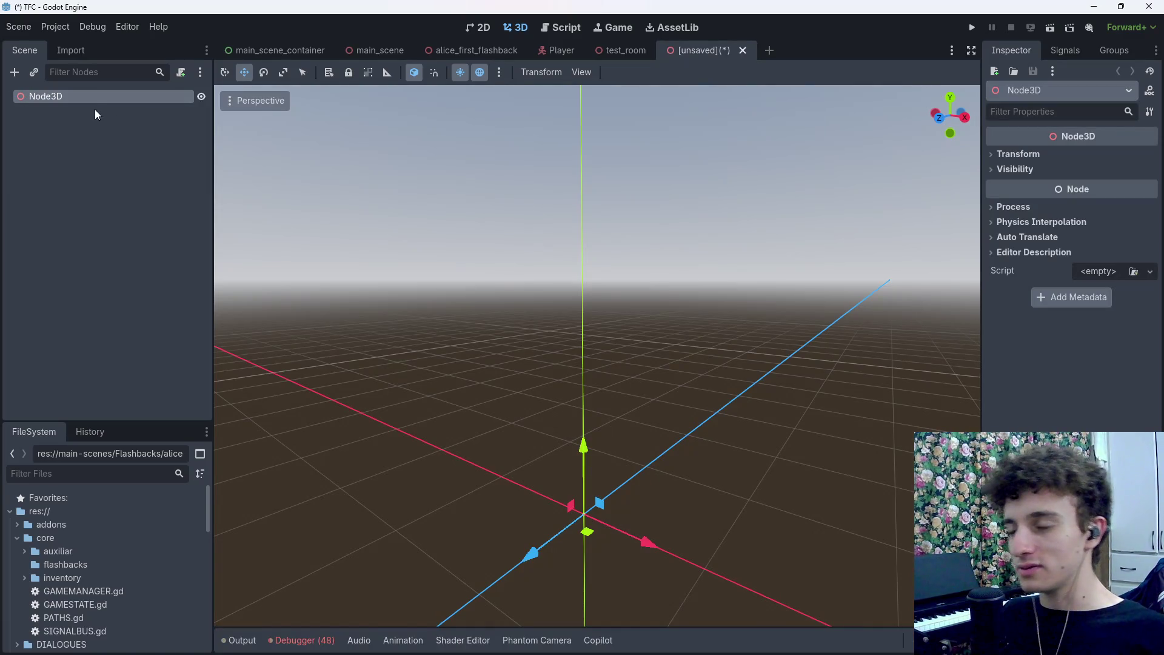
key(ctrl+z)
click(103, 181)
text(stat)
click(485, 523)
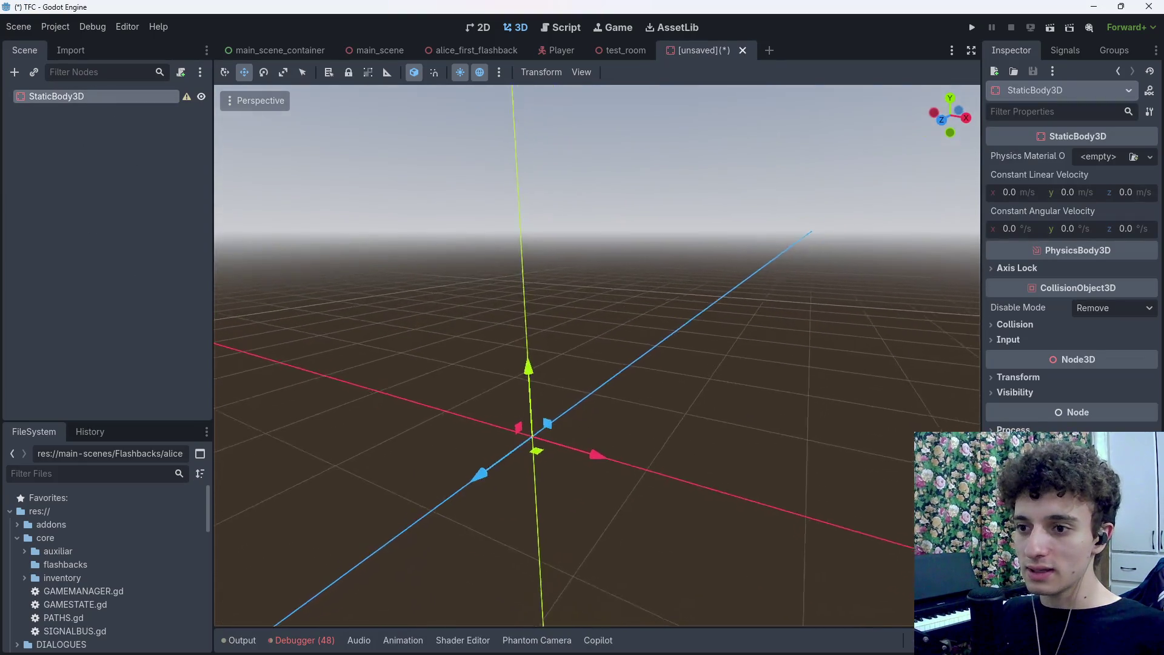
Add a CollisionShape3D child and give it a new BoxShape3D
key(ctrl+a)
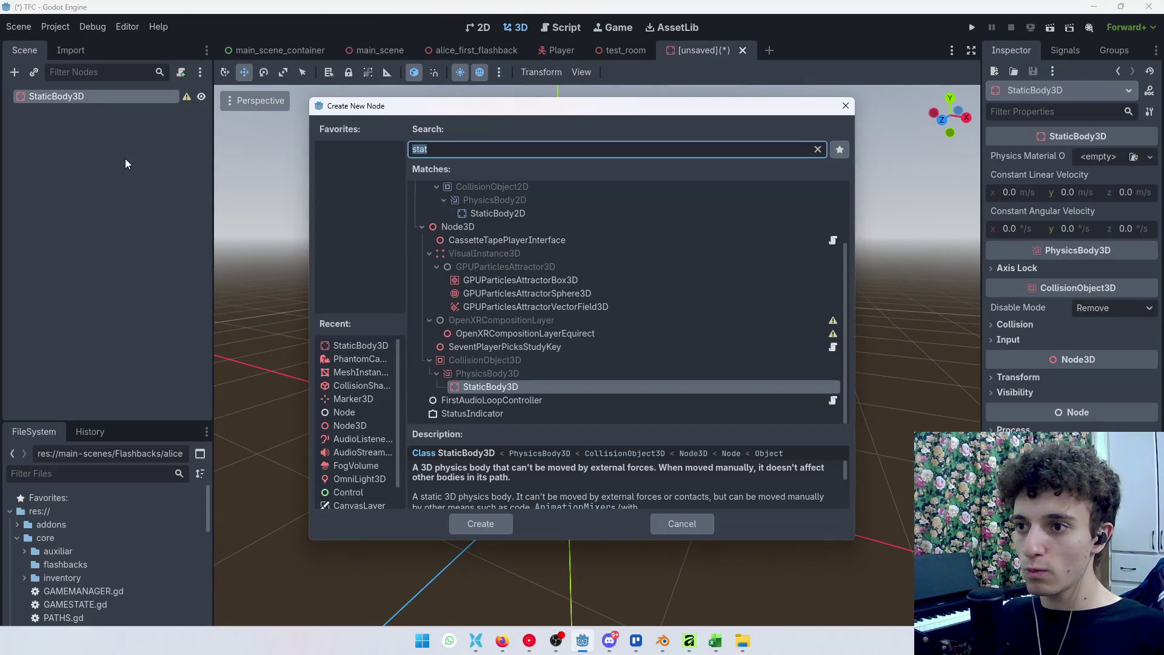
text(coll)
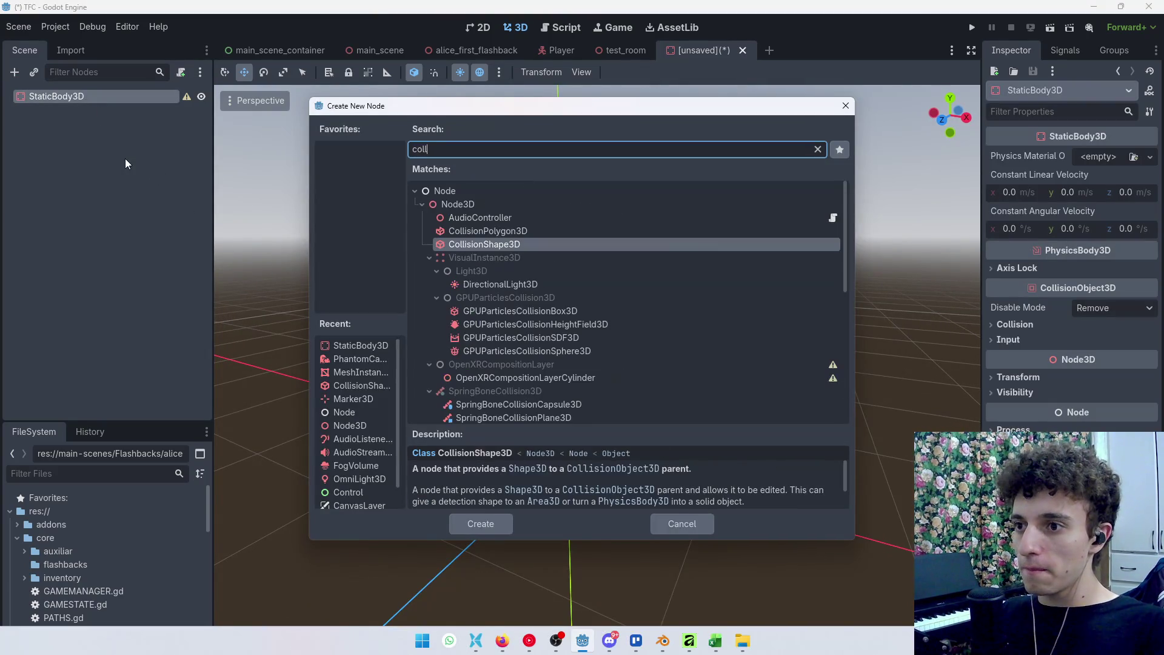
key(Return)
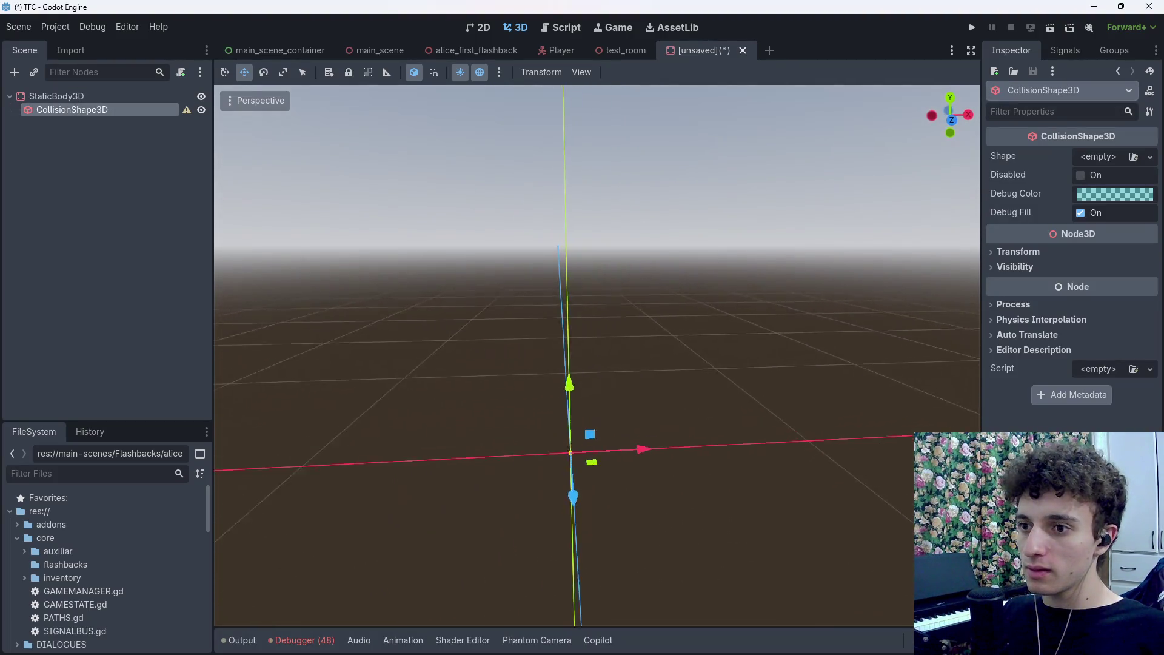
click(1100, 159)
click(1058, 219)
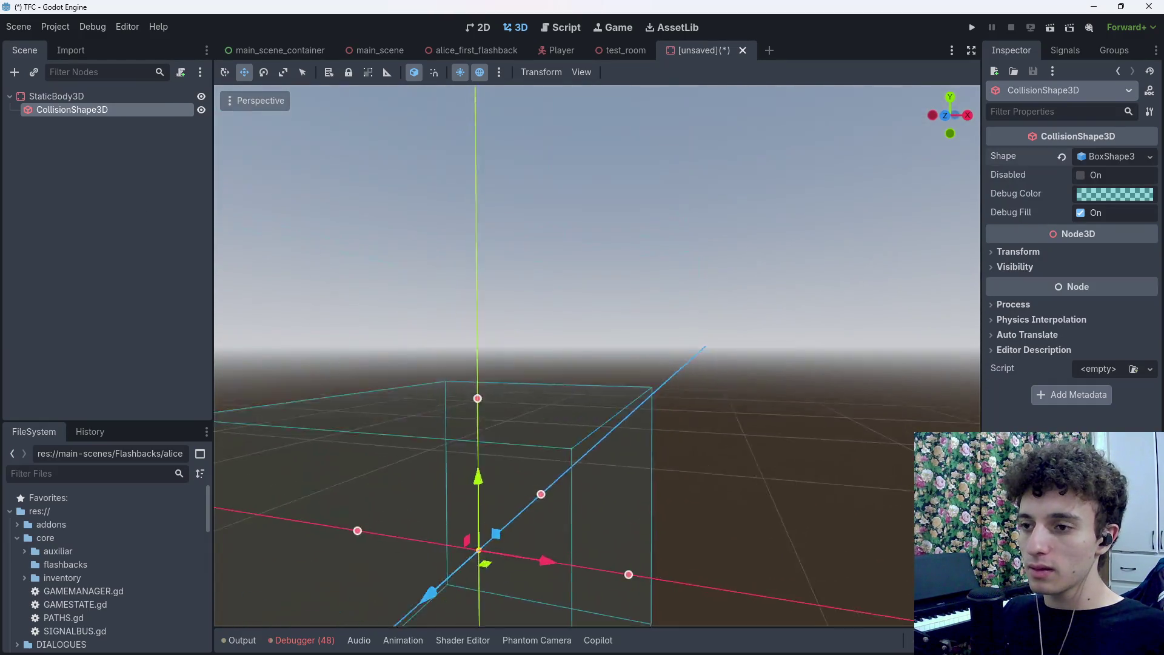
Cancel the save dialog and undo a trial change to the collision box height
key(ctrl+s)
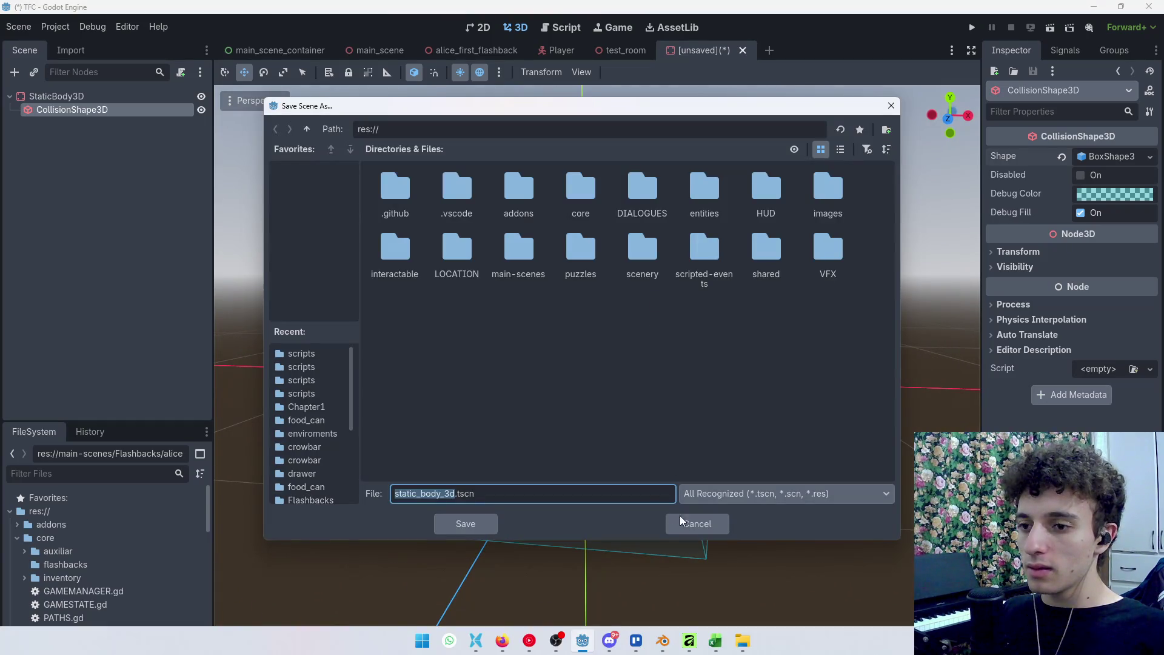
click(681, 520)
mouse_move(592, 310)
mouse_down()
mouse_move(600, 416)
mouse_move(588, 442)
mouse_up()
key(ctrl+z)
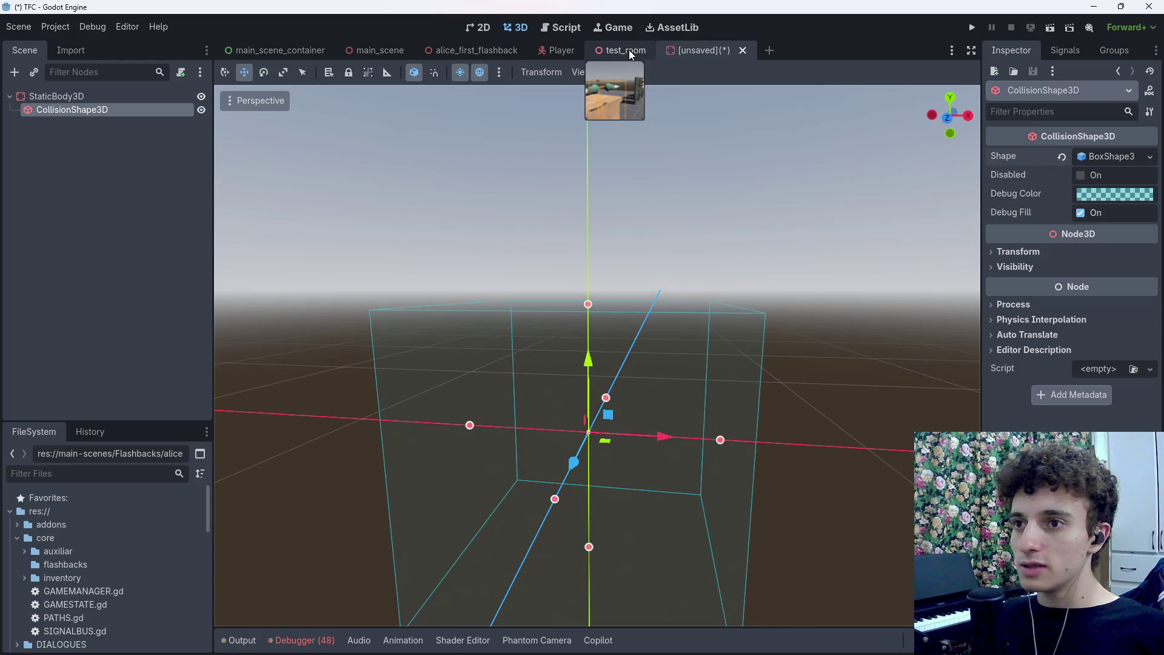
Copy the crate's flat slab collision shape from alice_first_flashback into the new scene's collision
click(472, 50)
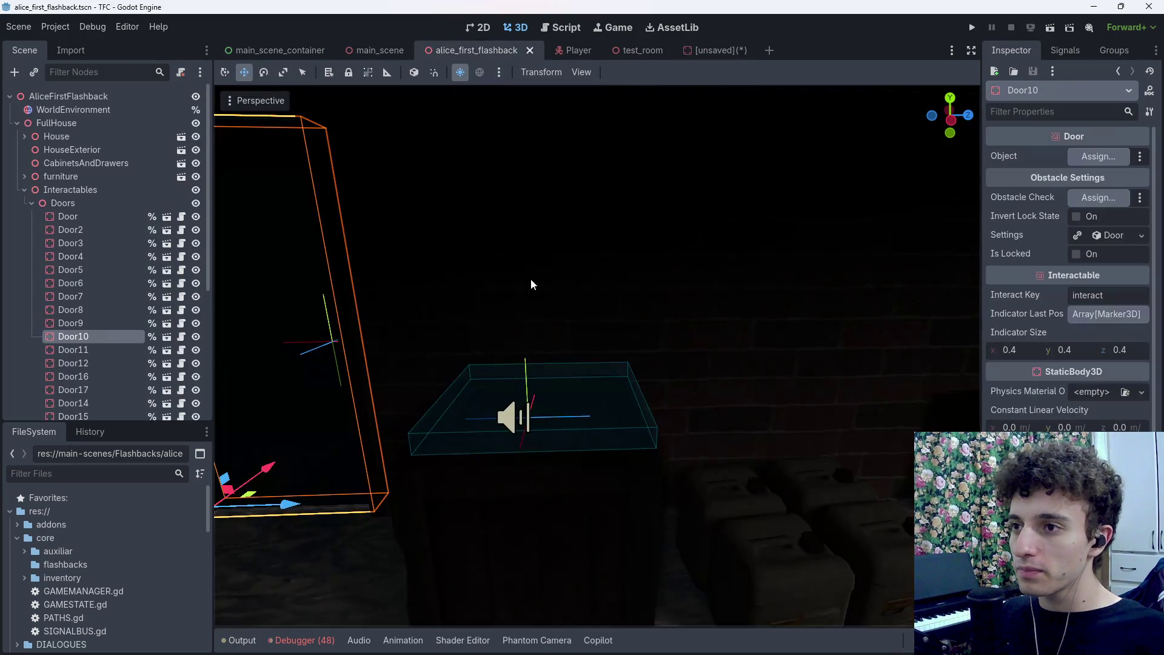
click(598, 421)
click(609, 424)
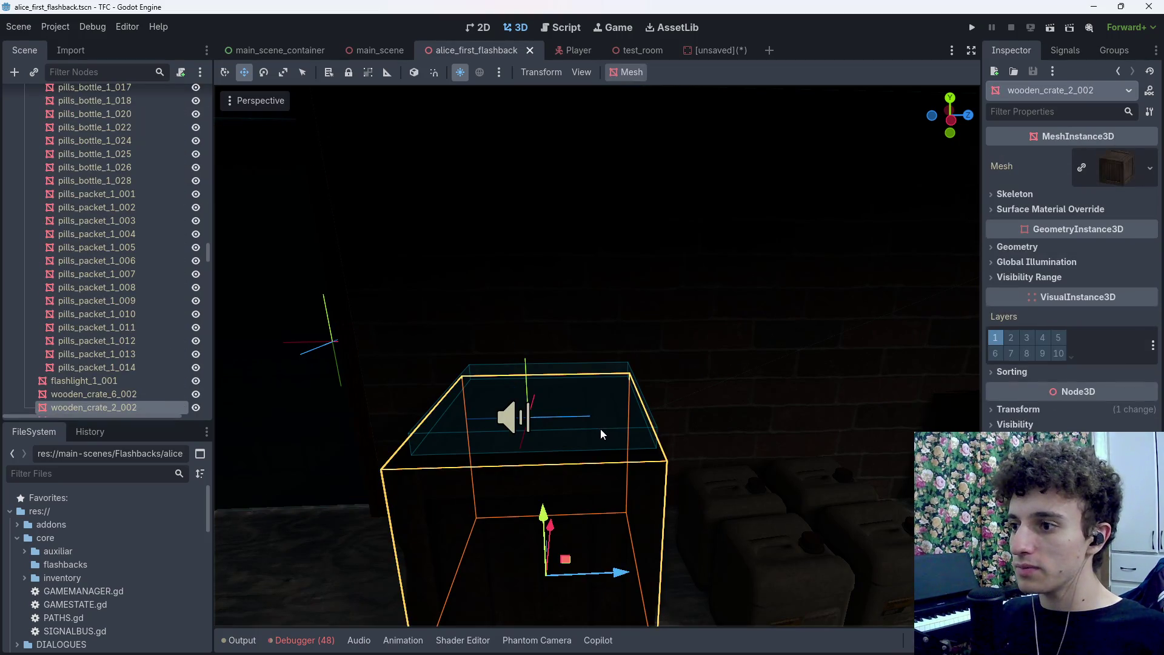
click(600, 429)
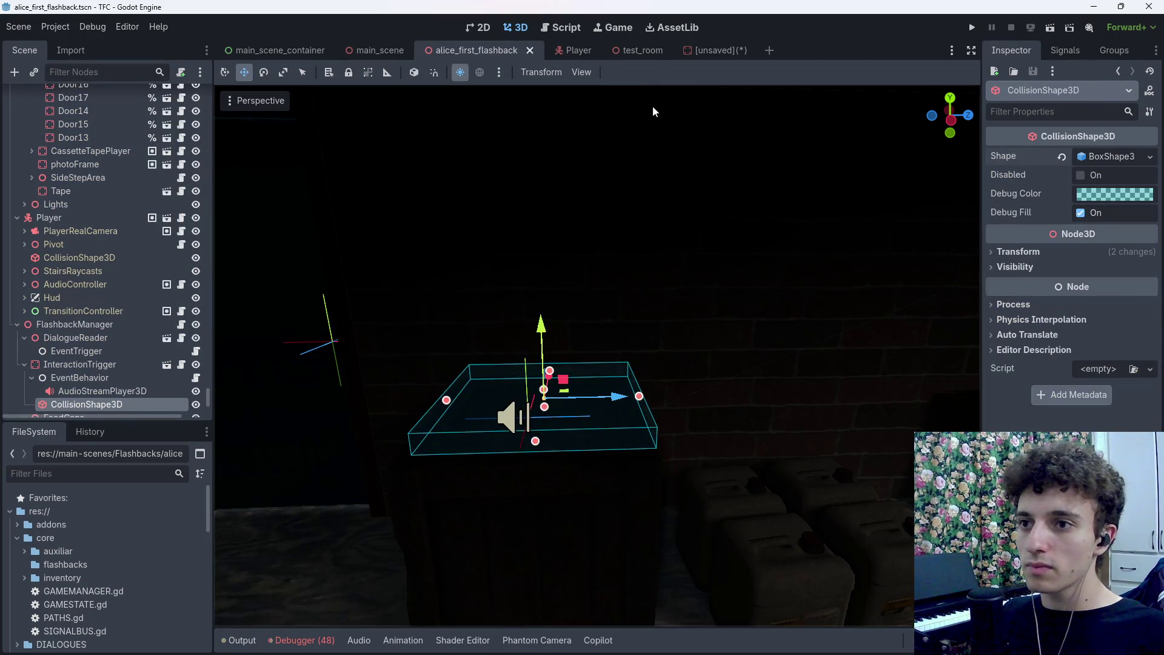
click(706, 49)
key(ctrl+v)
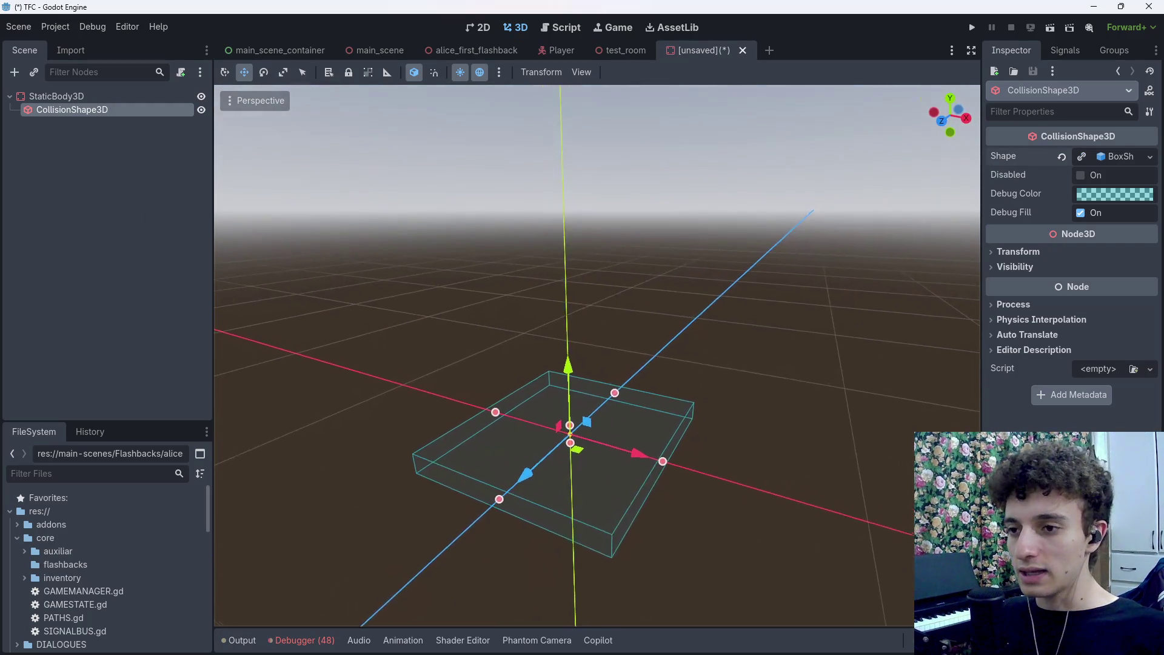
Select the StaticBody3D root and open the picker to instance a child scene
click(50, 133)
click(85, 97)
key(ctrl+shift+a)
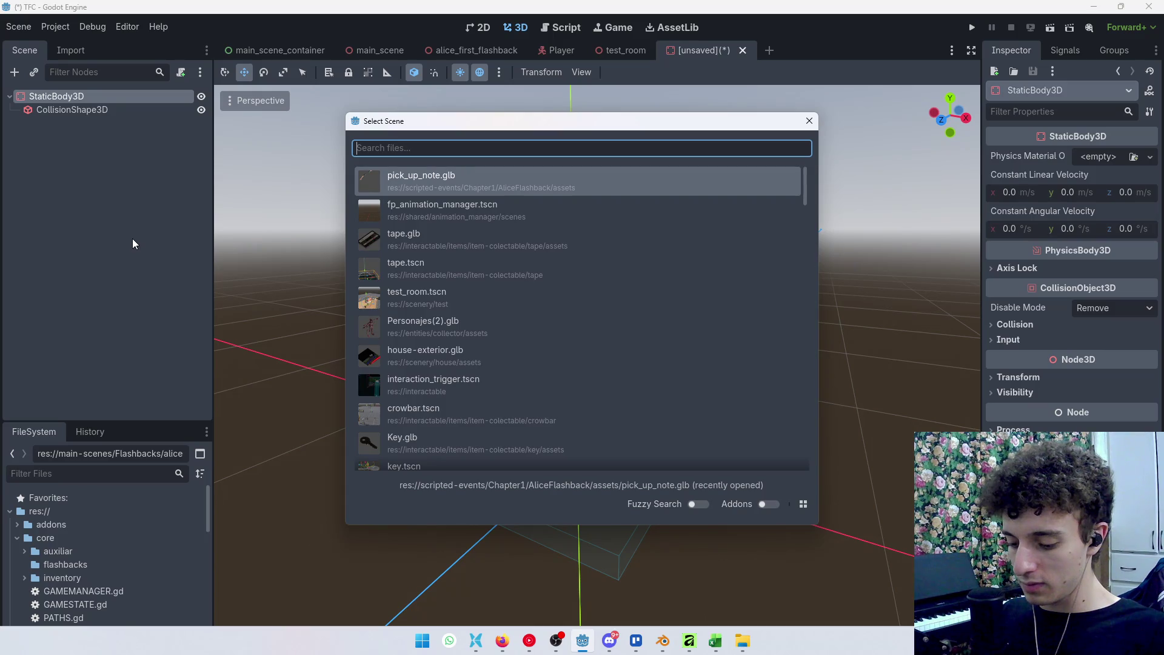
Instance open_food_can under StaticBody3D, reposition it, and make its children editable
text(open)
key(Return)
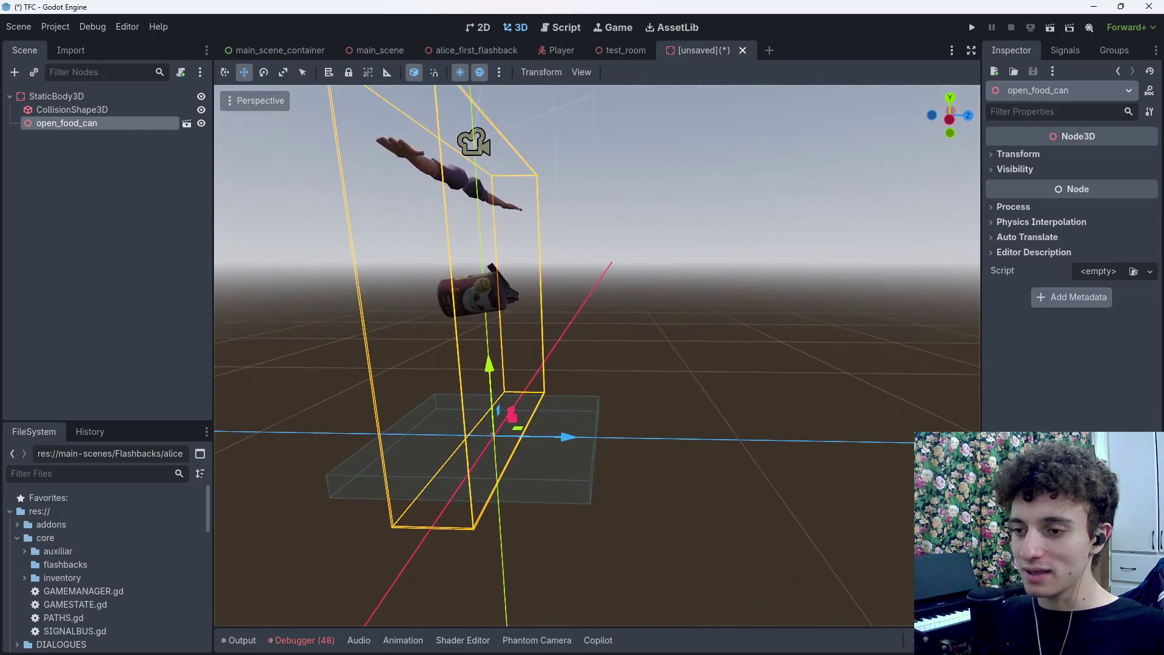
drag(510, 436, 393, 446)
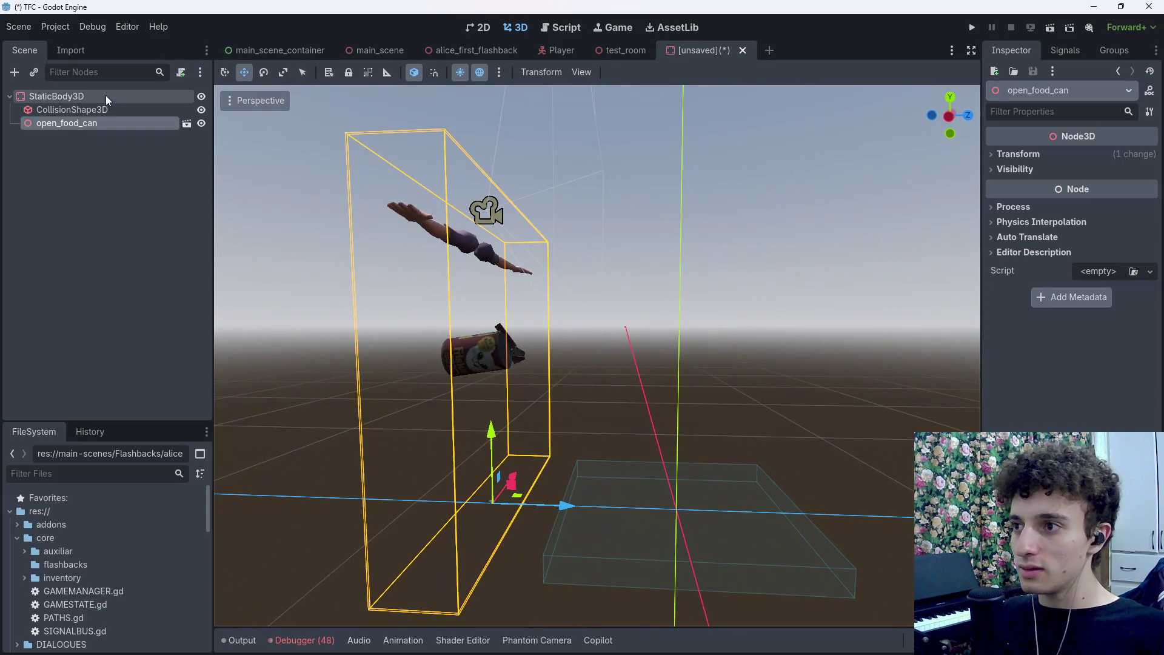
right_click(105, 124)
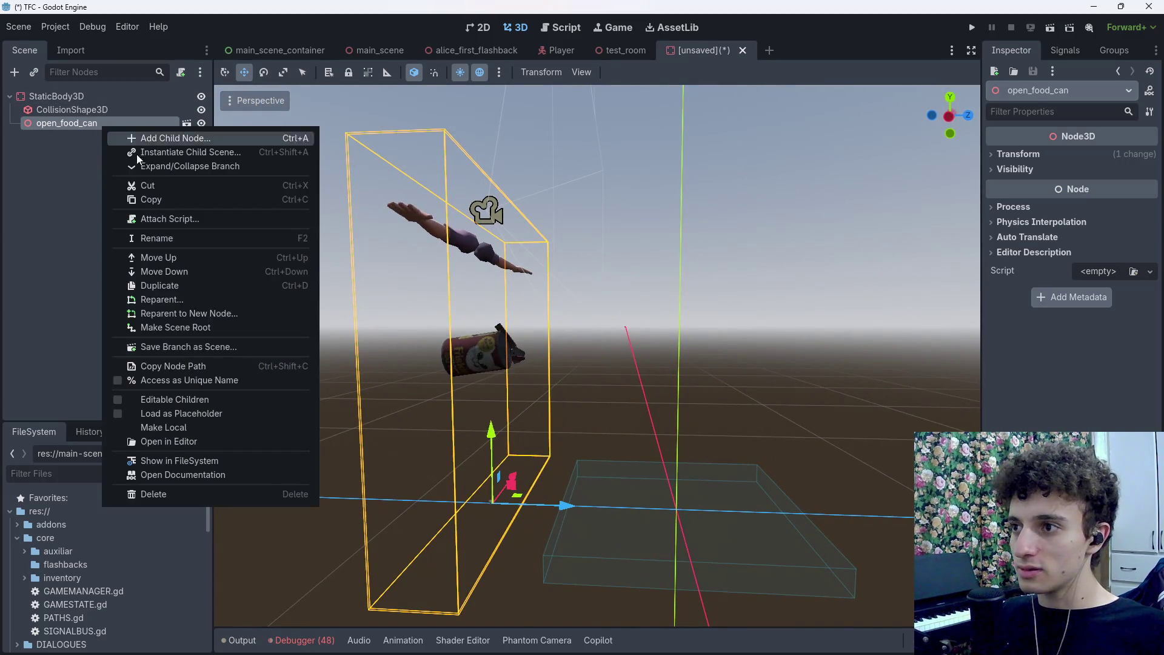
click(175, 401)
Add an AnimationTree under StaticBody3D, undo it, and reopen the node-type list
click(71, 97)
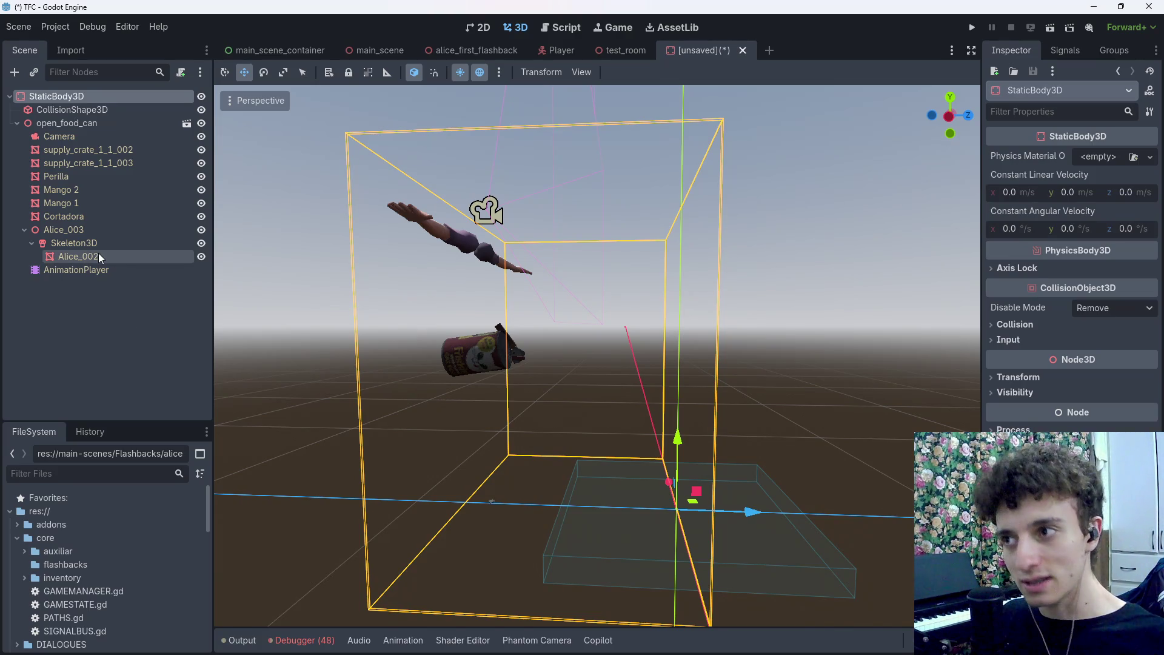
click(73, 108)
click(71, 96)
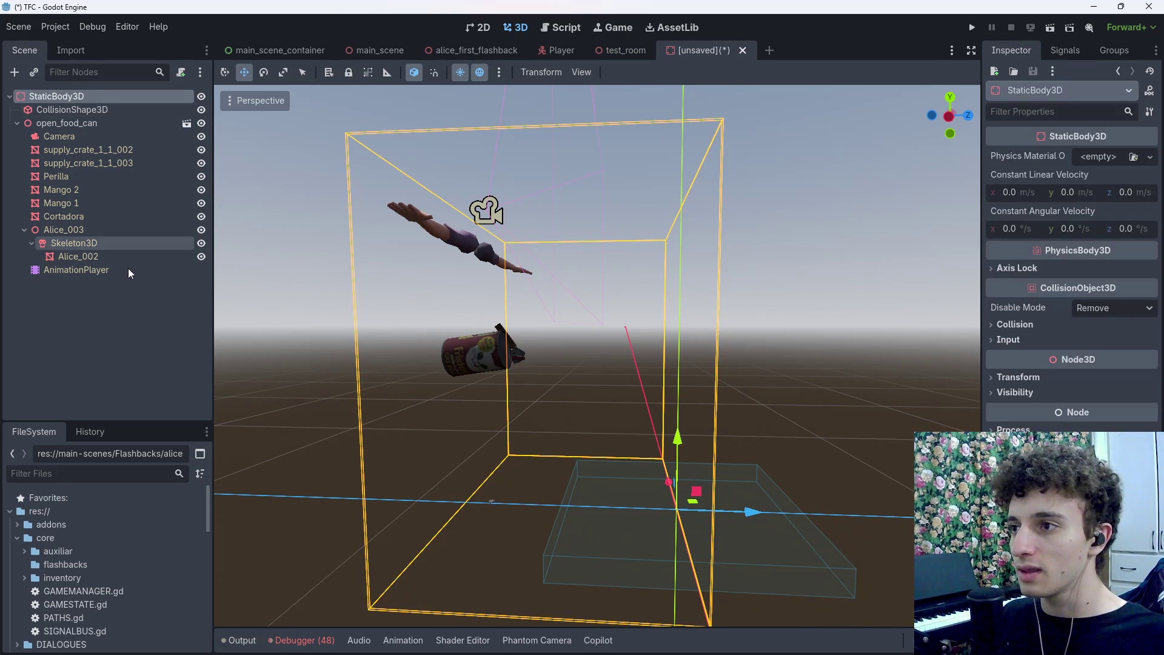
key(ctrl+a)
text(anim)
key(Return)
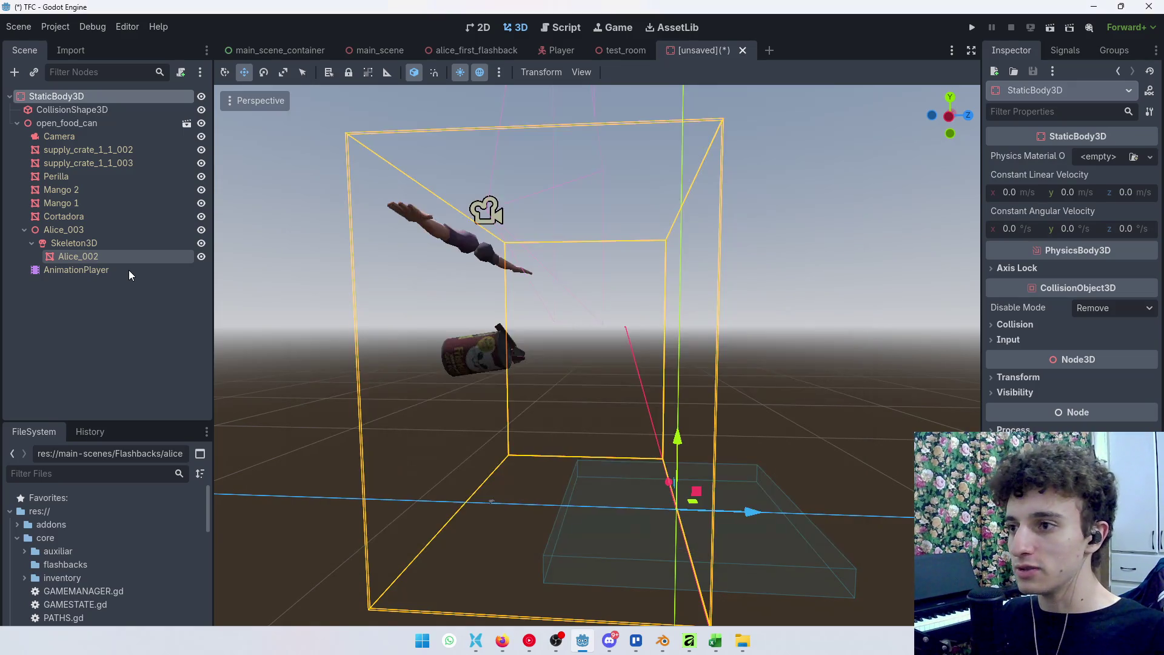
key(ctrl+z)
click(77, 100)
key(ctrl+a)
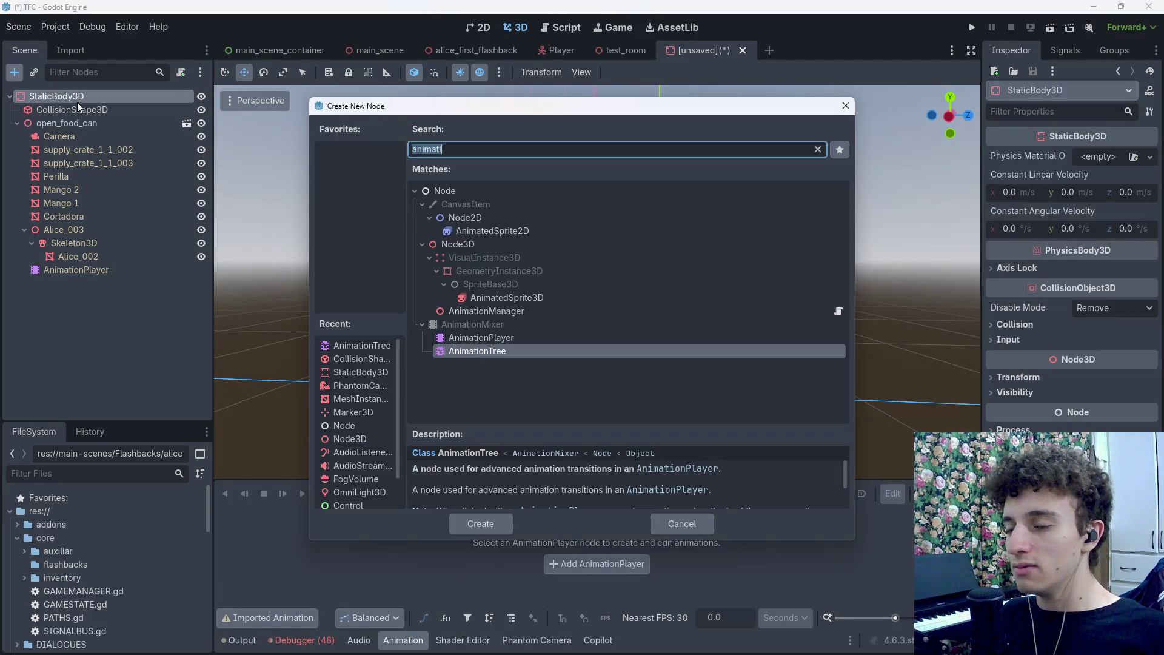
Add an AnimationPlayer under StaticBody3D and inspect its empty animation and playback options
text(animationp)
key(Return)
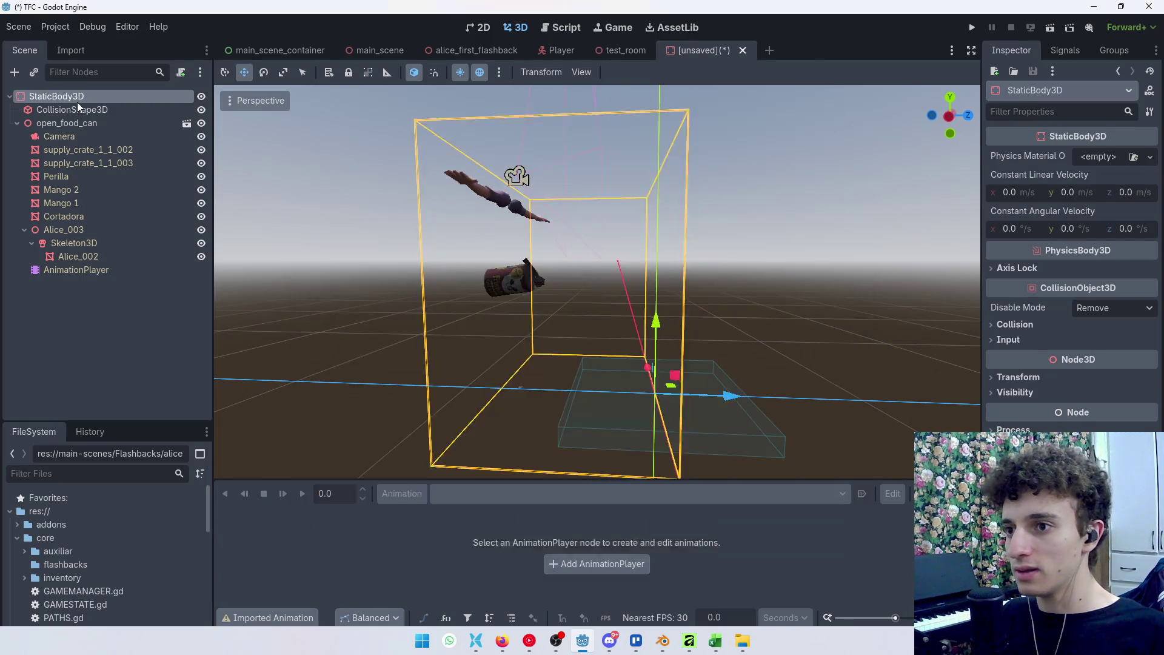
click(86, 271)
click(91, 283)
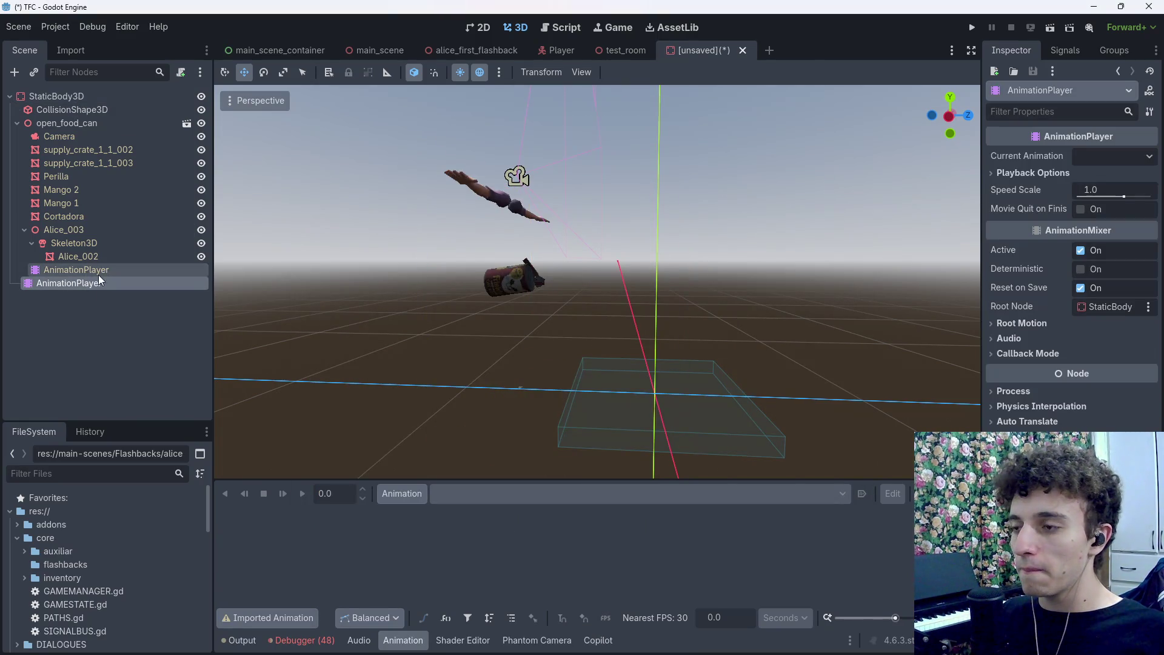
click(1112, 156)
click(1043, 173)
click(1043, 173)
click(1043, 173)
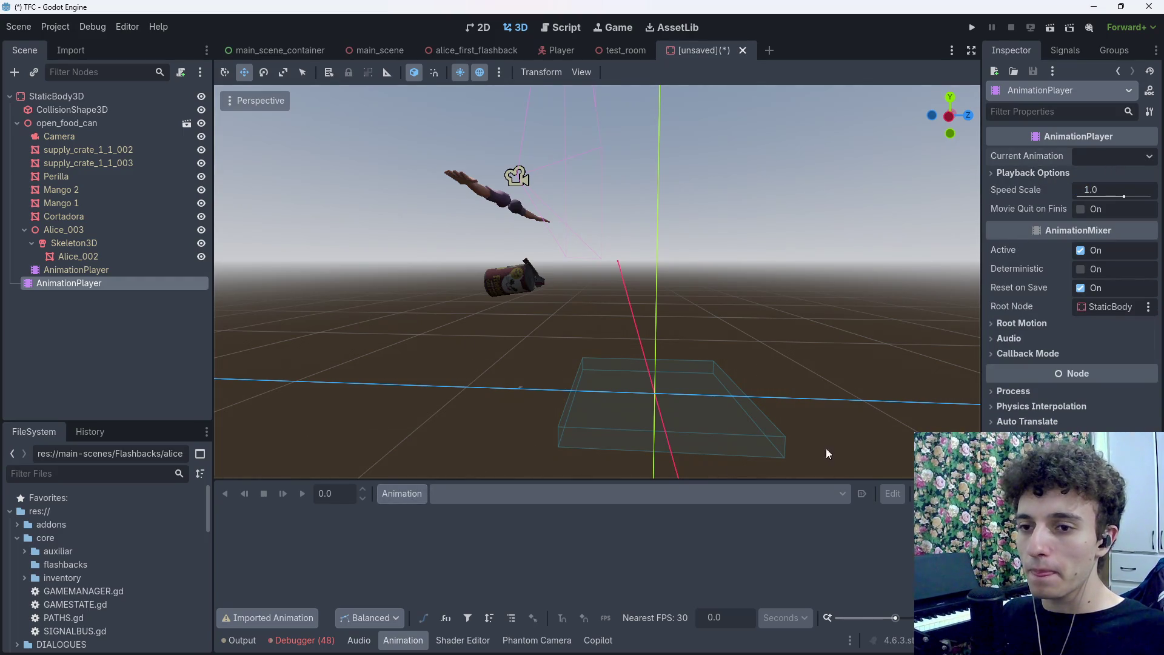
Check the empty library manager, then scrub the imported player's prepare_can_001 animation
click(402, 493)
click(446, 535)
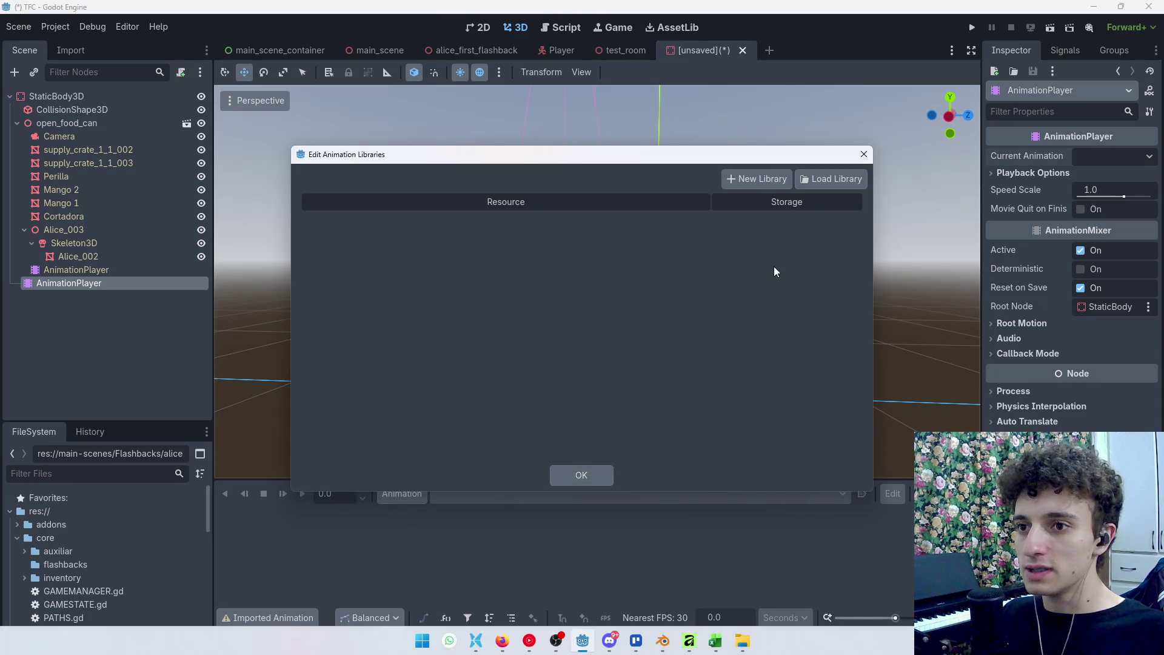
key(Escape)
click(67, 270)
mouse_move(341, 518)
mouse_down()
mouse_move(496, 530)
mouse_move(341, 526)
mouse_up()
click(493, 494)
click(493, 494)
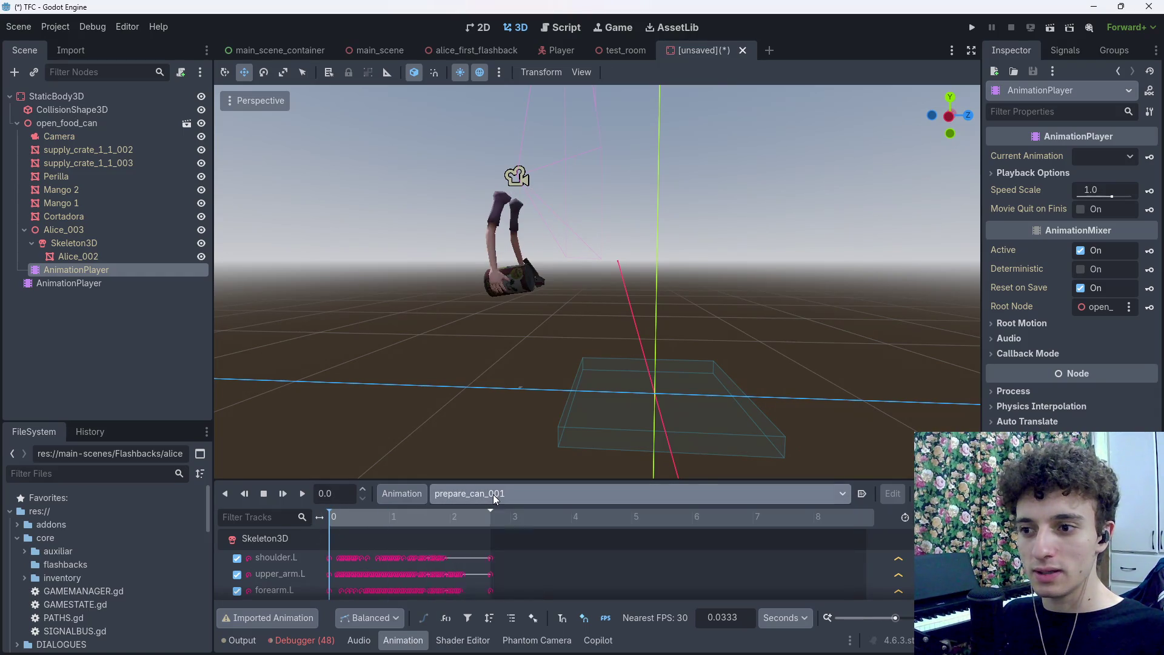
In Blender, rename the prepare_can.005 track and Mango 2's track to prepare_can
mouse_move(663, 641)
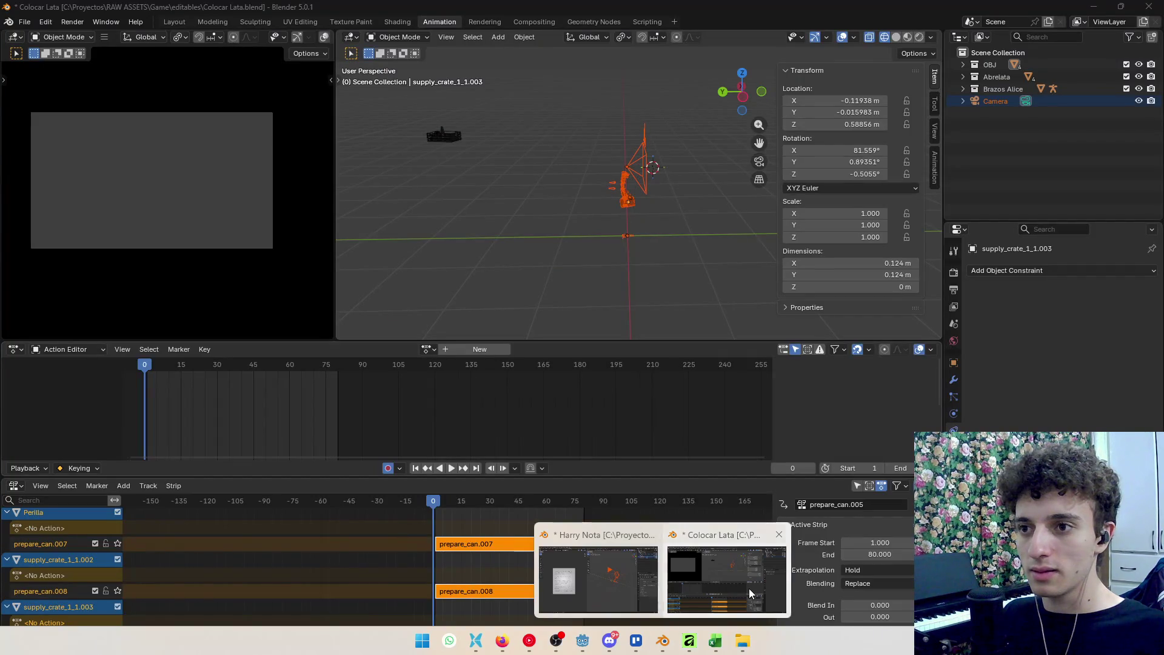
click(748, 589)
scroll(63, 530, up, 5)
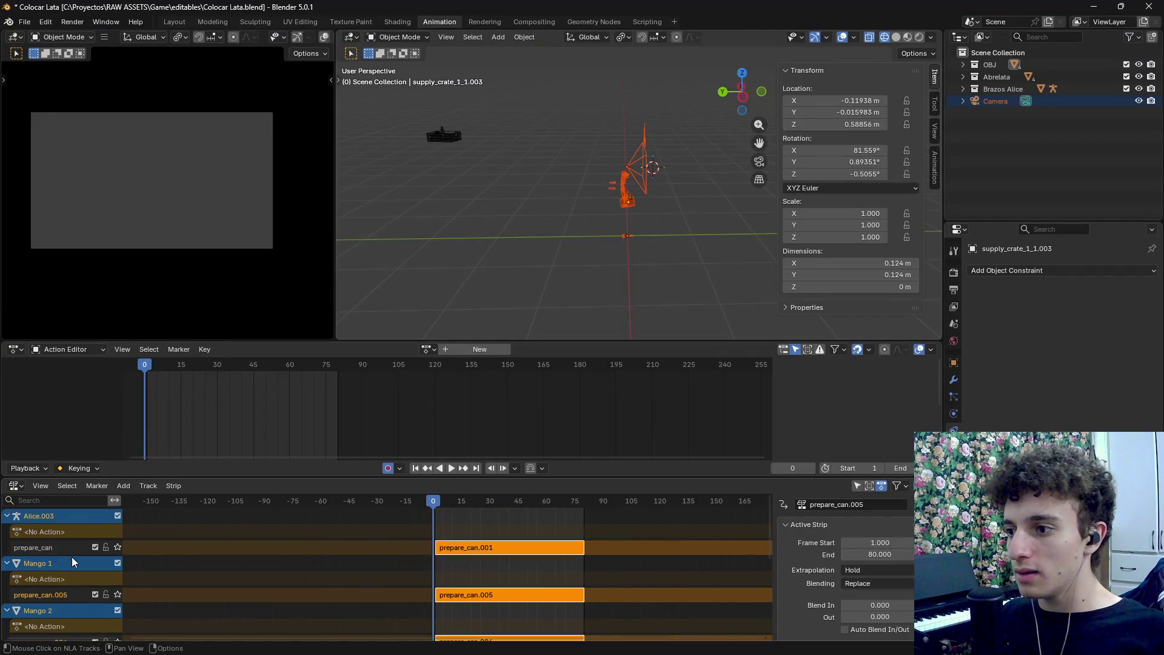
double_click(74, 594)
key(BackSpace)
key(BackSpace)
key(BackSpace)
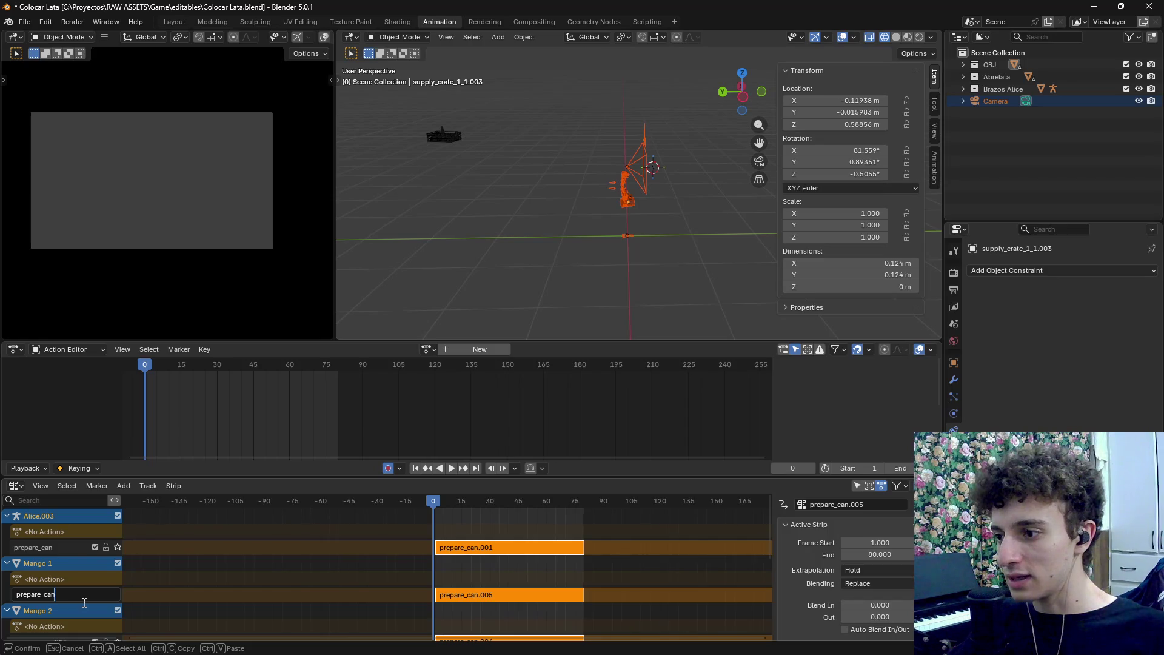
key(Return)
double_click(66, 599)
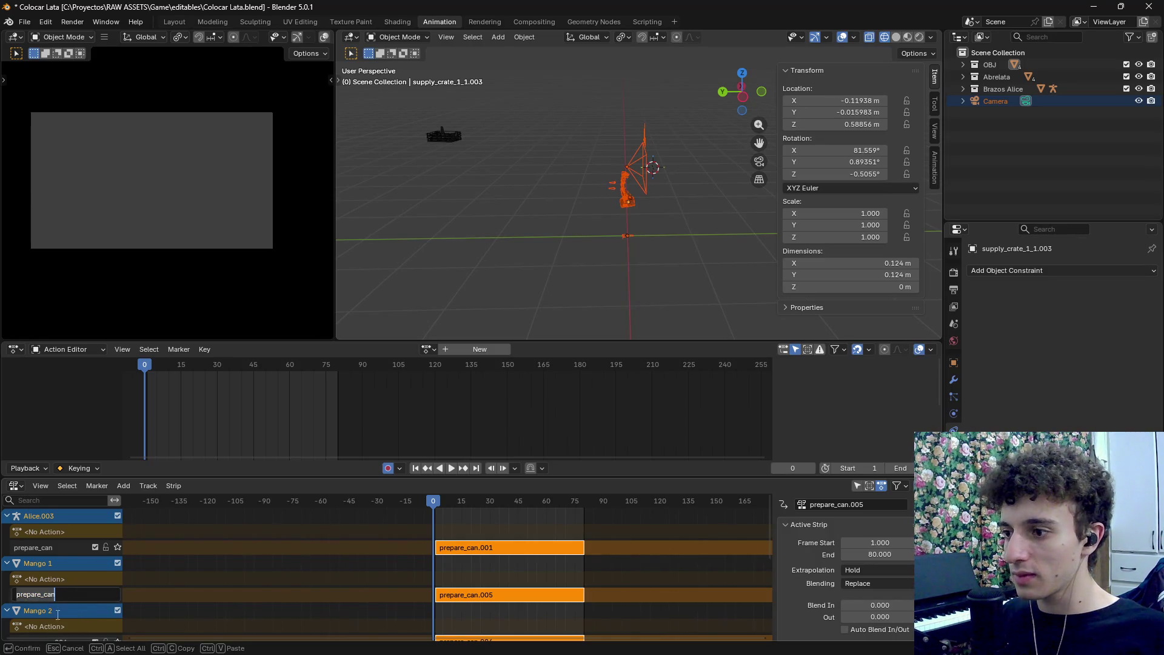
key(Return)
scroll(51, 606, down, 2)
double_click(44, 594)
key(BackSpace)
key(BackSpace)
key(BackSpace)
key(Return)
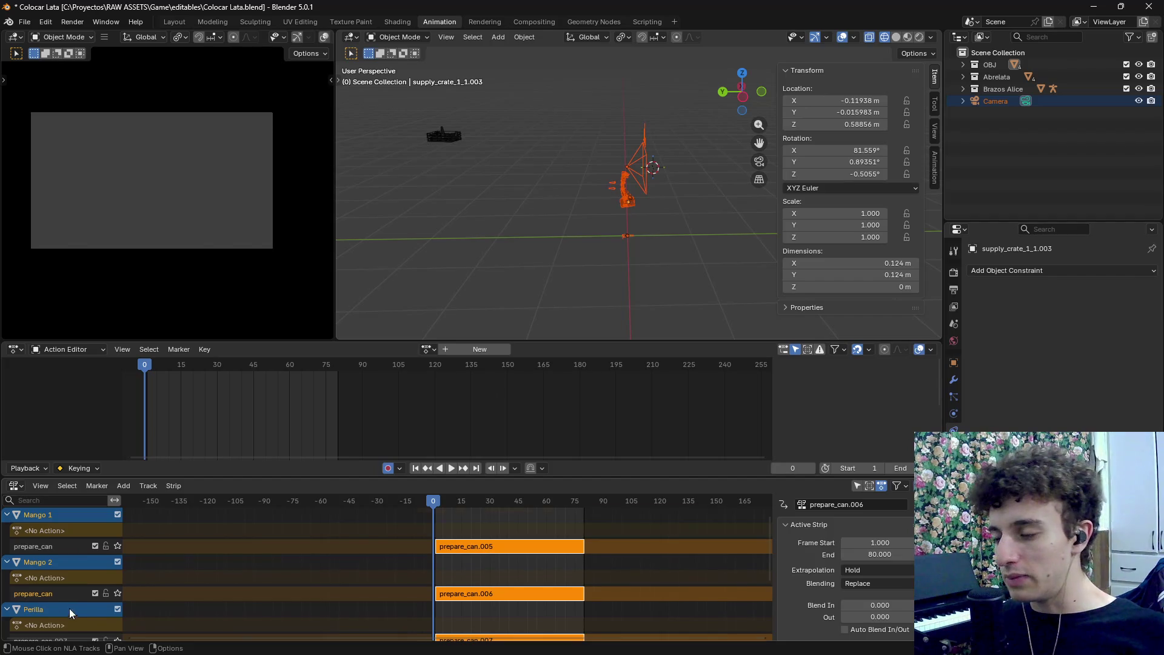
Rename Perilla's and both supply_crate_1_1 tracks to prepare_can
scroll(69, 609, down, 1)
double_click(57, 615)
key(BackSpace)
key(BackSpace)
key(BackSpace)
key(Return)
scroll(60, 609, down, 3)
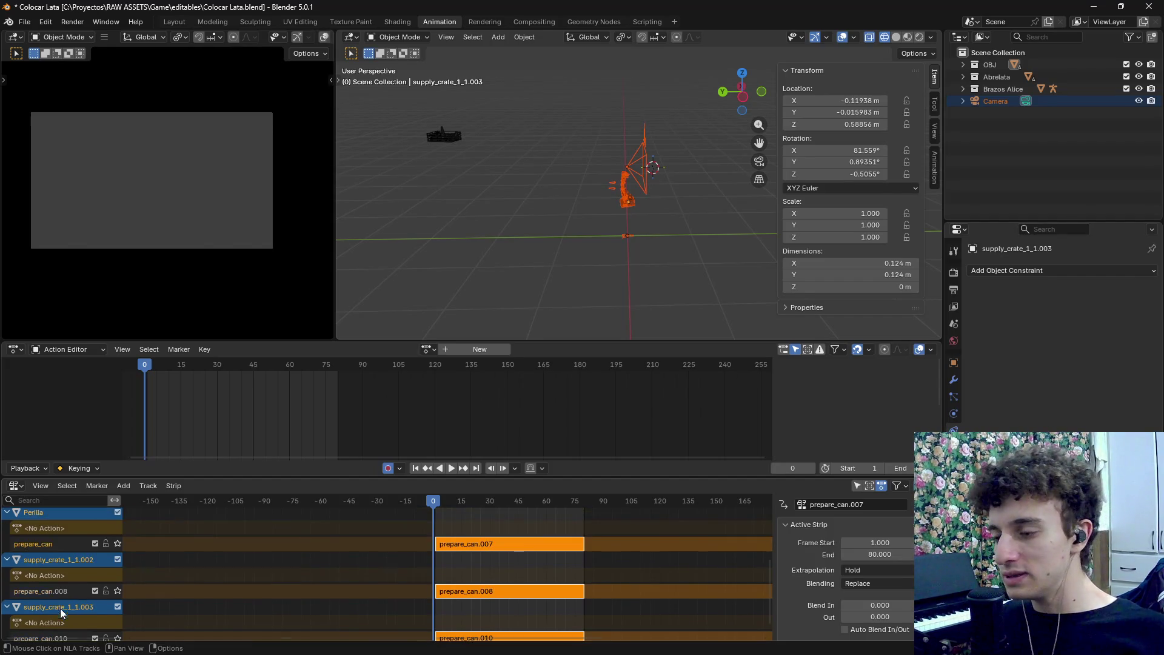
double_click(55, 590)
key(BackSpace)
key(BackSpace)
key(BackSpace)
key(Return)
scroll(60, 591, down, 3)
double_click(59, 601)
key(BackSpace)
key(BackSpace)
key(BackSpace)
key(Return)
Save the file and re-export it as open_food_can.glb in glTF 2.0
key(ctrl+s)
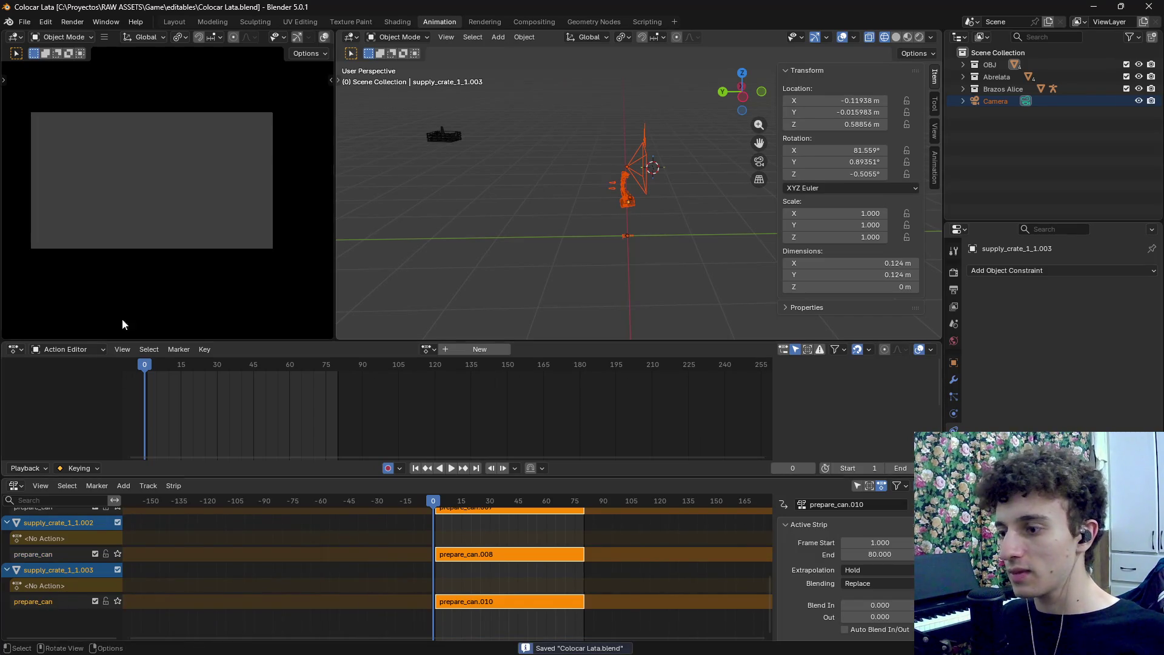
click(24, 22)
mouse_move(69, 206)
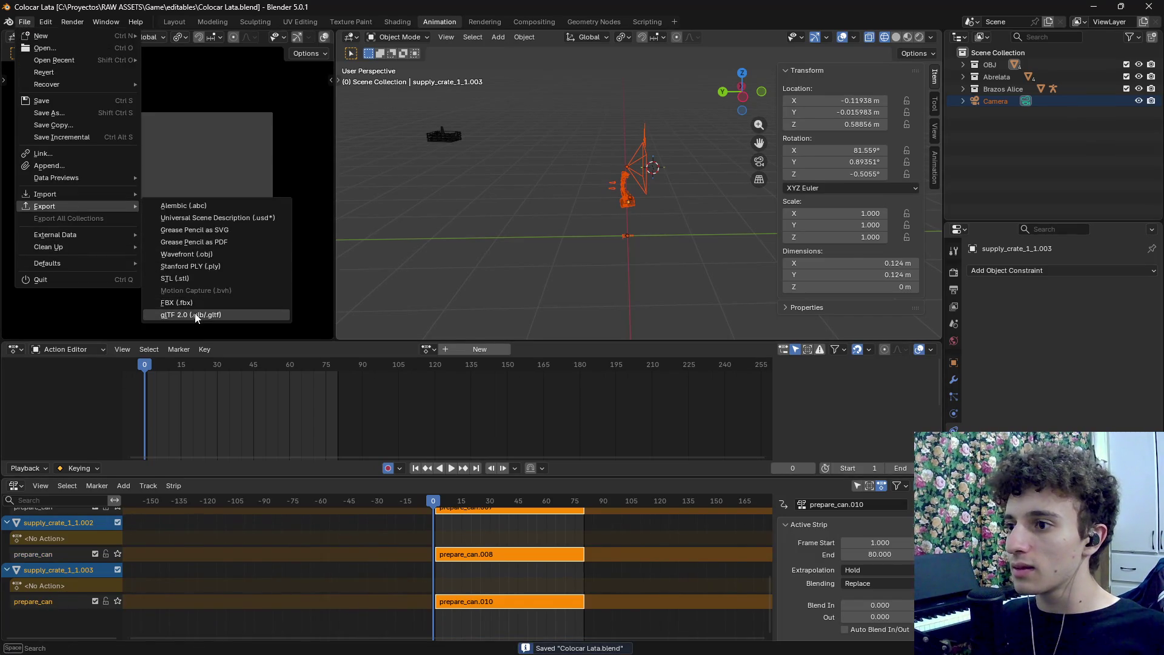
click(195, 313)
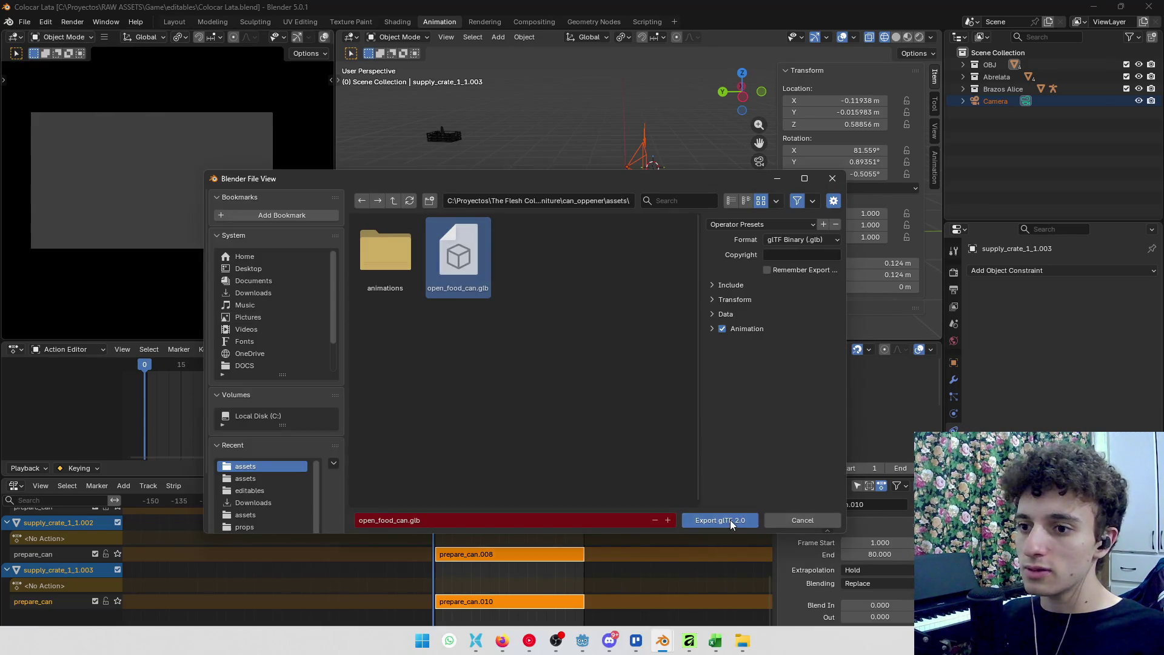
click(730, 523)
key(alt+Tab)
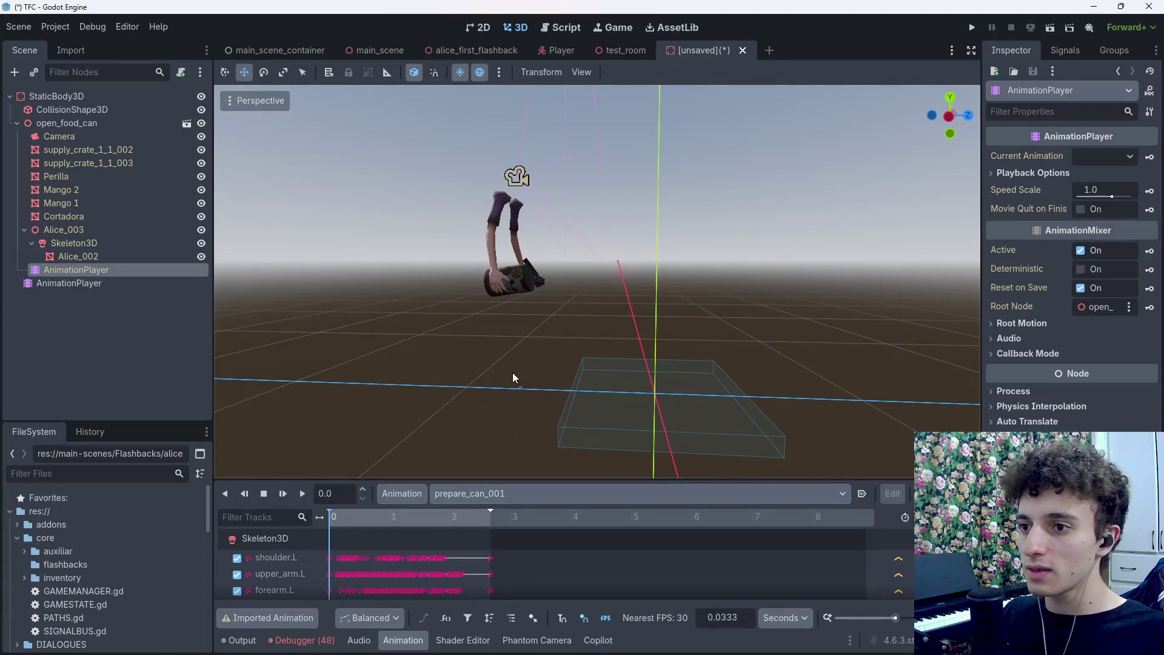
click(495, 496)
click(500, 496)
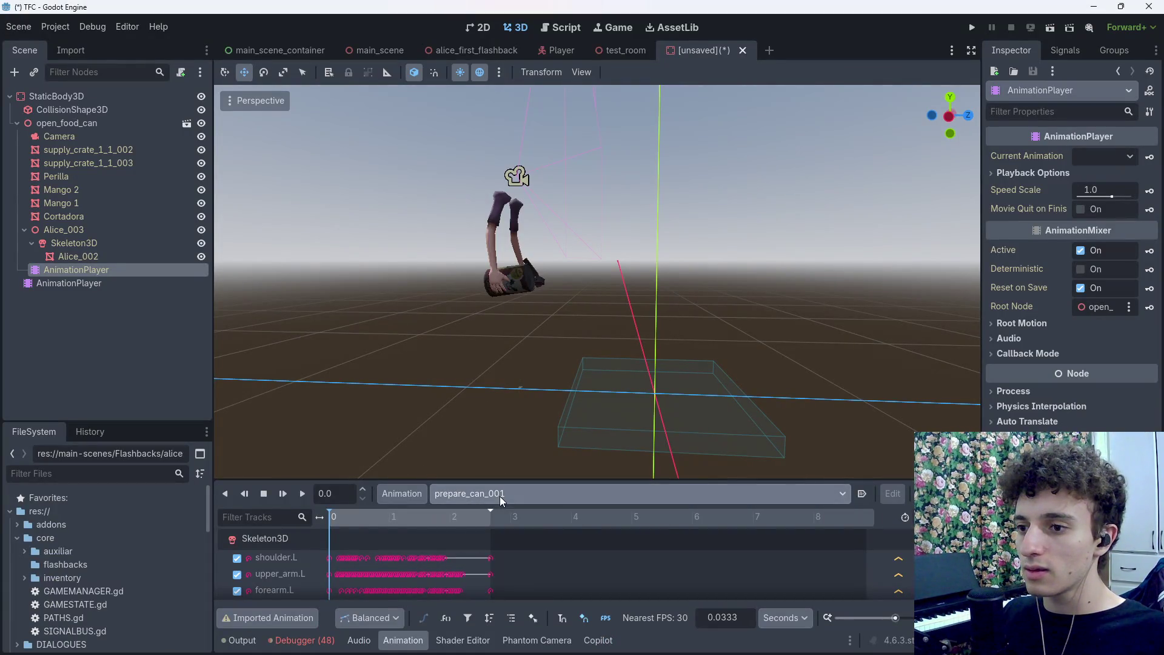
click(139, 328)
click(82, 121)
key(alt+Tab)
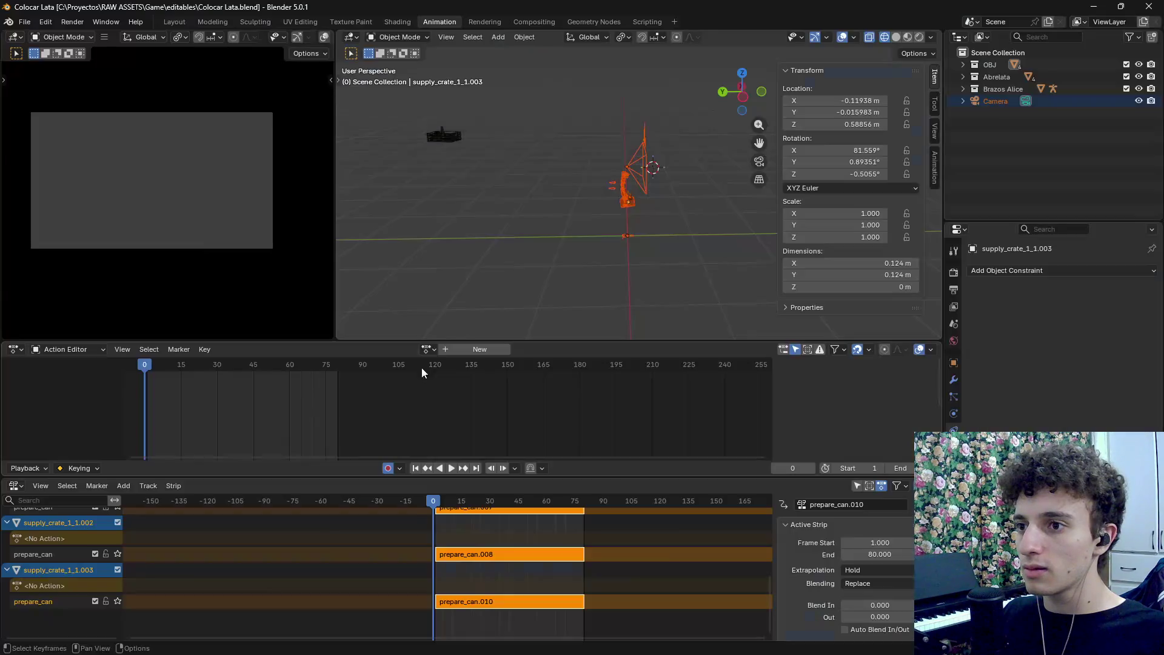
key(alt+Tab)
click(471, 500)
click(471, 501)
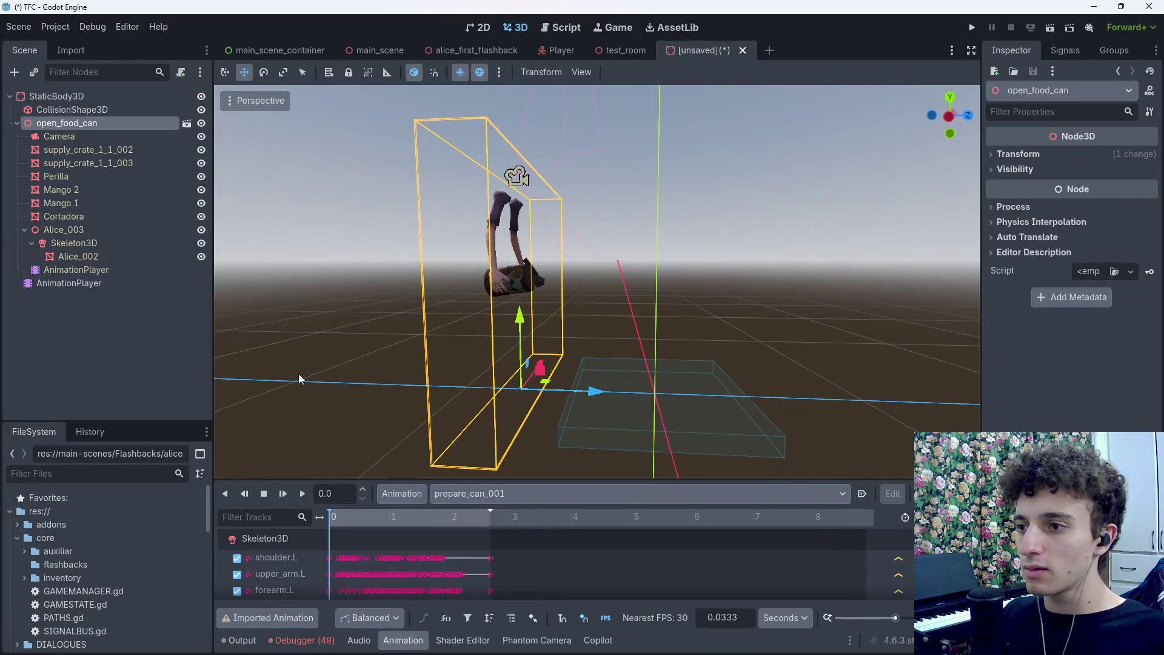
click(97, 283)
click(96, 123)
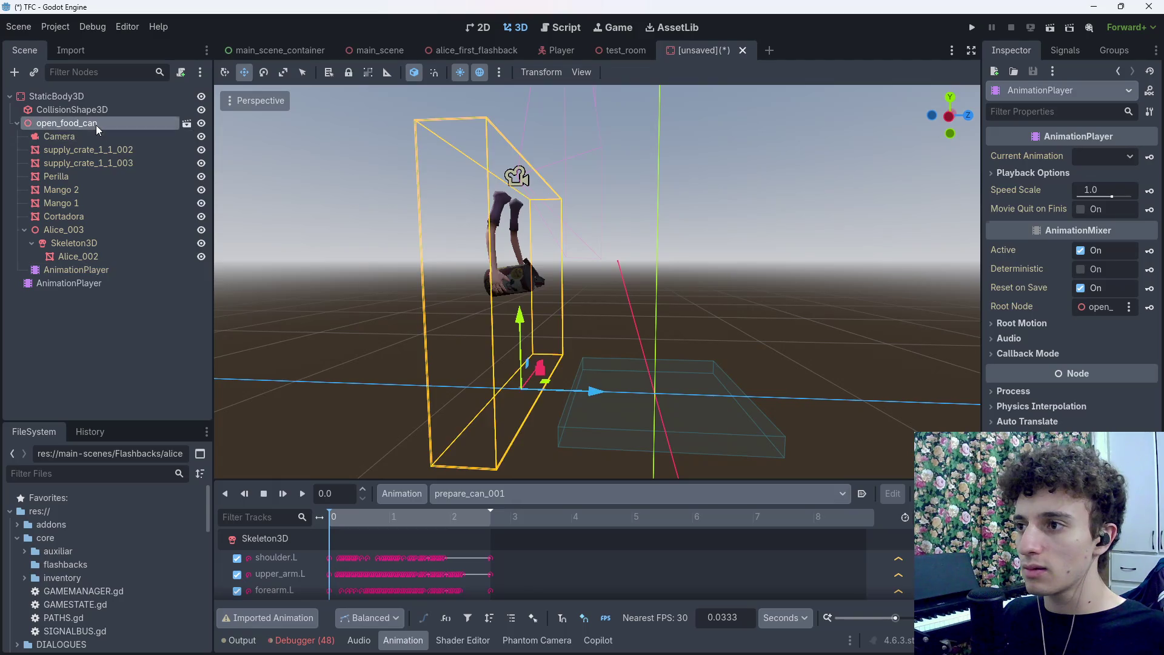
right_click(96, 123)
click(186, 400)
click(487, 341)
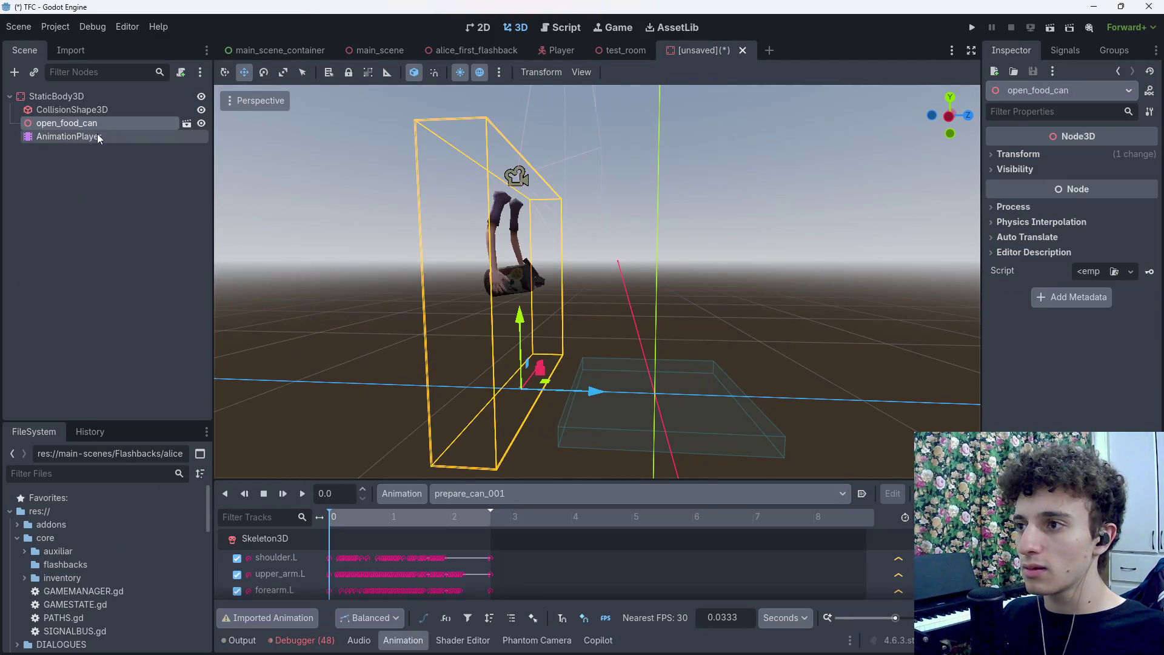
right_click(95, 122)
click(181, 391)
click(528, 497)
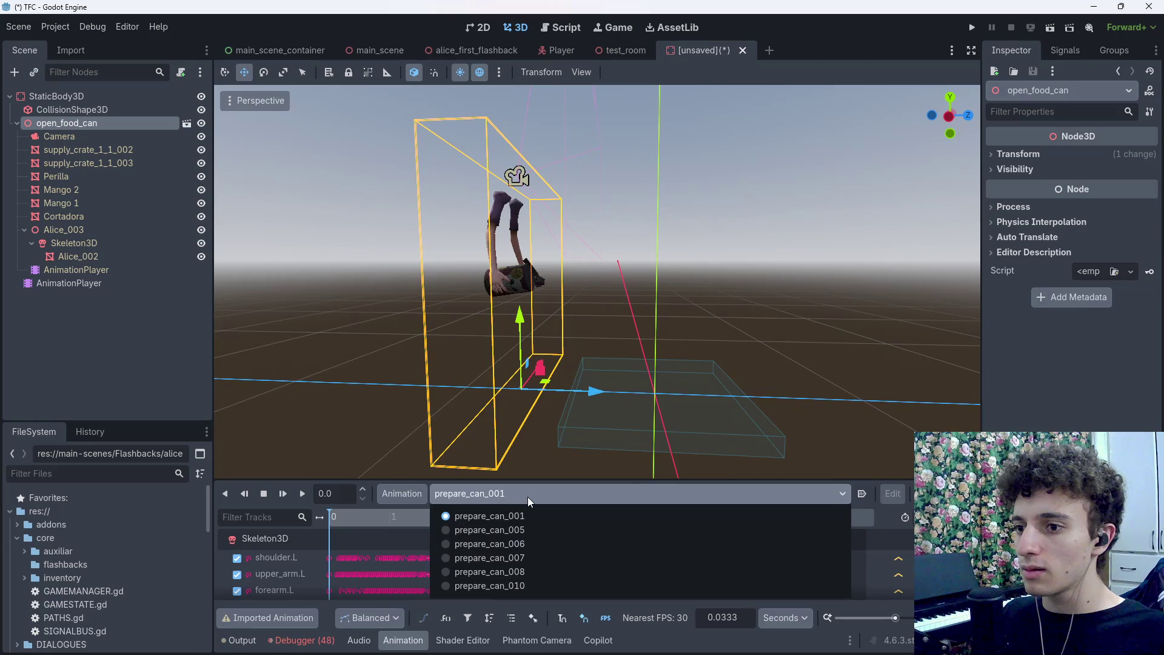
click(527, 497)
key(alt+Tab)
scroll(125, 543, down, 2)
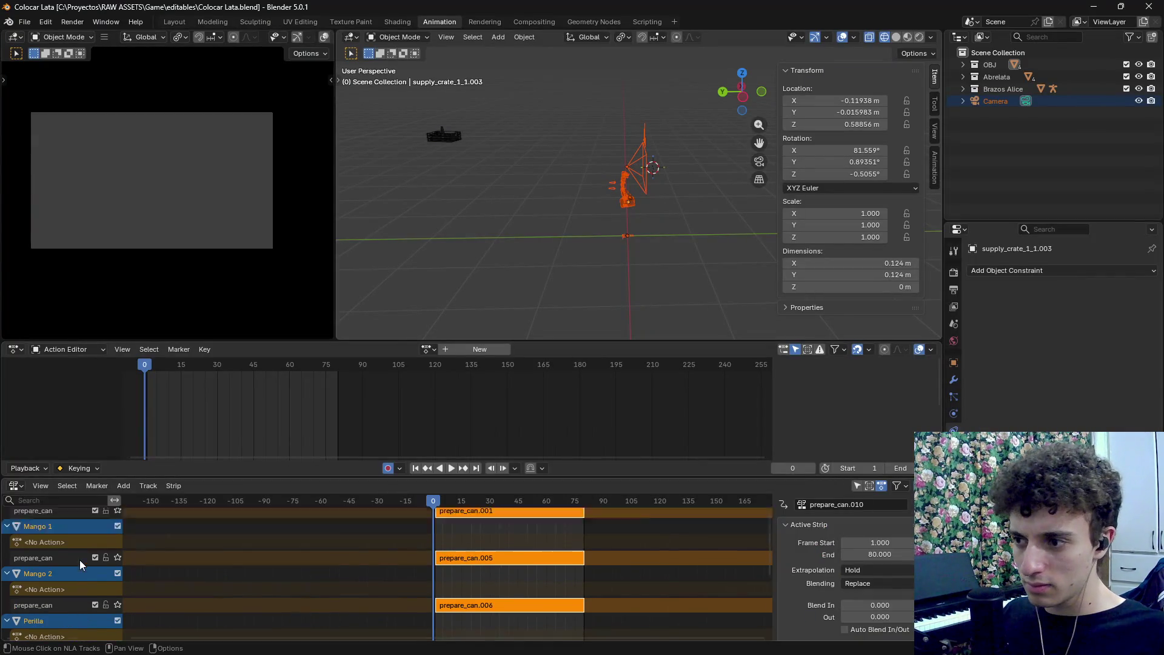
Paste new names onto the supply_crate_1_1 entries, then undo the accidental object renames
scroll(68, 566, down, 5)
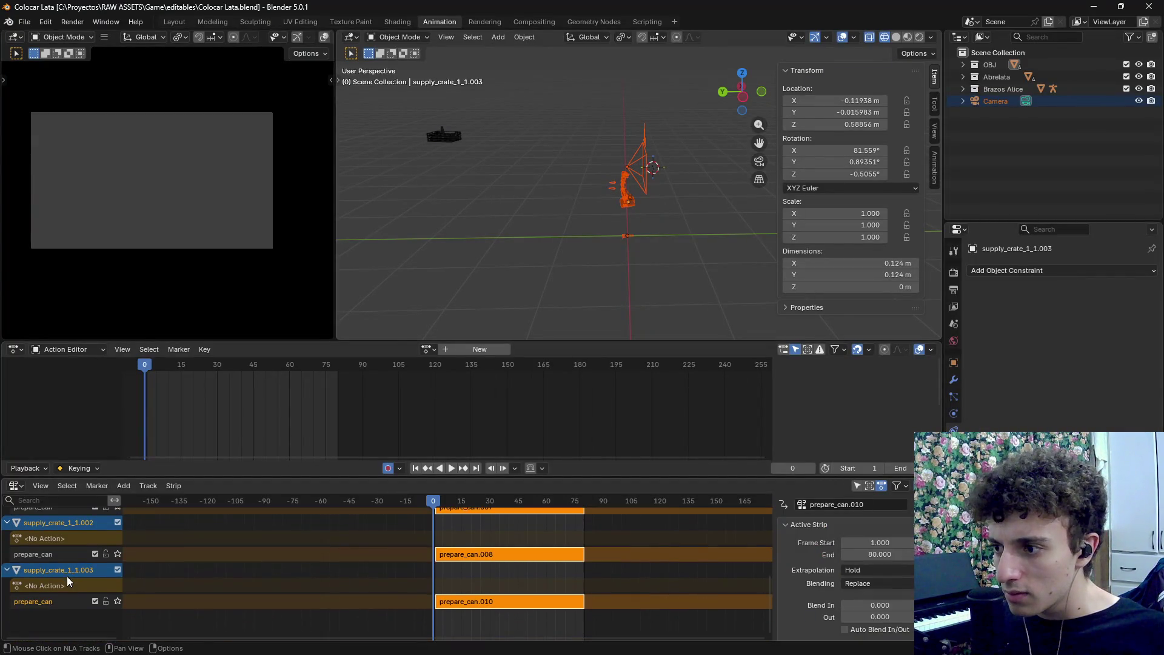
double_click(81, 569)
text(prepare_can)
key(Return)
double_click(83, 569)
key(ctrl+v)
key(Return)
scroll(72, 602, up, 2)
key(ctrl+z)
key(ctrl+z)
key(ctrl+z)
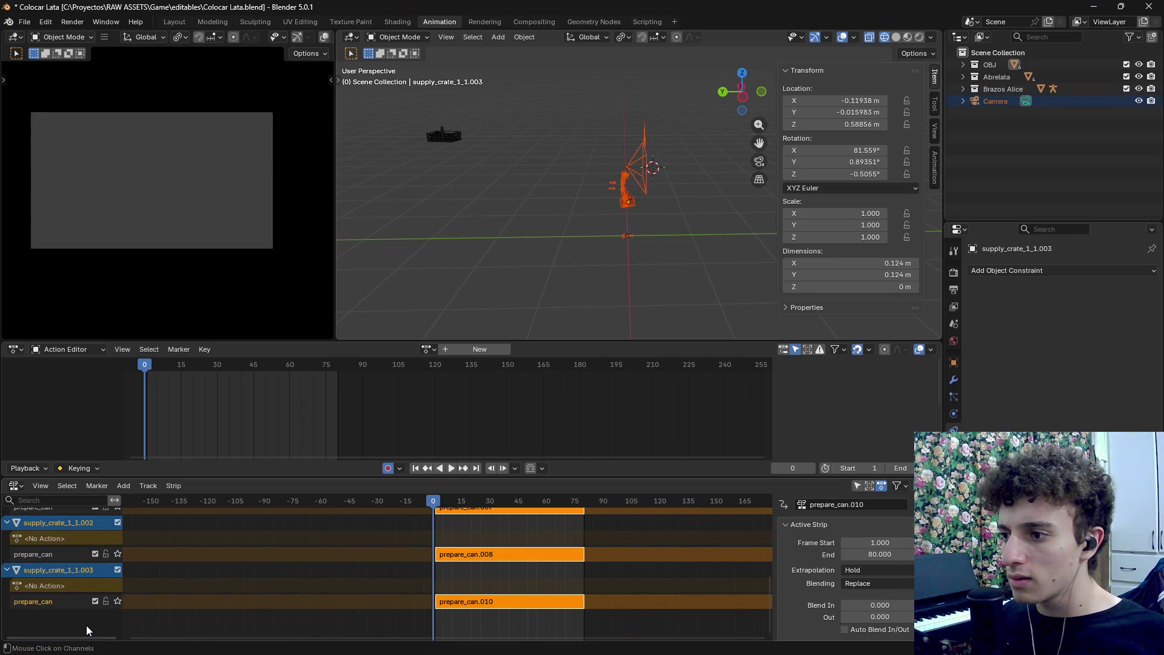
scroll(68, 625, up, 5)
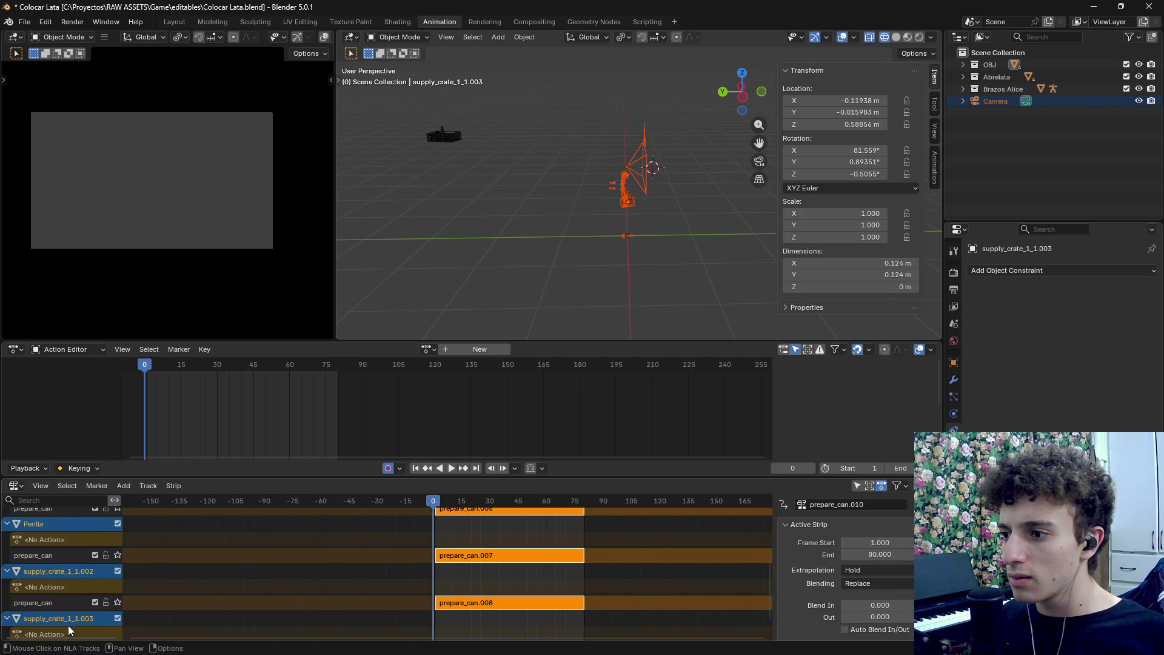
Save and export open_food_can.glb with Merge Animation set to NLA Track Names
key(ctrl+s)
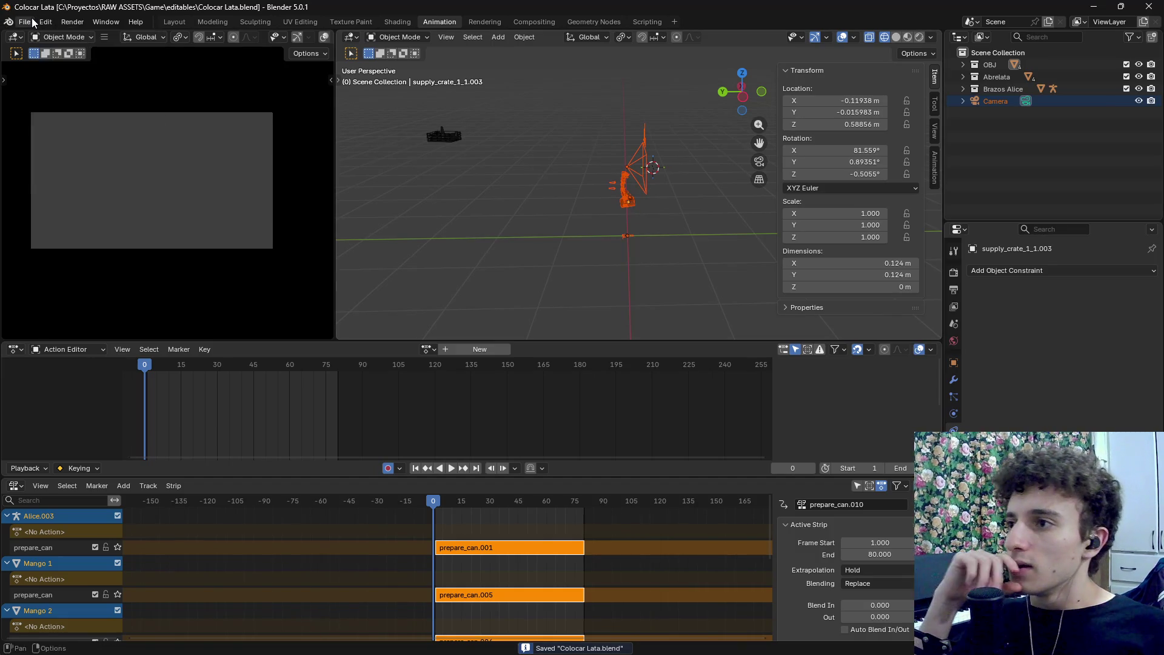
click(25, 22)
mouse_move(74, 206)
click(206, 315)
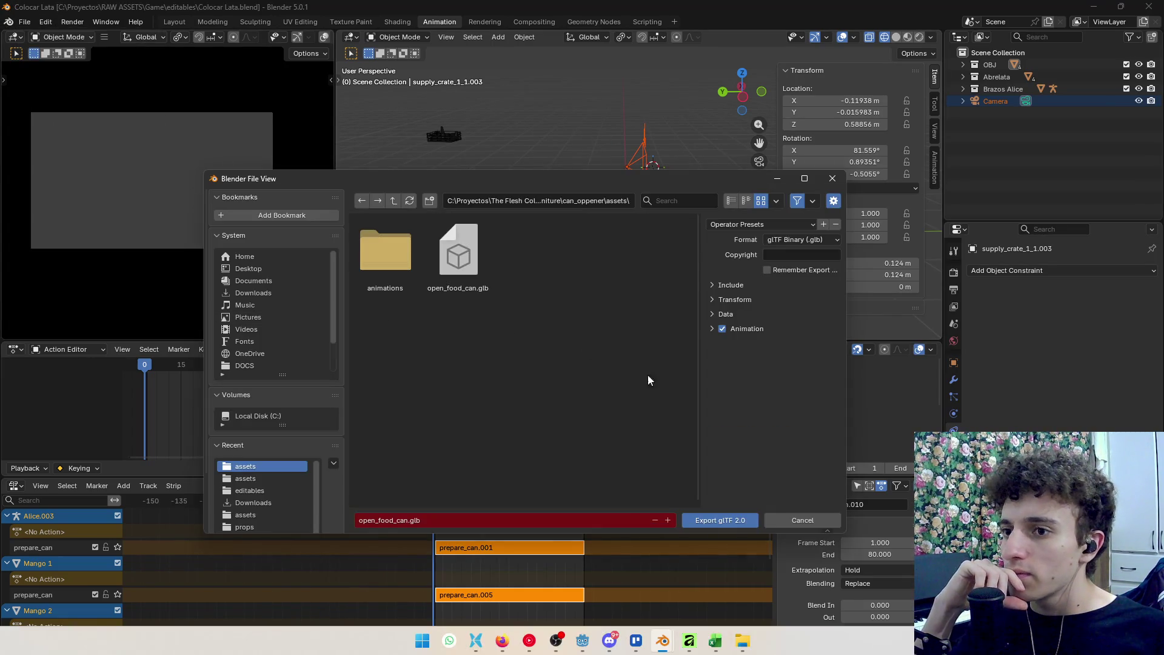
click(787, 394)
click(803, 413)
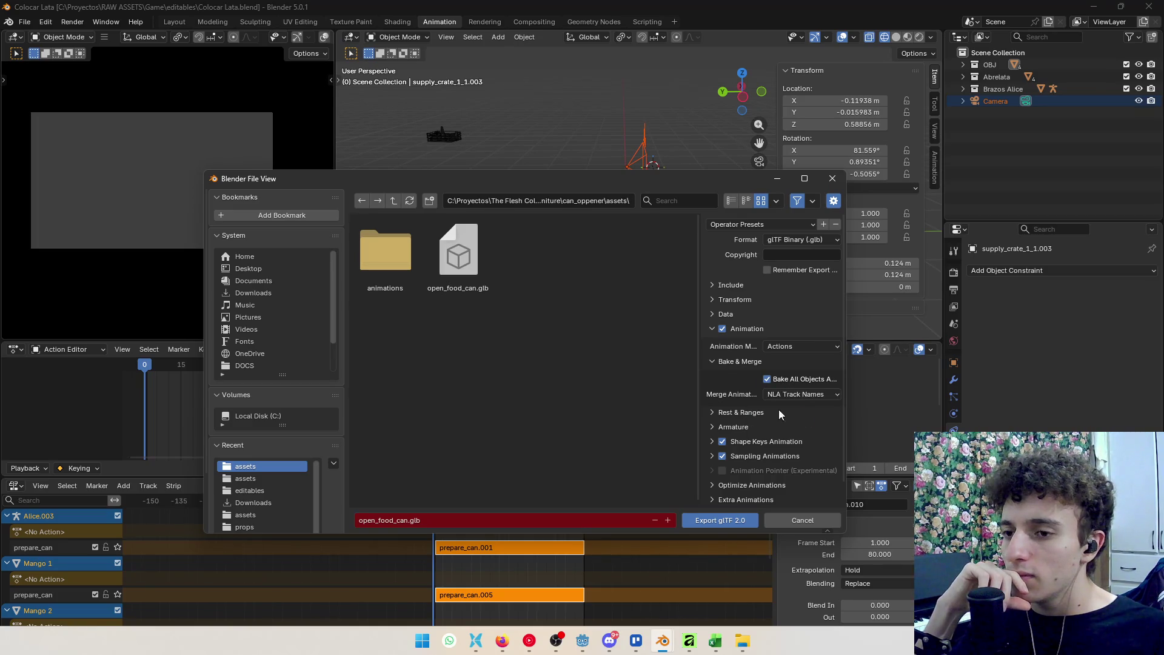
click(730, 282)
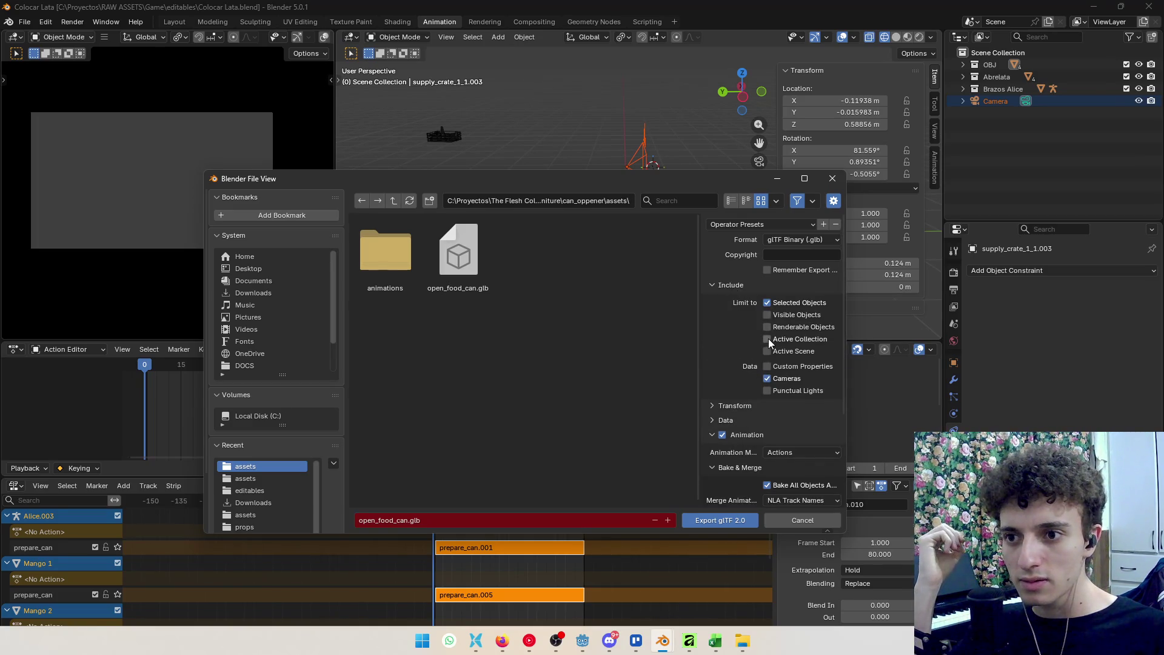
click(715, 520)
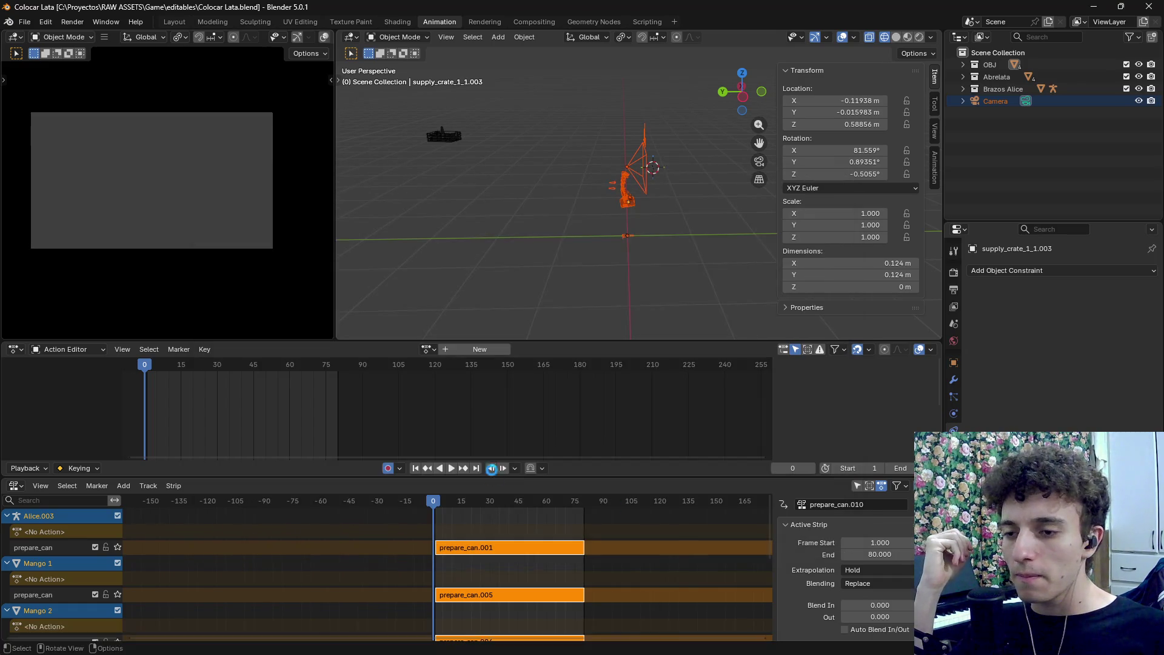
Check the can's single prepare_can animation and make its Global library unique (built-in)
key(alt+Tab)
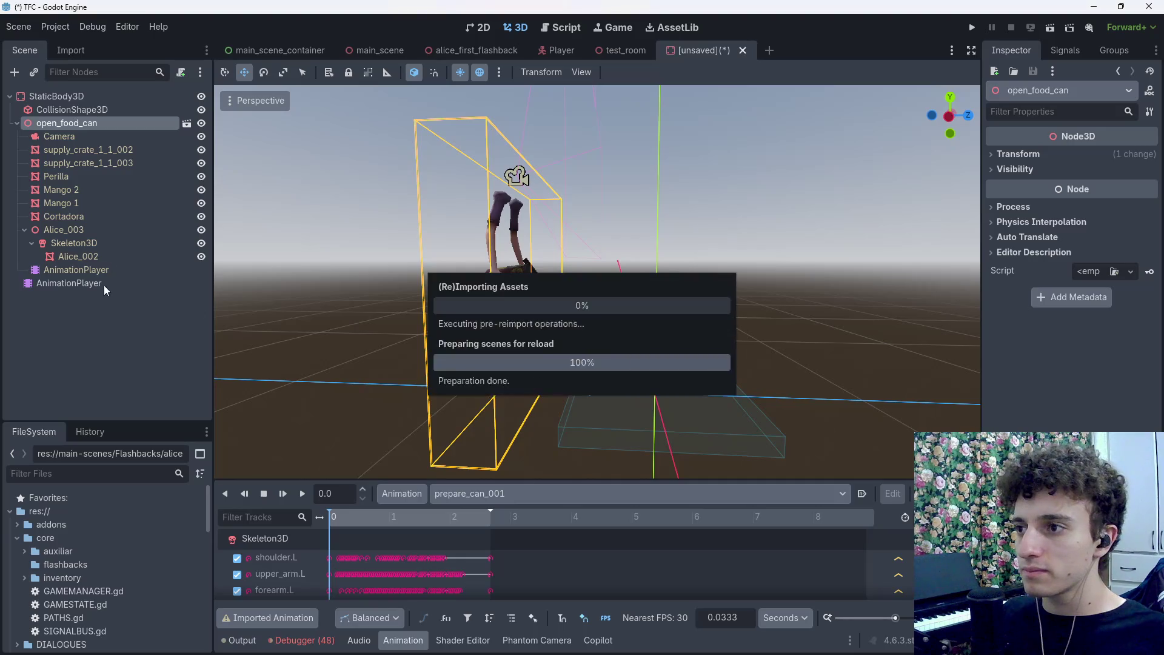
click(77, 268)
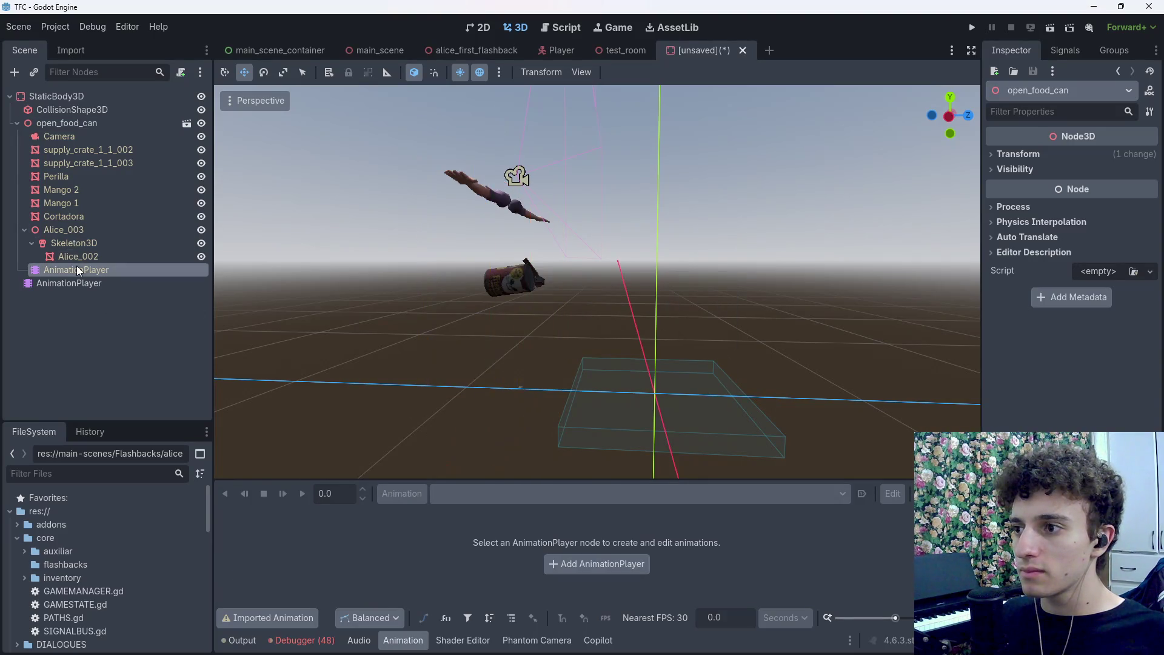
mouse_move(329, 522)
mouse_down()
mouse_move(536, 517)
mouse_move(327, 517)
mouse_up()
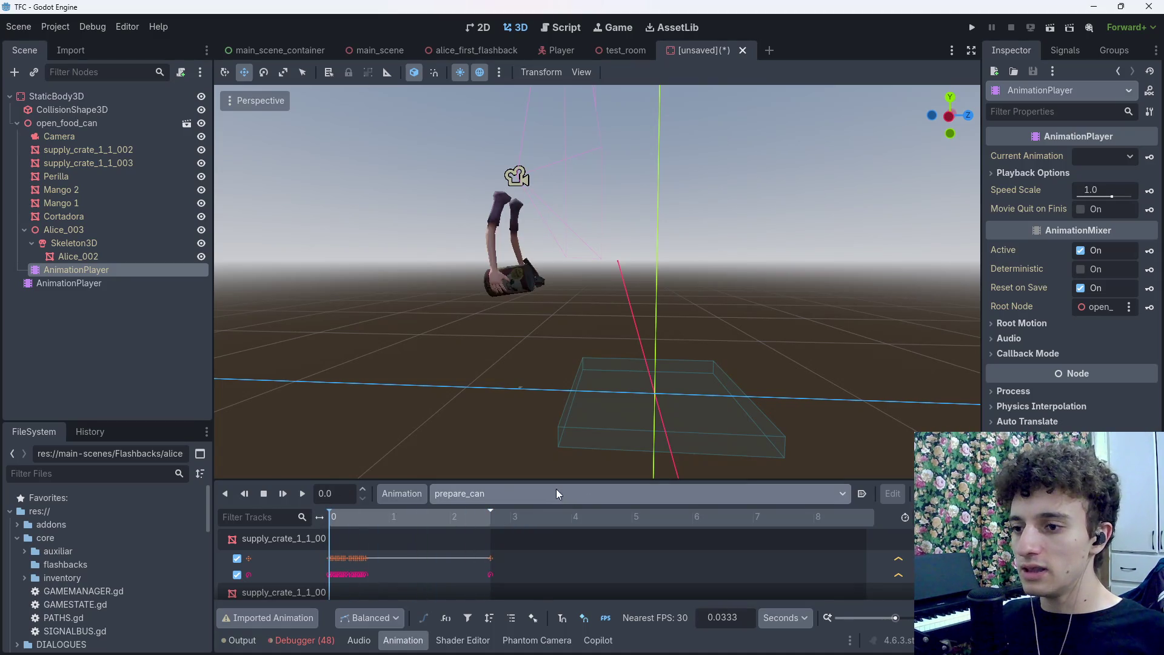
click(398, 493)
click(425, 533)
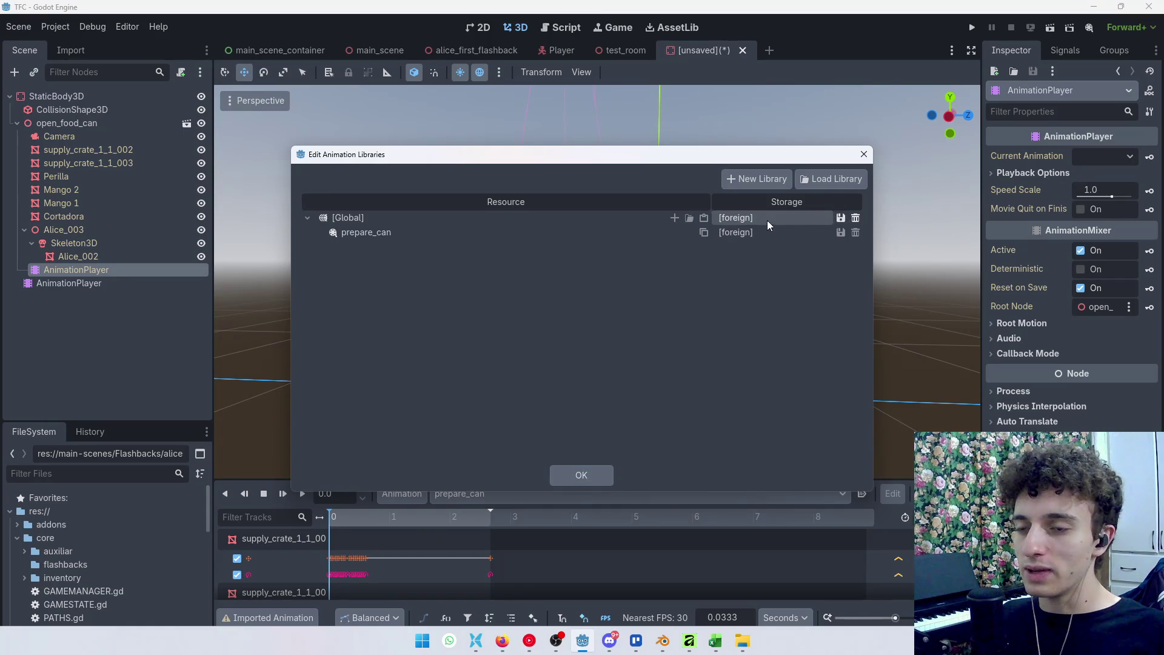
click(840, 218)
click(891, 272)
click(840, 232)
Save the library to file, browse to main-scenes/Flashbacks/alice_1, and check the animations folder
click(888, 270)
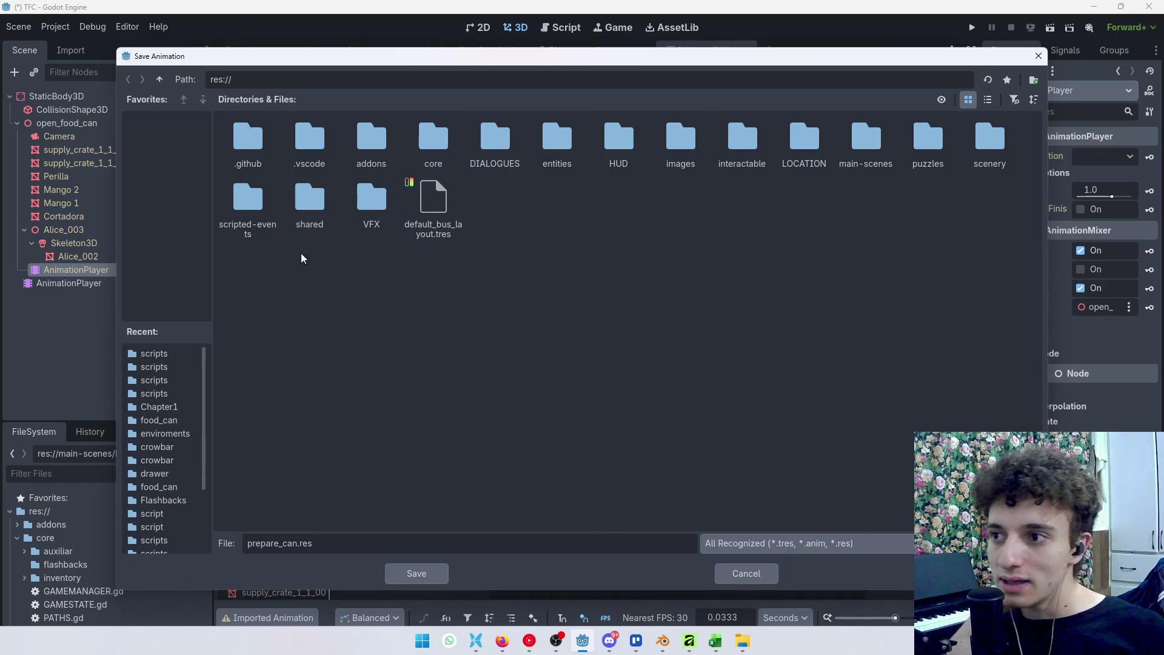
double_click(861, 154)
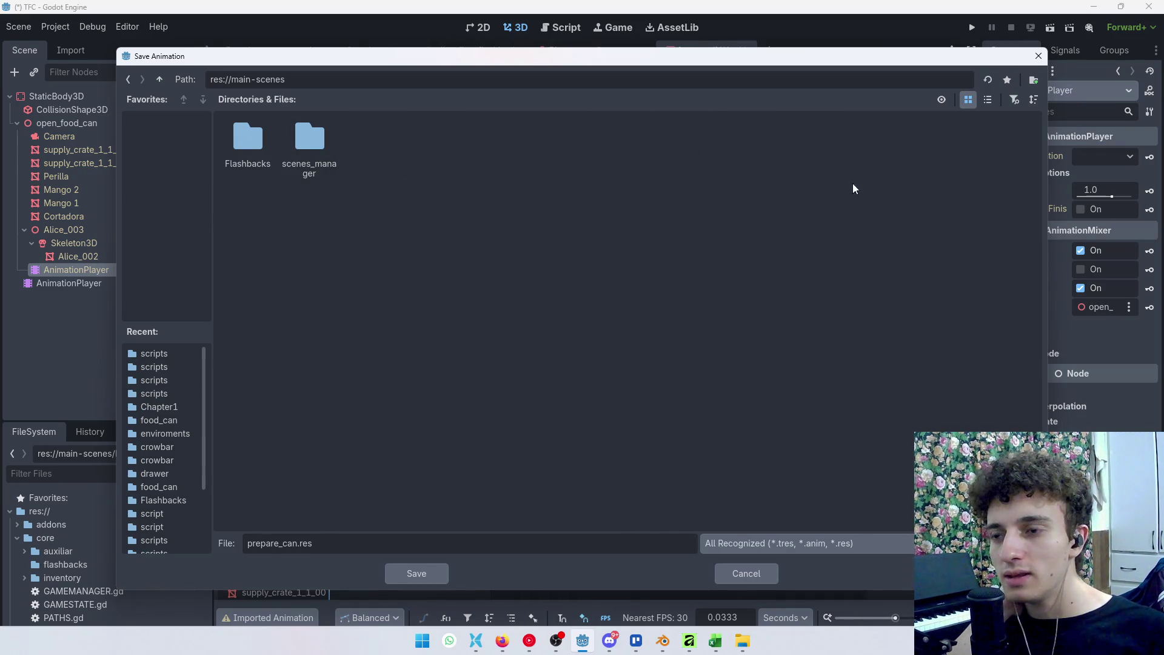
double_click(257, 158)
double_click(256, 137)
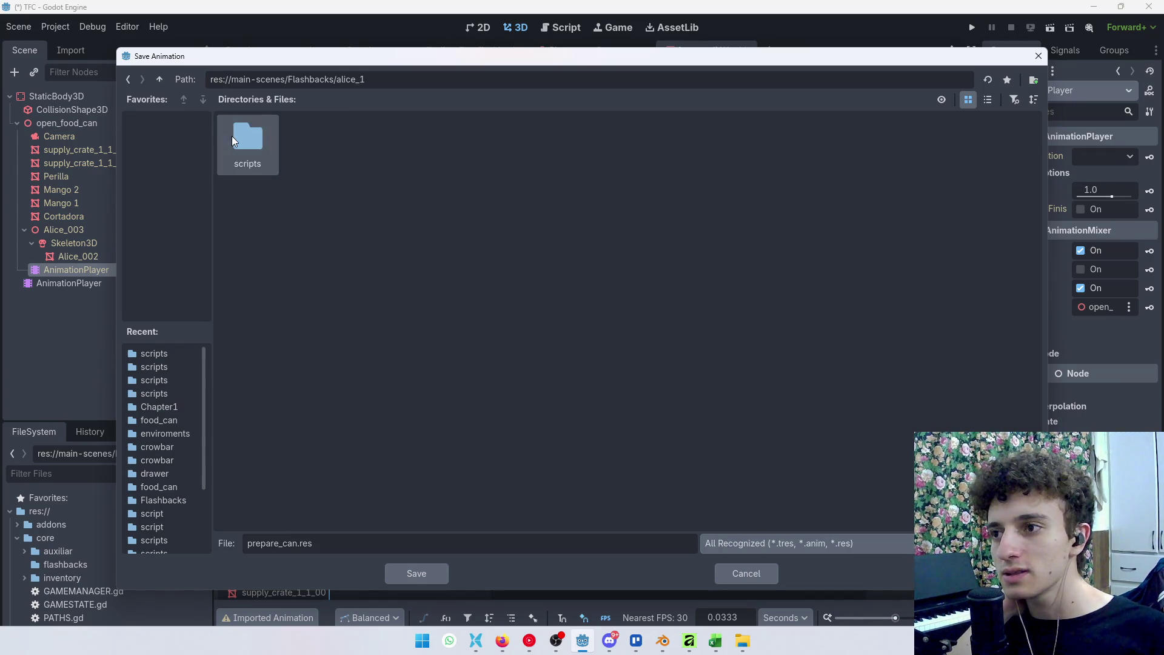
click(162, 79)
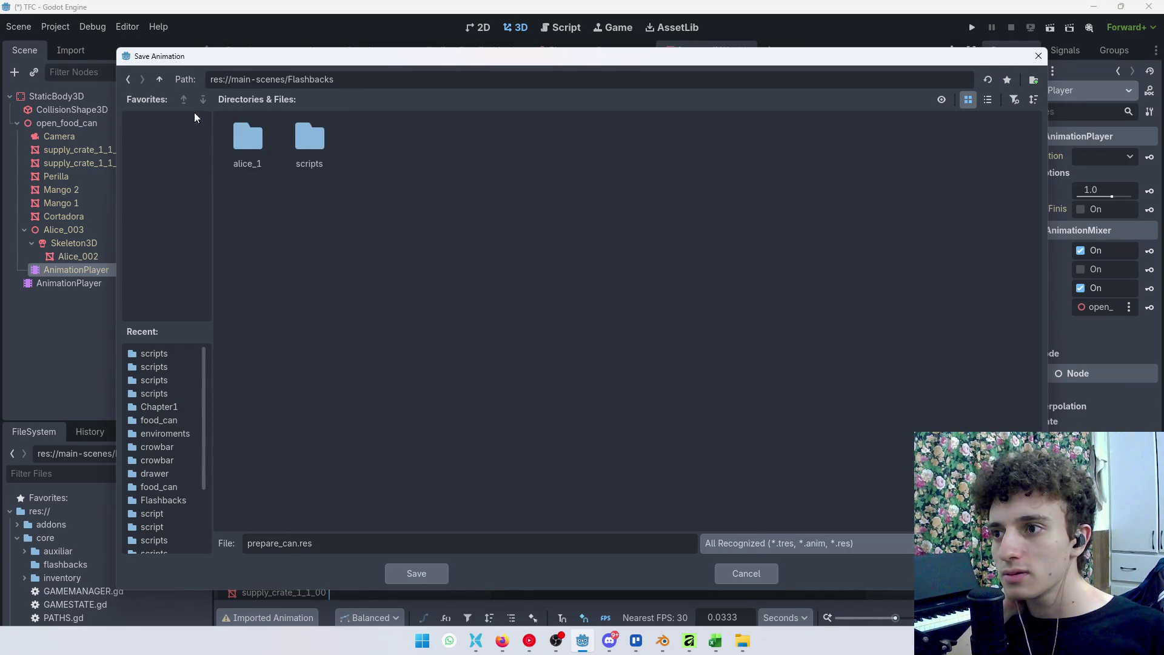
double_click(264, 149)
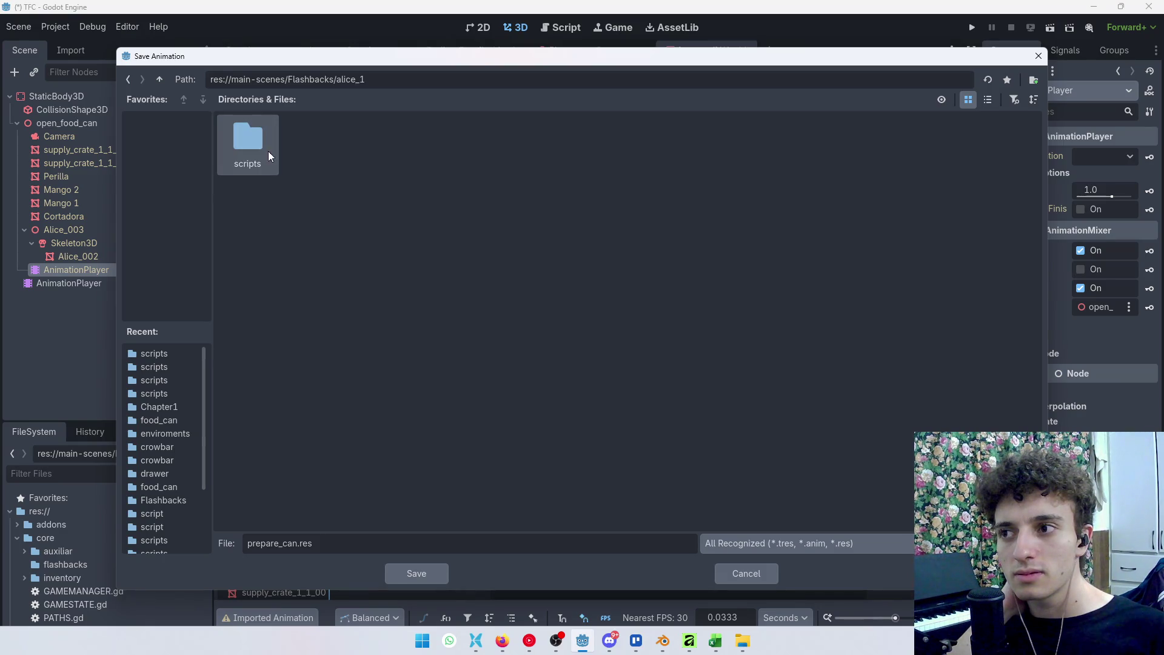
click(479, 643)
click(348, 247)
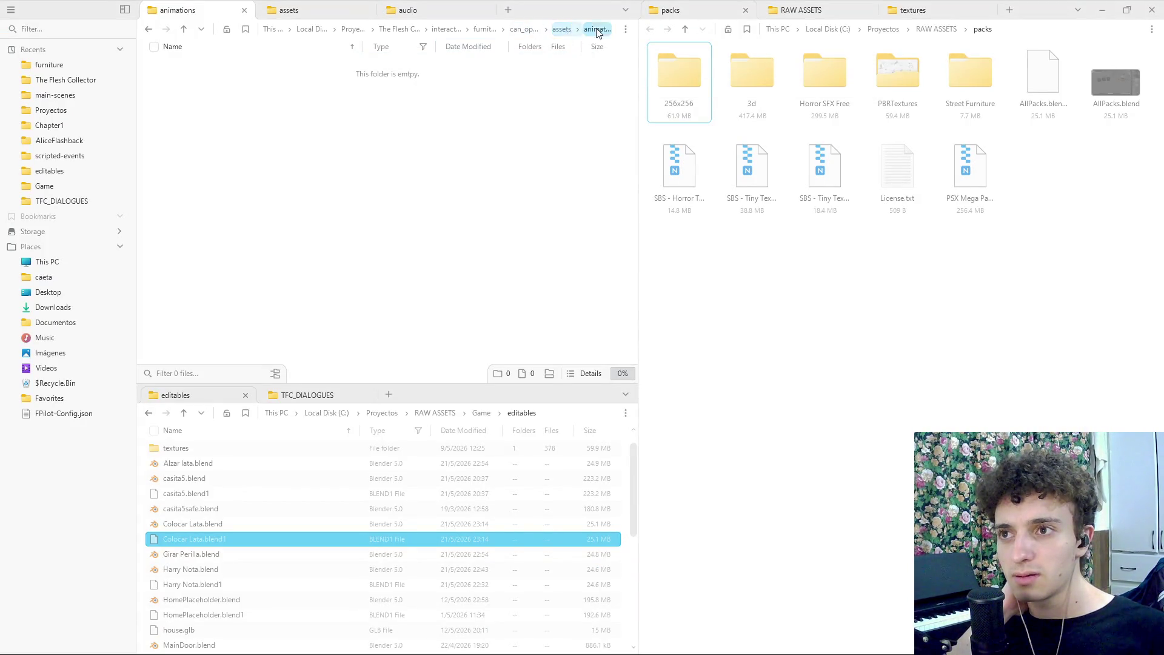
Save prepare_can.res into res://interactable/furniture/can_oppener/assets/animations
key(alt+Tab)
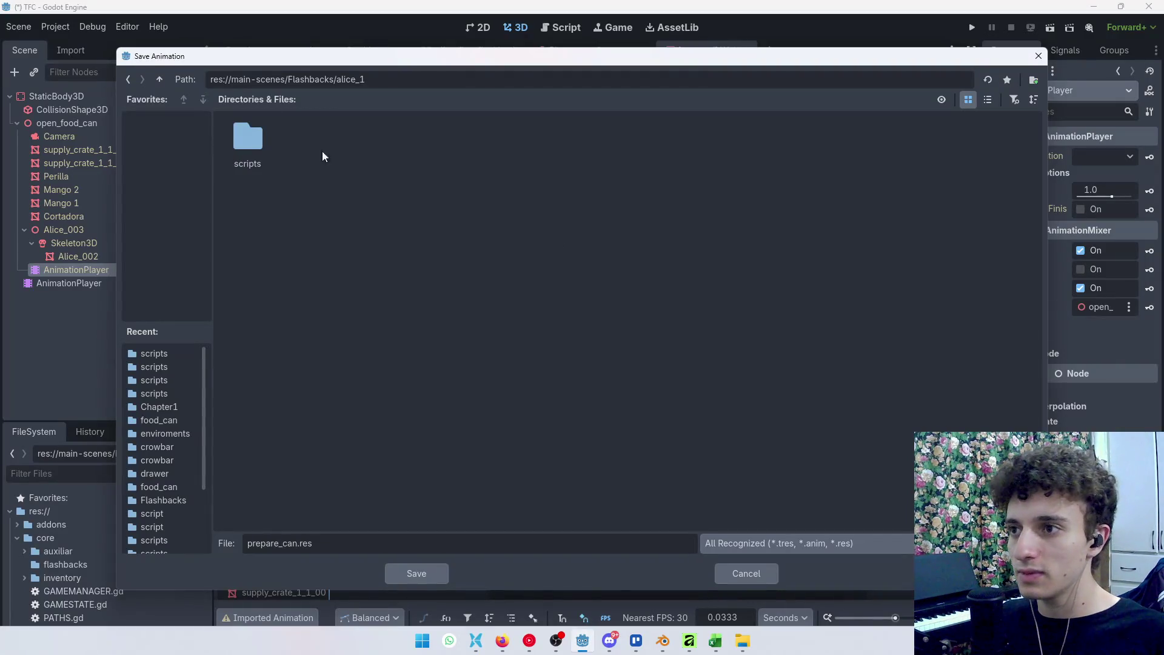
double_click(156, 81)
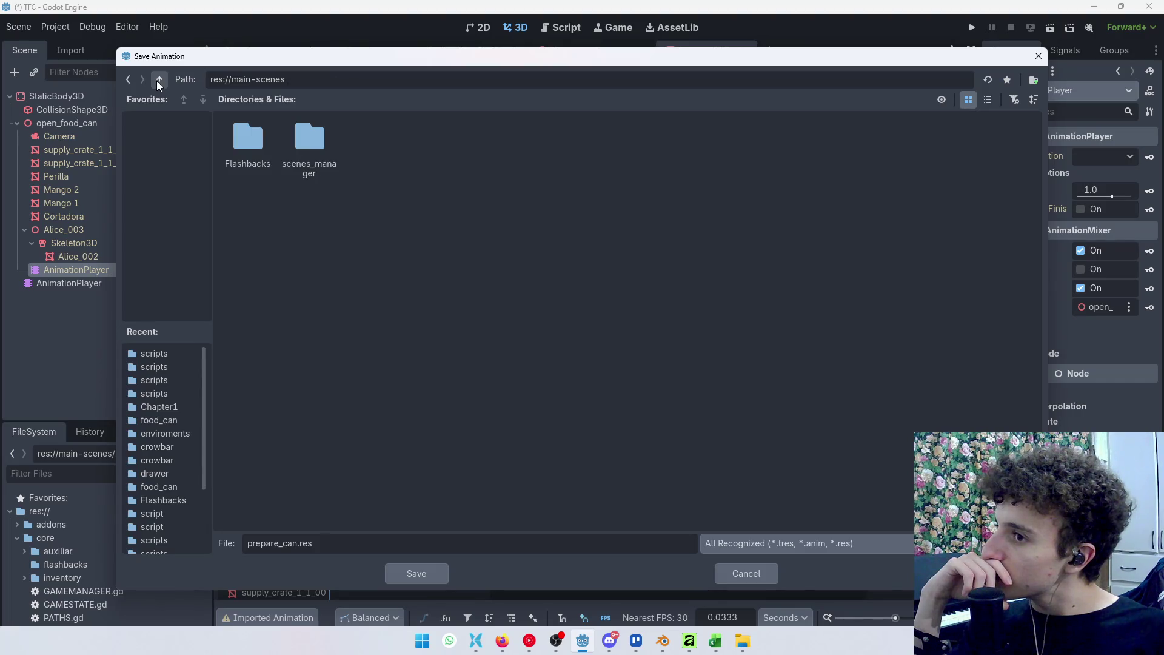
click(158, 82)
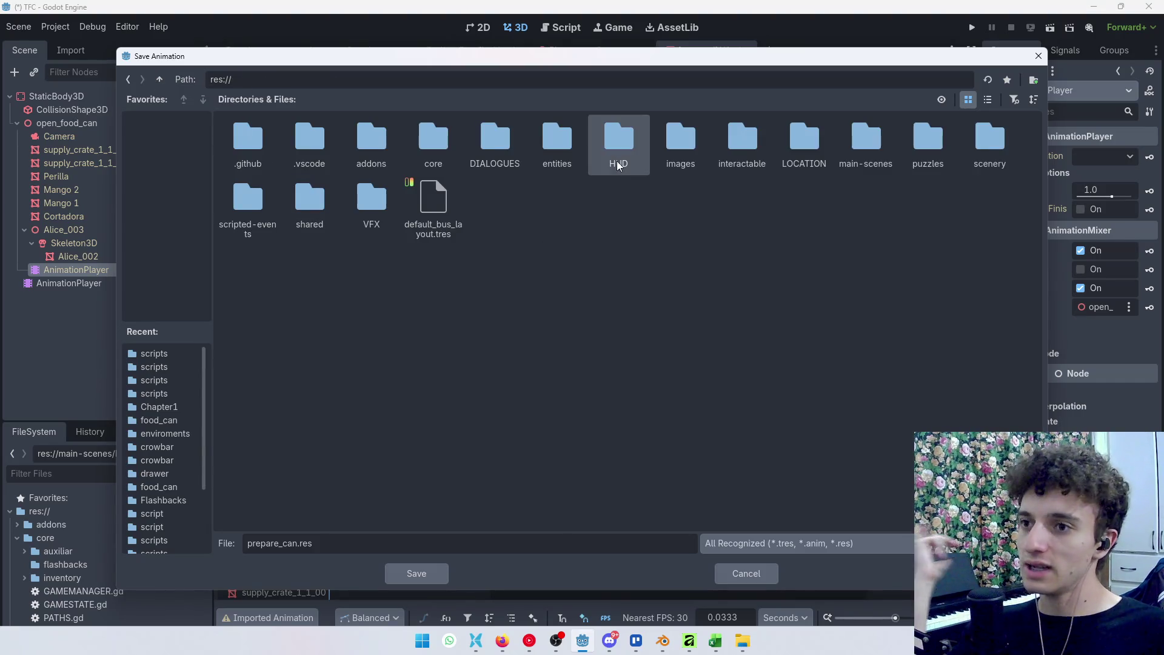
double_click(742, 145)
double_click(309, 142)
double_click(319, 141)
double_click(256, 162)
double_click(248, 145)
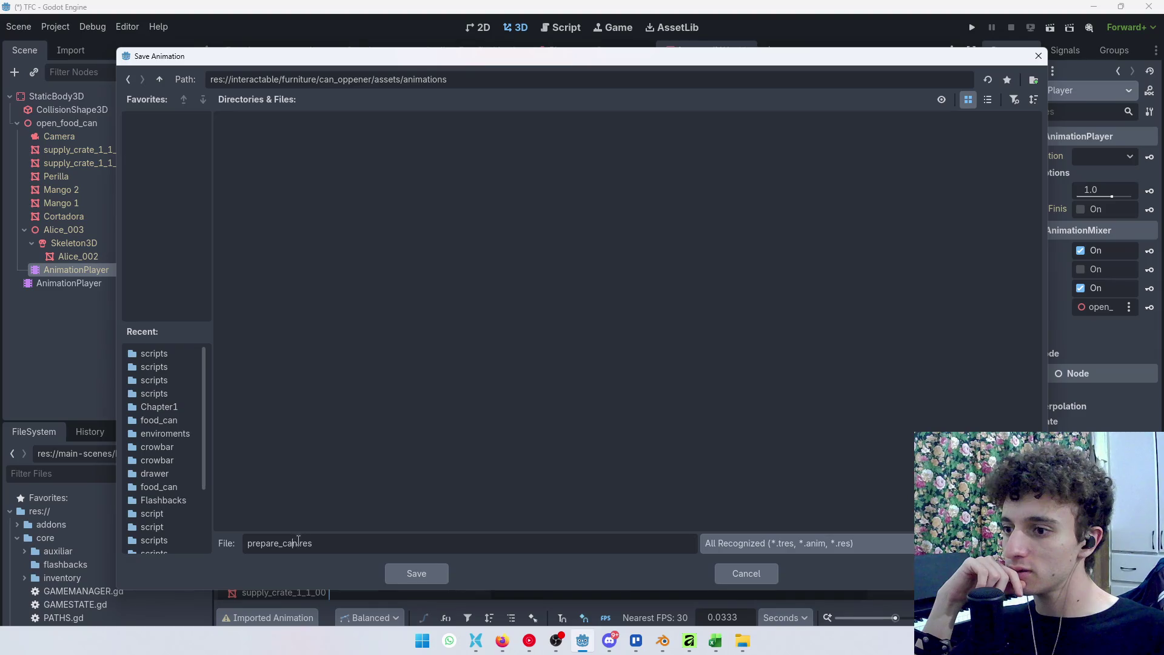
click(416, 575)
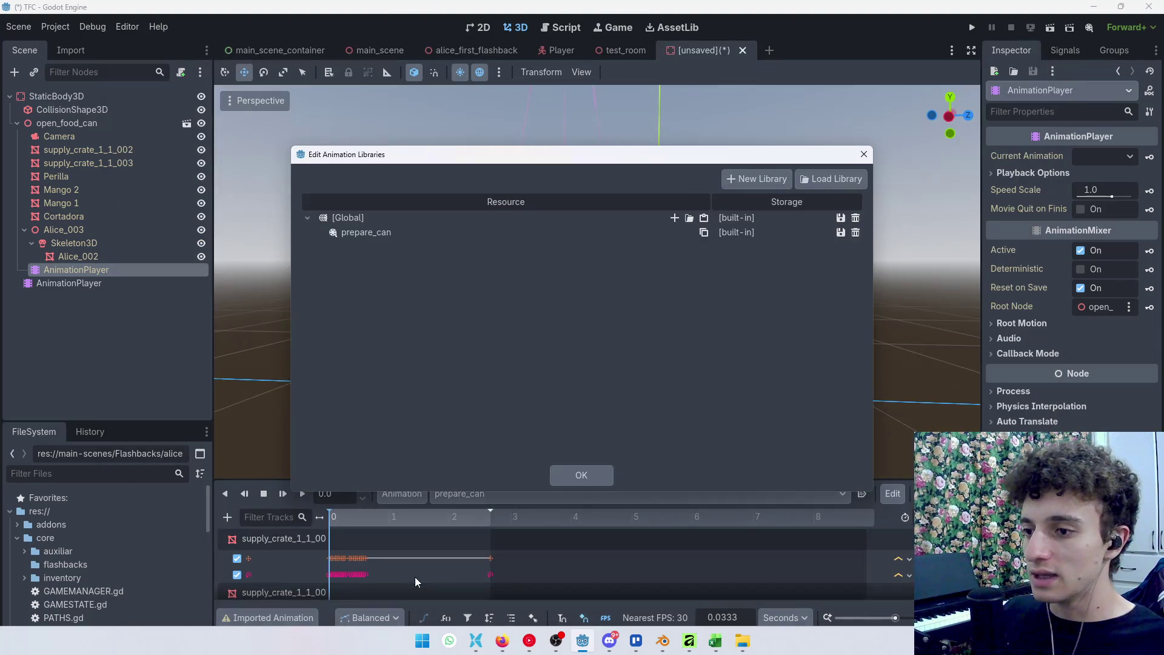
Give the second AnimationPlayer an open_food_can library and load prepare_can.res into it
click(592, 478)
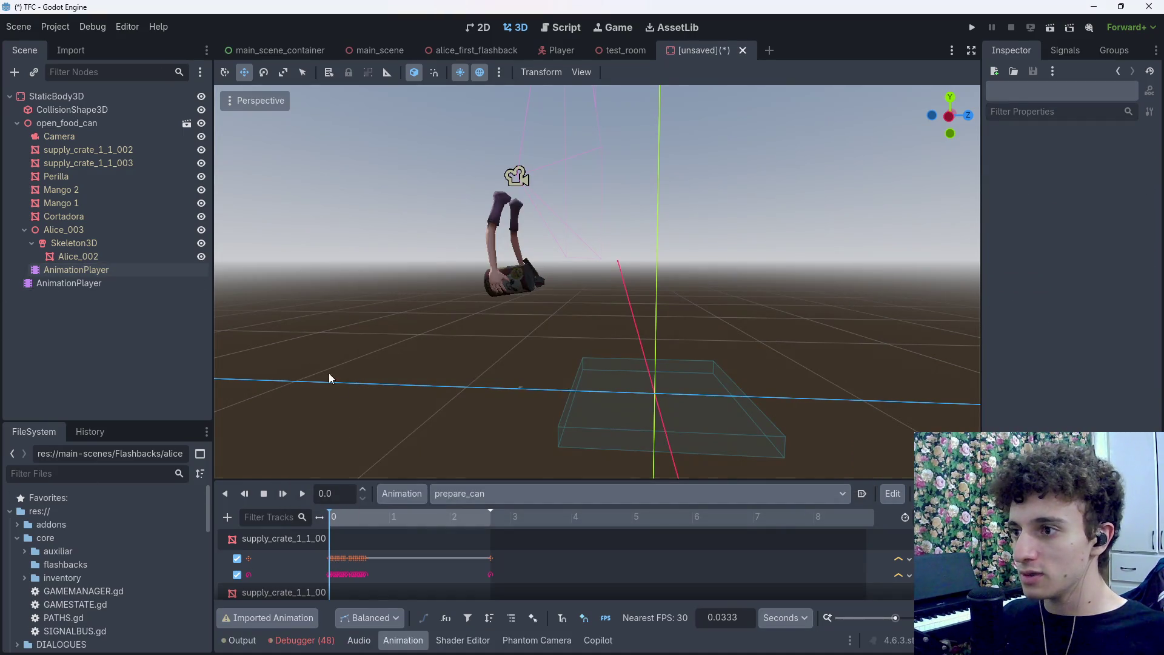
click(121, 285)
click(402, 493)
click(439, 534)
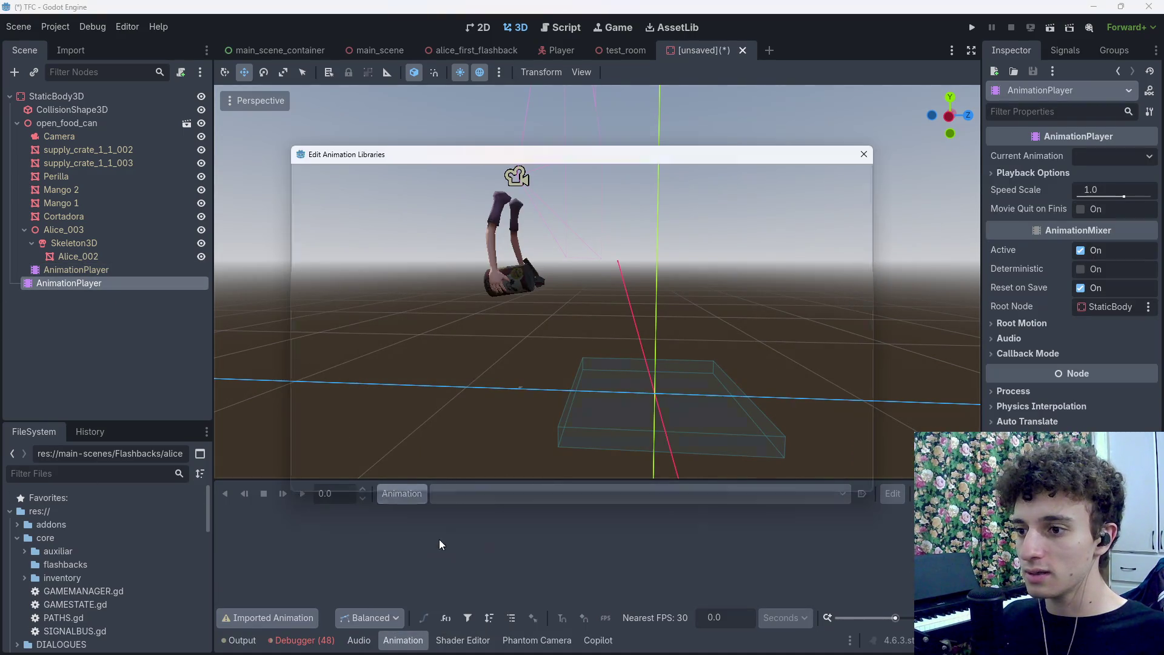
click(758, 179)
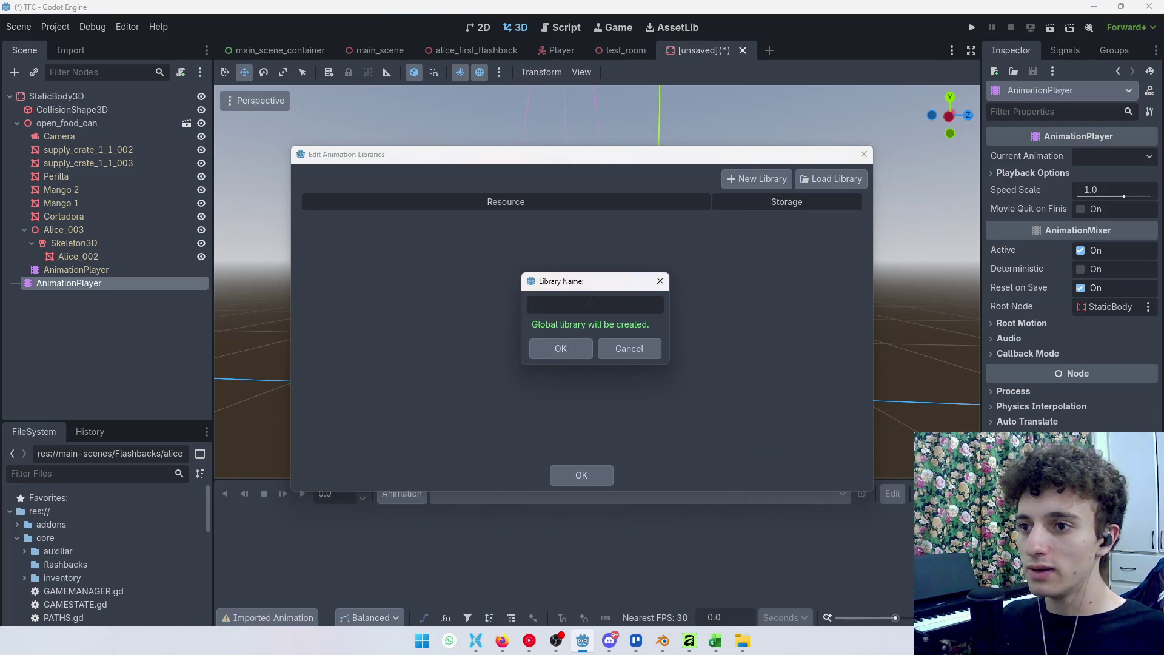
text(open_food_can)
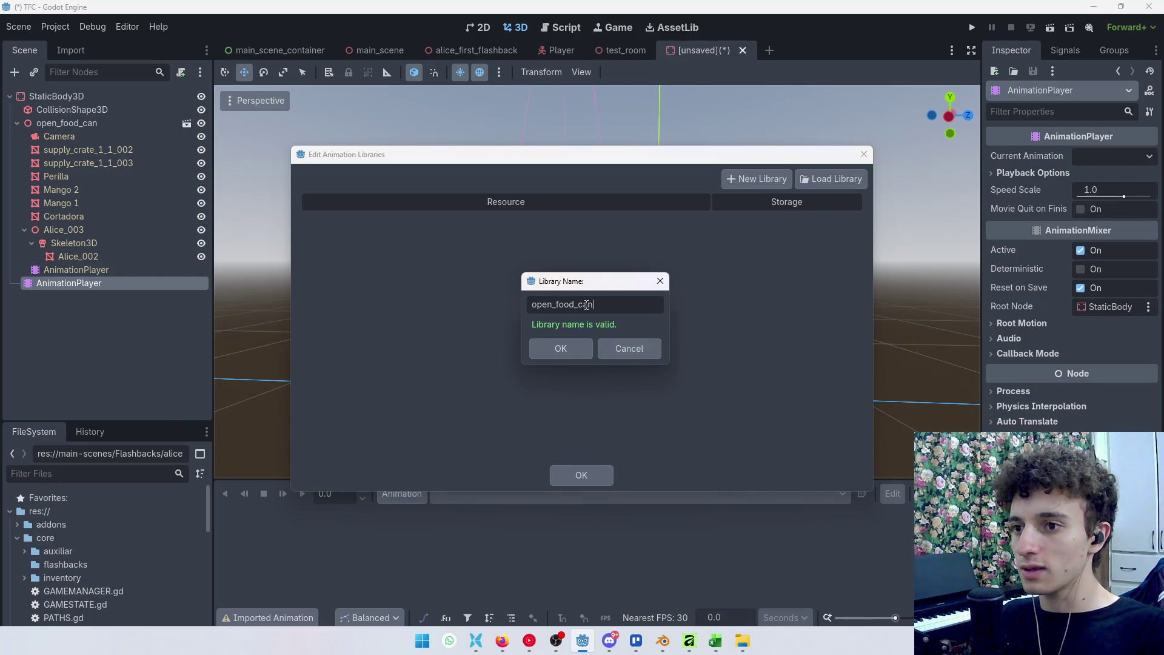
key(Return)
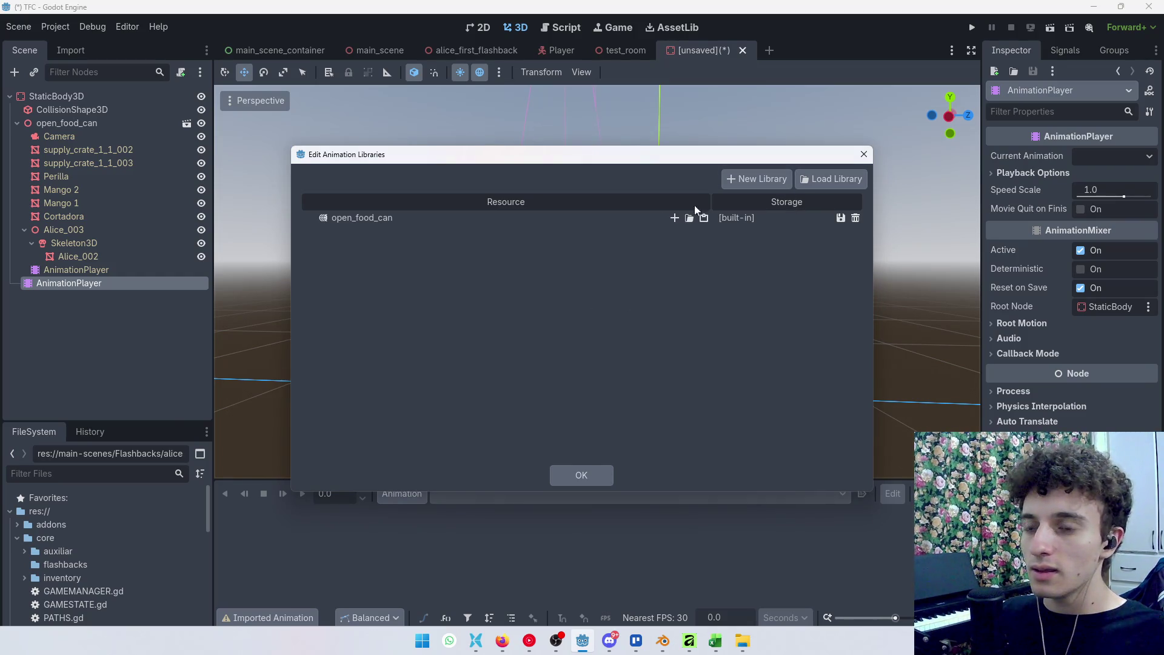
click(690, 218)
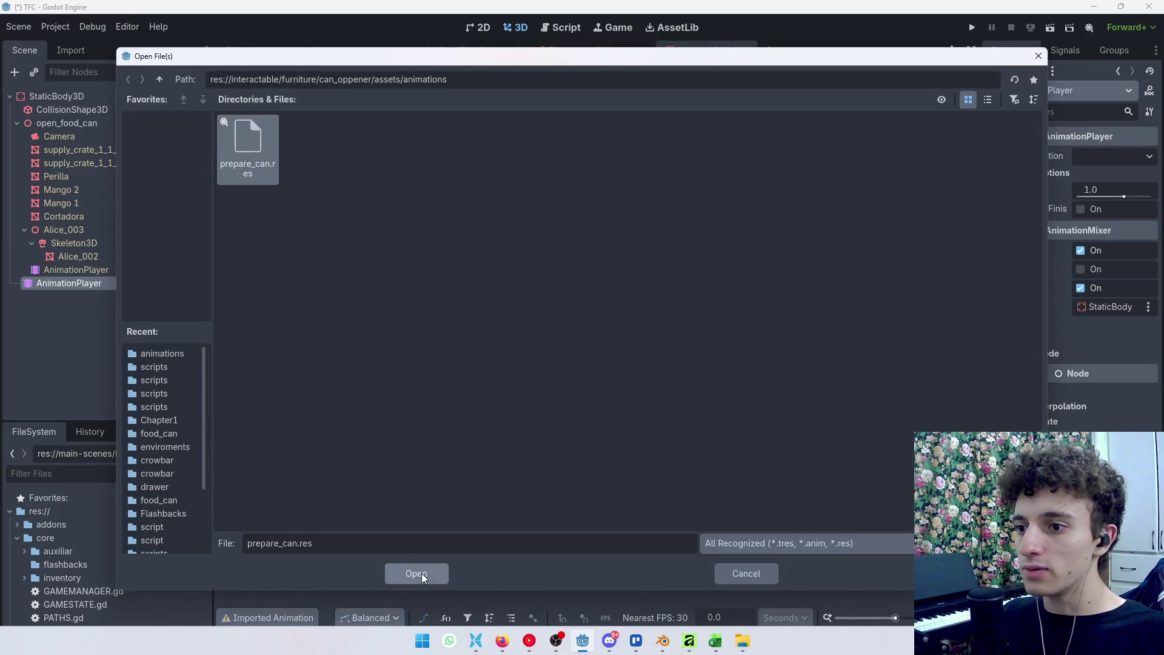
click(421, 574)
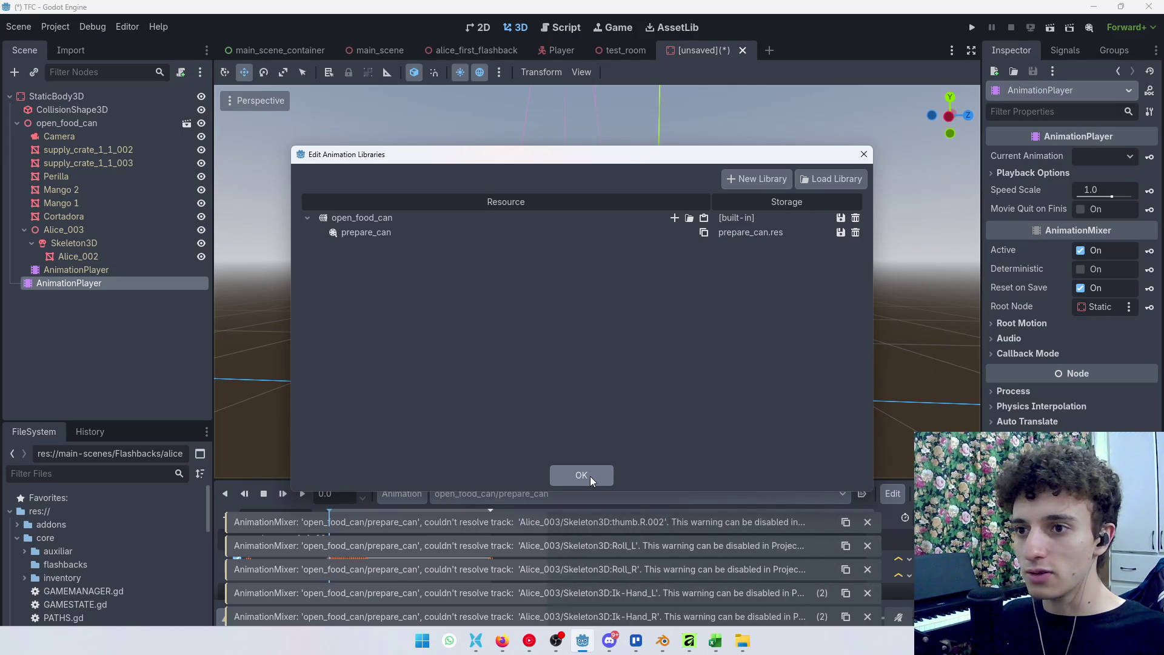
click(1024, 324)
click(1011, 325)
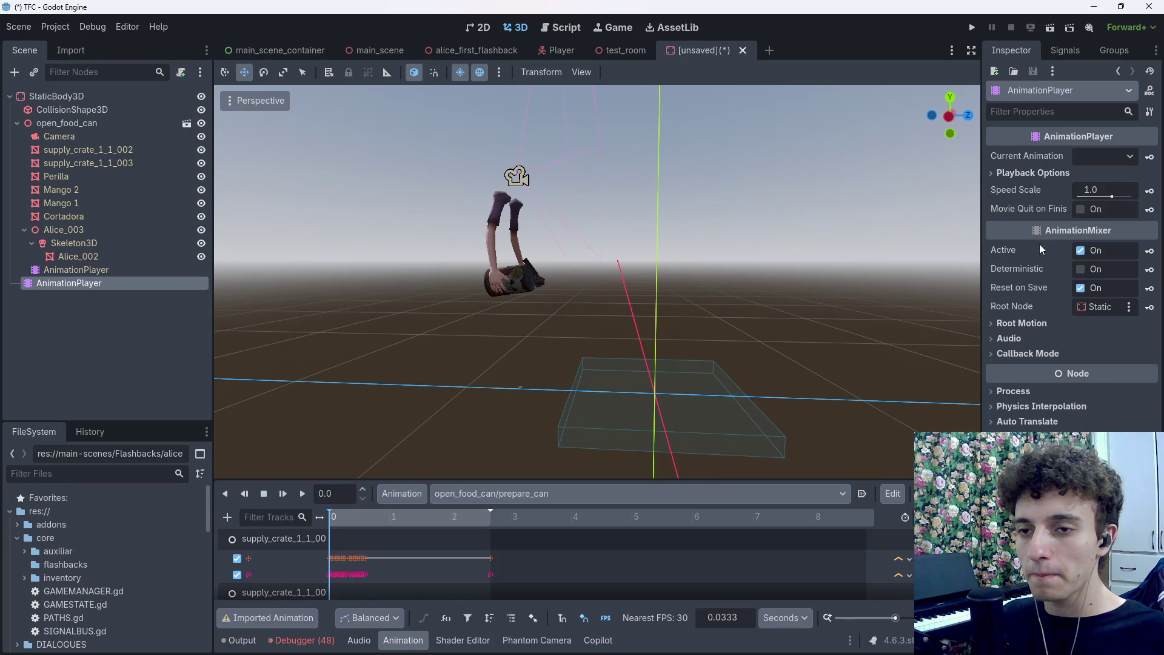
Set the second AnimationPlayer's Root Node to open_food_can and preview the animation
drag(981, 308, 943, 315)
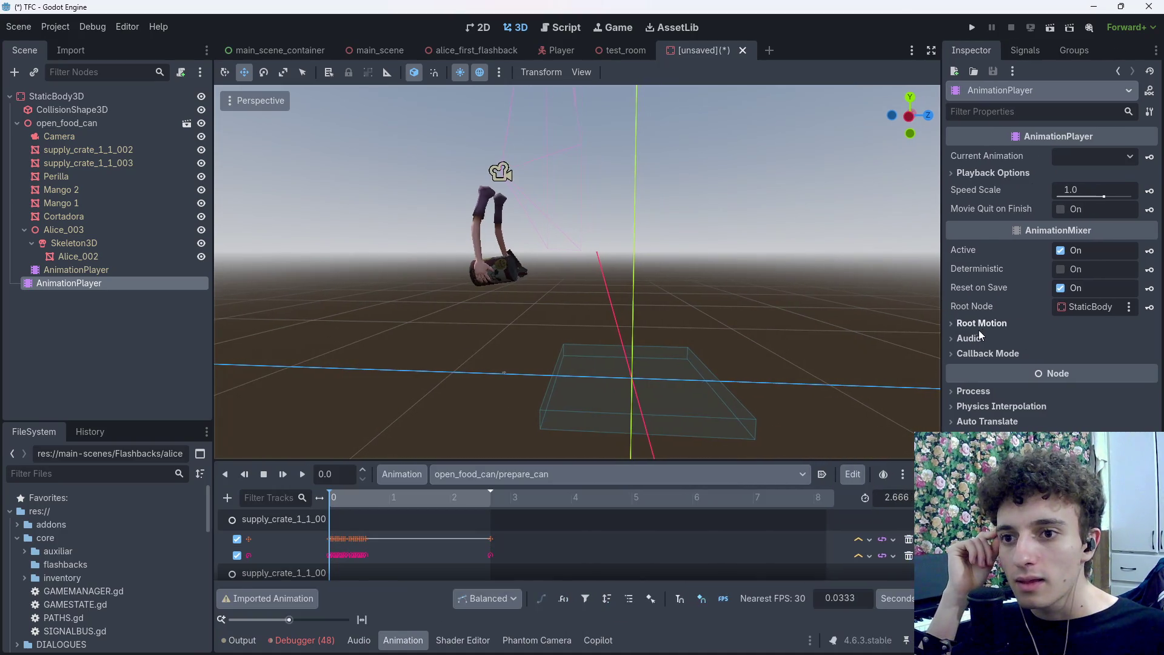
click(1129, 309)
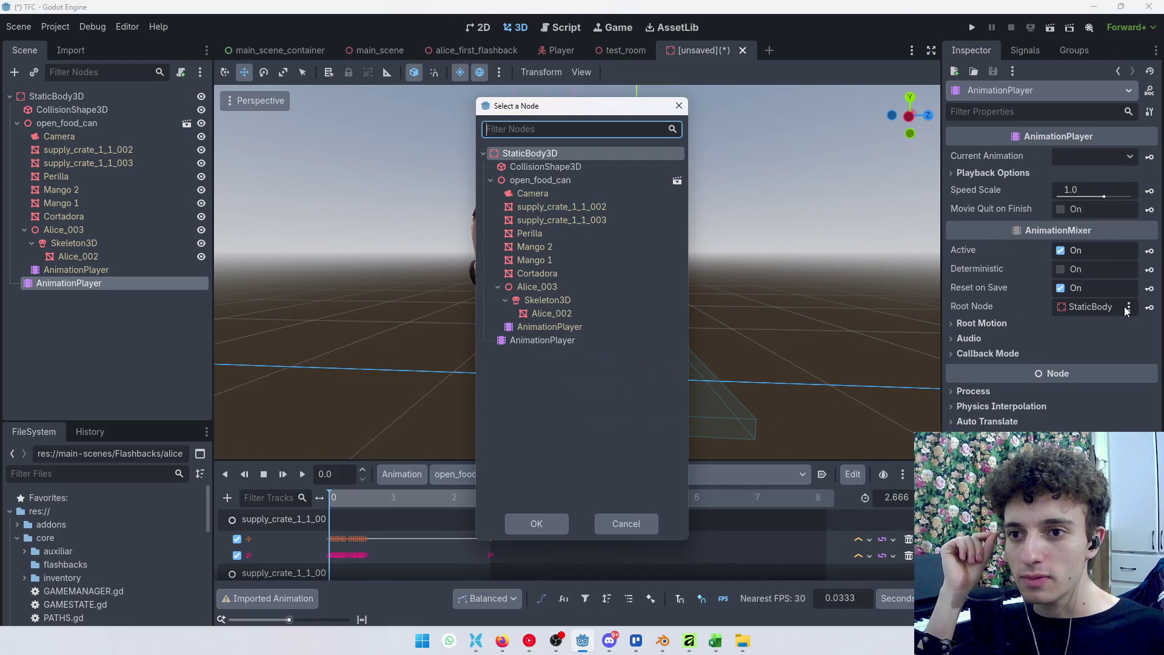
click(554, 184)
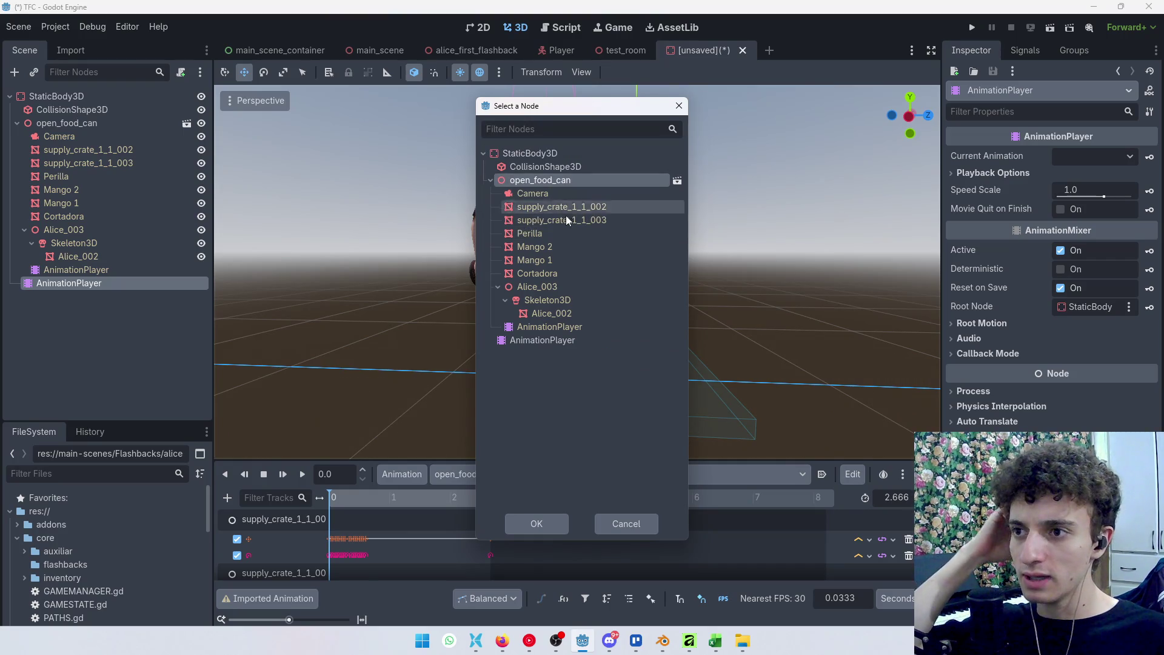
click(556, 525)
mouse_move(348, 491)
mouse_down()
mouse_move(381, 492)
mouse_move(163, 412)
mouse_up()
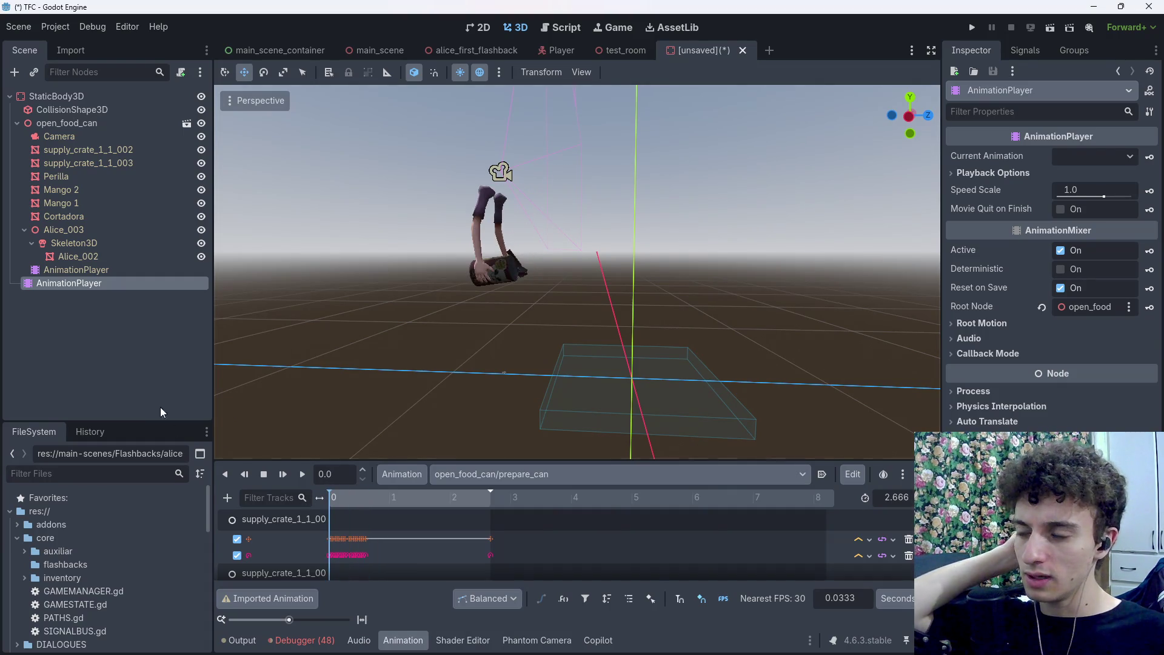
click(529, 479)
click(528, 480)
click(544, 479)
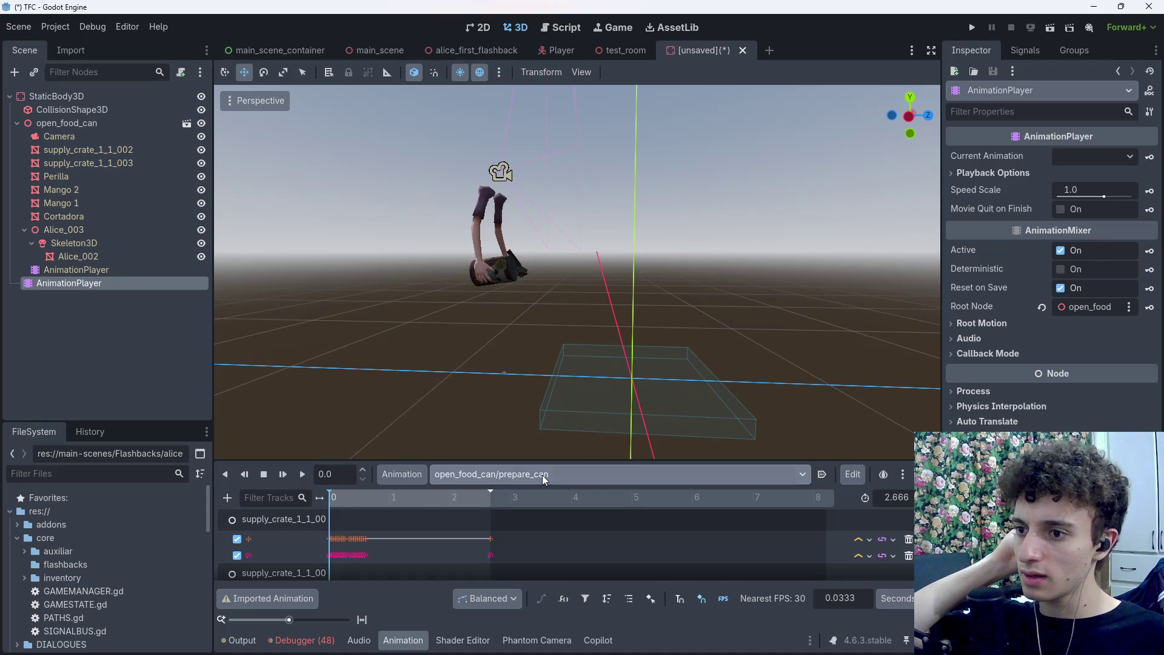
Make the open_food_can library unique and keep open_food_can/prepare_can as current animation
click(402, 474)
click(443, 515)
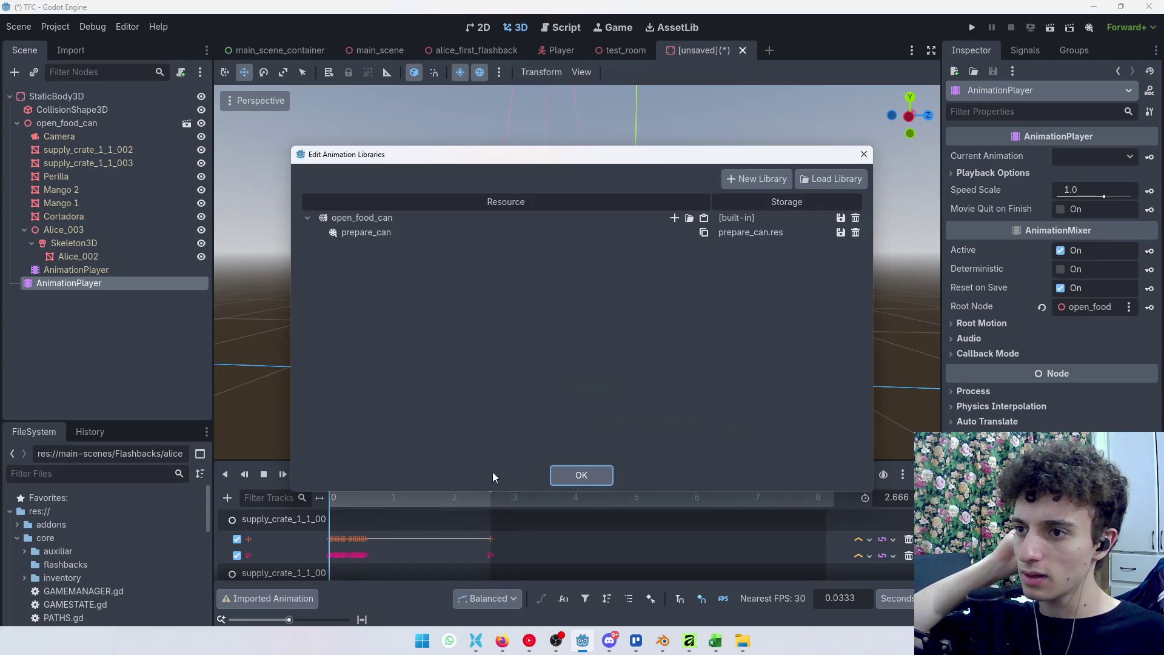
click(840, 218)
click(867, 270)
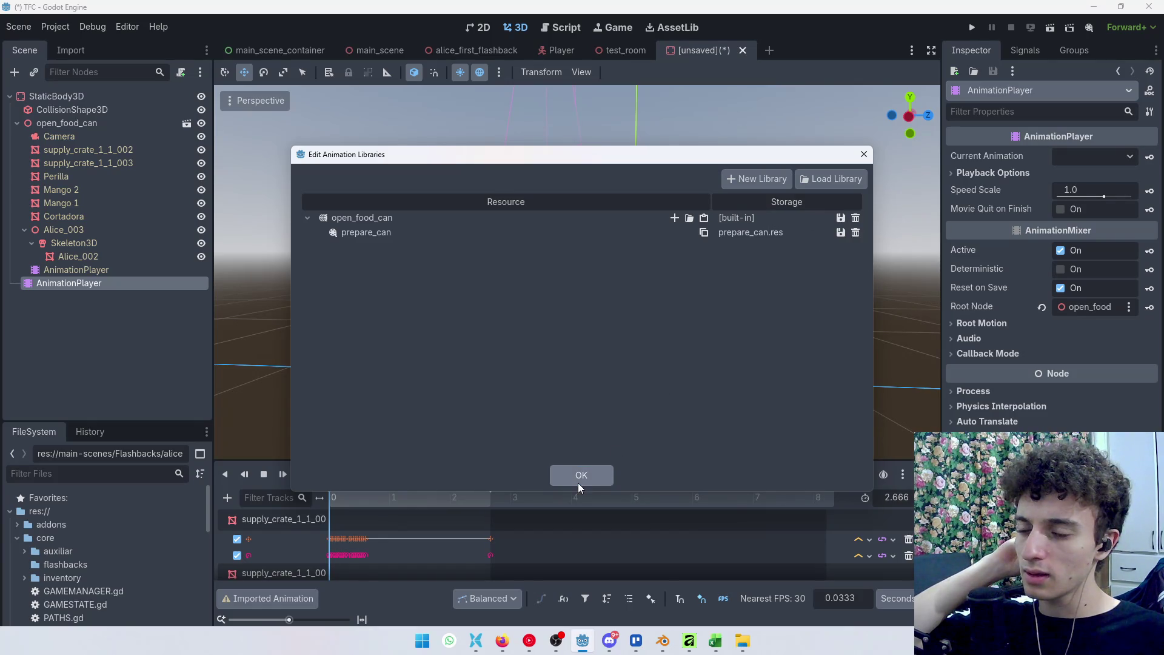
click(582, 475)
click(590, 469)
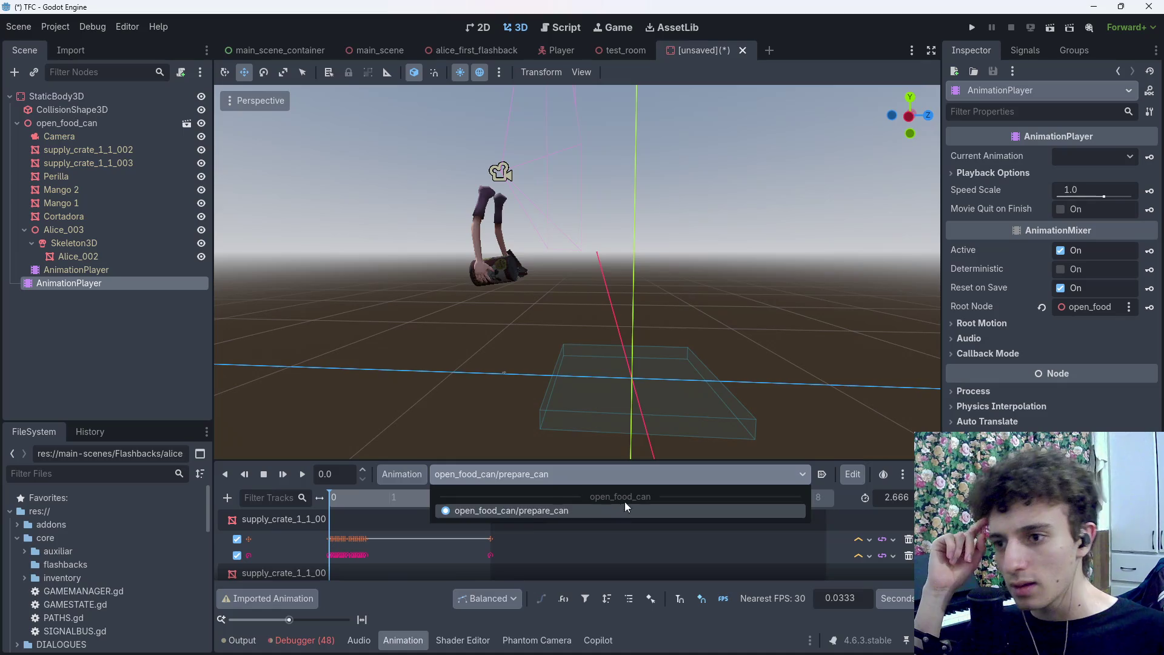
click(552, 511)
Turn off Editable Children on the open_food_can node
click(96, 272)
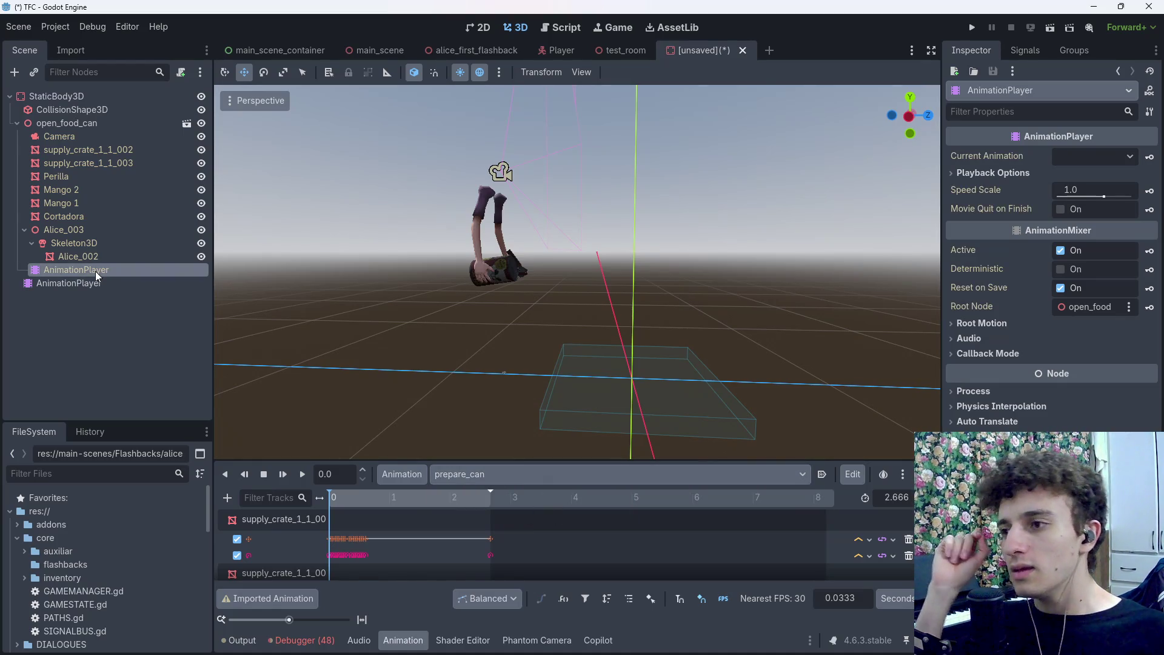
click(66, 124)
right_click(82, 123)
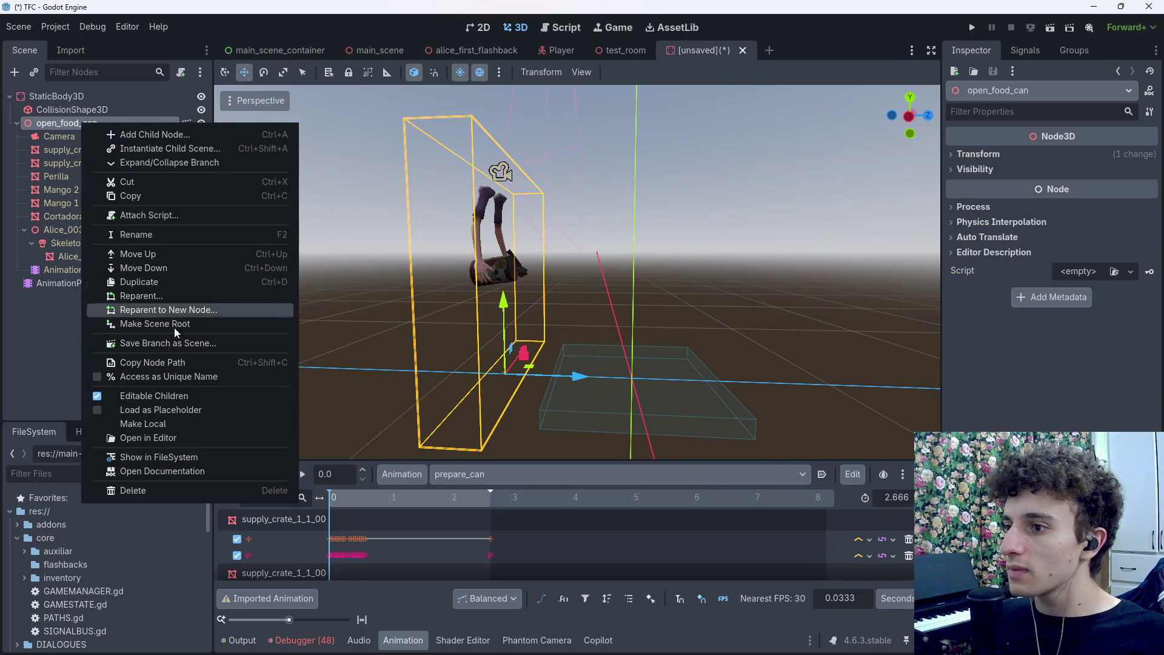
click(151, 399)
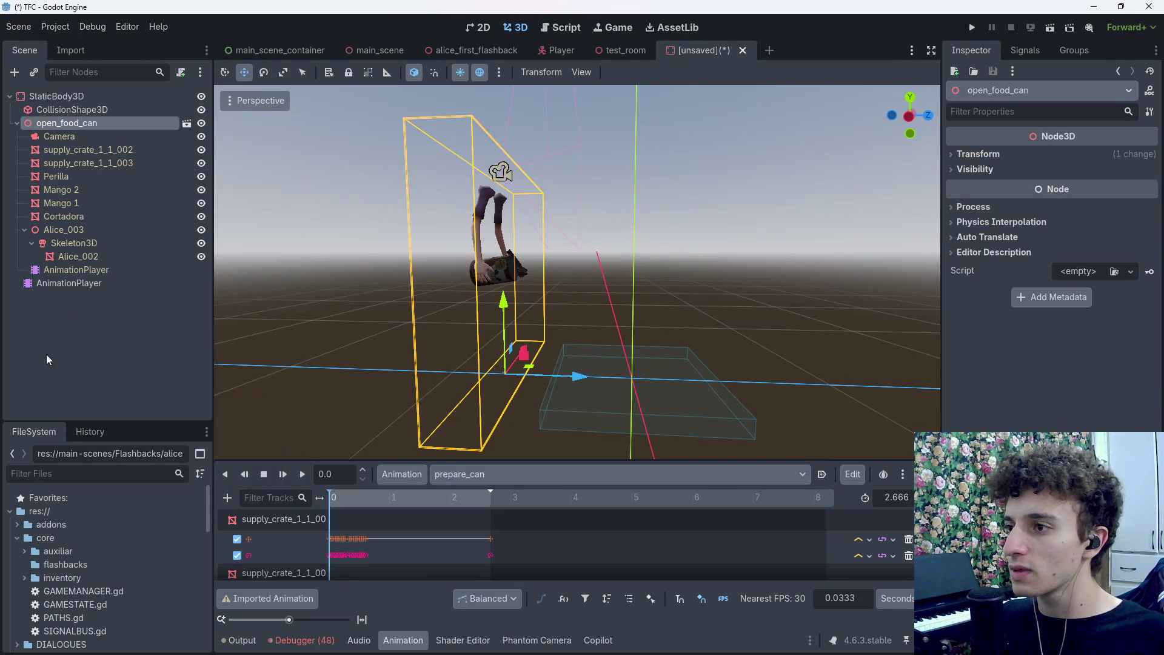
key(alt+Tab)
key(alt+Tab)
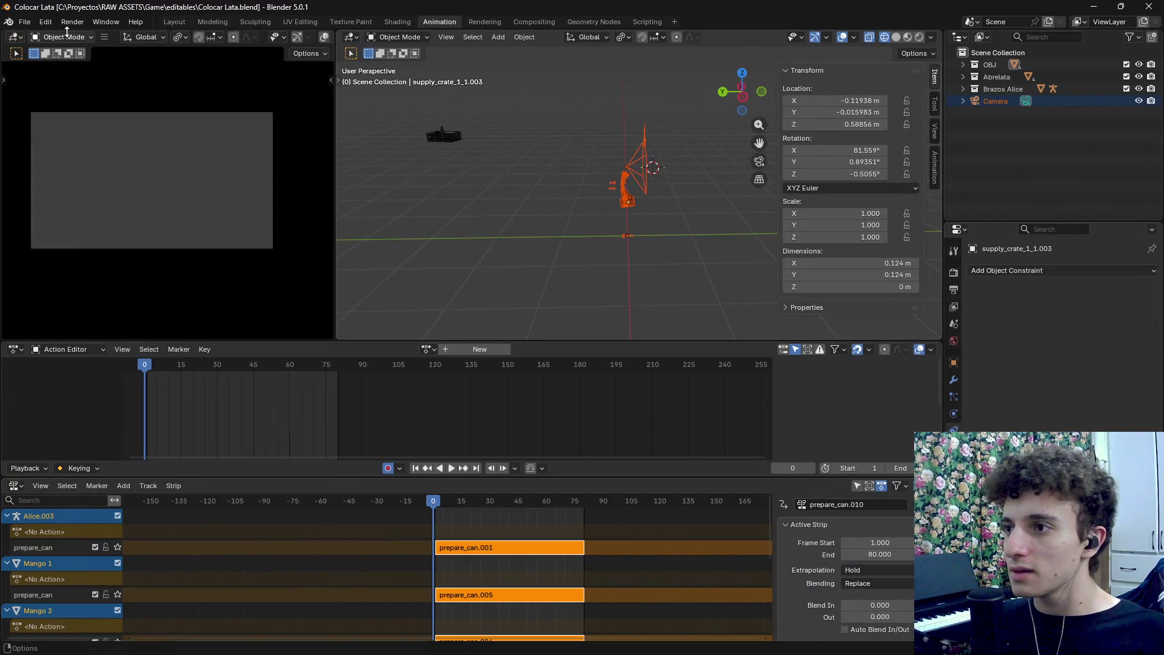
Re-export glTF 2.0 over open_food_can.glb in the can_oppener assets folder
click(27, 23)
mouse_move(64, 200)
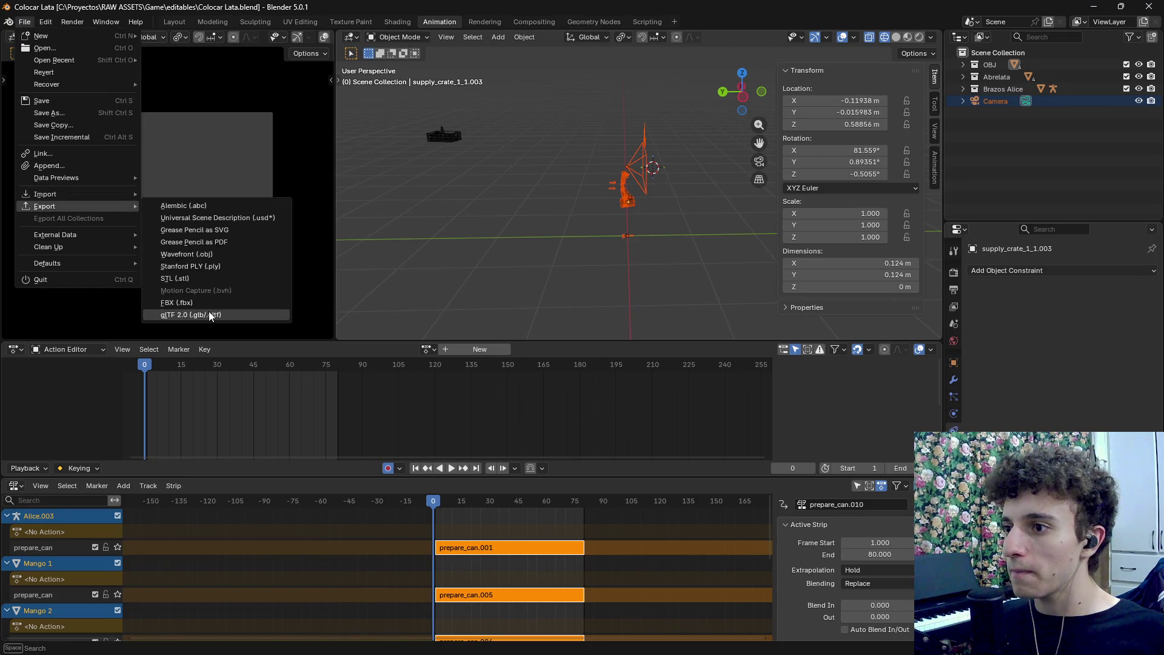
click(209, 311)
click(443, 250)
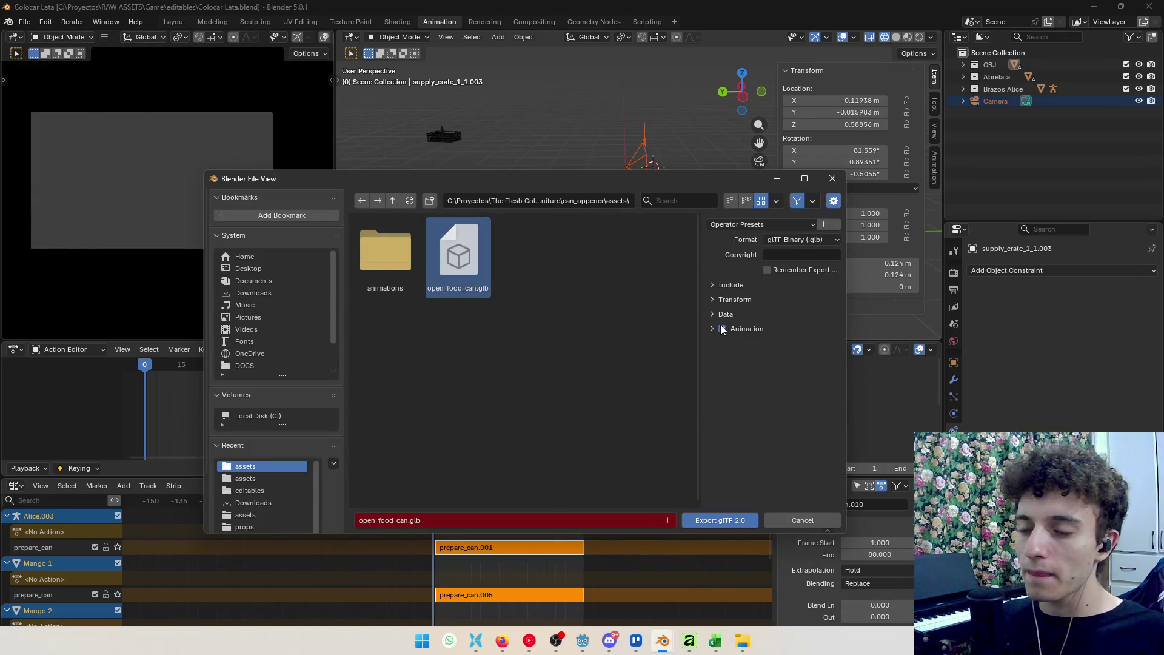
click(714, 527)
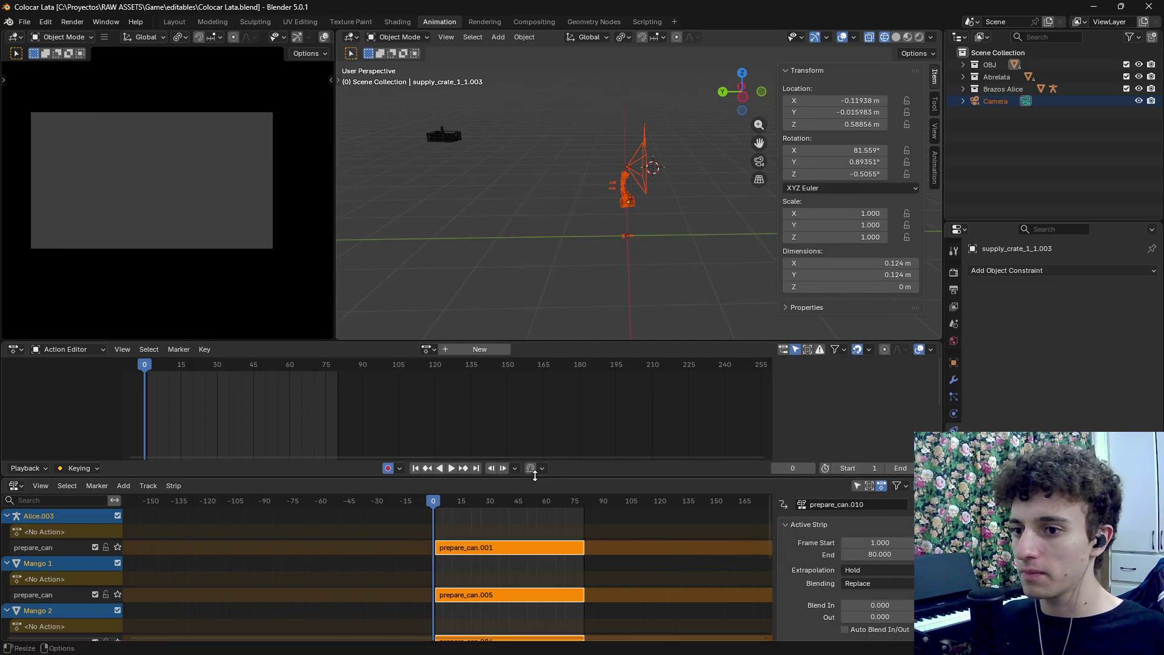
key(alt+Tab)
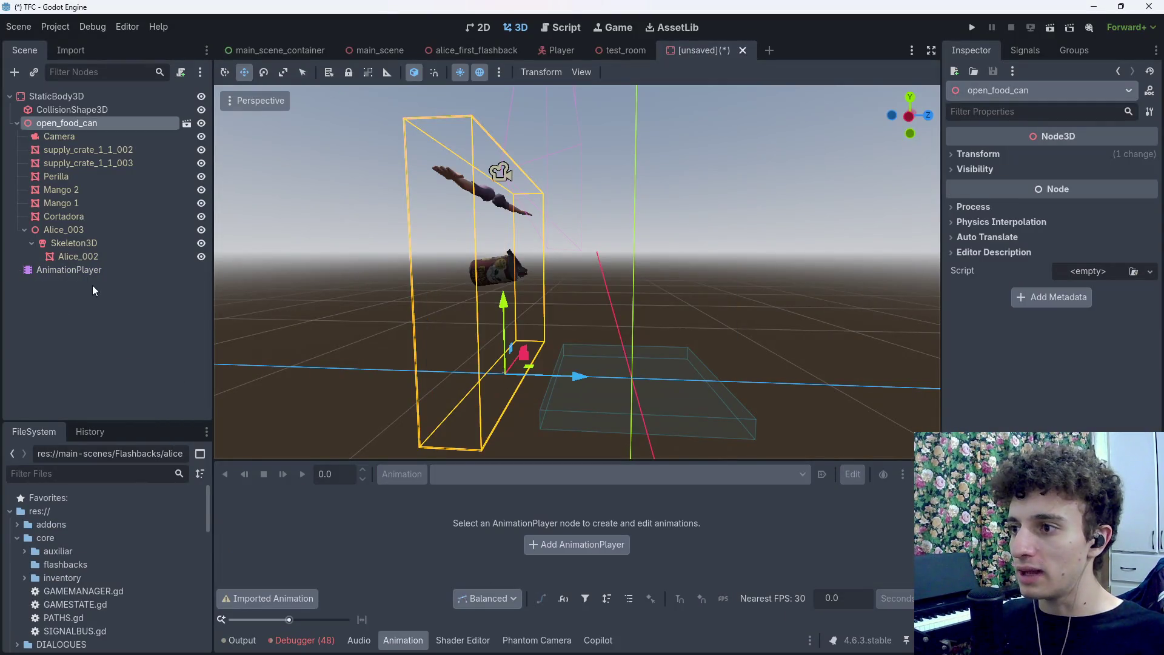
Remove prepare_can and reload prepare_can.res into the open_food_can animation library
click(101, 271)
click(336, 497)
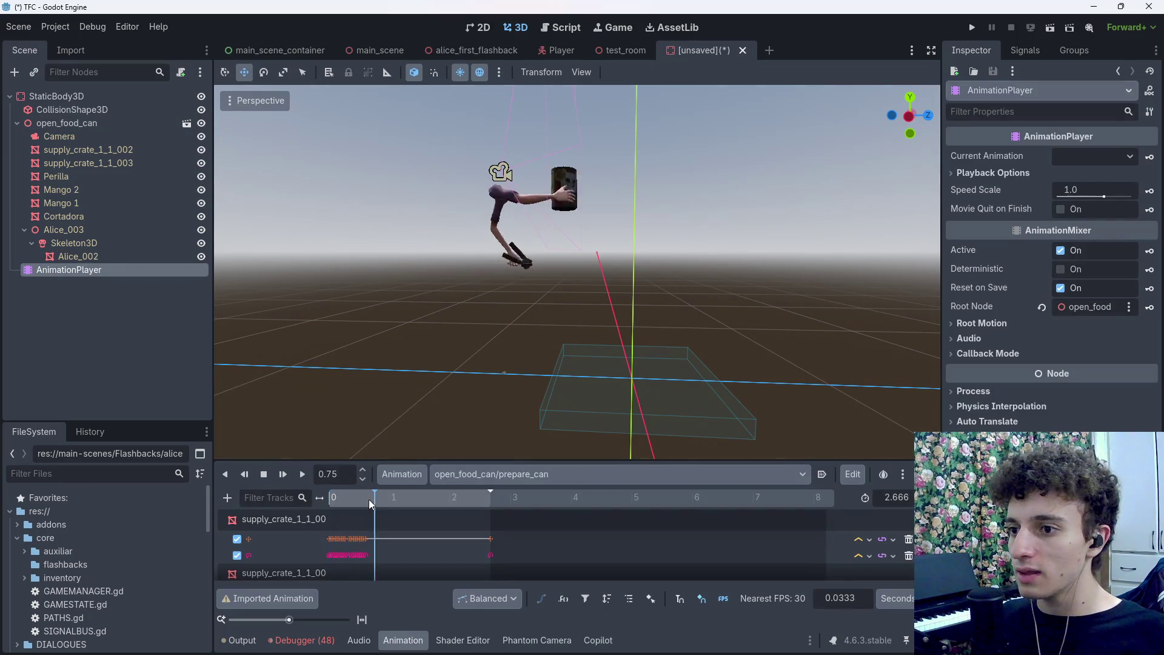
click(607, 474)
click(402, 474)
click(434, 516)
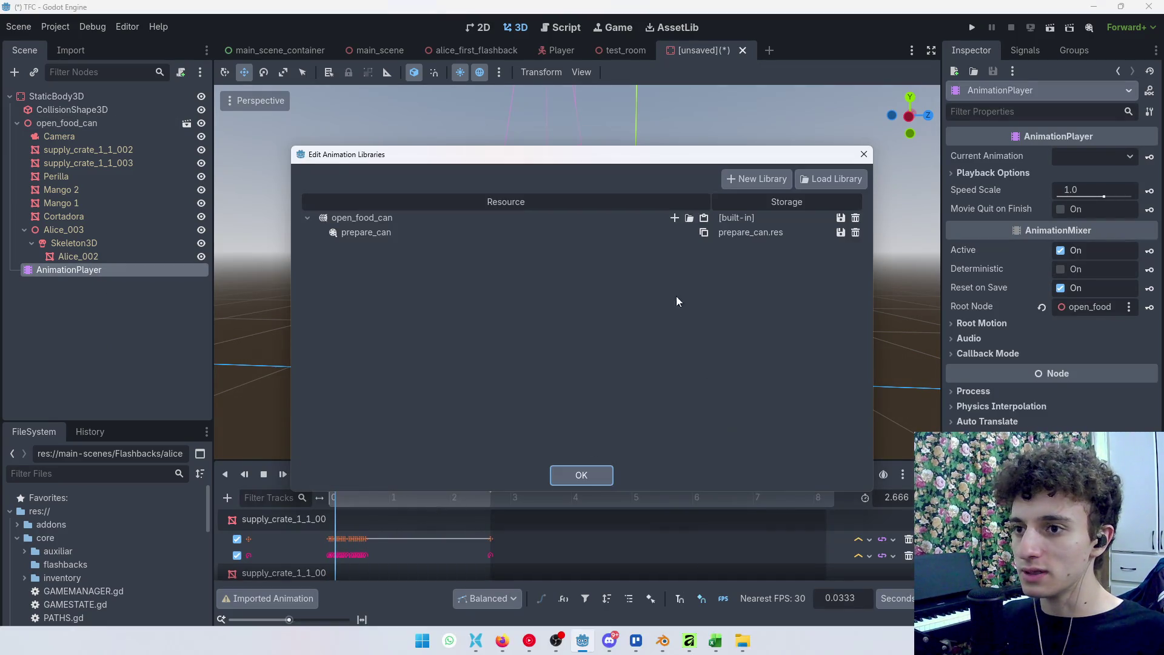
click(855, 233)
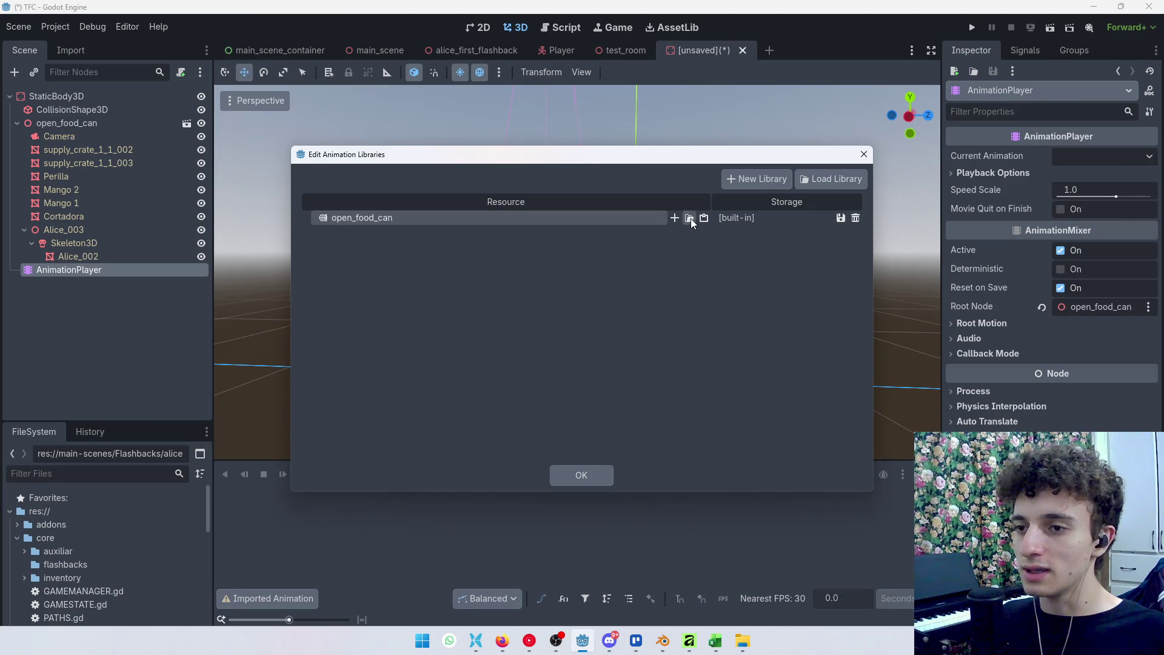
click(690, 217)
click(276, 166)
click(413, 571)
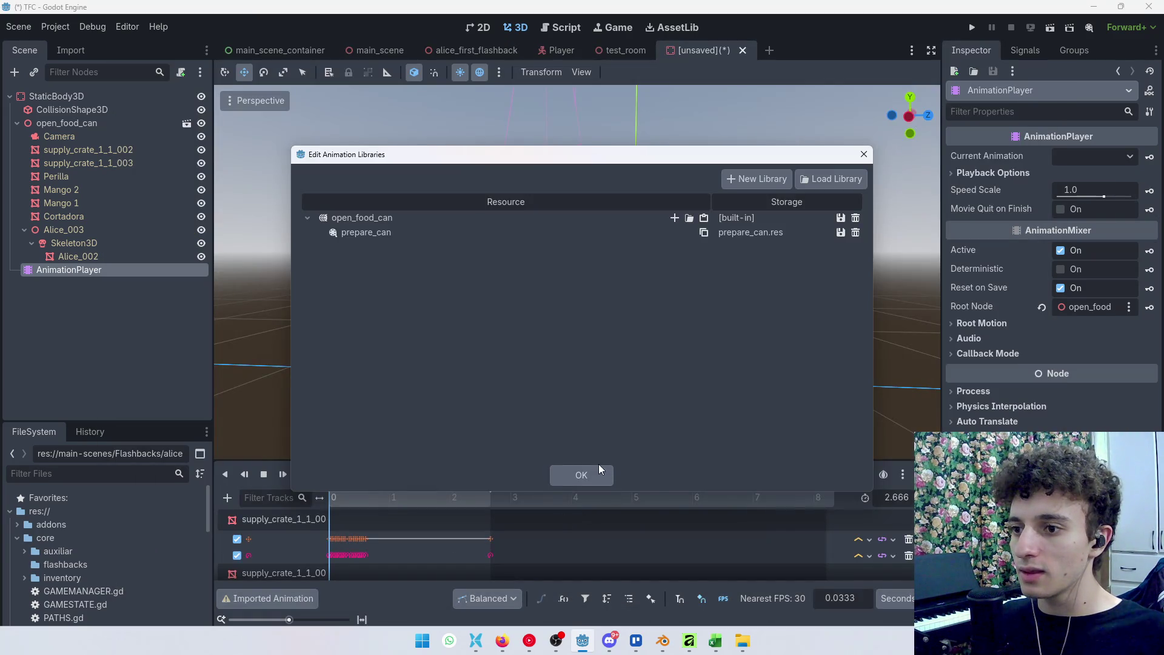
click(599, 471)
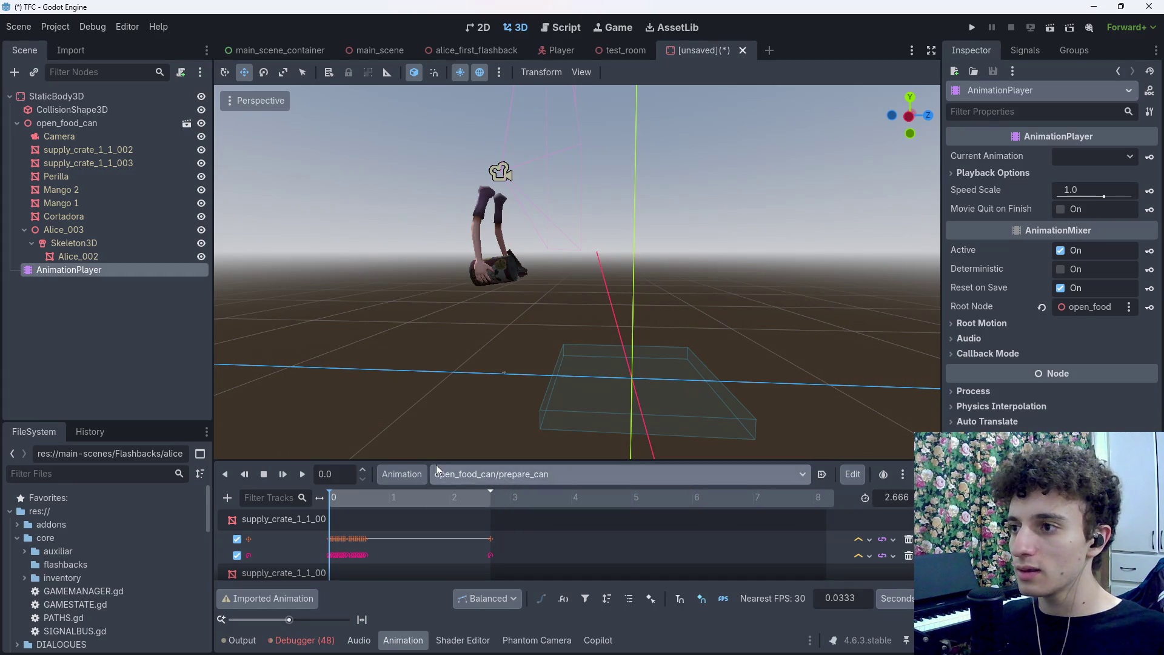
Dismiss the scene save dialog, preview prepare_can just past its start, and collapse open_food_can
key(ctrl+s)
click(694, 523)
click(346, 498)
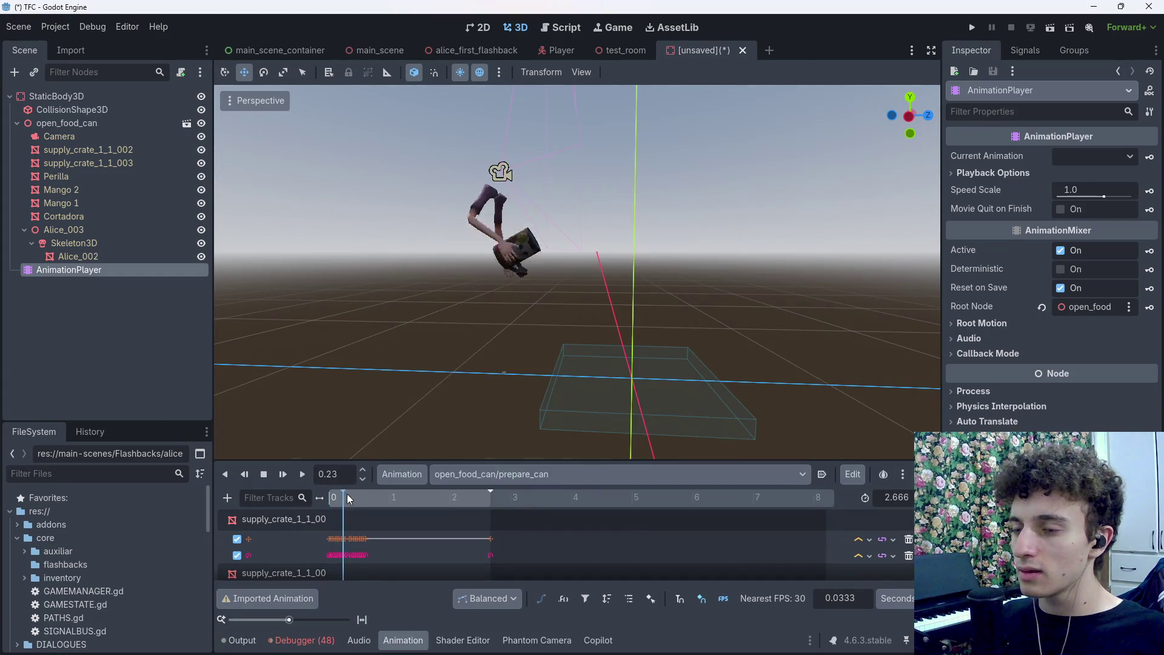
click(111, 370)
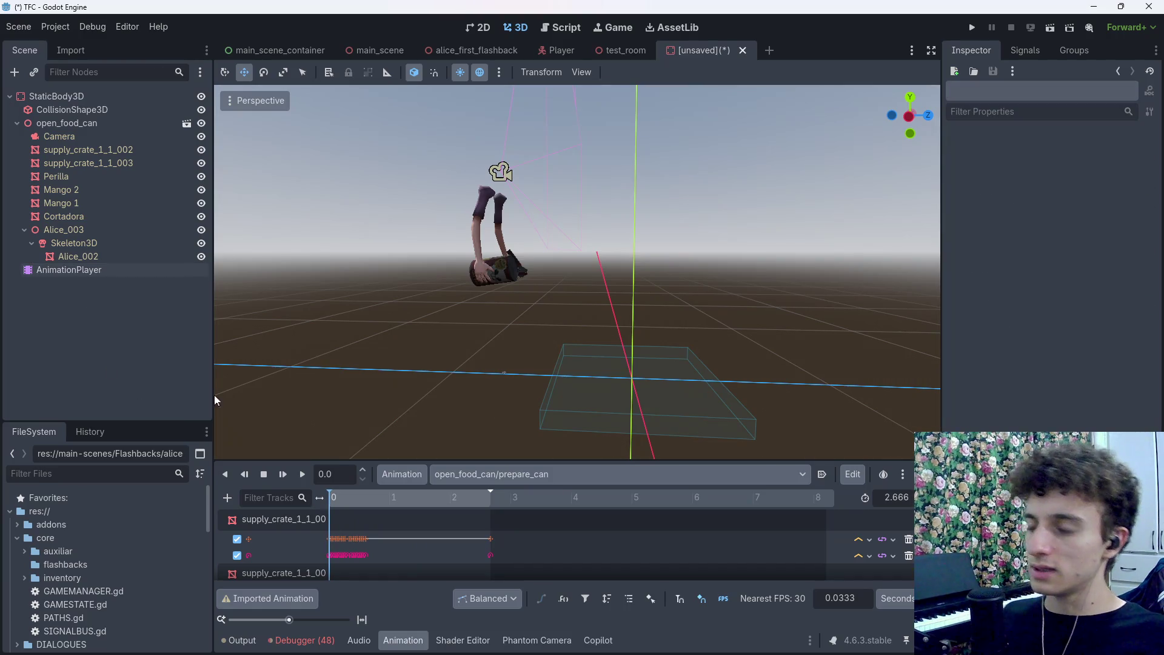
click(17, 123)
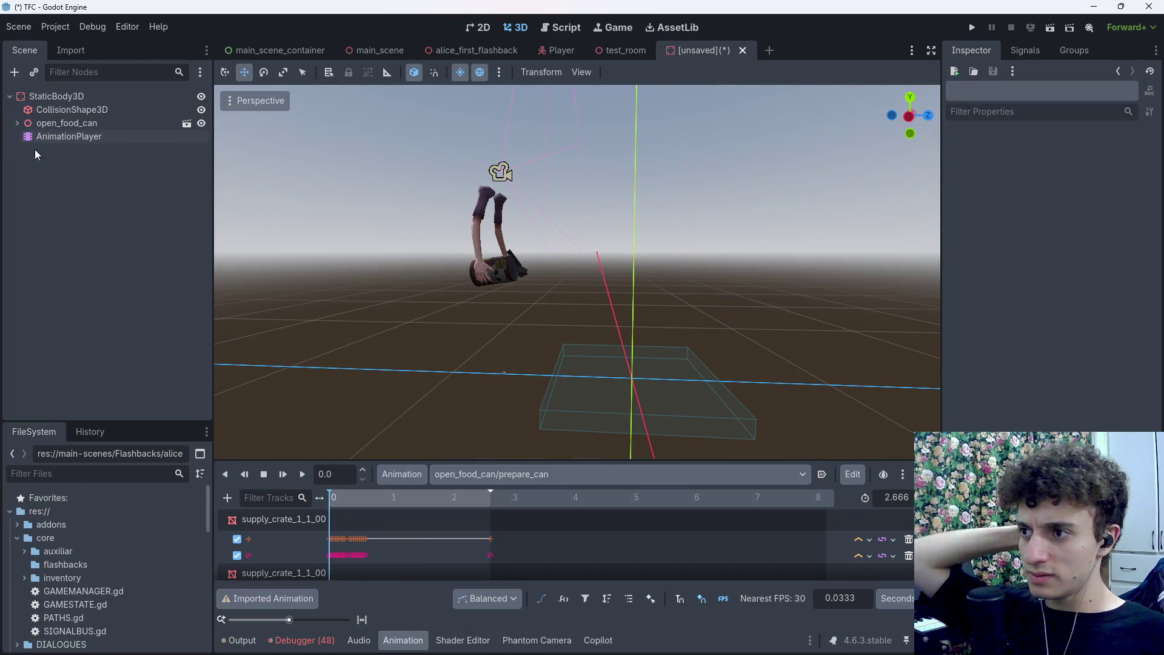
click(17, 123)
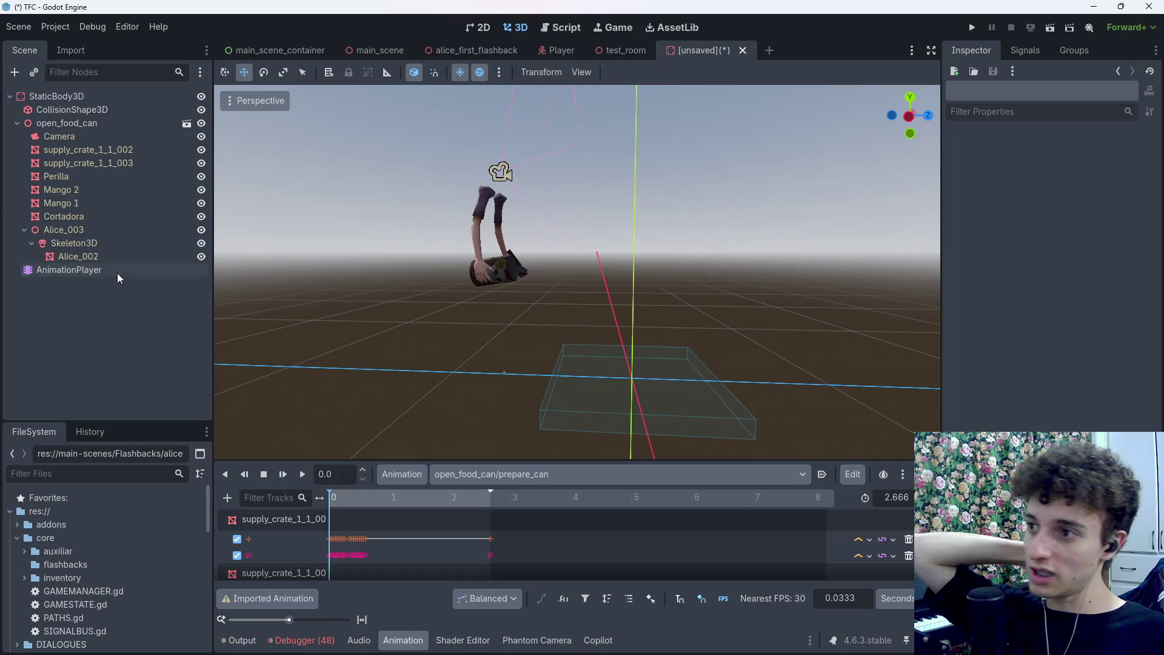
click(17, 123)
Save Harry Nota and close both Blender windows
mouse_move(620, 629)
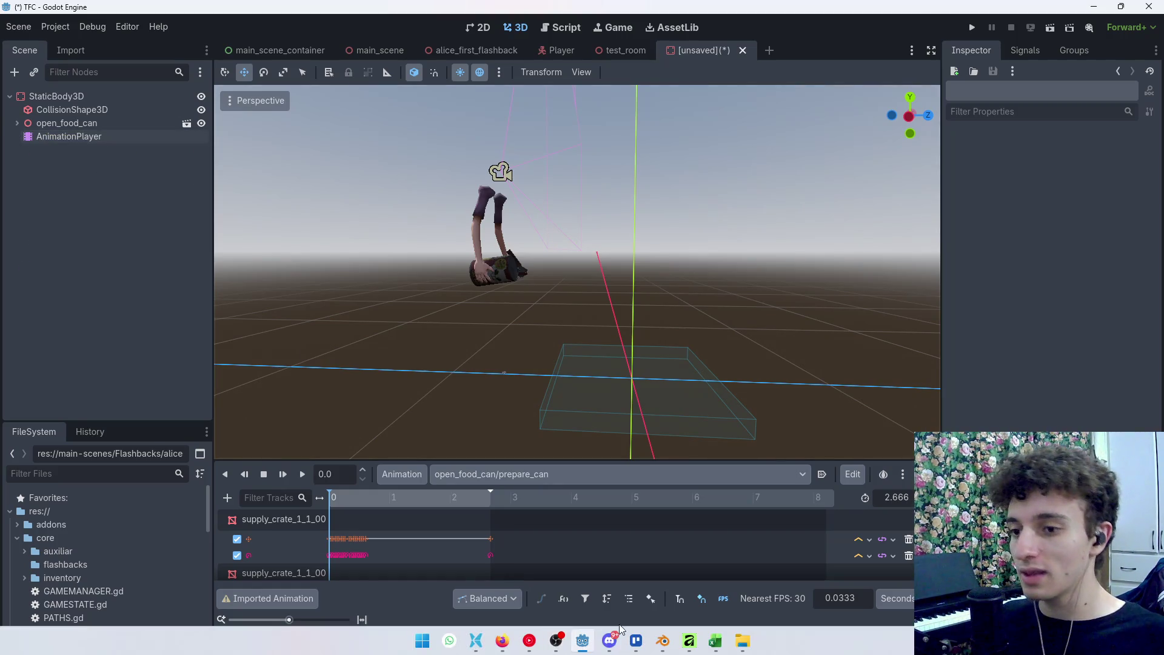
mouse_move(673, 648)
mouse_move(613, 568)
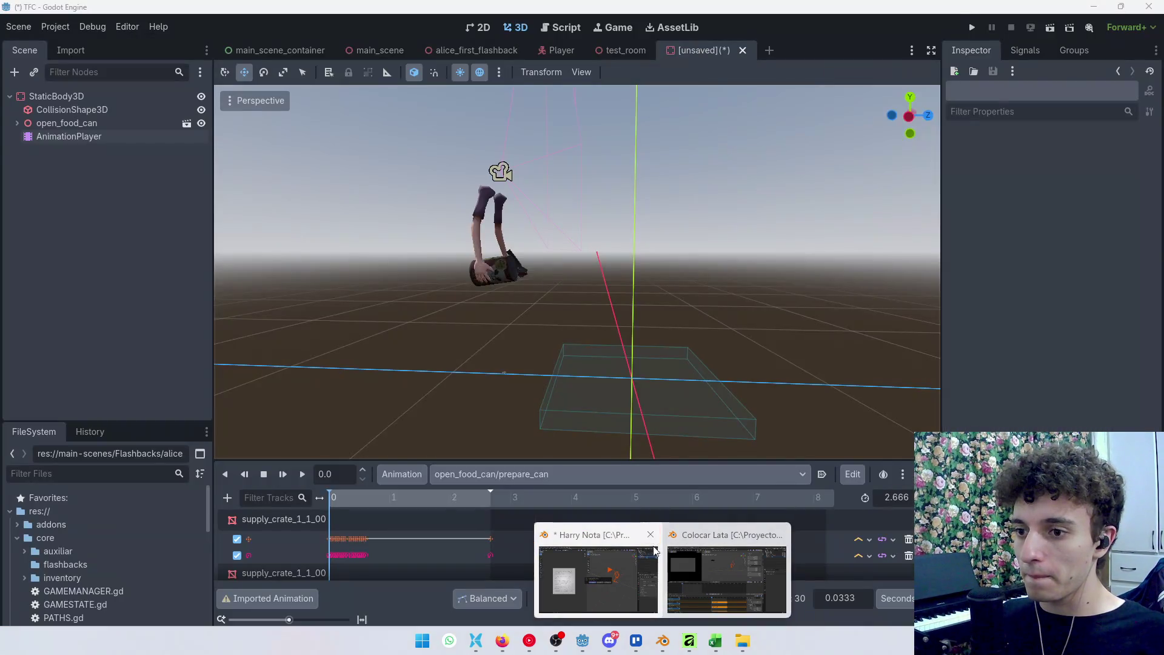
click(650, 534)
click(550, 363)
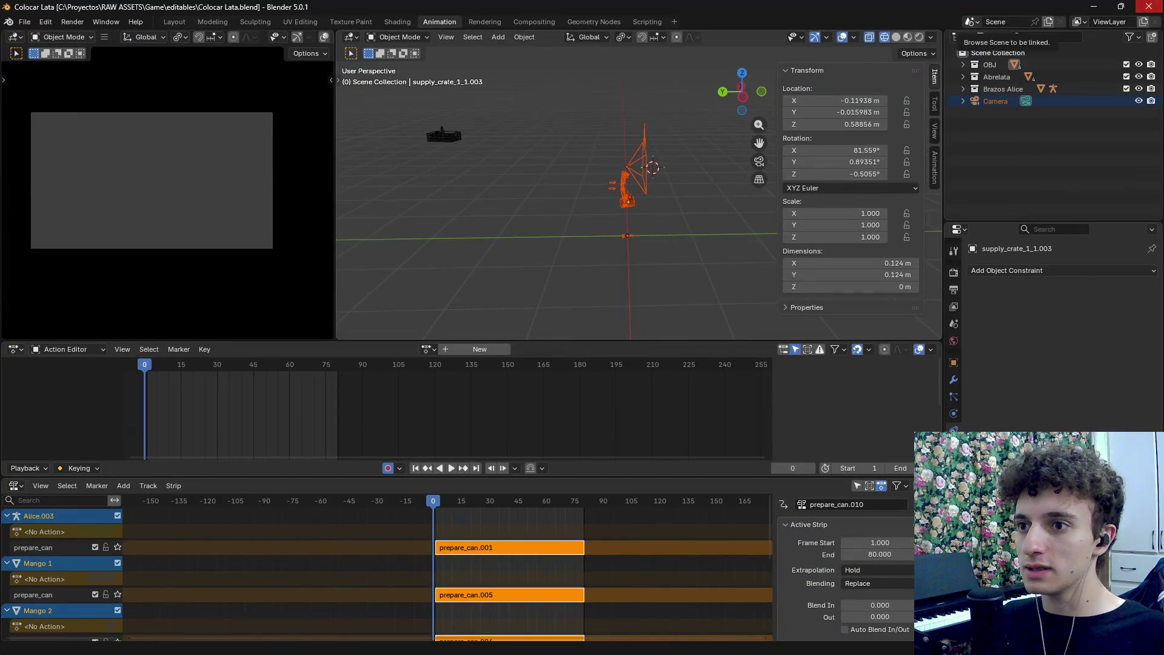
click(1148, 6)
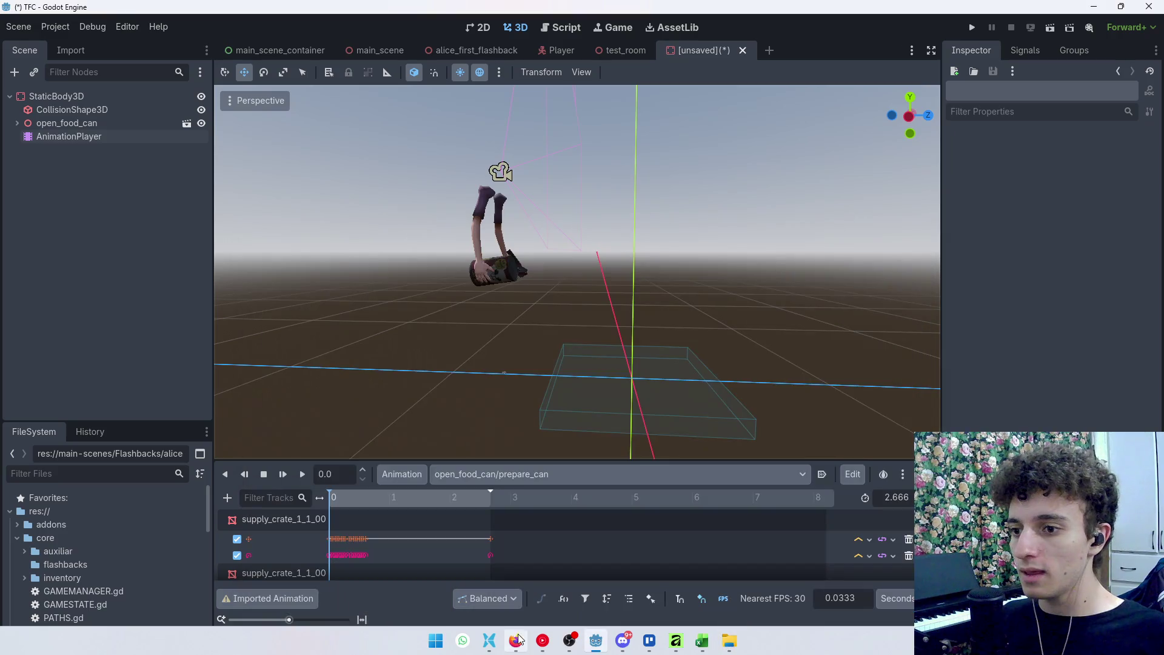
Open Girar Perilla.blend from the RAW ASSETS editables folder in Blender
click(545, 646)
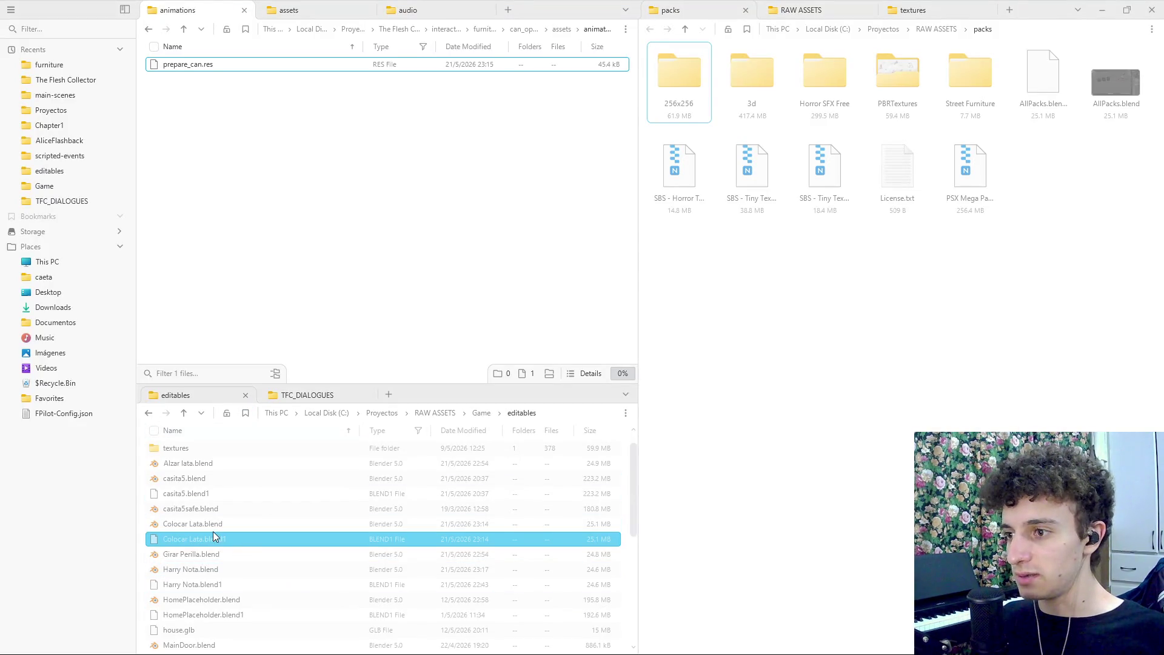
scroll(242, 494, down, 1)
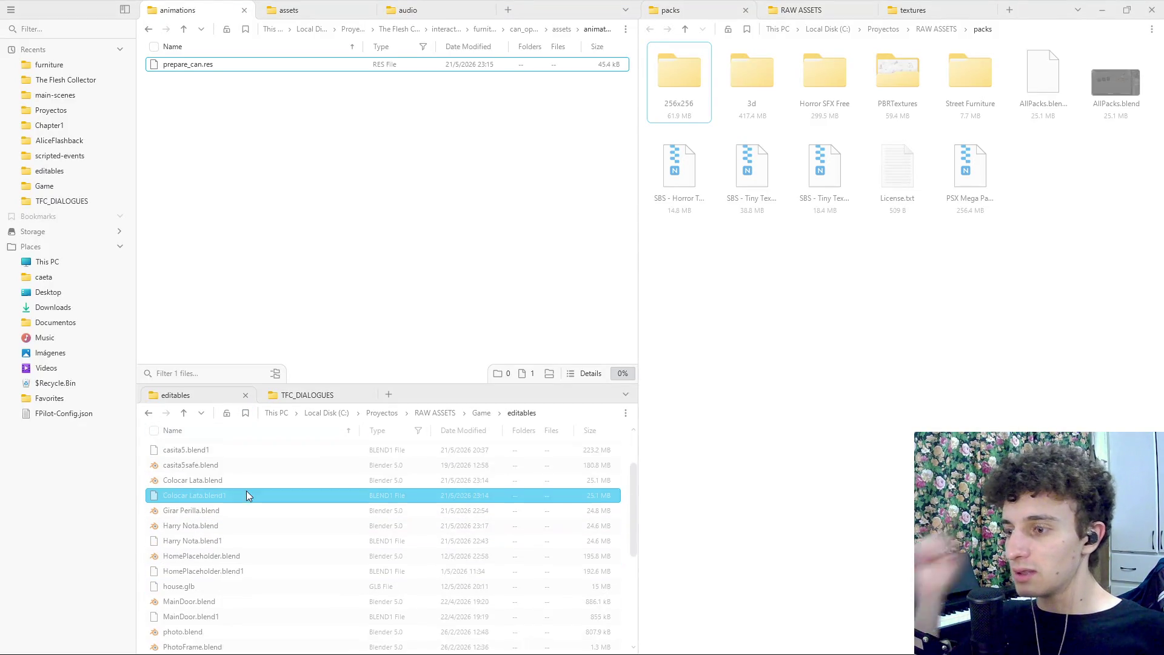
double_click(220, 512)
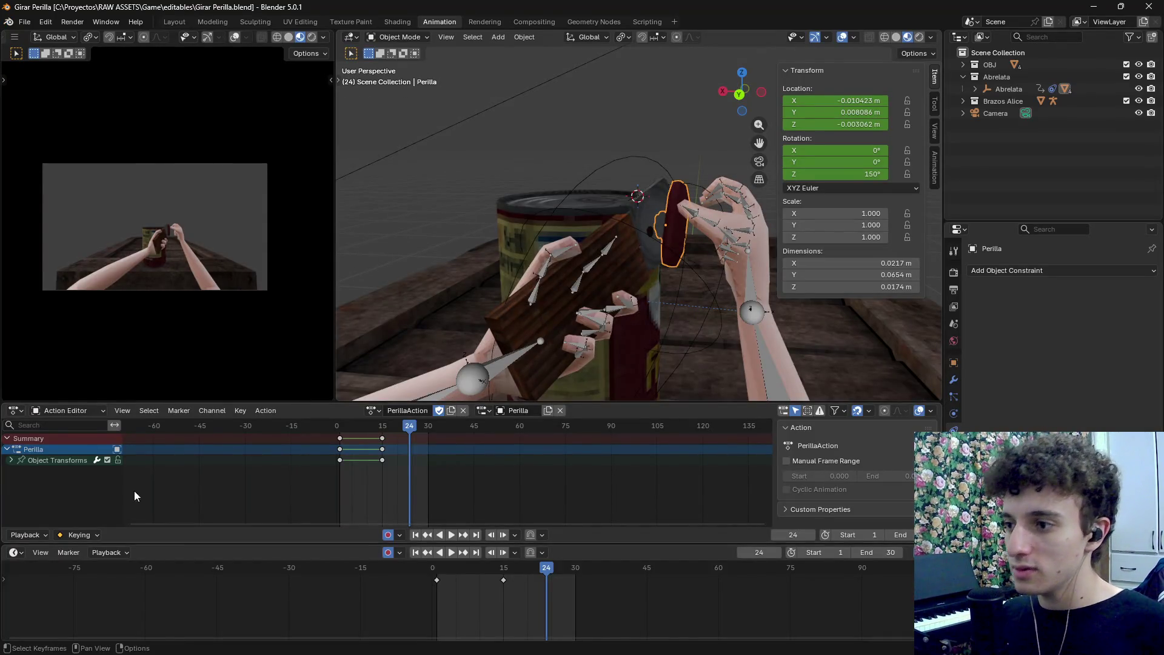
Inspect Mango 1, Mango 2 and the can, scrub back to frame 18, then return to Files
scroll(628, 296, down, 6)
scroll(621, 257, up, 5)
click(653, 251)
click(652, 251)
shift+click(675, 210)
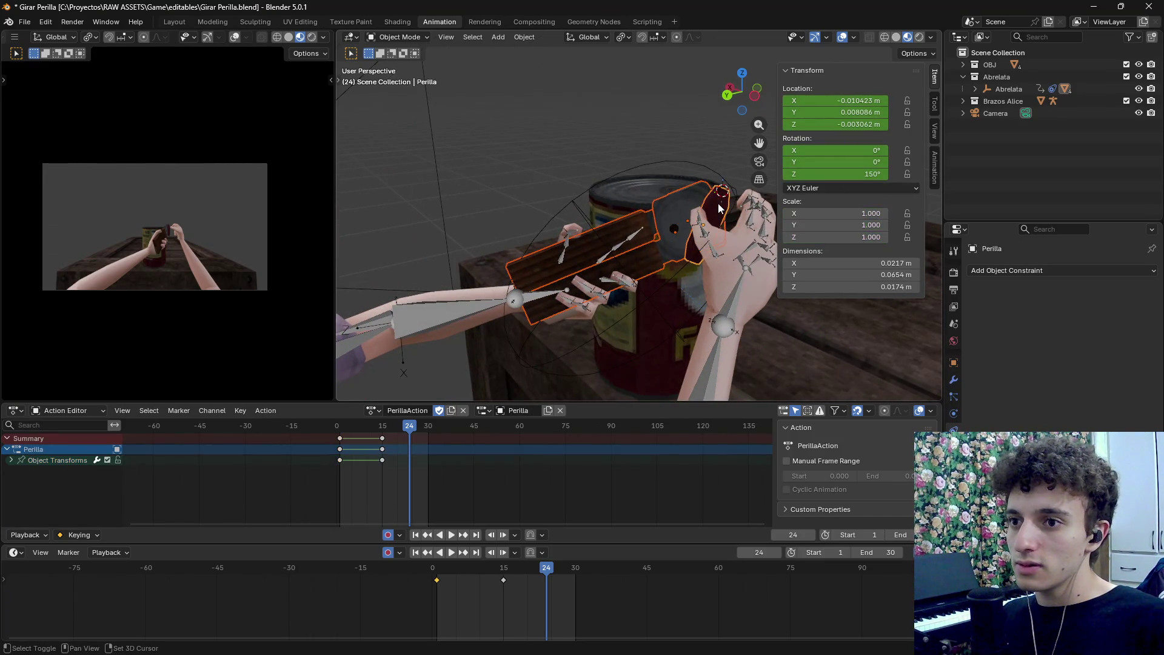
click(522, 319)
shift+click(522, 319)
scroll(521, 319, down, 3)
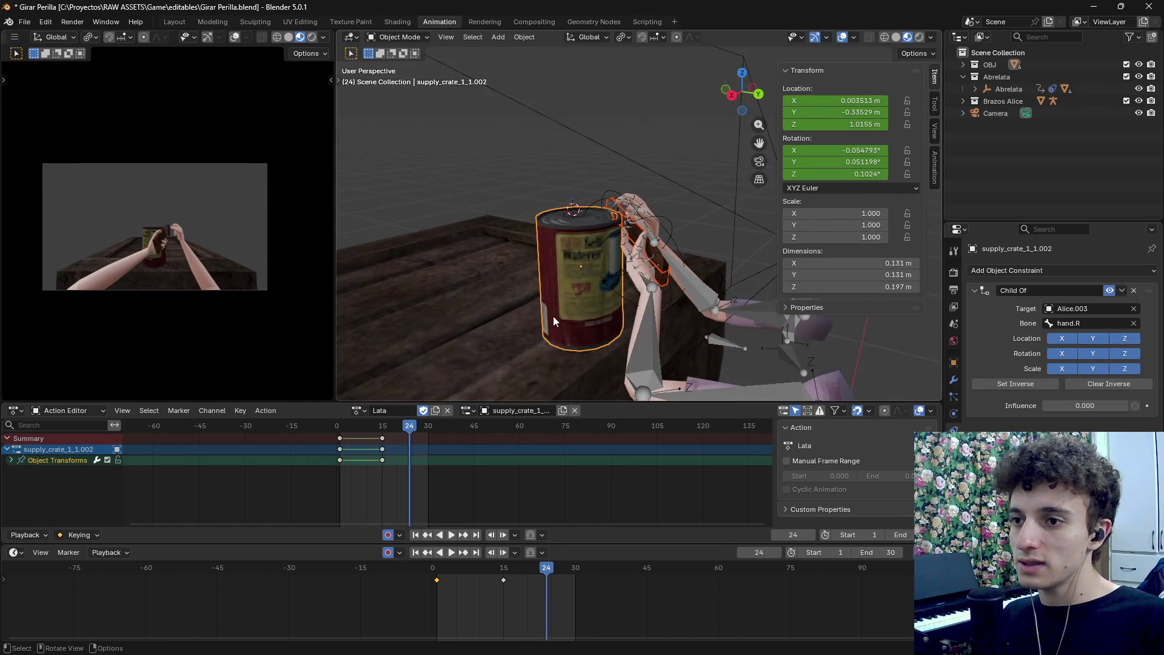
mouse_move(540, 574)
mouse_down()
mouse_move(398, 576)
mouse_move(582, 568)
mouse_move(431, 569)
mouse_up()
key(alt+Tab)
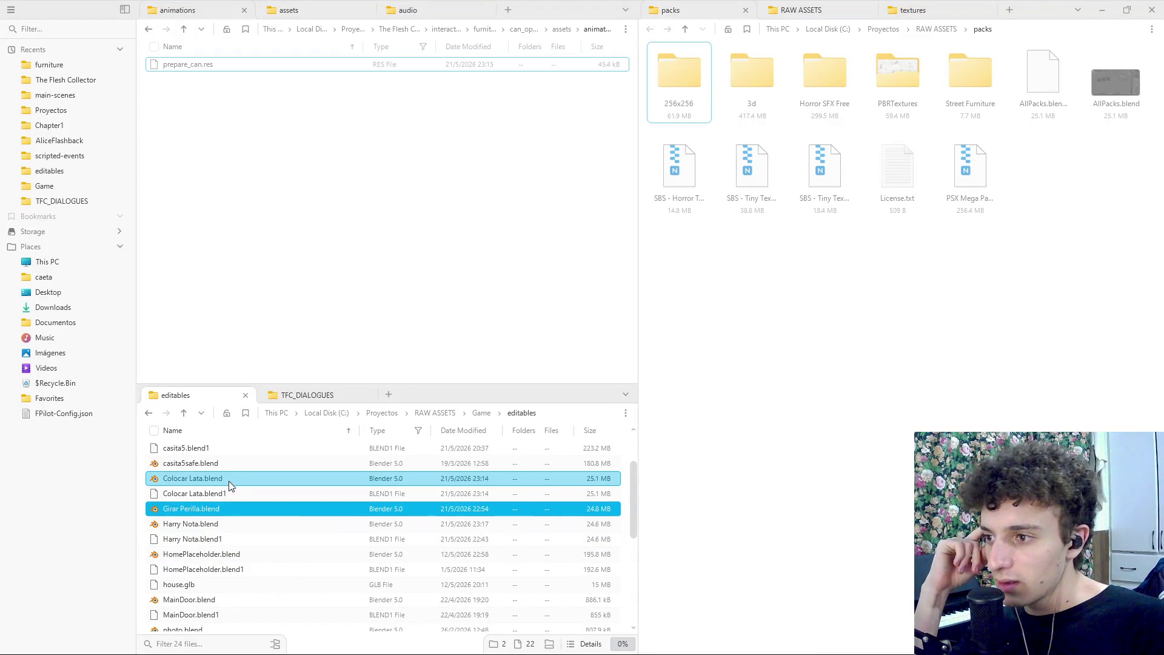
Open Alzar lata.blend, play and rewind its animation, then close it without saving
scroll(232, 536, down, 1)
scroll(224, 558, up, 3)
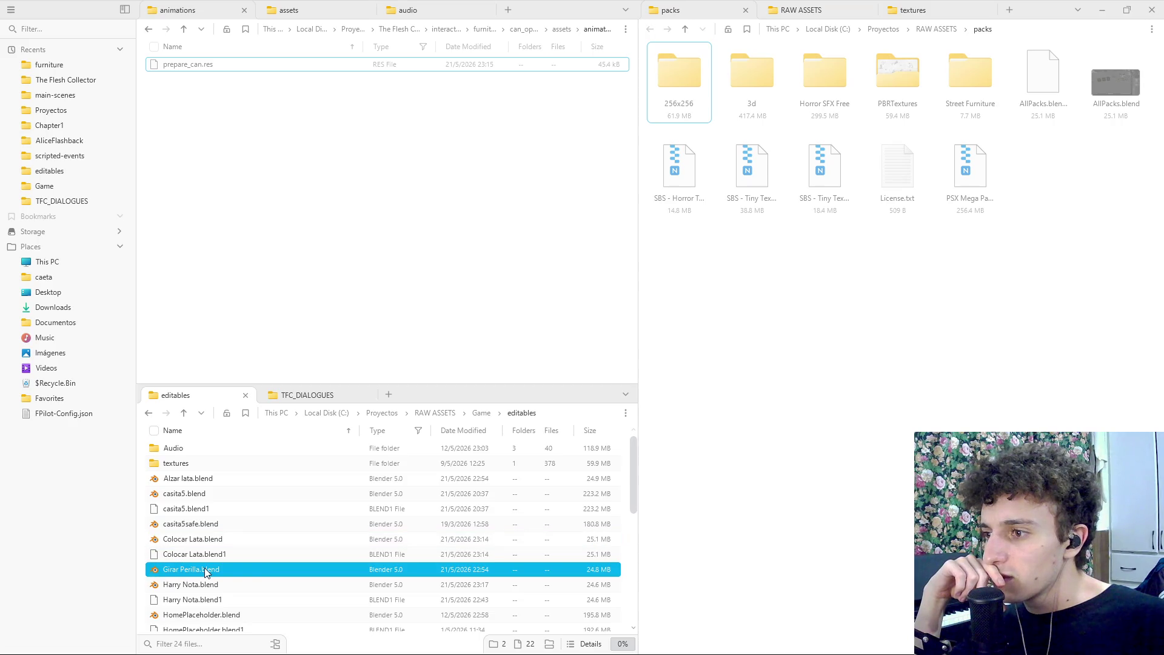
double_click(214, 488)
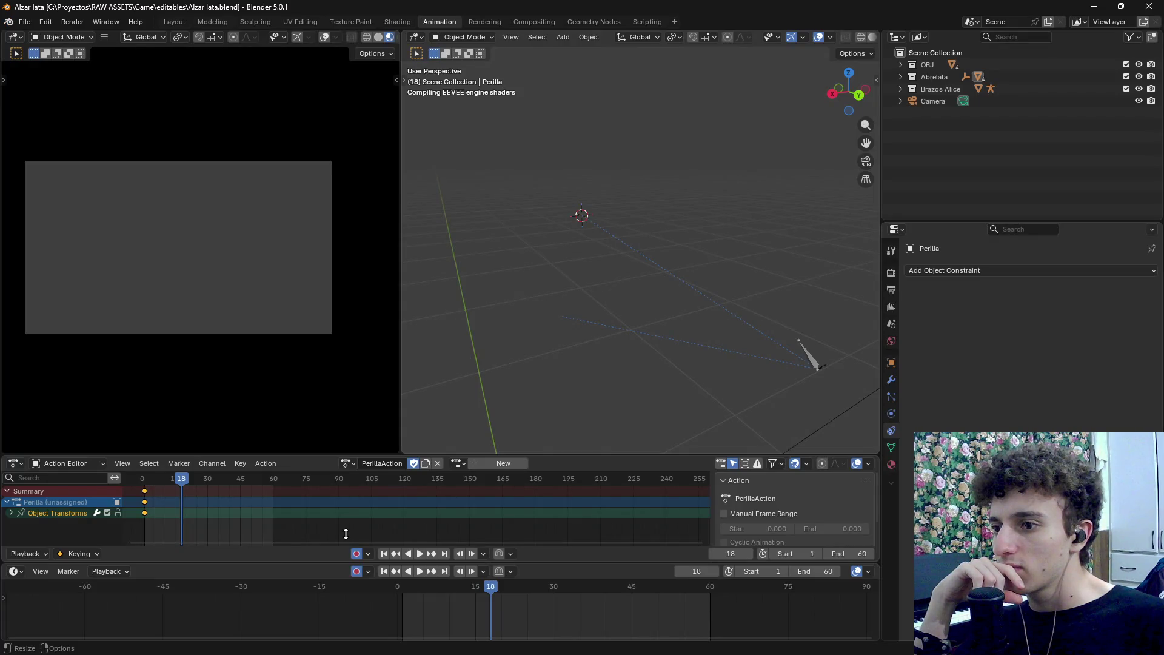
key(space)
mouse_move(180, 478)
mouse_down()
mouse_move(142, 478)
mouse_move(267, 489)
mouse_move(142, 485)
mouse_up()
key(space)
click(1149, 7)
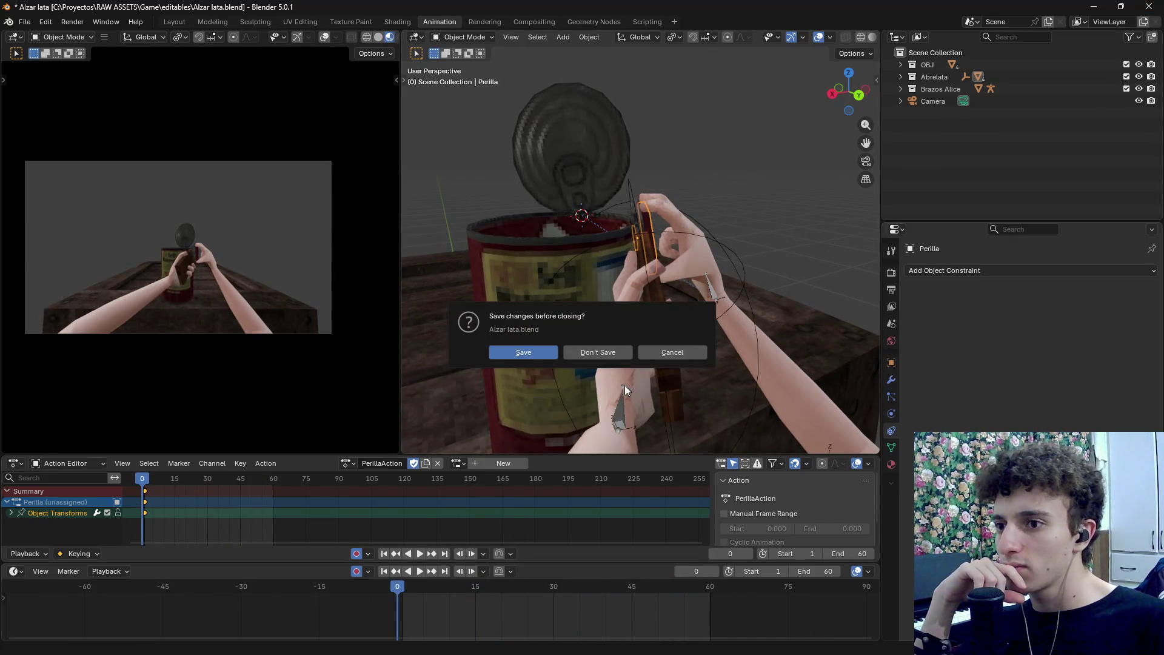
click(613, 355)
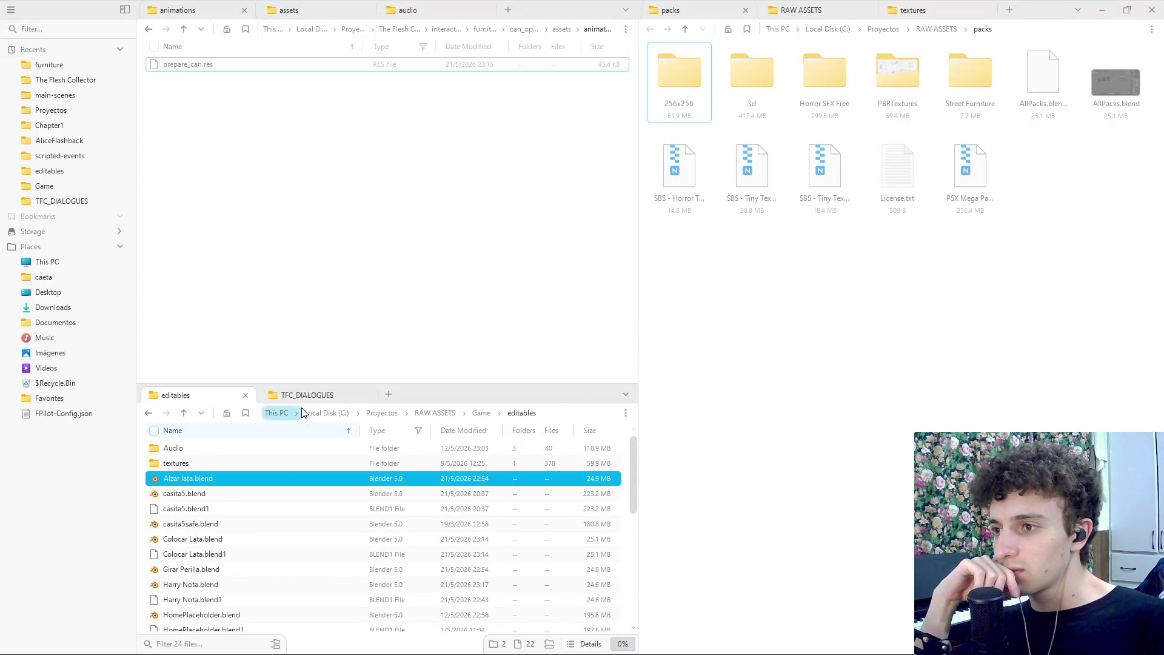
Bring the Girar Perilla Blender window back to the front
click(750, 648)
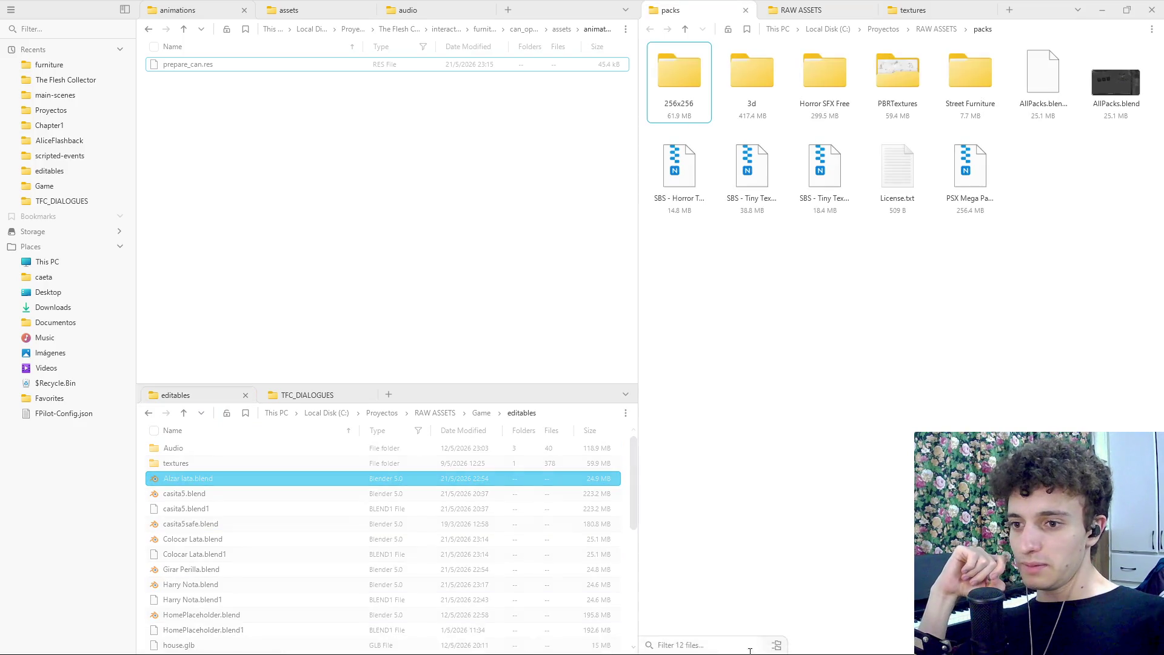
click(230, 483)
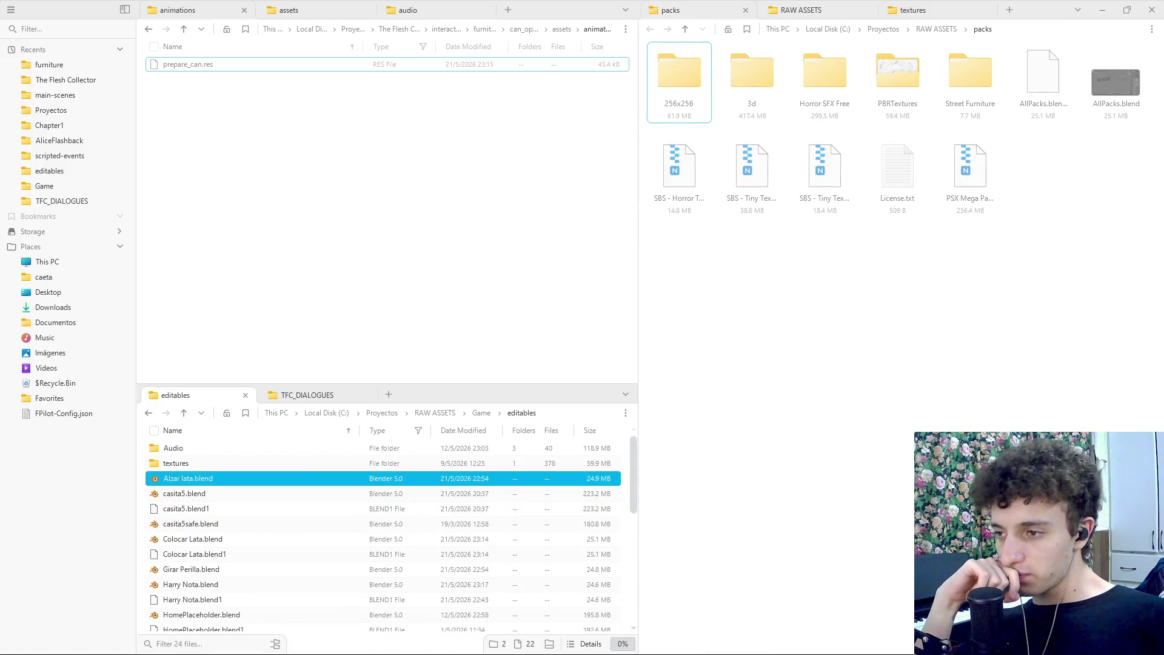
click(591, 641)
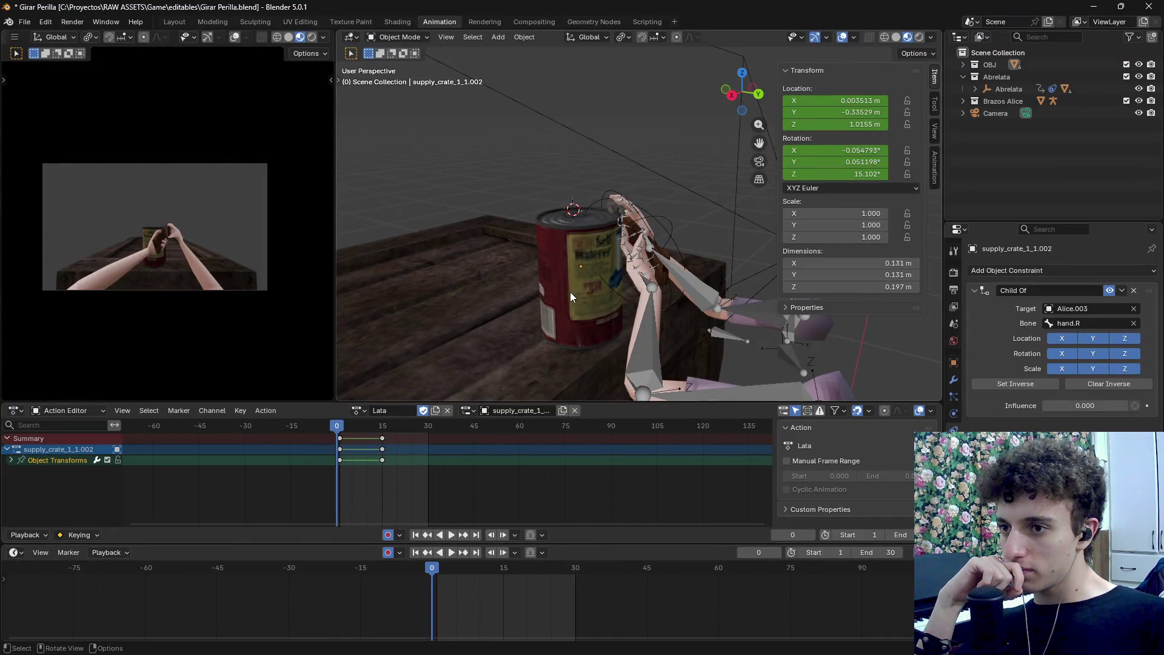
Play the knob animation, then bake the can body's motion for frames 1–30
click(584, 218)
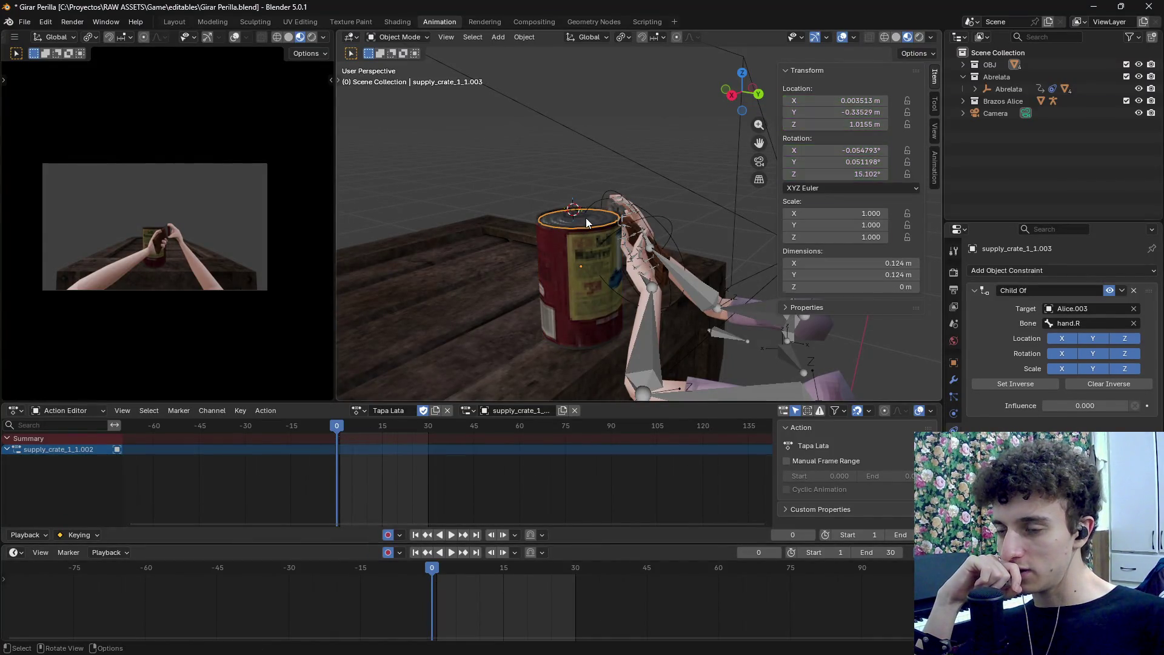
click(571, 211)
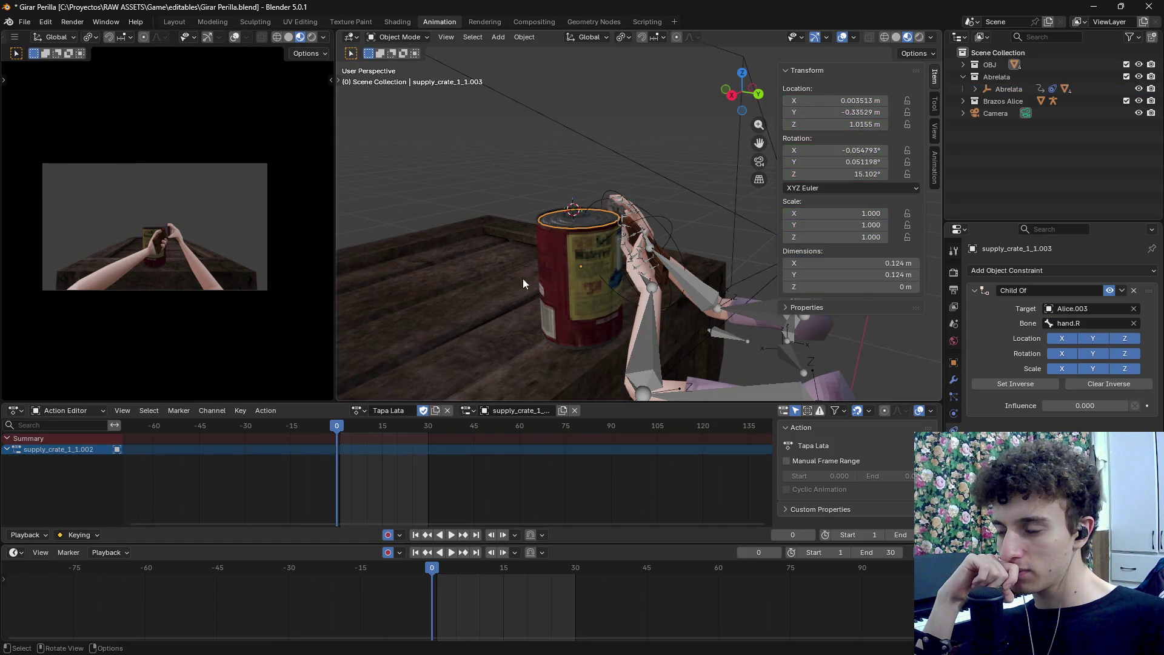
key(space)
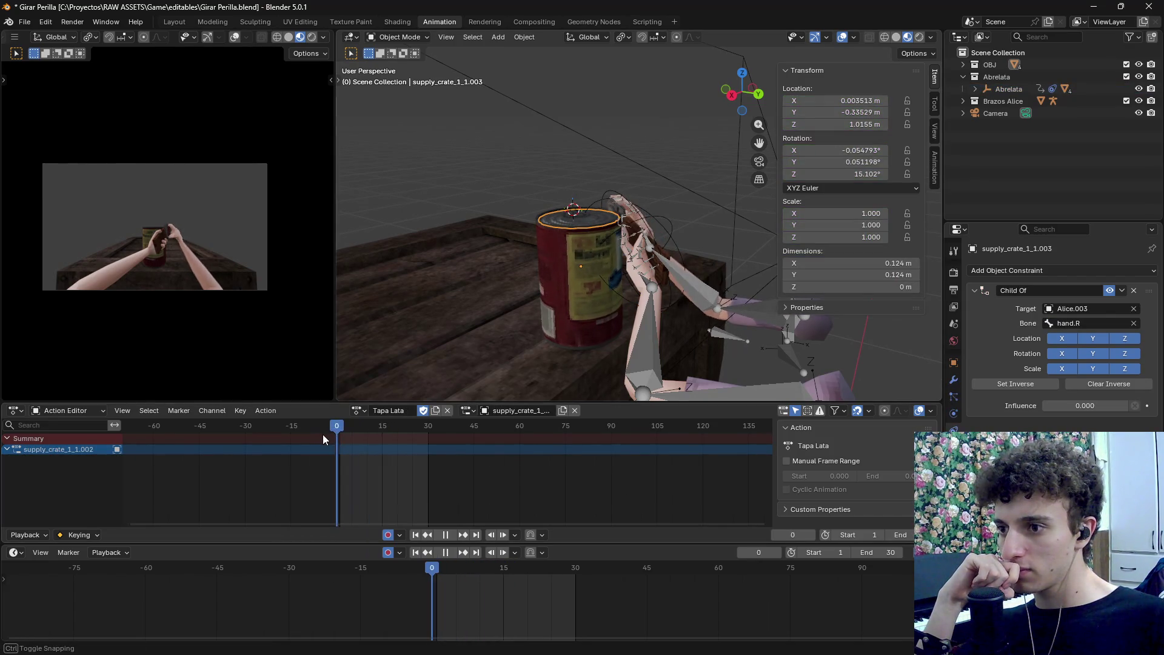
mouse_move(327, 437)
mouse_down()
mouse_move(433, 435)
mouse_move(336, 435)
mouse_up()
click(581, 291)
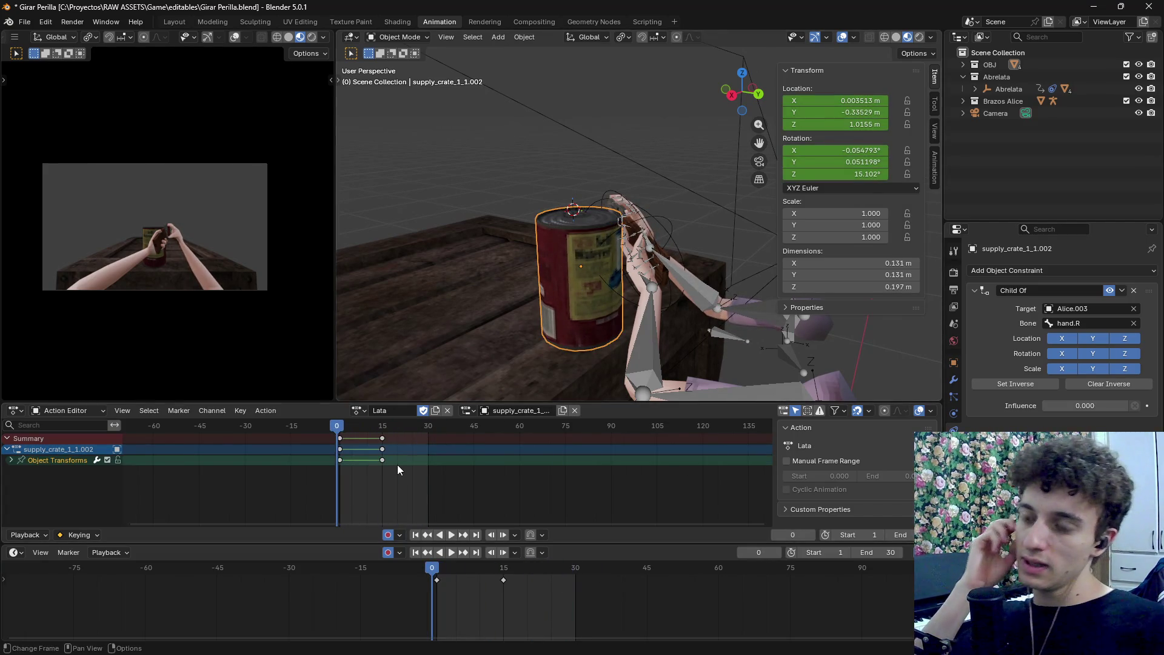
click(524, 38)
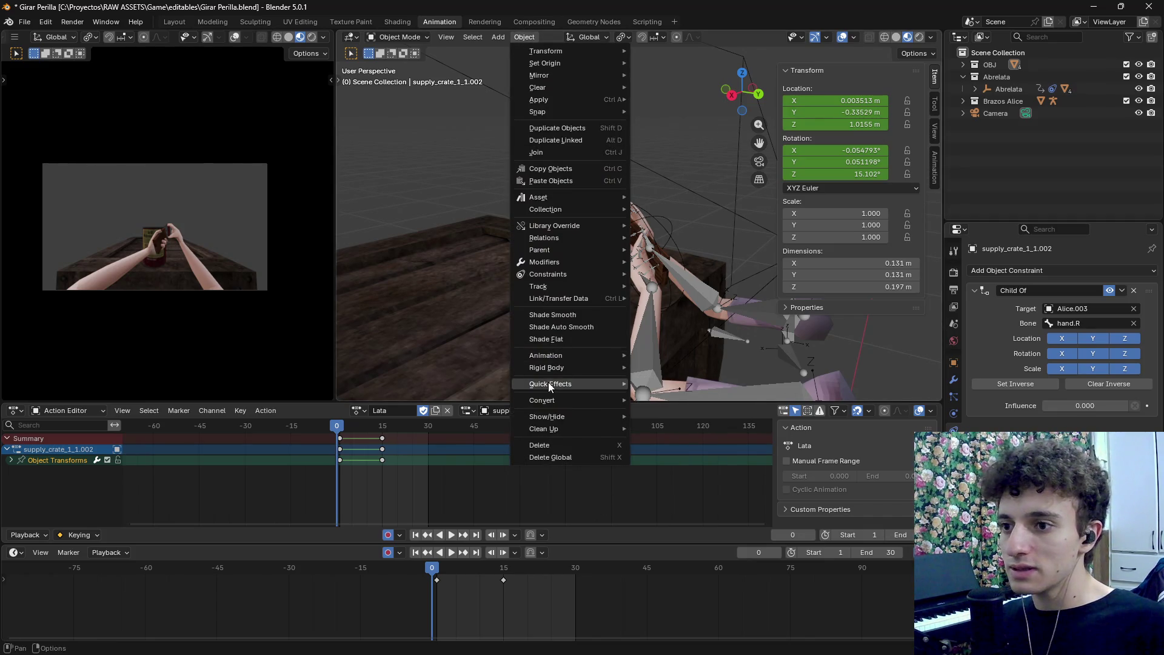
mouse_move(559, 359)
click(688, 420)
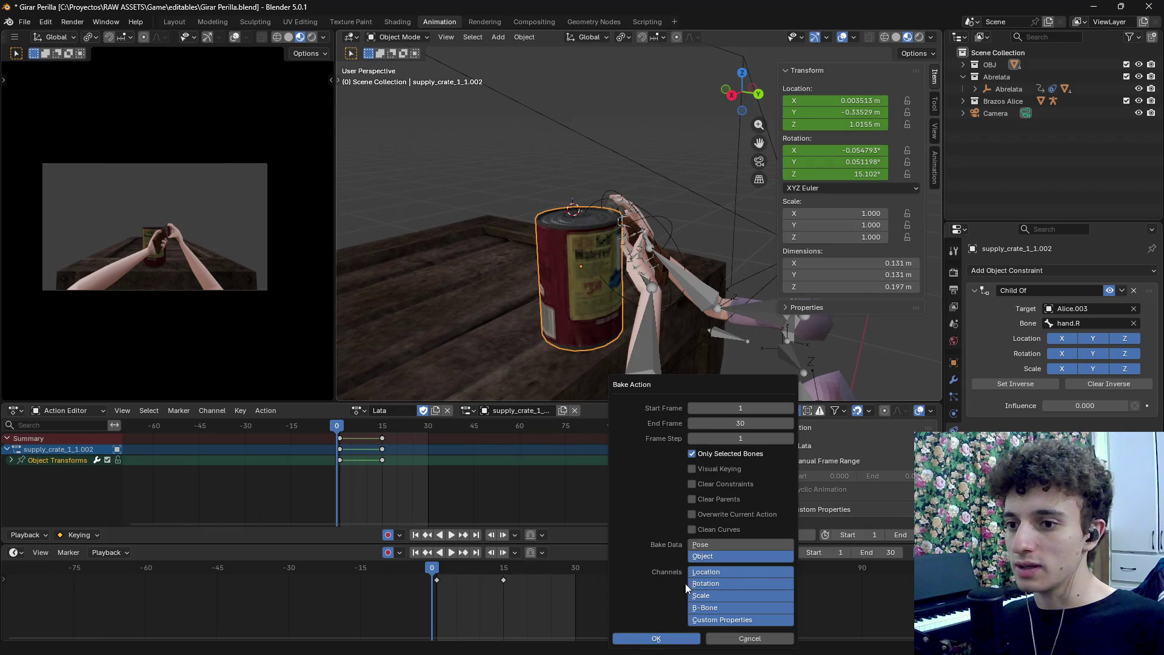
click(660, 638)
Select Perilla and bake its keyframes into Action.003 with default settings
scroll(632, 281, up, 3)
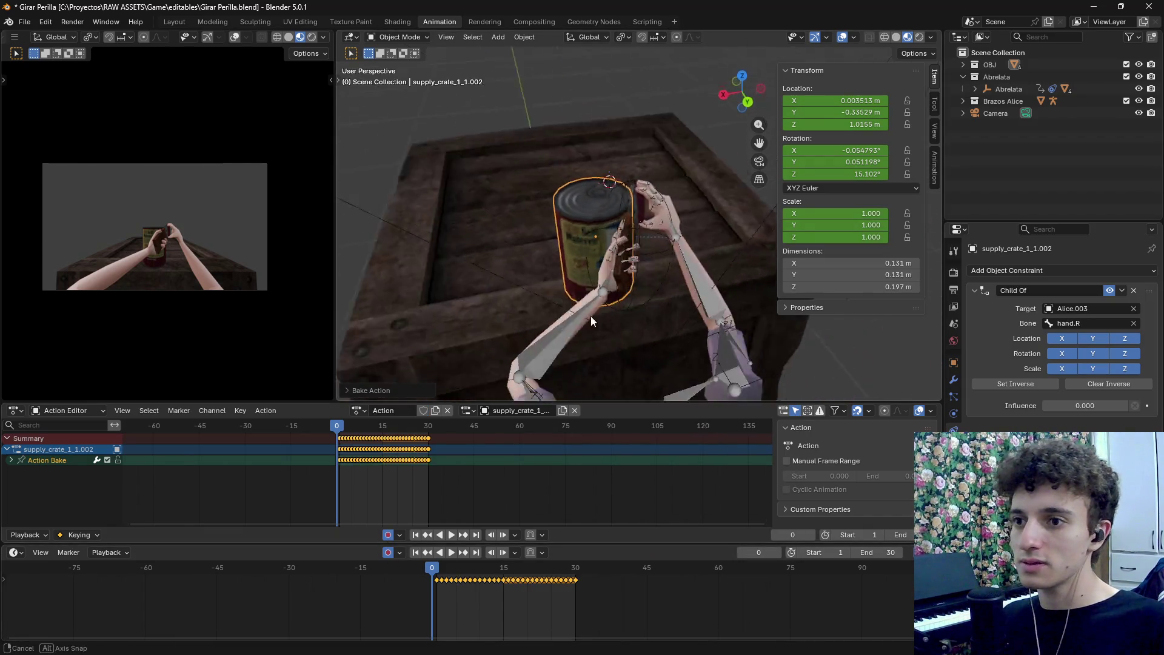
click(634, 225)
click(658, 200)
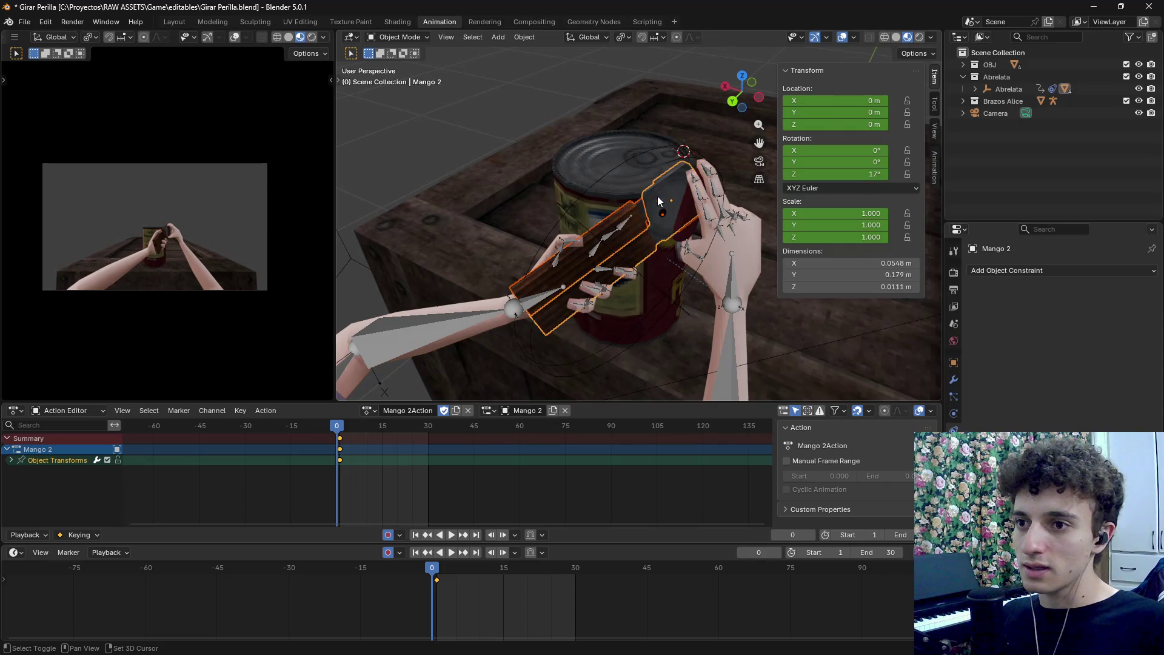
shift+click(689, 222)
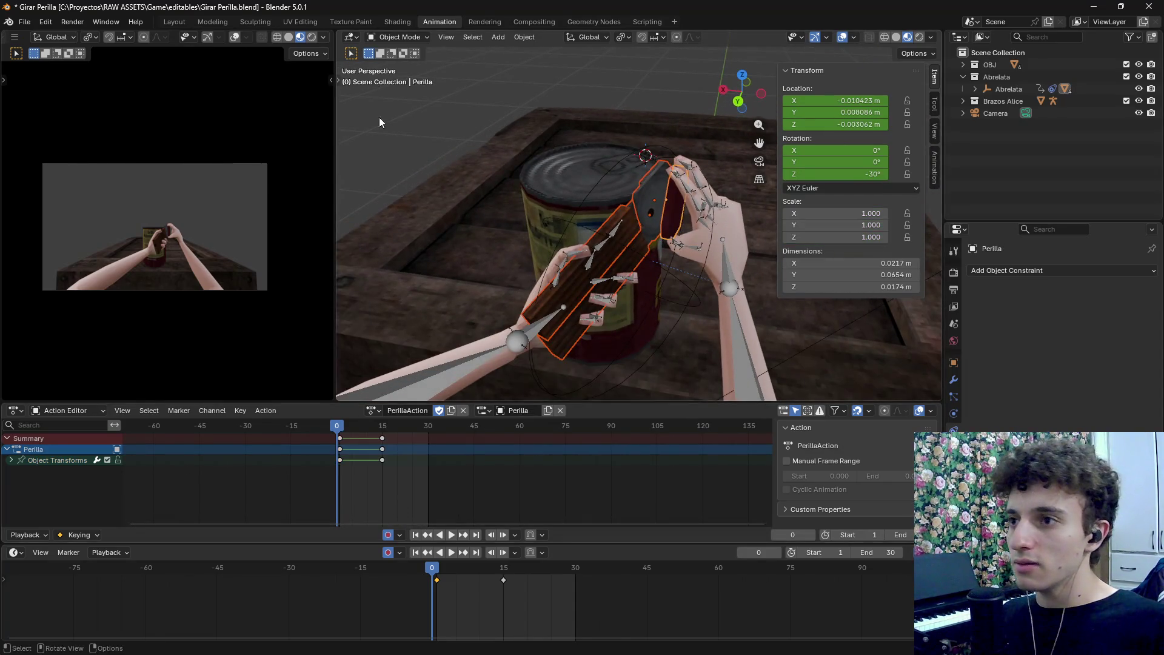
click(524, 38)
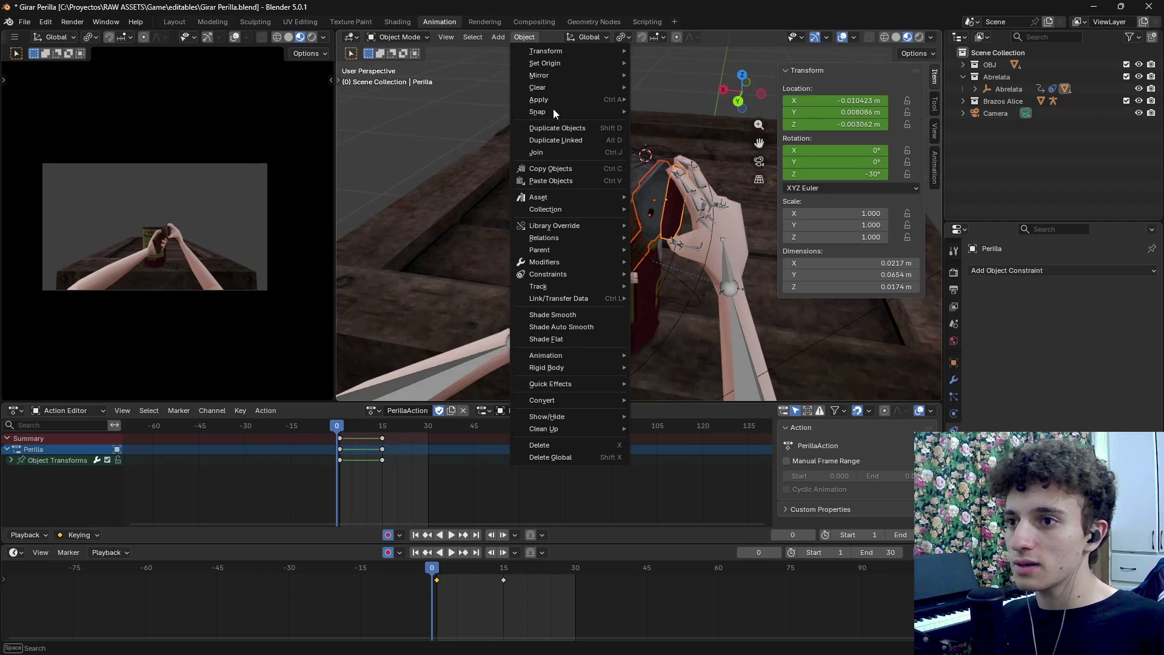
mouse_move(562, 355)
click(664, 421)
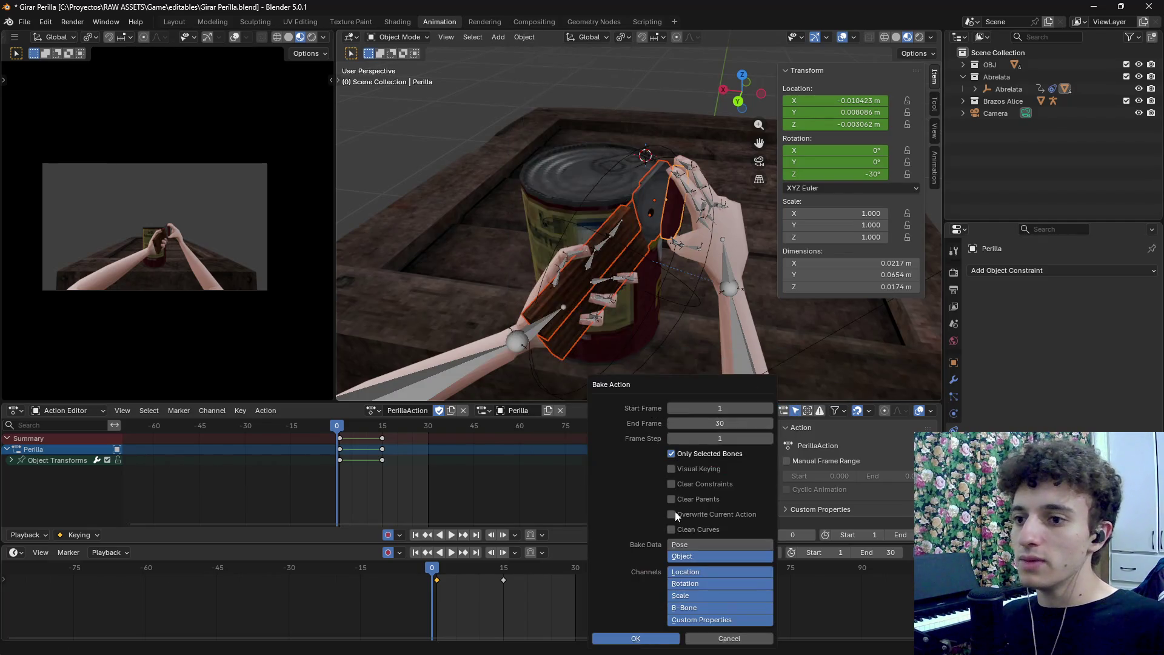
click(649, 640)
scroll(708, 347, down, 5)
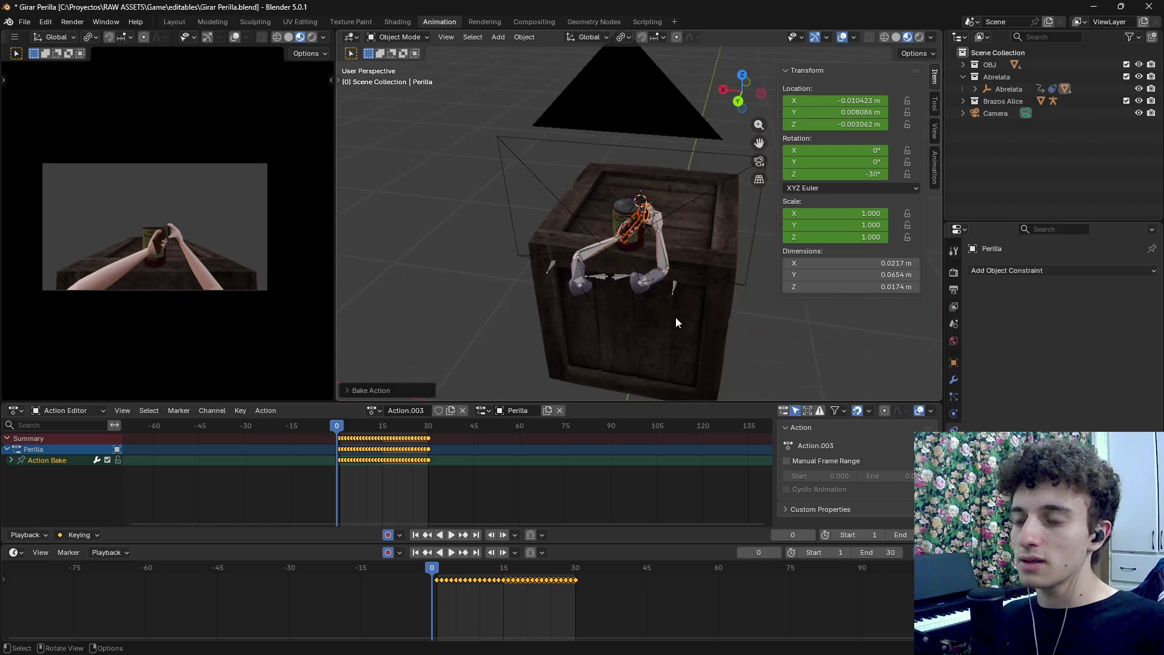
click(758, 346)
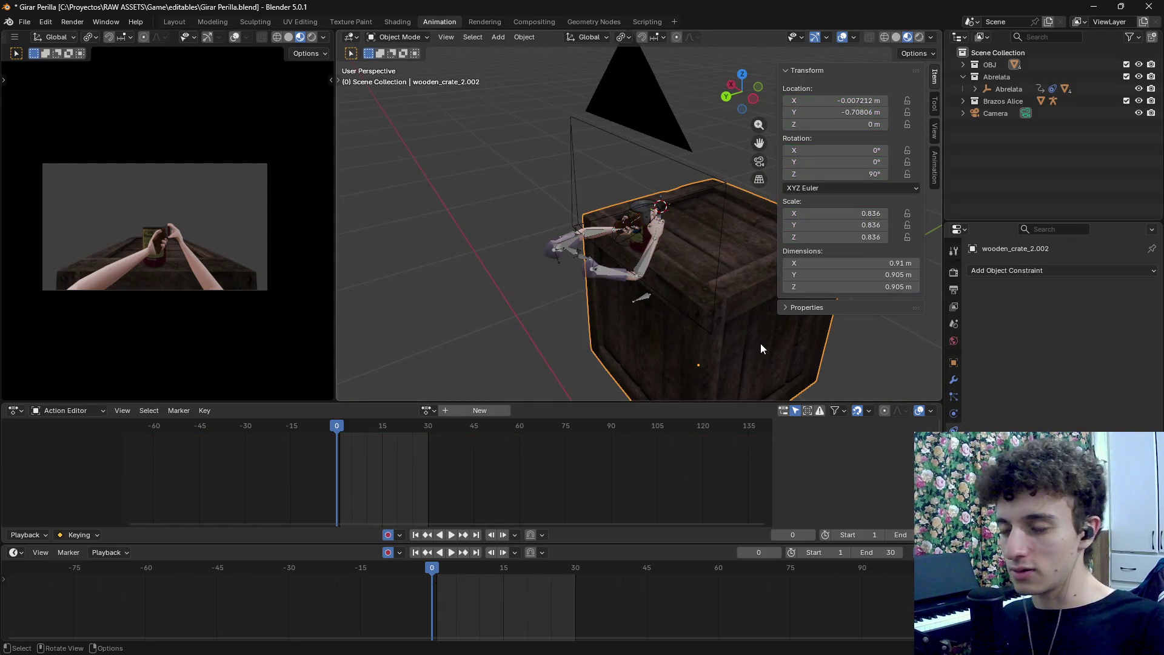
Hide the crate, switch to wireframe shading, select all, and preview then cancel the glTF 2.0 export
key(h)
scroll(730, 326, down, 6)
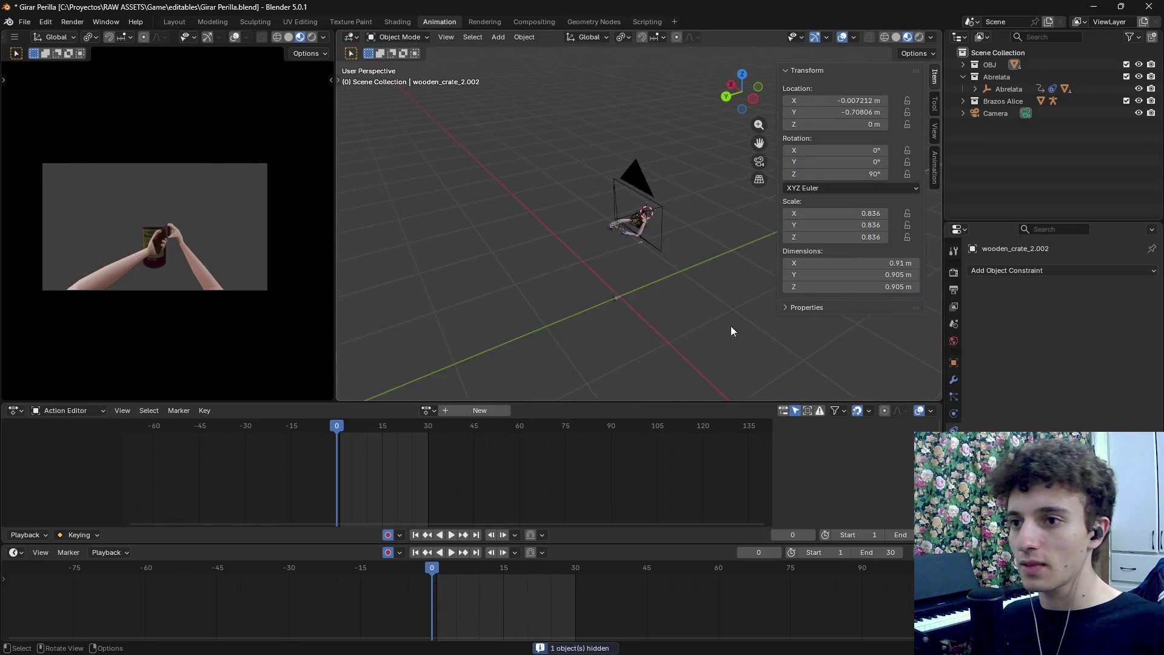
key(z)
click(586, 296)
key(a)
click(24, 22)
mouse_move(65, 214)
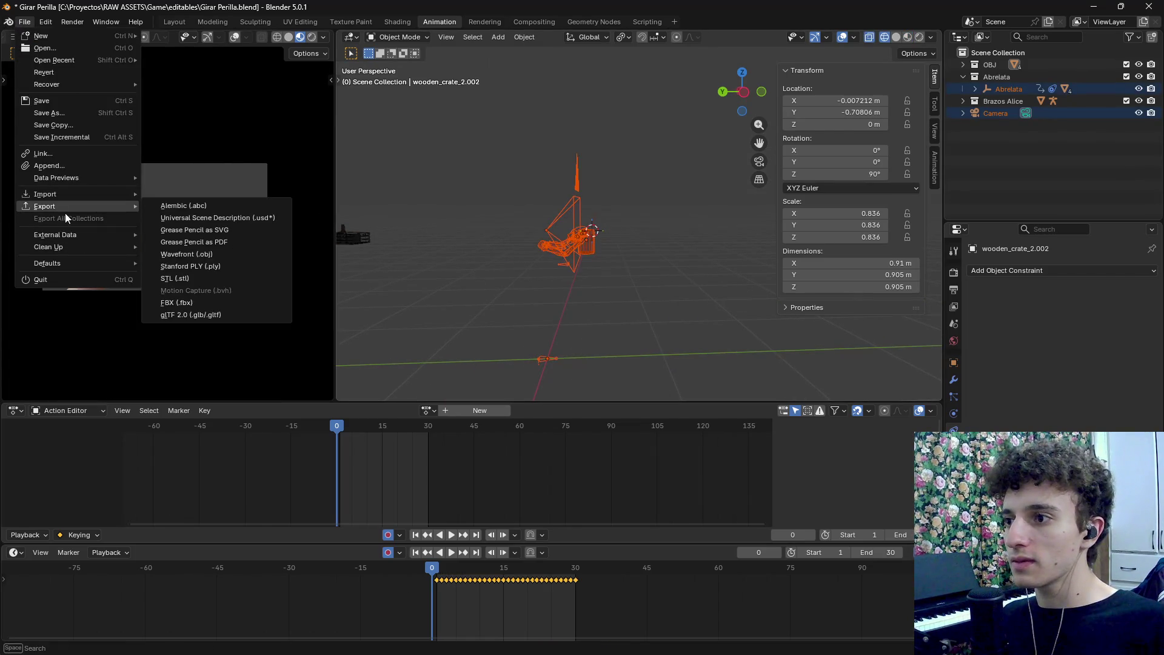
click(201, 315)
click(791, 519)
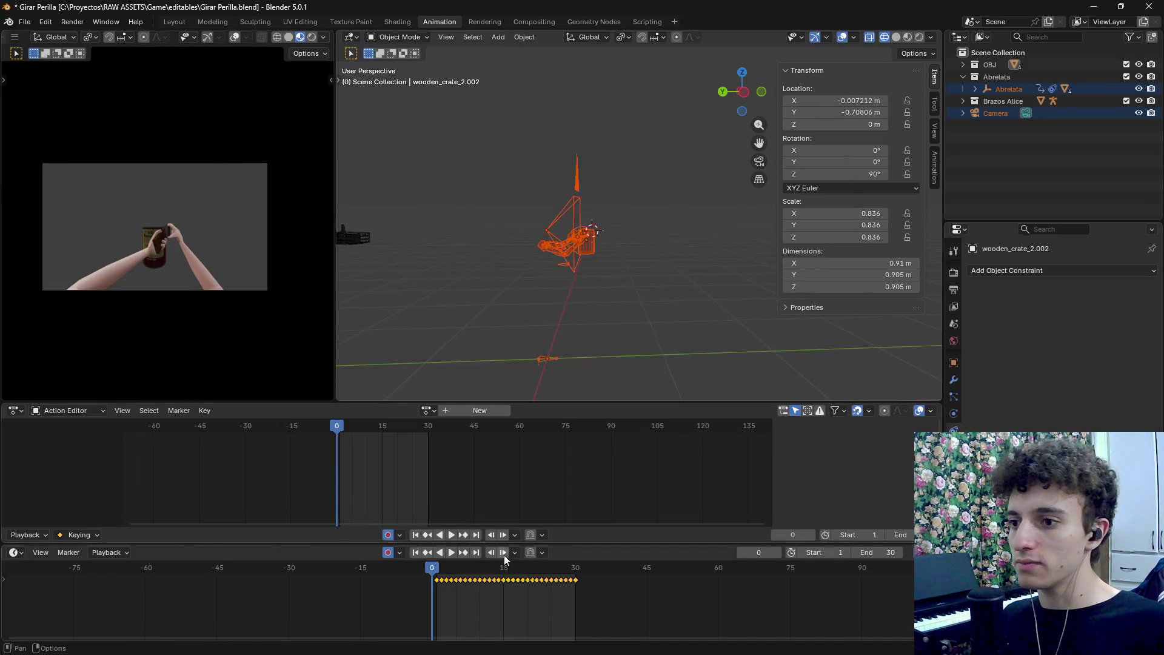
Switch the bottom timeline area to Nonlinear Animation, then to a Dope Sheet
click(14, 553)
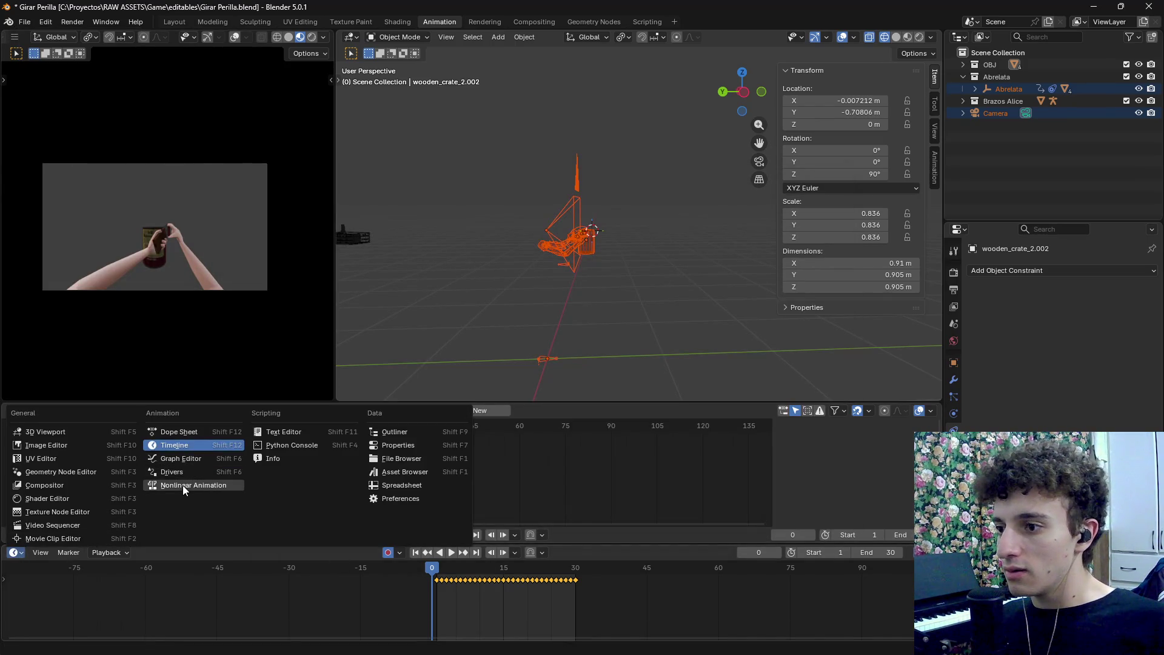
click(183, 485)
click(15, 552)
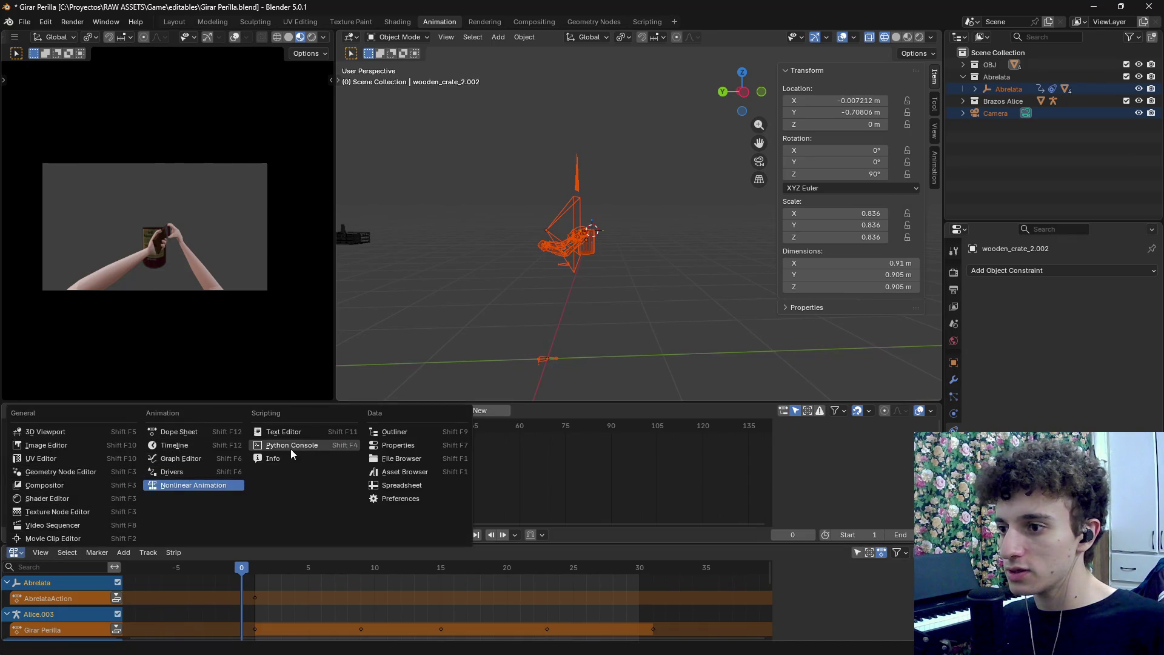
click(188, 485)
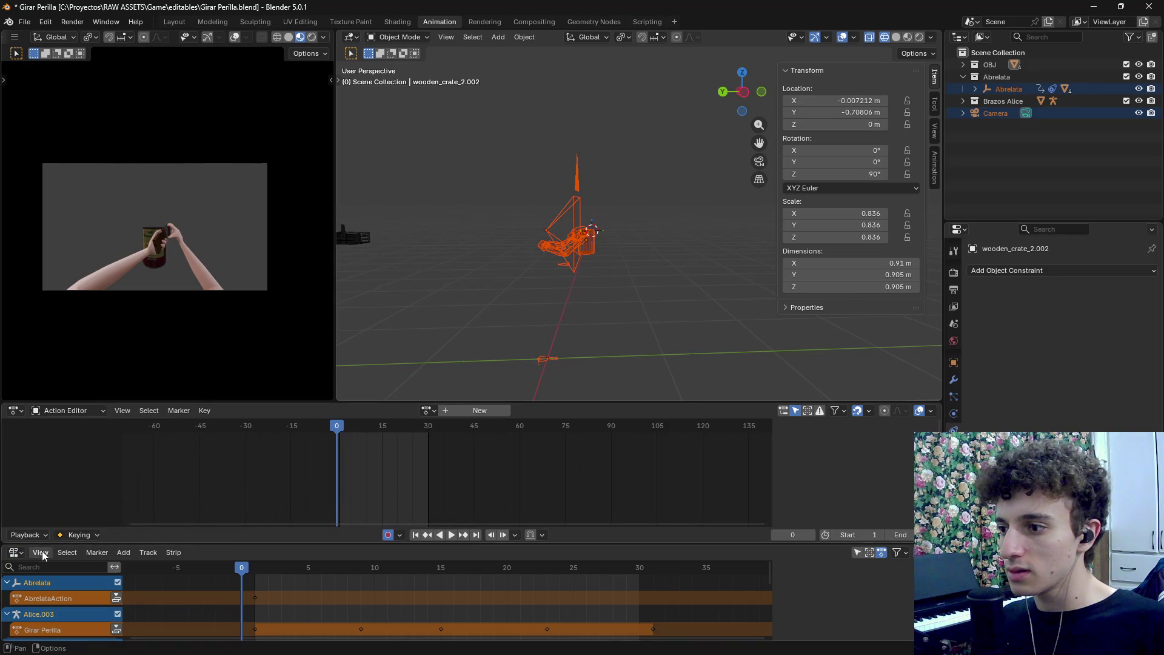
click(15, 553)
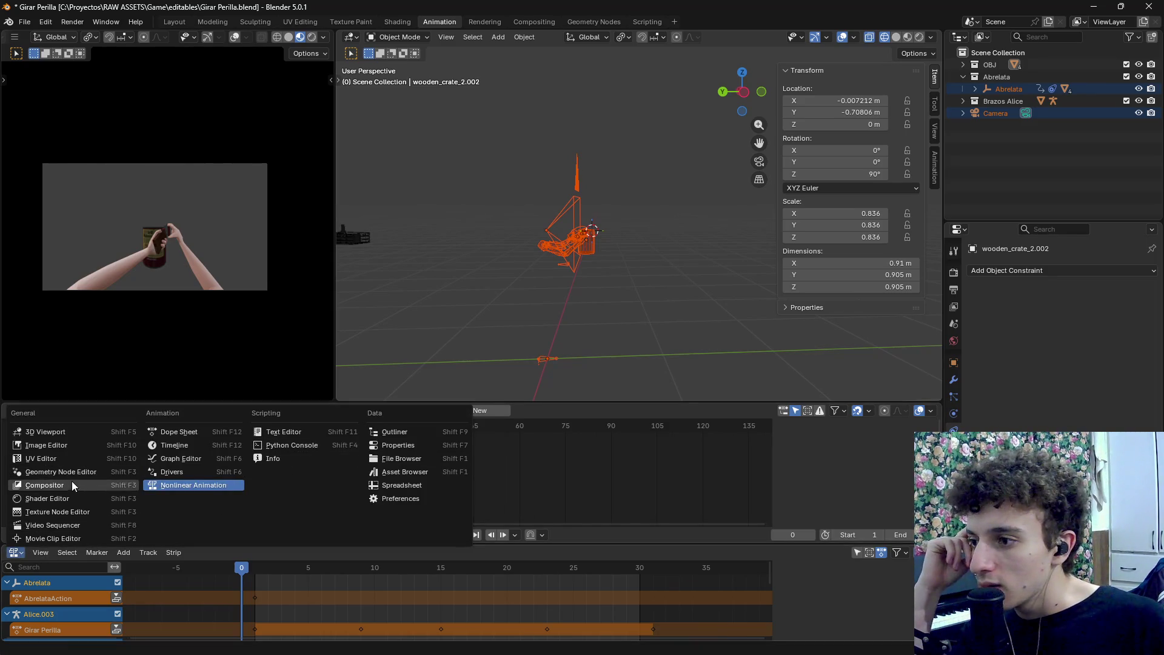
click(197, 435)
click(58, 551)
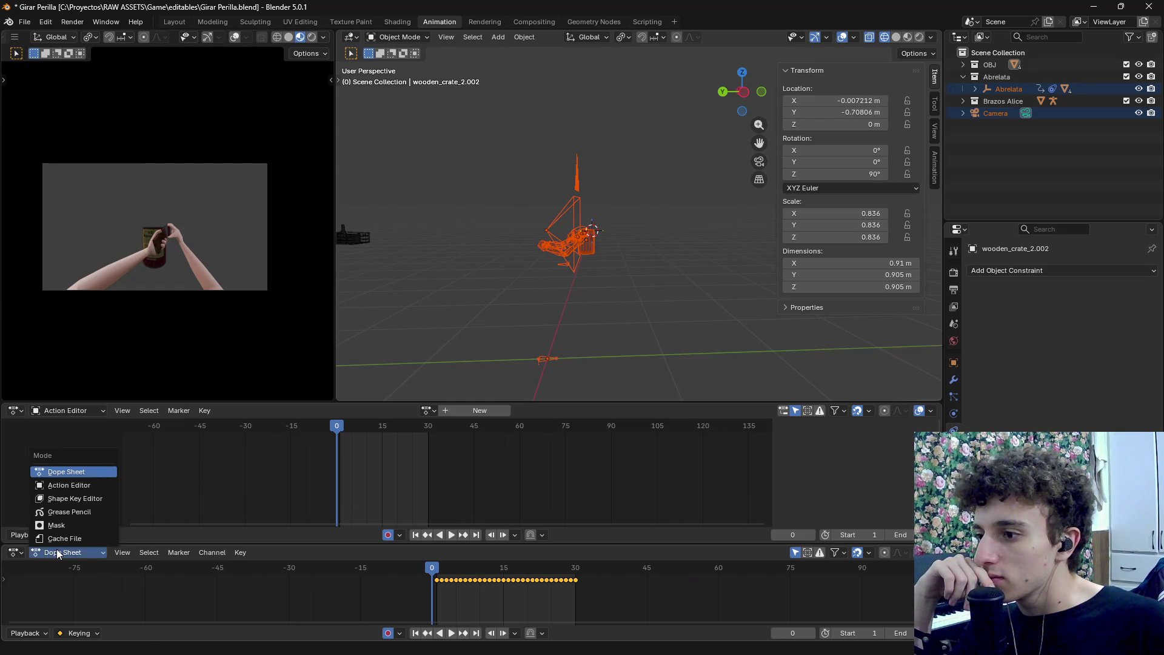
Switch the lower area via Action Editor to a taller Nonlinear Animation editor
click(68, 485)
click(15, 555)
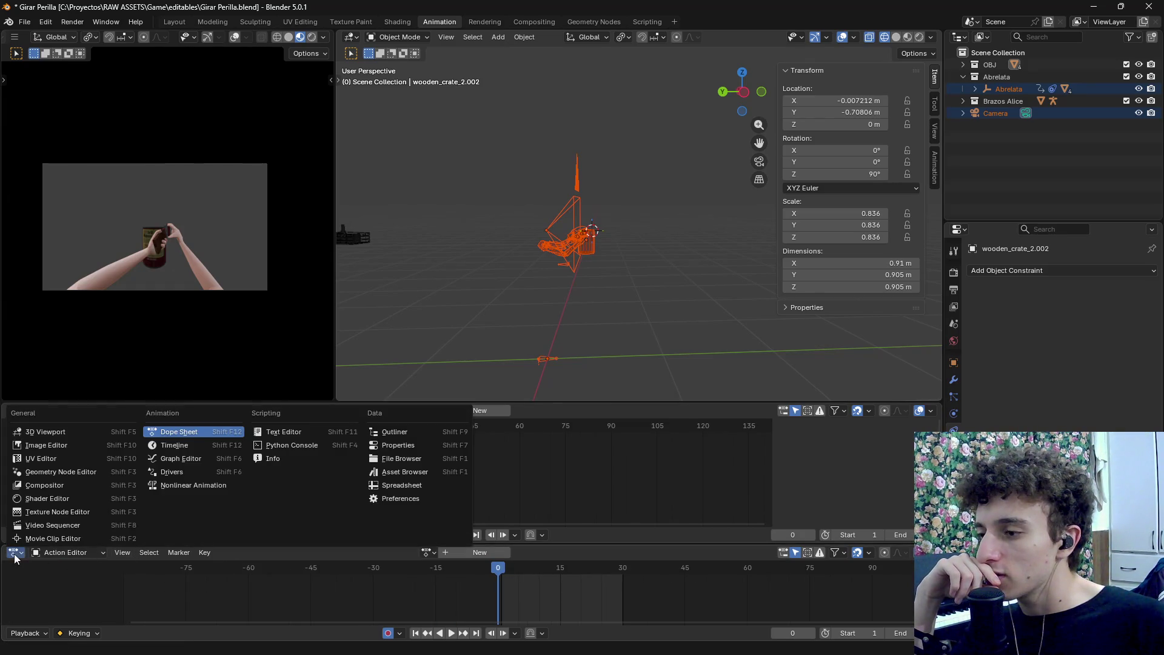
click(187, 485)
mouse_move(206, 537)
mouse_down()
mouse_move(212, 548)
mouse_move(216, 475)
mouse_up()
scroll(207, 558, down, 5)
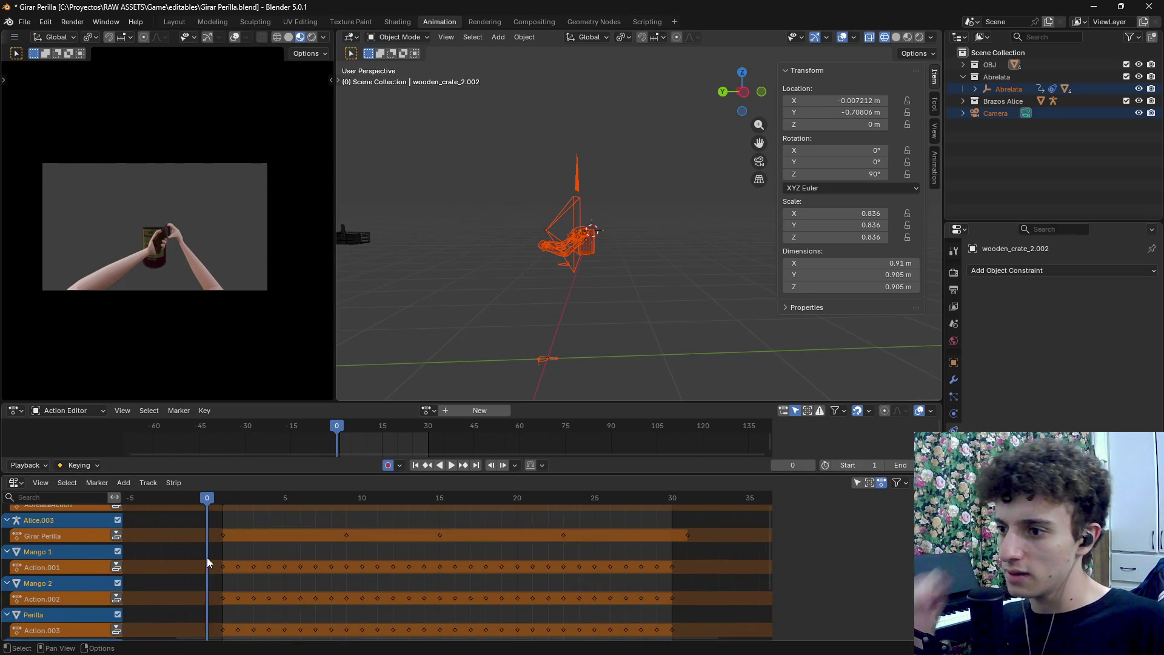
scroll(282, 527, left, 2)
scroll(279, 537, down, 3)
scroll(294, 607, up, 3)
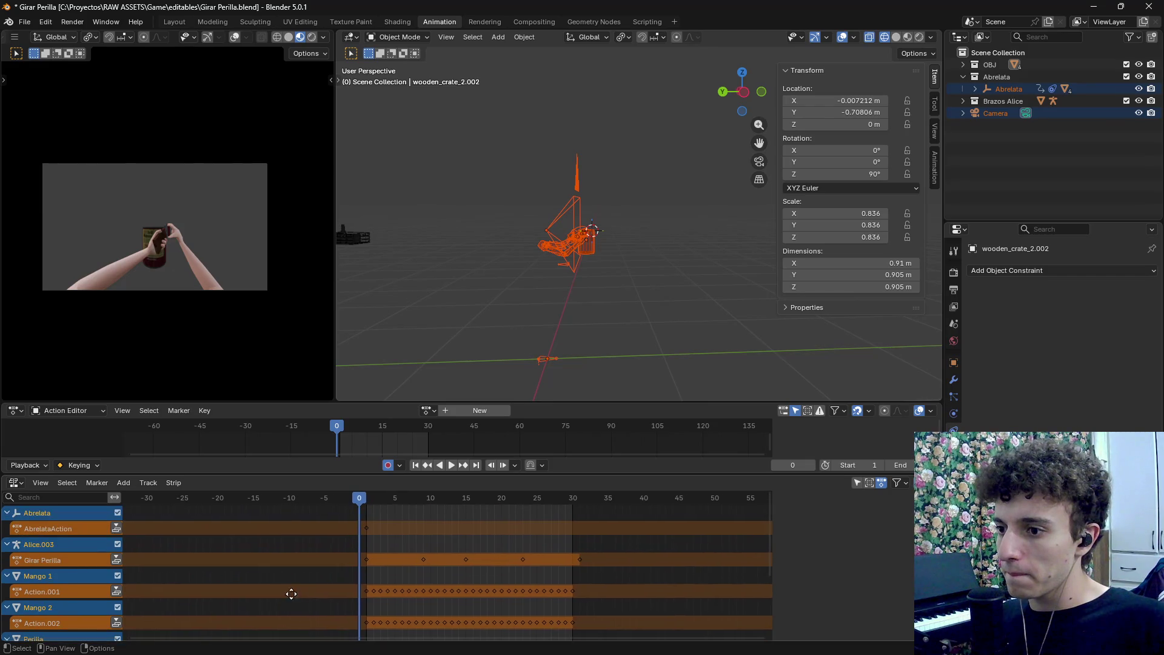
scroll(271, 548, up, 1)
Select the AbrelataAction track and clear its name, then switch to the browser
click(61, 529)
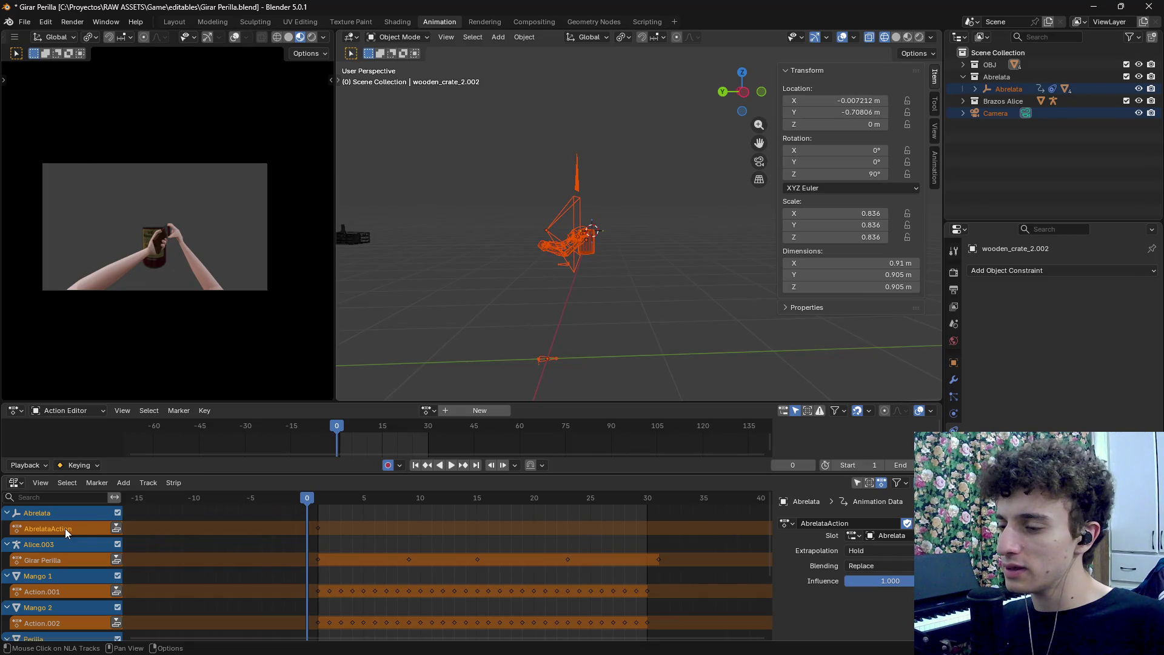
key(KP_Decimal)
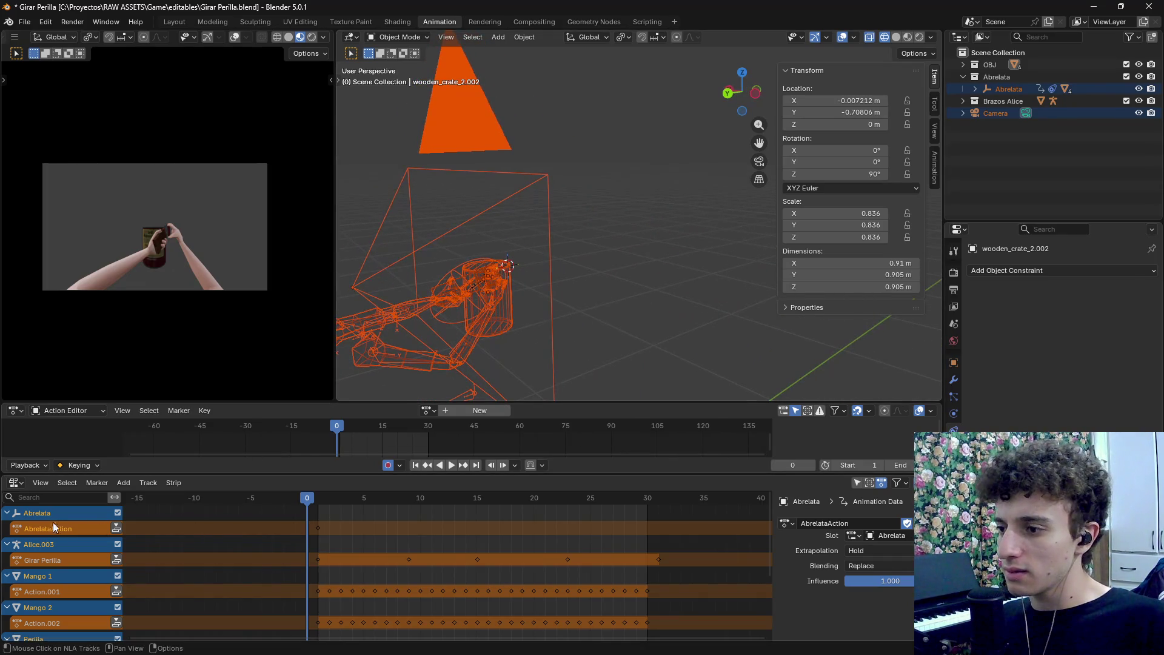
double_click(69, 529)
key(BackSpace)
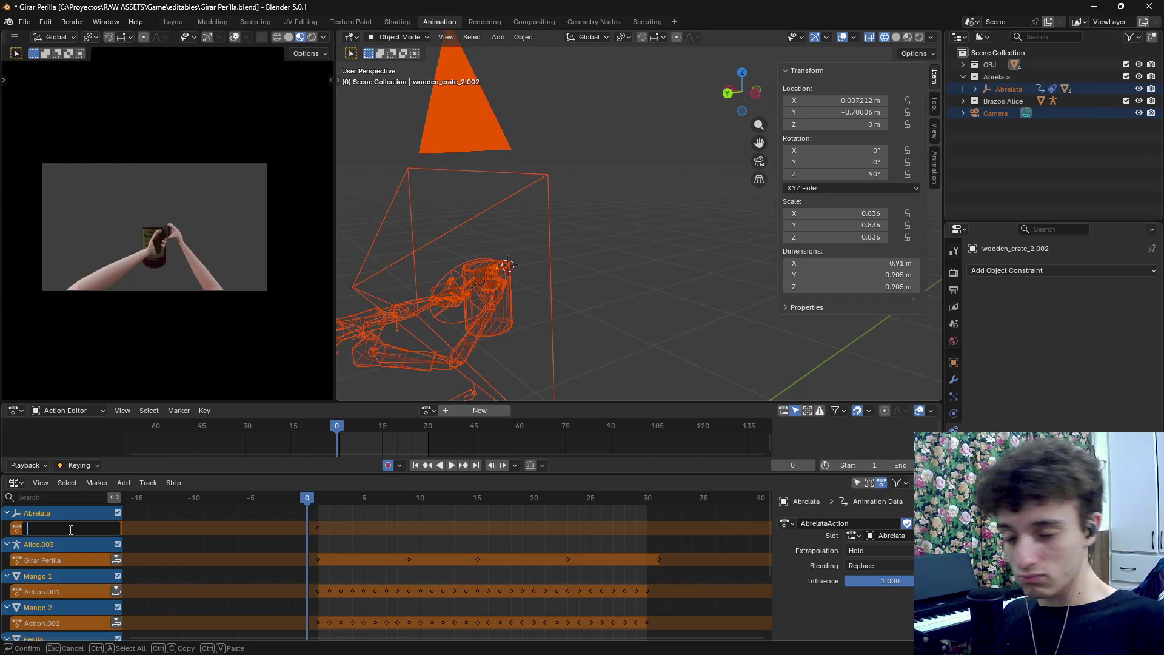
click(503, 640)
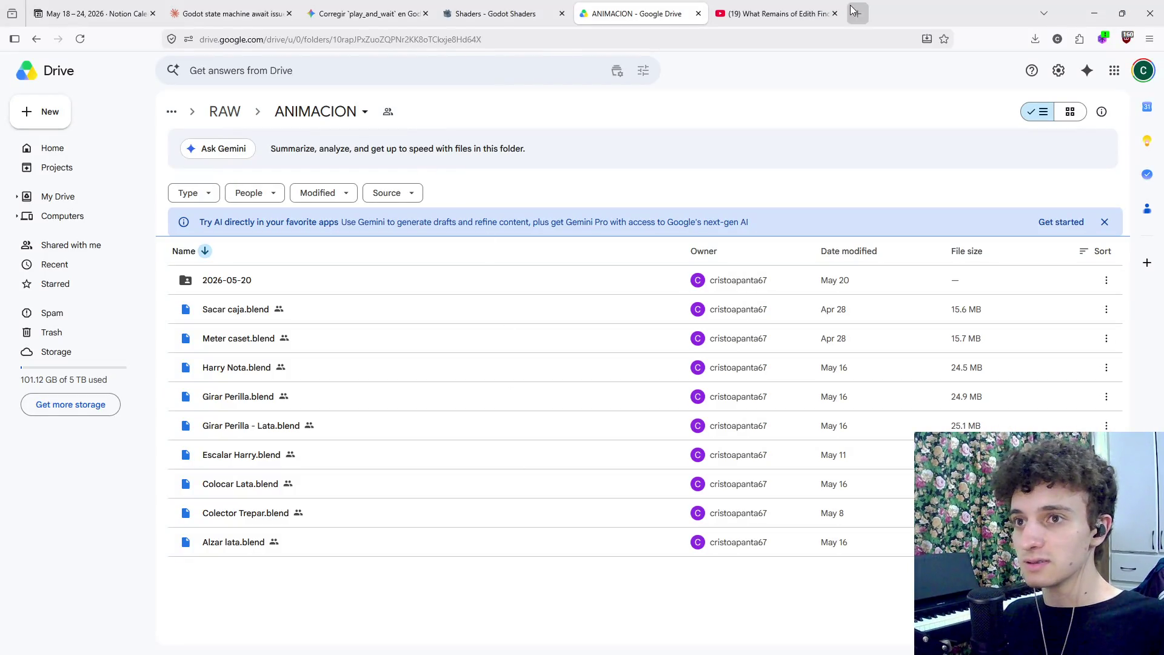
Translate 'girar perilla' to 'turn the knob' in DeepL and paste it into Blender's action name
click(856, 12)
text(deepl)
key(Return)
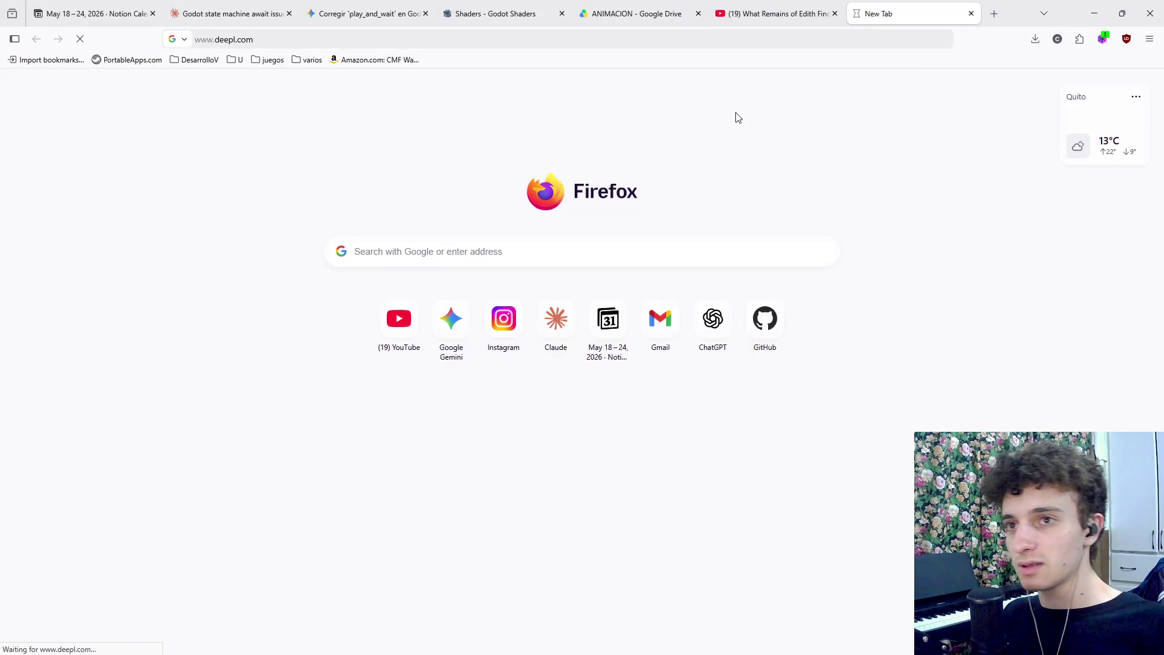
click(351, 343)
text(f)
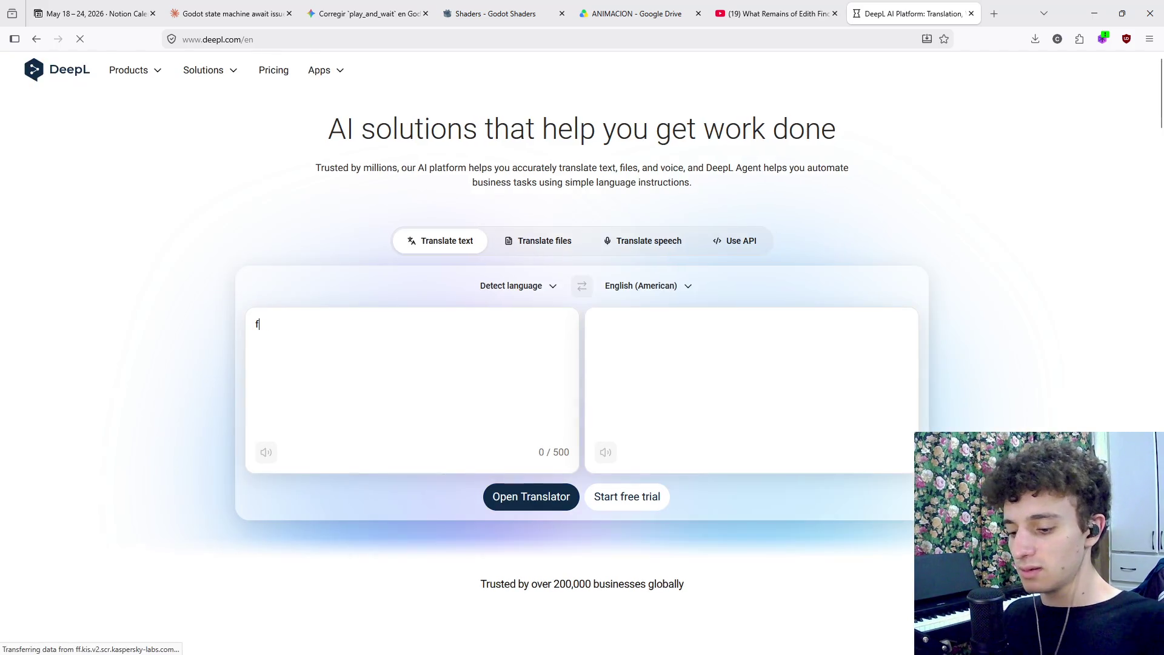
text(ea)
key(ctrl+a)
text(gira)
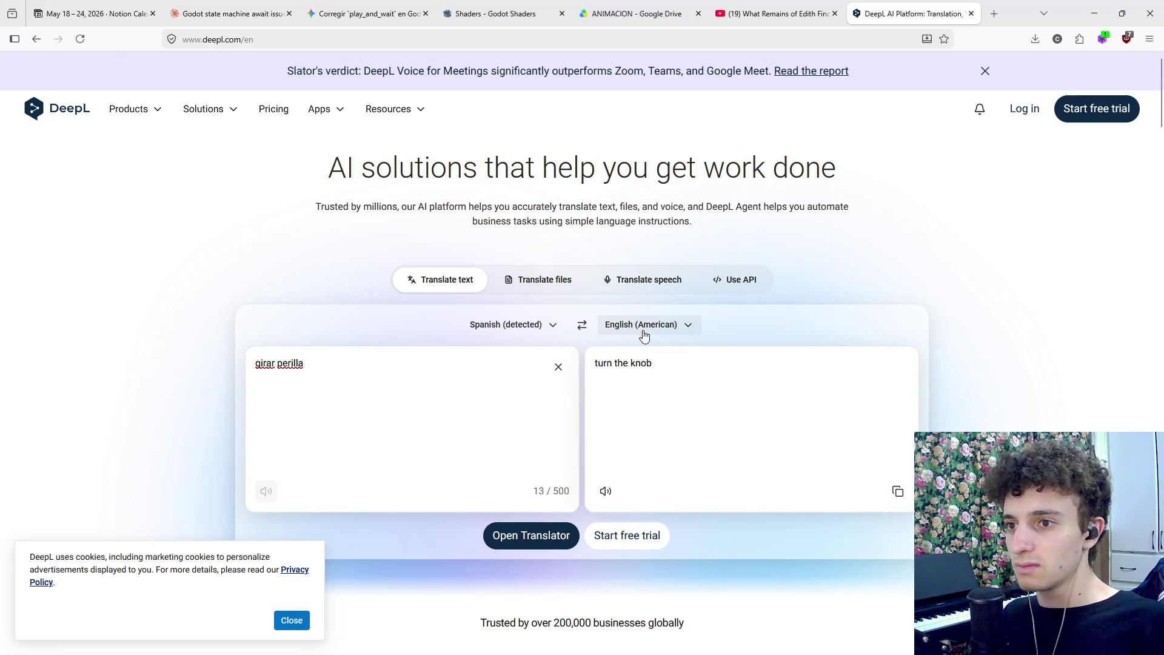
drag(667, 370, 550, 415)
key(ctrl+c)
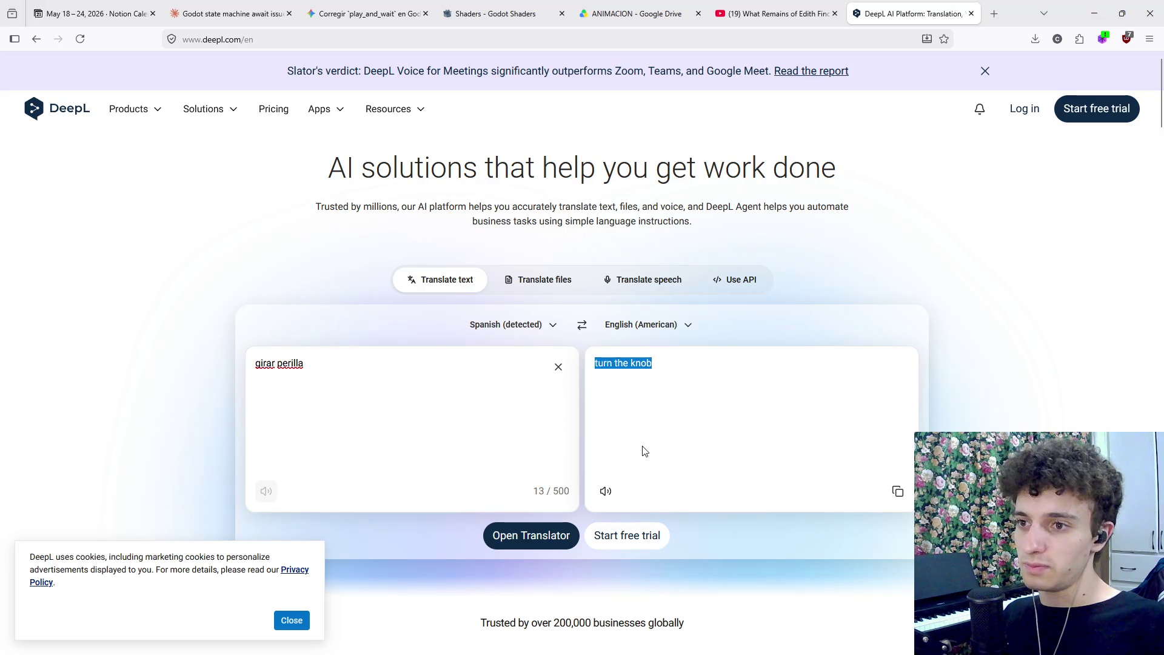
key(alt+Tab)
key(ctrl+v)
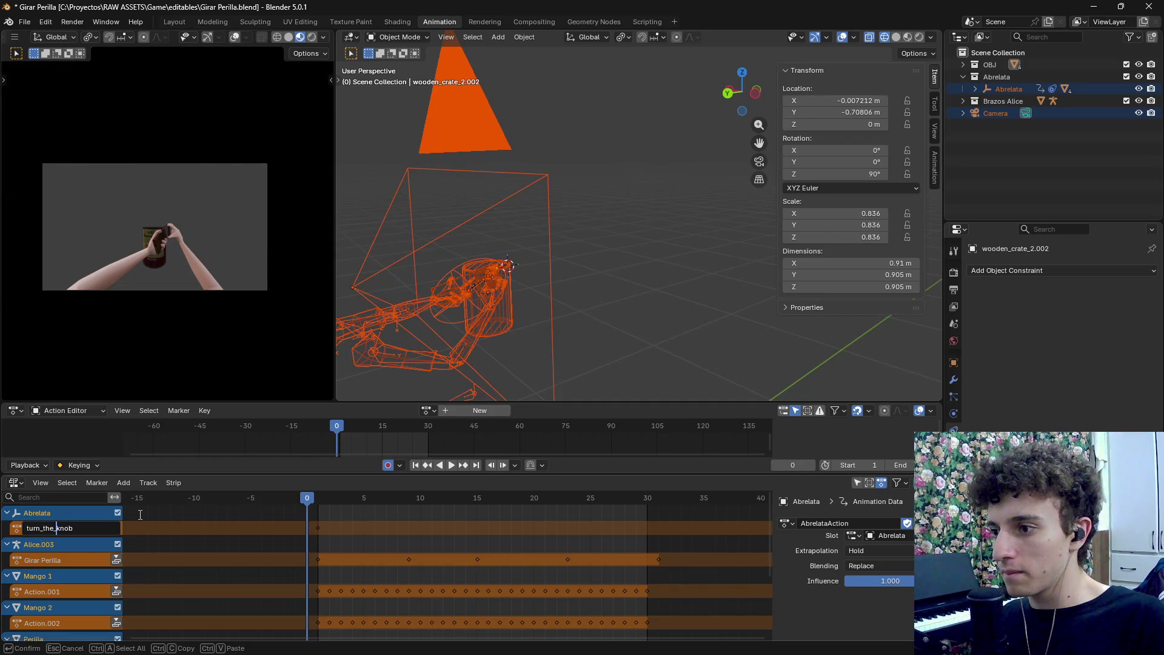
Confirm turn_the_knob on Abrelata and rename the Alice.003 action to turn_the_knob.001
key(Return)
double_click(59, 530)
double_click(55, 560)
text(turn_the_knob)
key(Return)
double_click(54, 561)
text(turn_the_knob)
key(Return)
Rename the Mango 1 and Mango 2 actions to turn_the_knob.002 and turn_the_knob.003
double_click(66, 592)
text(turn_the_knob)
key(Return)
scroll(64, 591, down, 3)
double_click(52, 553)
key(ctrl+v)
key(Return)
Rename the Perilla and supply_crate_1_1.002 actions to turn_the_knob.004 and turn_the_knob.005
double_click(59, 583)
text(turn_the_knob)
key(Return)
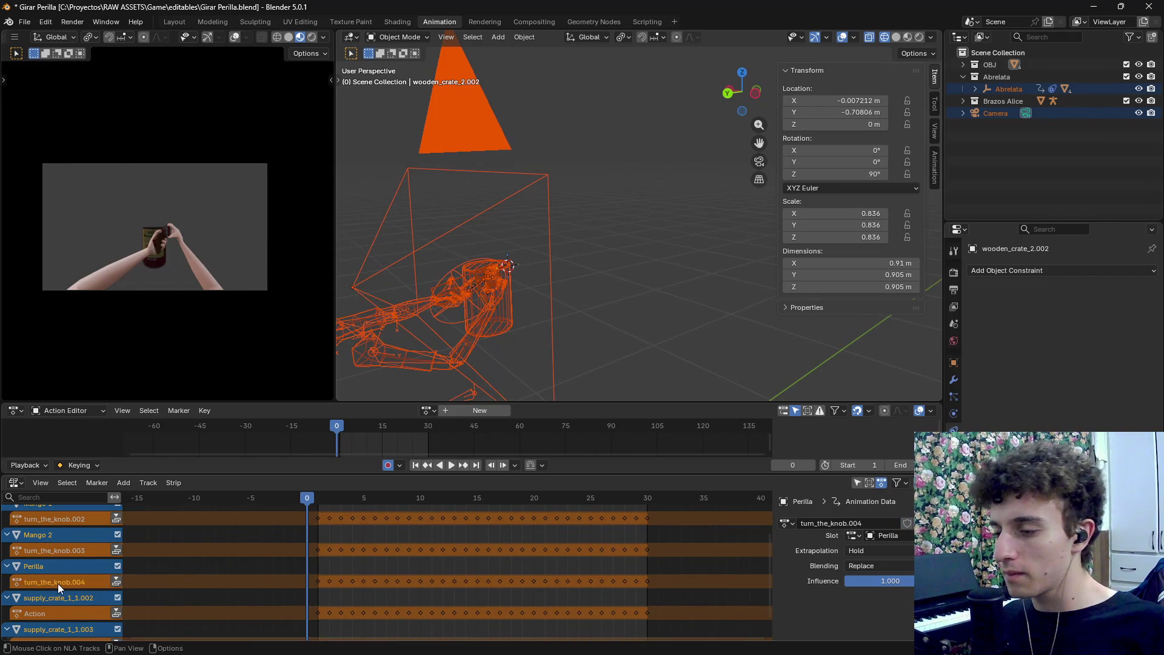
scroll(57, 584, down, 2)
double_click(33, 587)
text(turn_the_knob)
key(Return)
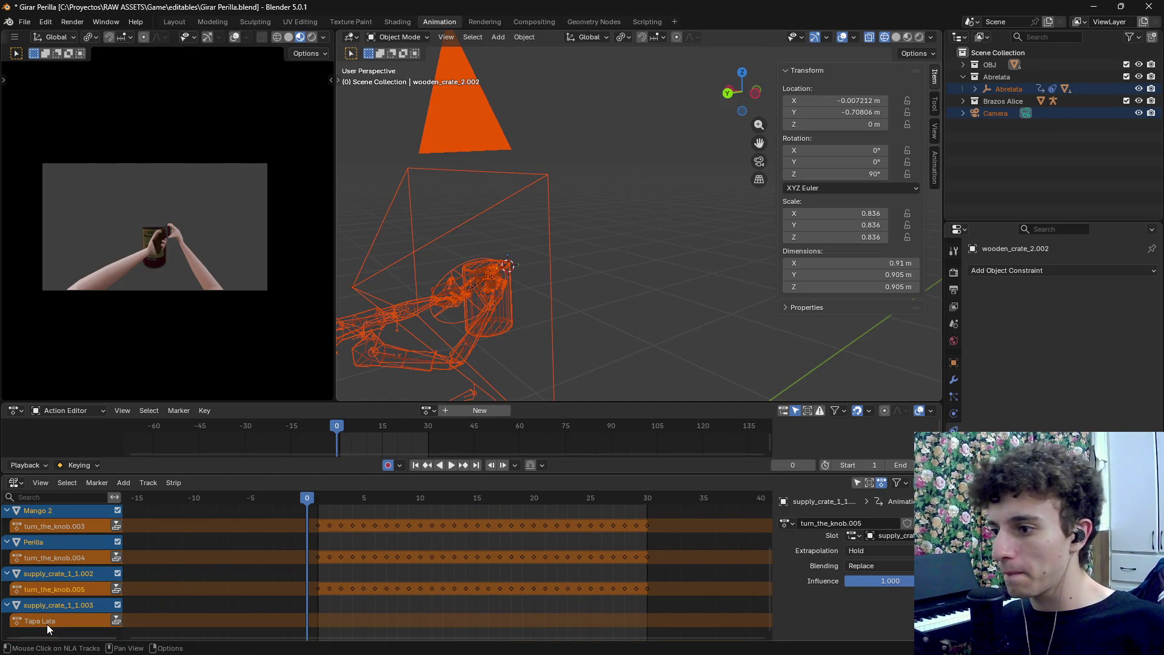
scroll(51, 618, down, 2)
click(53, 603)
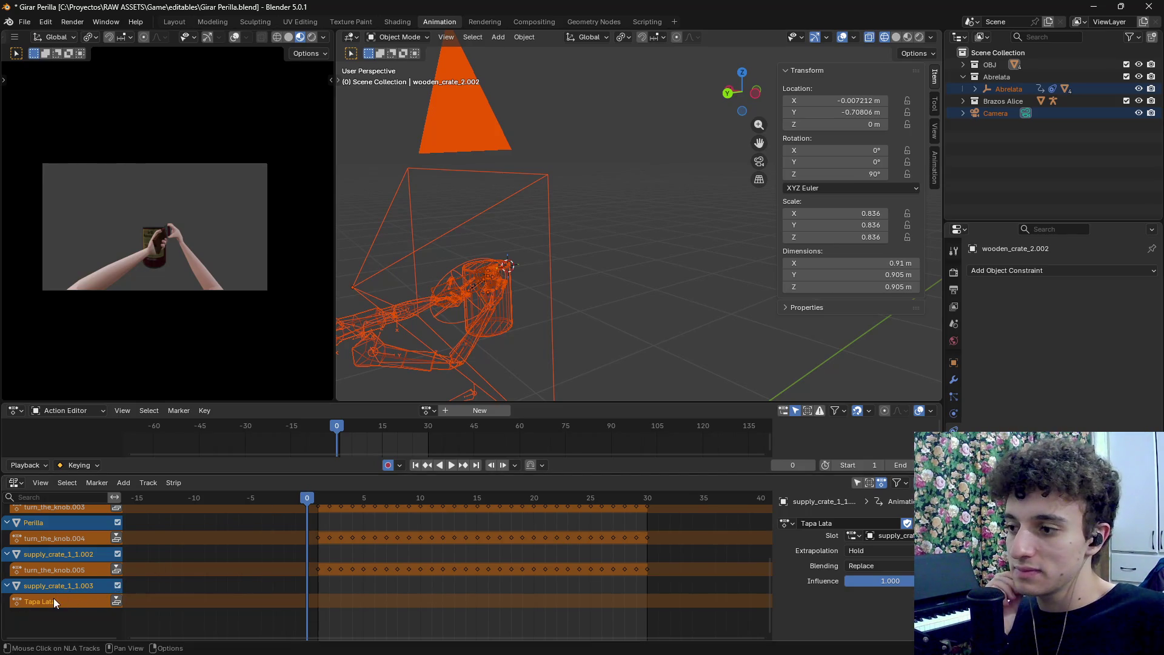
Push down the Tapa Lata action, then remove the extra Tapa Lata track and the crate copy's empty animation data
right_click(56, 599)
key(Escape)
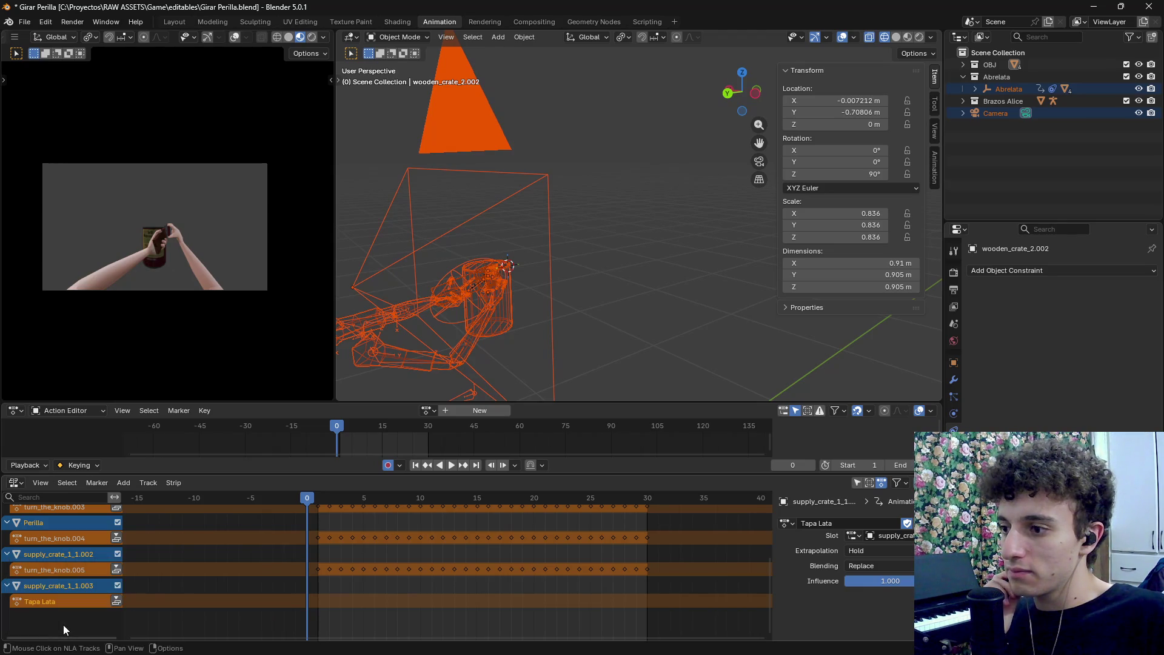
right_click(59, 598)
key(Escape)
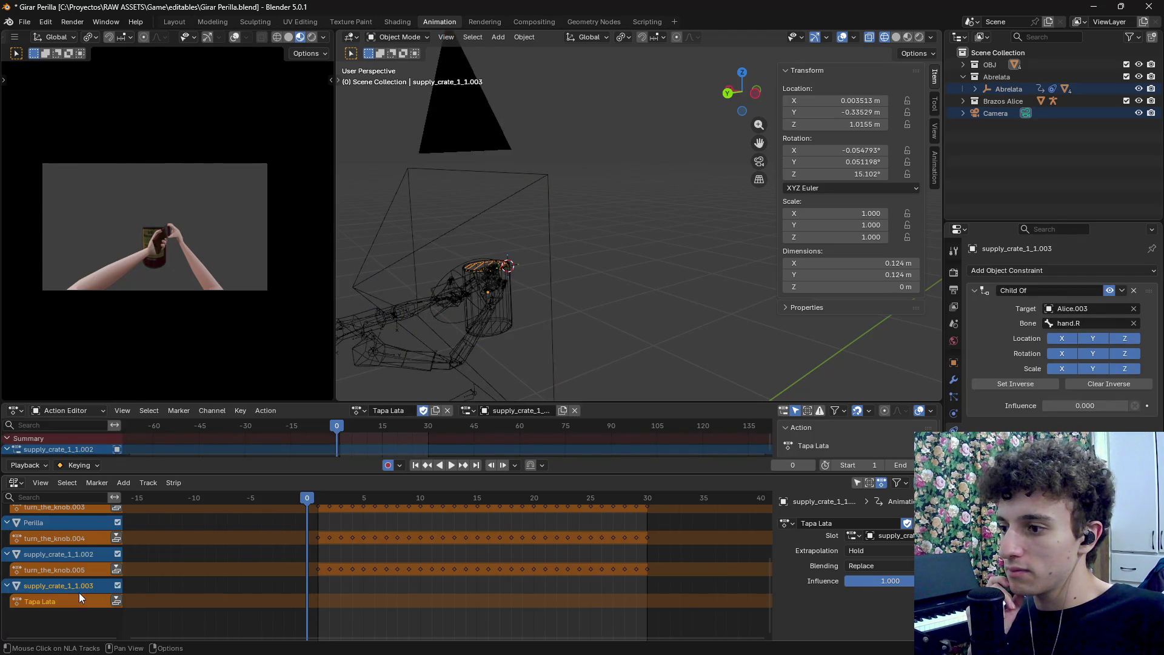
click(116, 601)
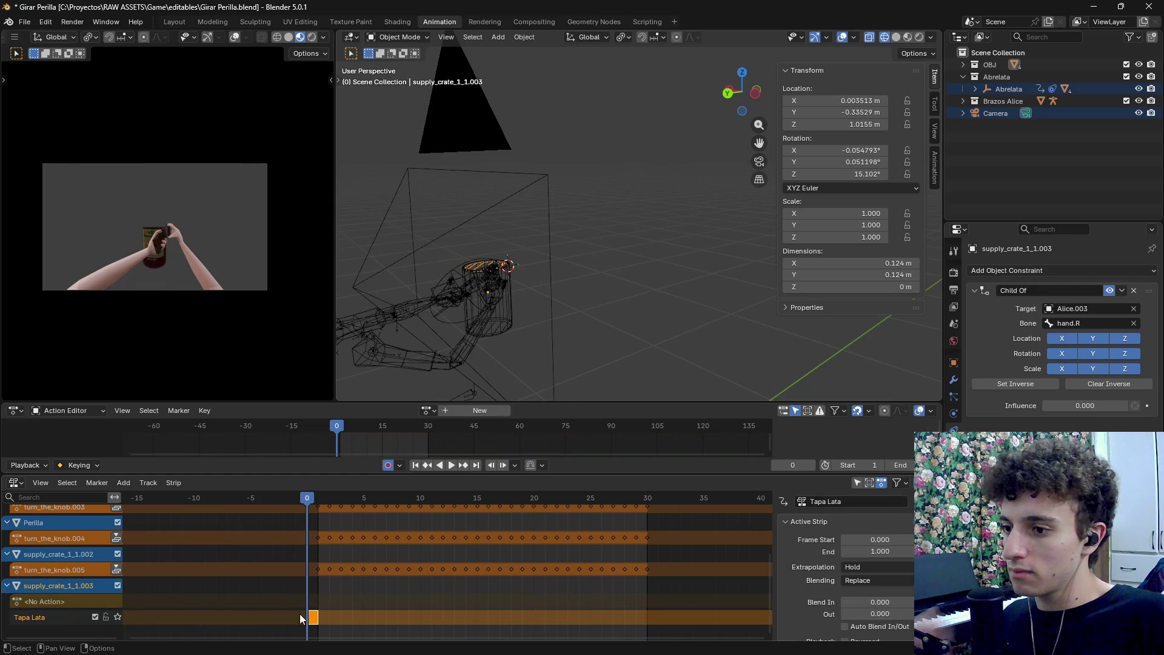
right_click(48, 615)
click(47, 617)
click(64, 584)
click(64, 585)
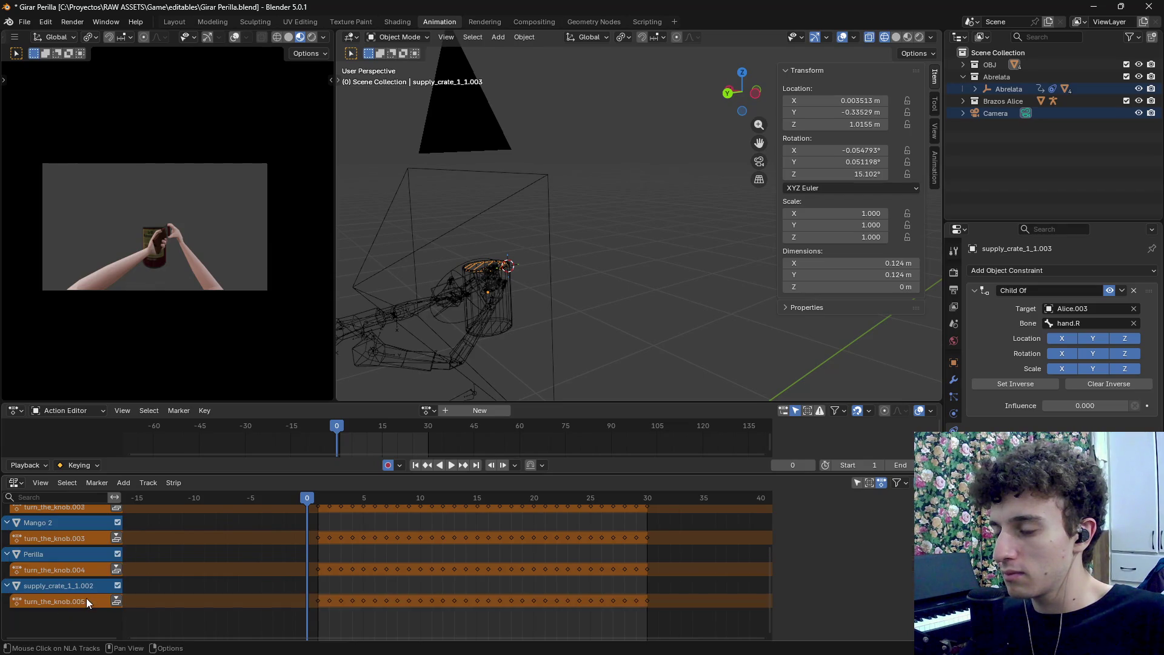
Select Abrelata's turn_the_knob track and delete the Abrelata object from the scene
scroll(135, 566, up, 5)
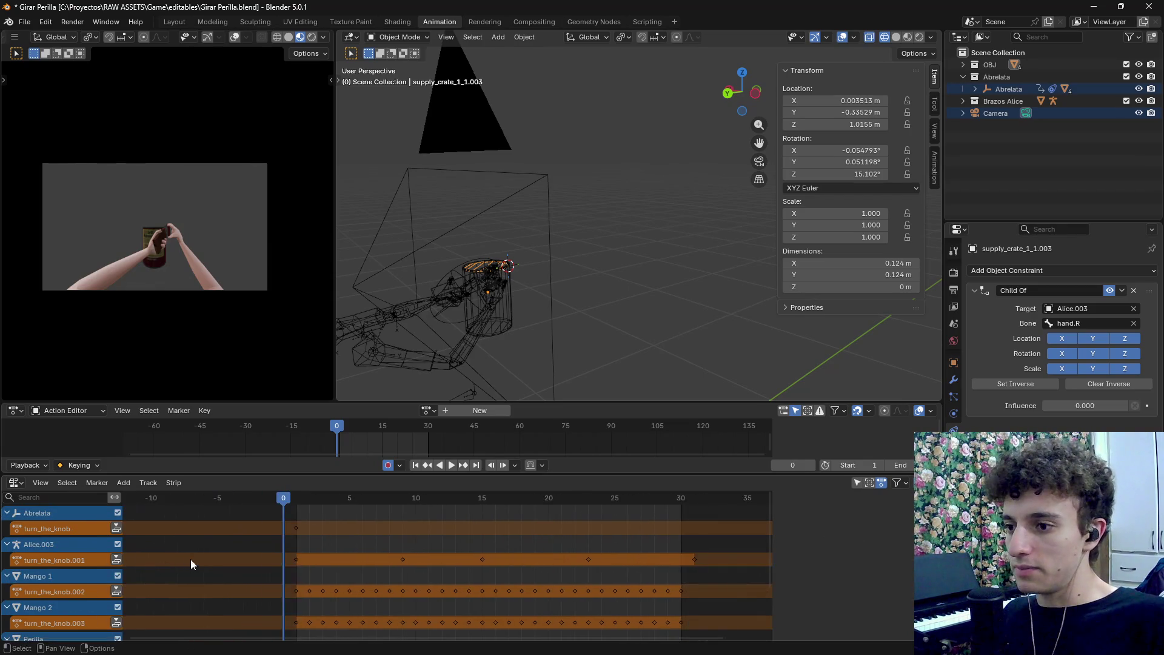
click(61, 530)
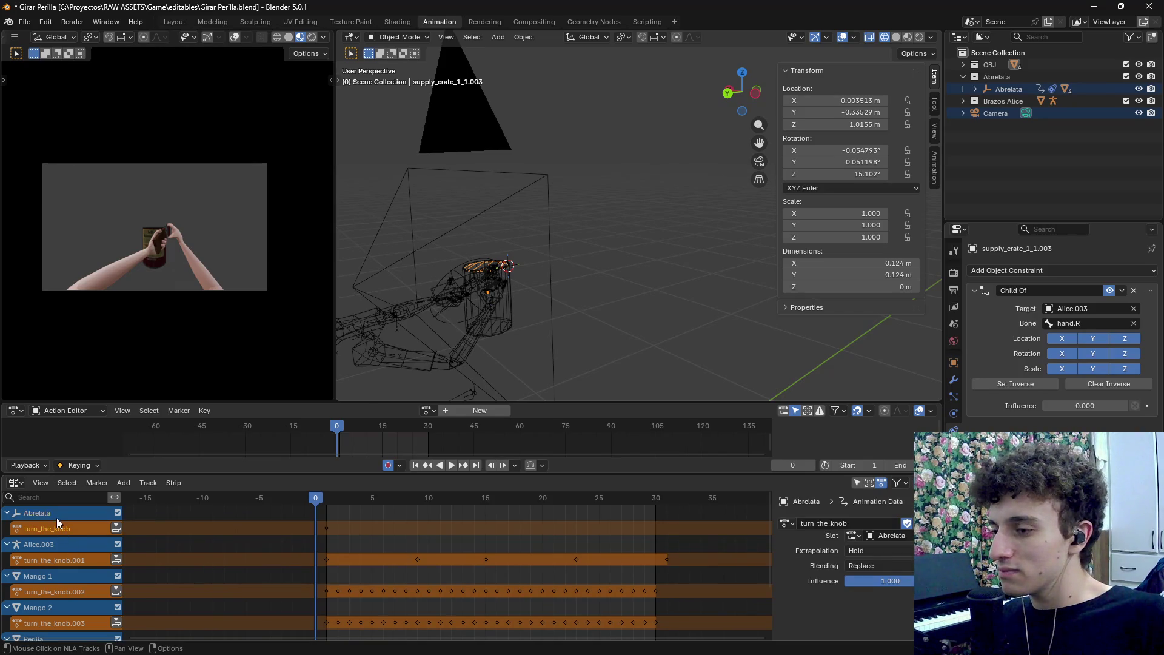
click(56, 515)
scroll(463, 327, up, 2)
mouse_move(464, 326)
mouse_down()
mouse_move(493, 322)
mouse_move(543, 253)
mouse_move(541, 263)
mouse_up()
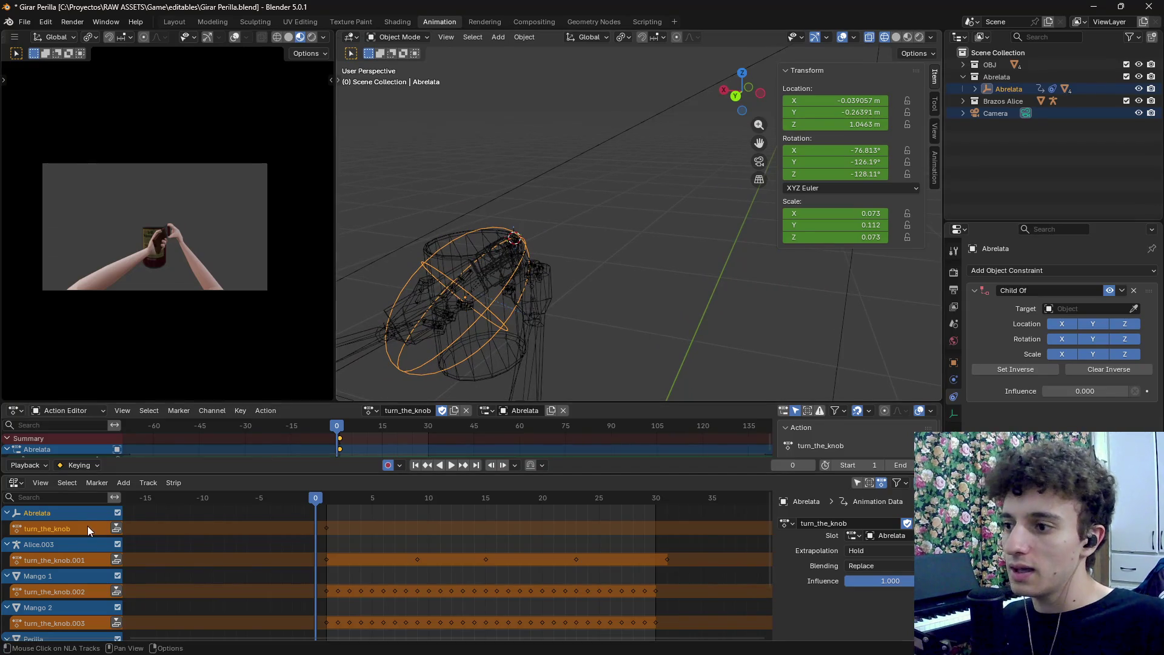
key(Delete)
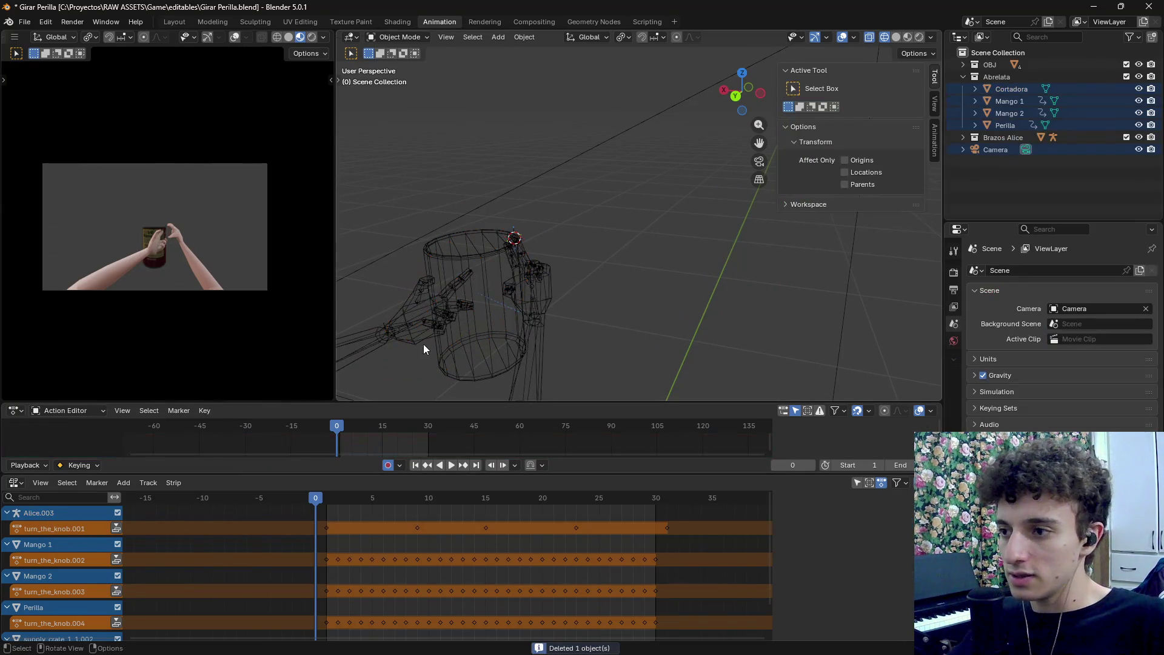
Undo a trial deletion of Alice.003's turn_the_knob.001 track and set the playhead to frame 1
click(116, 545)
right_click(69, 550)
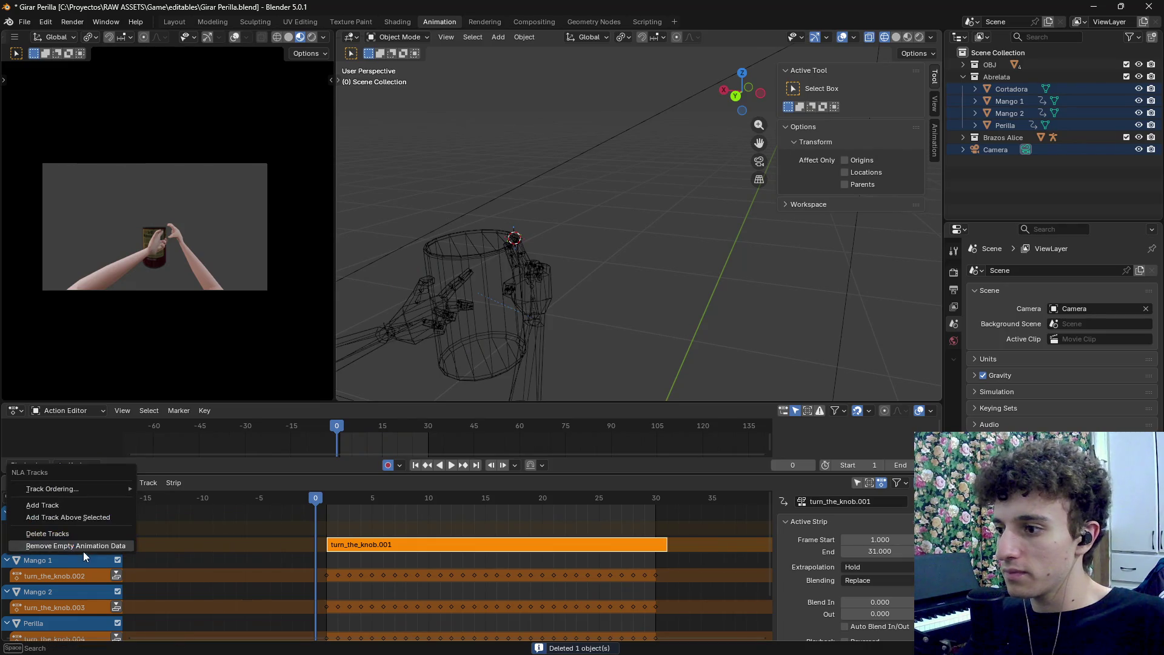
click(83, 549)
click(54, 514)
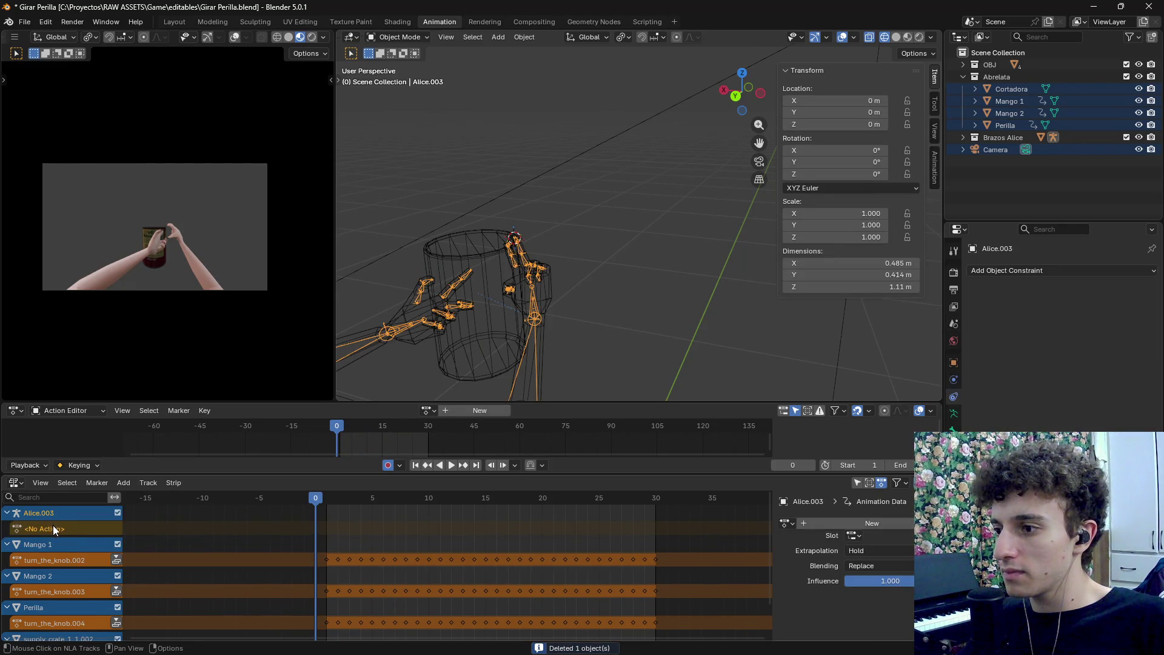
key(ctrl+z)
key(ctrl+z)
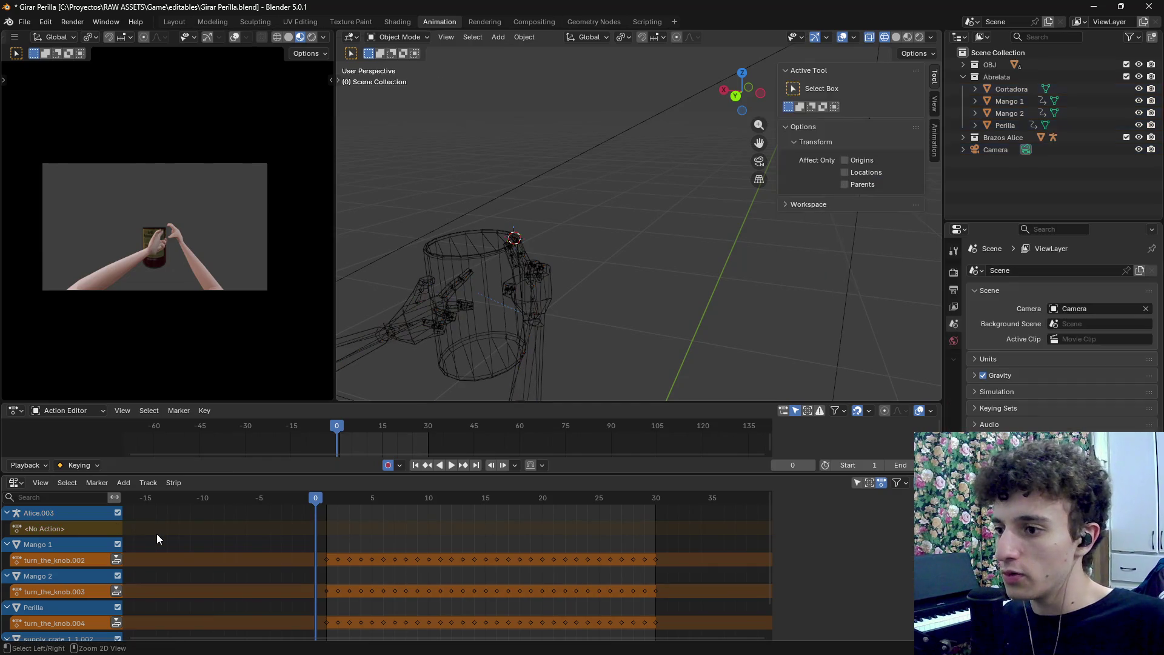
click(323, 498)
mouse_move(323, 498)
mouse_down()
mouse_move(370, 498)
mouse_move(301, 510)
mouse_move(325, 510)
mouse_up()
Rename Alice.003's track from turn_the_knob.001 to turn_the_knob
scroll(325, 575, down, 1)
scroll(321, 595, down, 3)
scroll(286, 533, up, 2)
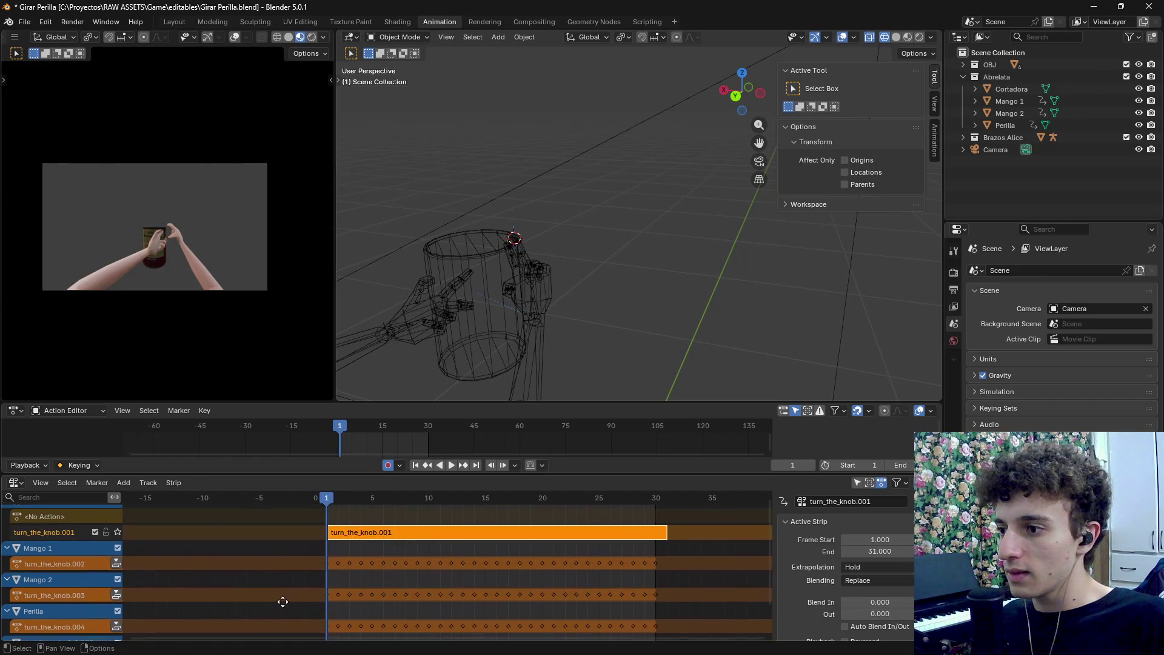
scroll(68, 543, up, 1)
double_click(73, 544)
click(83, 544)
key(BackSpace)
key(Return)
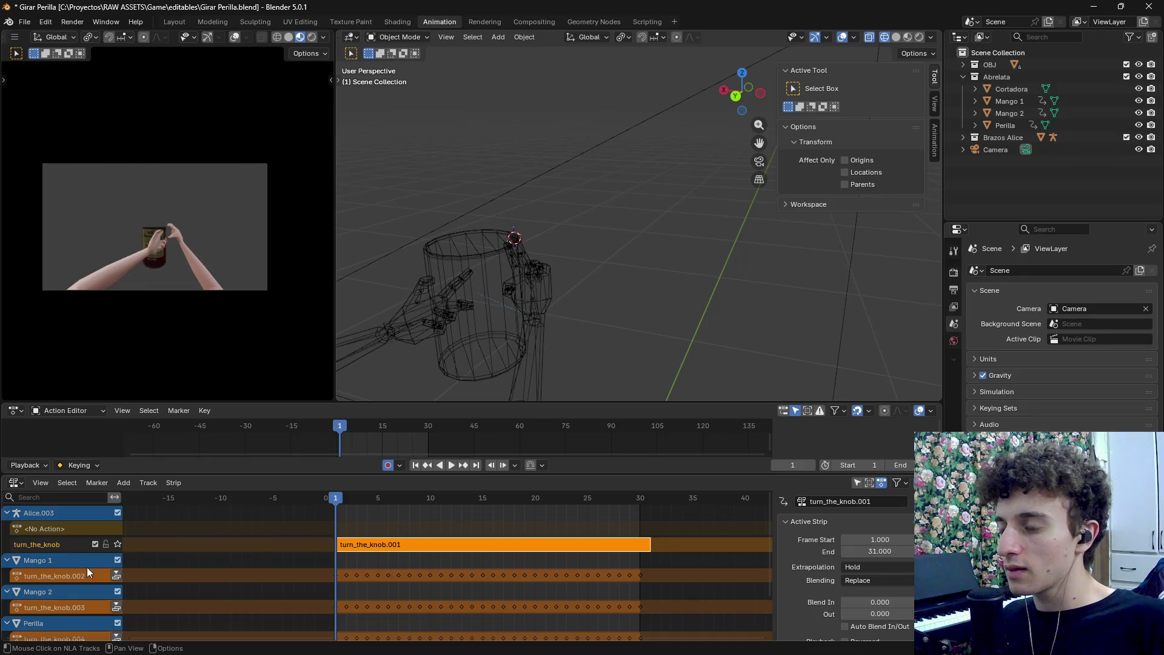
Push down the actions of Mango 1, Mango 2, Perilla and the crate into NLA strips
click(116, 575)
scroll(114, 558, down, 3)
click(114, 549)
click(115, 598)
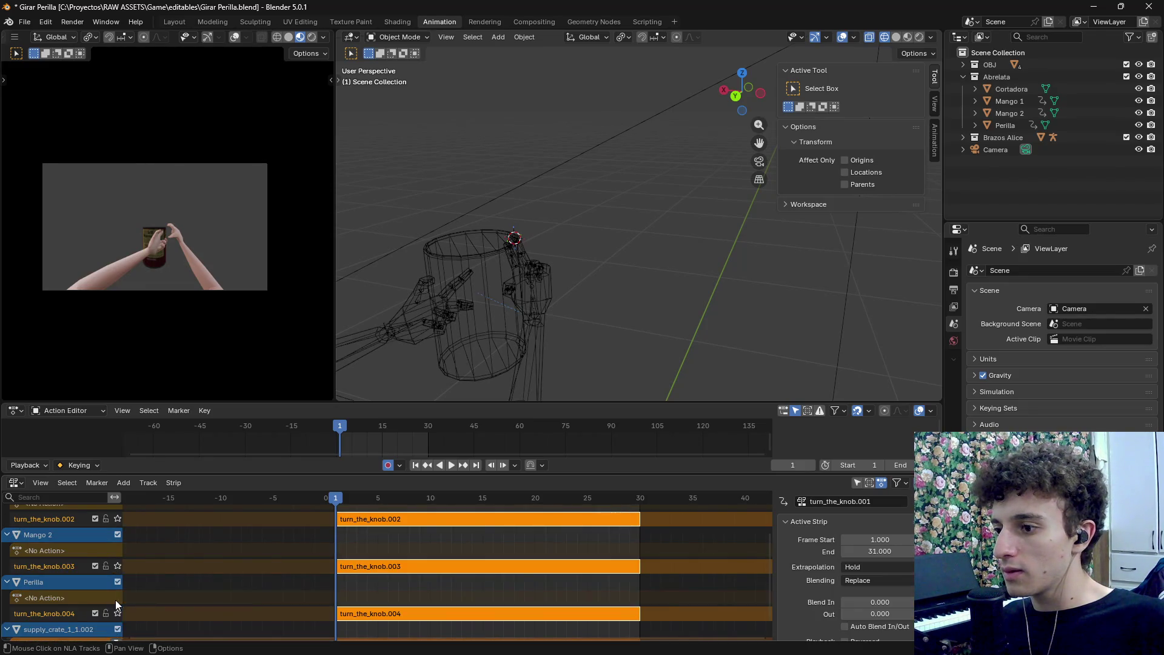
scroll(115, 631, down, 1)
click(114, 606)
scroll(58, 529, up, 2)
scroll(59, 533, up, 2)
Rename the Mango 1 and Mango 2 tracks to turn_the_knob
double_click(59, 592)
text(turn_the_knob)
key(Escape)
scroll(48, 583, down, 2)
double_click(51, 586)
text(turn_the_knob)
key(Return)
Rename the Perilla and crate tracks to turn_the_knob and save Girar Perilla.blend
scroll(53, 585, down, 2)
click(57, 581)
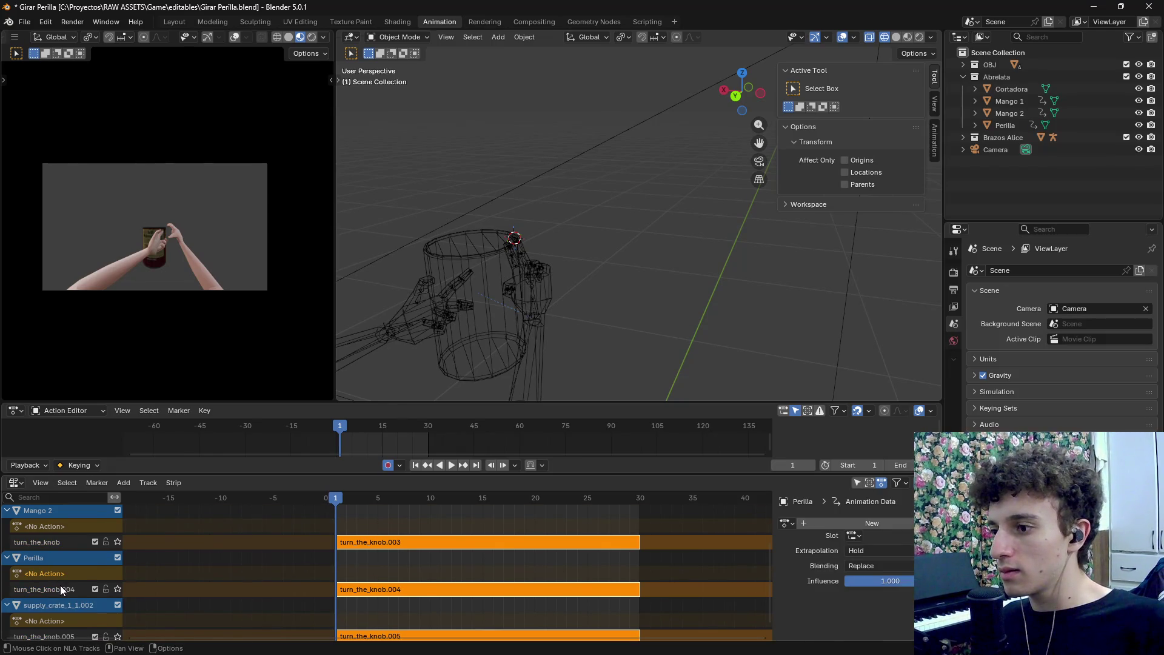
double_click(60, 585)
text(turn_the_knob)
key(Return)
scroll(60, 585, down, 2)
double_click(59, 597)
text(turn_the_knob)
key(Return)
key(ctrl+s)
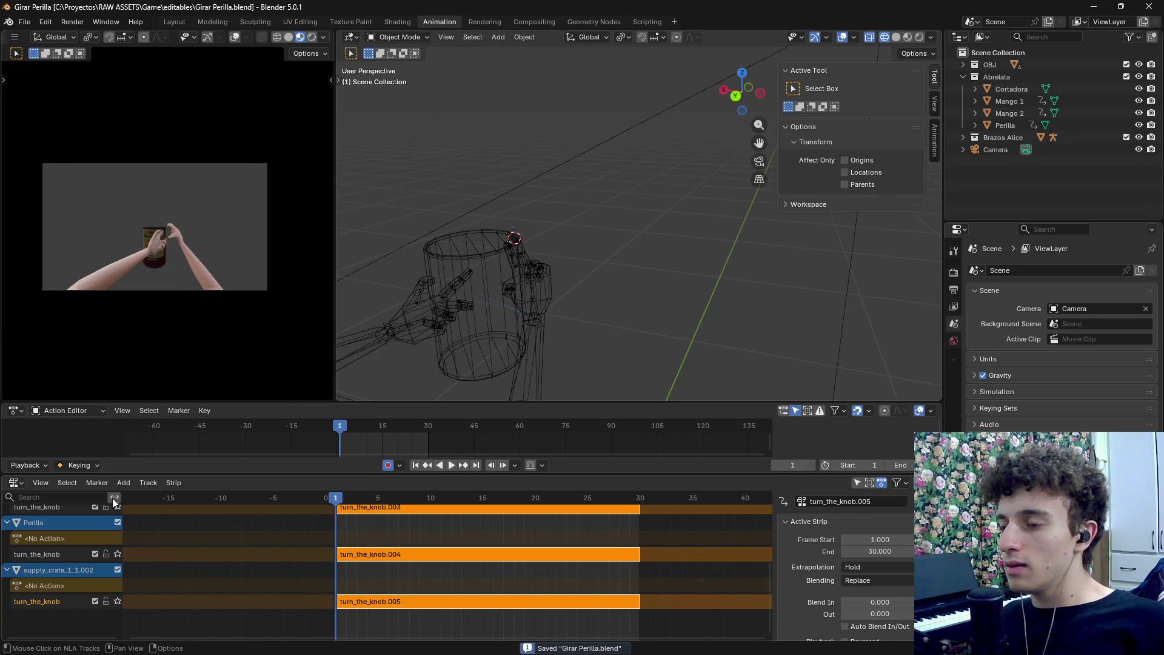
click(29, 22)
Select all objects and start a glTF 2.0 export
scroll(588, 209, down, 5)
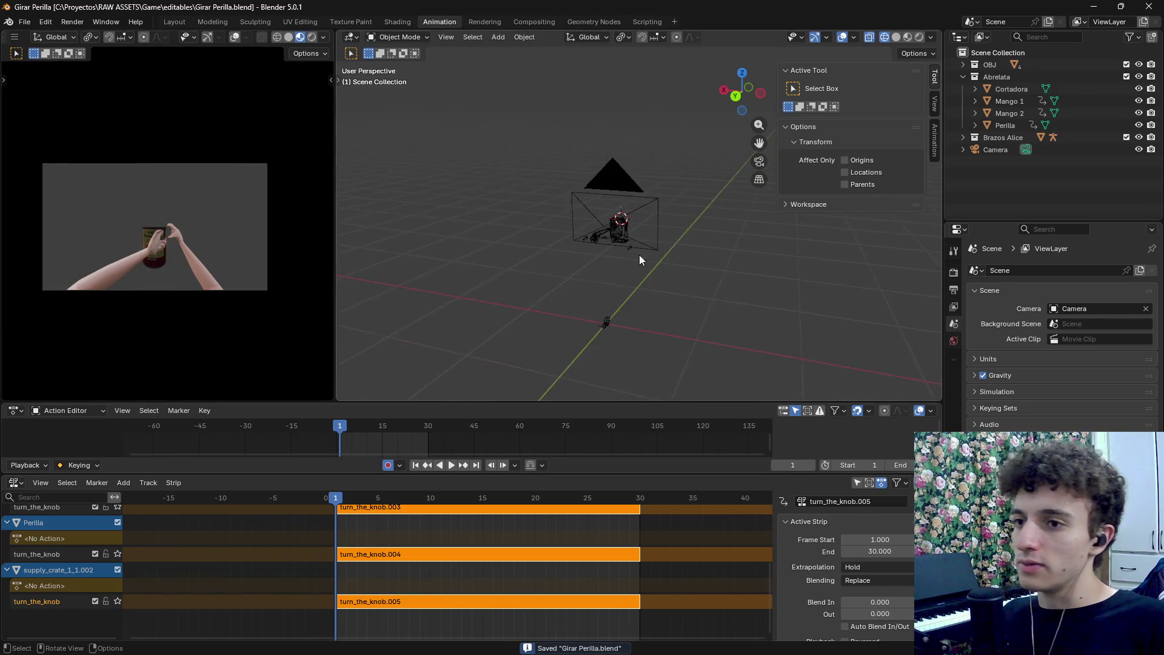
key(a)
click(24, 21)
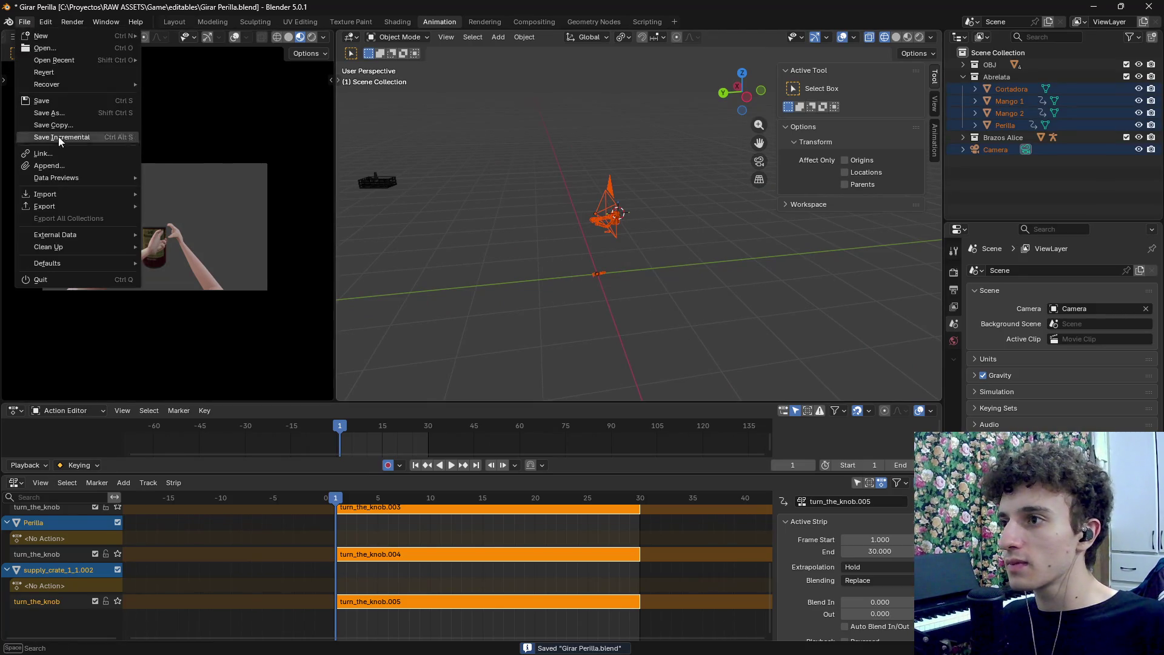
mouse_move(68, 206)
click(234, 315)
Limit the glTF export to Selected Objects
click(735, 285)
click(727, 288)
click(732, 287)
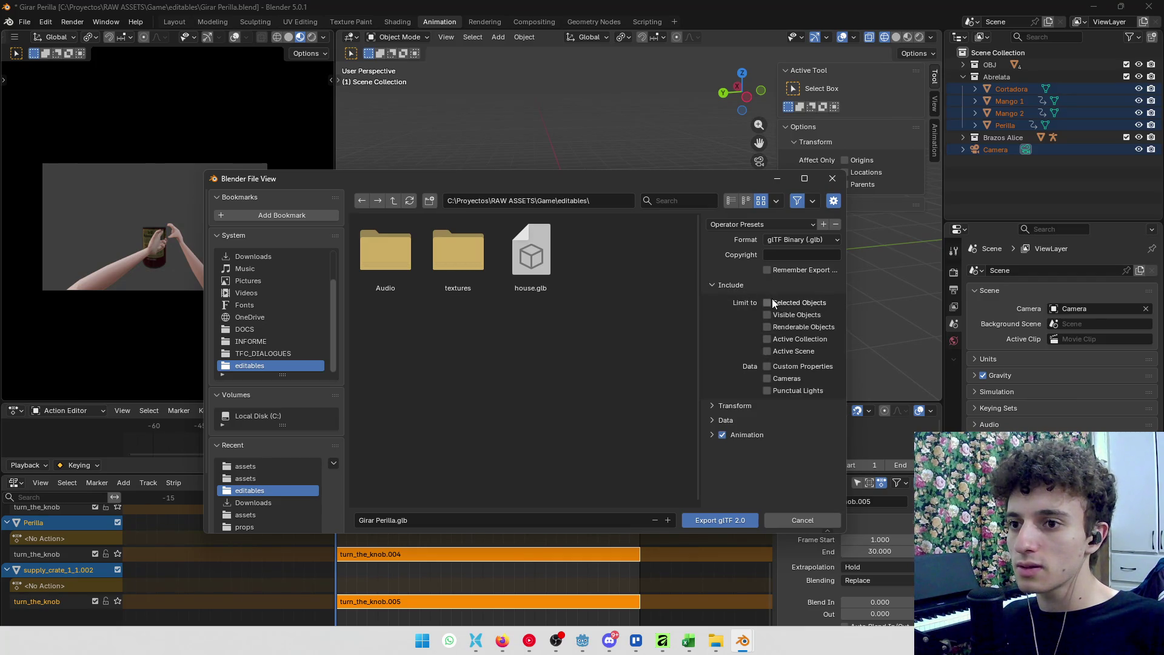
click(767, 302)
click(733, 406)
click(733, 408)
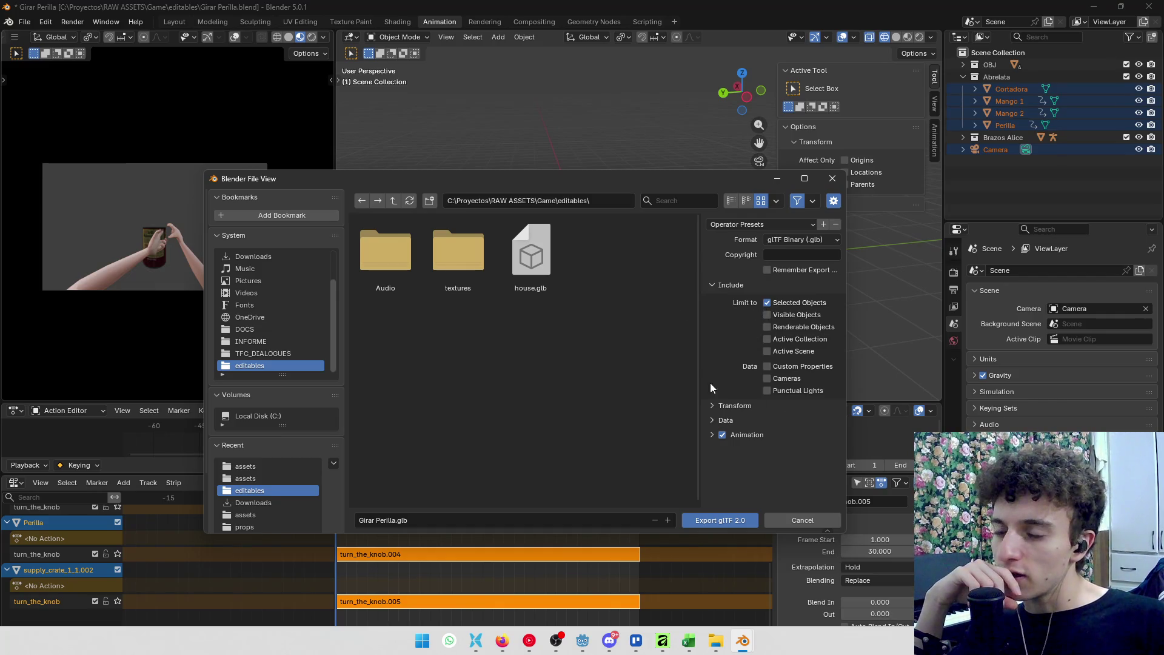
mouse_move(587, 181)
mouse_down()
mouse_move(548, 283)
mouse_move(533, 161)
mouse_up()
click(706, 205)
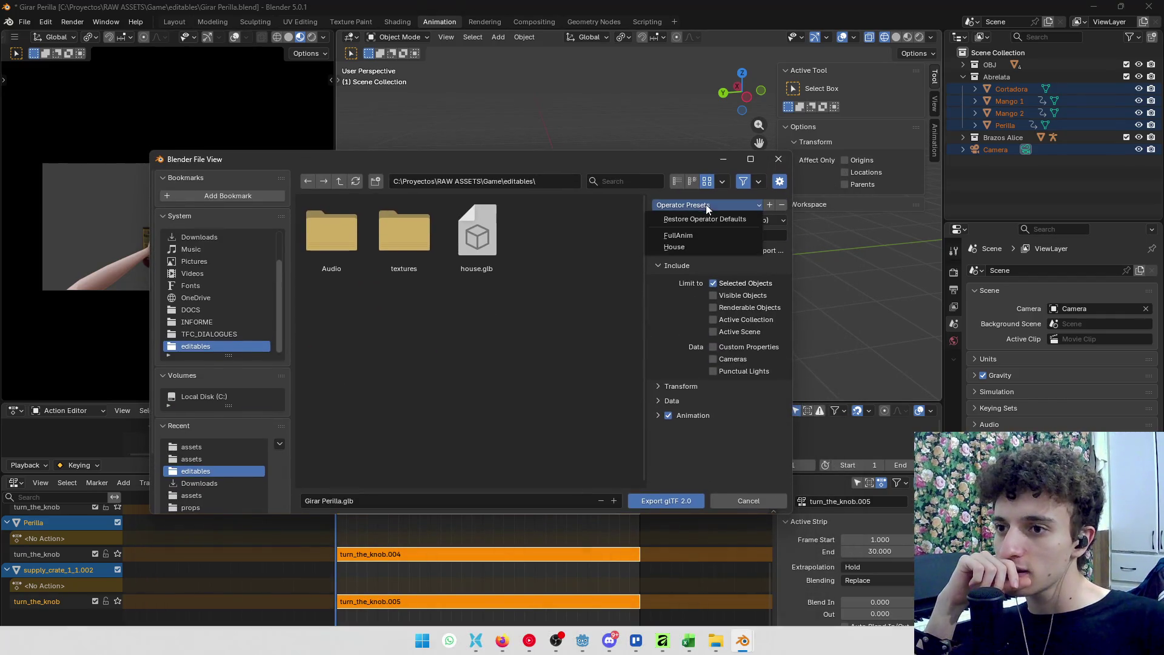
click(692, 237)
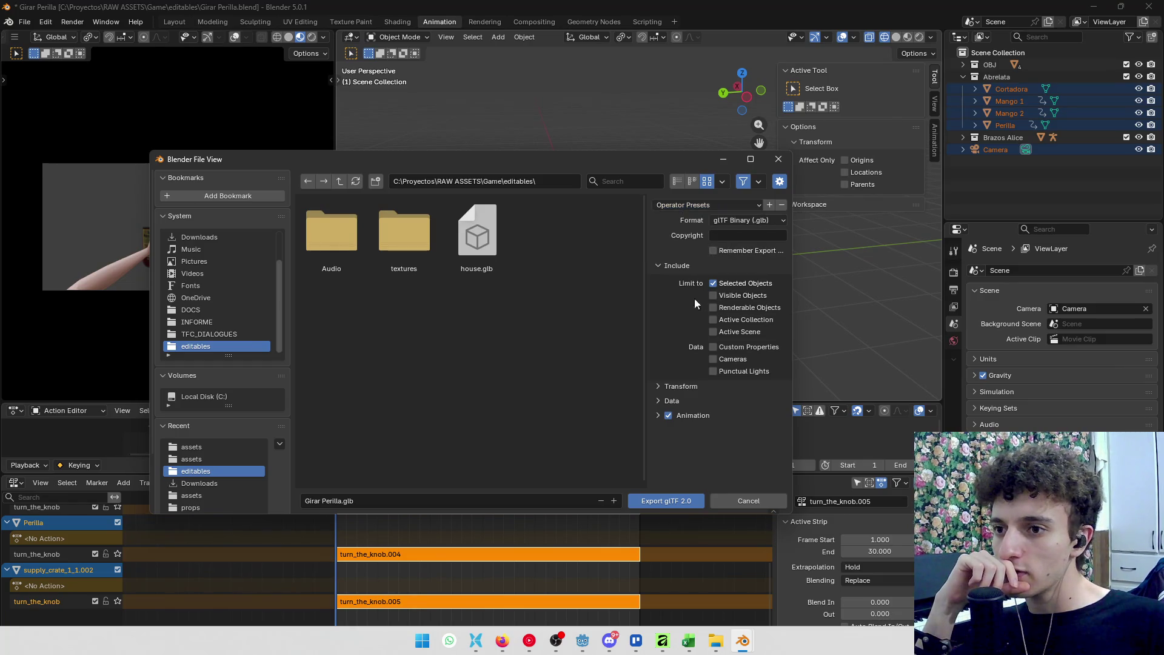
Include cameras in the export and enable Bake All Objects animation
click(714, 359)
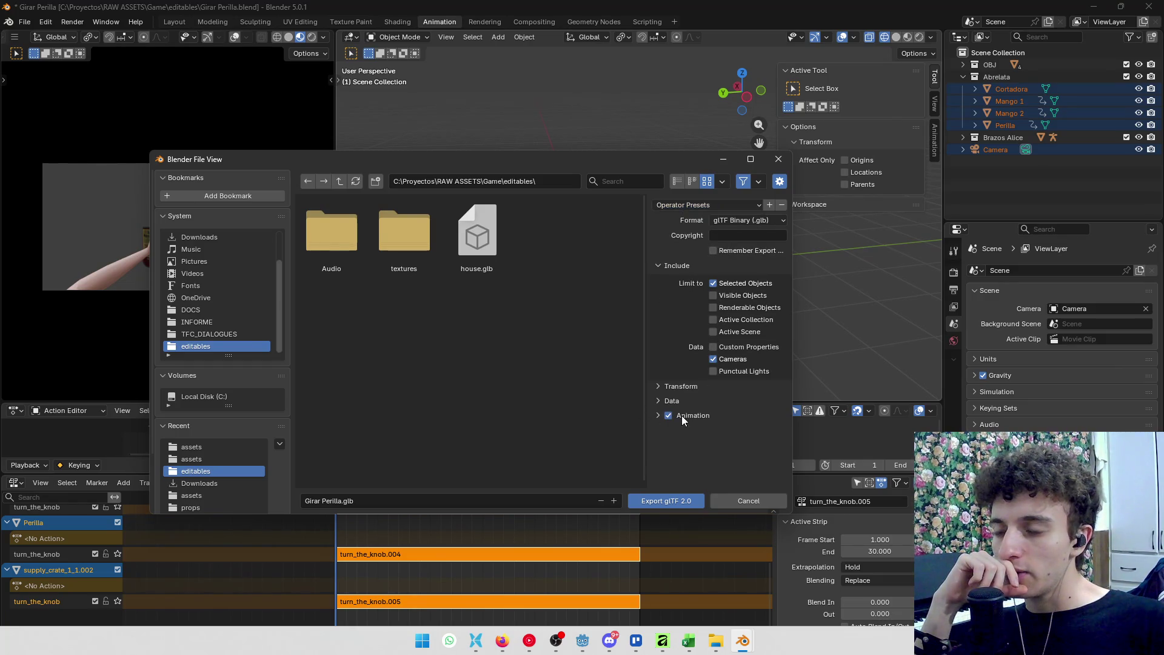
click(658, 415)
scroll(726, 431, down, 1)
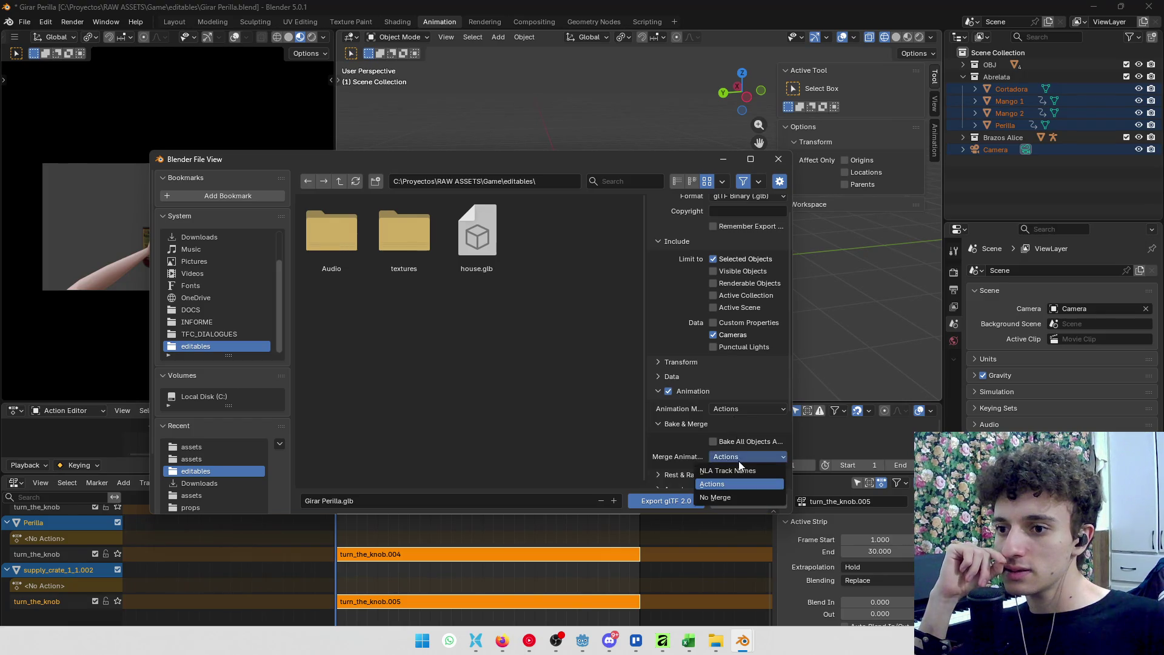
click(714, 442)
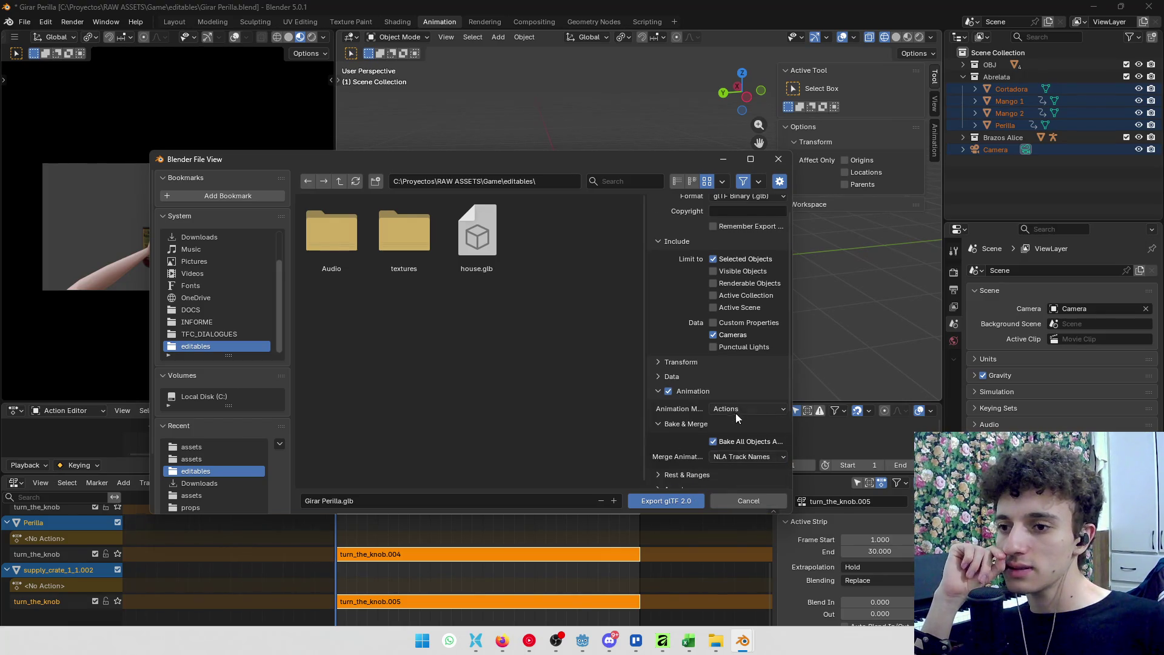
scroll(737, 413, down, 4)
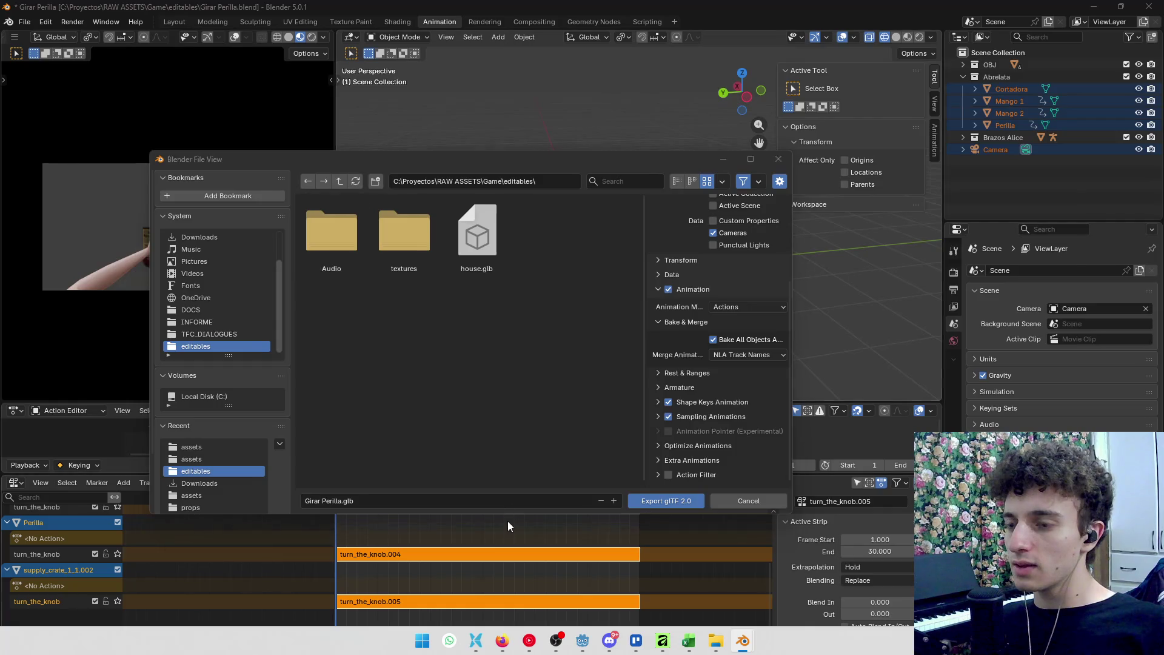
Set the export destination to the project's assets\animations folder, using a path copied from File Explorer
key(alt+Tab)
key(alt+Tab)
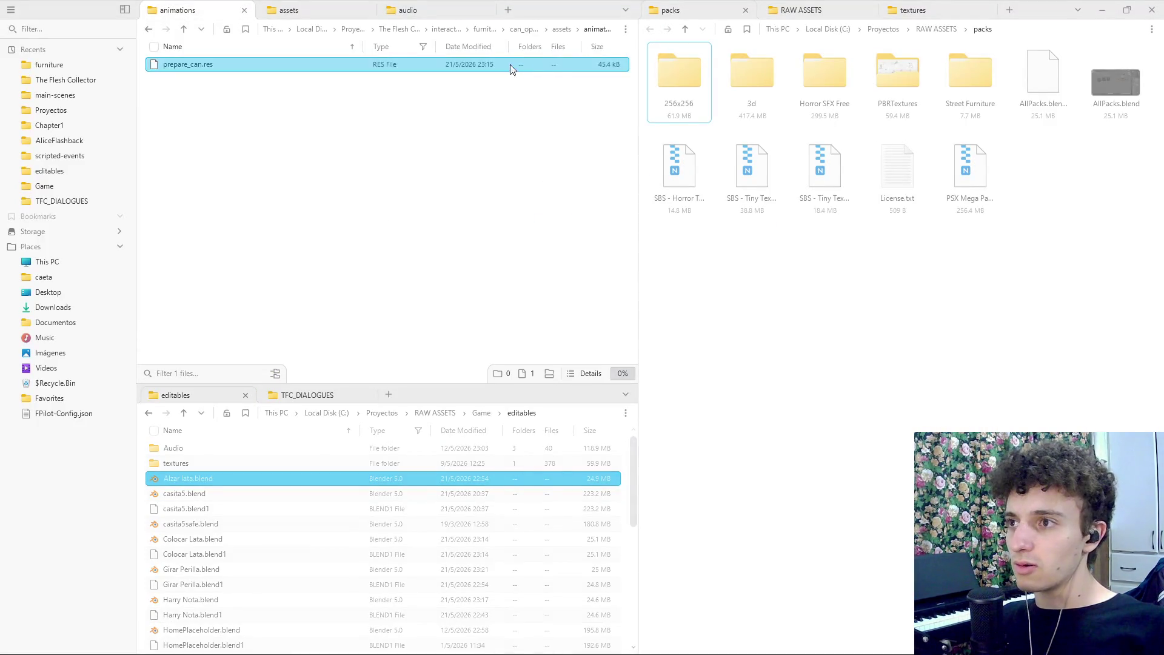
click(600, 38)
key(ctrl+c)
key(alt+Tab)
click(561, 180)
key(ctrl+v)
key(Return)
Edit the export file name, removing 'Girar Perilla' from it
click(344, 501)
key(ctrl+shift+Left)
key(ctrl+shift+Left)
key(ctrl+v)
key(ctrl+z)
key(ctrl+BackSpace)
key(ctrl+BackSpace)
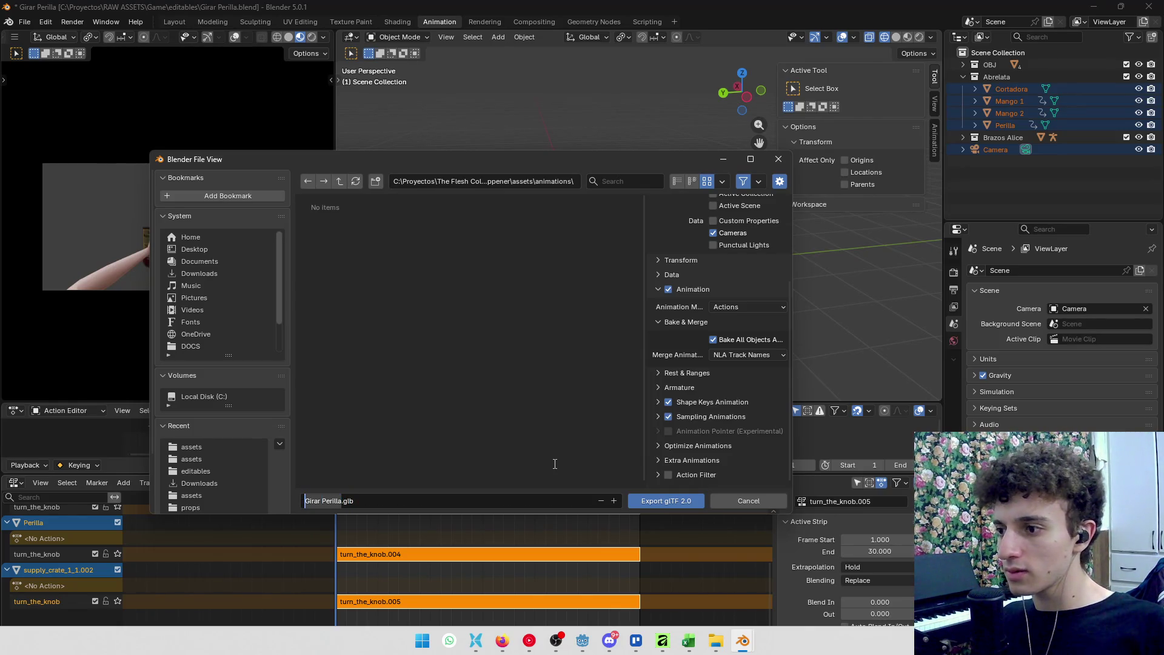
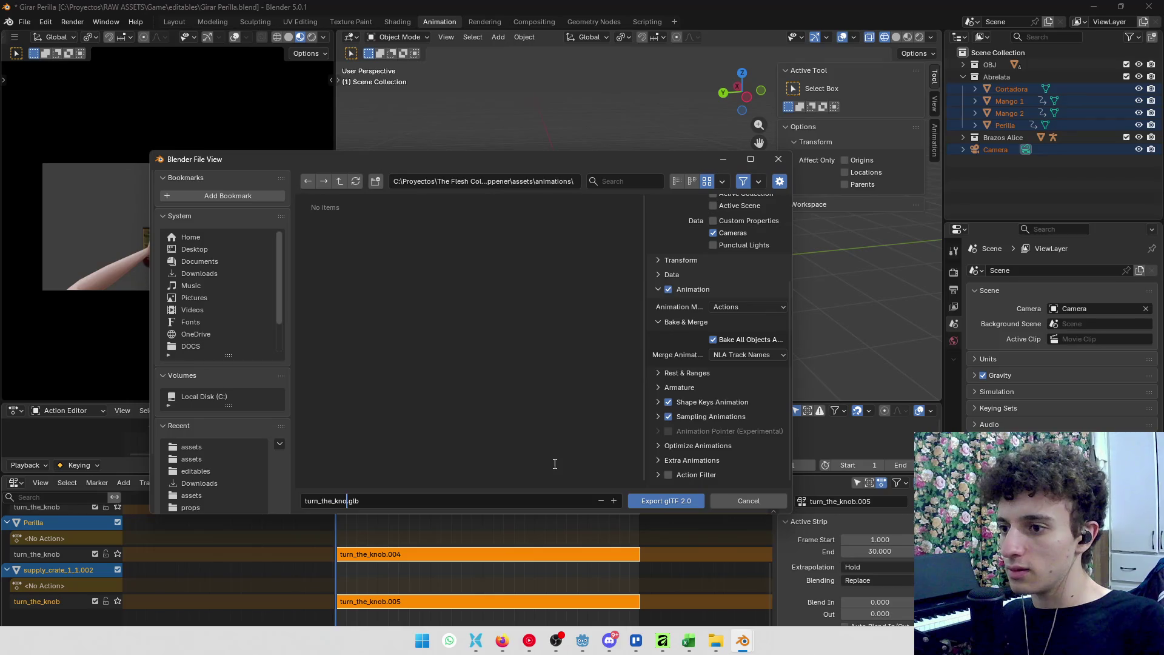
Export the animation as turn_the_knob.glb to the animations folder and bring Godot forward
click(655, 500)
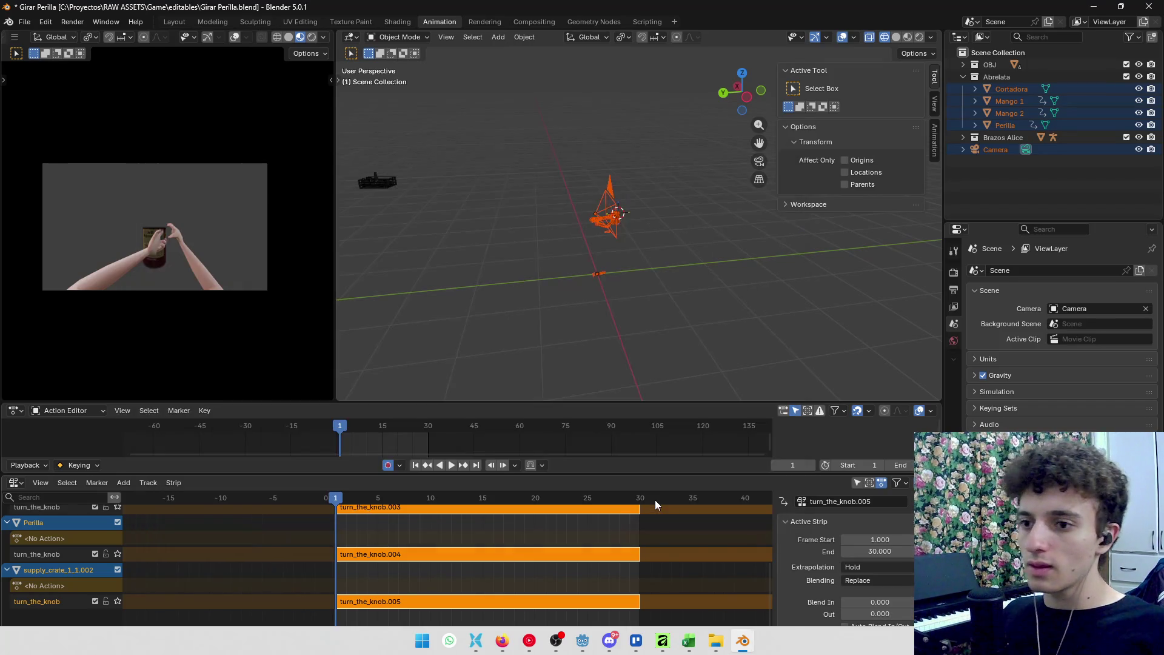
mouse_move(662, 641)
click(622, 570)
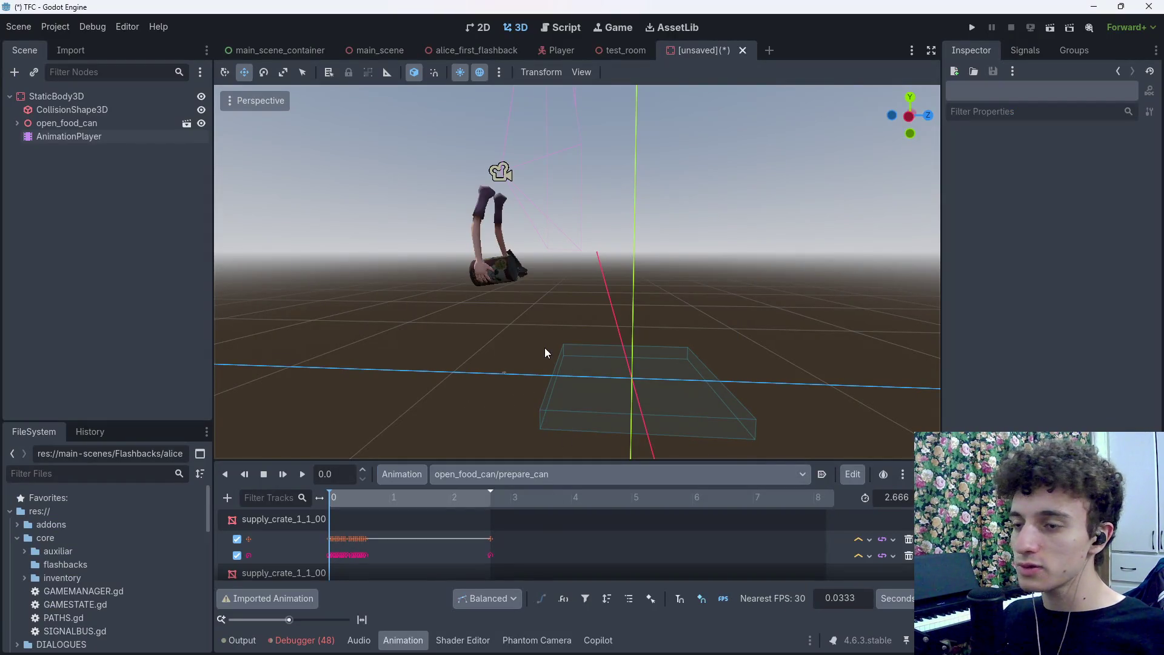
Instance the turn_the_knob scene as a child of StaticBody3D
click(57, 96)
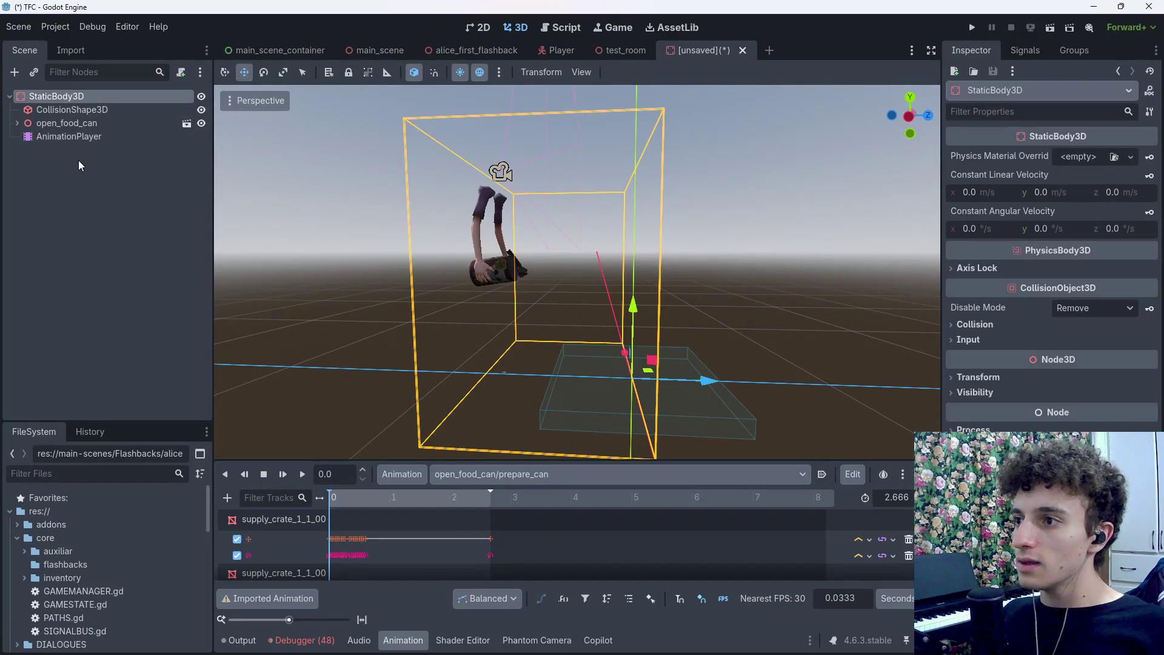
key(ctrl+shift+a)
text(turn)
key(Return)
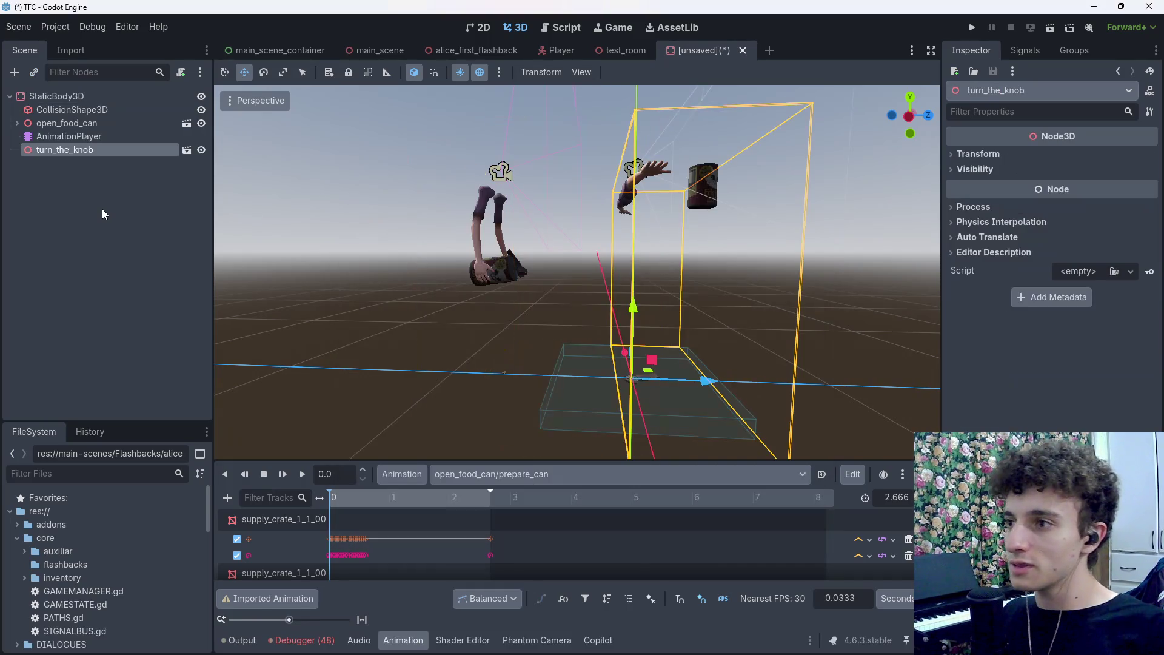
scroll(493, 251, up, 2)
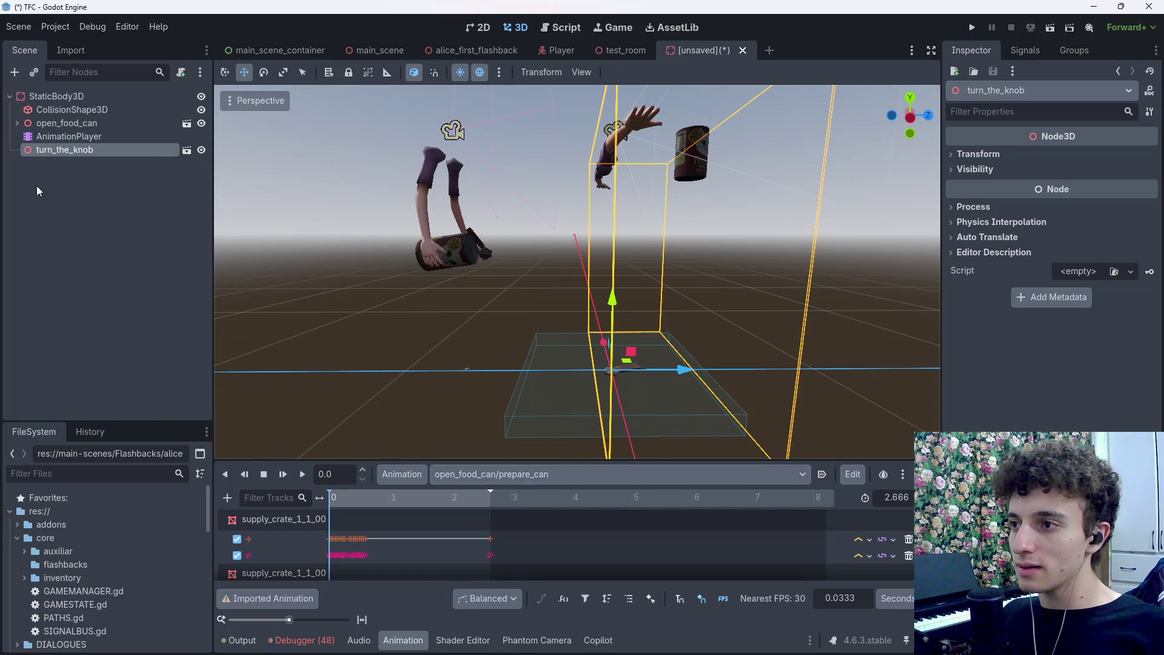
Enable Editable Children on turn_the_knob, scrub its AnimationPlayer animation, and return to Blender
right_click(88, 150)
click(174, 421)
click(76, 296)
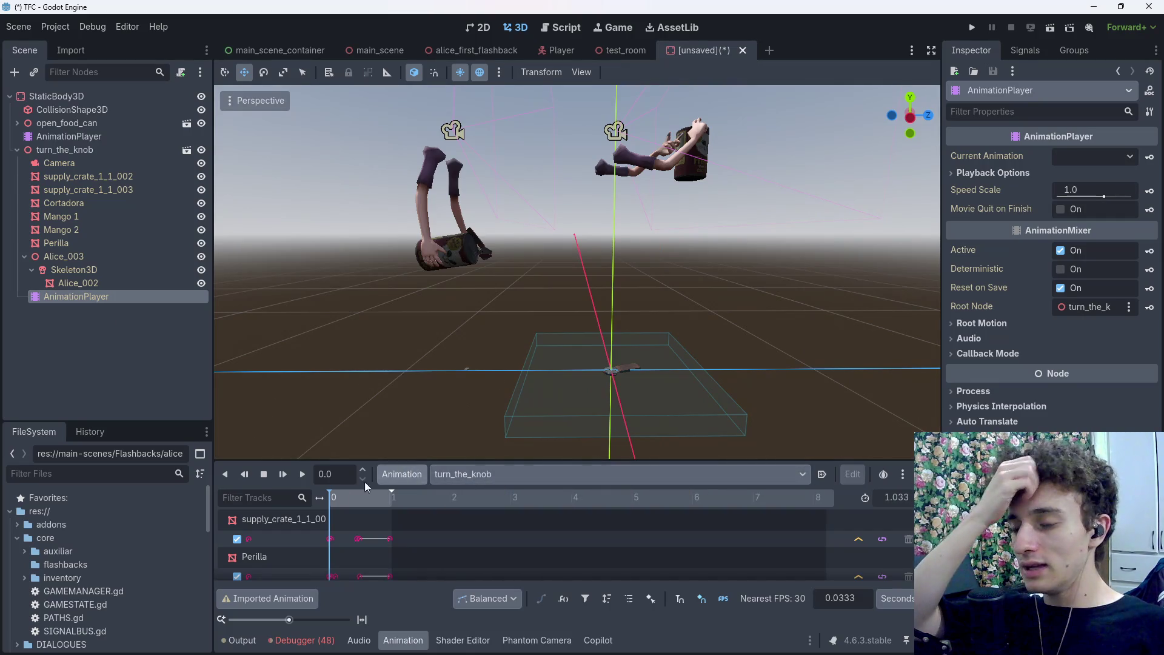
mouse_move(364, 505)
mouse_down()
mouse_move(379, 506)
mouse_move(363, 508)
mouse_up()
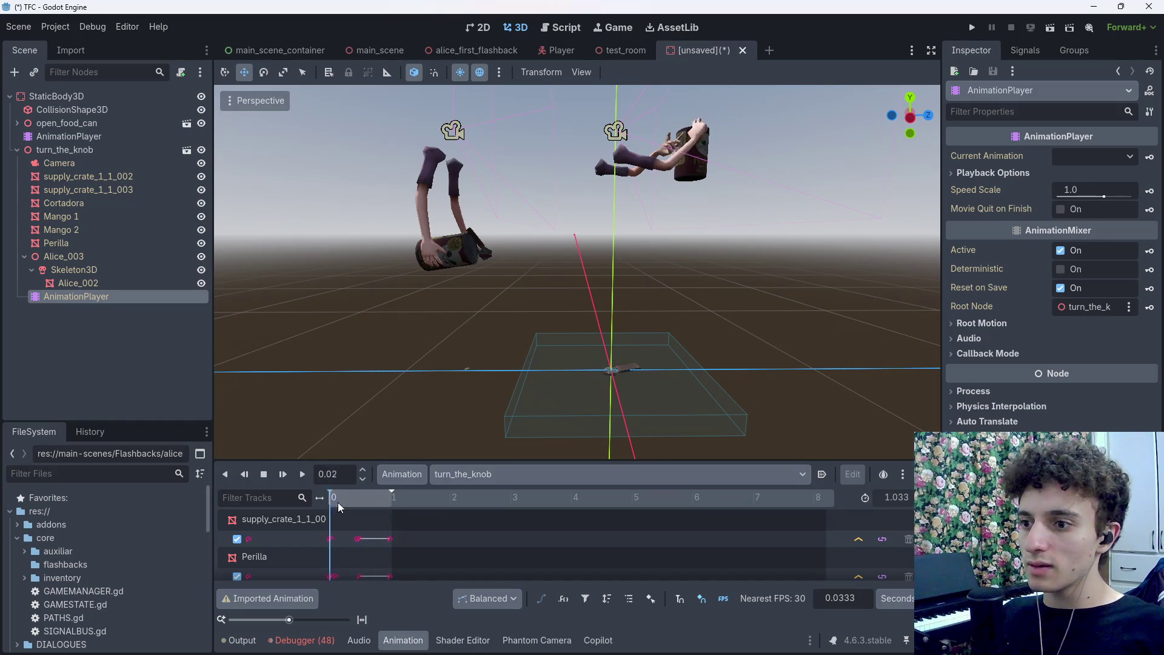
key(alt+Tab)
scroll(660, 255, up, 8)
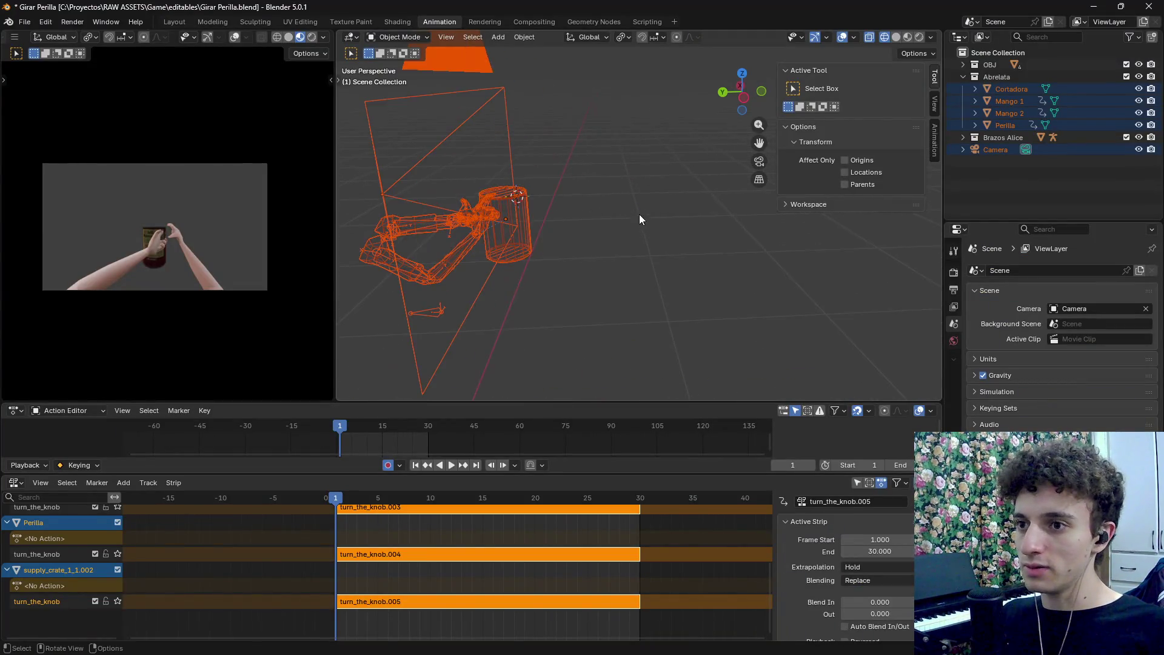
Undo back to an earlier scene state and delete an unwanted object from the rig
drag(532, 357, 635, 258)
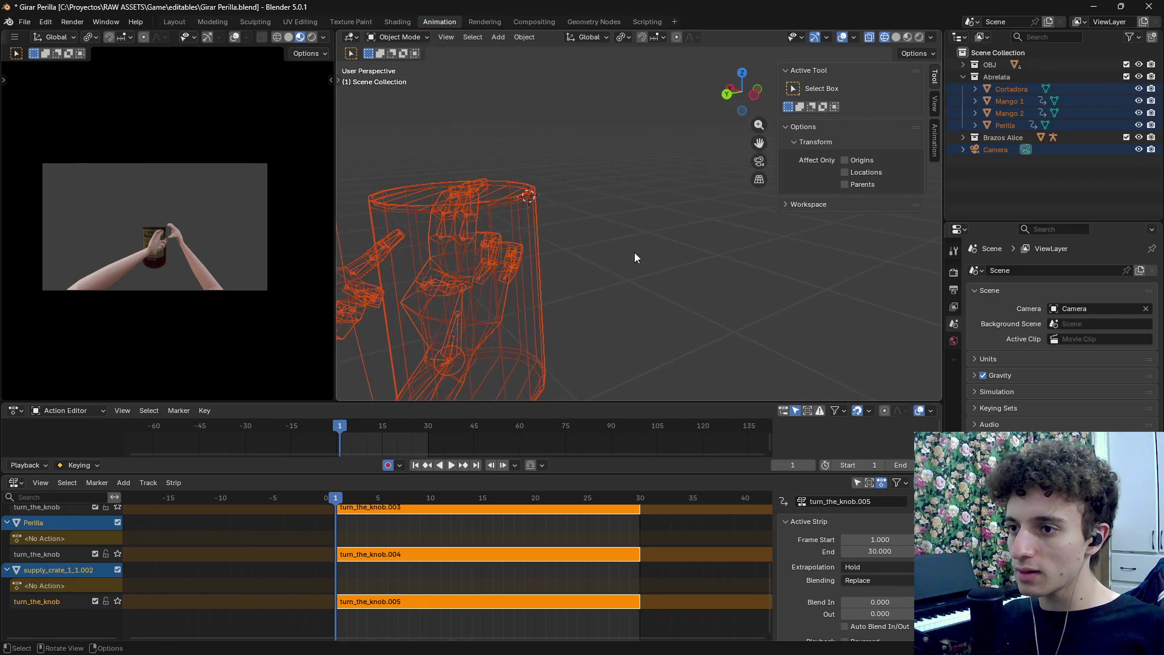
scroll(72, 595, up, 5)
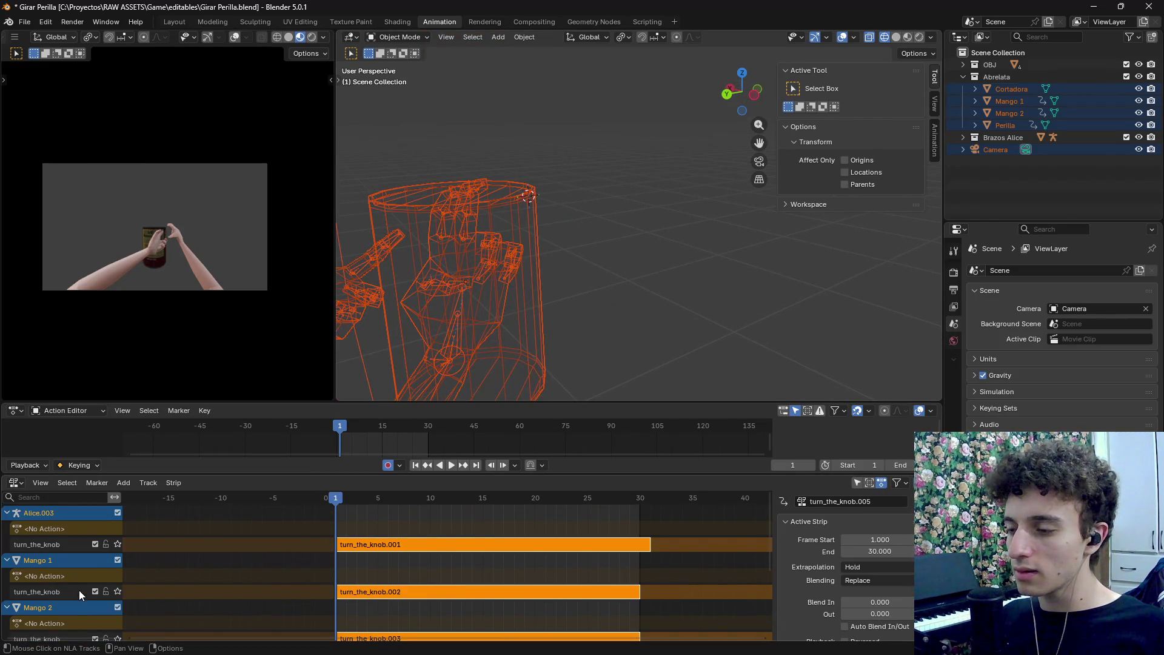
scroll(621, 282, down, 3)
click(621, 282)
key(ctrl+z)
click(621, 282)
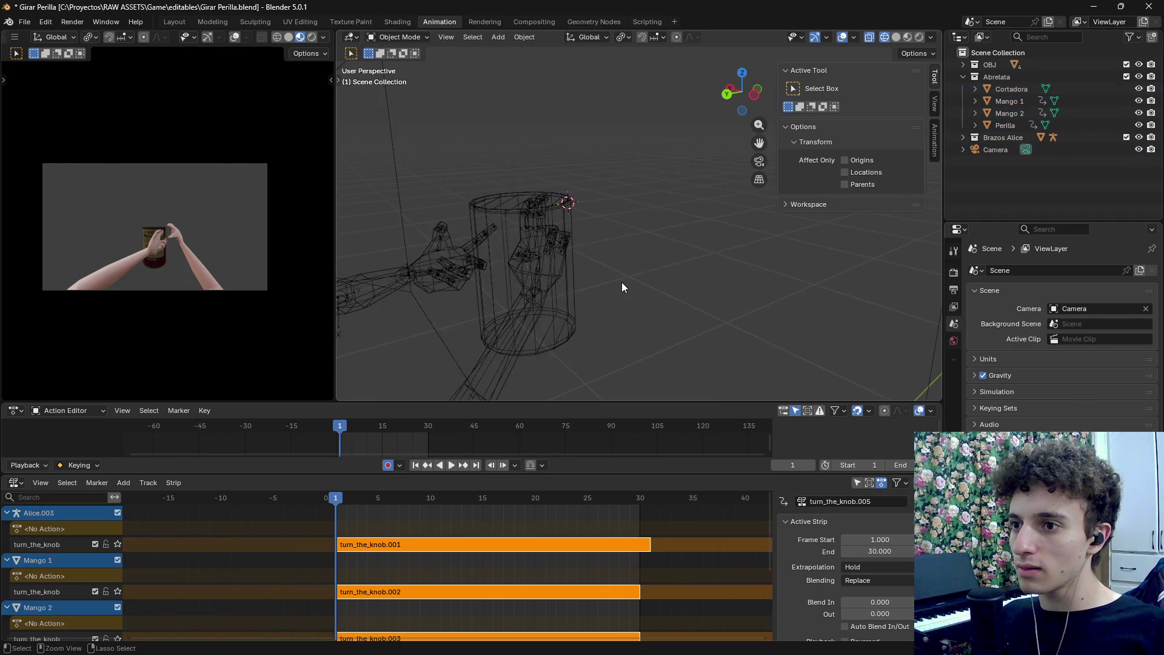
key(ctrl+z)
key(ctrl+z)
key(ctrl+z)
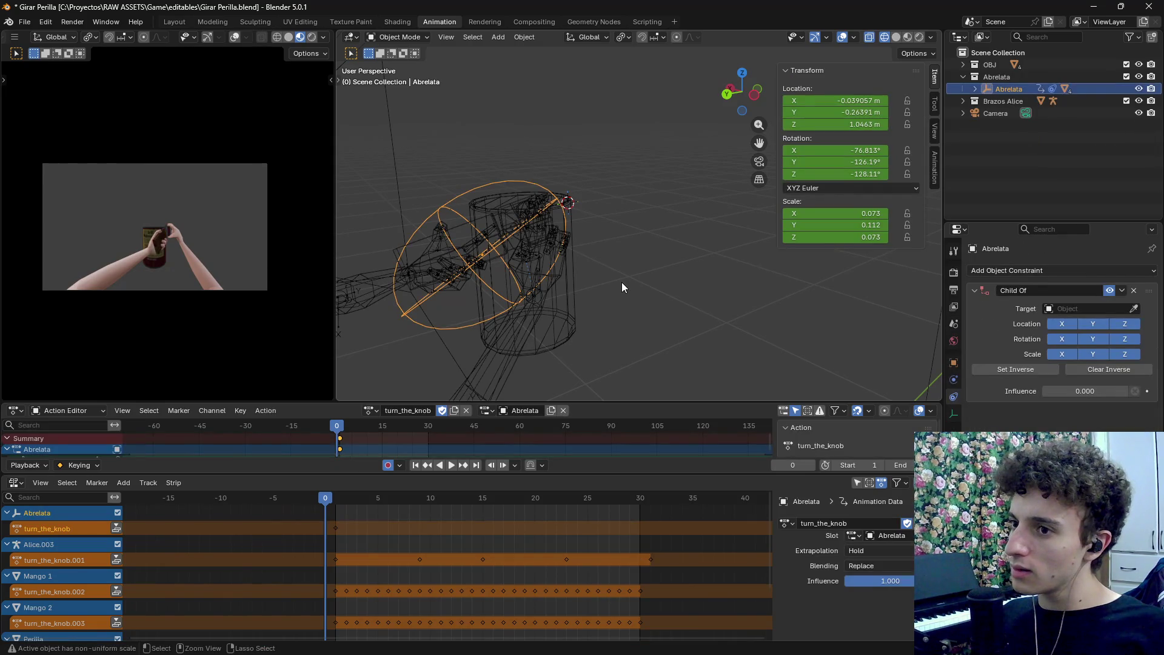
key(ctrl+z)
key(x)
click(639, 287)
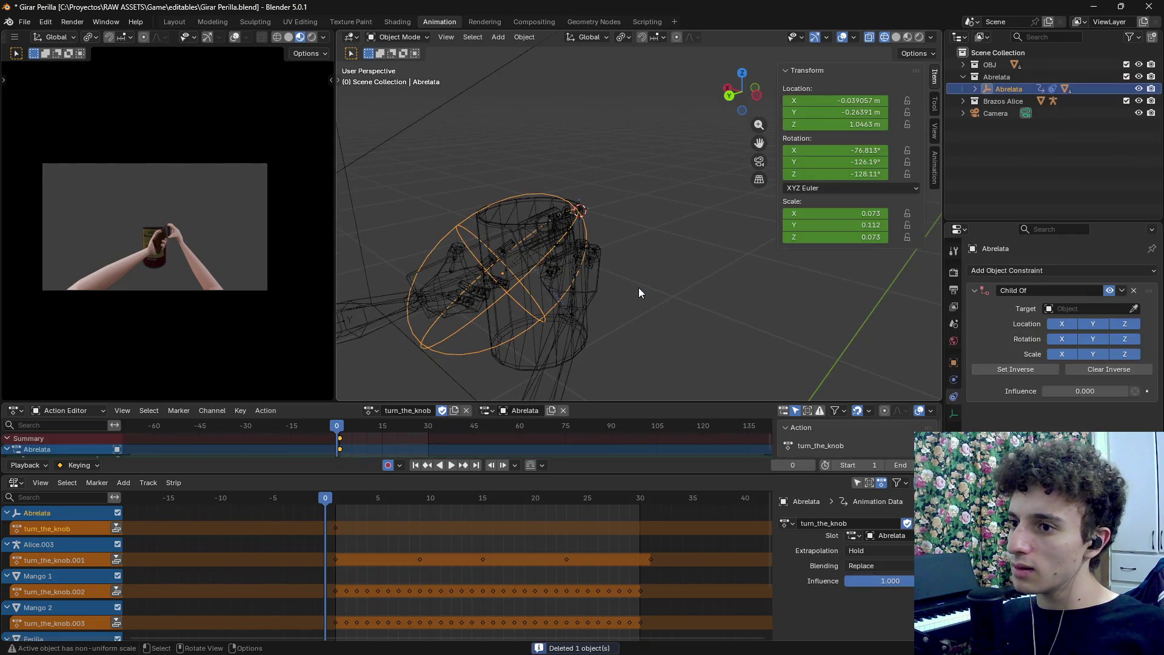
scroll(651, 289, up, 5)
key(z)
Unparent Mango 2 with Clear and Keep Transformation, then delete the Abrelata armature
click(569, 314)
scroll(681, 264, down, 3)
click(588, 227)
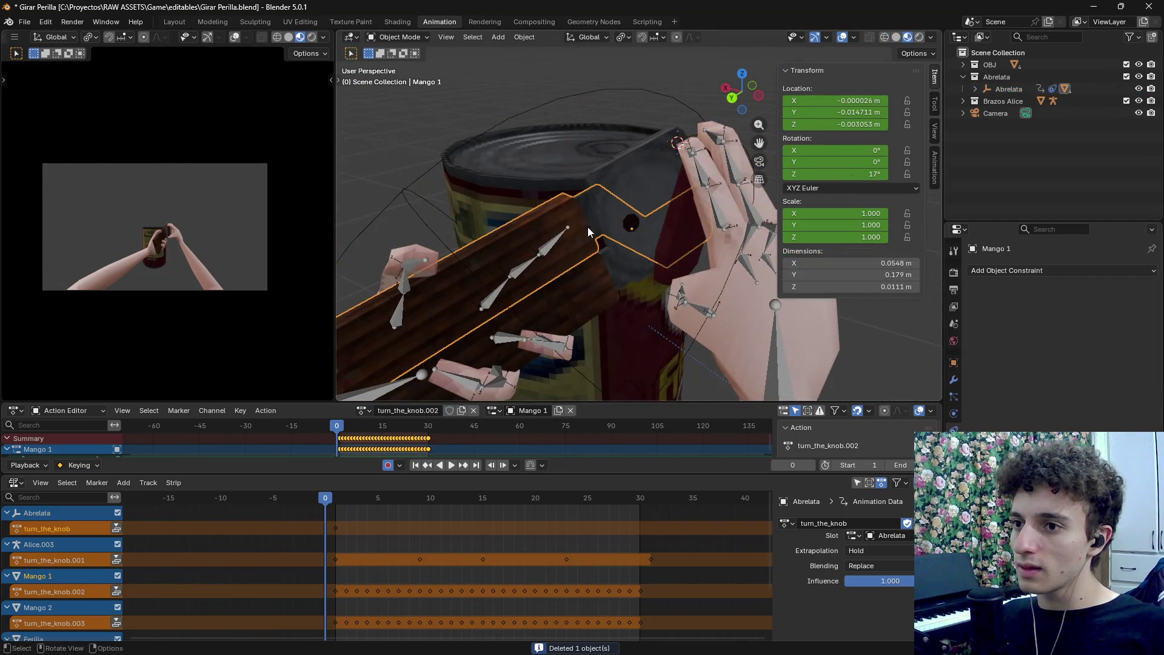
click(645, 181)
alt+click(641, 196)
key(Escape)
right_click(642, 196)
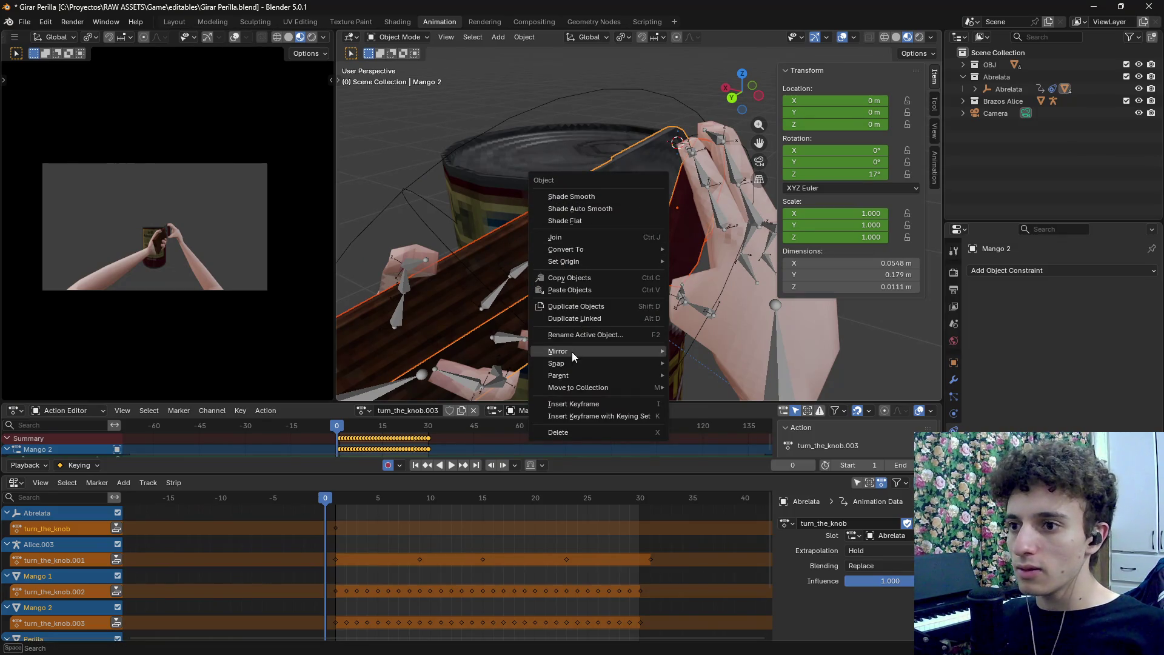
mouse_move(577, 380)
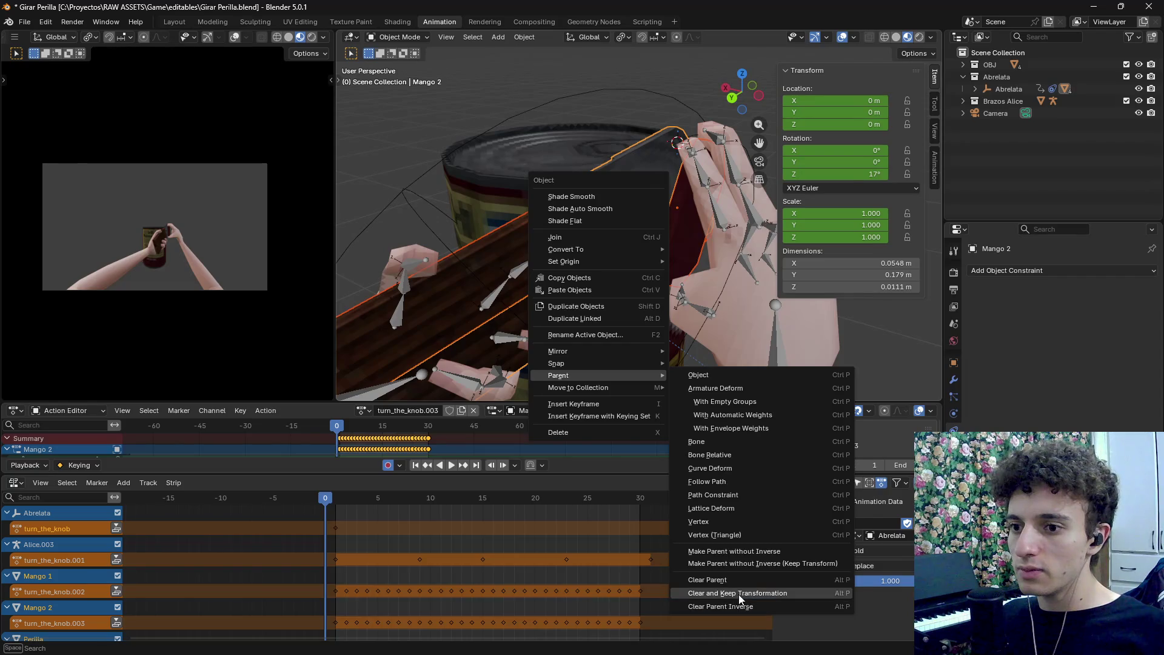
click(739, 594)
click(550, 209)
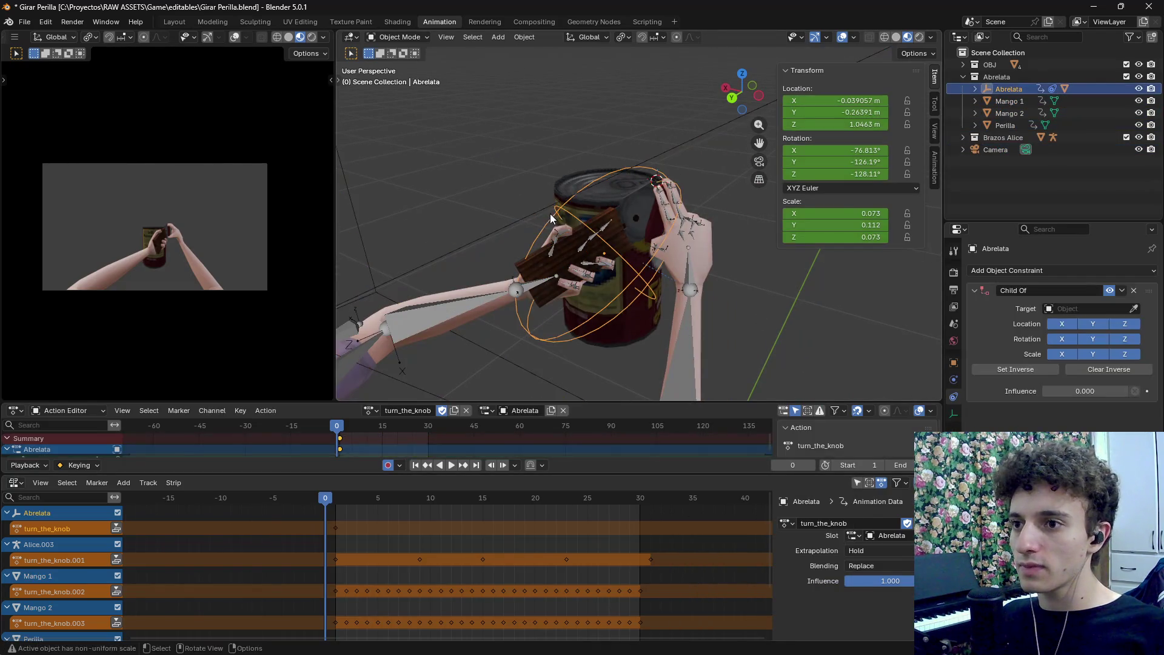
key(Delete)
Undo the Abrelata armature deletion and resize the viewport and action editor areas
mouse_move(329, 499)
mouse_down()
mouse_move(352, 500)
mouse_move(325, 506)
mouse_up()
key(ctrl+z)
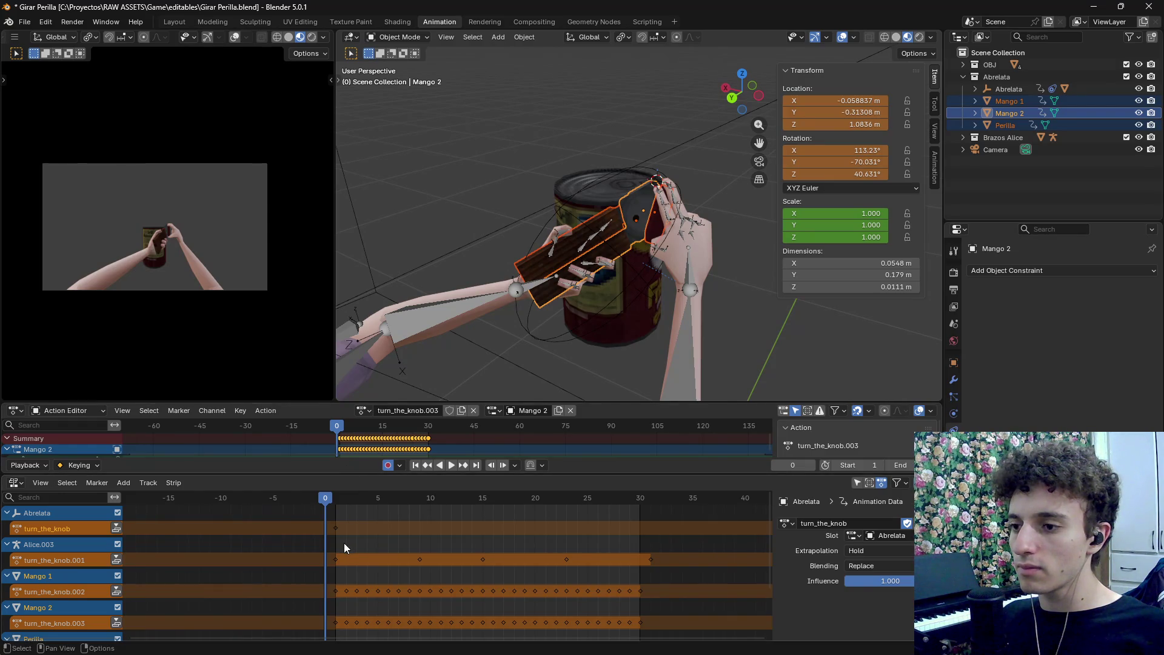
scroll(320, 447, down, 1)
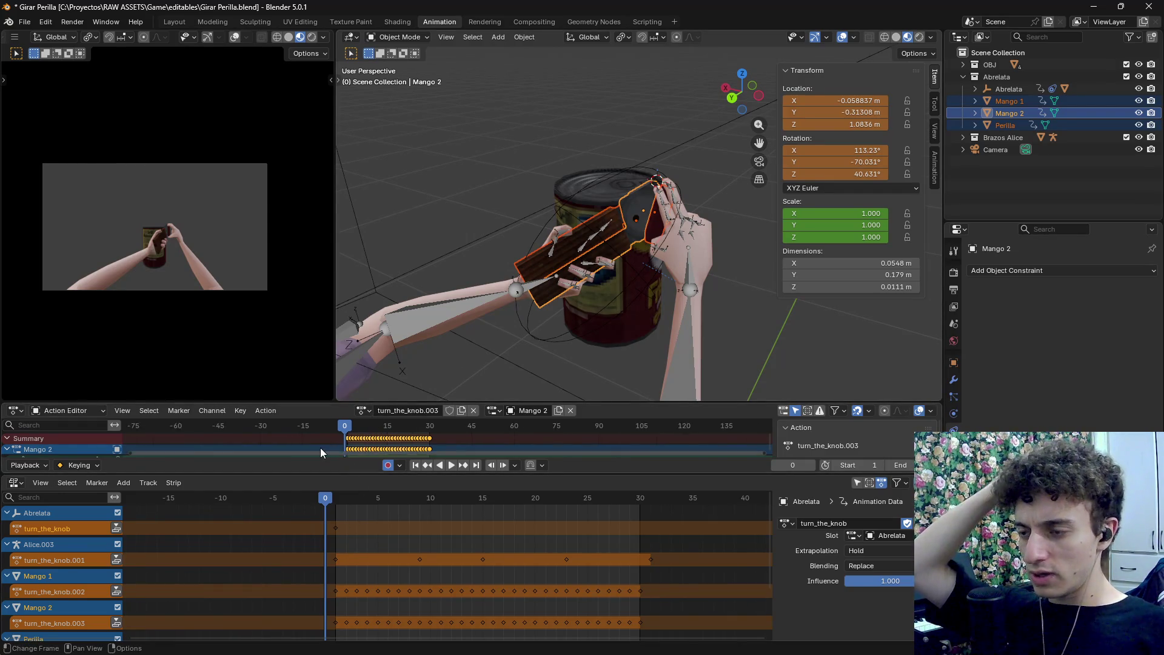
mouse_move(331, 402)
mouse_down()
mouse_move(337, 208)
mouse_move(347, 387)
mouse_up()
Select Mango 1, Mango 2 and Perilla, then save Girar Perilla.blend
click(617, 236)
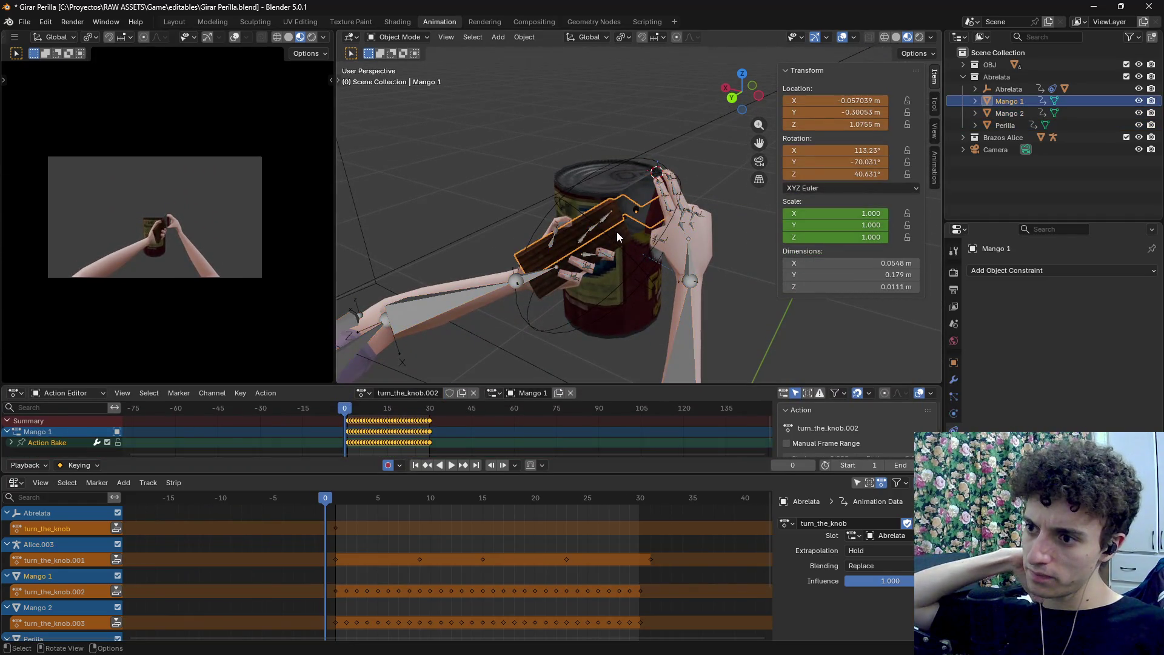
click(636, 204)
click(656, 205)
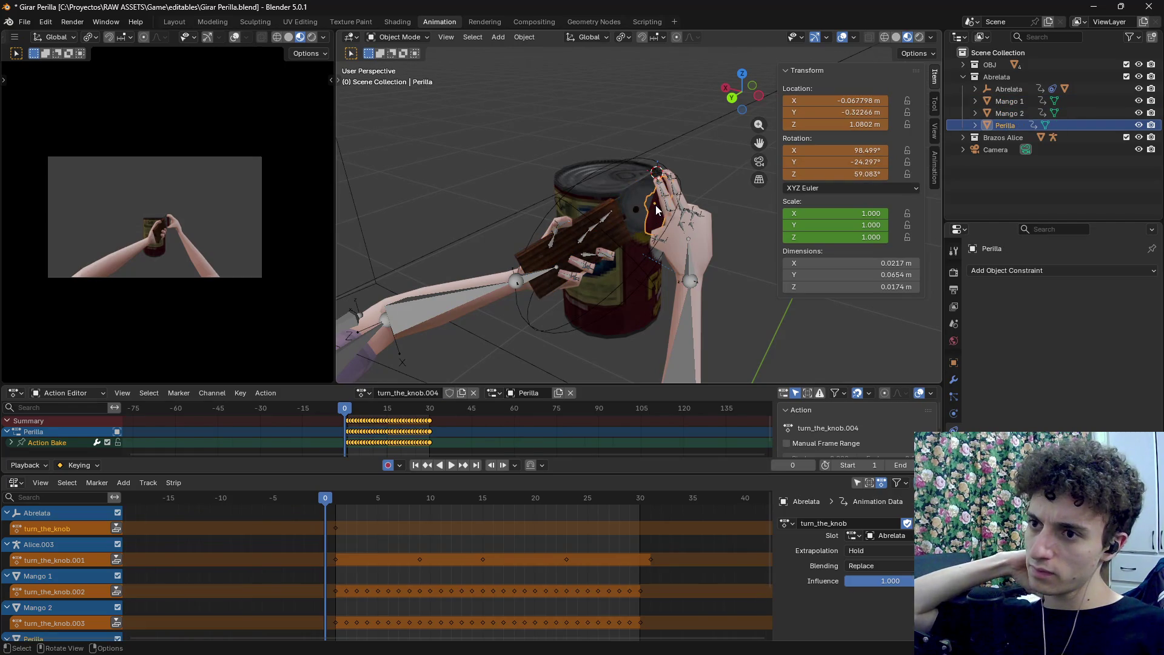
scroll(583, 271, down, 5)
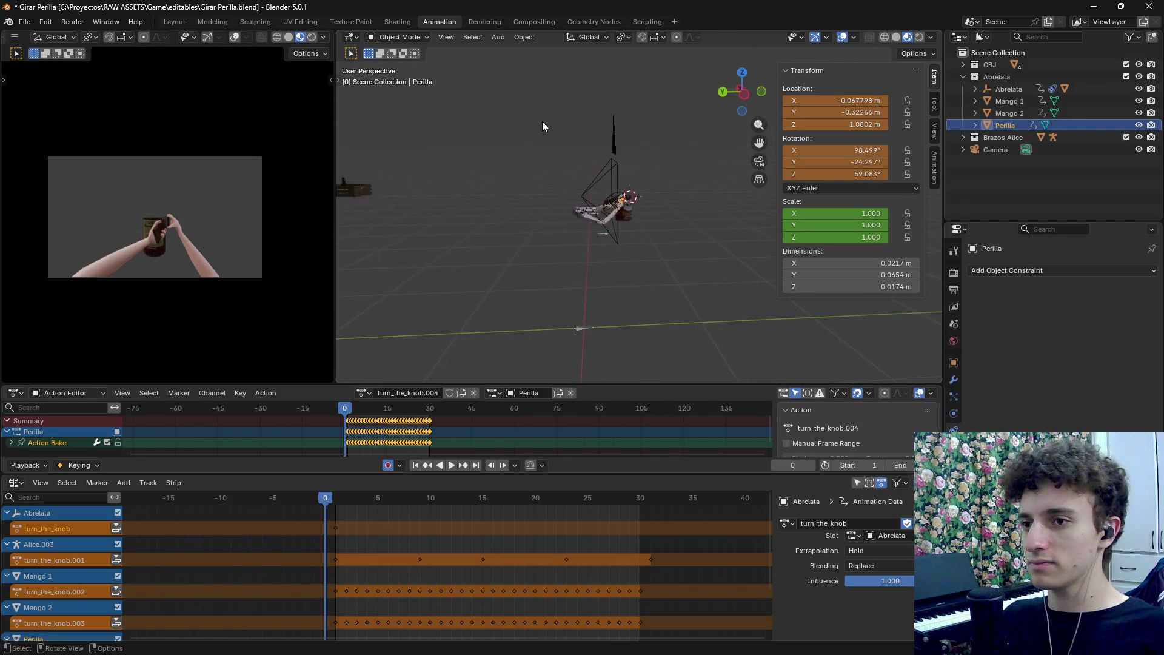
mouse_move(514, 210)
mouse_down()
mouse_move(709, 367)
mouse_move(643, 288)
mouse_move(559, 286)
mouse_up()
key(ctrl+s)
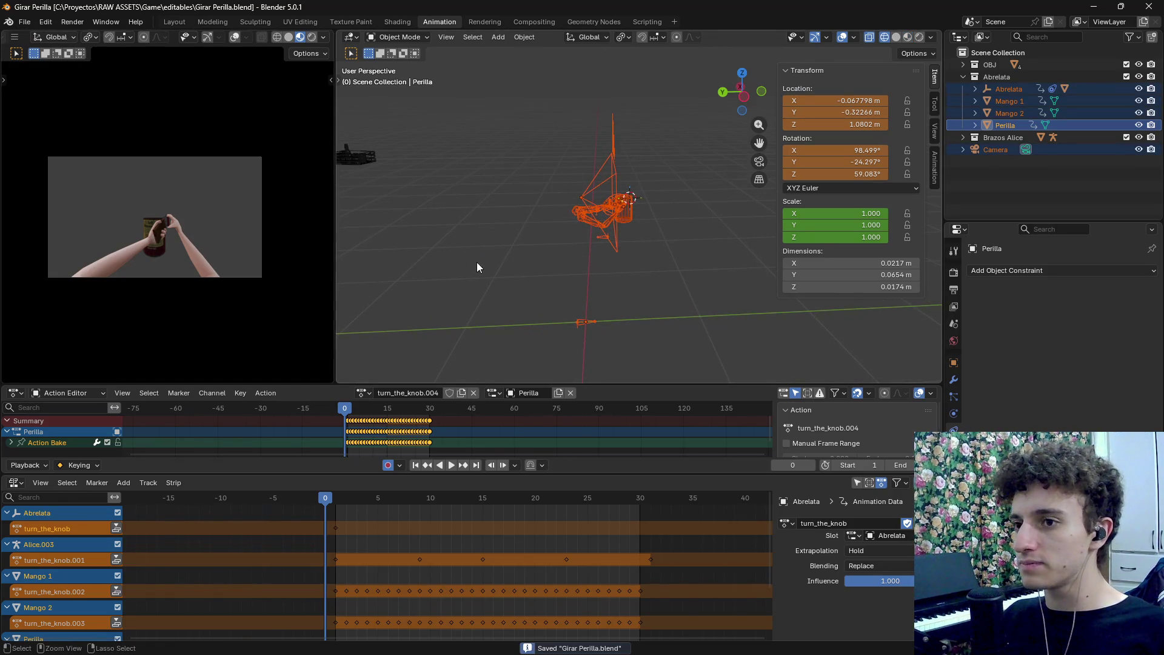
Push the turn_the_knob .003, .004, .005 and Mango 1 actions down into NLA strips
double_click(82, 529)
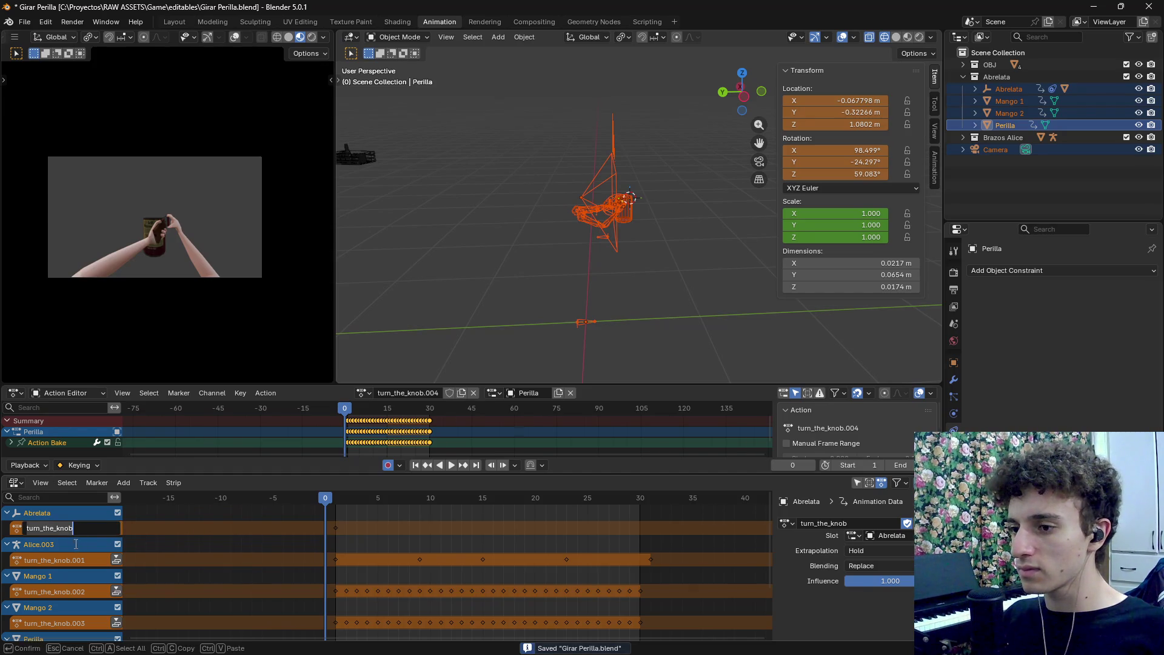
key(Return)
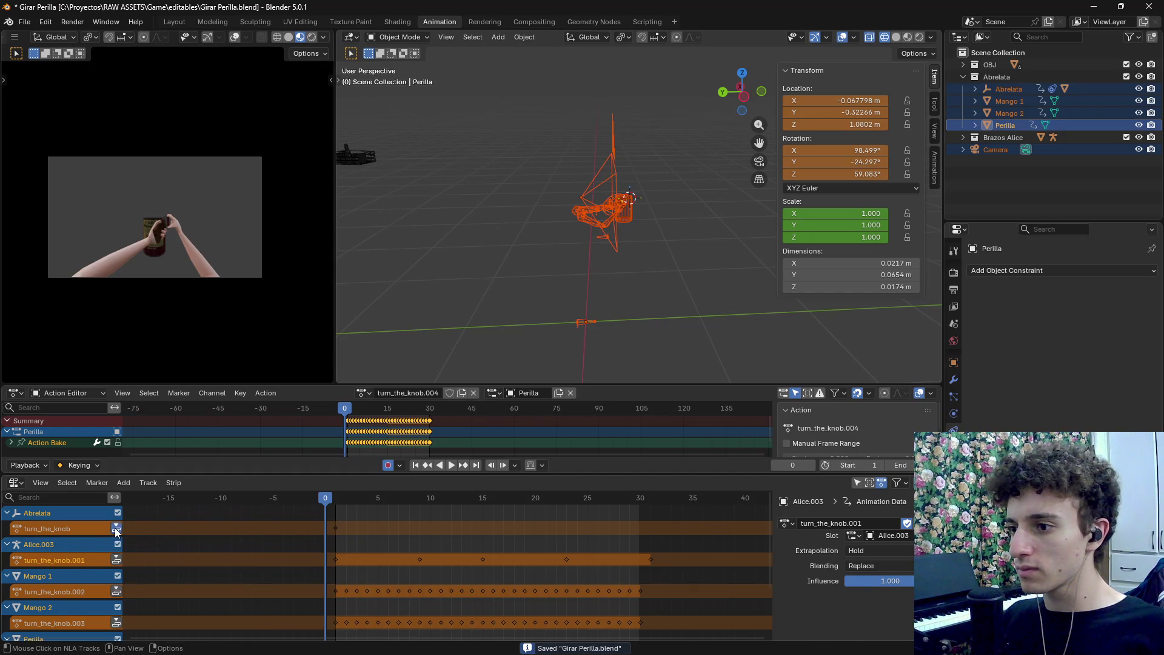
scroll(117, 583, down, 5)
click(116, 600)
click(116, 569)
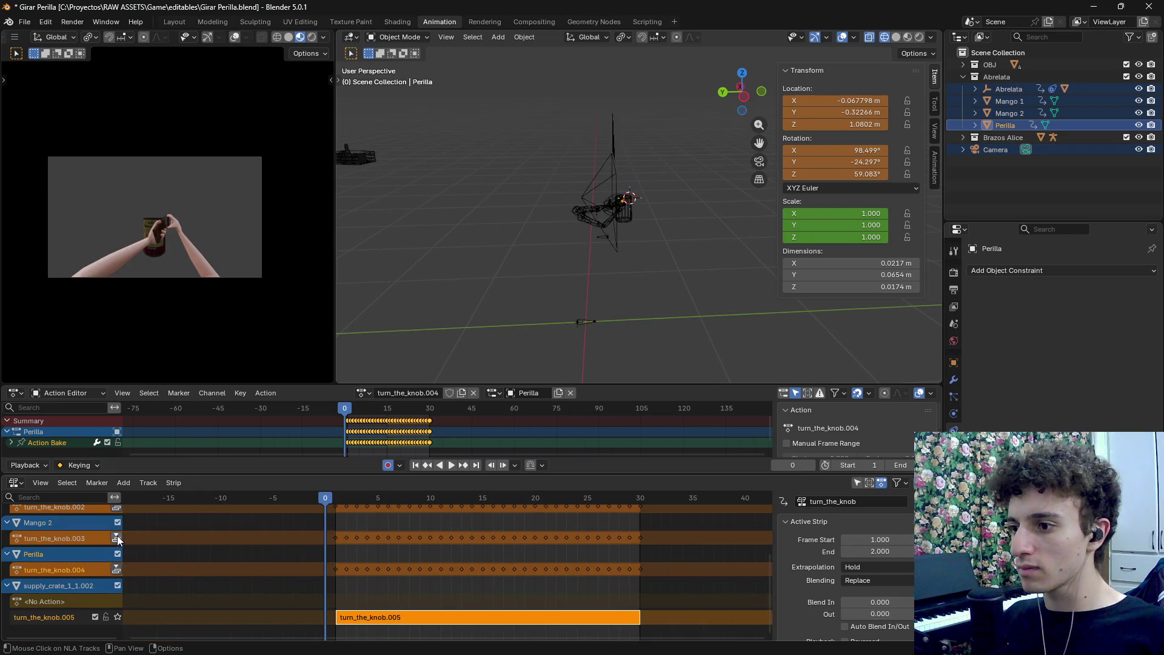
click(116, 538)
scroll(108, 536, up, 1)
click(116, 536)
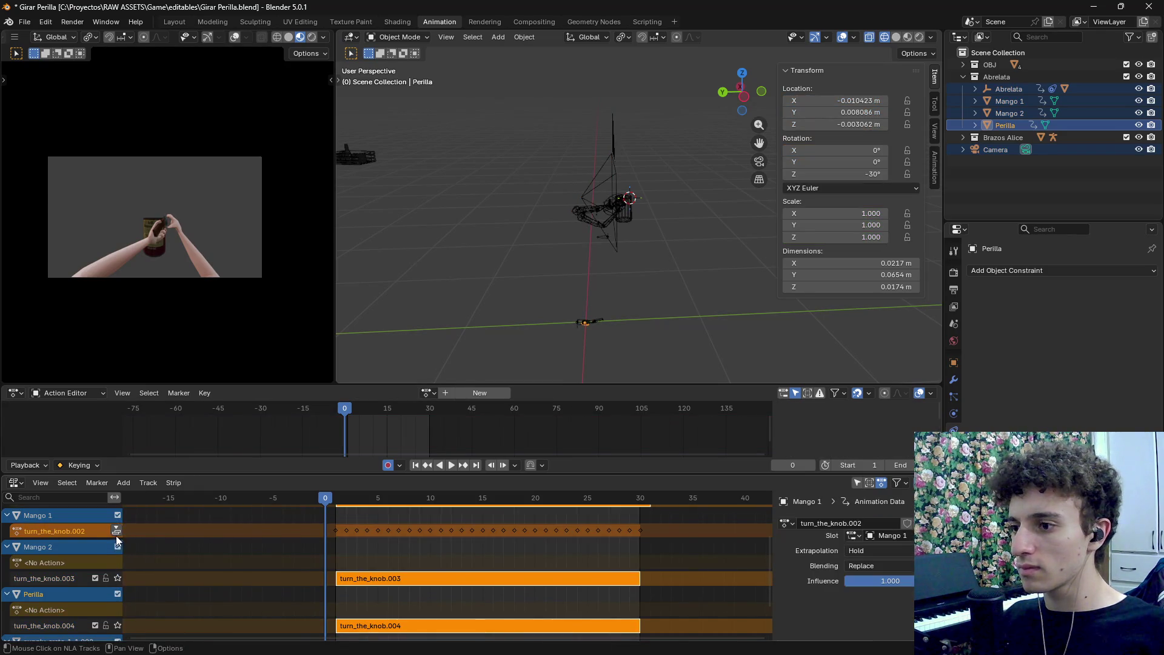
scroll(116, 536, up, 2)
scroll(60, 552, up, 2)
Rename the turn_the_knob.001 and turn_the_knob.003 tracks to turn_the_knob
click(50, 538)
double_click(53, 592)
key(BackSpace)
key(BackSpace)
key(BackSpace)
key(Return)
scroll(137, 596, down, 1)
Rename Mango 2's and Perilla's numbered tracks to turn_the_knob
scroll(67, 606, down, 2)
double_click(59, 590)
key(BackSpace)
key(BackSpace)
key(BackSpace)
key(Return)
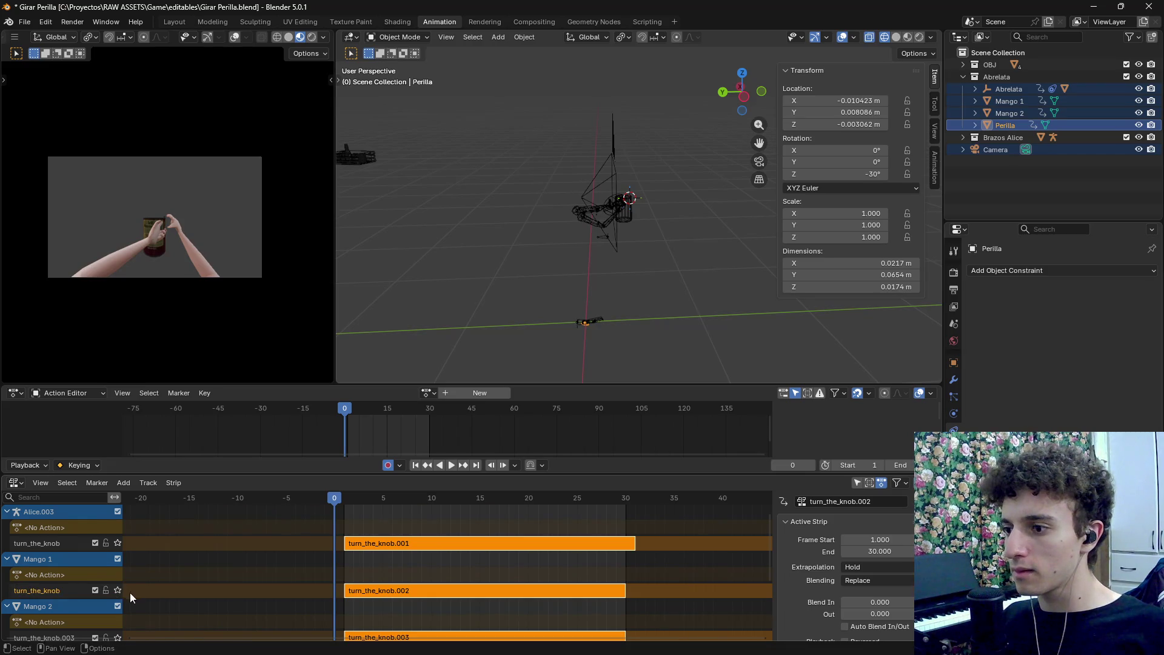
scroll(130, 592, down, 2)
double_click(57, 590)
key(BackSpace)
key(BackSpace)
key(BackSpace)
key(Return)
Rename supply_crate_1_1.002's turn_the_knob.005 track to turn_the_knob and reselect Abrelata's track
scroll(56, 625, down, 2)
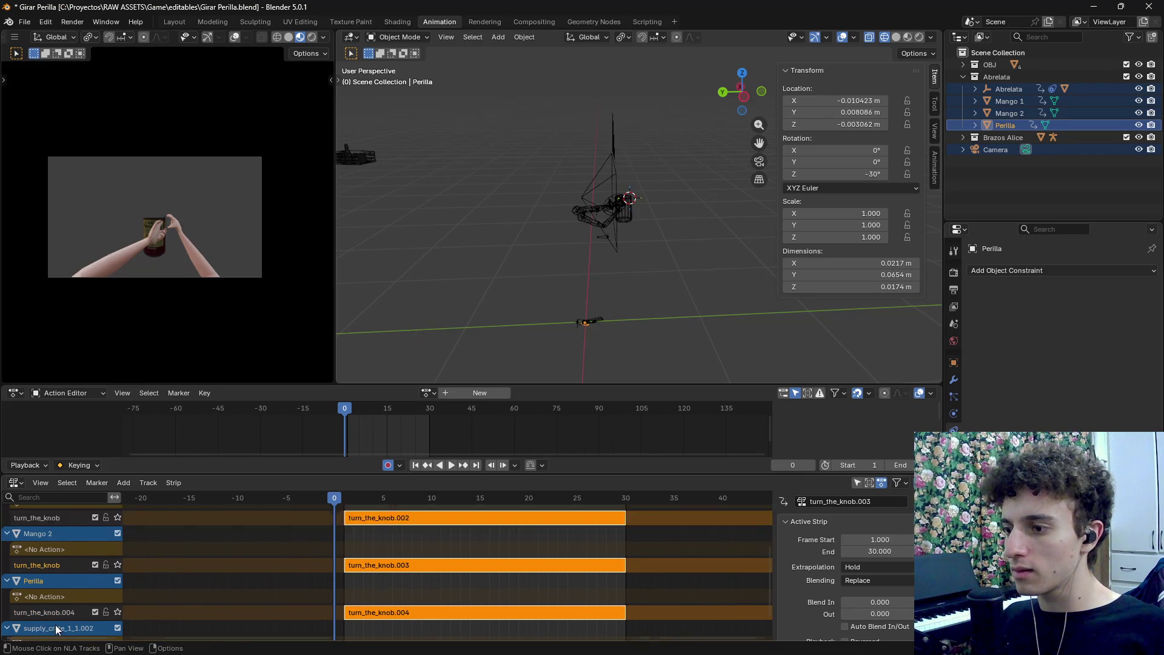
double_click(63, 591)
key(BackSpace)
key(BackSpace)
key(BackSpace)
key(Return)
scroll(63, 609, down, 1)
double_click(55, 606)
key(BackSpace)
key(BackSpace)
key(BackSpace)
key(Return)
key(Home)
scroll(264, 599, down, 4)
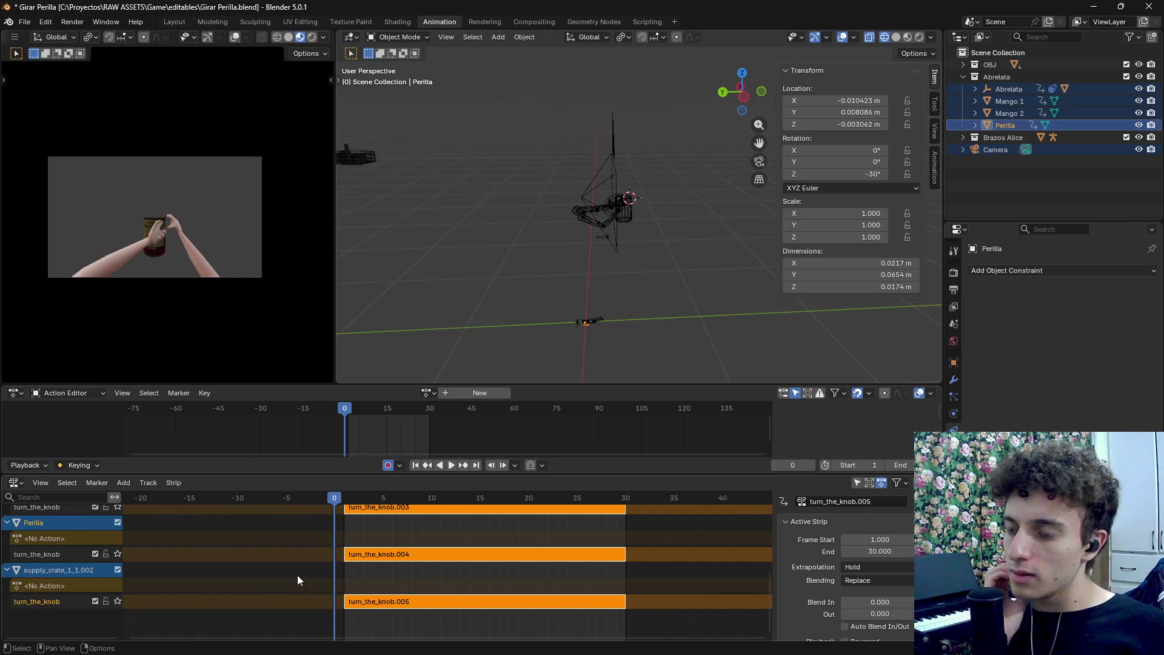
scroll(273, 554, up, 5)
scroll(277, 615, up, 2)
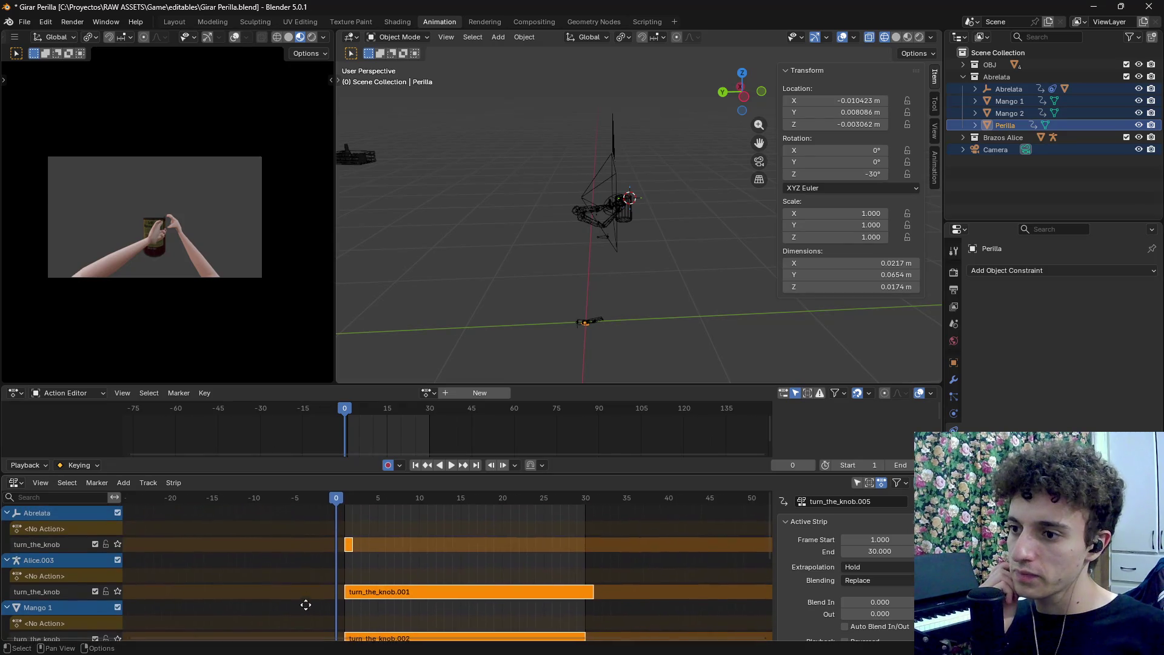
click(65, 544)
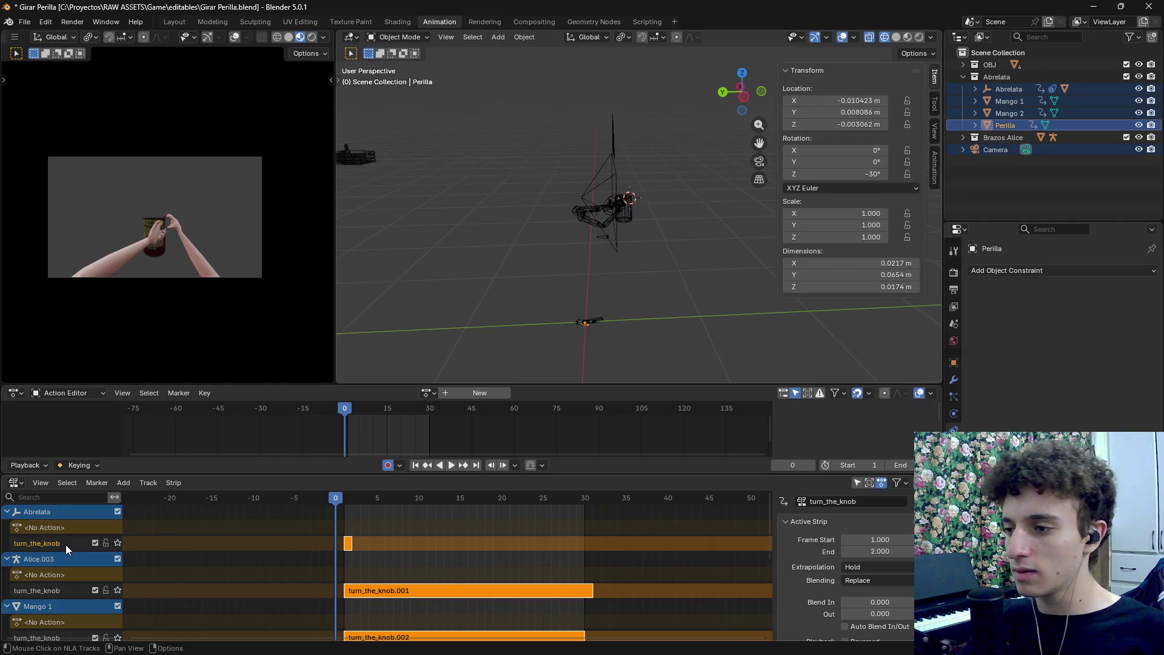
Delete Abrelata's turn_the_knob track and remove its empty animation data
key(x)
right_click(67, 525)
click(104, 532)
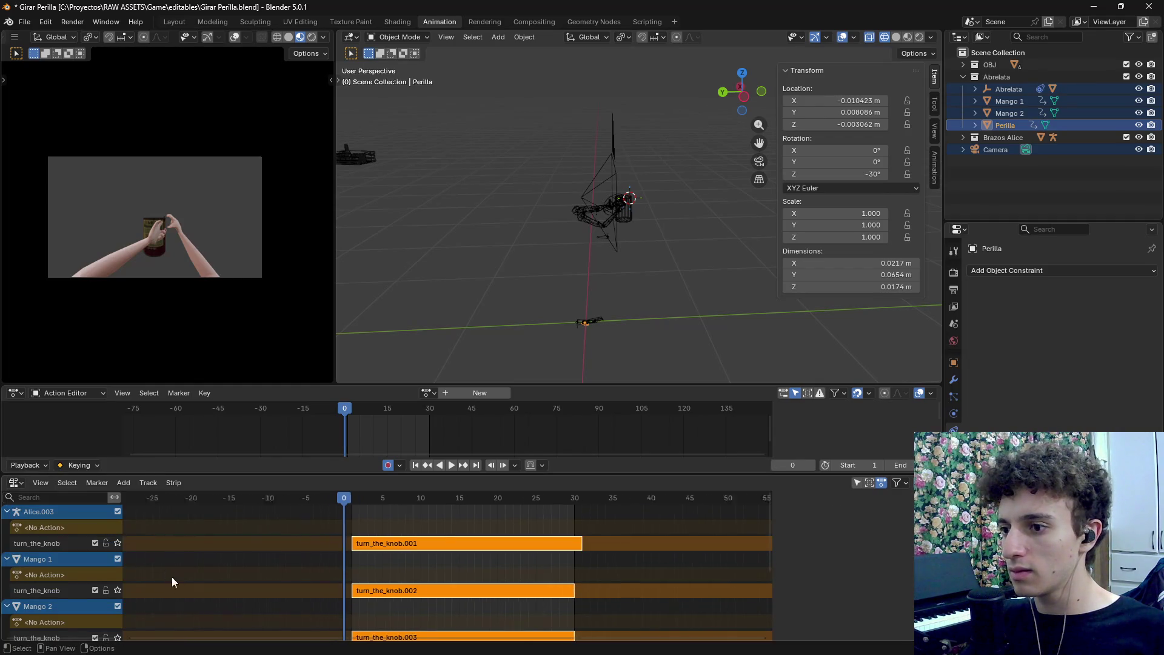
key(Home)
scroll(85, 614, down, 2)
Delete the crate's turn_the_knob track and remove its empty animation data
click(60, 599)
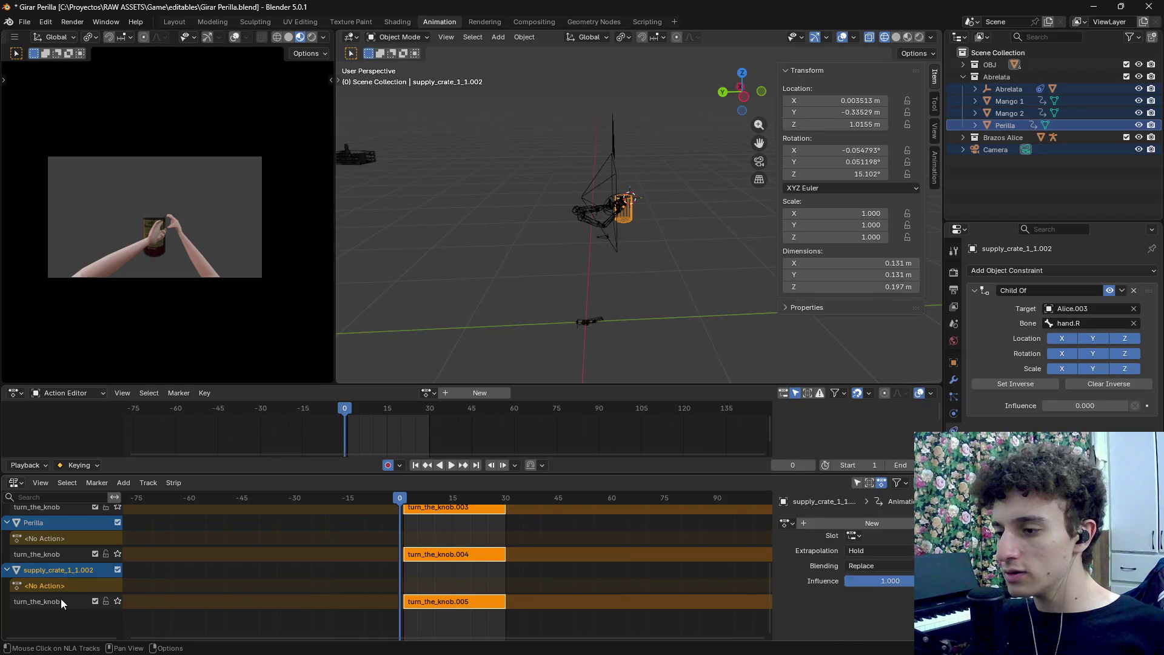
right_click(59, 599)
click(71, 584)
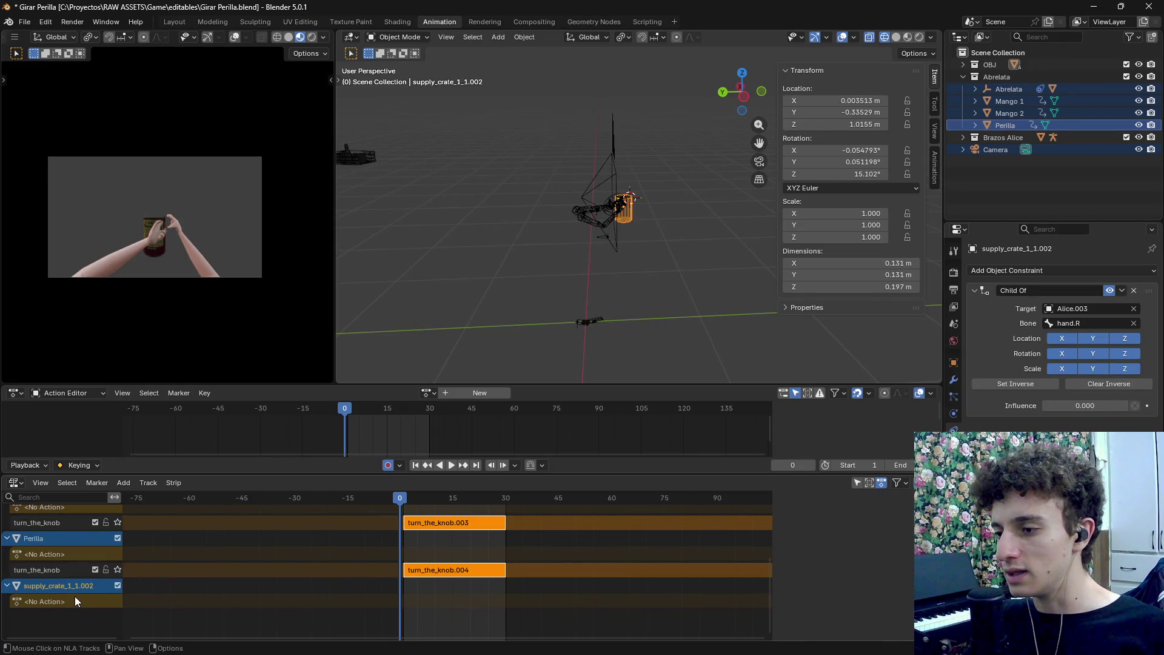
right_click(63, 598)
click(79, 610)
key(Home)
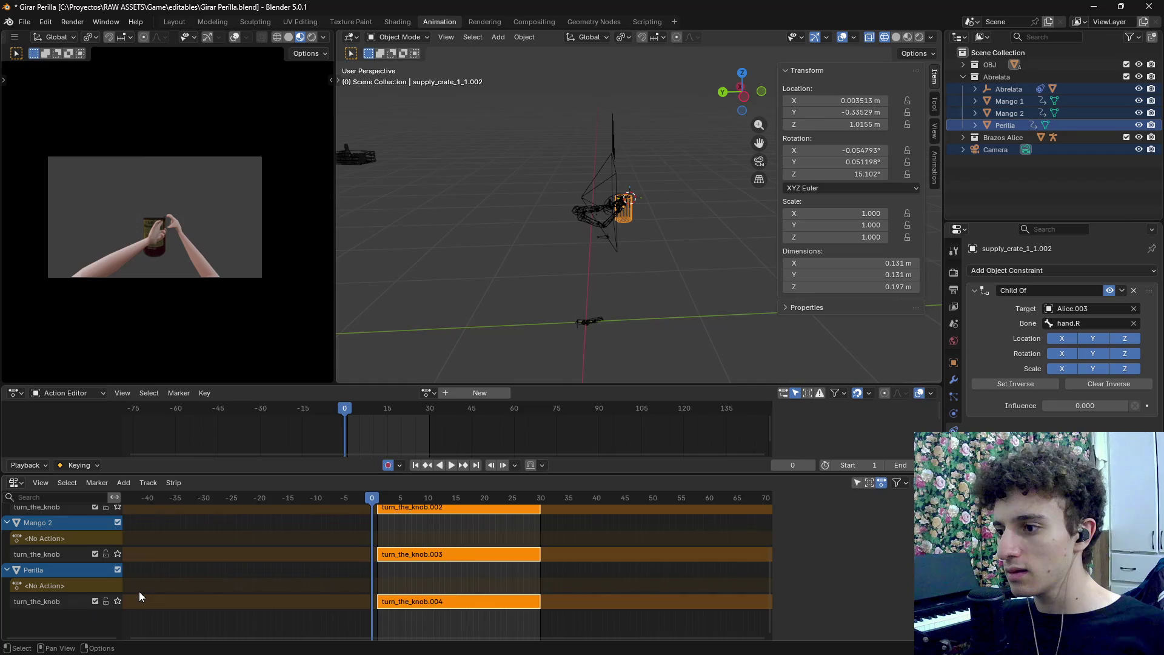
scroll(139, 597, down, 2)
scroll(257, 592, up, 5)
Preview frame 18, undo the track deletions, then close Blender with Don't Save
drag(386, 500, 464, 498)
scroll(650, 239, up, 6)
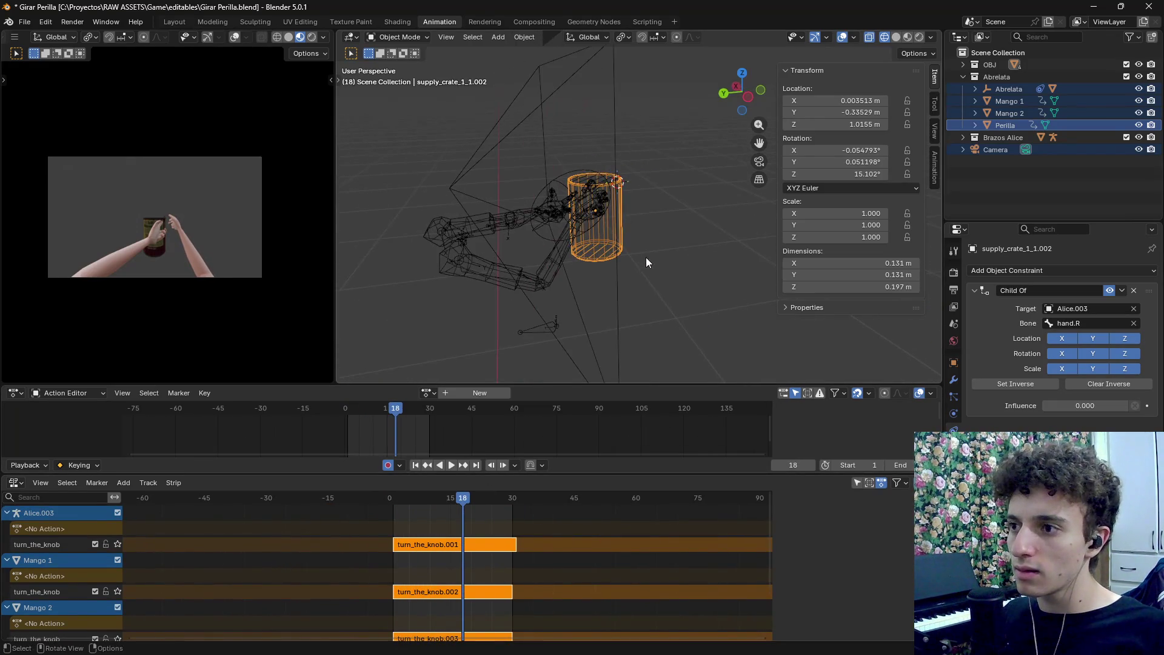
key(ctrl+z)
key(ctrl+z)
key(ctrl+z)
key(ctrl+z)
key(ctrl+z)
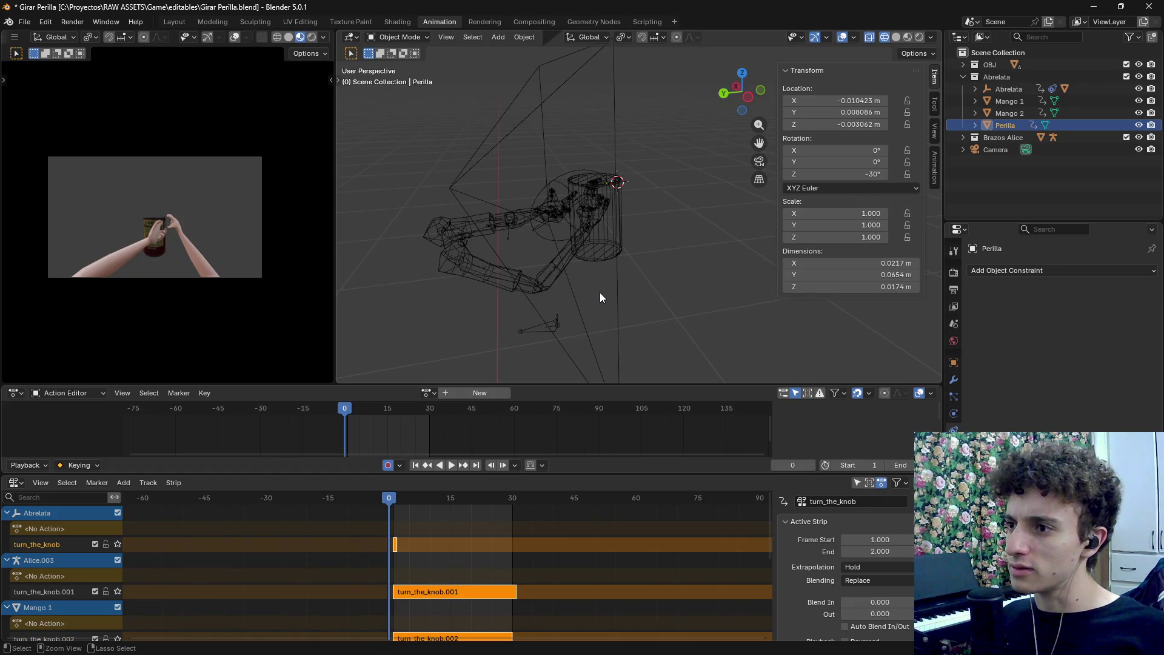
key(ctrl+z)
key(ctrl+z)
key(ctrl+z)
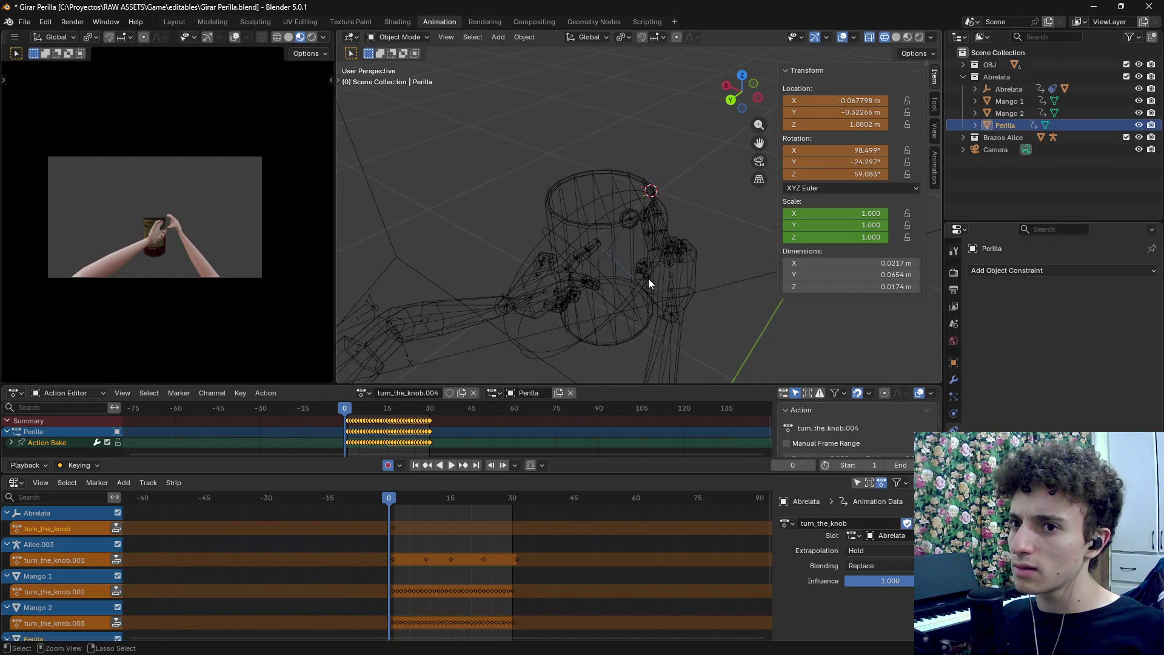
click(1010, 116)
scroll(689, 251, down, 4)
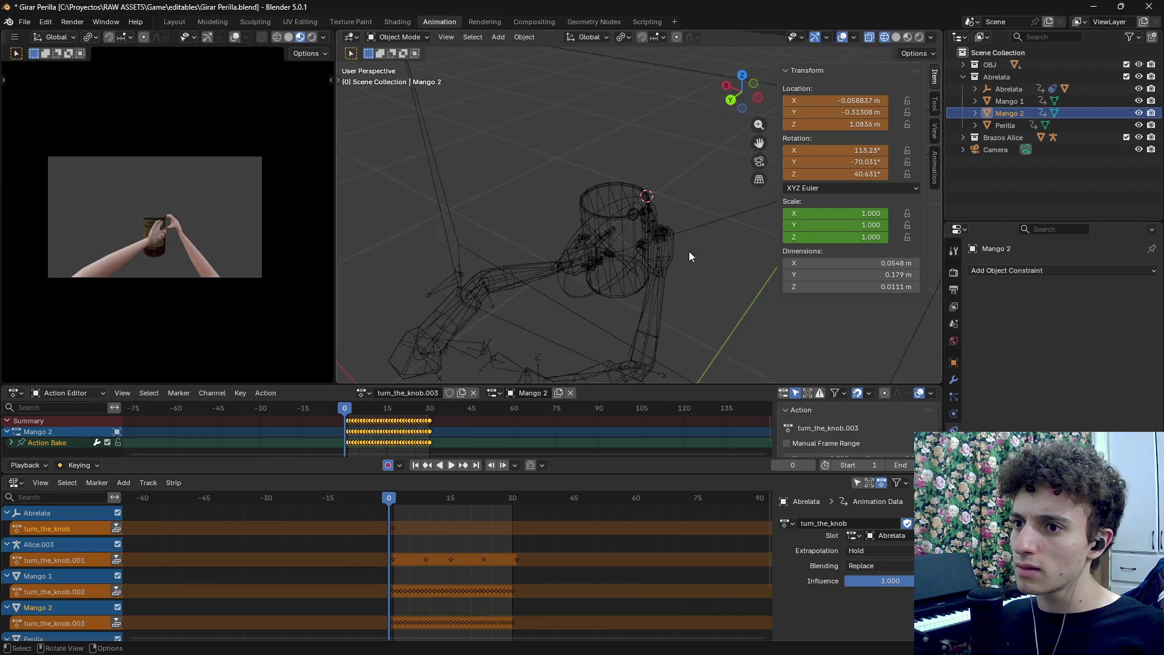
key(KP_Decimal)
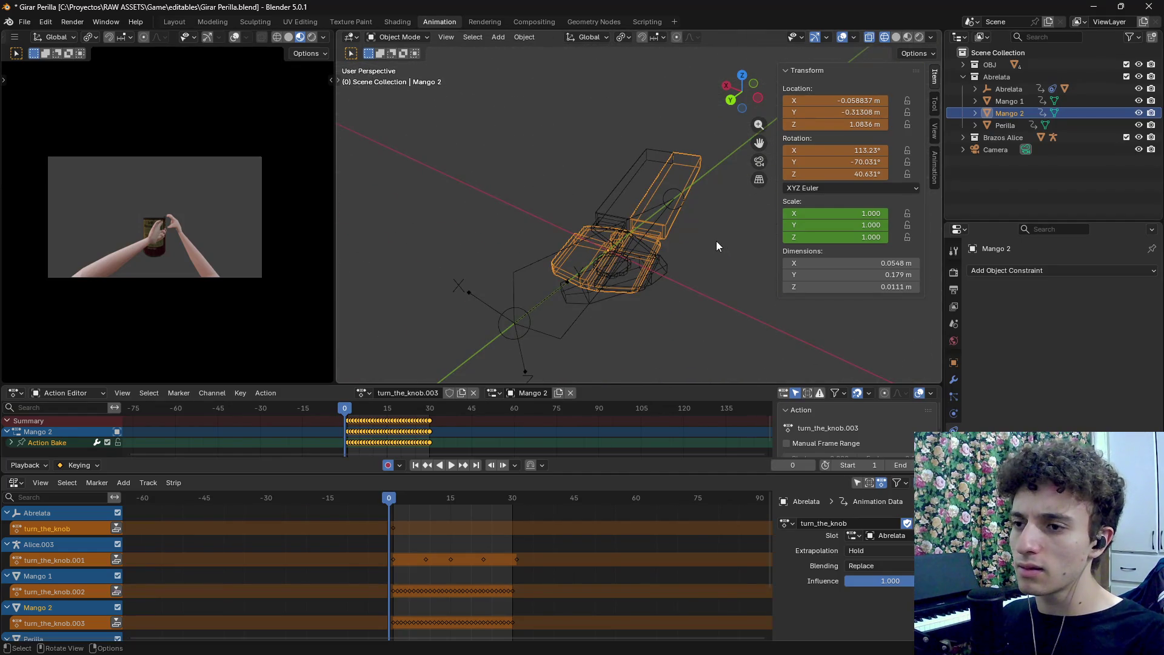
key(ctrl+z)
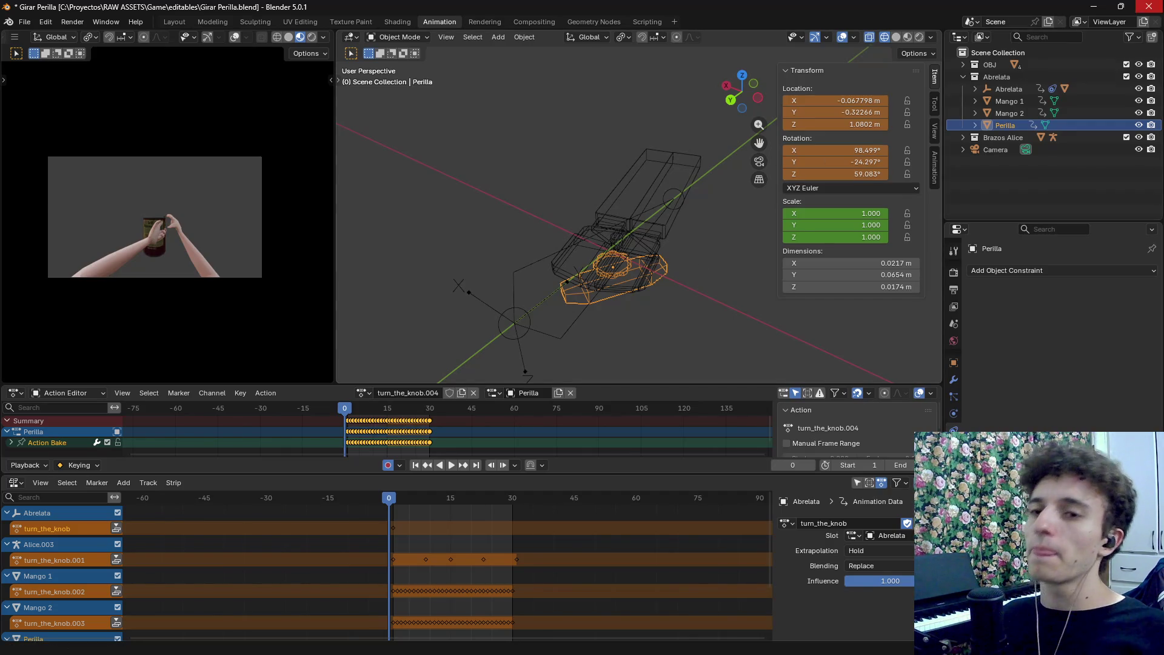
click(1150, 6)
click(602, 352)
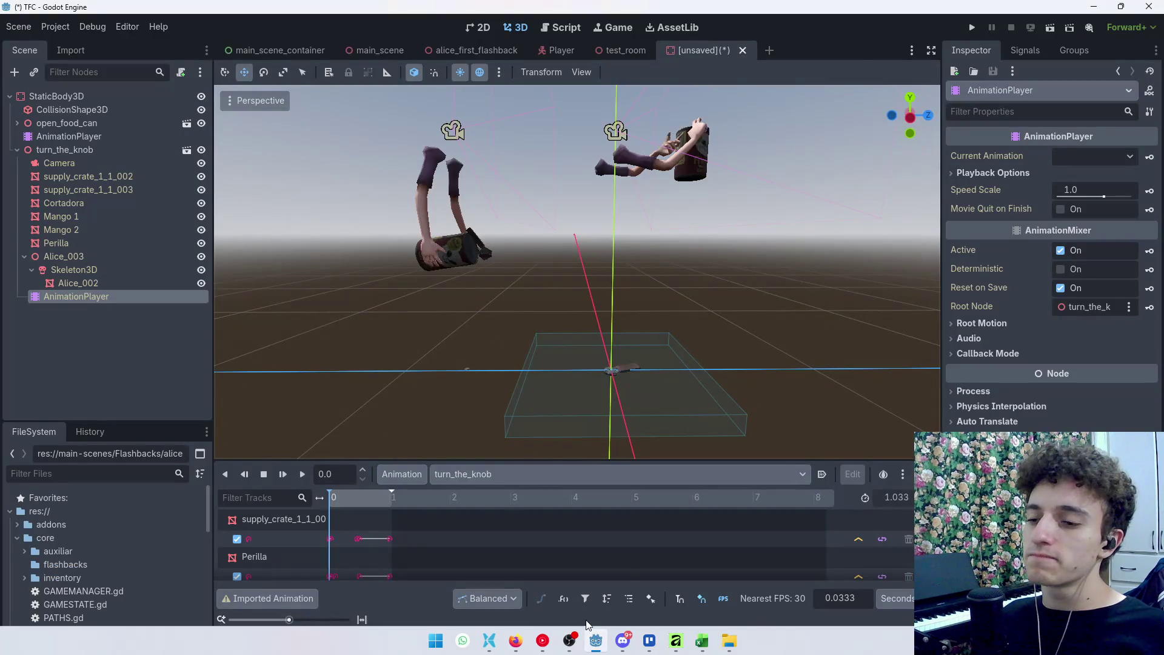
Drag Girar Perilla.blend from Downloads onto editables, choose Don't move, and open the editables copy
click(723, 644)
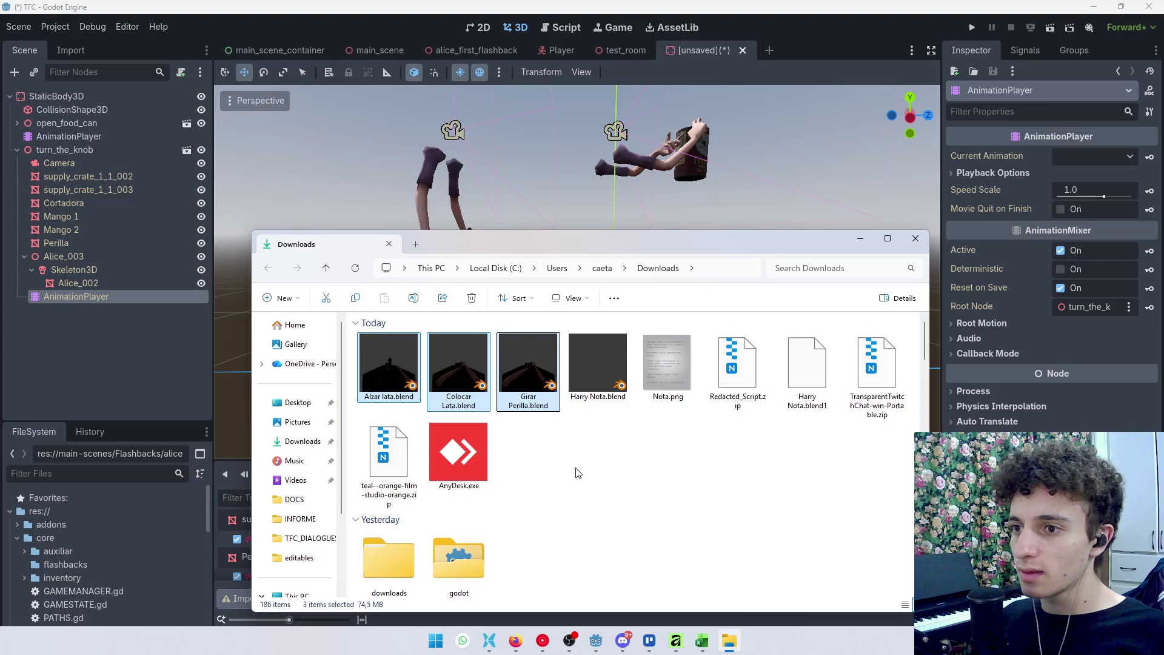
mouse_move(547, 417)
mouse_down()
mouse_move(585, 396)
mouse_move(598, 507)
mouse_move(192, 544)
mouse_move(203, 551)
mouse_up()
key(alt+Tab)
key(Escape)
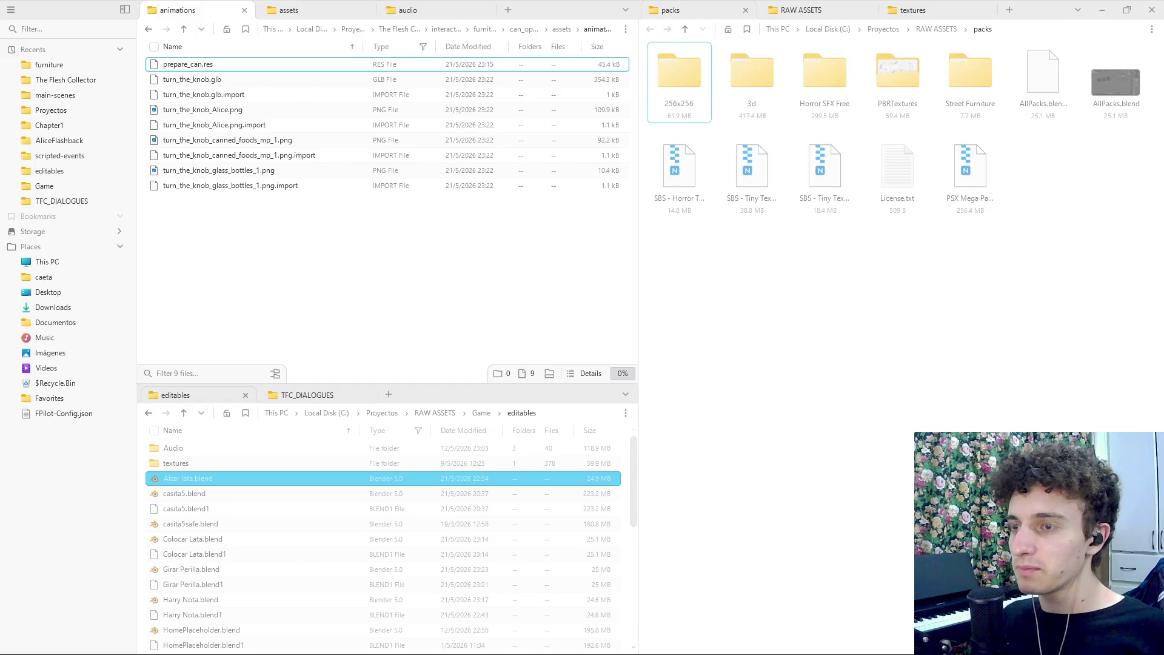
scroll(364, 522, down, 2)
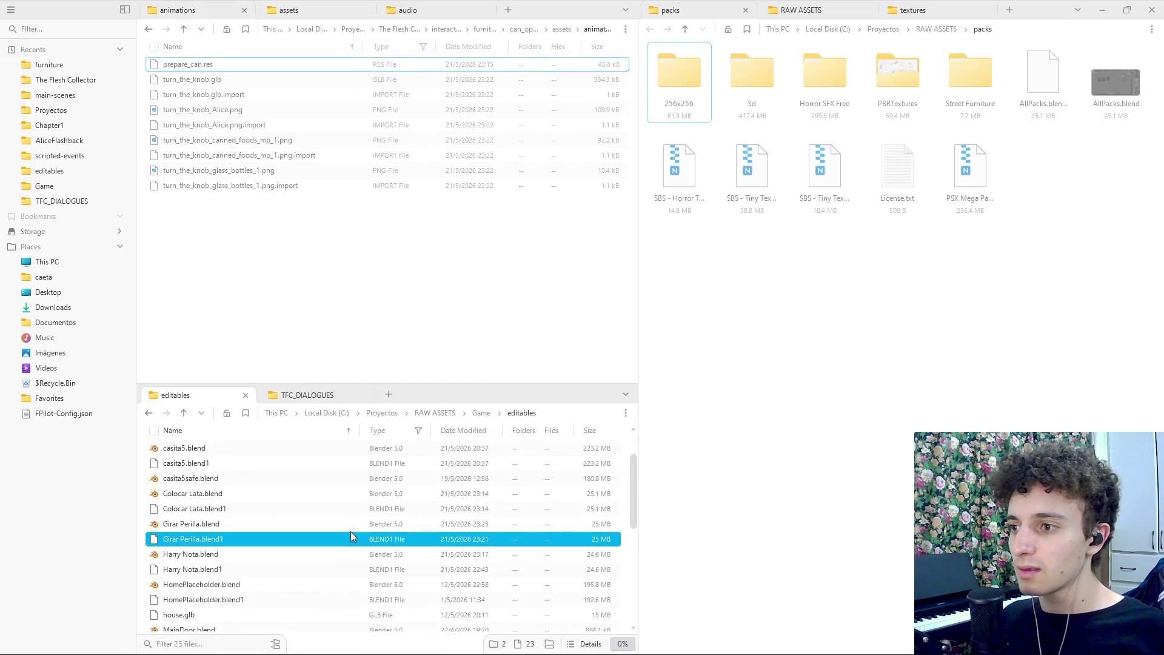
key(alt+Tab)
drag(528, 370, 169, 551)
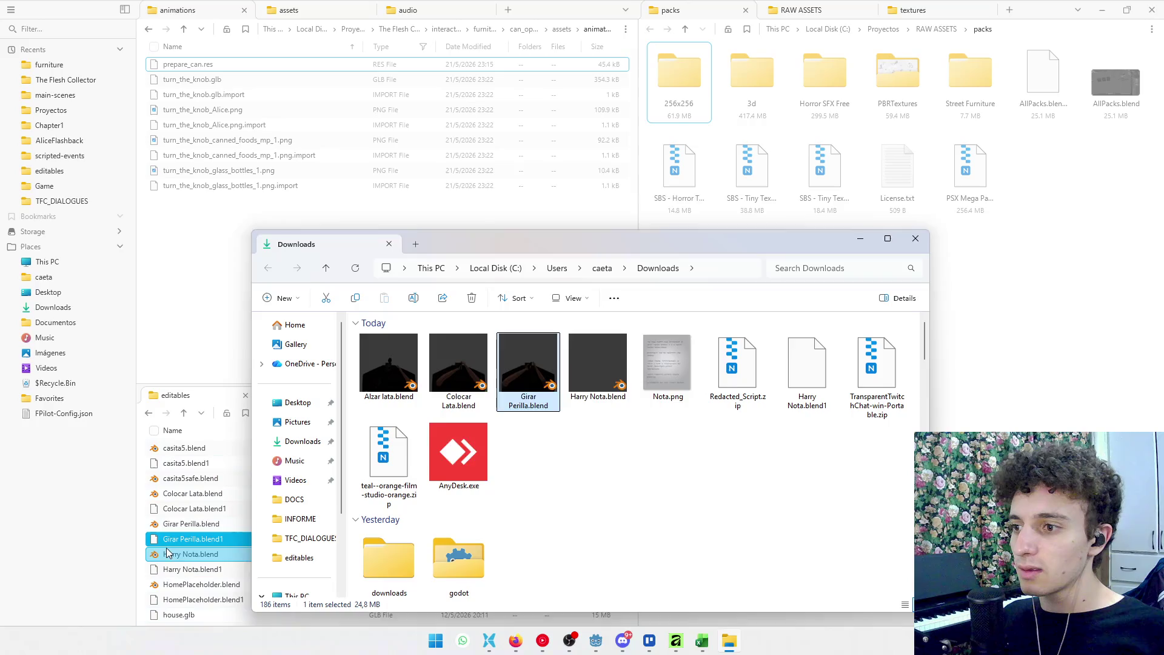
click(589, 298)
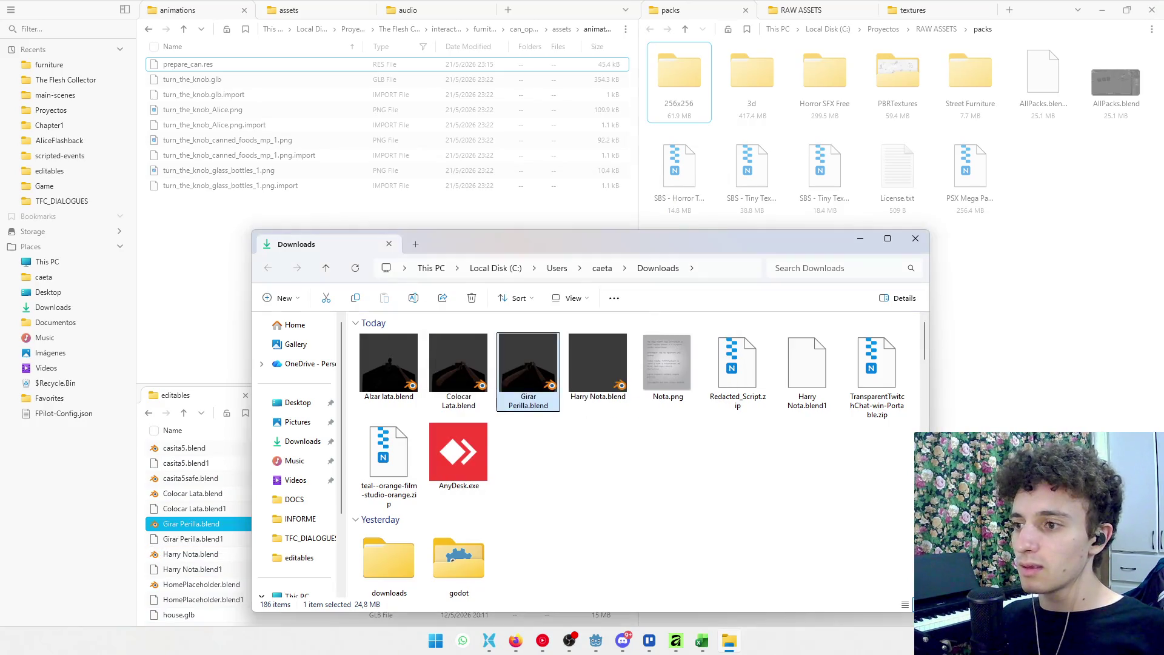
click(233, 533)
click(221, 522)
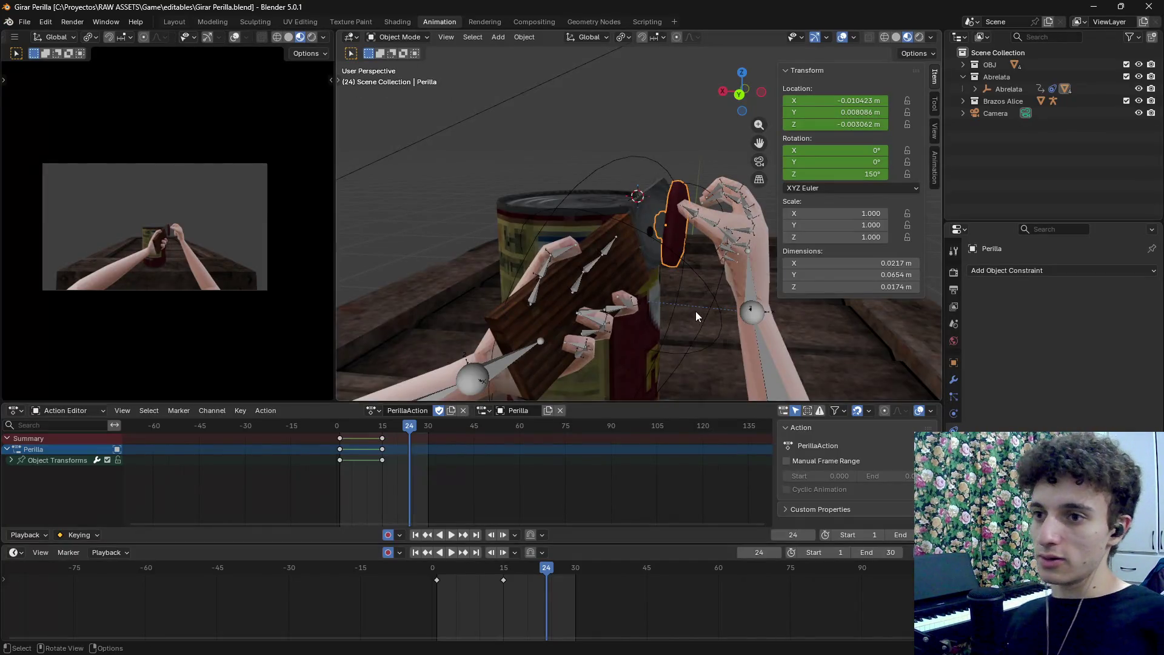
Bake the action for Mango 1, Mango 2 and the can, clearing constraints and parents
mouse_move(696, 311)
mouse_down()
mouse_move(623, 329)
mouse_move(639, 212)
mouse_move(740, 218)
mouse_move(505, 242)
mouse_move(574, 296)
mouse_move(661, 297)
mouse_move(631, 285)
mouse_up()
shift+click(647, 253)
shift+click(671, 224)
shift+click(504, 242)
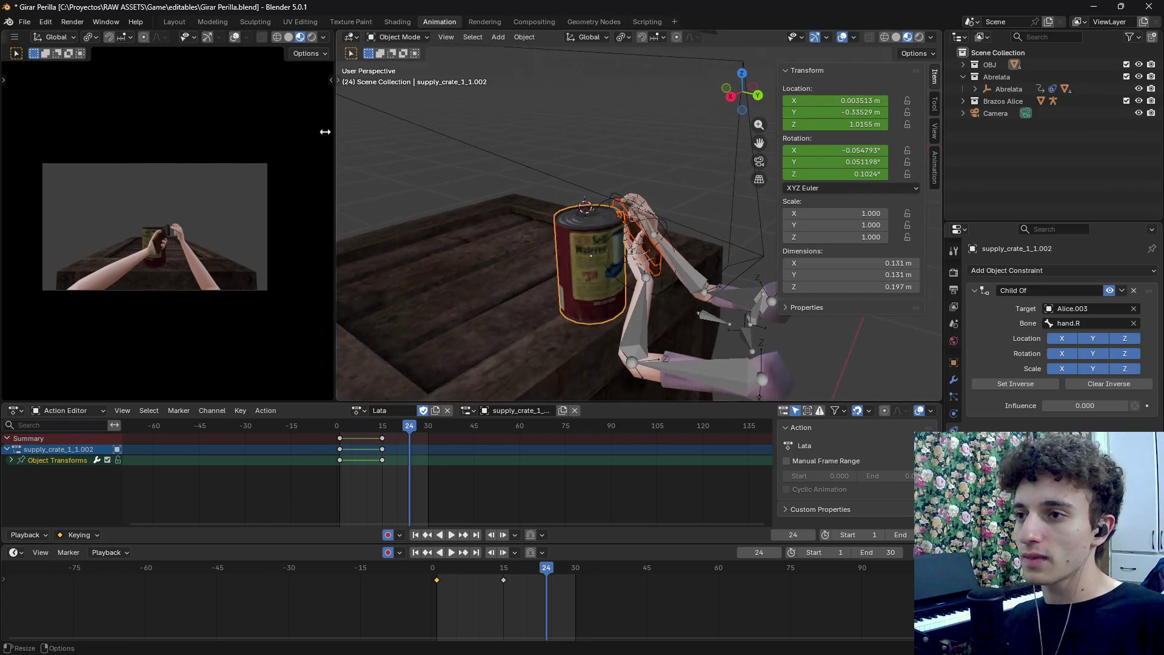
click(525, 37)
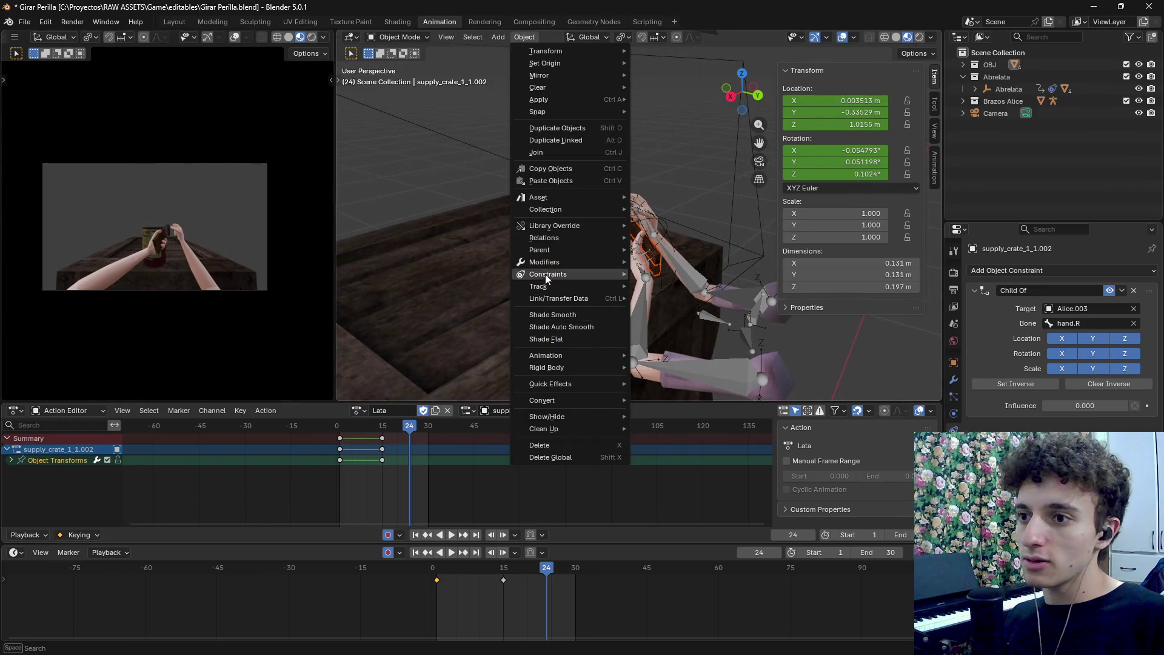
mouse_move(568, 357)
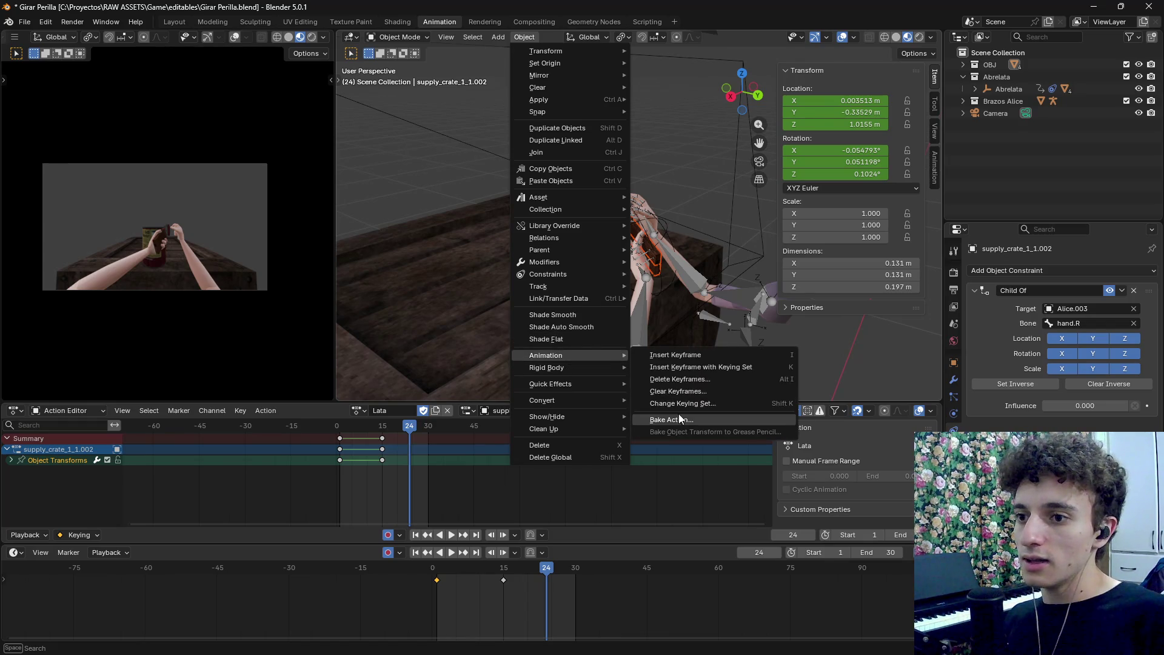
click(680, 417)
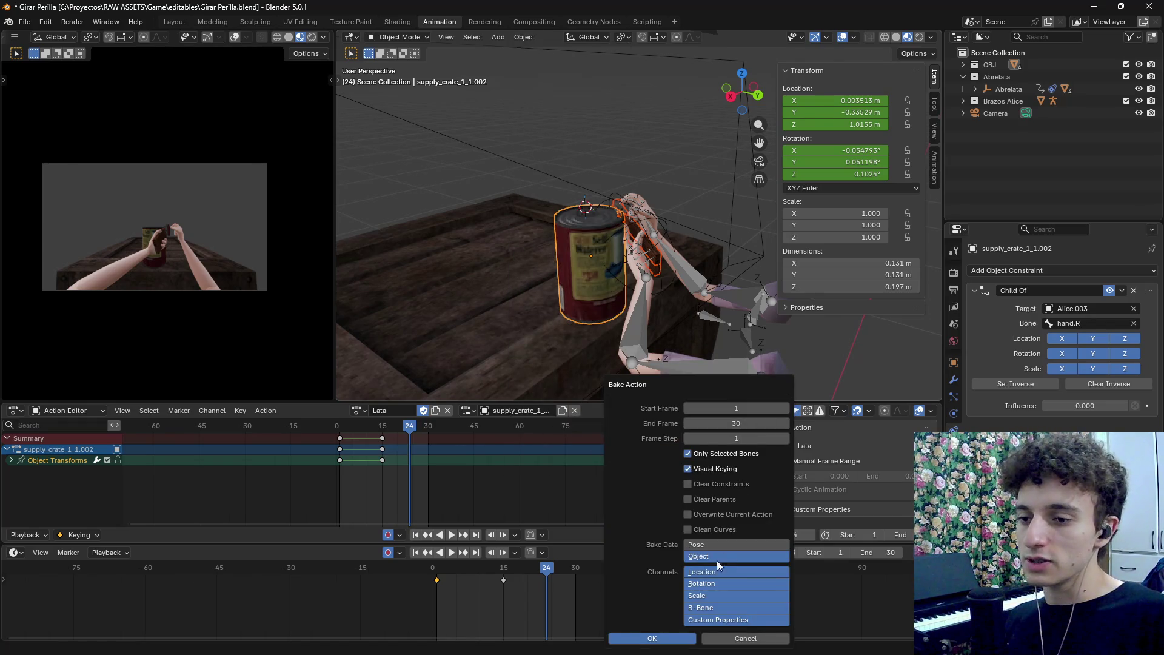
drag(688, 499, 687, 484)
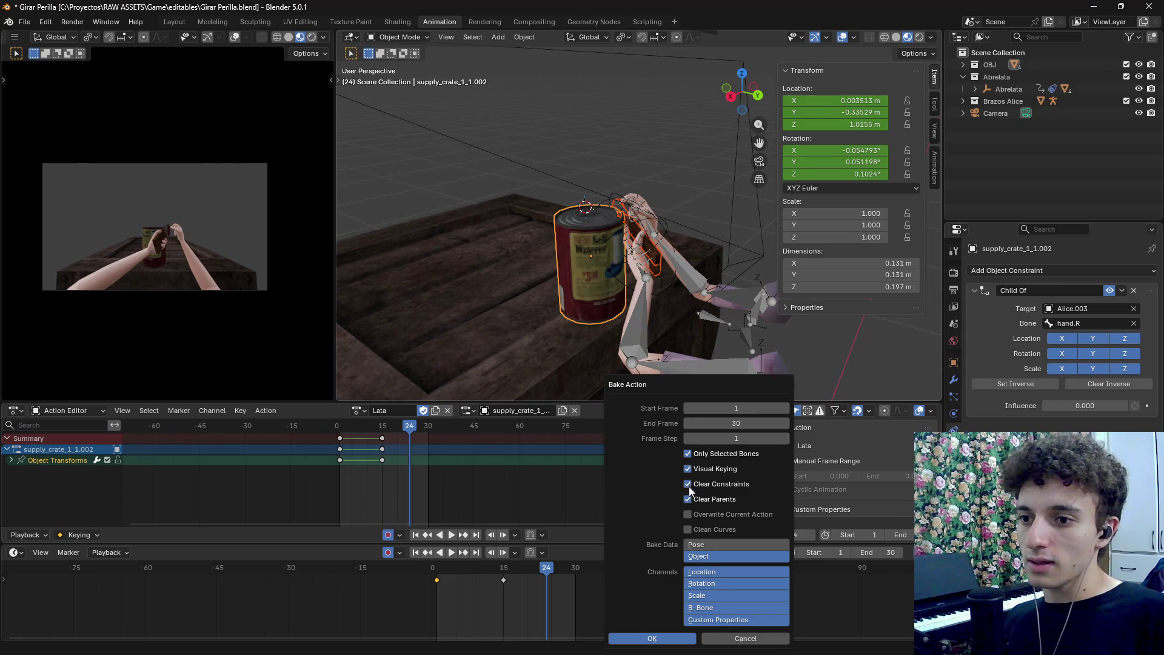
click(652, 638)
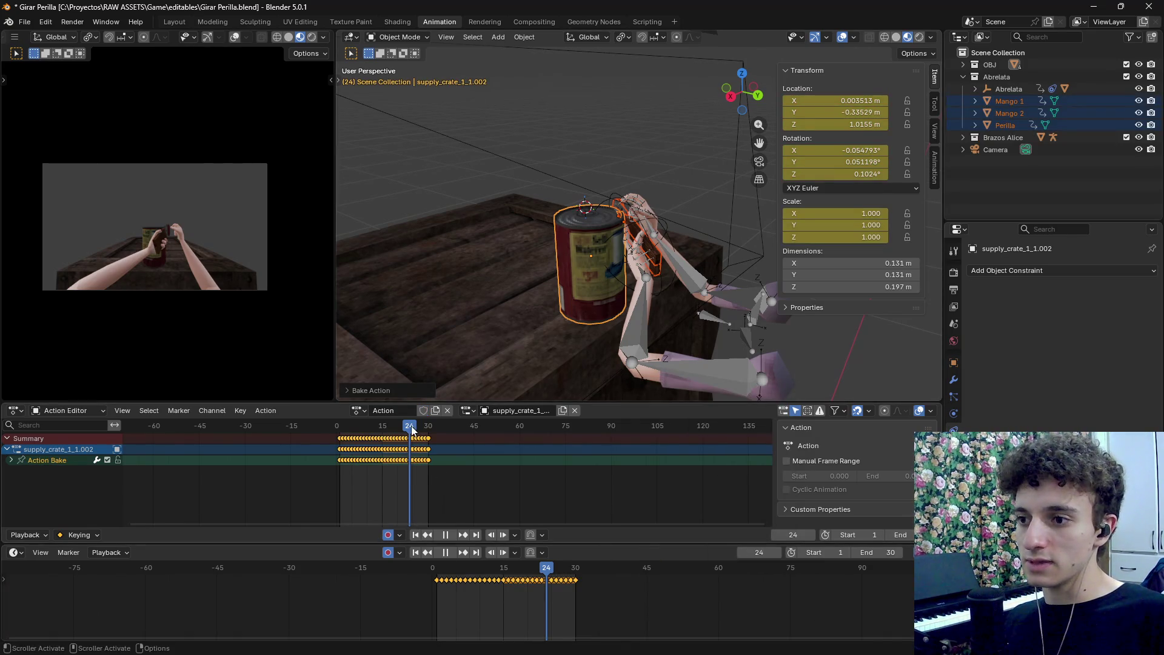
key(shift+Left)
Delete the Abrelata armature and the wooden crate, and switch the bottom panel to Nonlinear Animation
click(660, 227)
key(x)
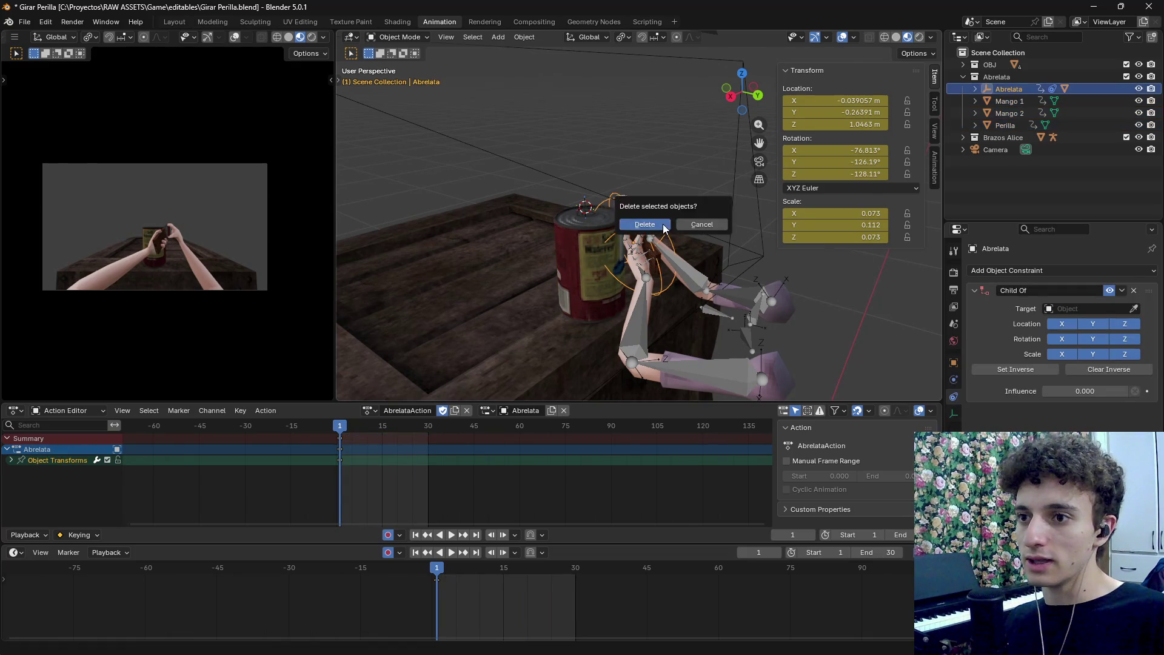
click(660, 227)
click(640, 227)
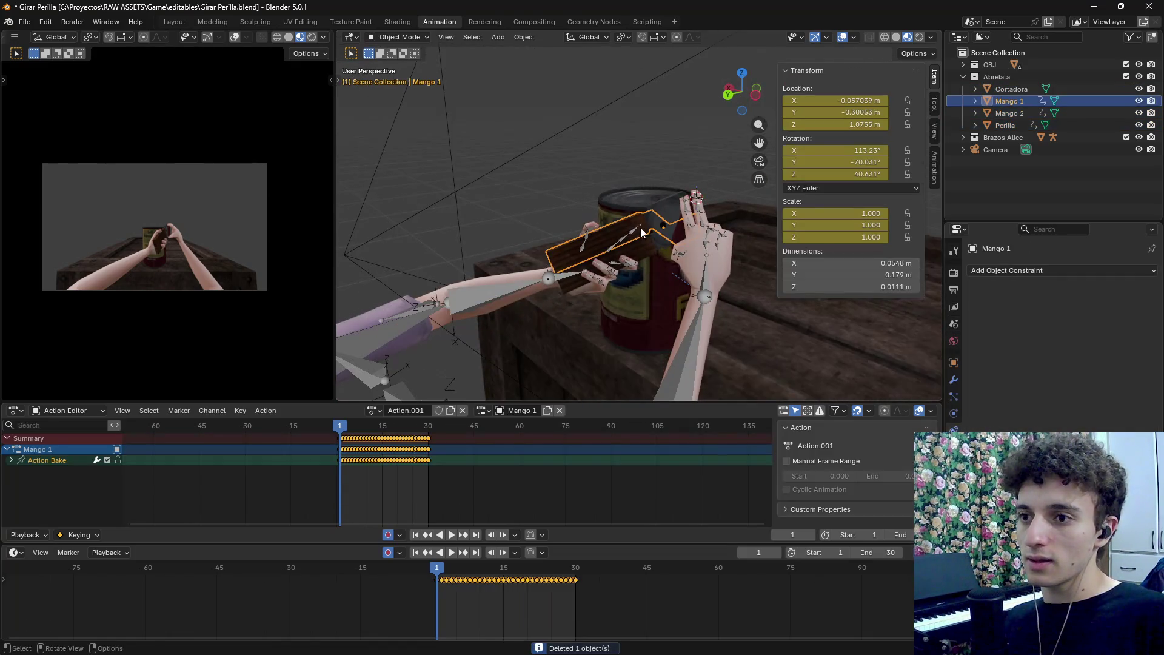
shift+click(677, 233)
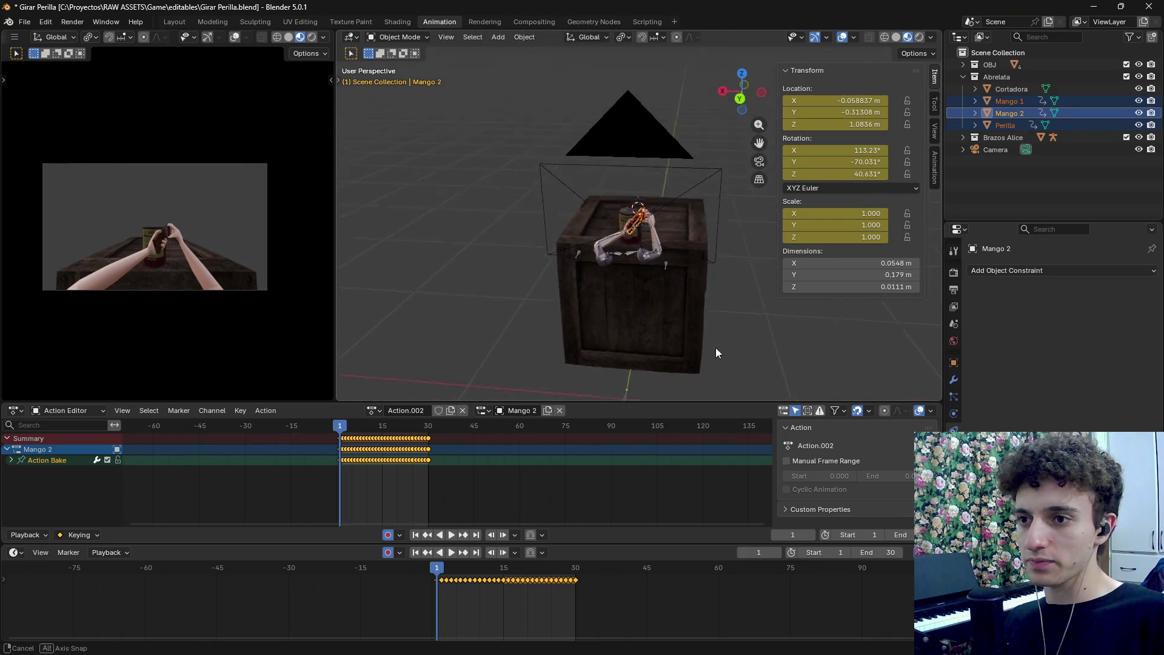
click(729, 358)
key(x)
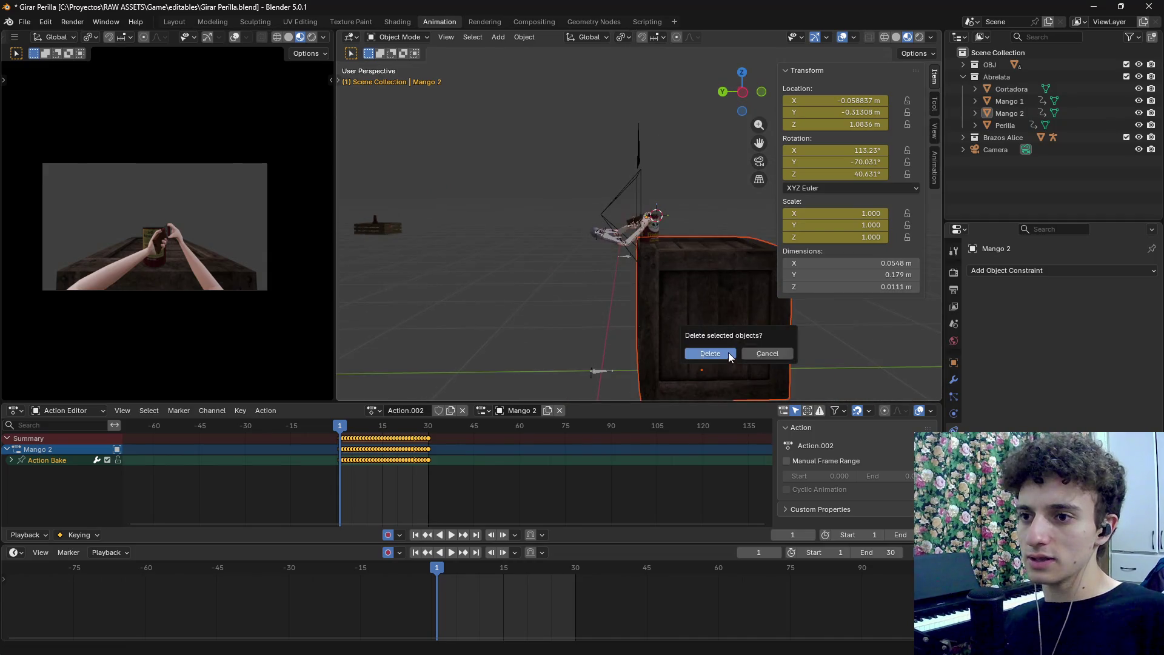
click(704, 355)
click(15, 552)
click(193, 480)
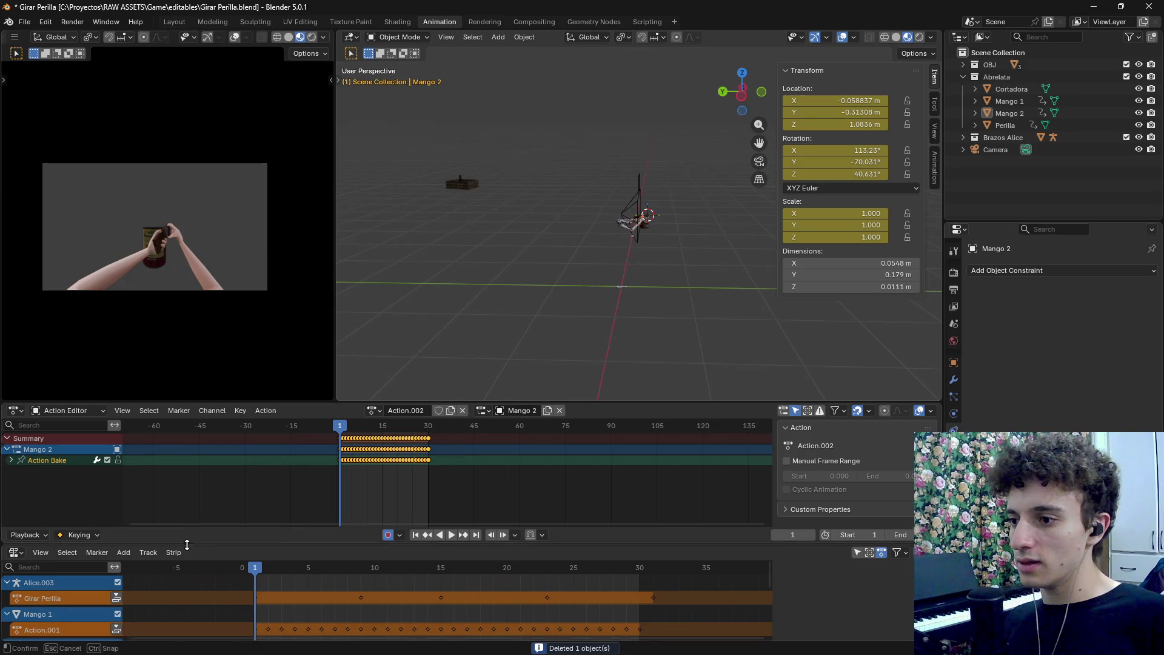
Delete the can lid's Tapa Lata track and remove its empty animation data
drag(180, 544, 175, 467)
key(Home)
scroll(132, 566, down, 5)
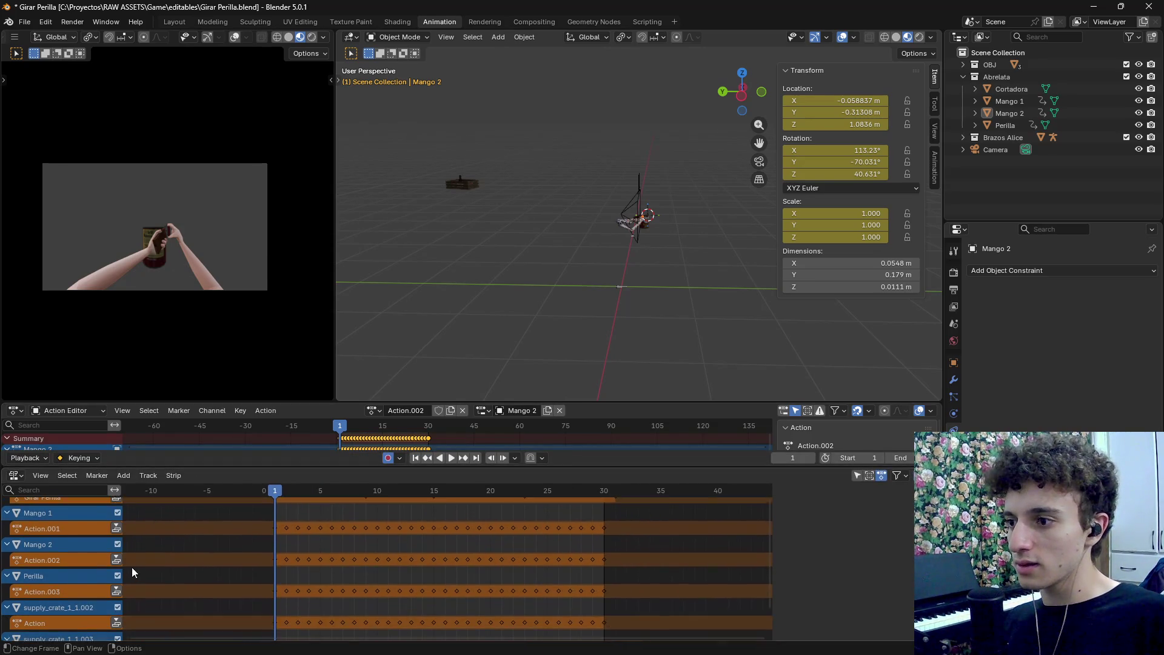
click(44, 601)
click(113, 602)
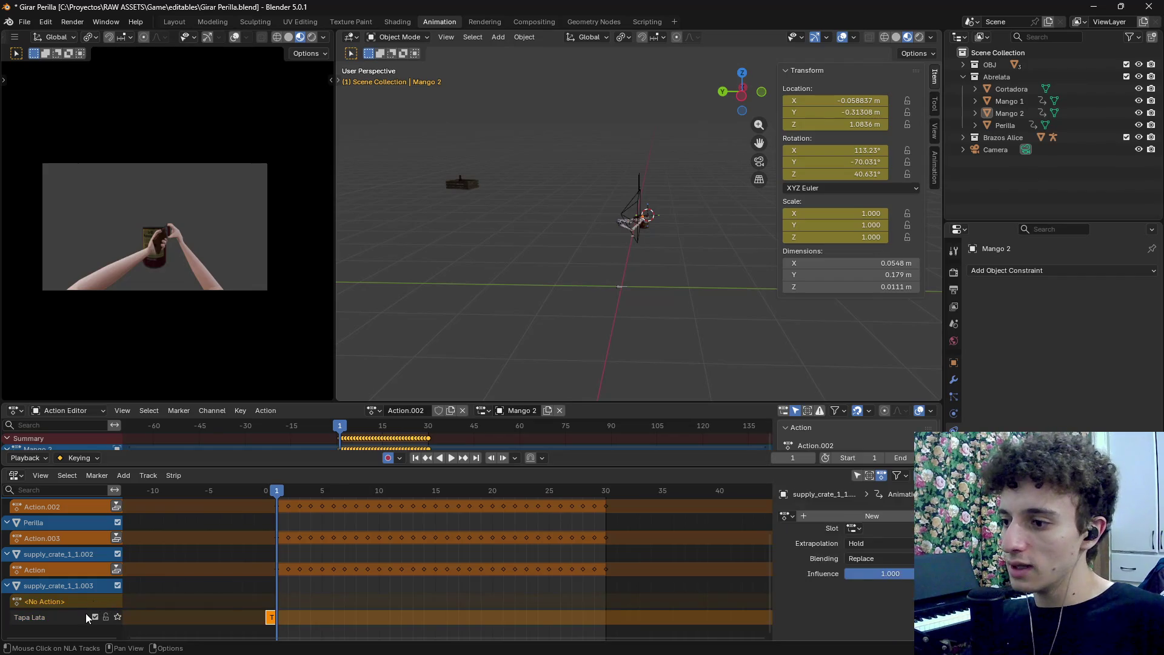
right_click(85, 613)
click(67, 628)
right_click(71, 598)
click(109, 613)
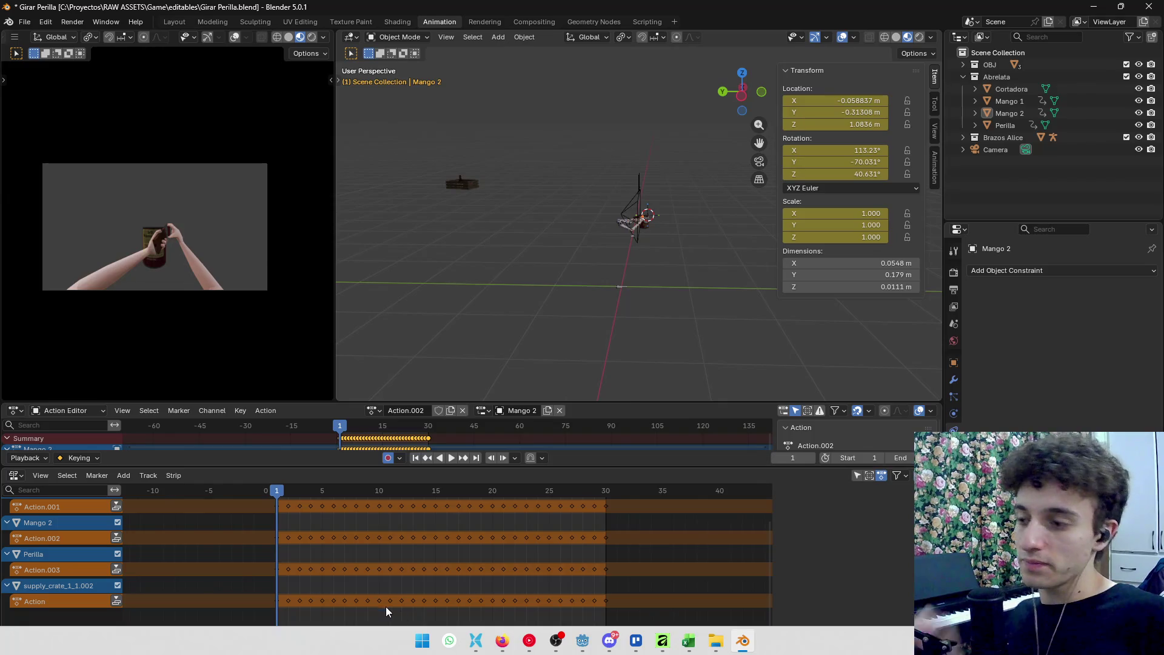
Rename the Girar Perilla action and Mango 1's action to turn_the_knob
scroll(249, 595, up, 2)
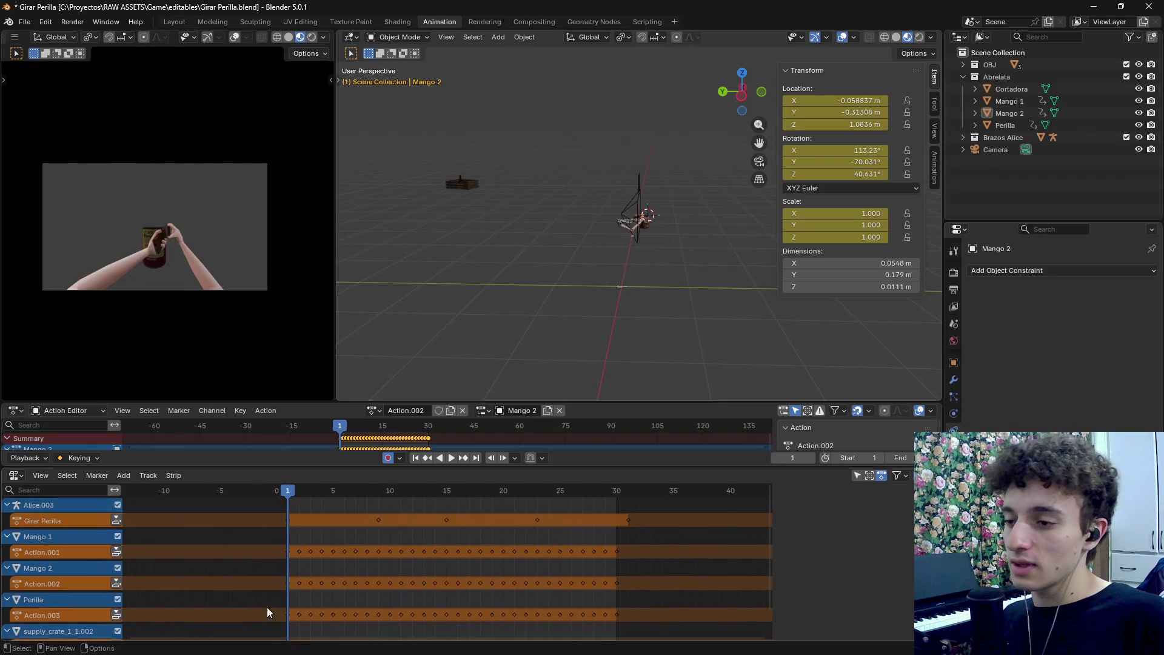
scroll(151, 528, right, 1)
double_click(64, 520)
text(turn_the_kno)
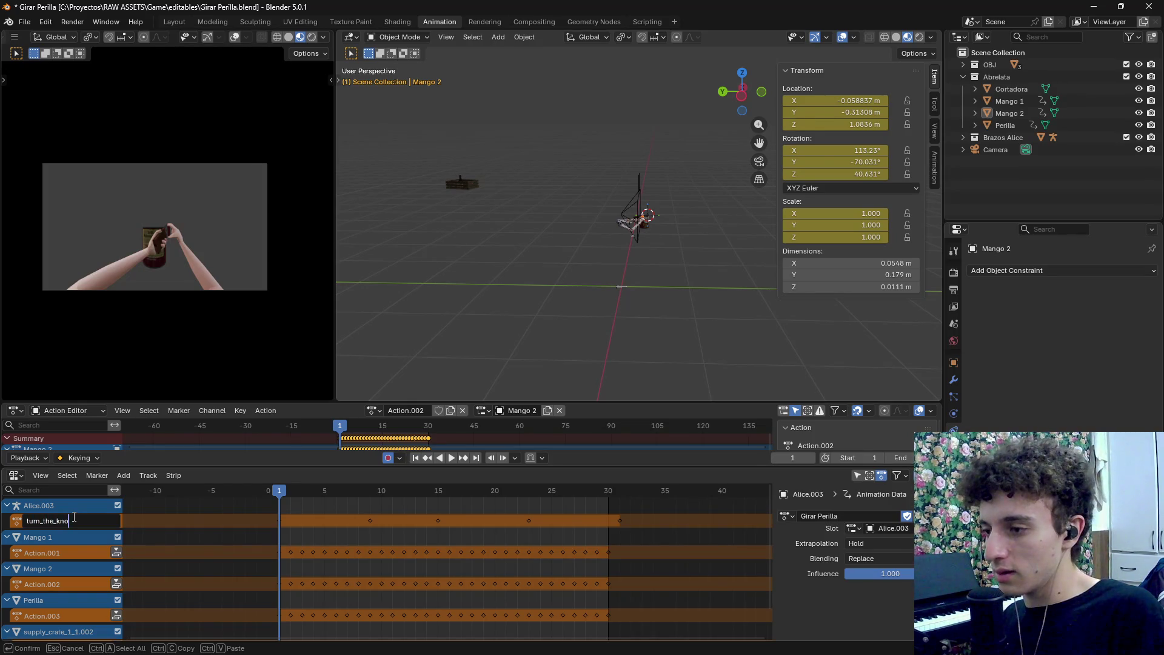
text(b)
key(Return)
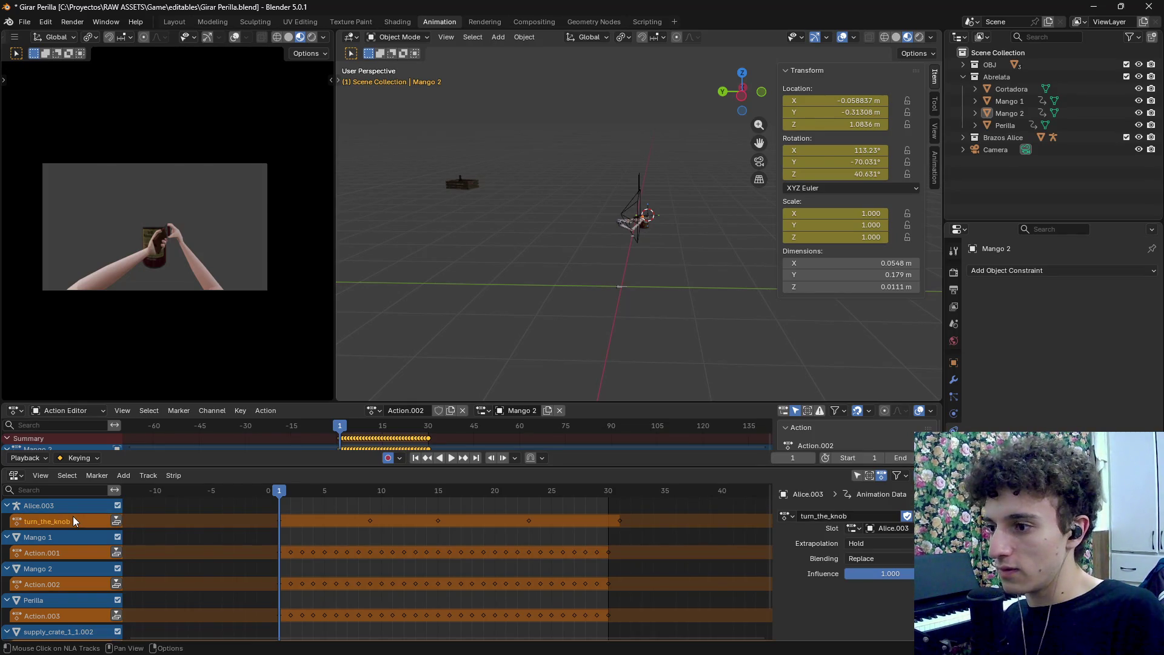
double_click(74, 521)
key(ctrl+c)
key(Escape)
double_click(54, 553)
key(ctrl+v)
key(Return)
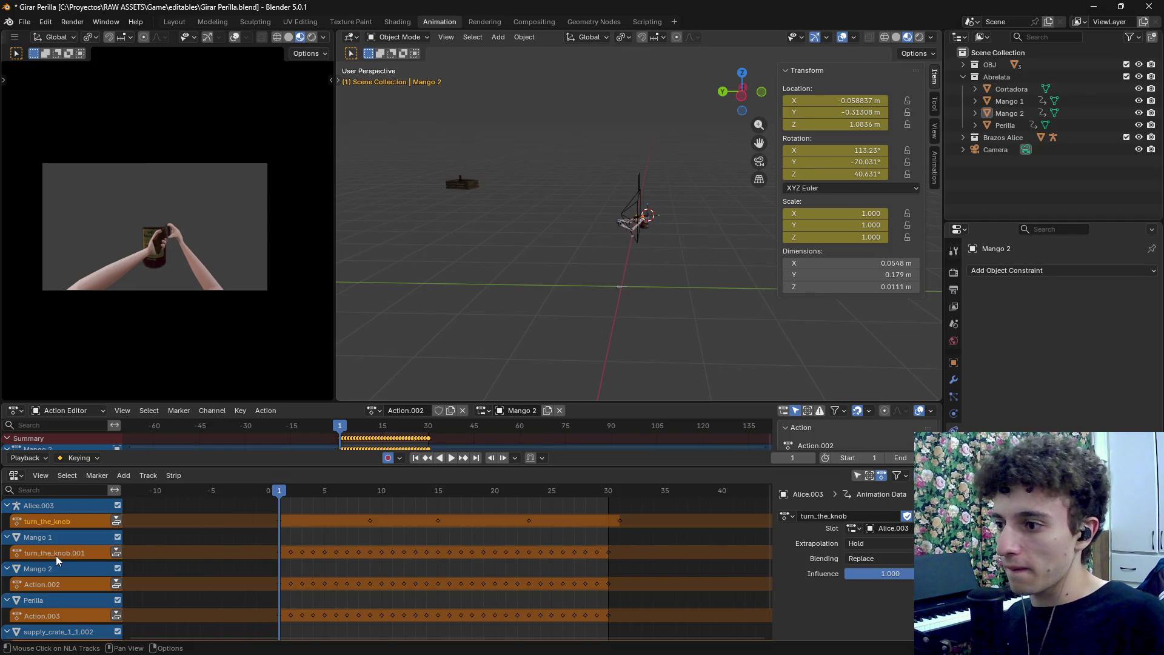
Push Action.002, Action.003 and turn_the_knob.001 down into NLA strips
scroll(115, 532, down, 2)
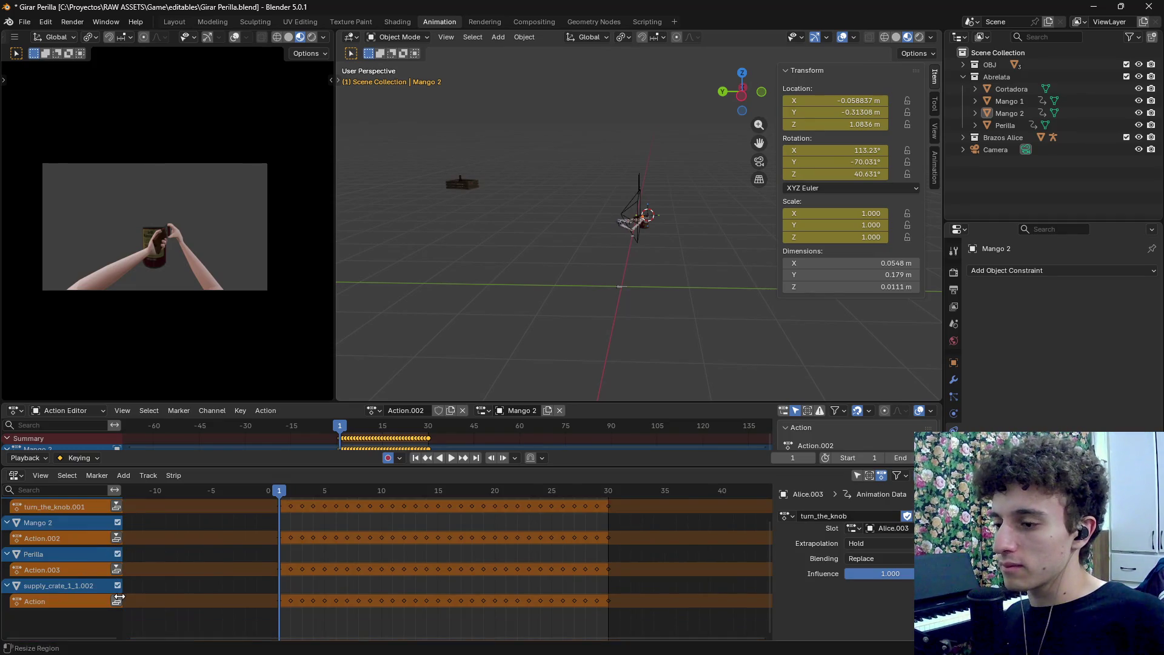
click(116, 546)
click(116, 555)
scroll(116, 546, down, 2)
click(117, 506)
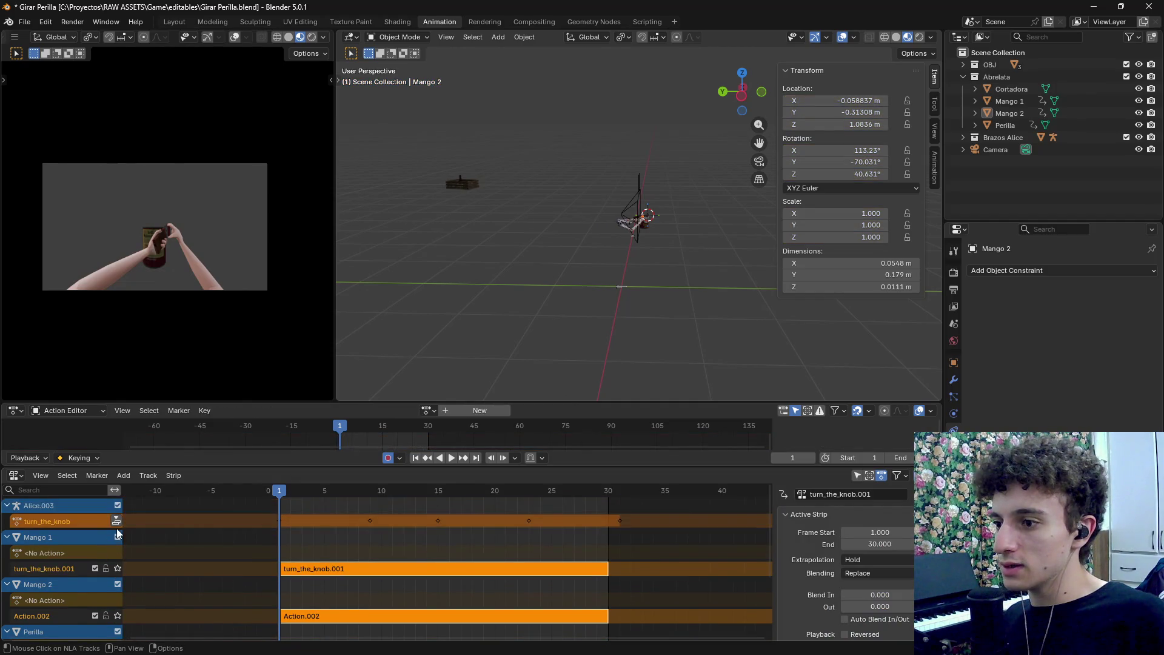
scroll(55, 553, up, 3)
Name the Mango 1, Mango 2, Perilla and can Action tracks turn_the_knob
double_click(57, 588)
key(ctrl+v)
key(Return)
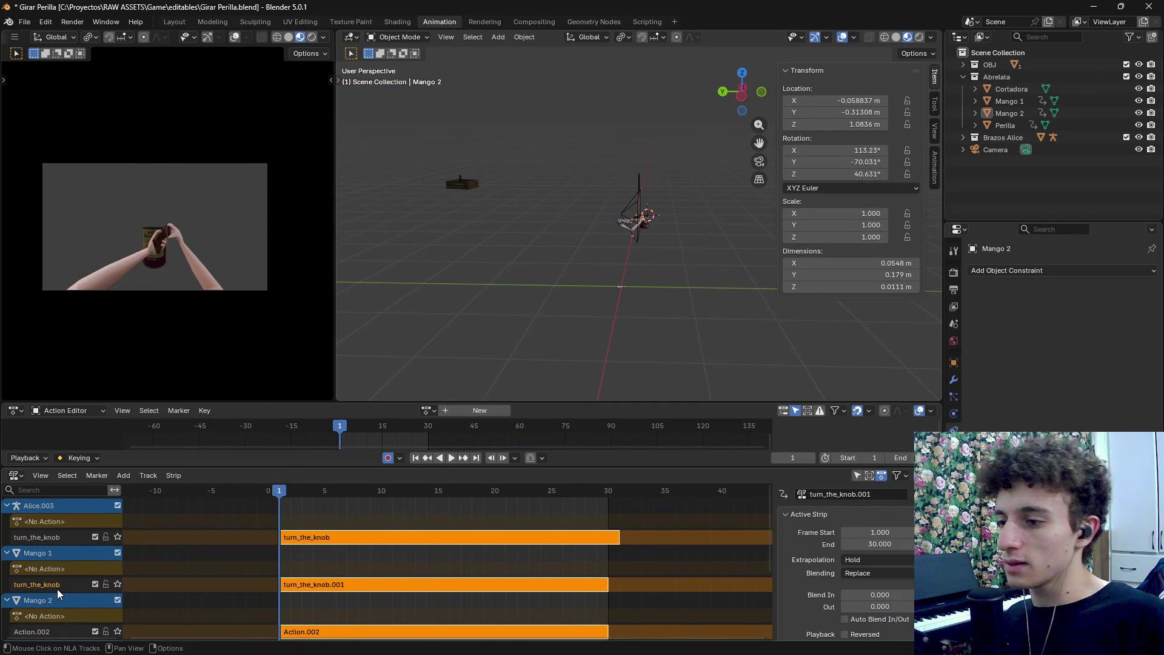
scroll(33, 567, down, 1)
scroll(37, 577, down, 1)
double_click(55, 582)
key(ctrl+v)
key(Return)
scroll(54, 579, down, 3)
double_click(42, 560)
key(ctrl+v)
key(Return)
double_click(51, 605)
key(Return)
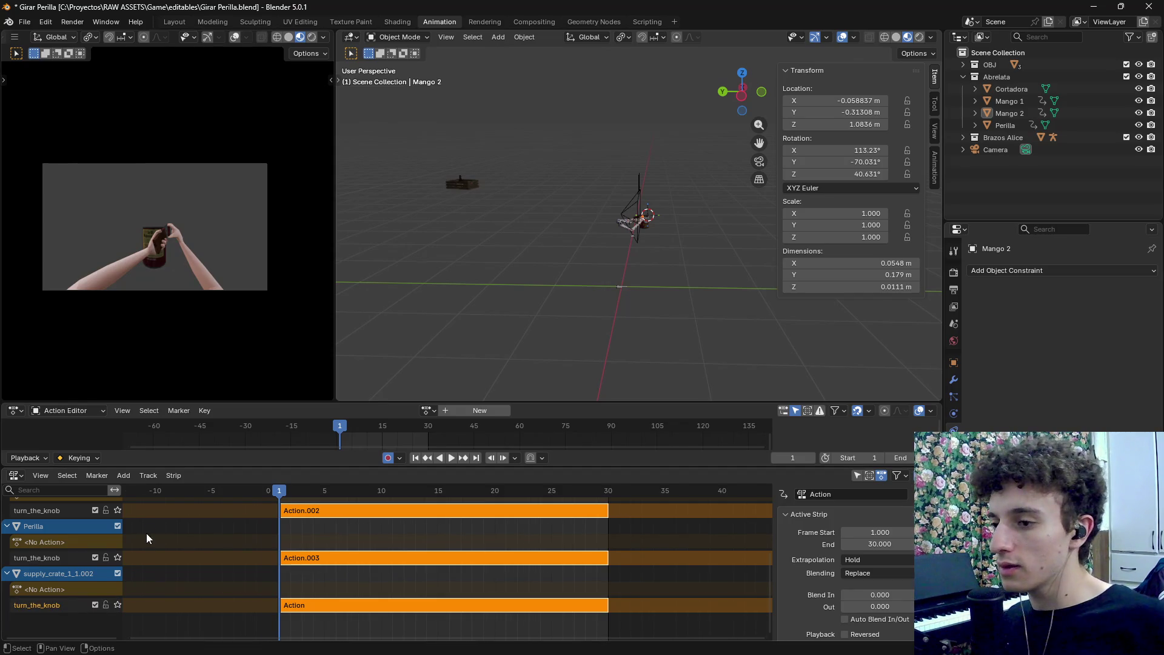
scroll(285, 509, up, 5)
mouse_move(272, 494)
mouse_down()
mouse_move(674, 507)
mouse_move(263, 503)
mouse_move(661, 512)
mouse_move(351, 516)
mouse_move(643, 527)
mouse_move(620, 530)
mouse_up()
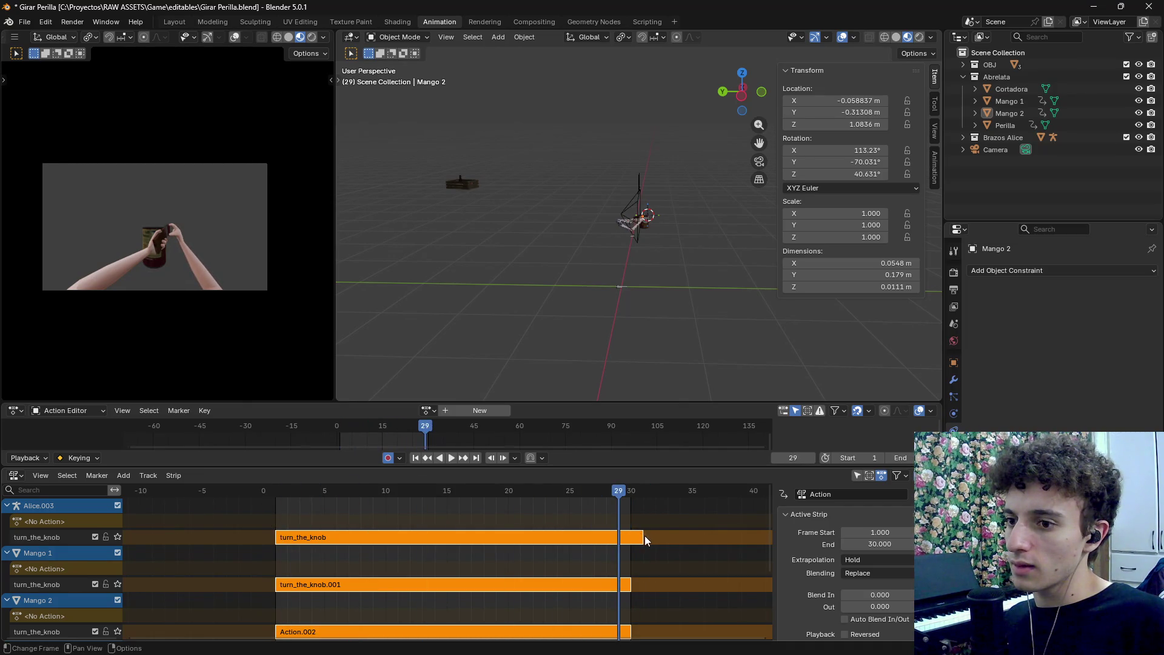
Set the End frame of Alice's turn_the_knob strip to 30
key(alt+a)
key(a)
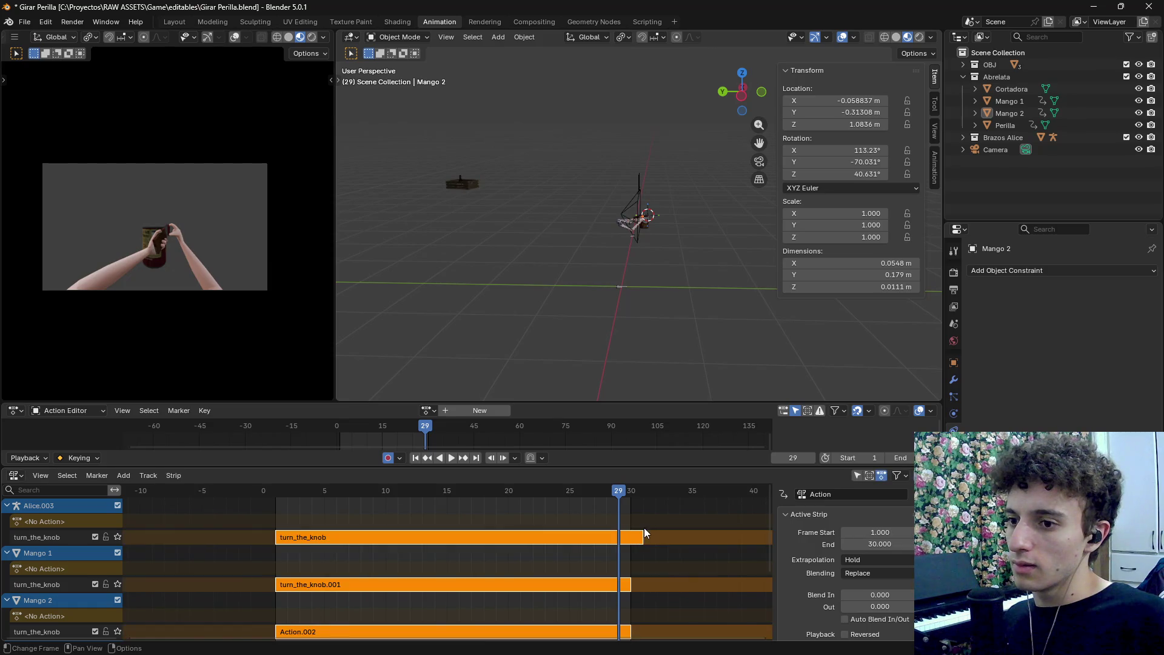
click(624, 542)
click(884, 546)
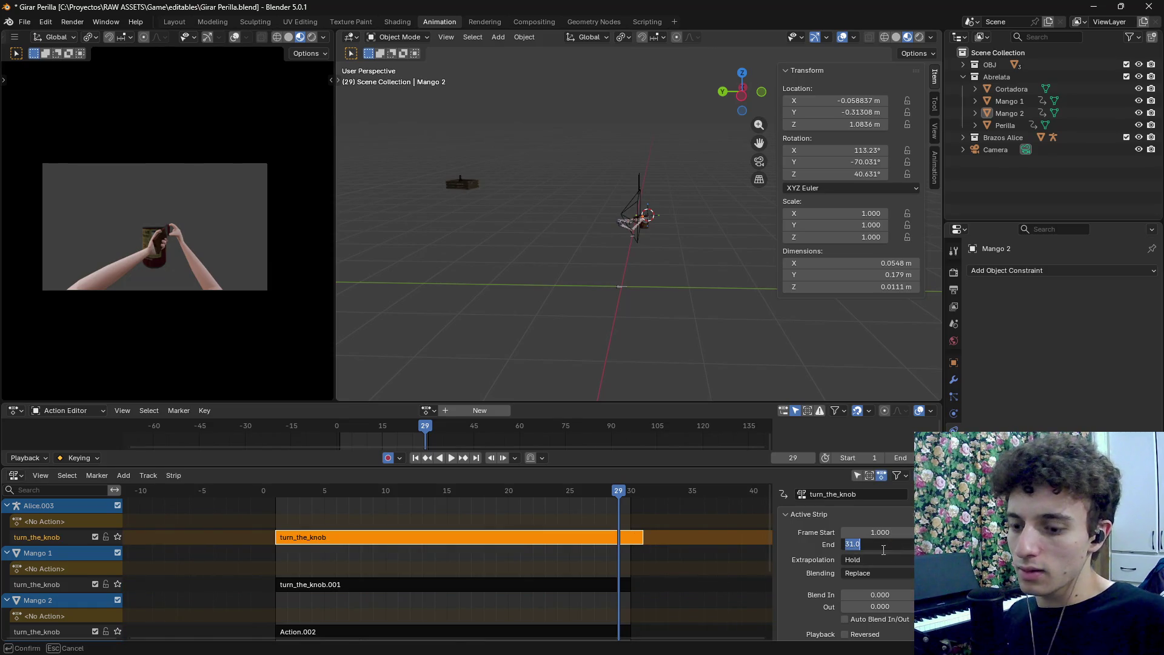
key(Return)
Rewind to frame 1 and play the animation to check the aligned strips
mouse_move(620, 496)
mouse_down()
mouse_move(227, 500)
mouse_move(668, 505)
mouse_move(260, 519)
mouse_move(276, 519)
mouse_up()
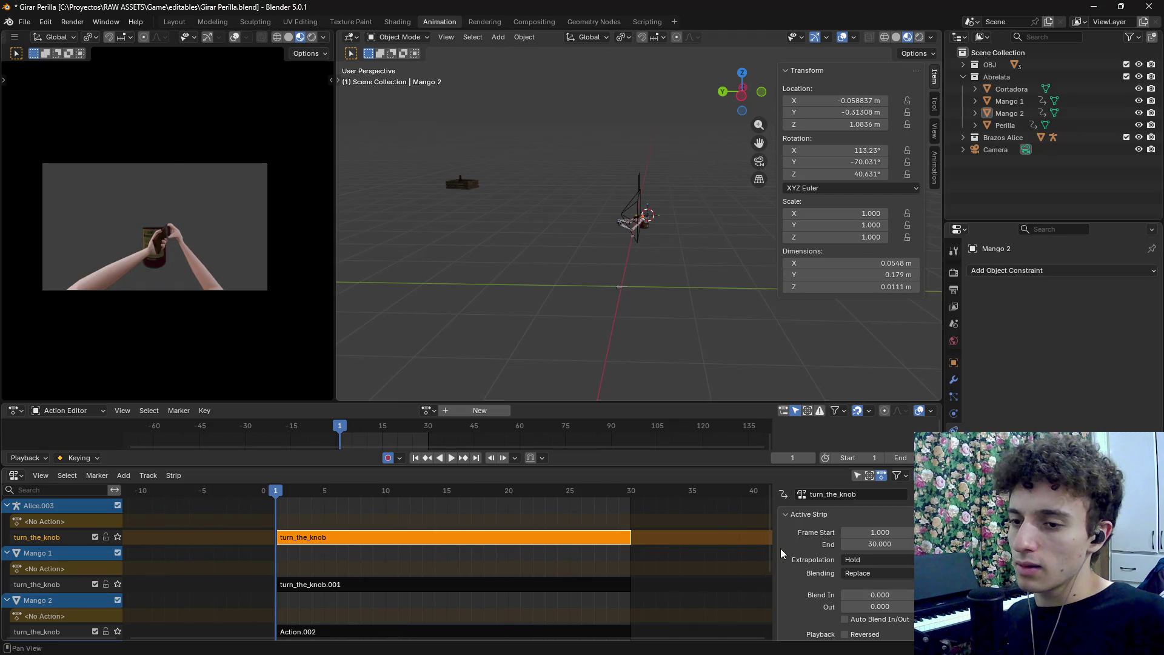
key(space)
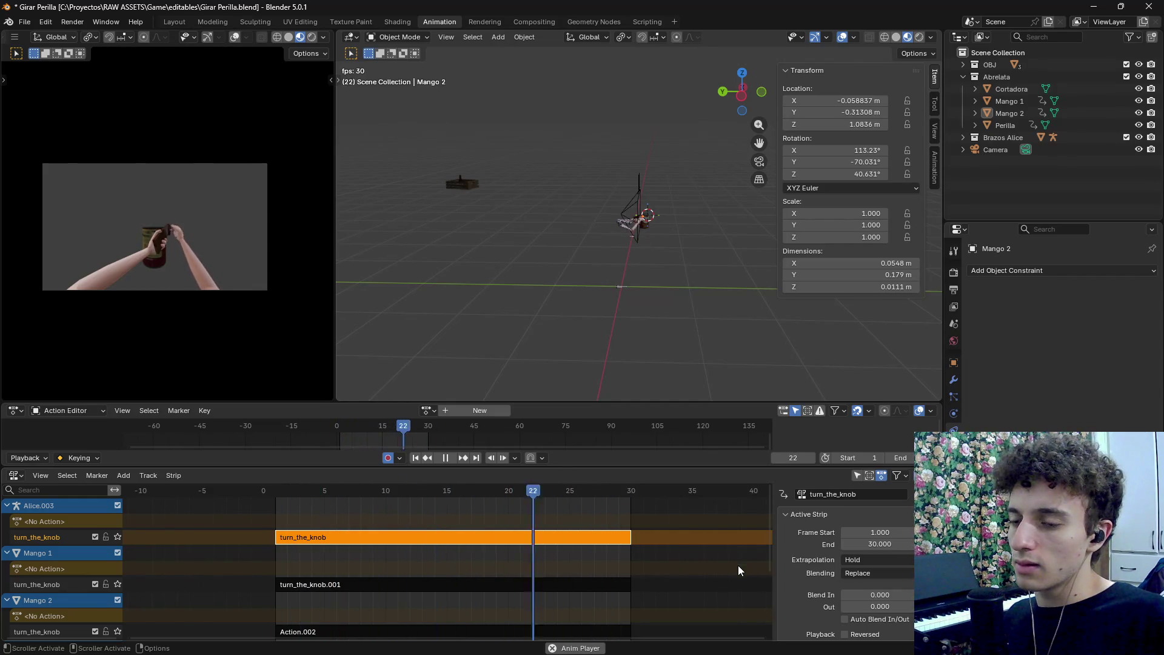
key(space)
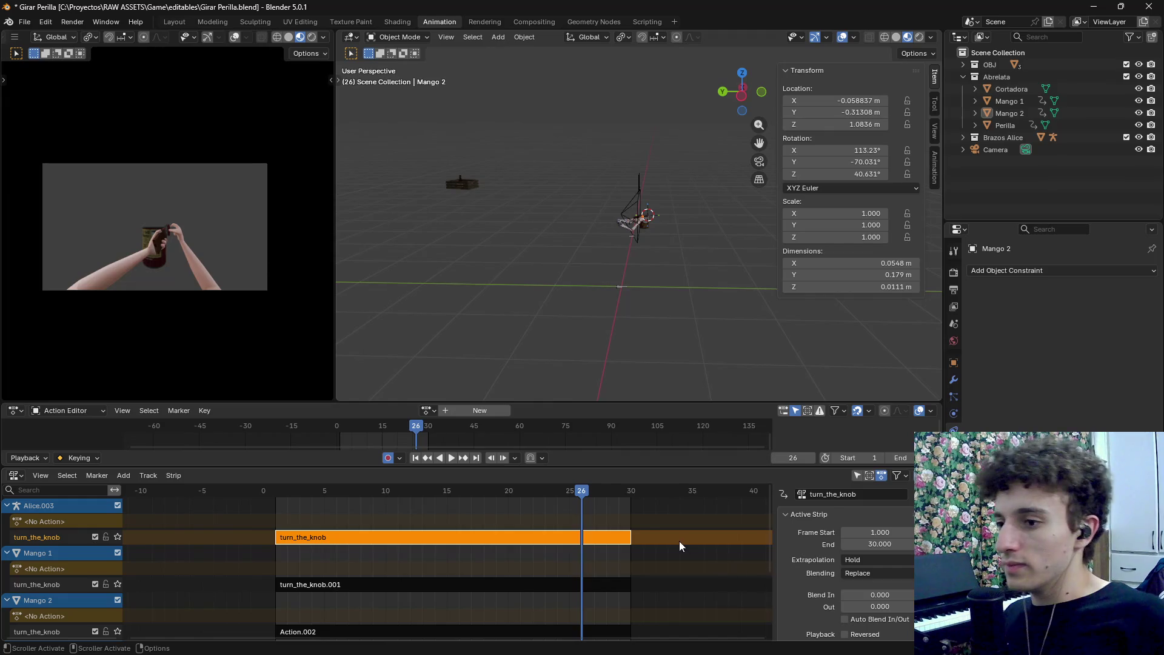
drag(584, 488, 275, 518)
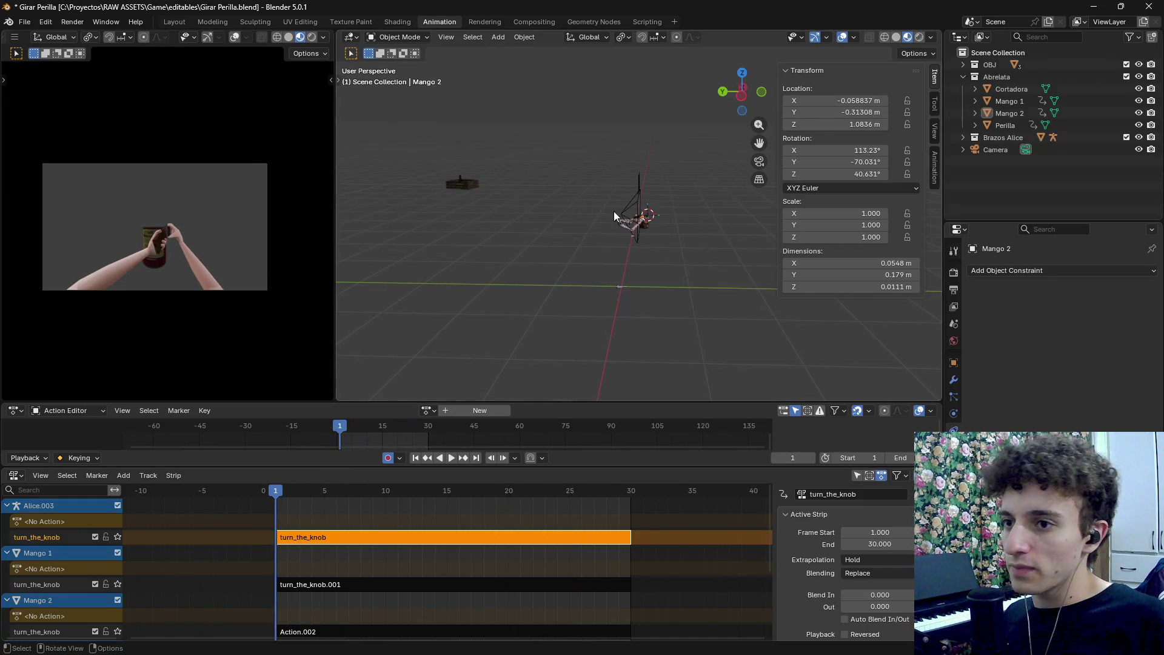
scroll(627, 276, up, 6)
click(701, 272)
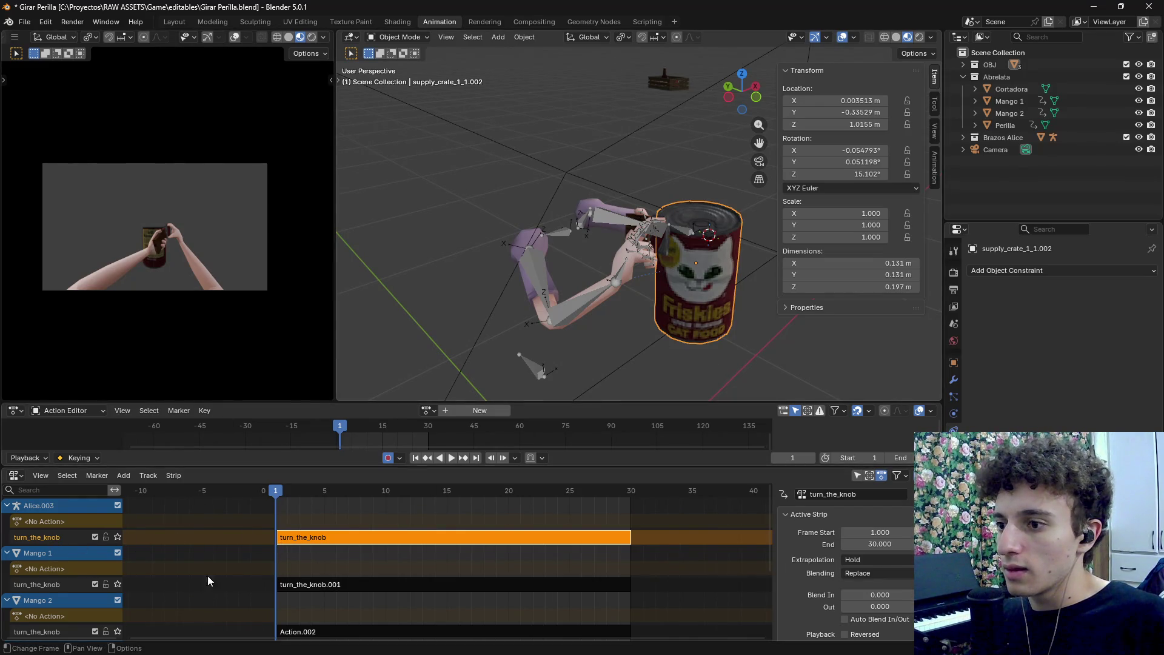
Review the NLA strips, toggling Mango 1's turn_the_knob track and previewing the first frames
key(Home)
scroll(43, 588, down, 5)
scroll(56, 601, down, 3)
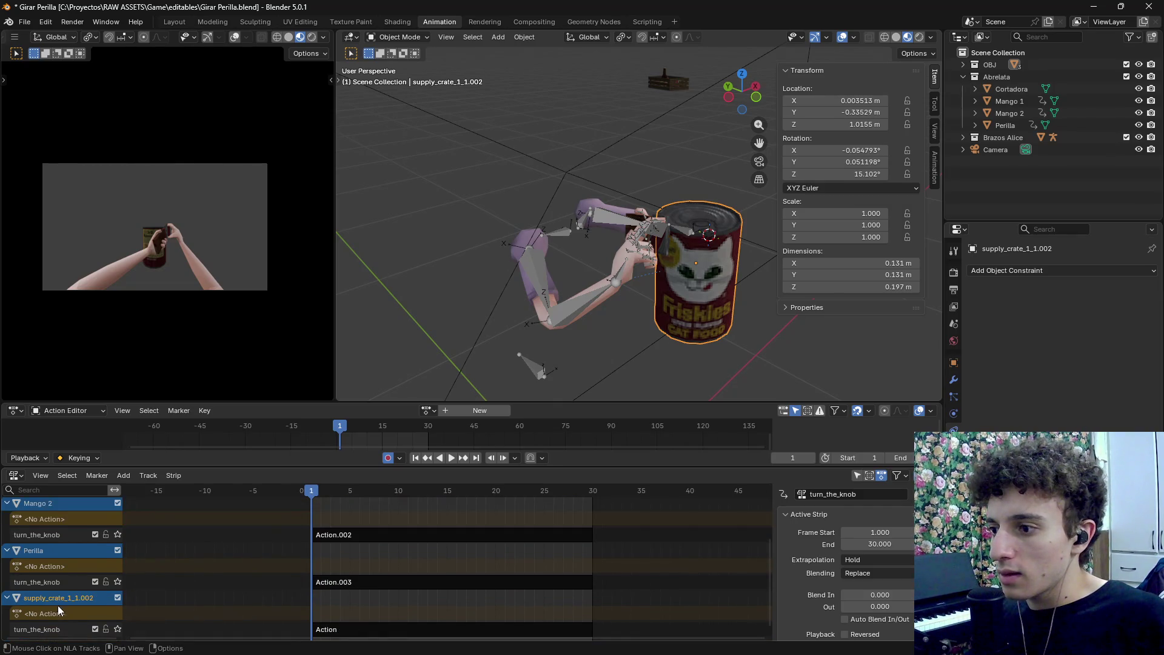
scroll(56, 614, up, 1)
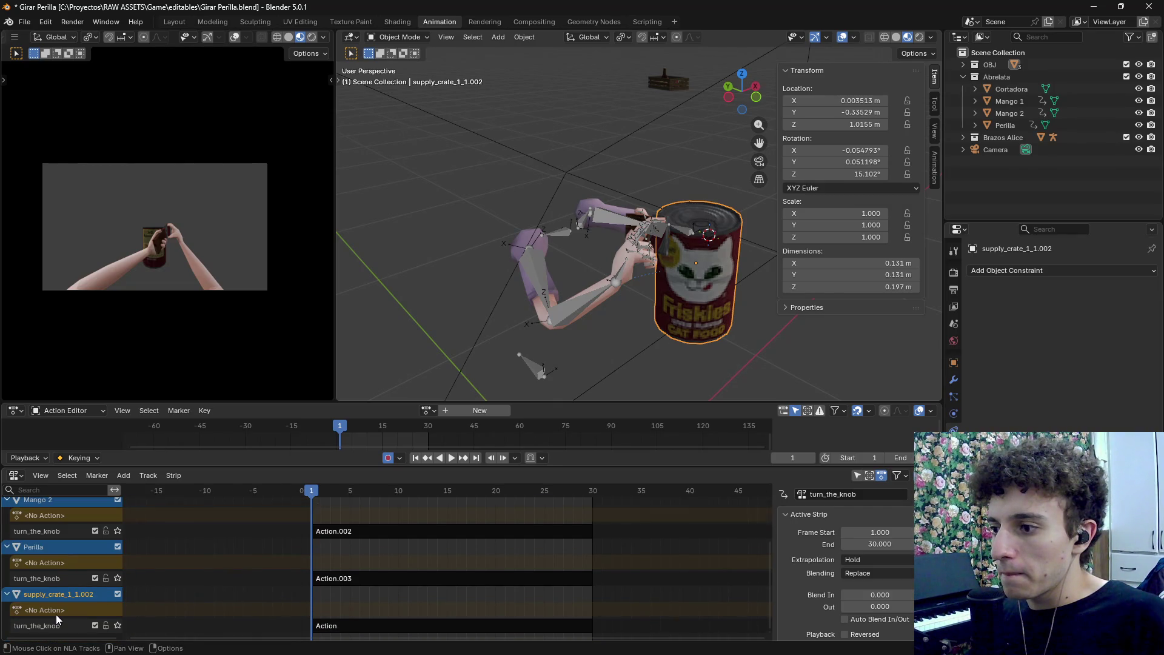
scroll(56, 615, up, 2)
scroll(678, 341, down, 2)
scroll(679, 344, down, 3)
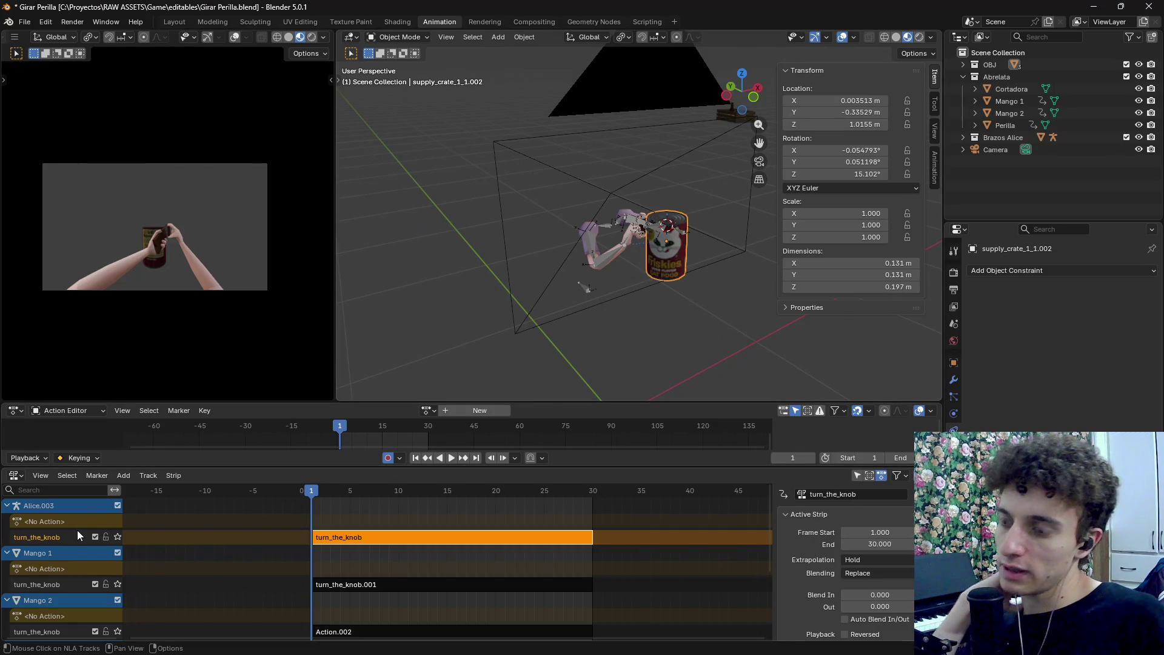
scroll(251, 433, down, 1)
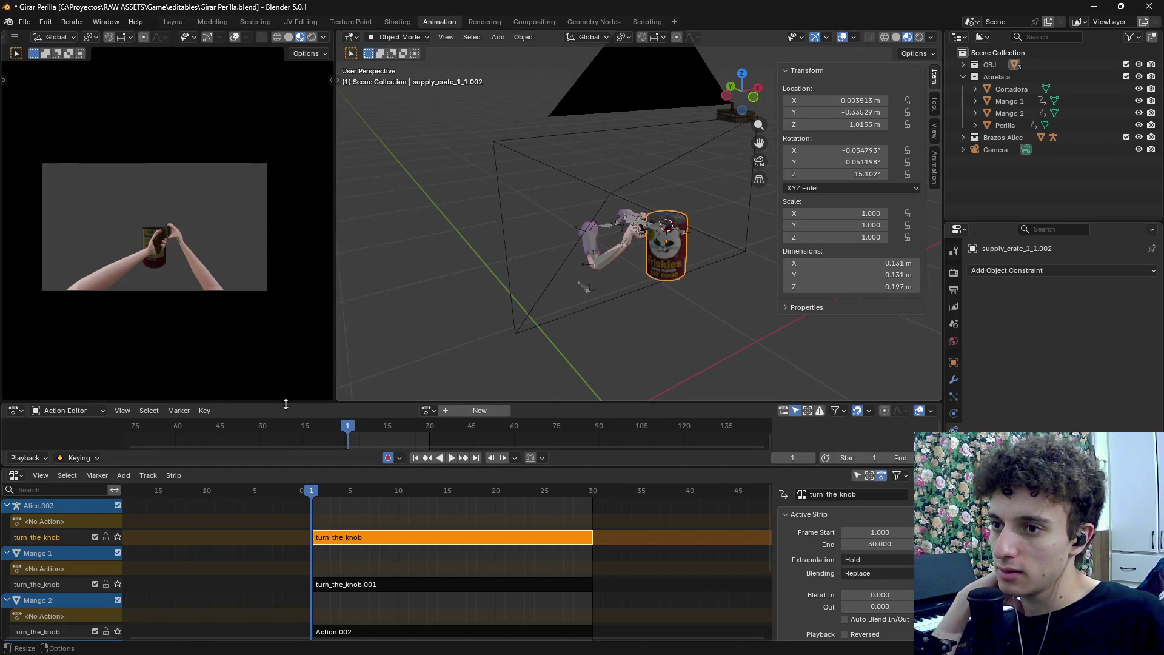
mouse_move(325, 483)
mouse_down()
mouse_move(380, 490)
mouse_move(303, 490)
mouse_up()
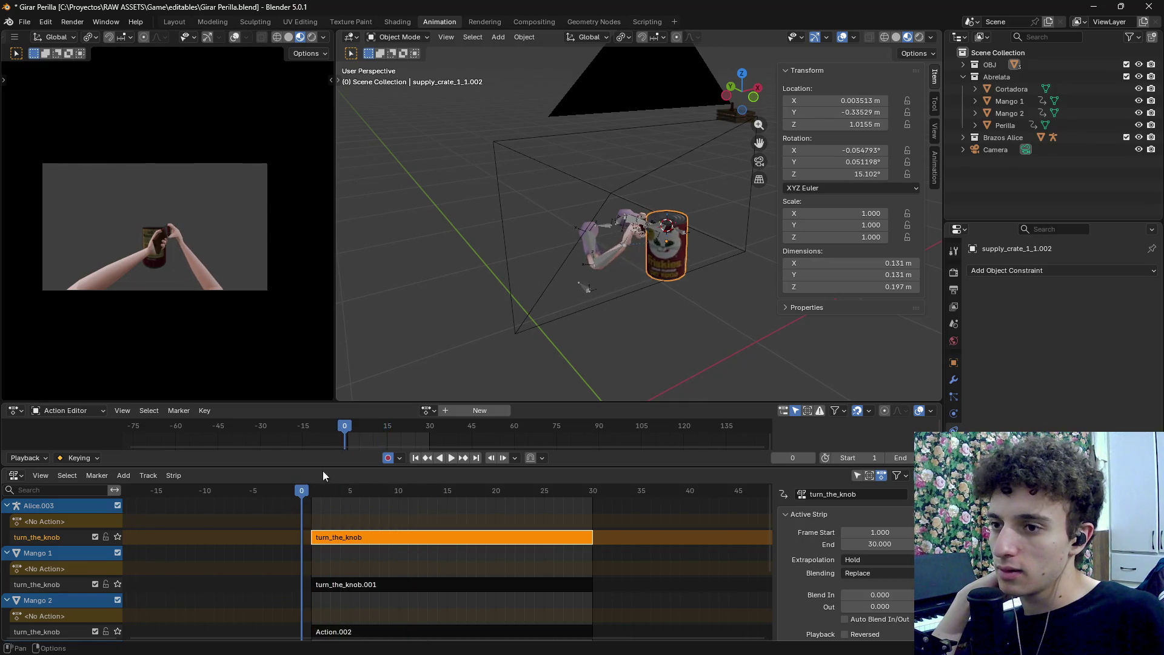
scroll(759, 337, up, 5)
scroll(759, 332, up, 4)
scroll(749, 344, down, 4)
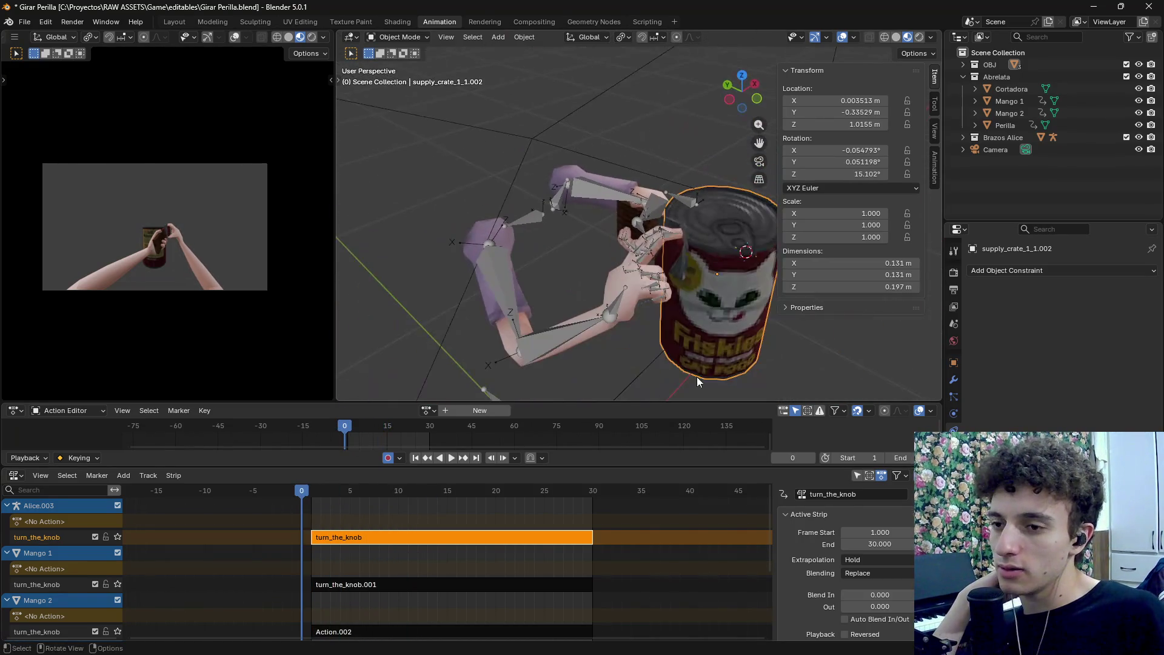
scroll(783, 393, down, 3)
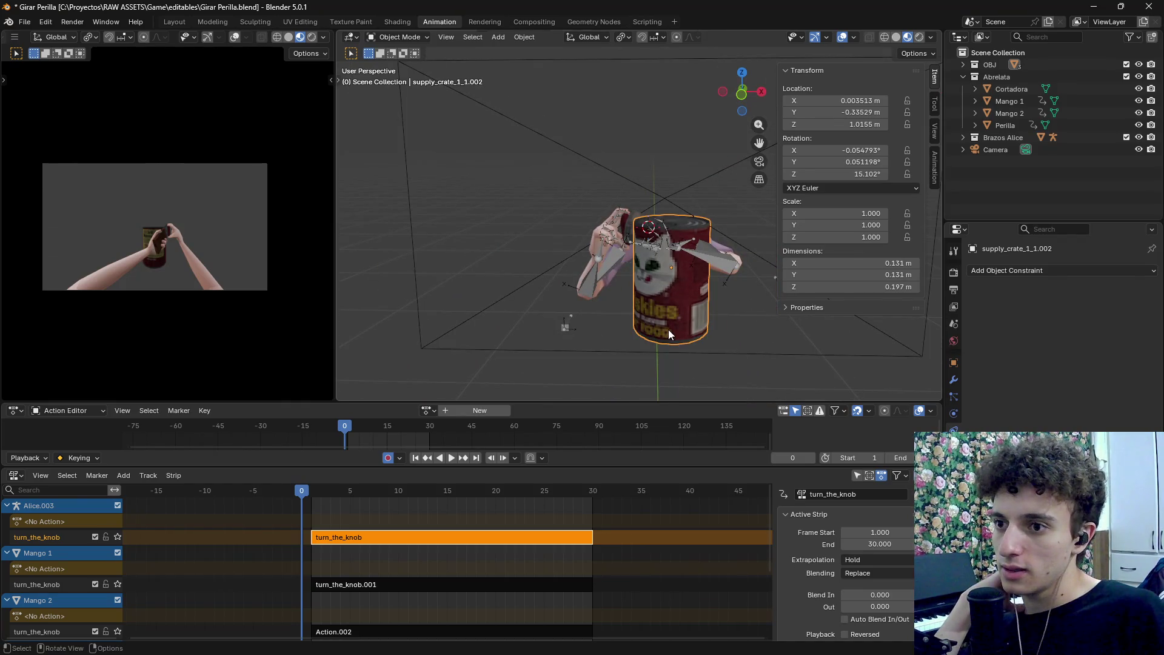
click(96, 585)
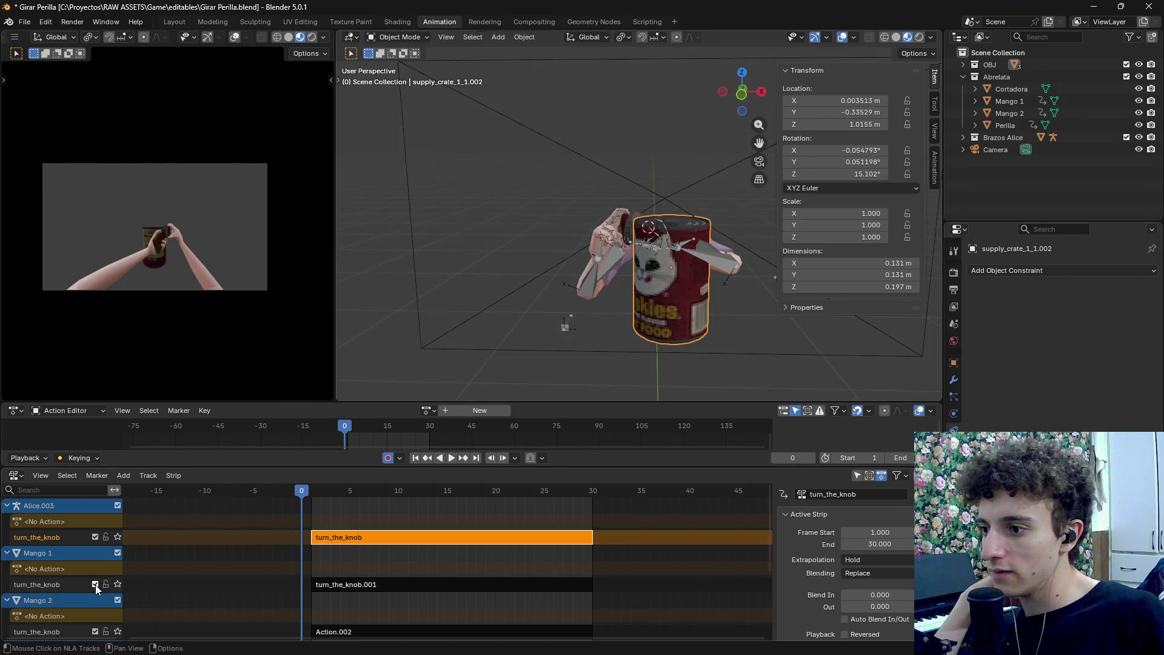
drag(342, 490, 311, 497)
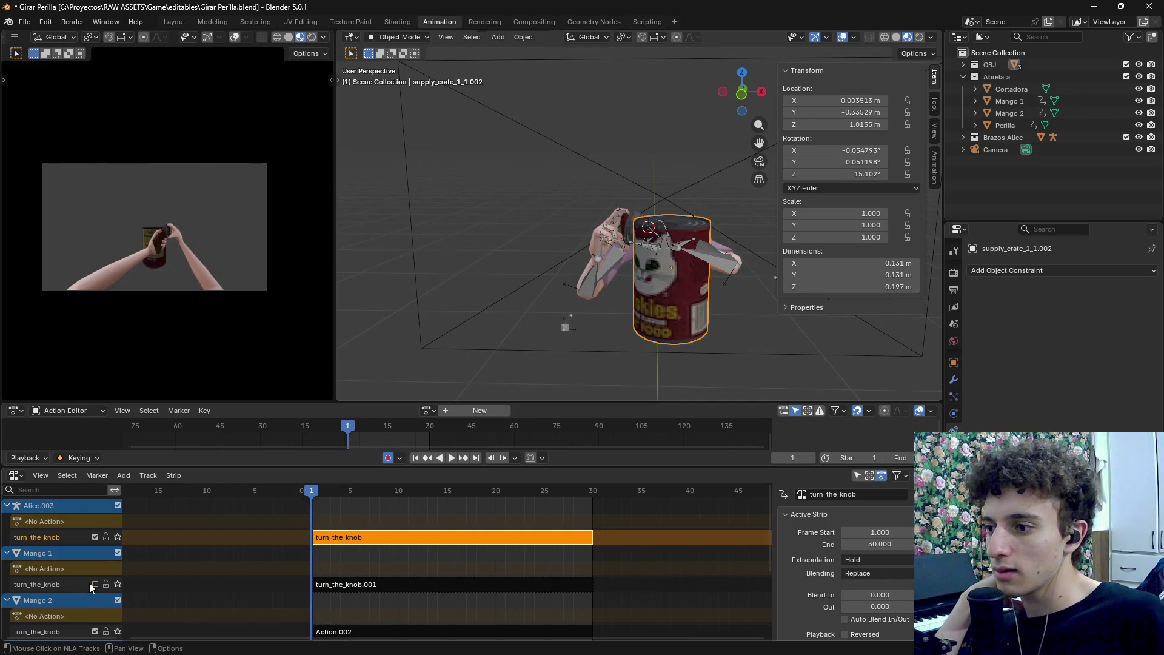
Delete the supply crate's turn_the_knob track in the NLA editor
scroll(89, 606, down, 4)
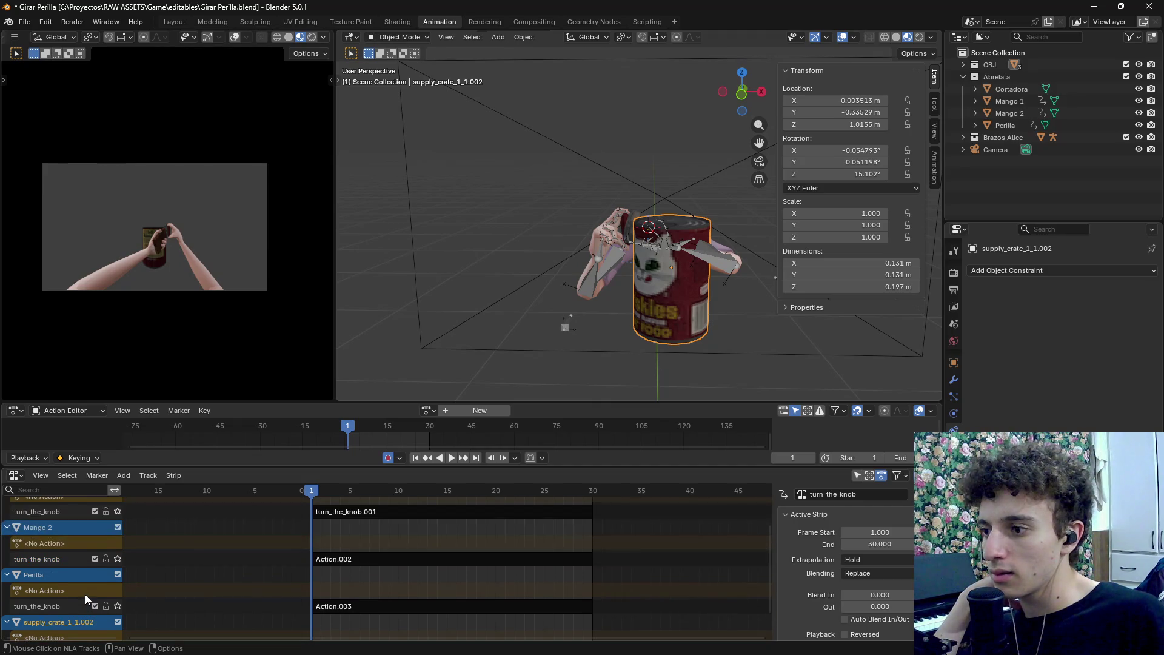
click(50, 632)
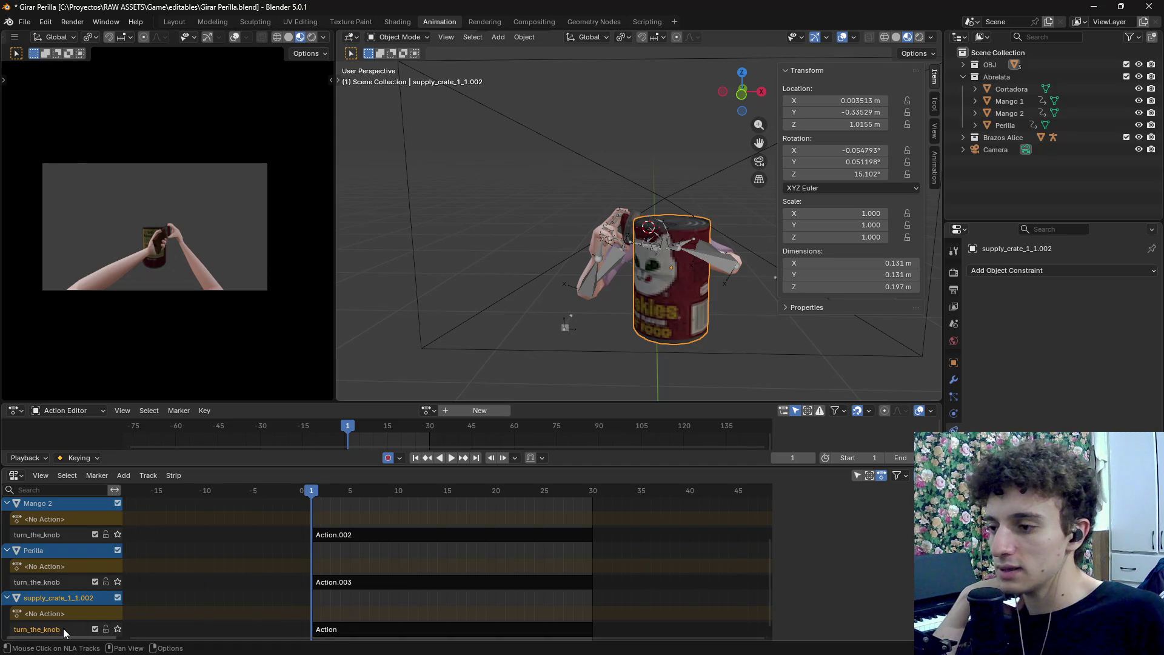
right_click(63, 628)
click(77, 629)
right_click(70, 623)
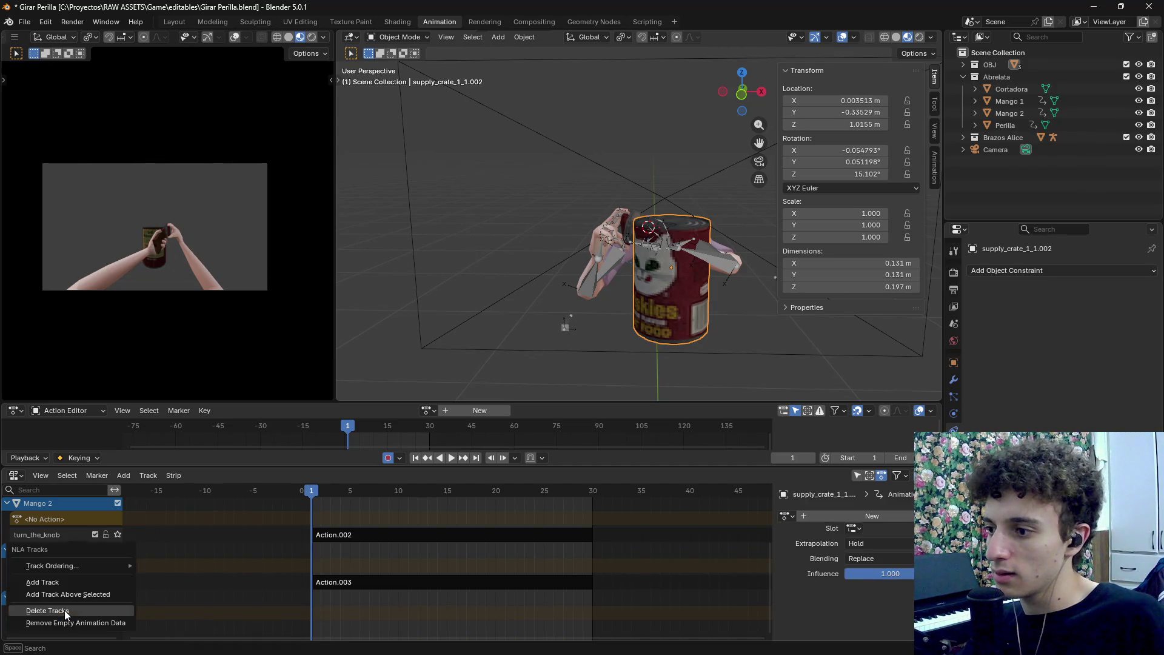
click(72, 624)
Play the hand and knob animation while orbiting the can, then rewind to frame 1
key(space)
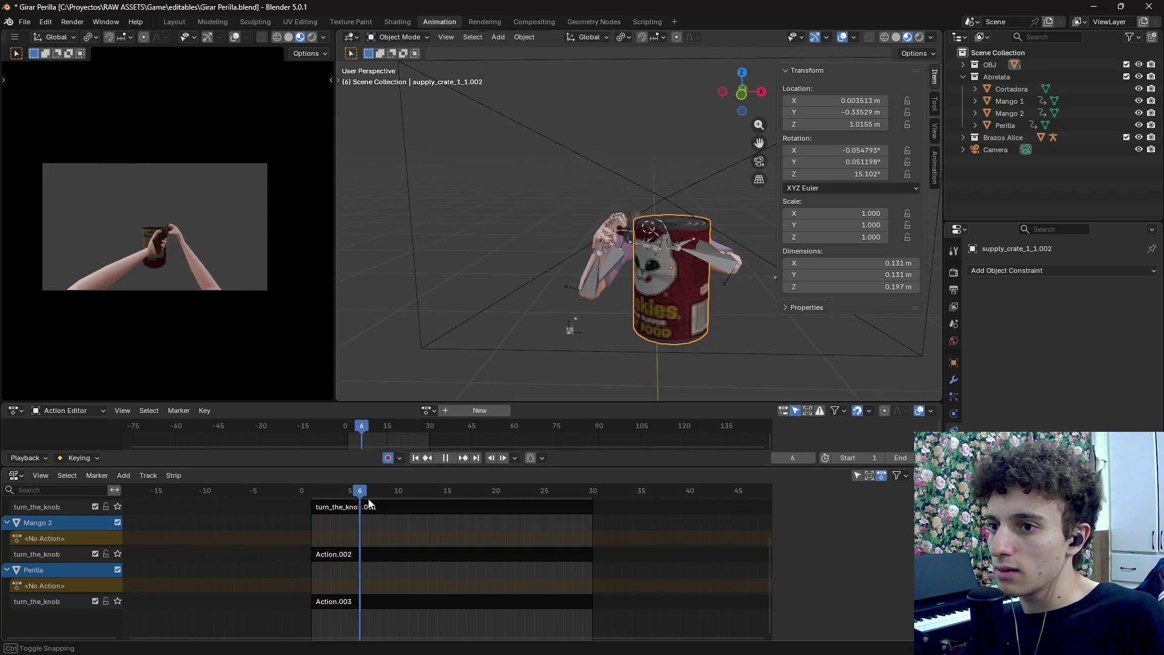
mouse_move(370, 540)
mouse_down()
mouse_move(307, 536)
mouse_move(319, 536)
mouse_up()
key(Left)
mouse_move(594, 322)
mouse_down()
mouse_move(667, 352)
mouse_move(695, 268)
mouse_move(625, 300)
mouse_up()
mouse_move(342, 490)
mouse_down()
mouse_move(333, 493)
mouse_move(617, 495)
mouse_move(306, 495)
mouse_move(602, 498)
mouse_move(304, 511)
mouse_move(316, 516)
mouse_up()
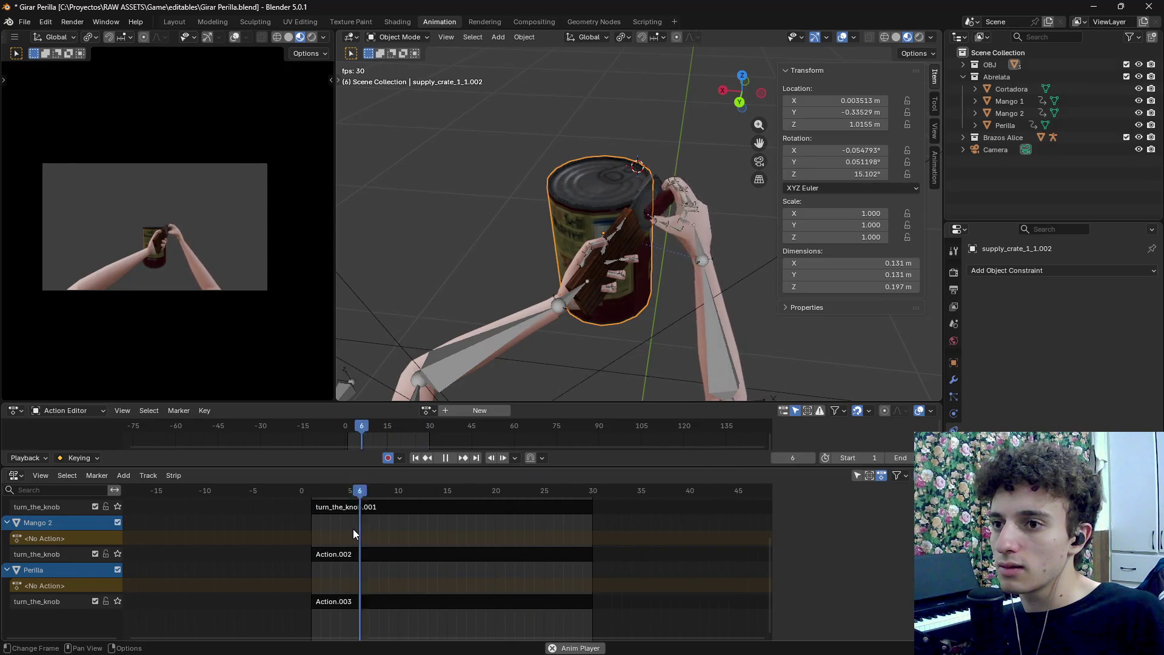
key(space)
drag(333, 492, 311, 492)
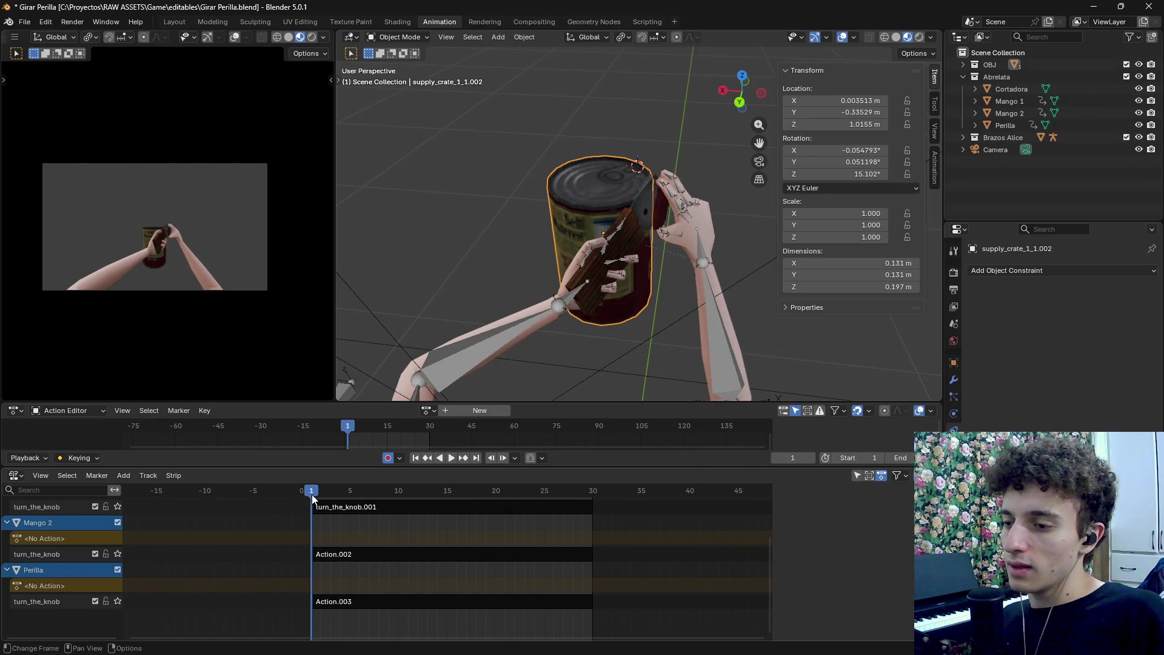
click(24, 22)
Set up a glTF export named turn_the_knob.glb, merging by NLA Track Names and including Cameras
mouse_move(58, 206)
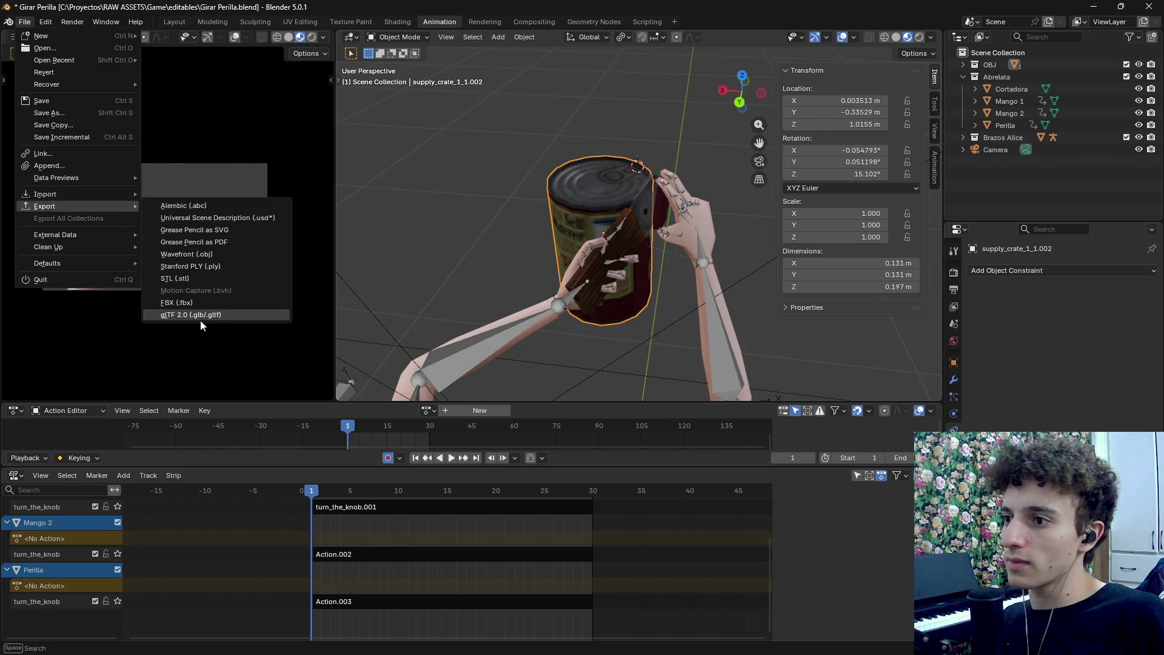
click(200, 319)
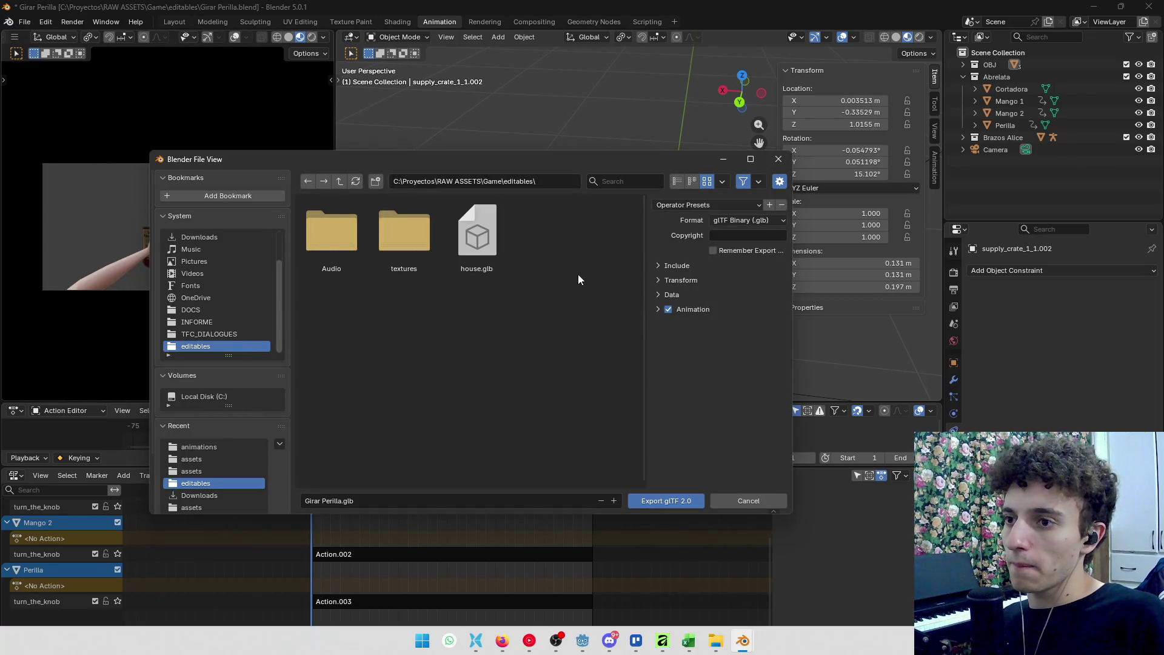
key(alt+Tab)
key(alt+Tab)
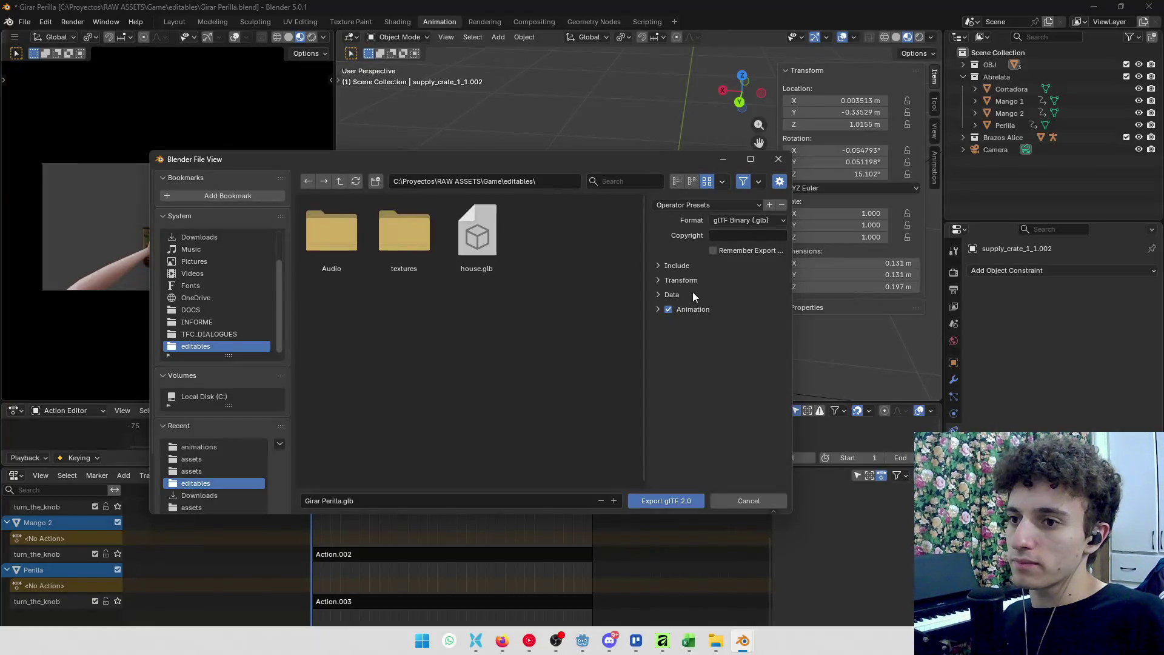
click(416, 503)
text(turn_the_knob)
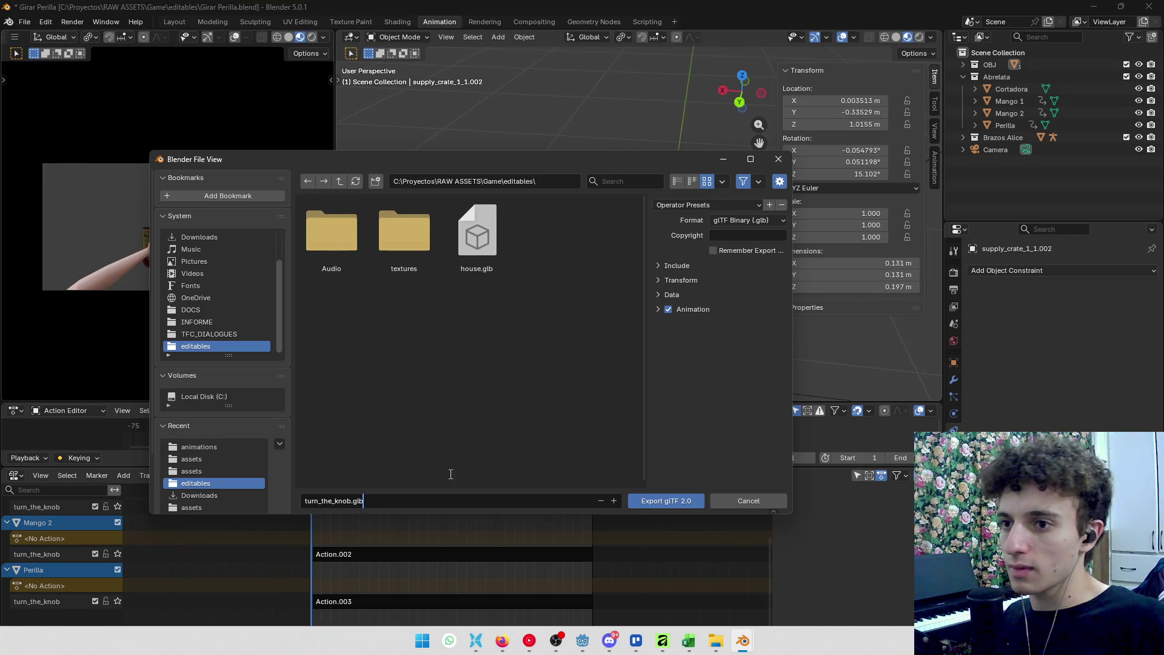
click(658, 310)
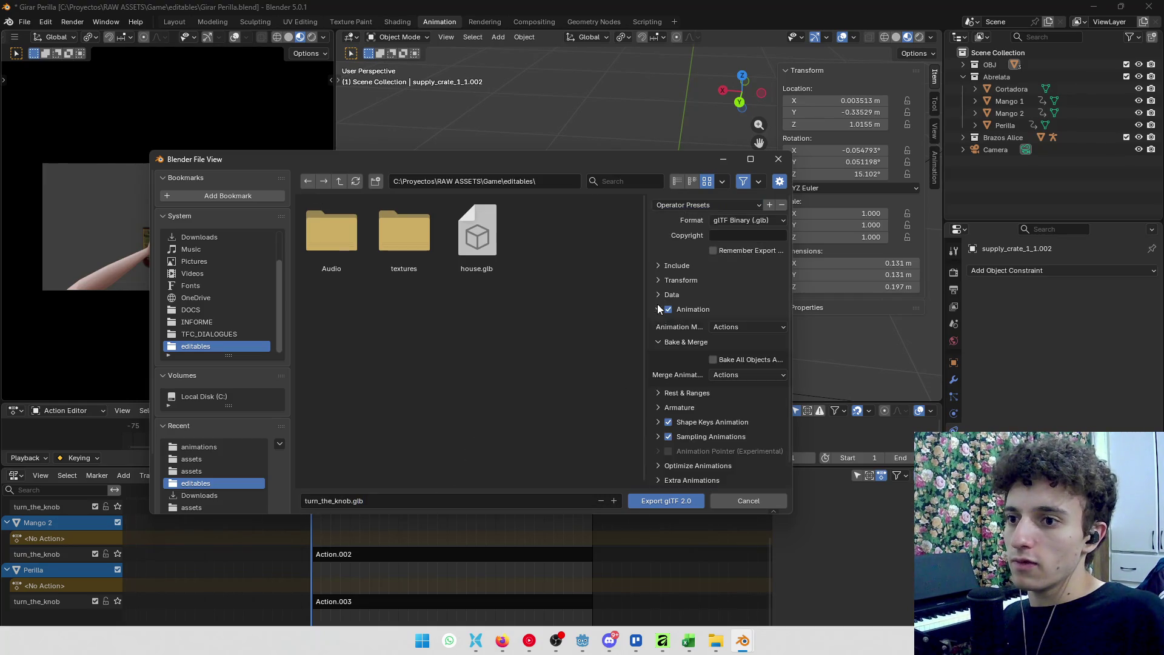
click(734, 375)
click(728, 389)
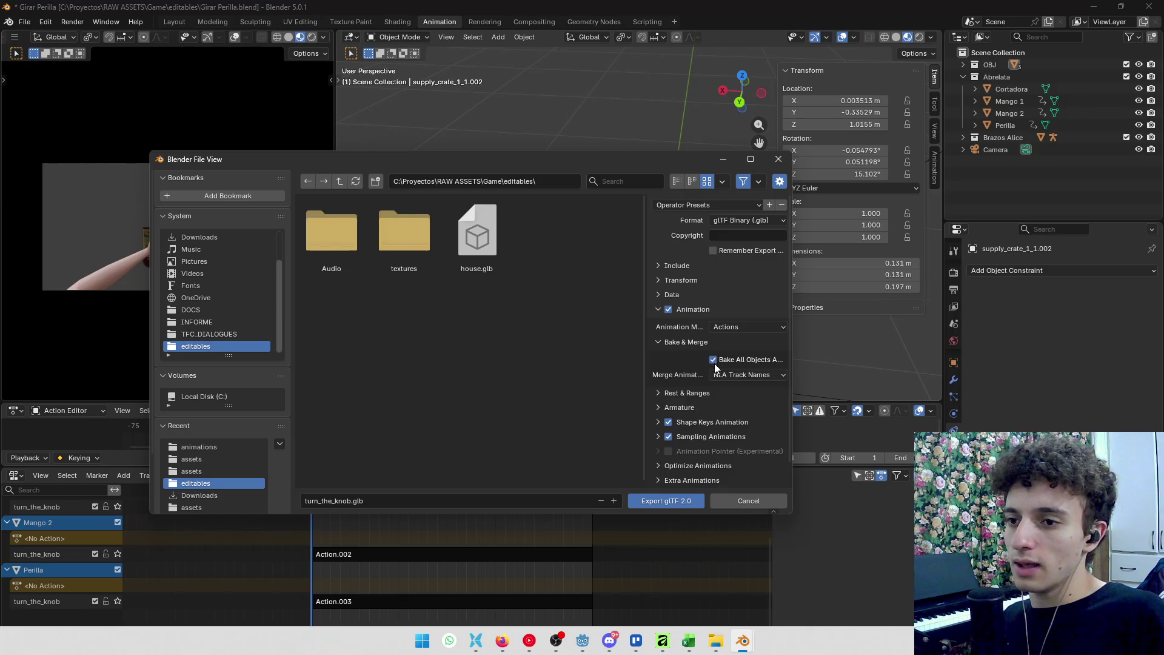
click(673, 267)
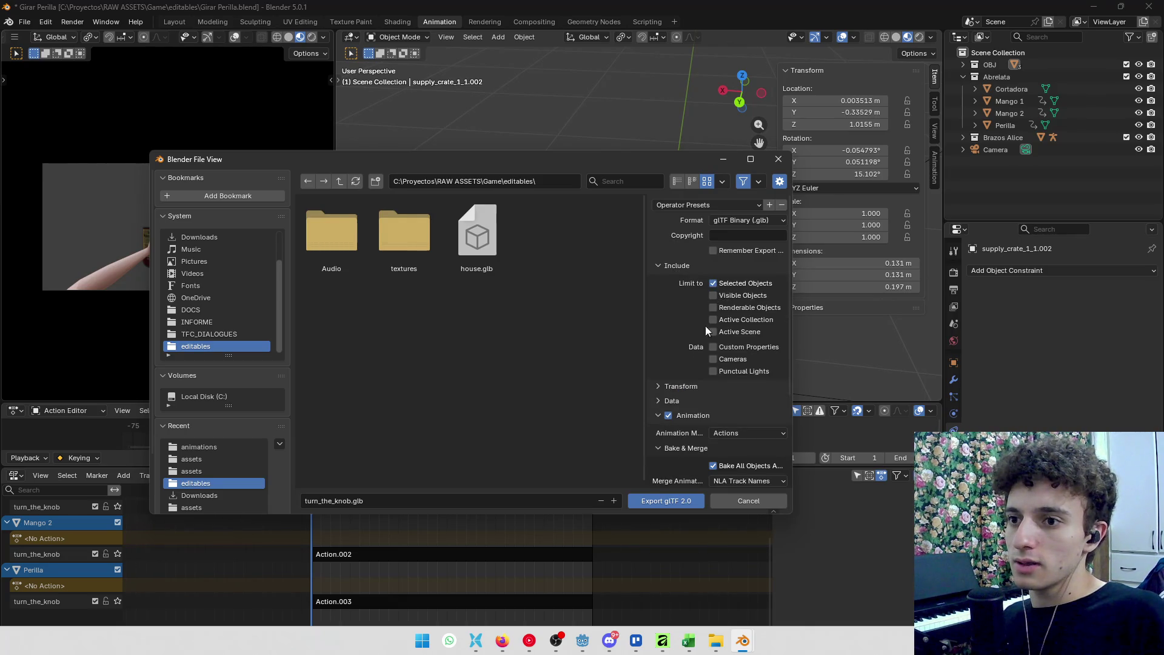
click(714, 359)
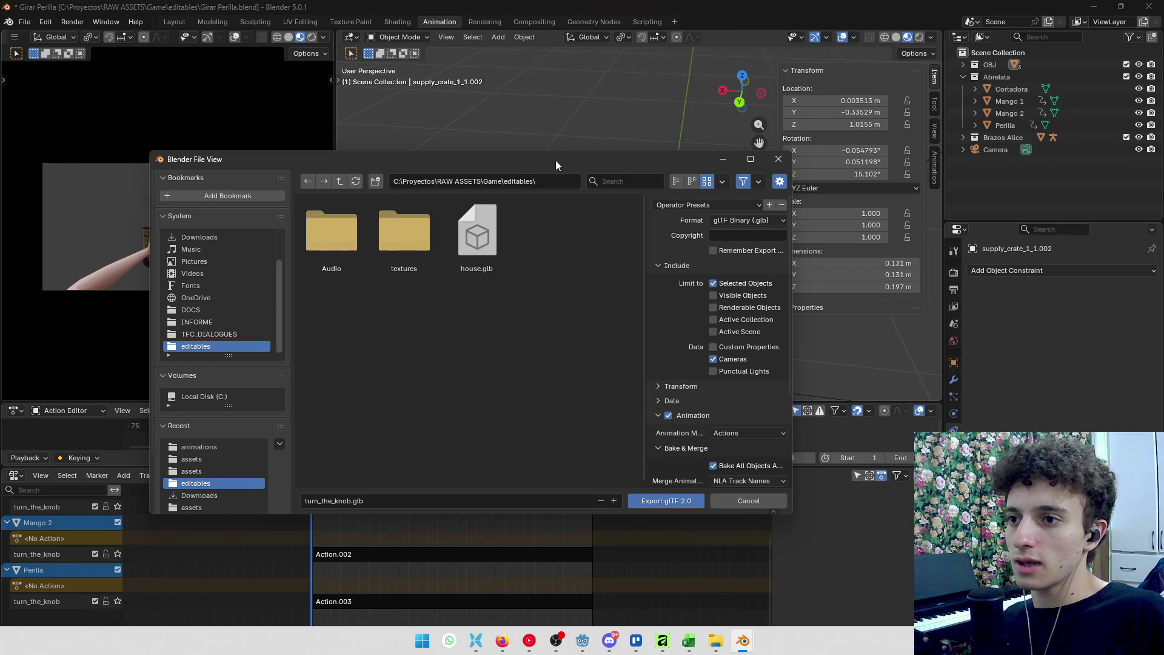
Save these export settings as the FullAnimAction operator preset
drag(555, 160, 515, 178)
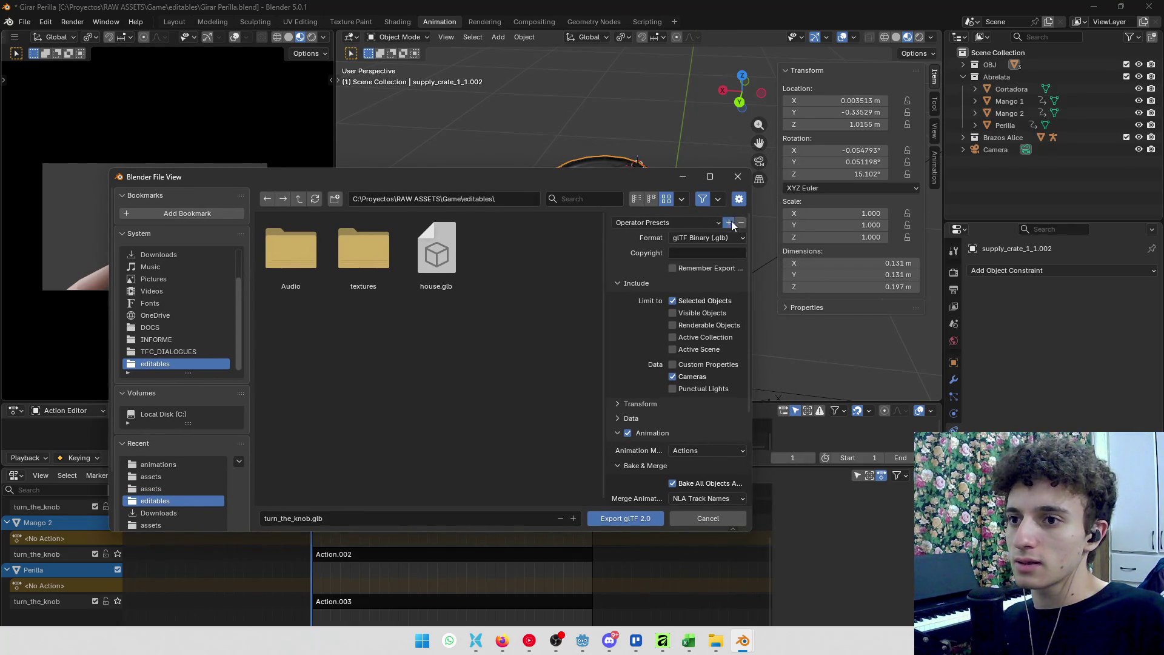
click(730, 222)
text(FullAnimAction)
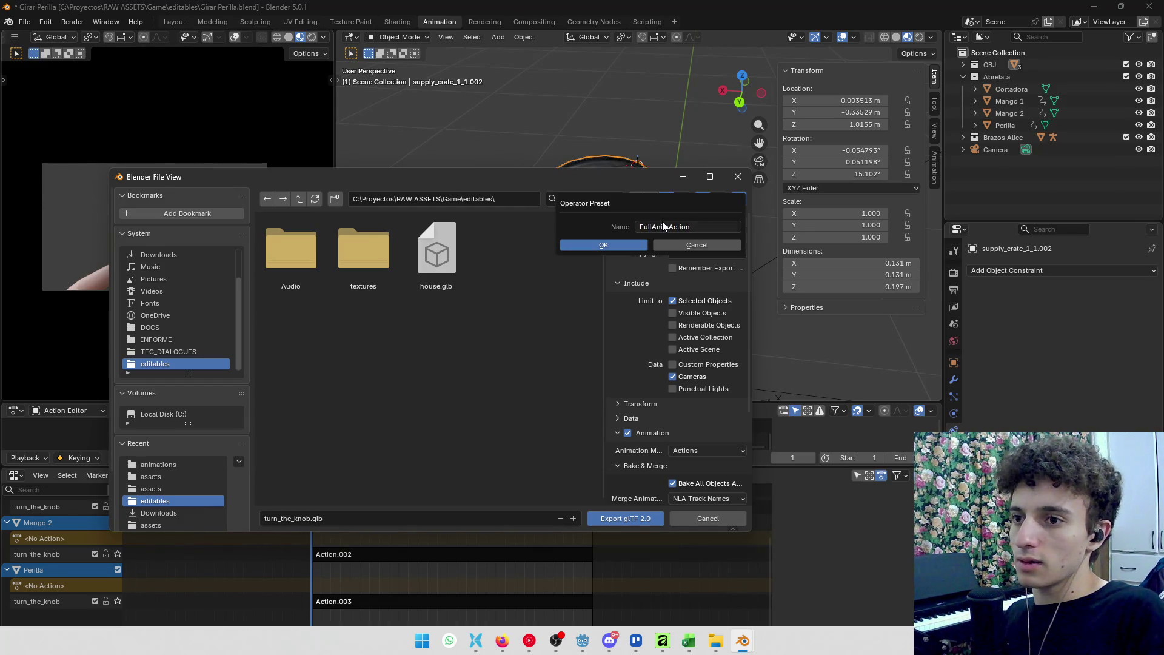
click(616, 241)
click(660, 221)
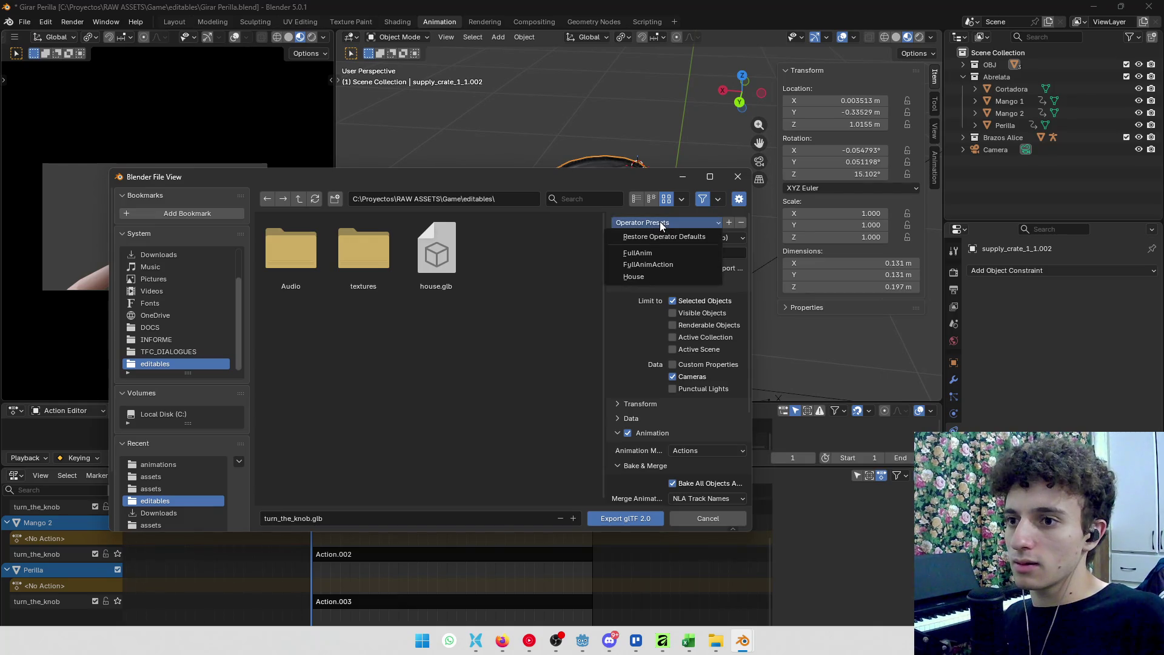
click(652, 277)
scroll(643, 370, down, 5)
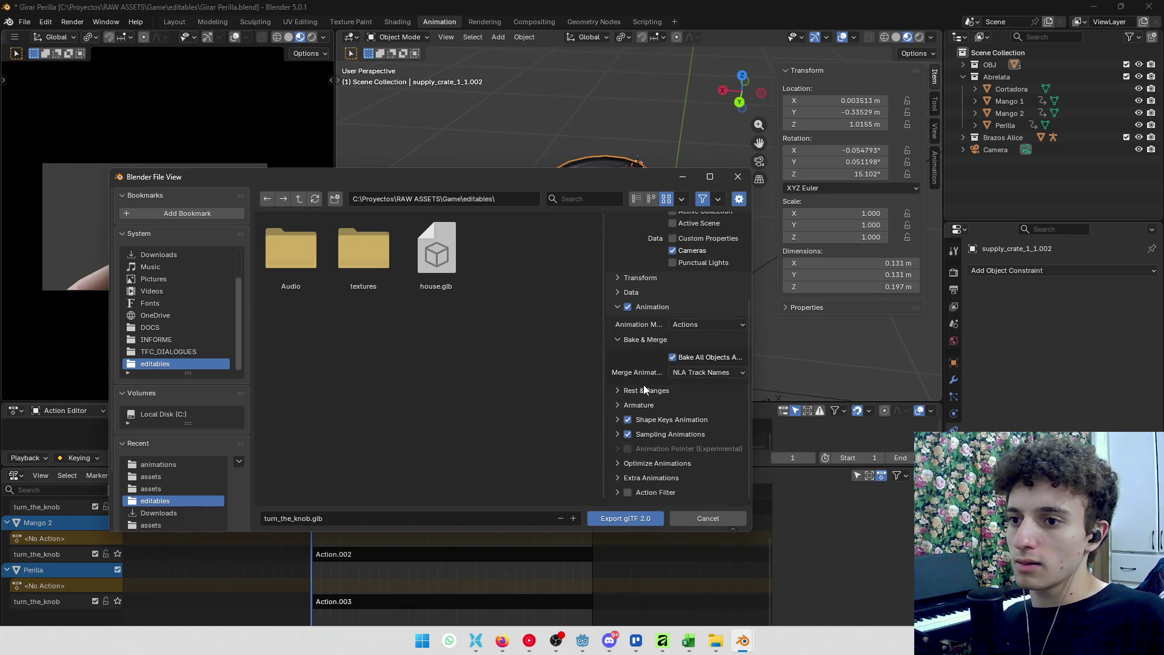
scroll(634, 384, up, 5)
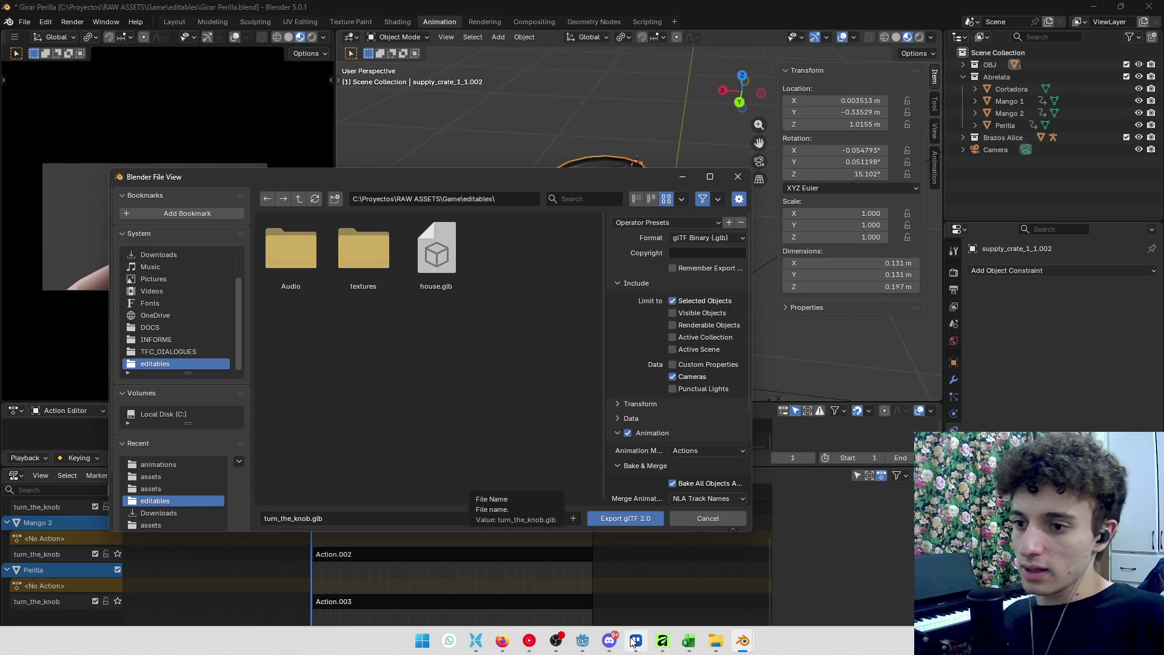
click(478, 642)
click(617, 34)
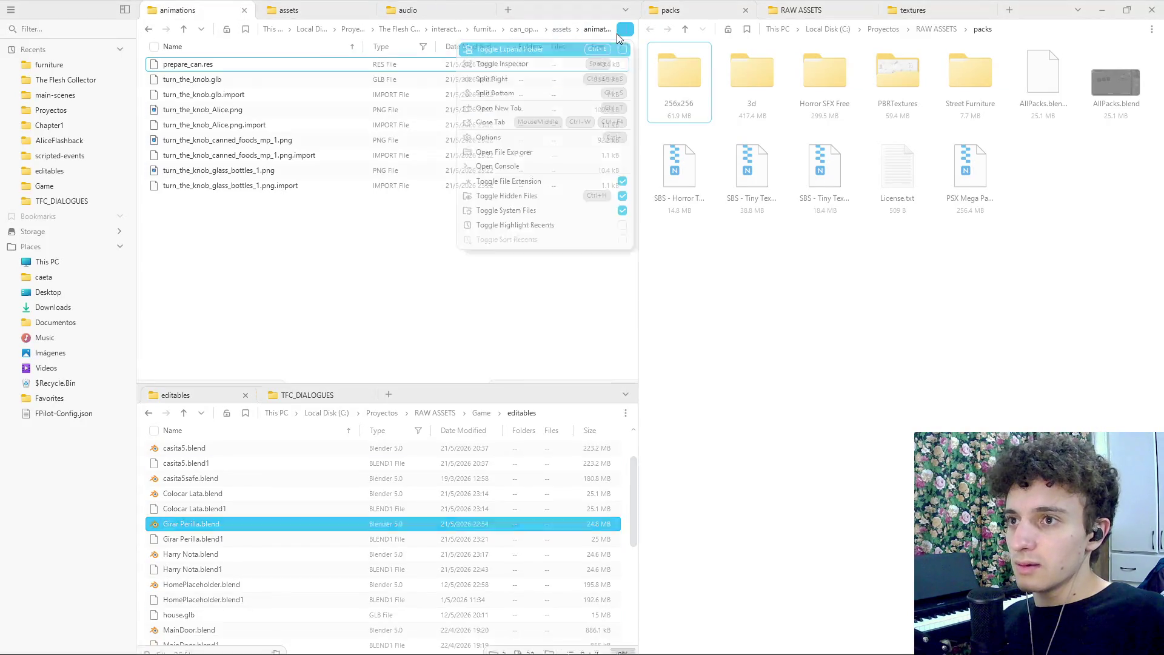
Paste the animations folder path into the export path and export turn_the_knob.glb there
click(603, 34)
key(ctrl+c)
key(alt+Tab)
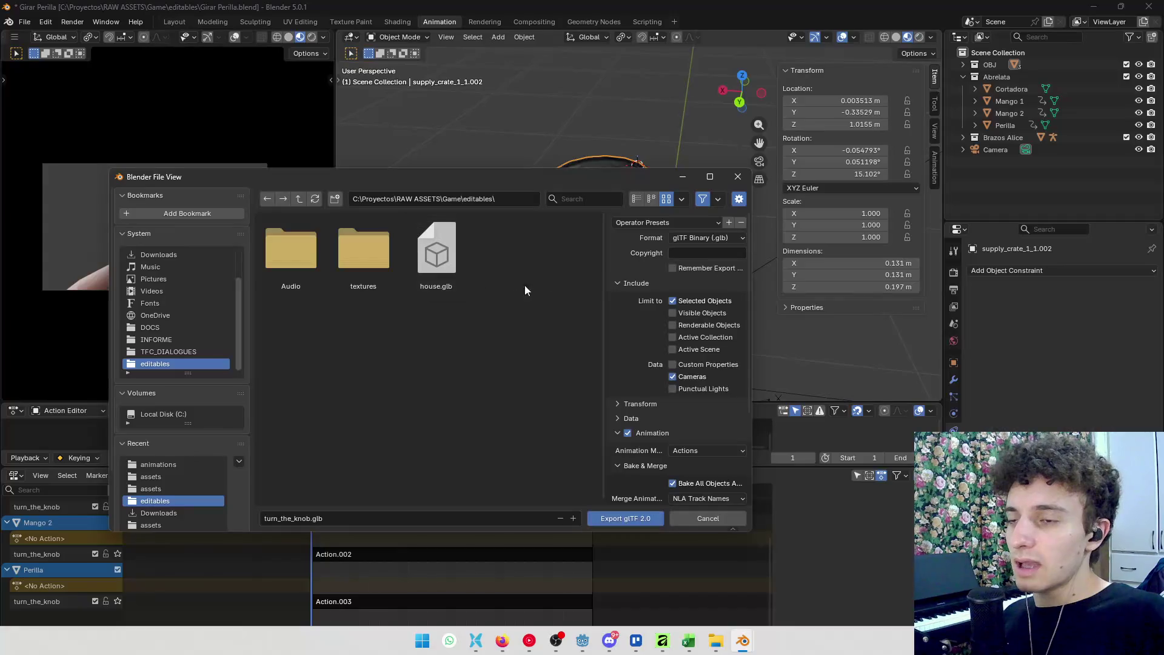
key(ctrl+v)
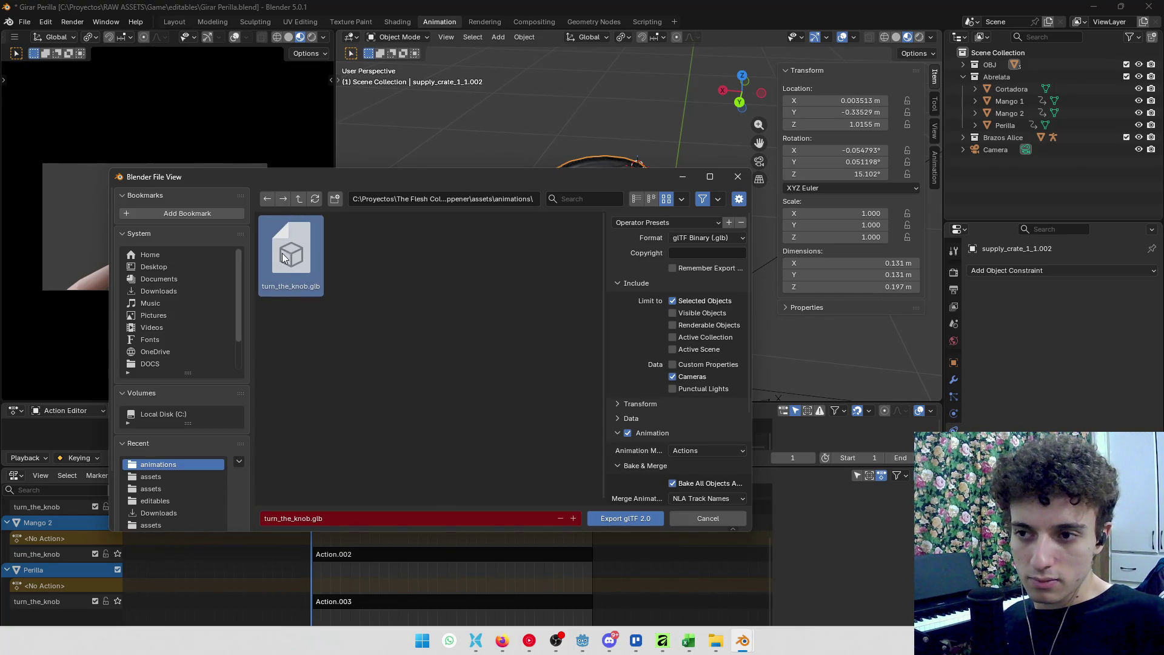
key(alt+Tab)
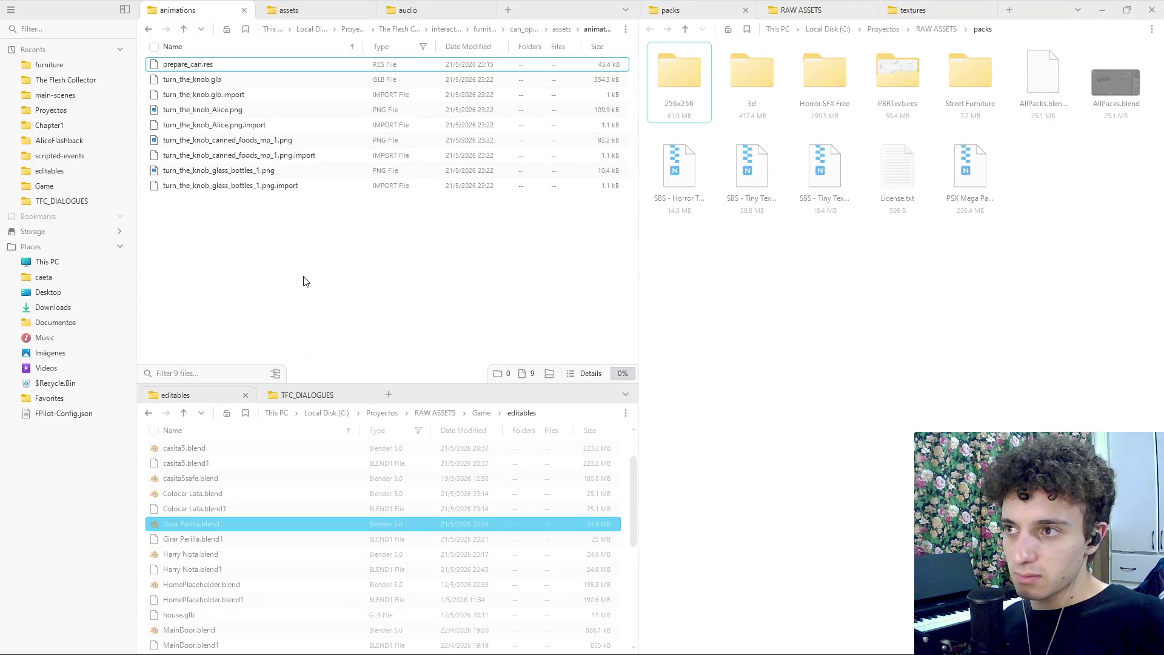
key(alt+Tab)
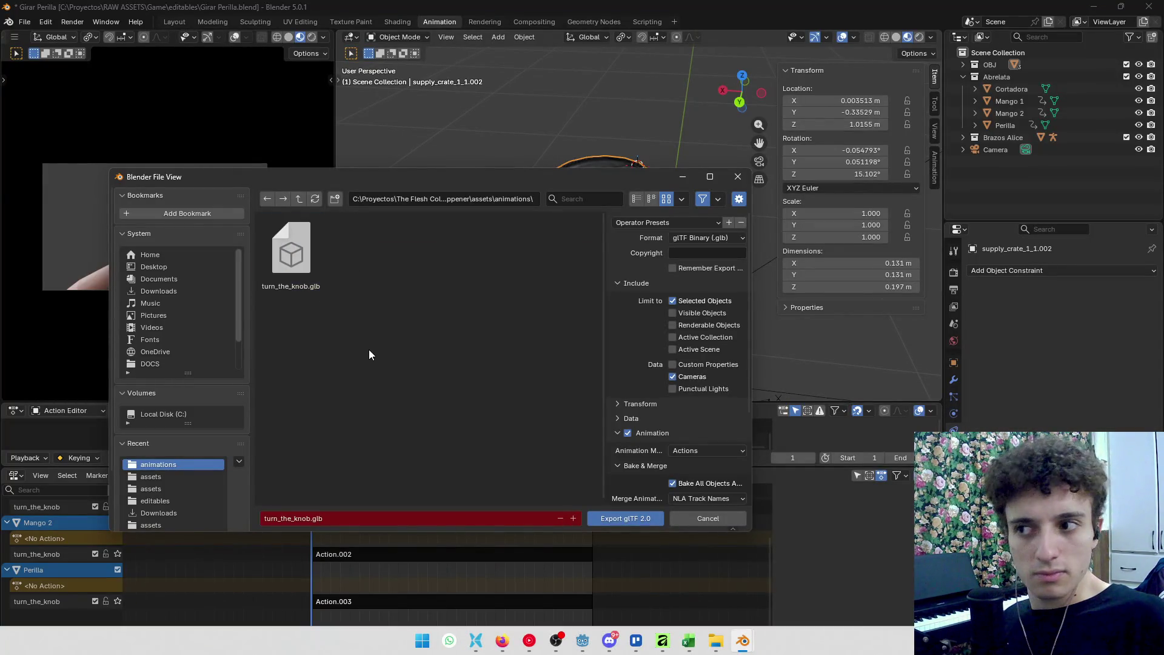
key(alt+Tab)
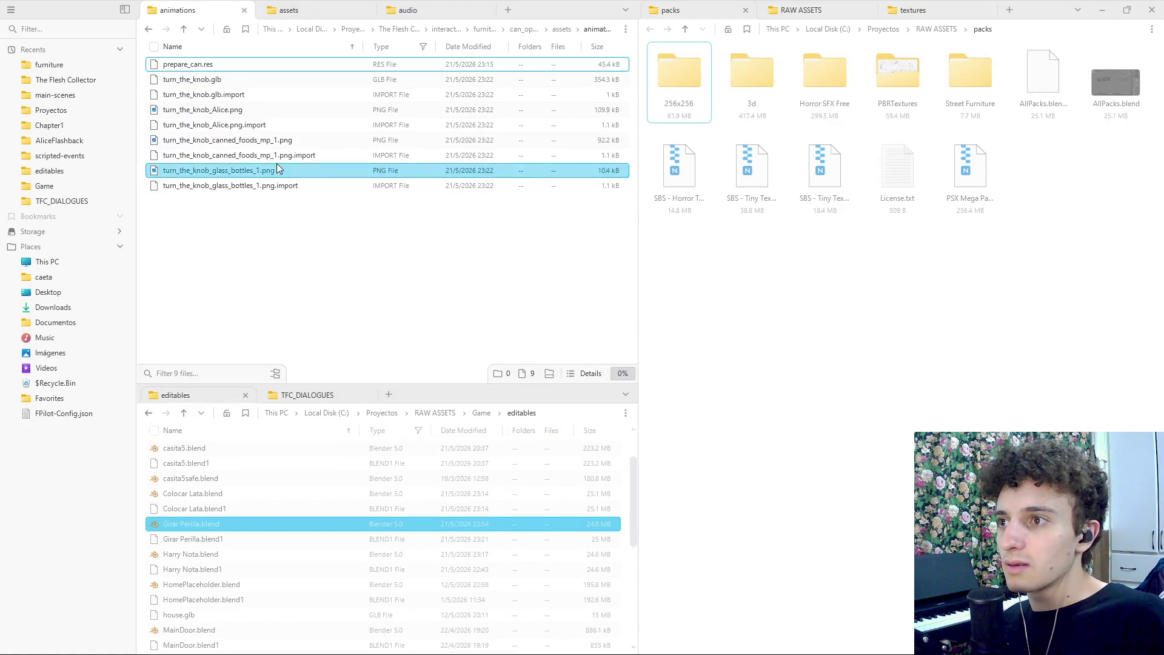
key(alt+Tab)
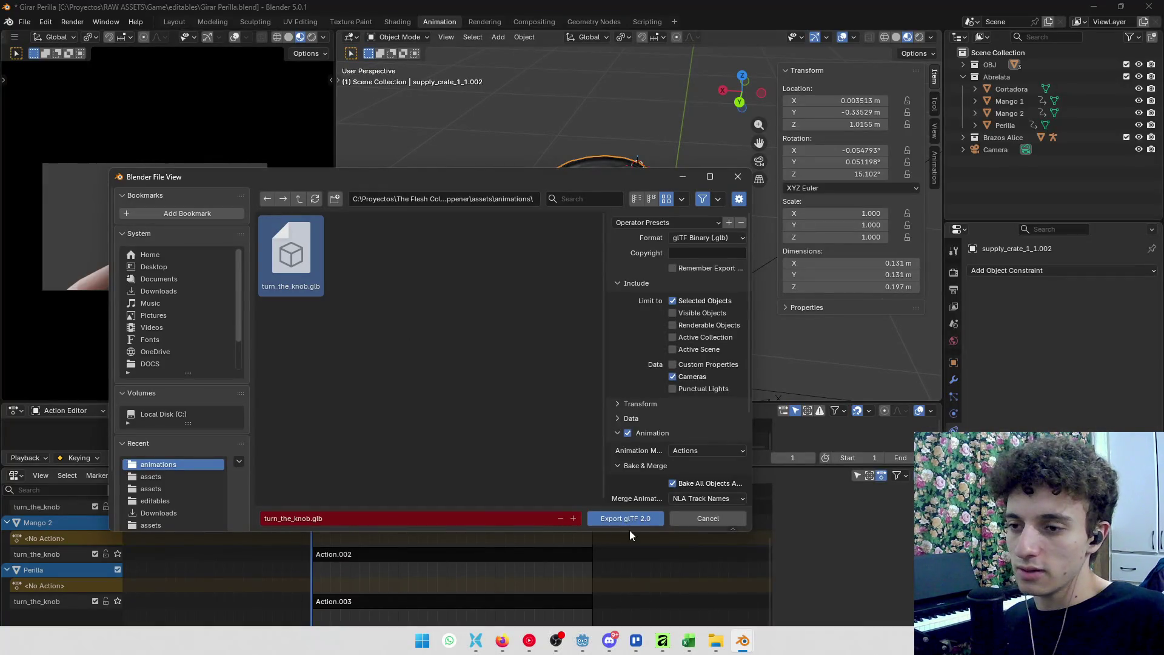
click(631, 522)
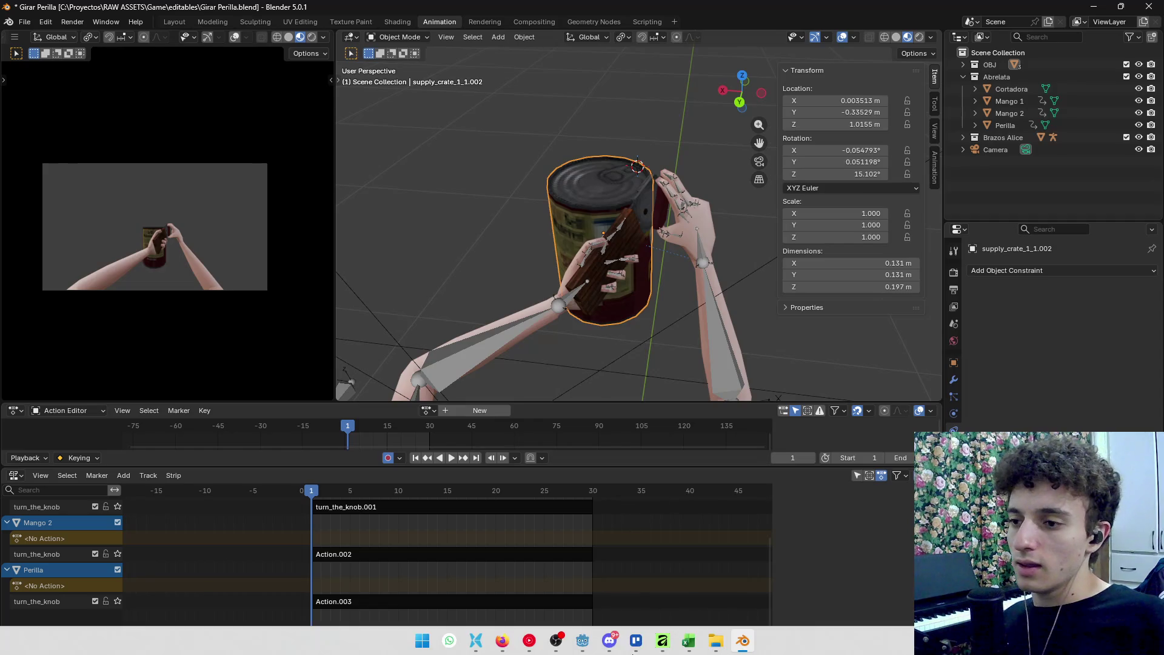
Inspect the supply crate and turn_the_knob instance nodes in Godot's scene tree
click(582, 641)
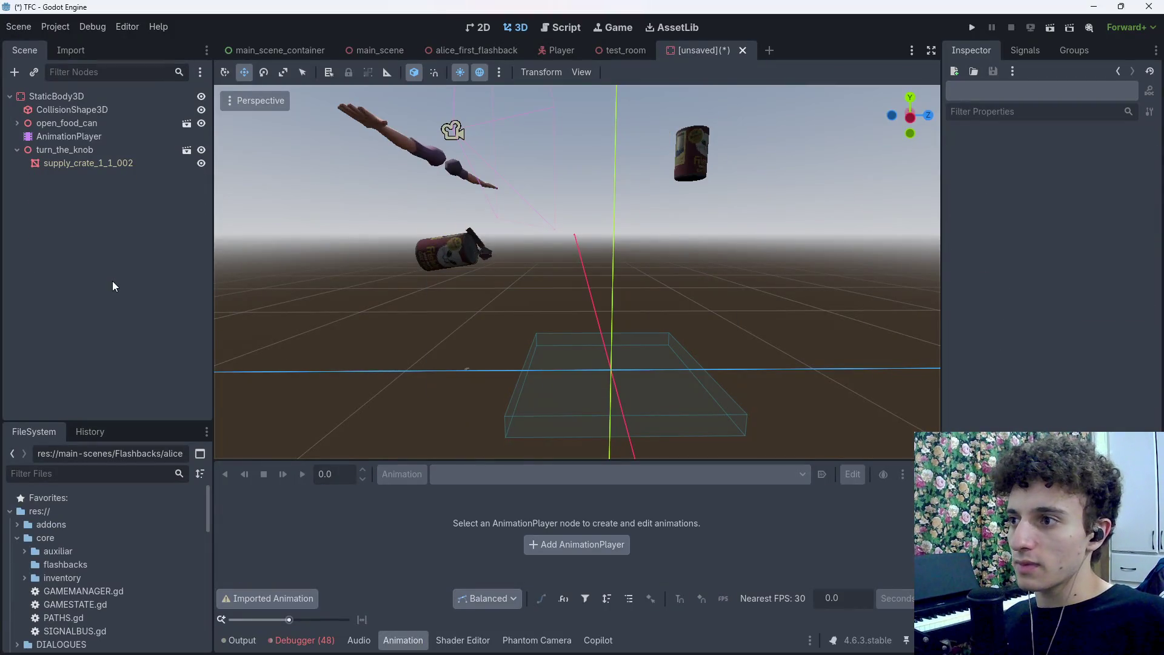
click(87, 163)
click(64, 149)
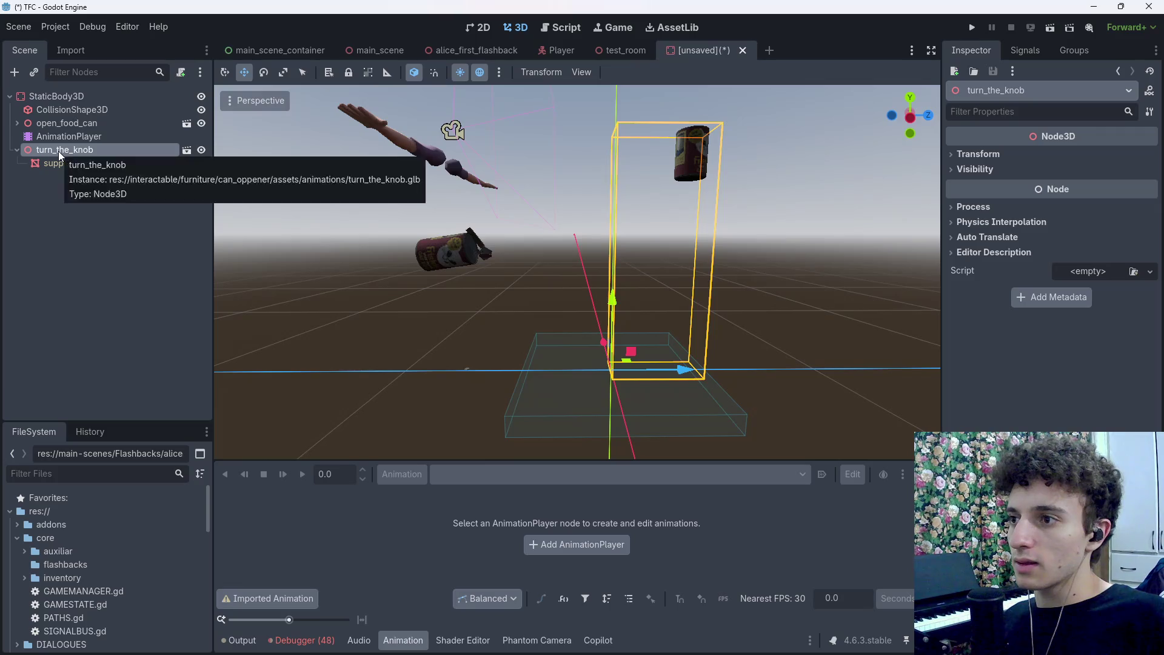
key(alt+Tab)
Select all in Blender, re-export as glTF 2.0, and open the reimported AnimationPlayer in Godot
key(a)
scroll(606, 318, down, 8)
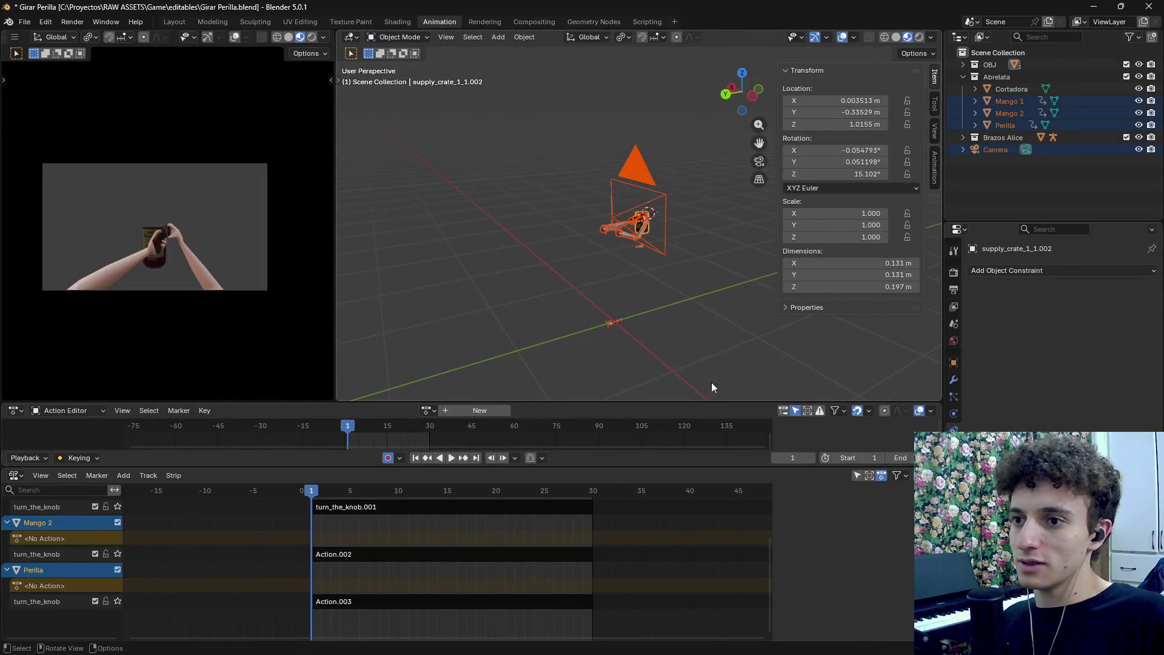
click(25, 22)
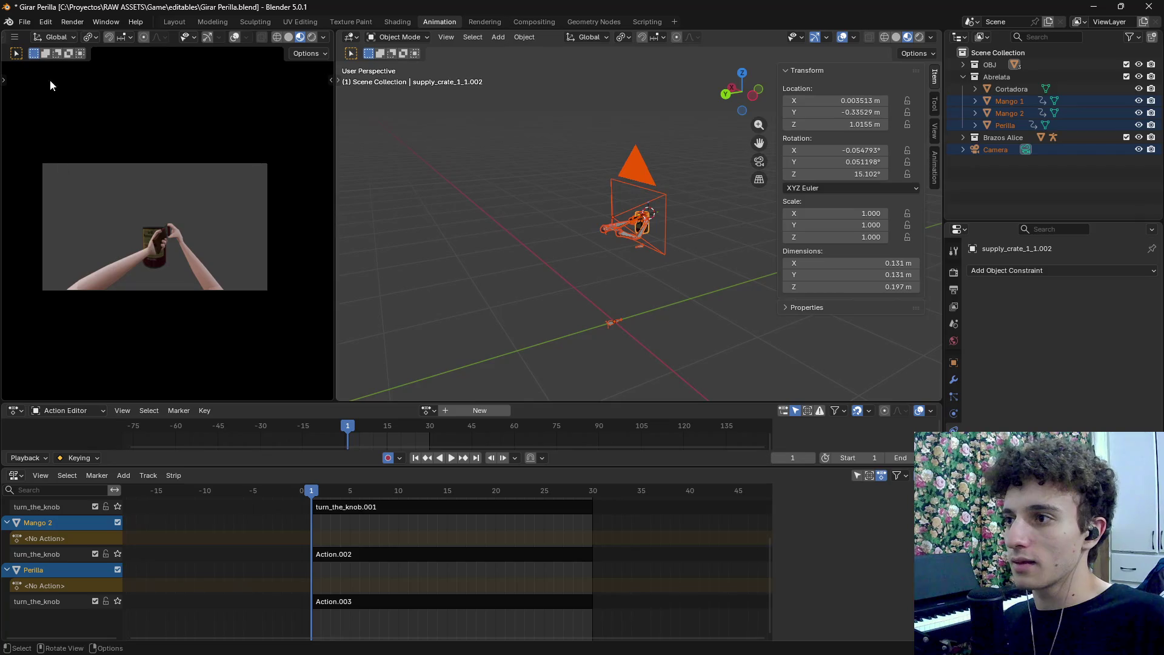
click(28, 23)
mouse_move(56, 203)
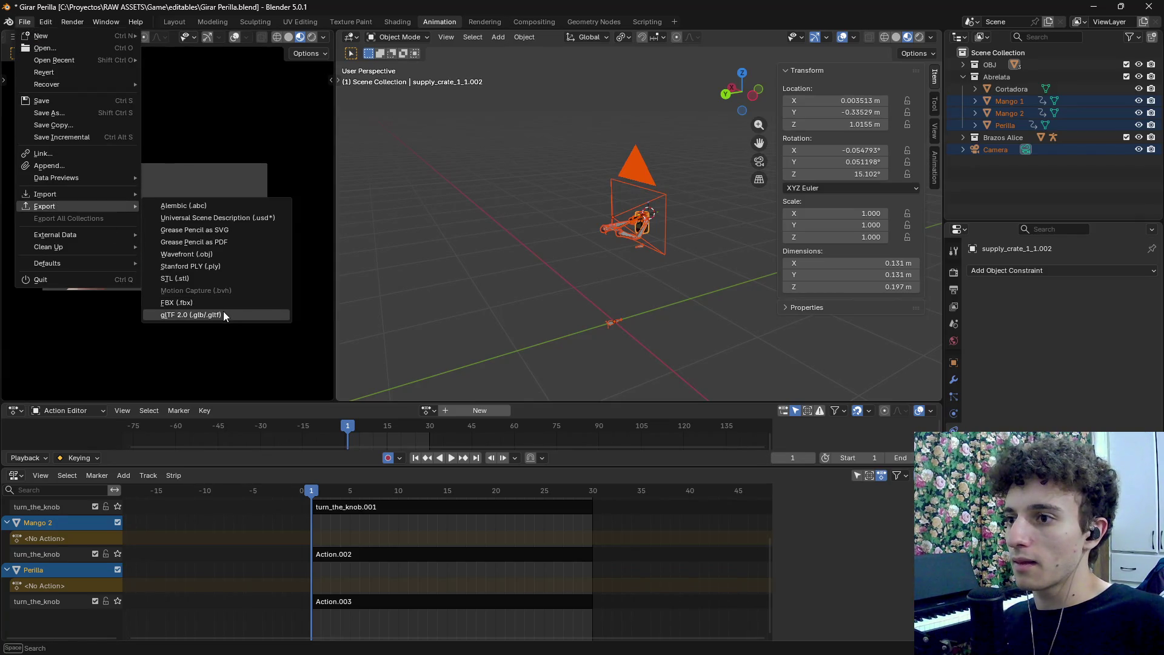
click(223, 311)
click(614, 517)
key(alt+Tab)
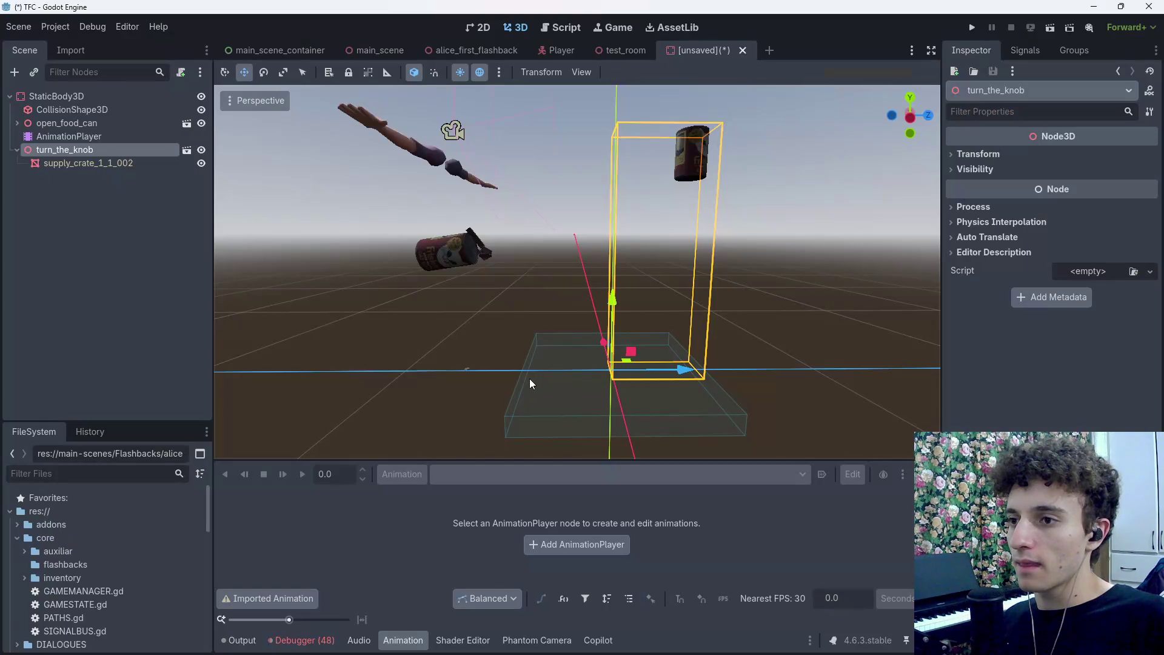
click(73, 283)
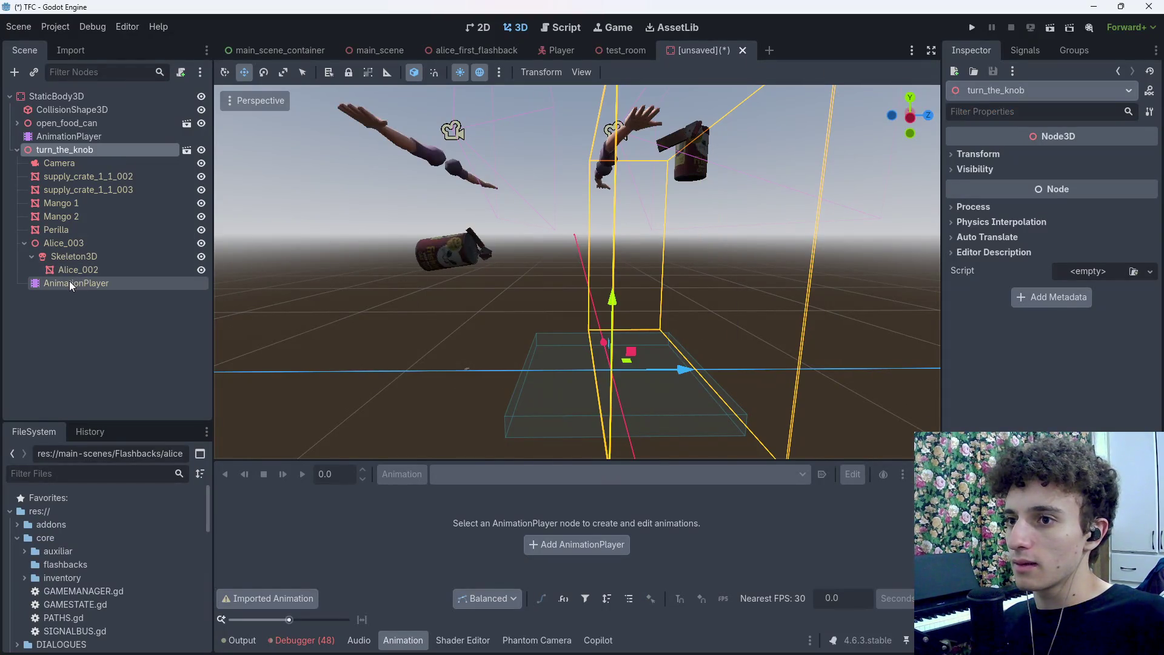
Make the turn_the_knob animation unique and save it as turn_the_knob.res
key(shift+d)
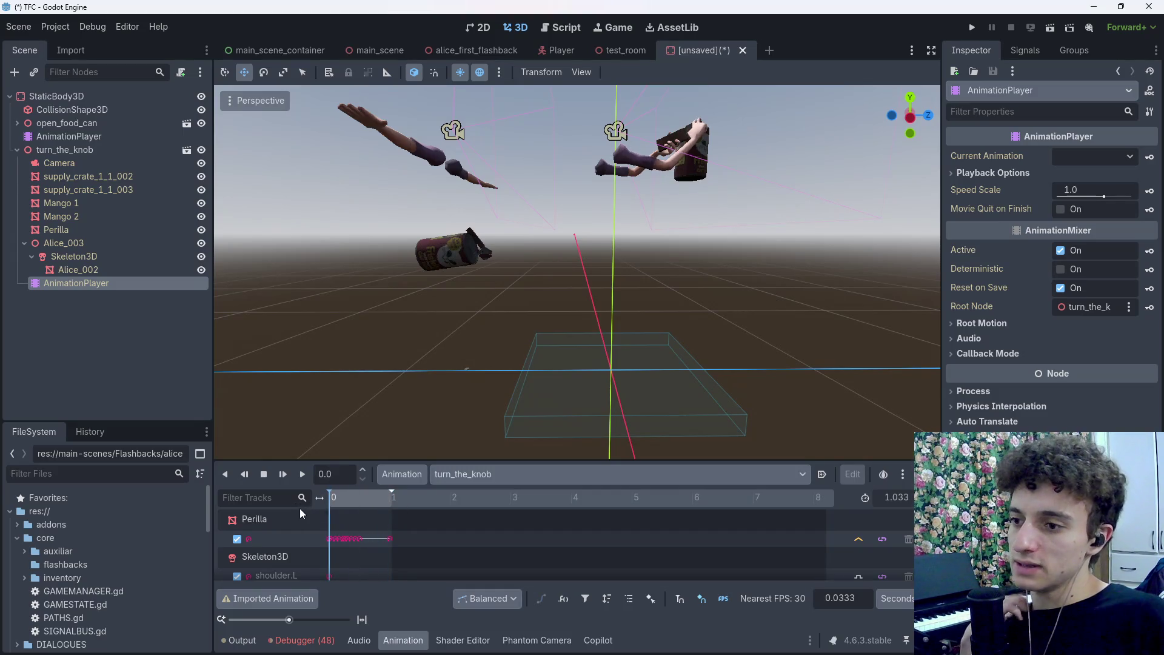
click(402, 475)
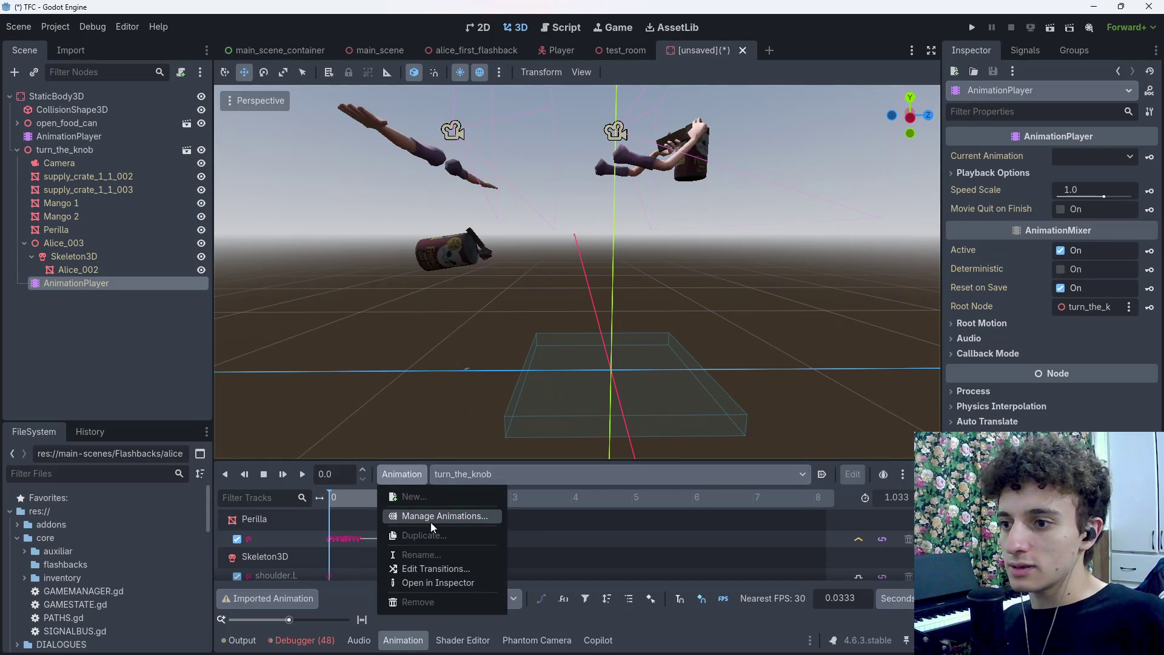
click(437, 491)
click(840, 219)
click(858, 270)
click(840, 232)
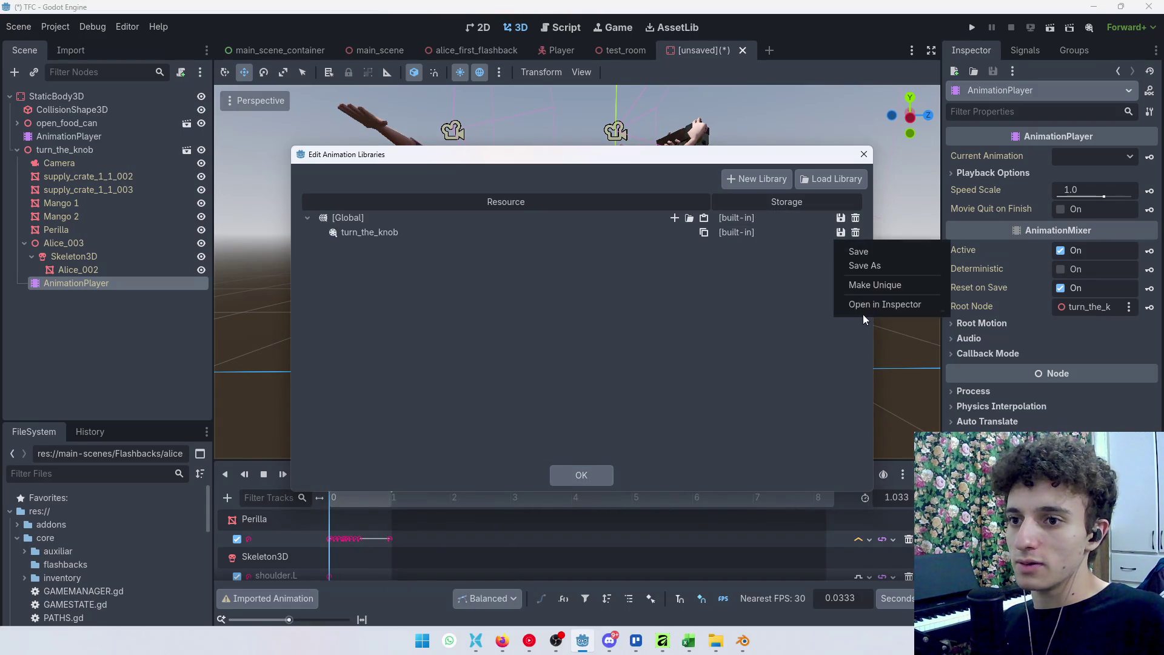
click(883, 271)
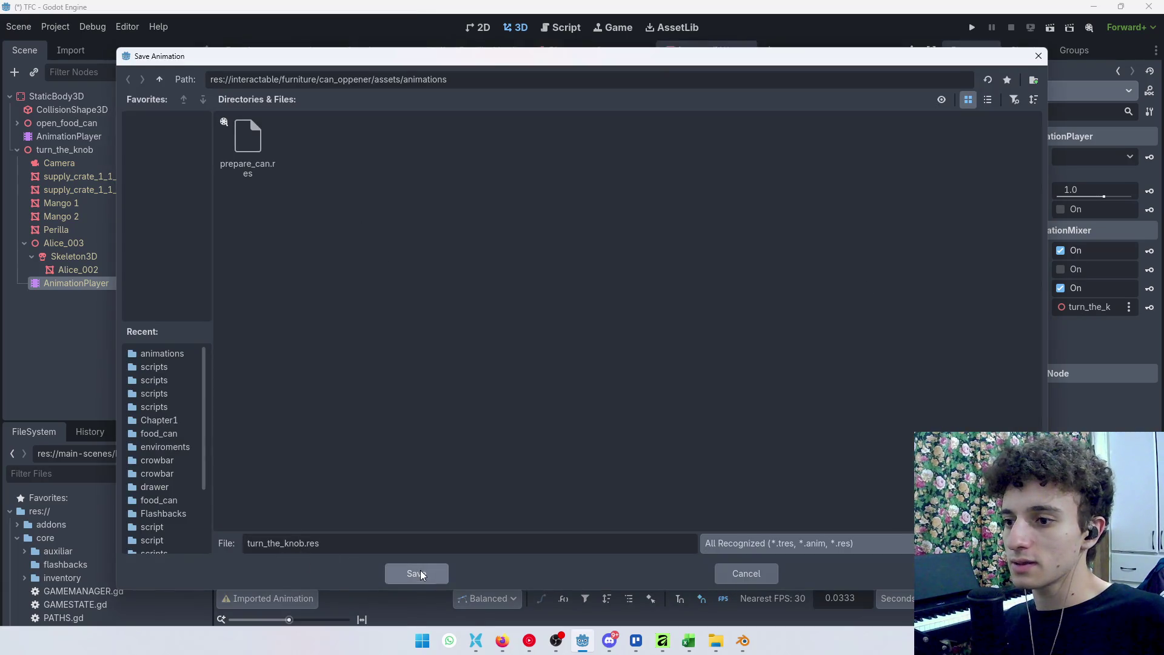
click(423, 578)
click(589, 476)
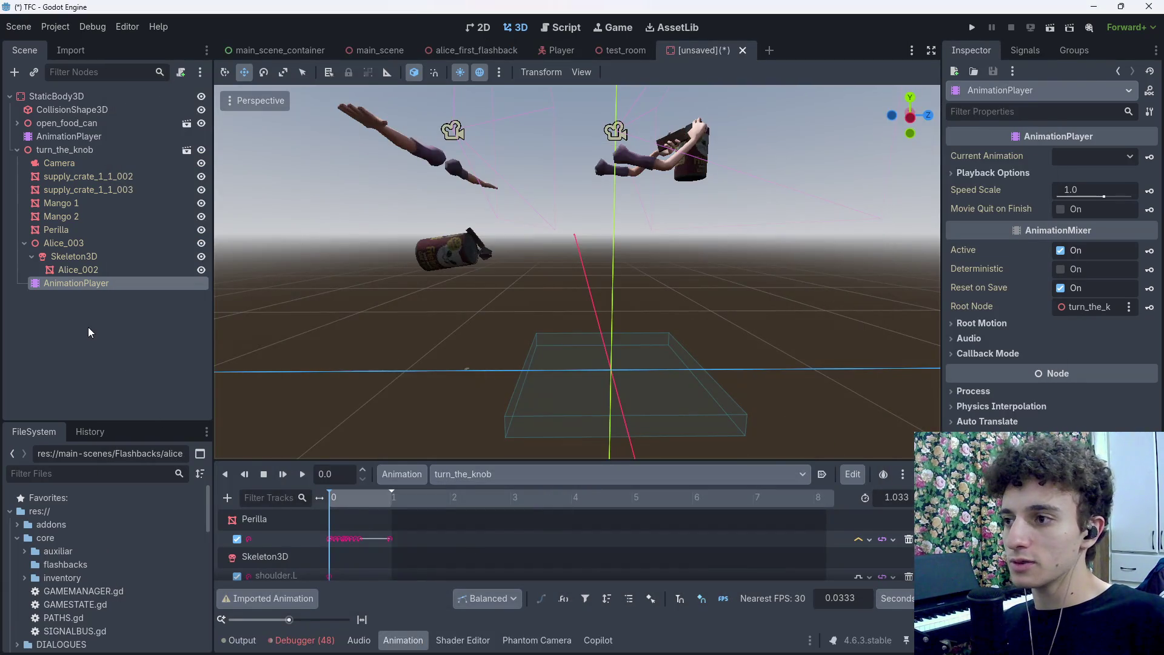
Delete the turn_the_knob instance node from the scene
click(83, 152)
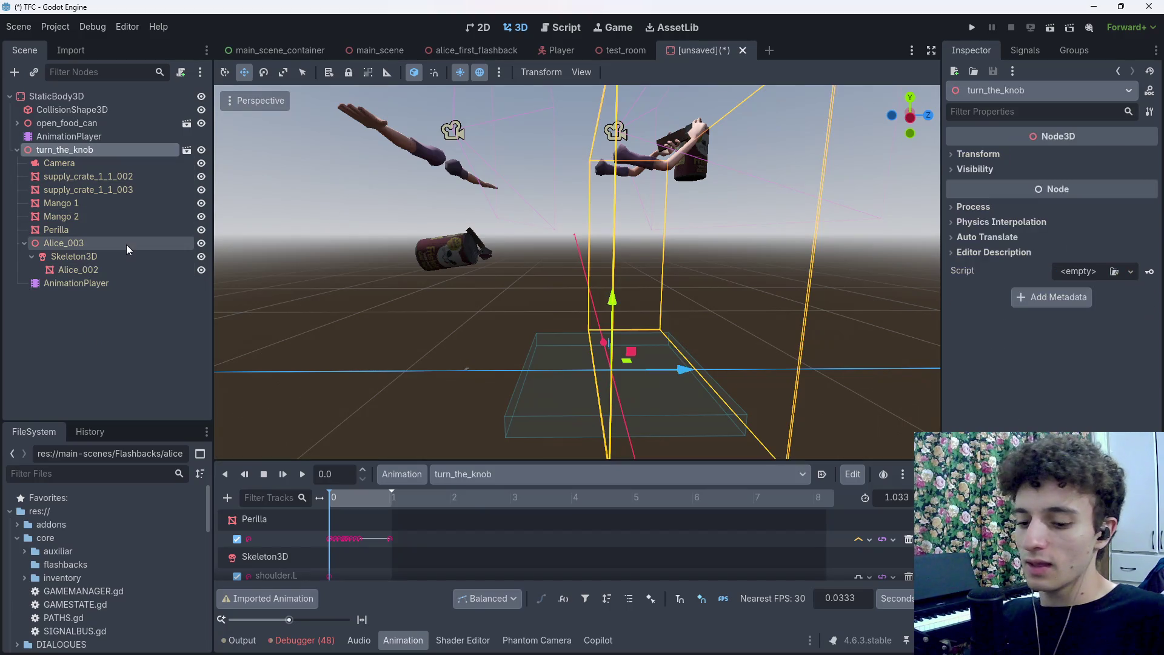
key(Delete)
click(550, 341)
Load turn_the_knob.res into the main AnimationPlayer's open_food_can library and select it
click(85, 137)
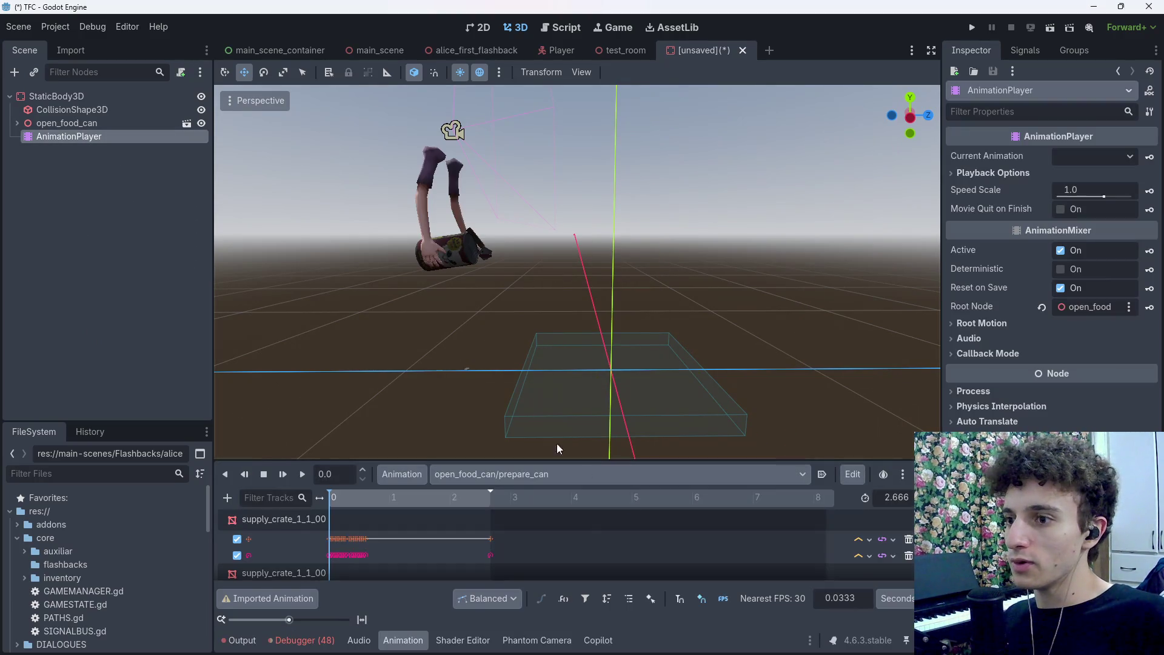
click(403, 474)
click(445, 515)
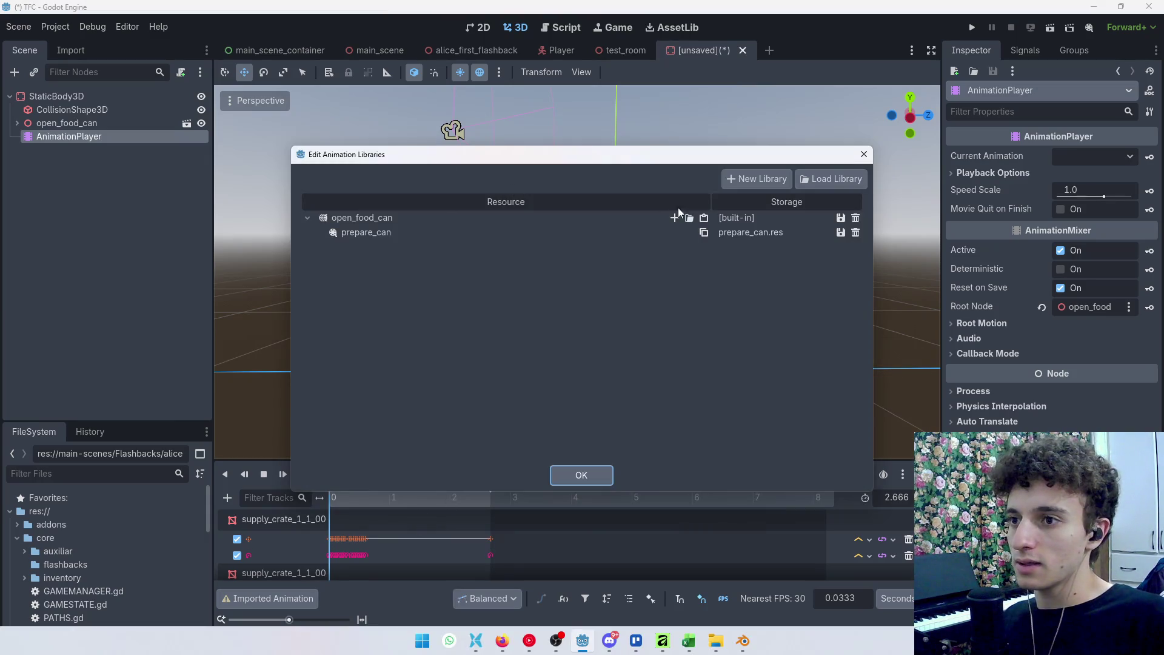
click(691, 217)
click(310, 139)
click(425, 573)
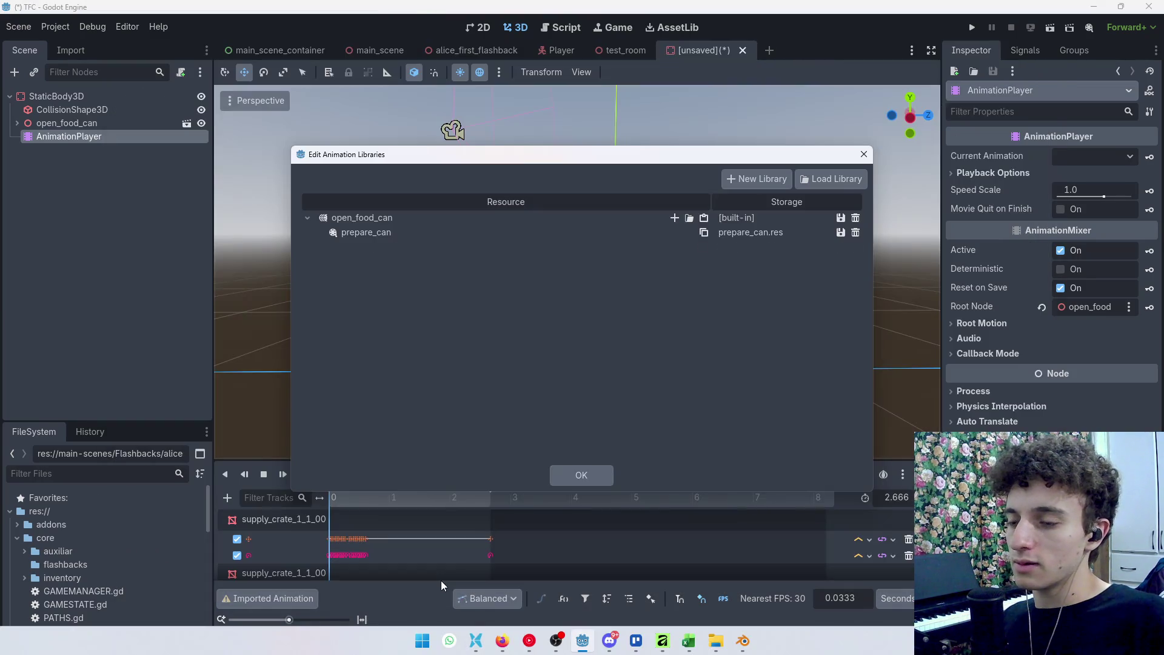
click(582, 474)
click(473, 474)
click(473, 527)
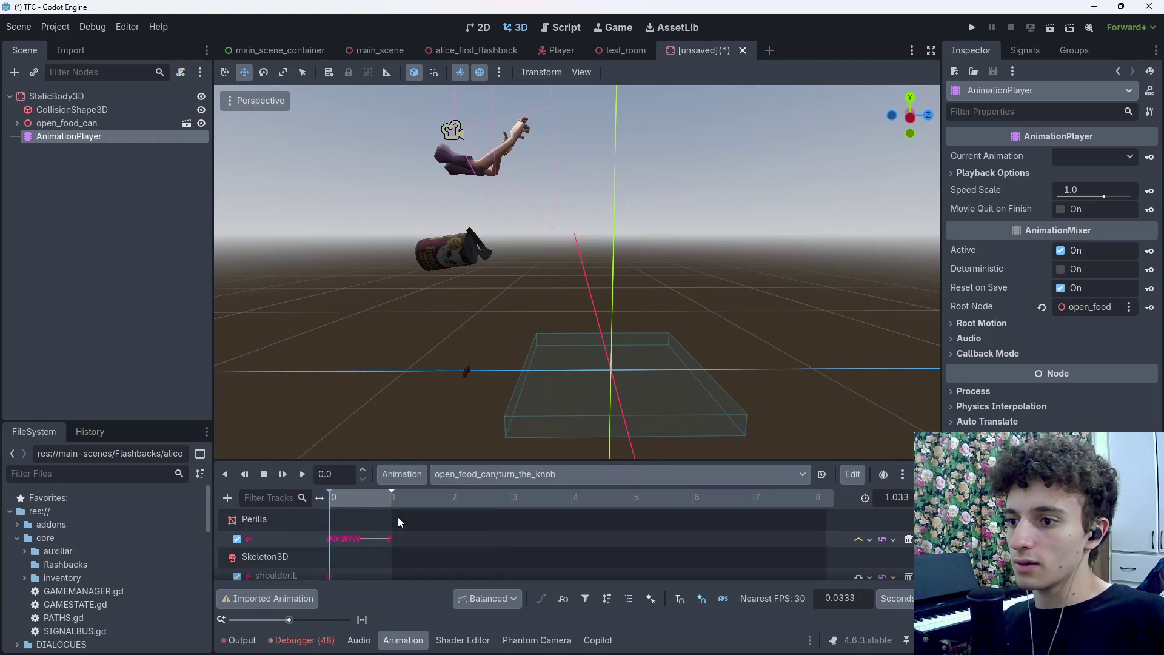
Scrub turn_the_knob to its end and fly the view in and out around the hands
drag(332, 500, 403, 505)
key(w)
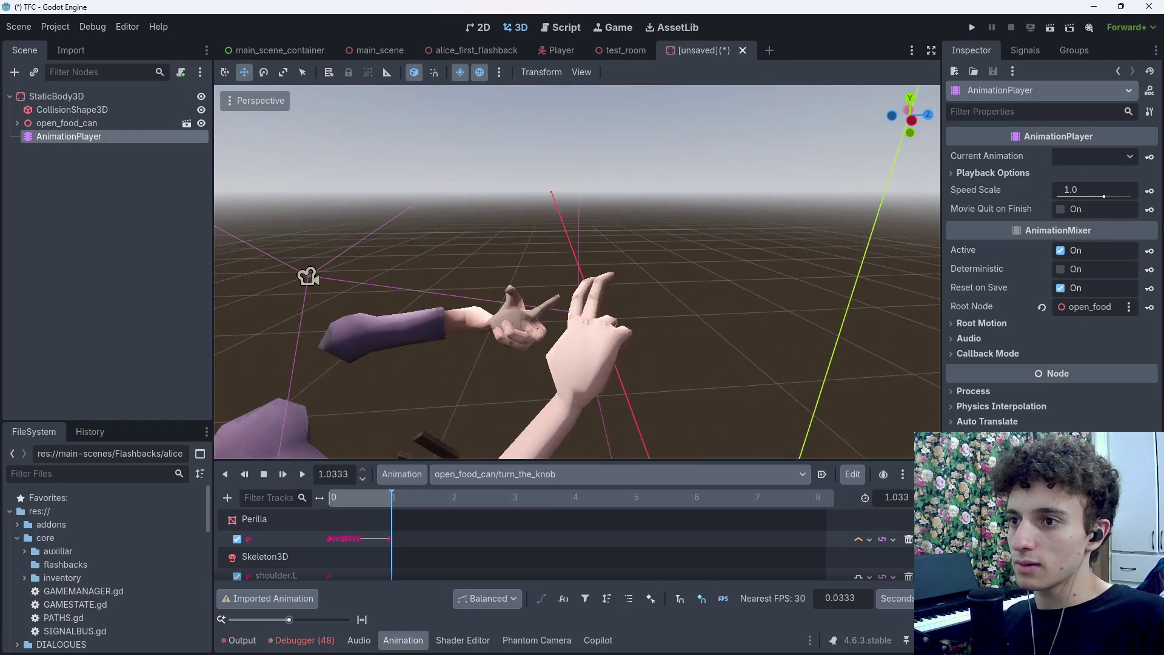
key(s)
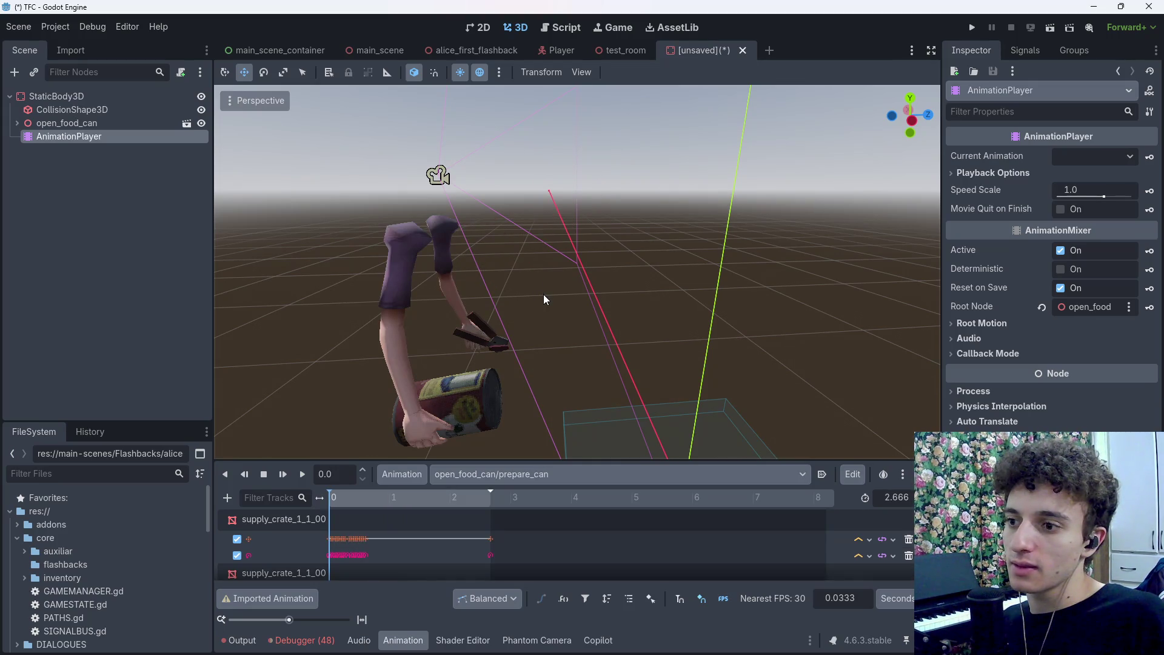
Switch to Blender showing Girar Perilla.blend
key(alt+Tab)
scroll(602, 283, up, 6)
scroll(705, 278, up, 5)
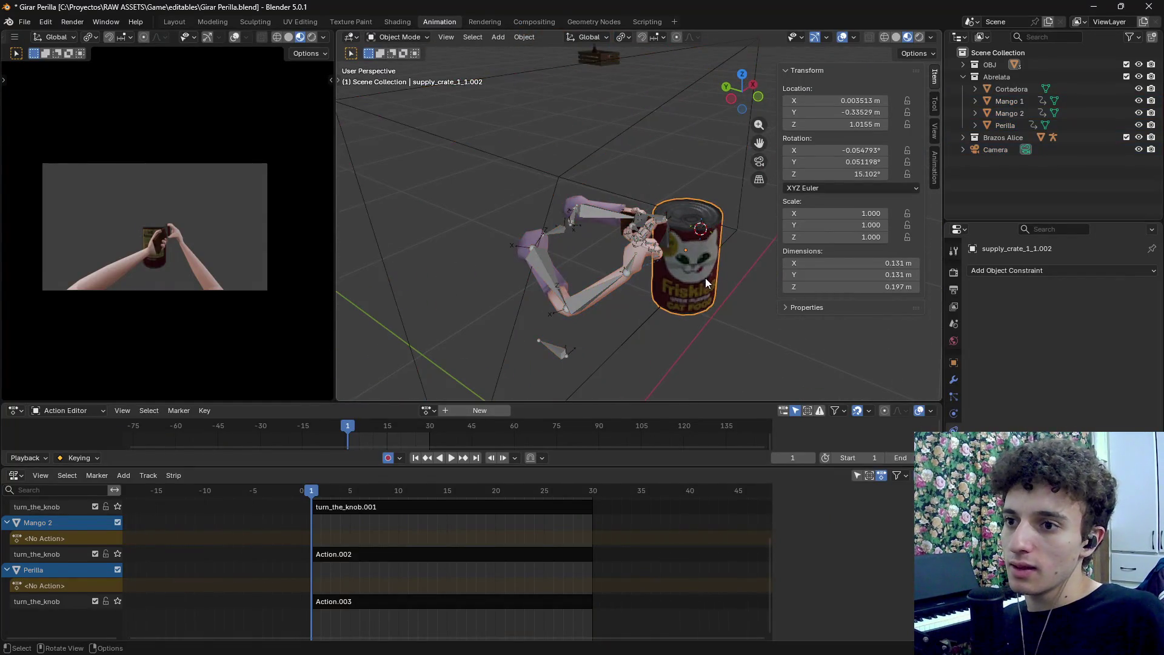
Select the Mango 1 and Mango 2 handles and the Perilla knob on the can opener
click(644, 262)
mouse_move(644, 262)
mouse_down()
mouse_move(726, 282)
mouse_move(690, 300)
mouse_move(694, 290)
mouse_move(634, 230)
mouse_up()
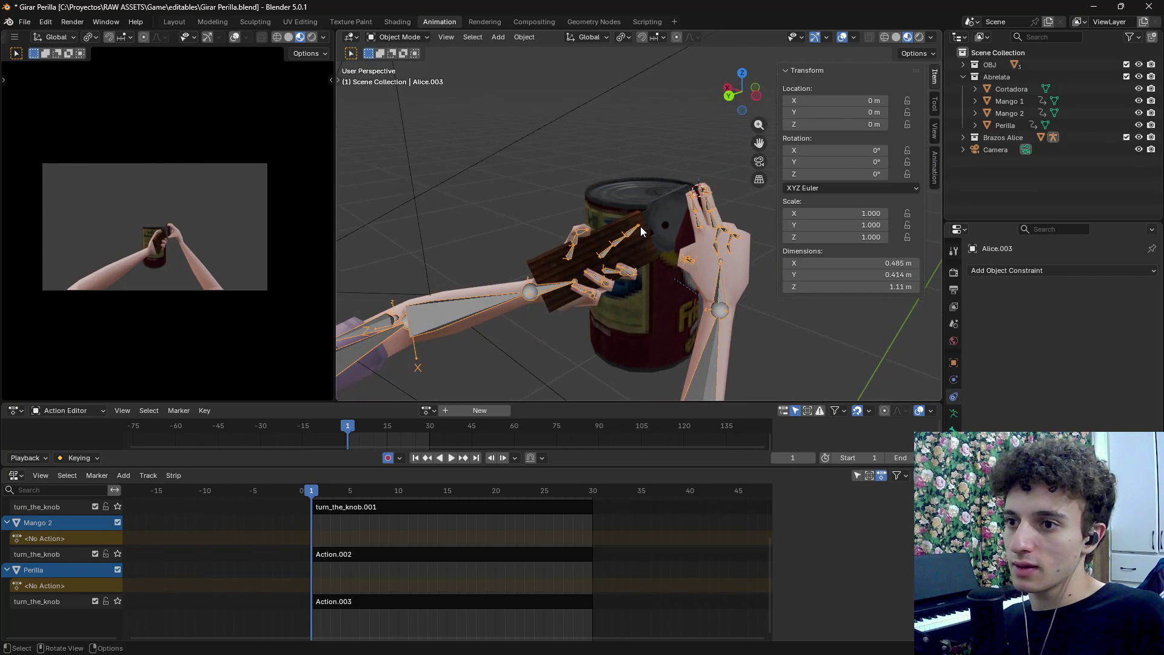
click(645, 224)
click(647, 263)
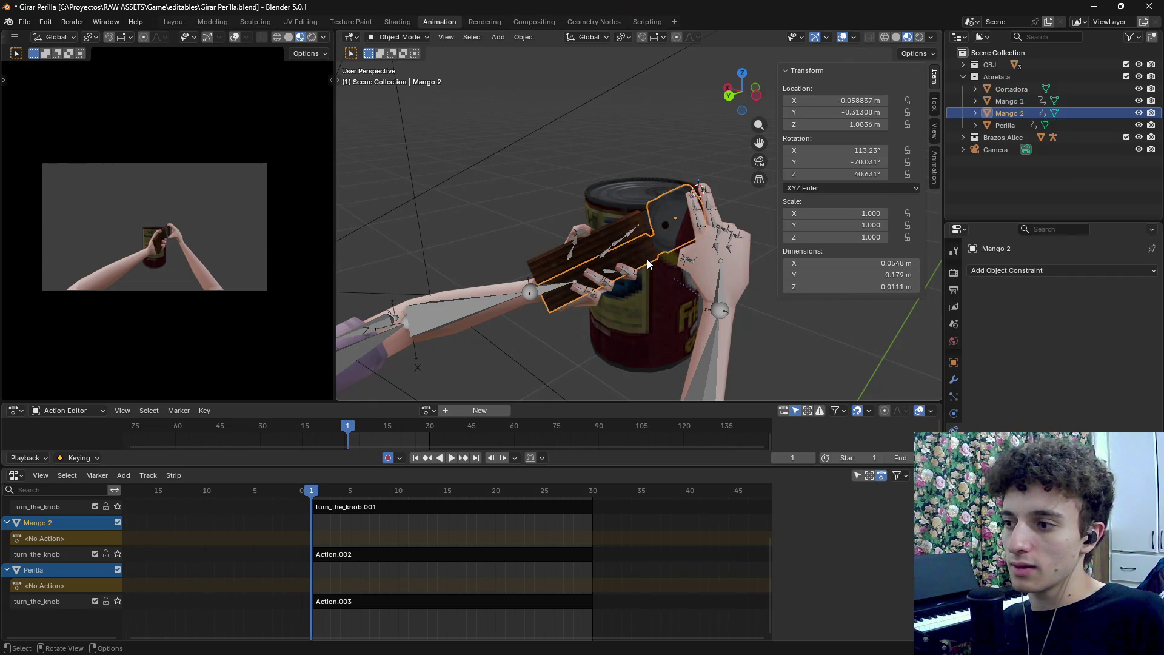
key(Tab)
key(Tab)
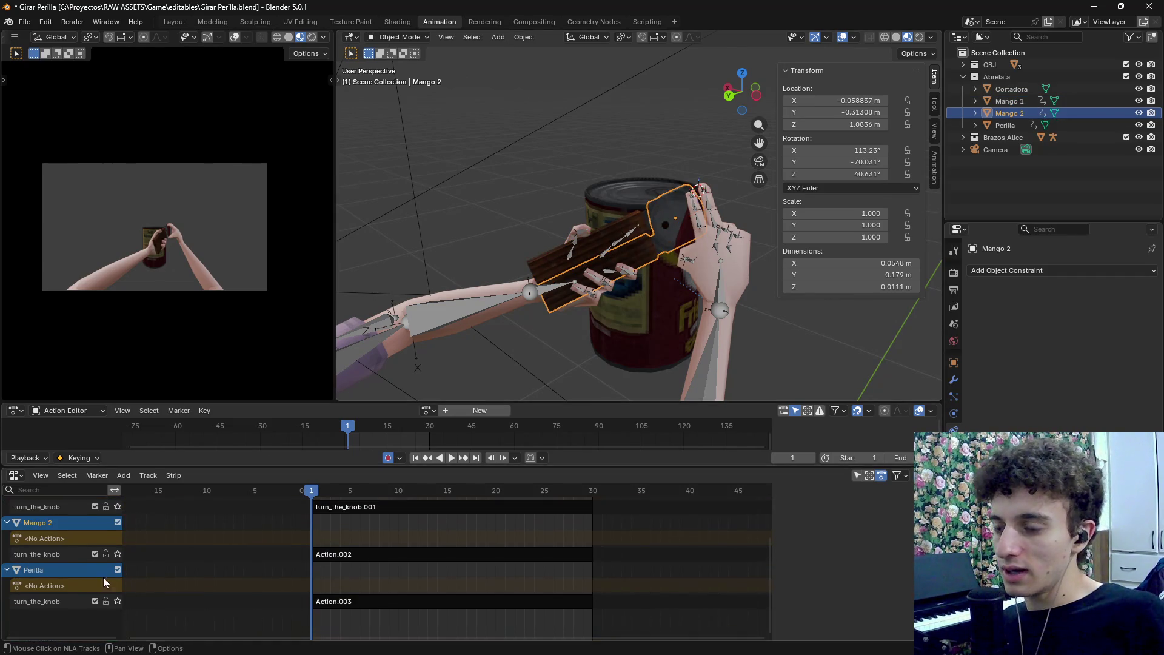
click(643, 219)
click(670, 218)
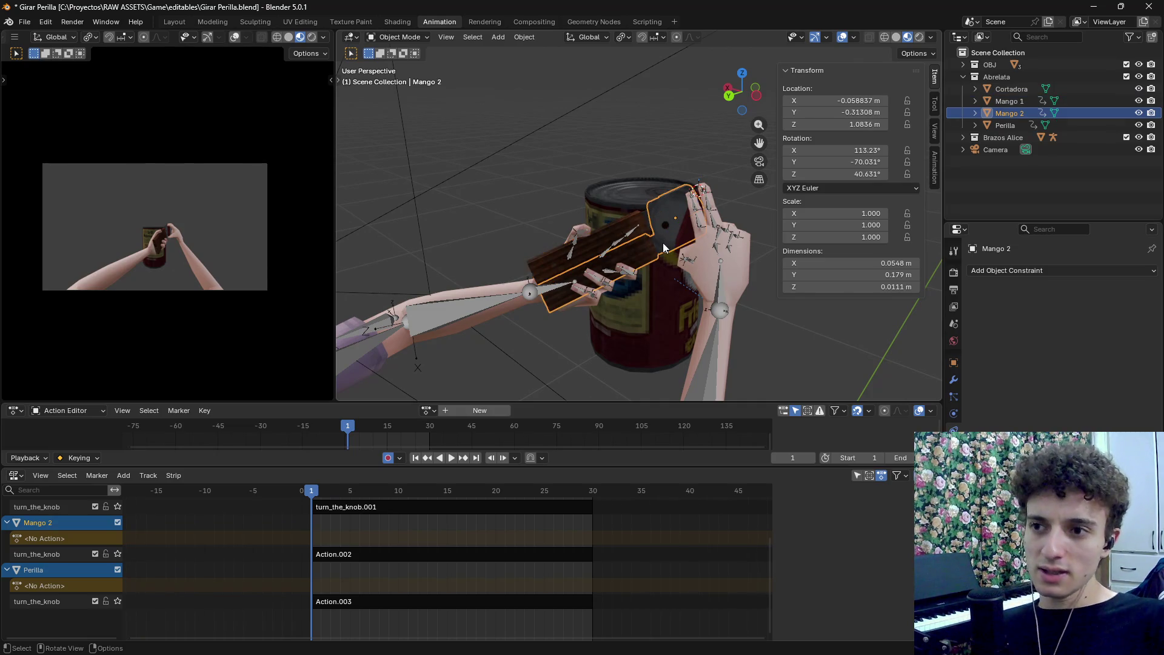
click(690, 241)
scroll(305, 590, up, 2)
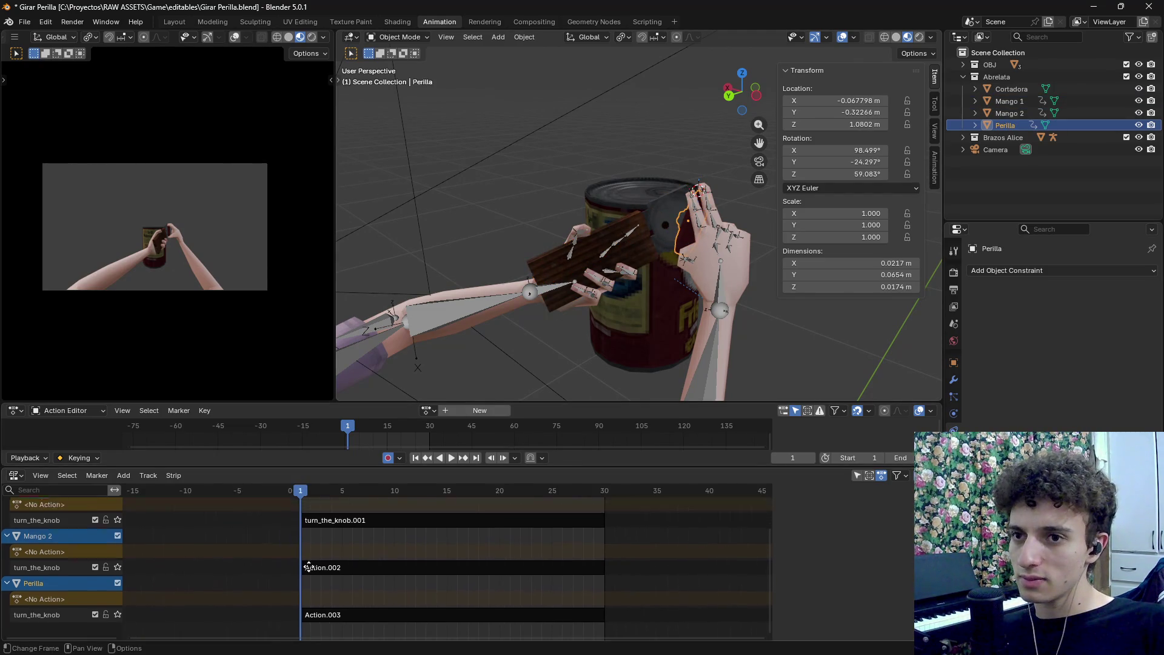
Play the knob and handle animation, rewind to frame 1, and return to Godot
key(space)
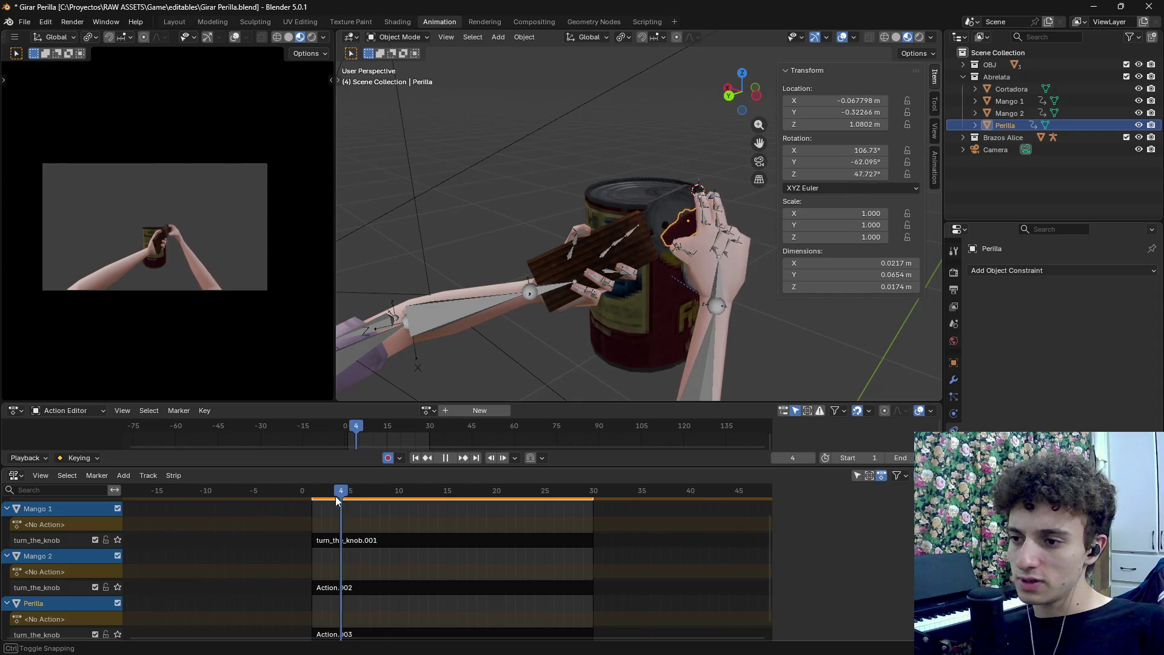
click(313, 501)
click(313, 504)
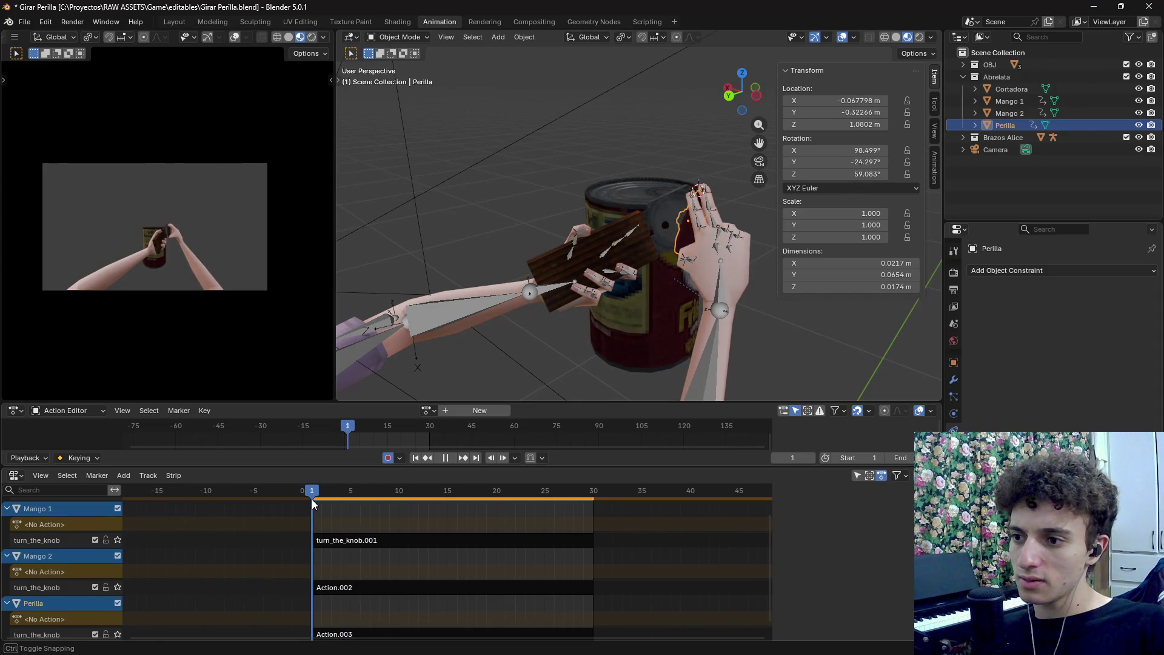
drag(312, 503, 308, 505)
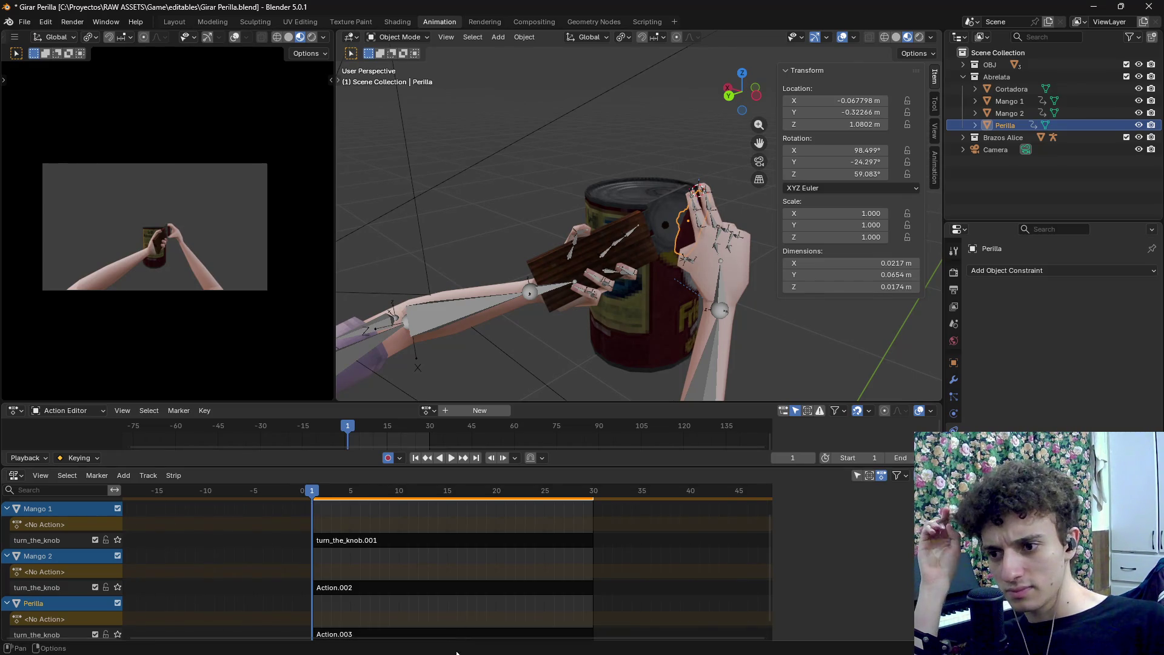
mouse_move(626, 642)
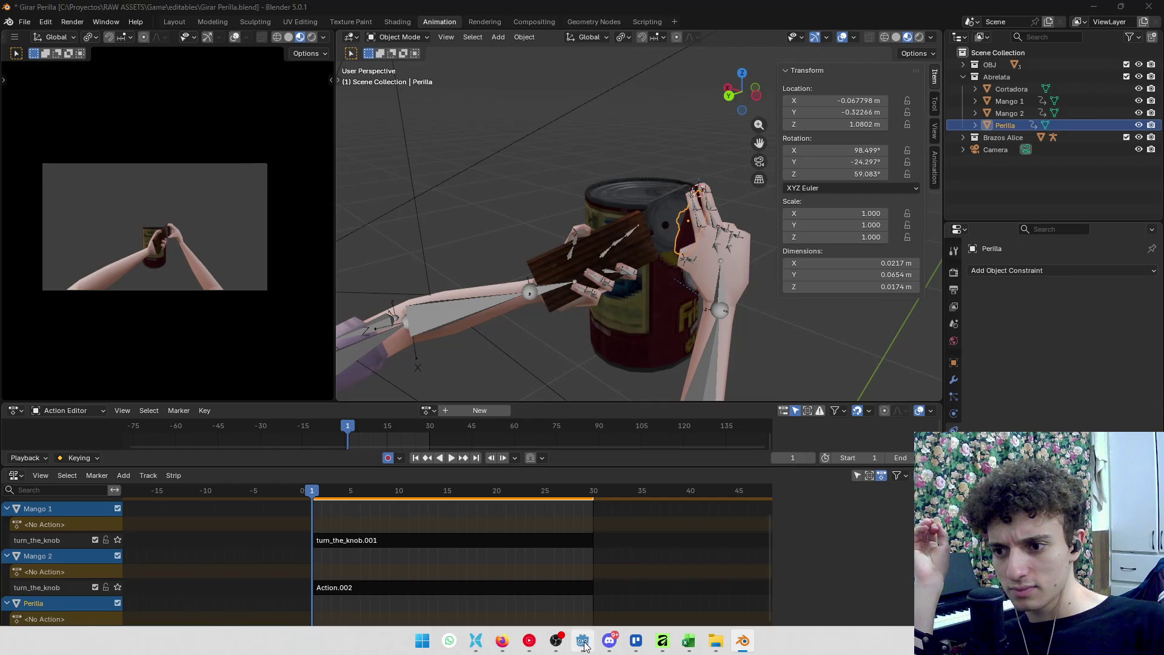
click(583, 641)
Load turn_the_knob.res into the open_food_can animation library via Manage Animations
click(366, 504)
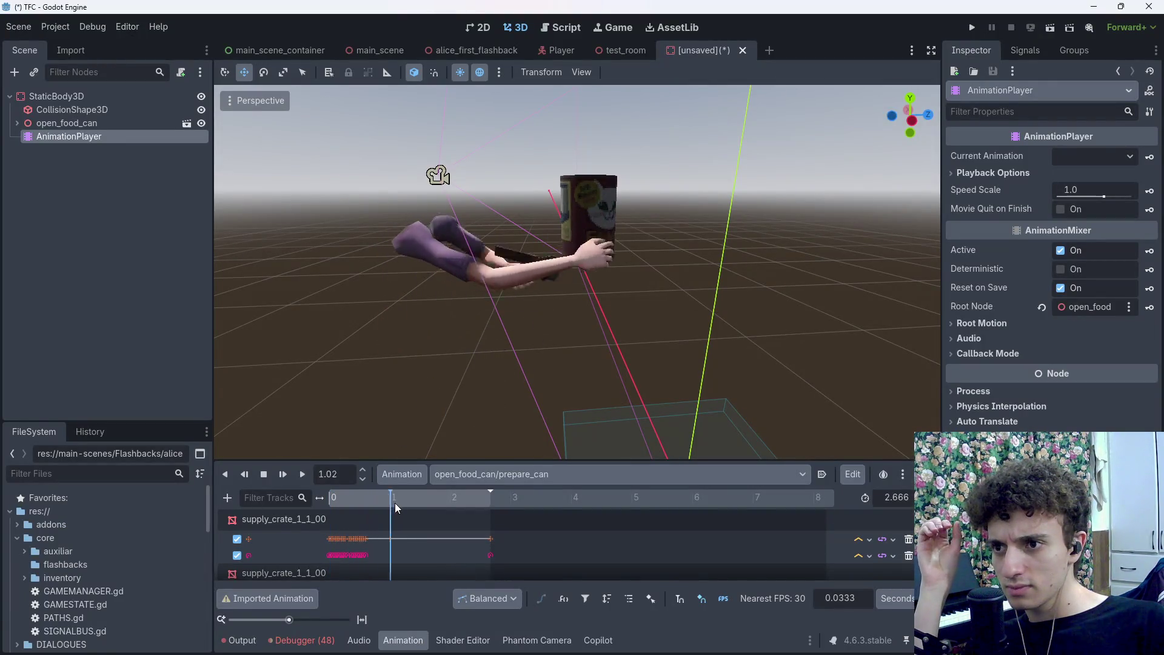
click(553, 478)
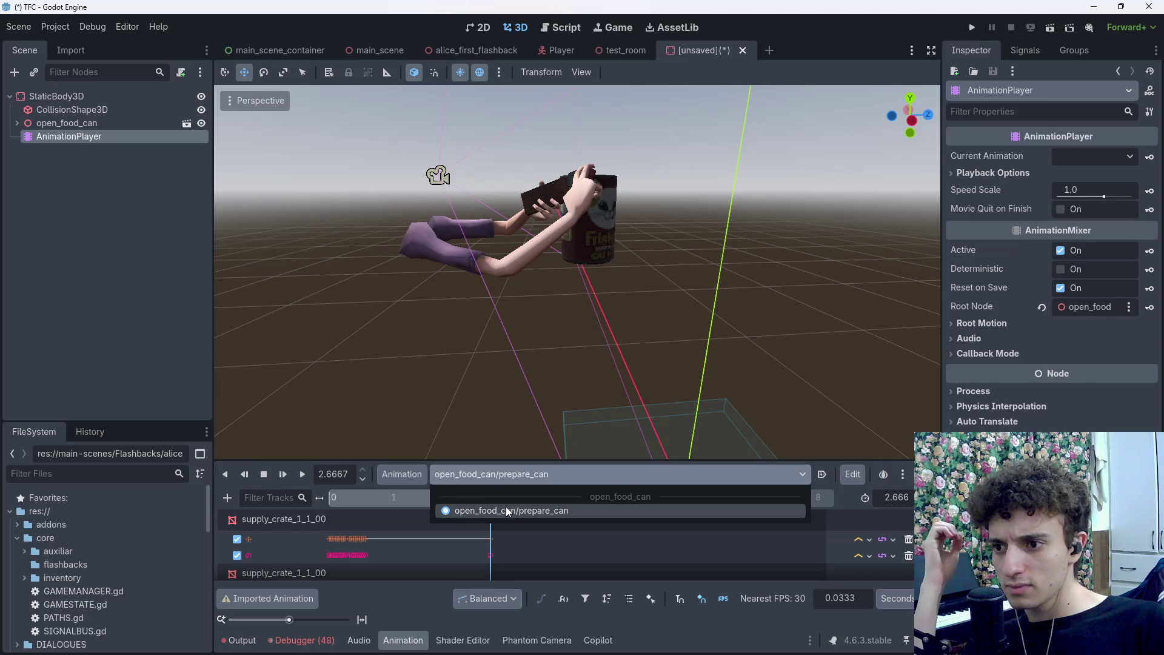
click(523, 482)
click(395, 475)
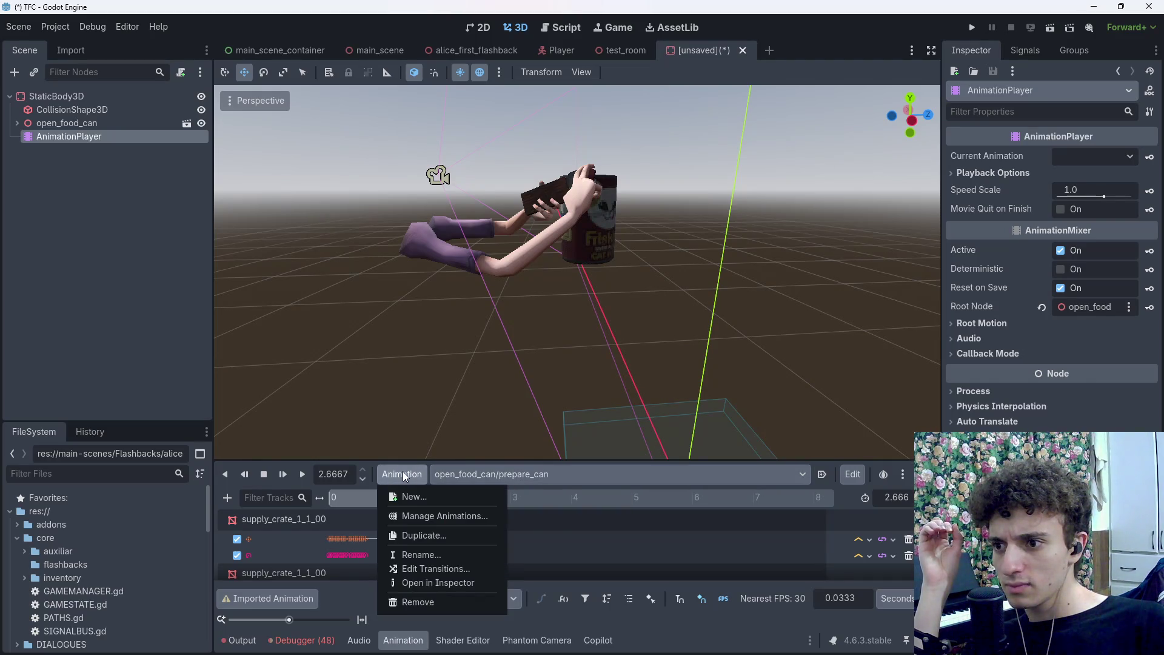
click(424, 515)
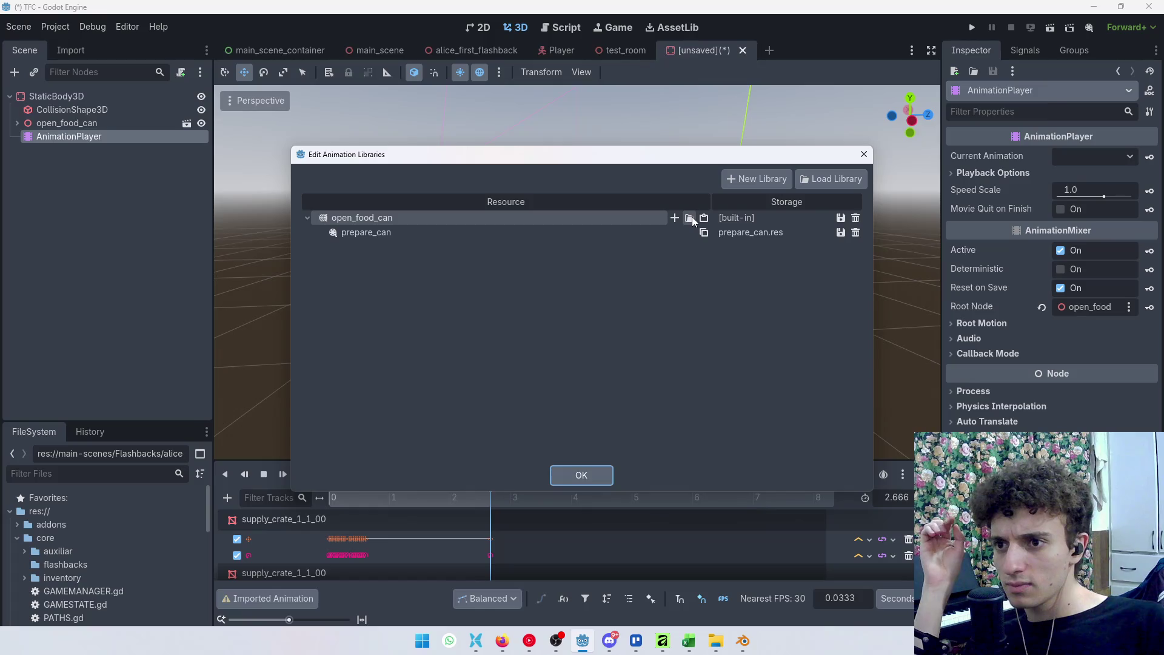
click(690, 217)
click(325, 145)
click(419, 571)
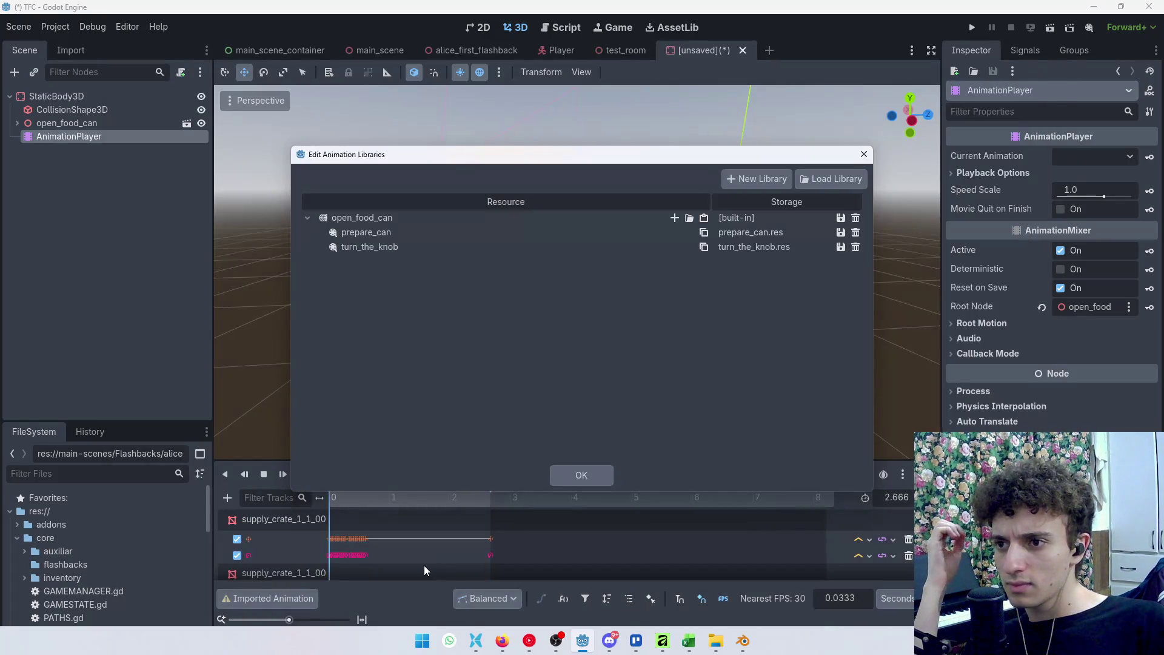
click(582, 475)
Preview prepare_can at 1.23 seconds, then switch to turn_the_knob near its start
drag(335, 504, 406, 504)
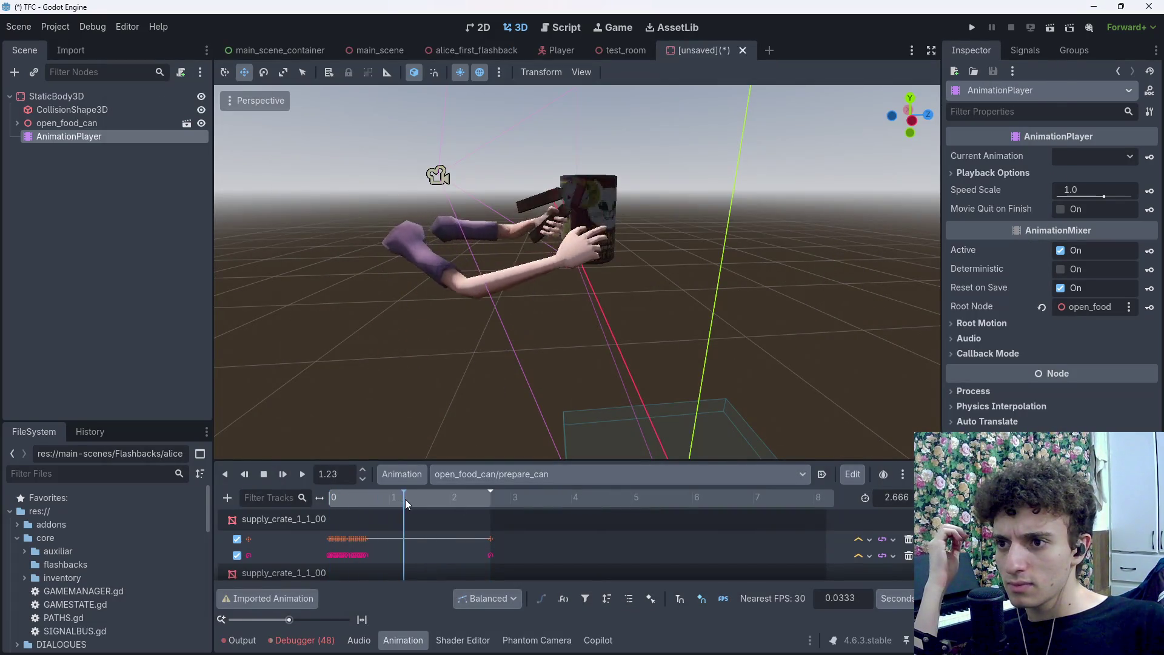
click(509, 475)
click(510, 525)
click(355, 503)
Alternate between prepare_can and turn_the_knob, playing and rewinding each to compare them
key(d)
click(491, 478)
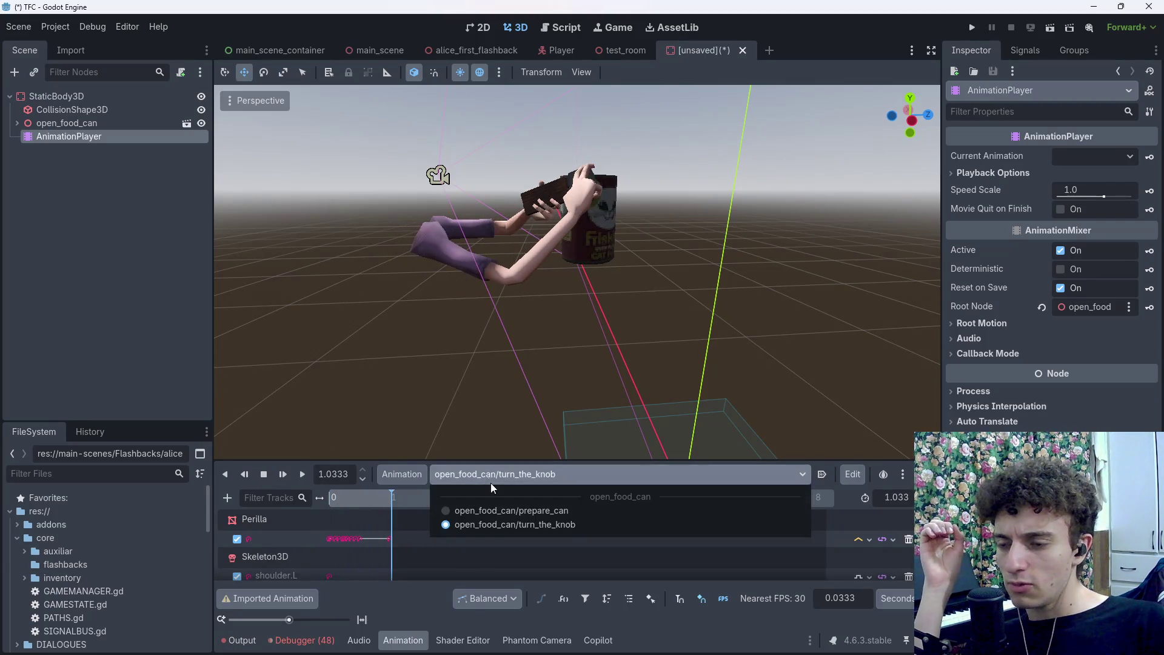
click(511, 511)
click(344, 502)
click(553, 475)
click(504, 526)
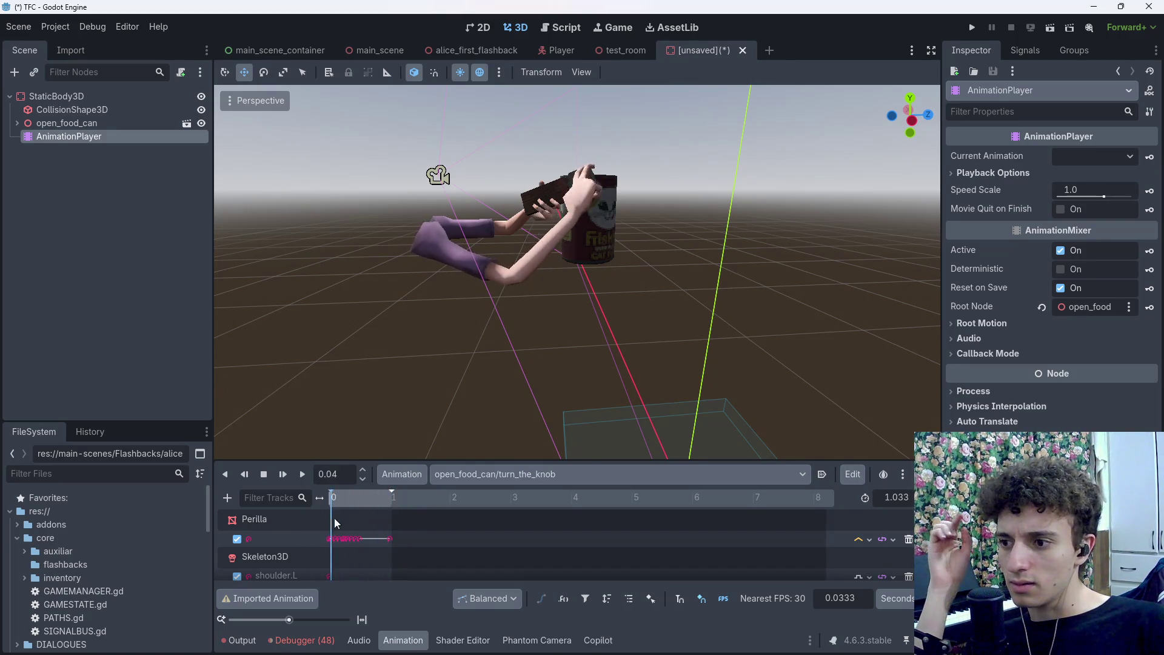
click(331, 538)
click(506, 475)
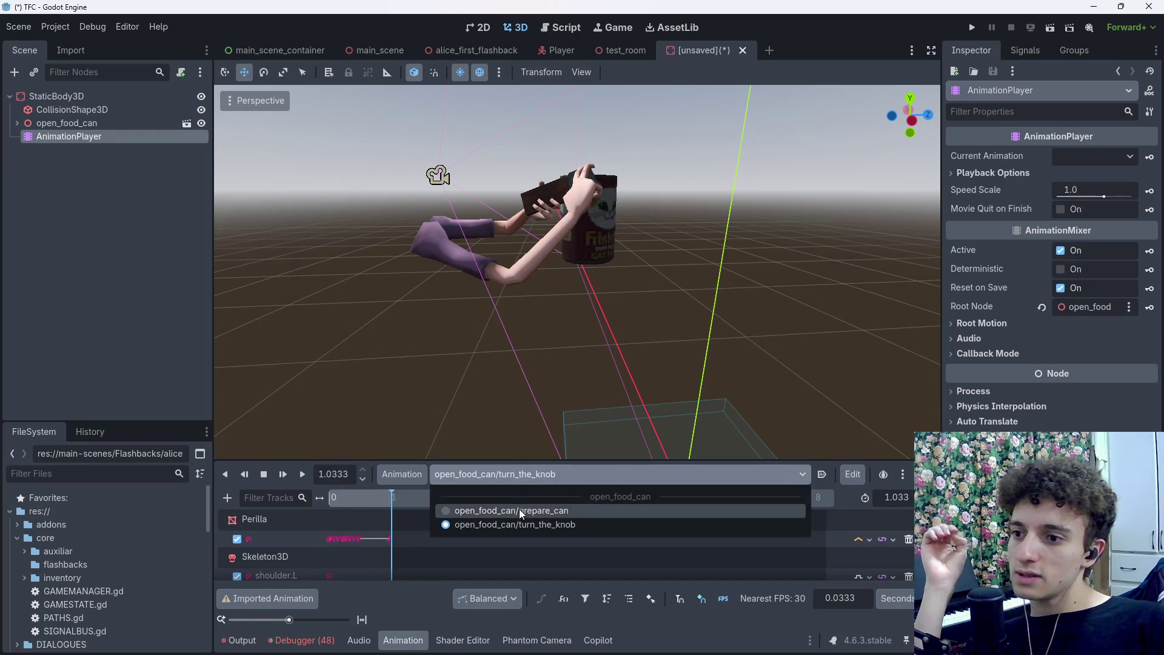
click(480, 511)
mouse_move(376, 506)
mouse_down()
mouse_move(394, 506)
mouse_move(332, 507)
mouse_move(388, 503)
mouse_move(373, 503)
mouse_move(396, 520)
mouse_move(333, 519)
mouse_move(402, 520)
mouse_move(333, 532)
mouse_move(389, 538)
mouse_move(328, 534)
mouse_up()
click(501, 479)
click(485, 526)
click(497, 479)
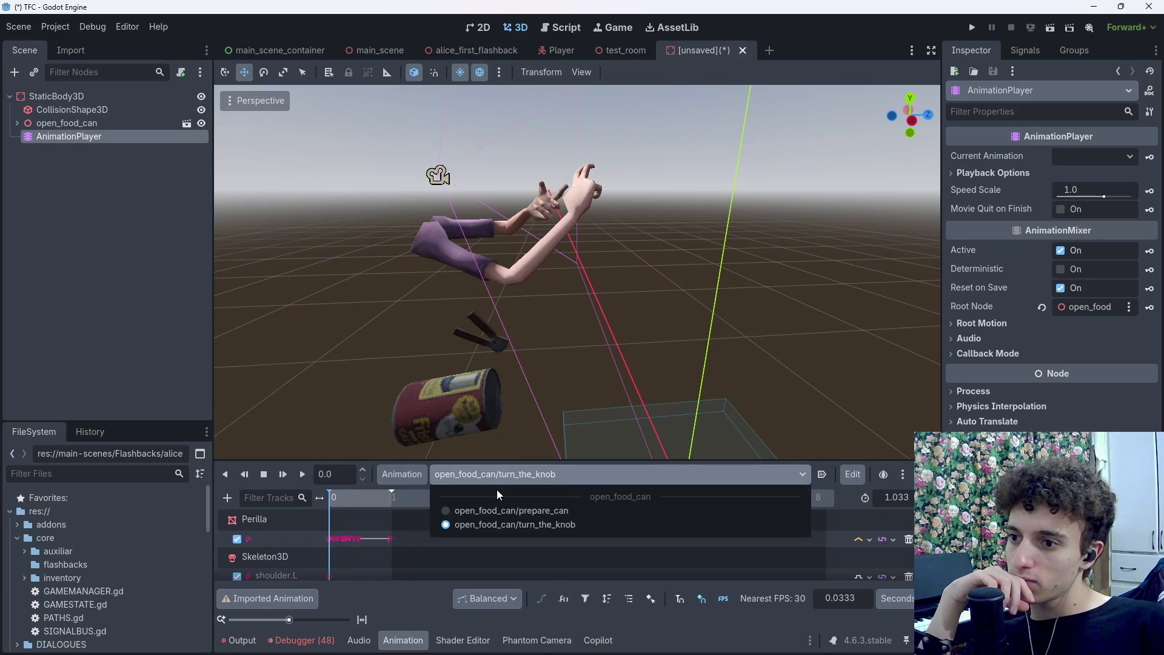
click(500, 496)
Close the Girar Perilla Blender file, answering the save prompt, and bring up File Explorer
mouse_move(707, 648)
click(743, 641)
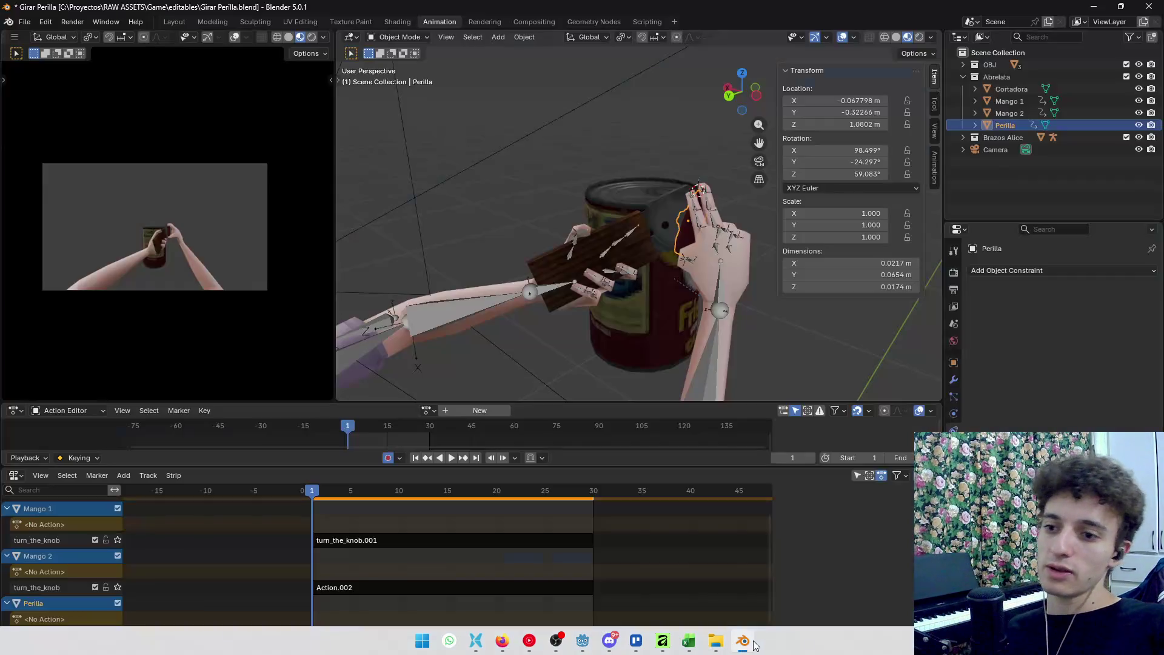
click(1149, 7)
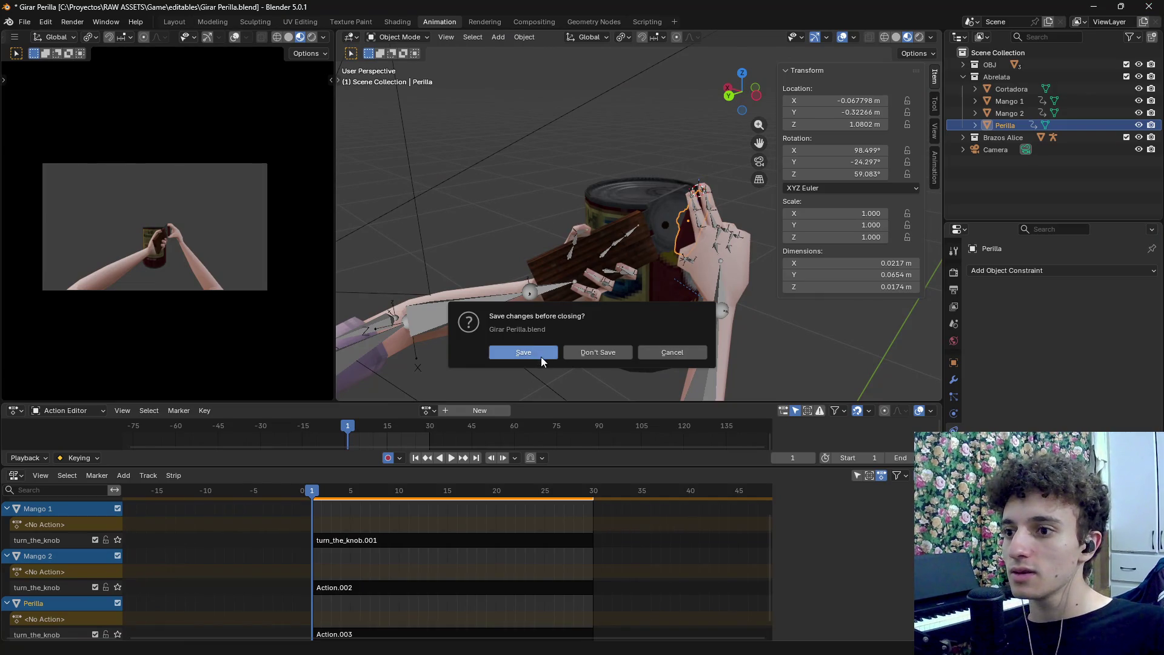
mouse_move(543, 653)
key(d)
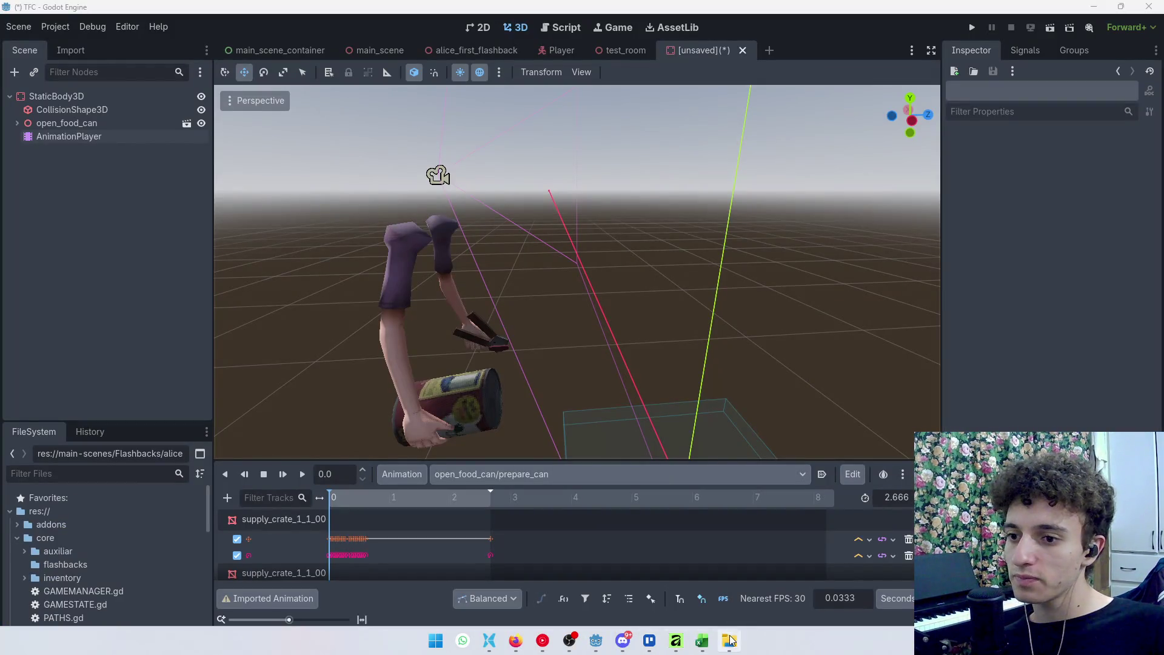
click(515, 641)
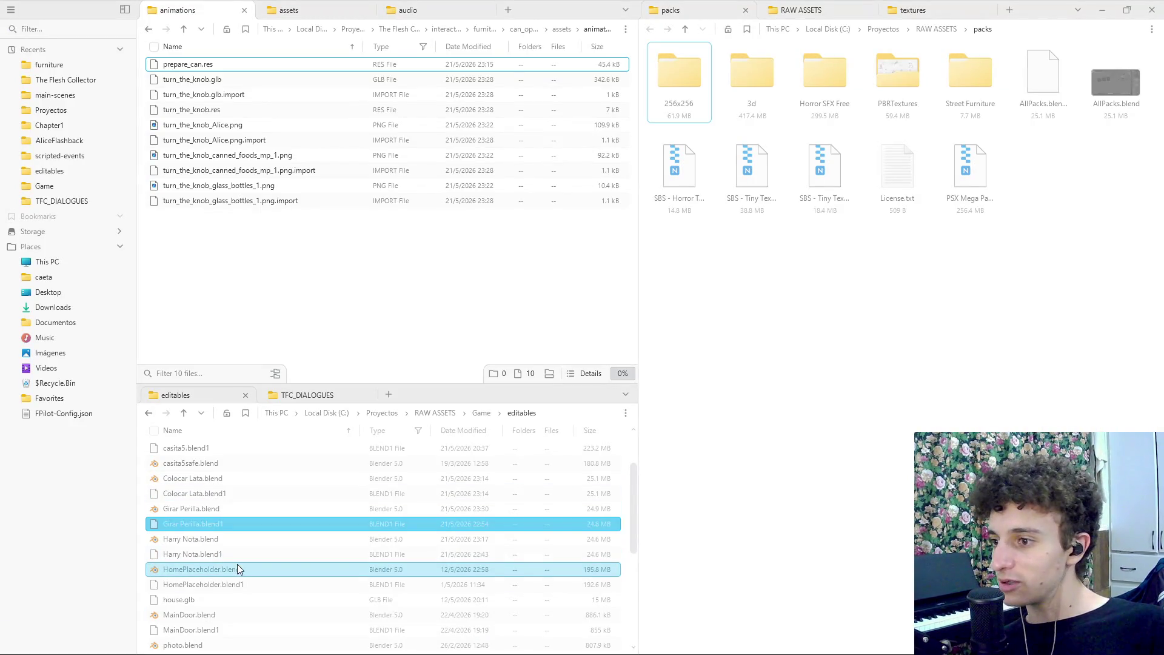
Open Alzar lata.blend from the editables folder in Blender
scroll(238, 566, down, 2)
scroll(212, 606, down, 3)
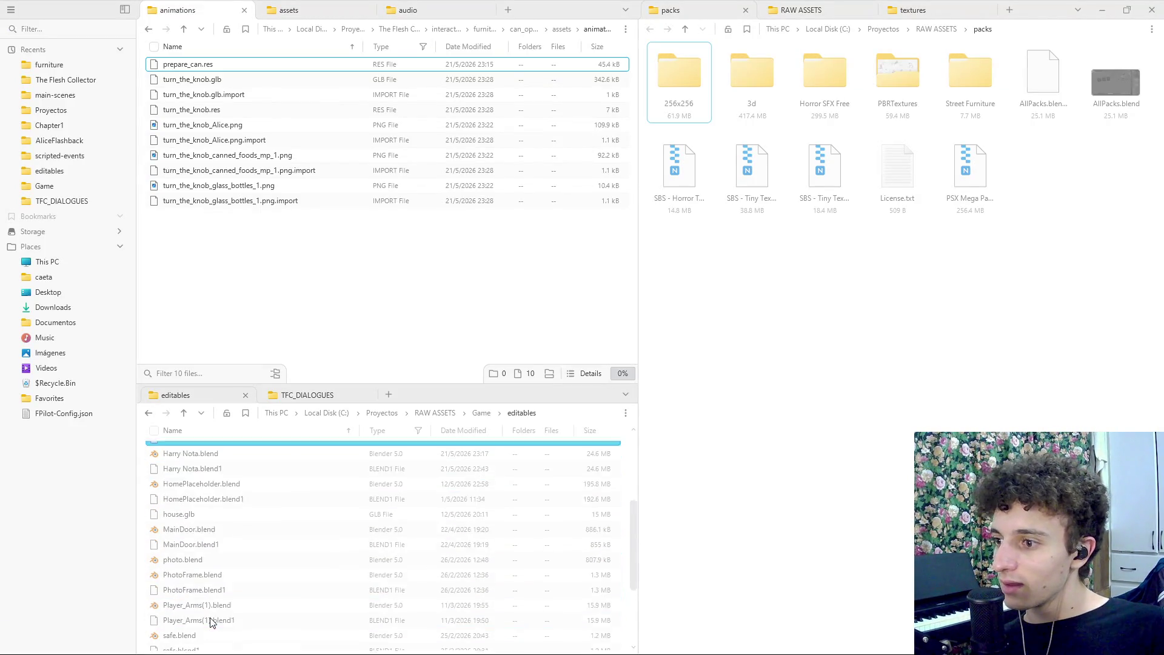
scroll(209, 629, up, 6)
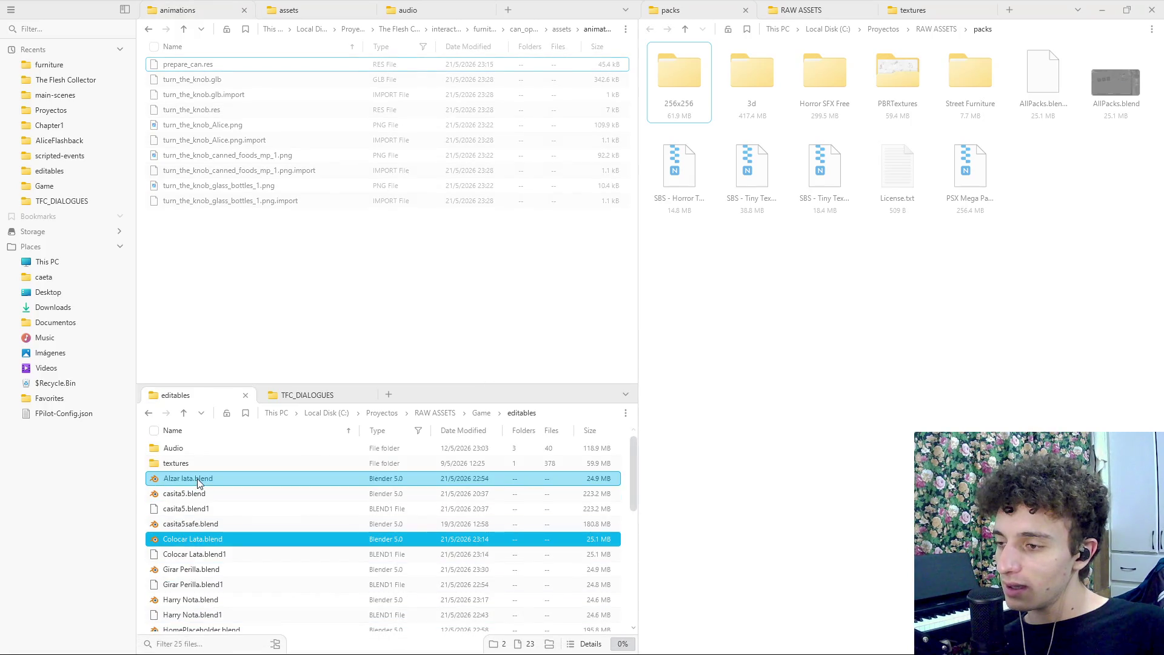
click(197, 478)
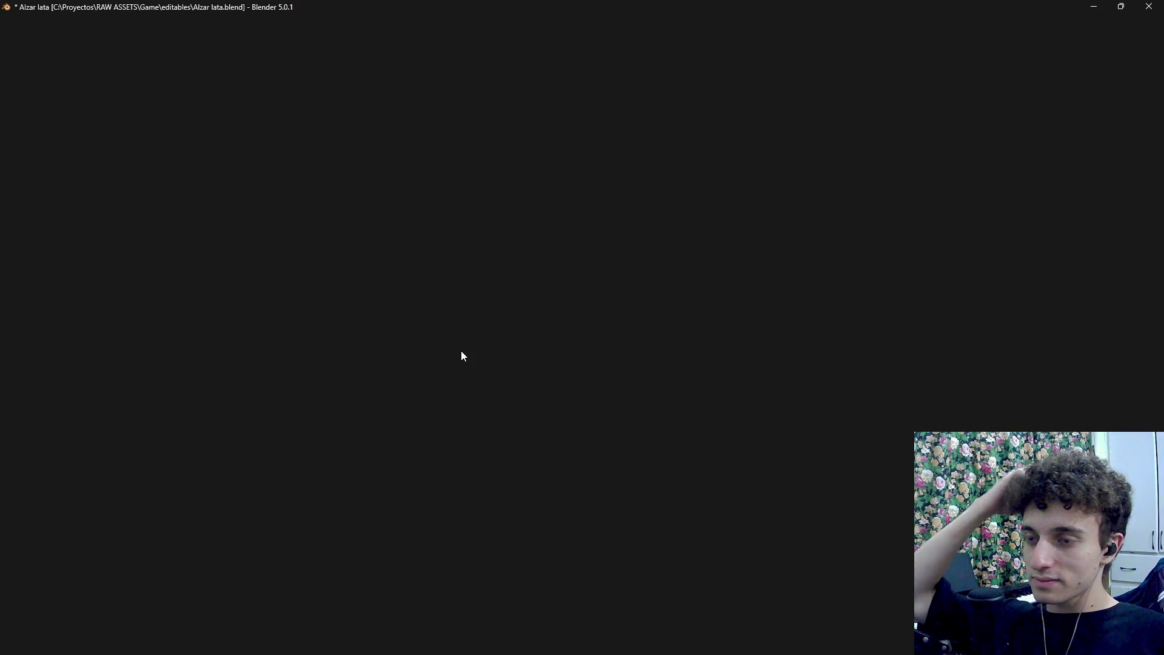
Rewind Alzar lata to frame 0, select the opener handle and knob, and open the File menu
scroll(461, 350, down, 5)
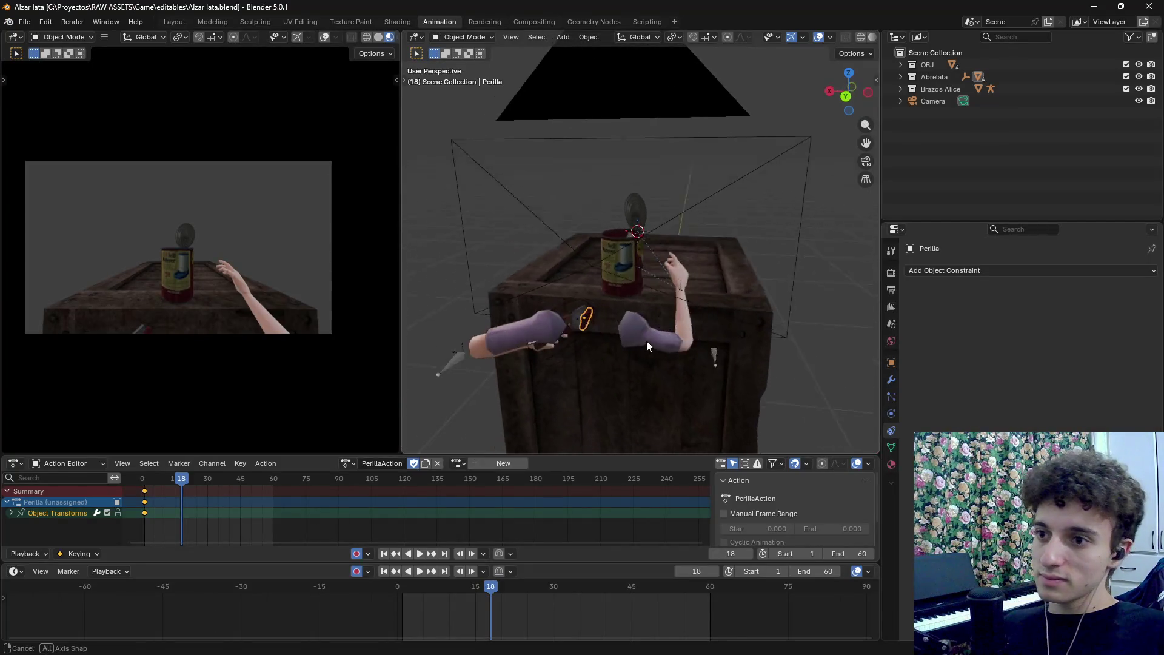
drag(179, 479, 140, 483)
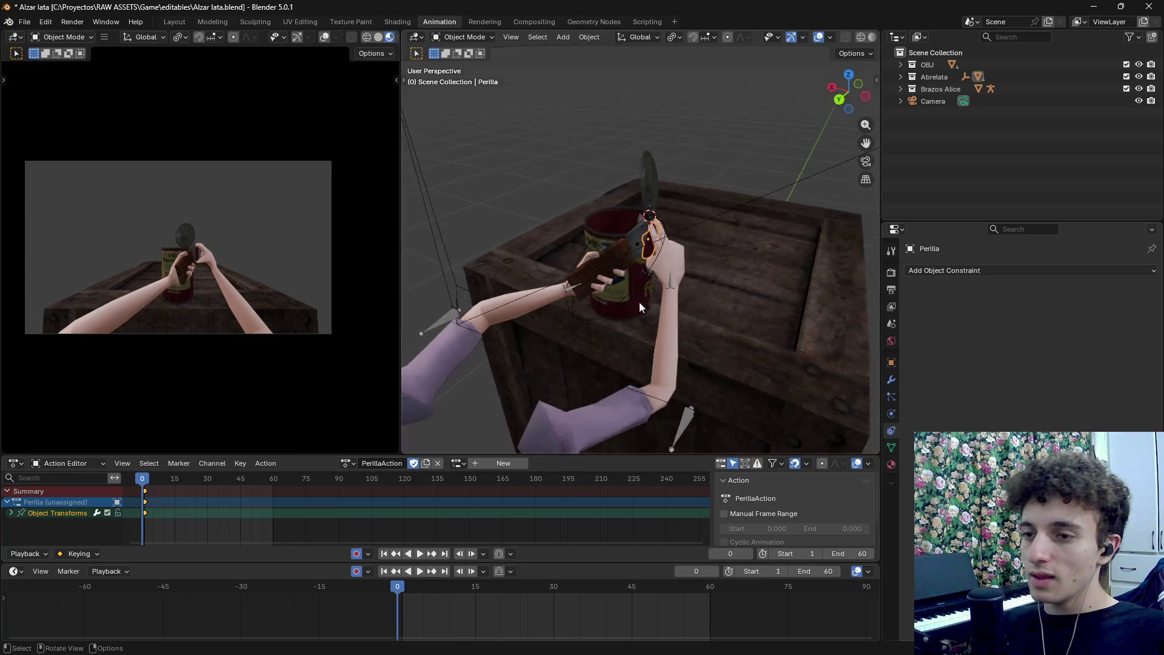
scroll(639, 302, up, 4)
shift+click(562, 272)
shift+click(651, 234)
mouse_move(659, 258)
mouse_down()
mouse_move(588, 275)
mouse_move(687, 283)
mouse_move(626, 332)
mouse_up()
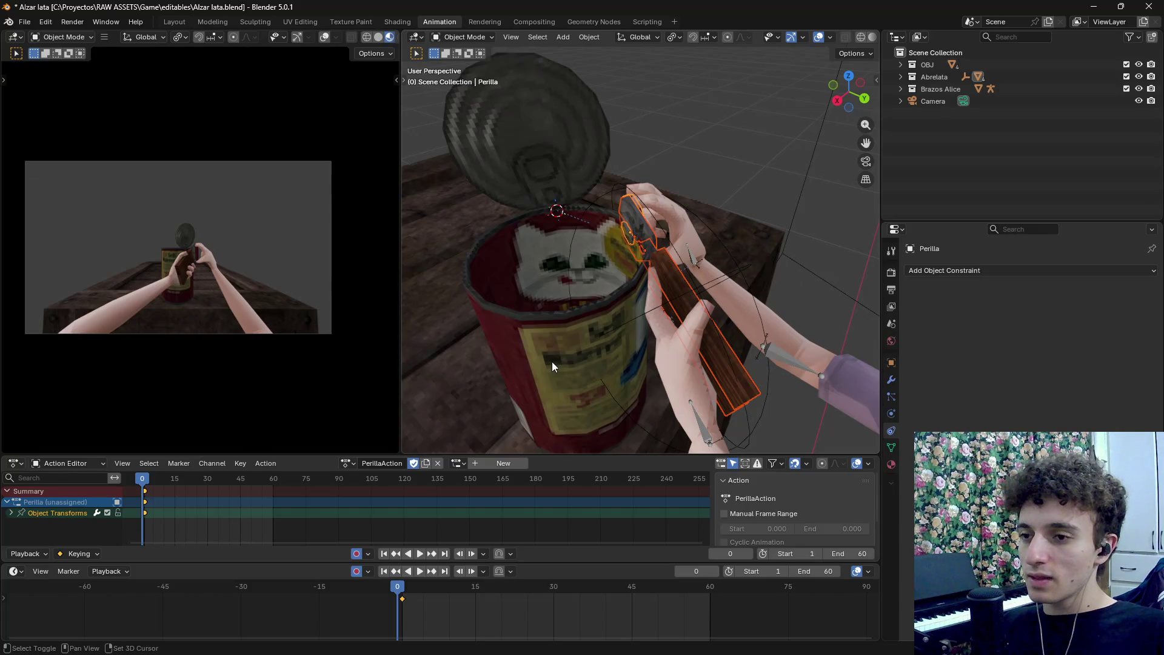
mouse_move(557, 350)
mouse_down()
mouse_move(675, 286)
mouse_move(318, 111)
mouse_up()
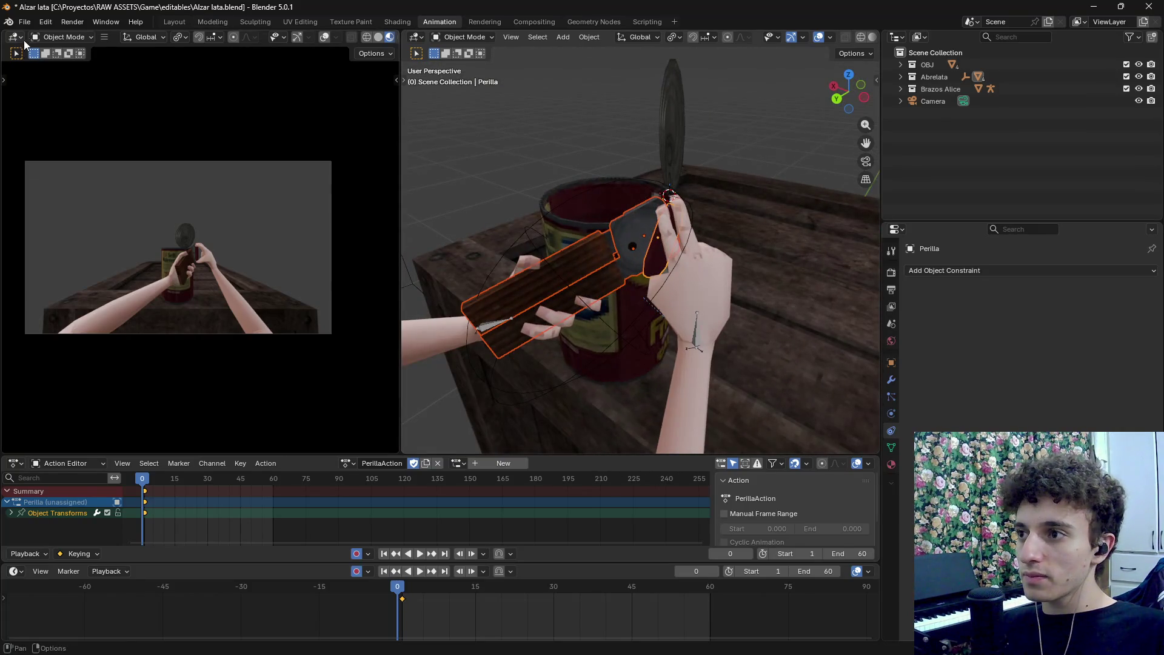
click(25, 22)
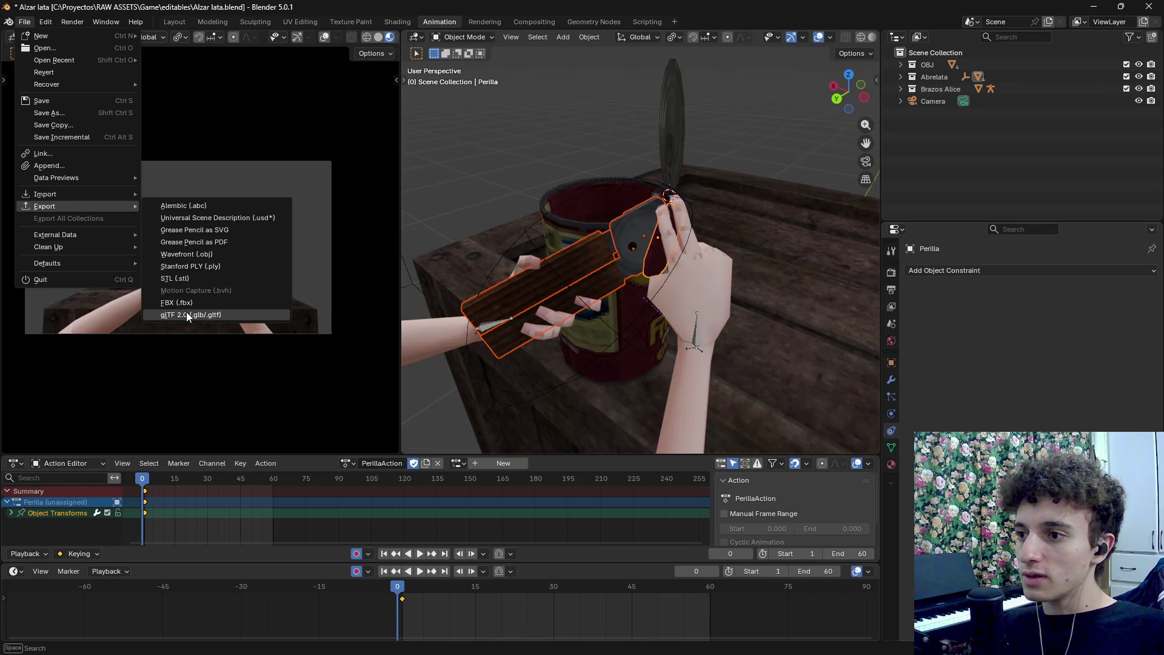
Bake the knob's motion into keyframes with Bake Action
click(588, 38)
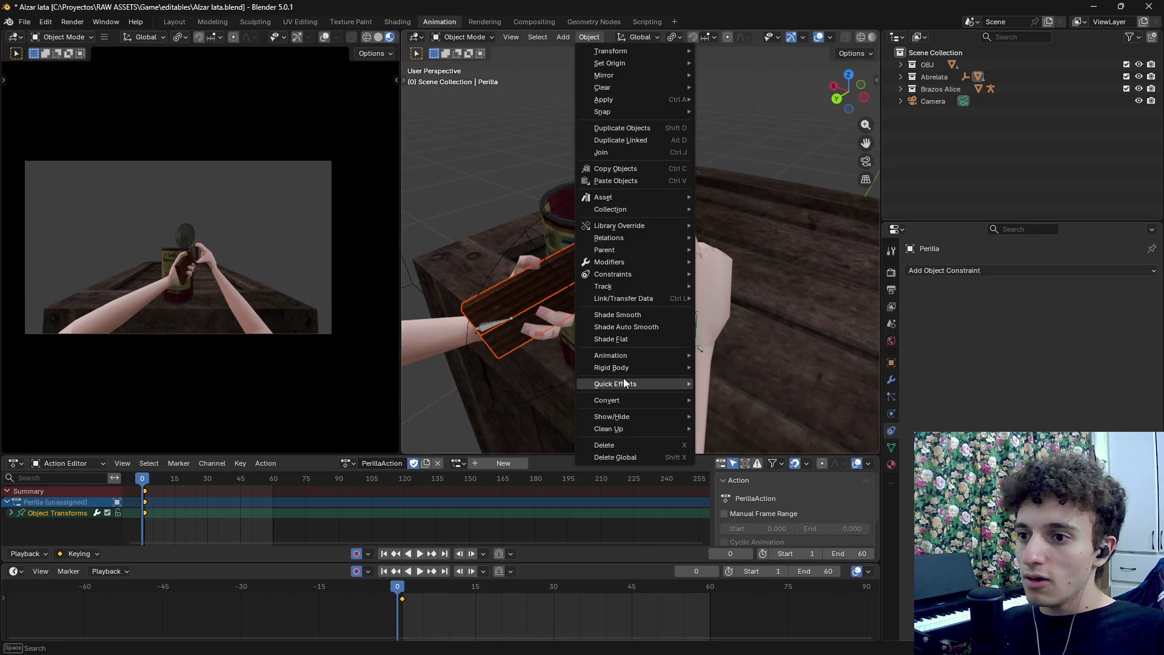
mouse_move(631, 375)
click(788, 419)
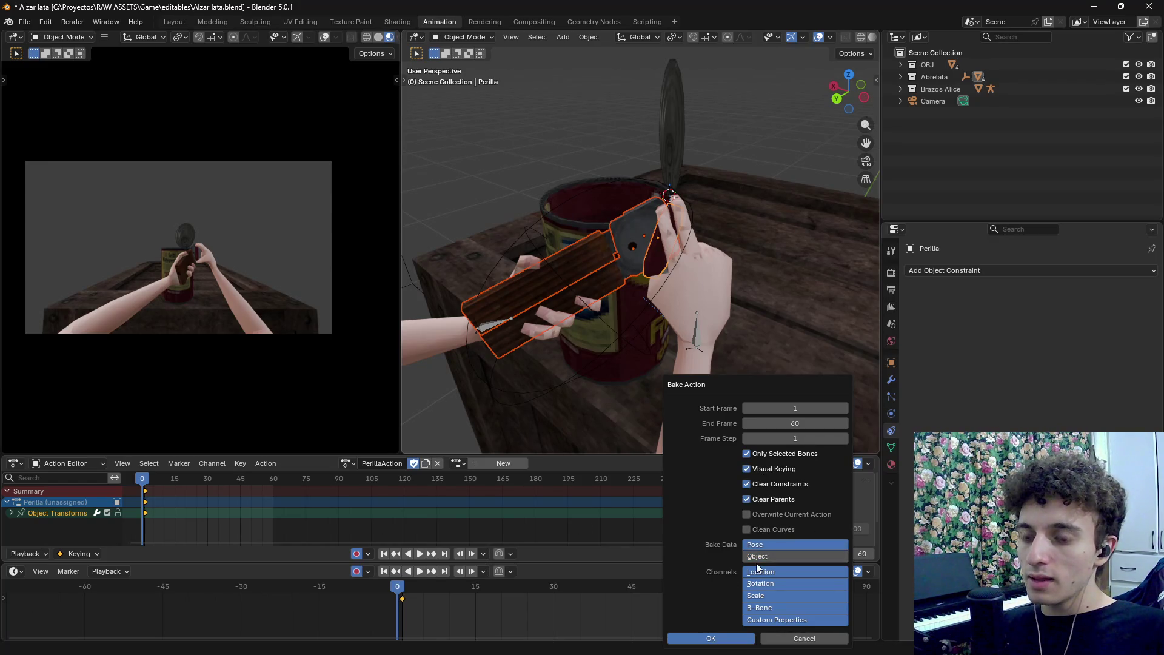
click(734, 641)
Undo the bake, delete the orange Abrelata control circle, and scrub to frame 39
key(ctrl+z)
click(525, 236)
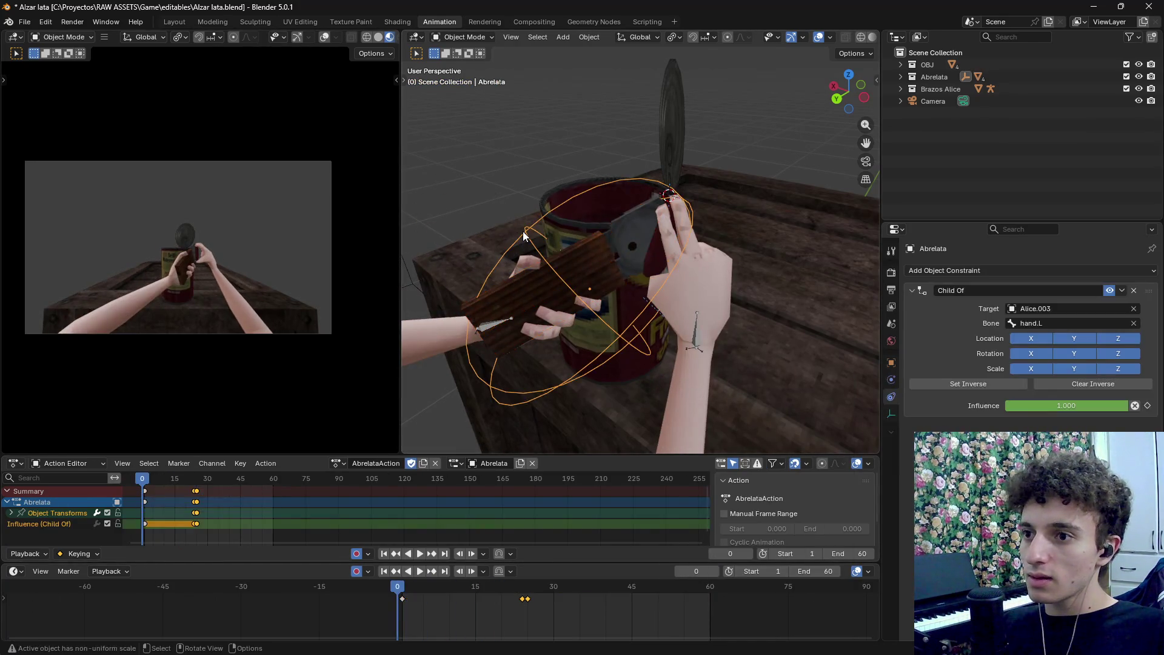
key(Delete)
mouse_move(143, 490)
mouse_down()
mouse_move(161, 478)
mouse_move(227, 485)
mouse_move(144, 489)
mouse_up()
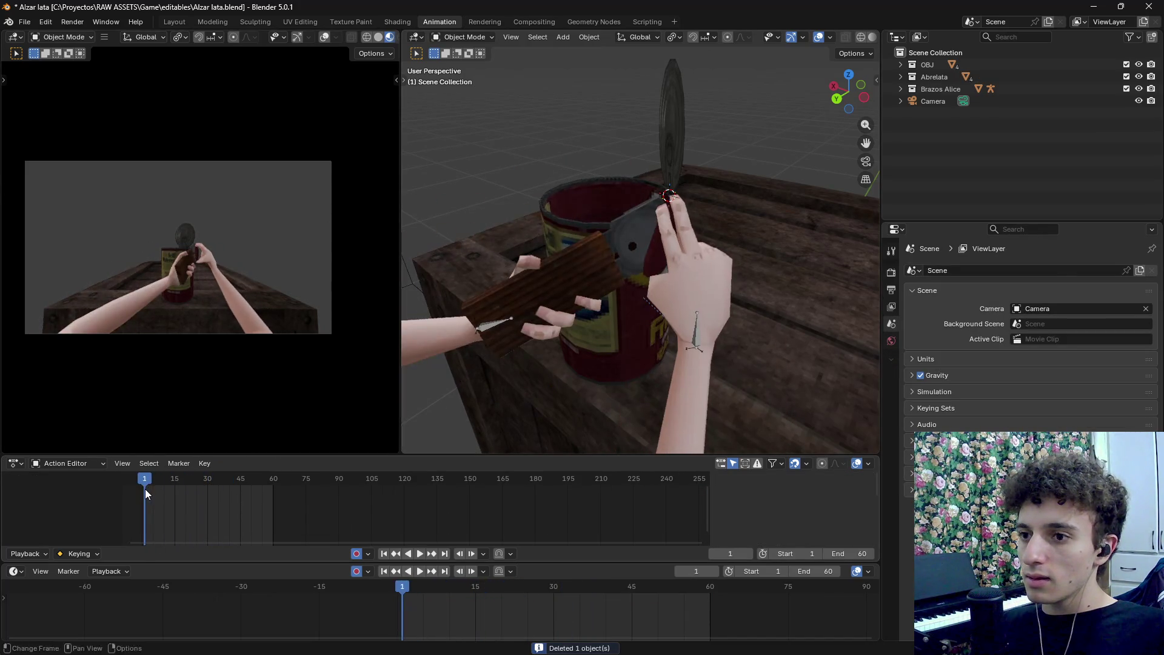
Bake the can's hand-following motion over frames 1–60, clearing constraints and parents
click(550, 217)
mouse_move(582, 277)
mouse_down()
mouse_move(610, 230)
mouse_move(461, 328)
mouse_up()
mouse_move(143, 485)
mouse_down()
mouse_move(261, 477)
mouse_move(142, 481)
mouse_up()
click(635, 125)
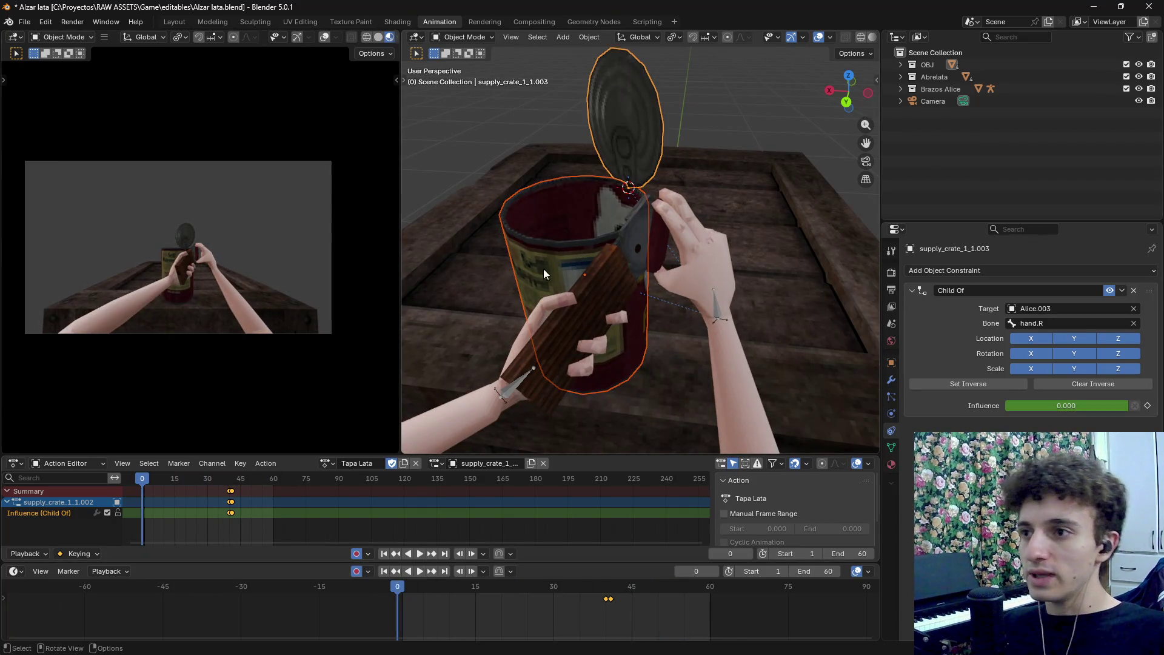
click(588, 37)
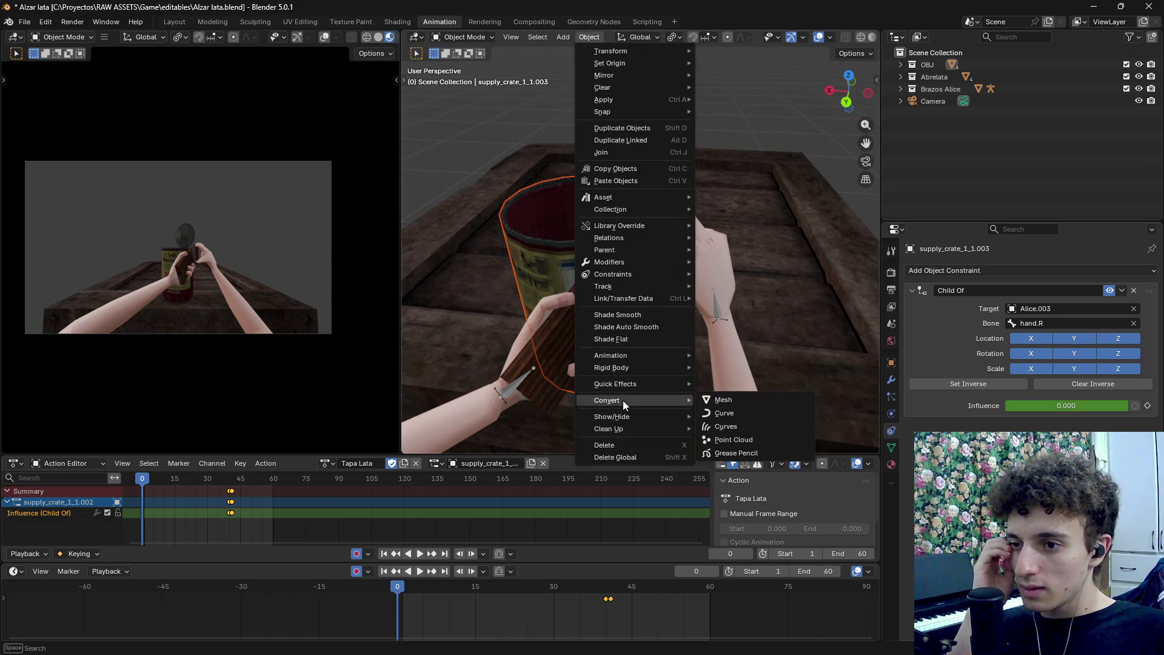
mouse_move(636, 354)
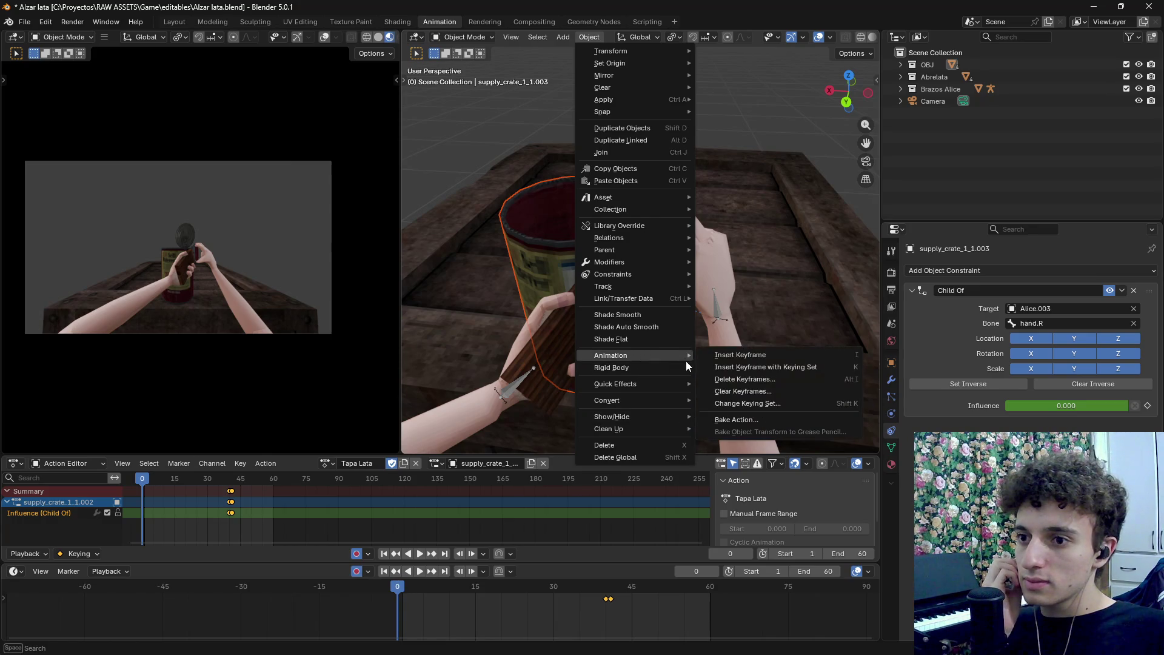
click(741, 420)
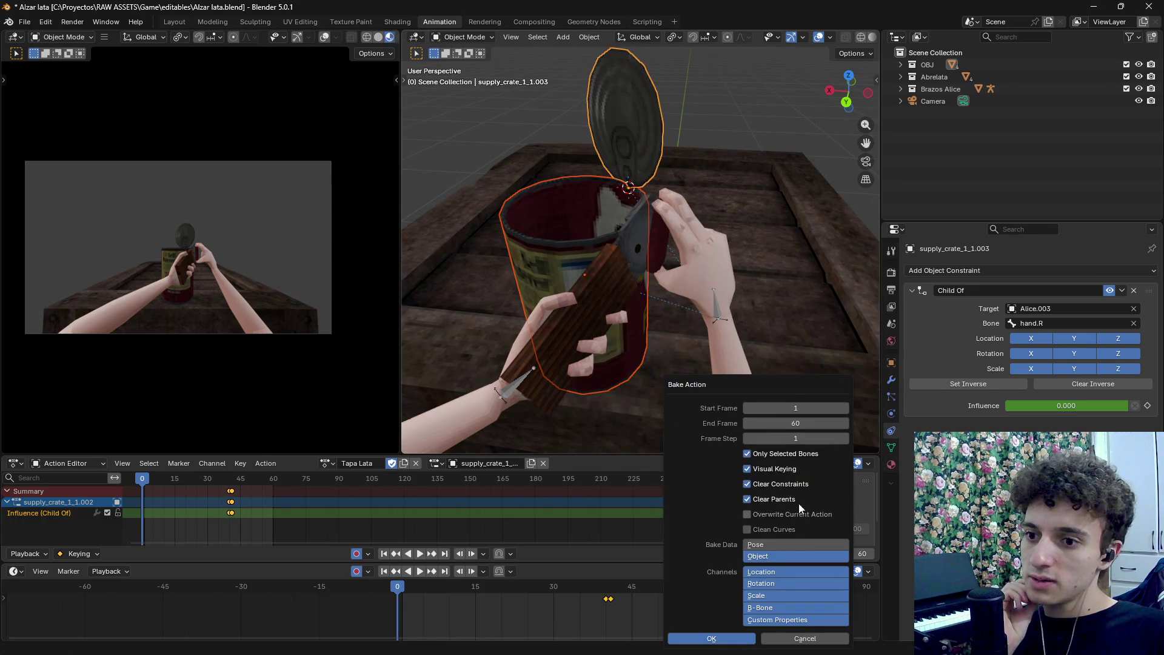
click(729, 643)
Scrub to frame 30 and check the baked motion in wireframe, then return to material preview
mouse_move(154, 478)
mouse_down()
mouse_move(290, 490)
mouse_move(141, 493)
mouse_up()
scroll(678, 337, down, 6)
mouse_move(680, 335)
mouse_down()
mouse_move(620, 323)
mouse_move(606, 343)
mouse_move(624, 317)
mouse_up()
key(shift+z)
mouse_move(530, 325)
mouse_down()
mouse_move(559, 361)
mouse_move(581, 345)
mouse_up()
key(z)
click(584, 414)
Select the Alice.003 arms rig inside the Brazos Alice collection in the outliner
click(965, 129)
click(901, 89)
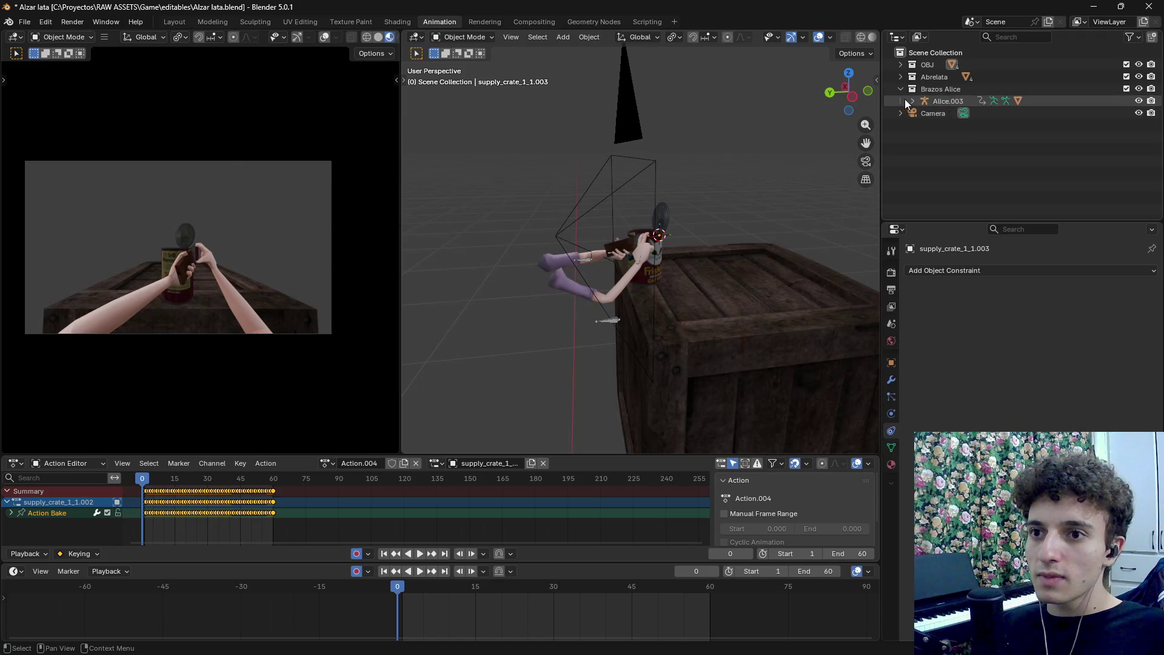
click(907, 103)
click(912, 101)
click(912, 102)
Collapse the Brazos Alice collection and switch the viewport to wireframe
click(900, 89)
scroll(645, 326, up, 3)
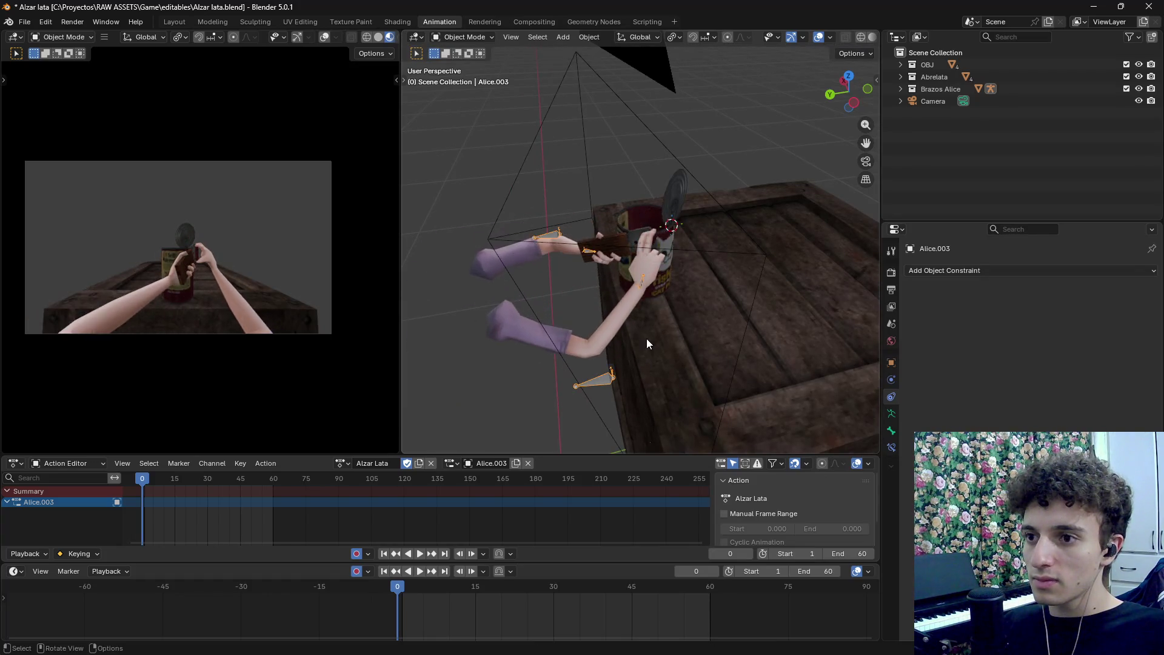
drag(646, 339, 700, 330)
scroll(701, 330, down, 5)
key(z)
click(595, 337)
Delete the wooden crate and the small box from the scene
drag(584, 170, 682, 249)
mouse_move(792, 406)
mouse_down()
mouse_move(612, 420)
mouse_move(540, 368)
mouse_move(711, 362)
mouse_move(677, 355)
mouse_move(746, 323)
mouse_move(627, 296)
mouse_move(690, 336)
mouse_up()
click(540, 369)
scroll(711, 362, up, 3)
click(696, 328)
key(x)
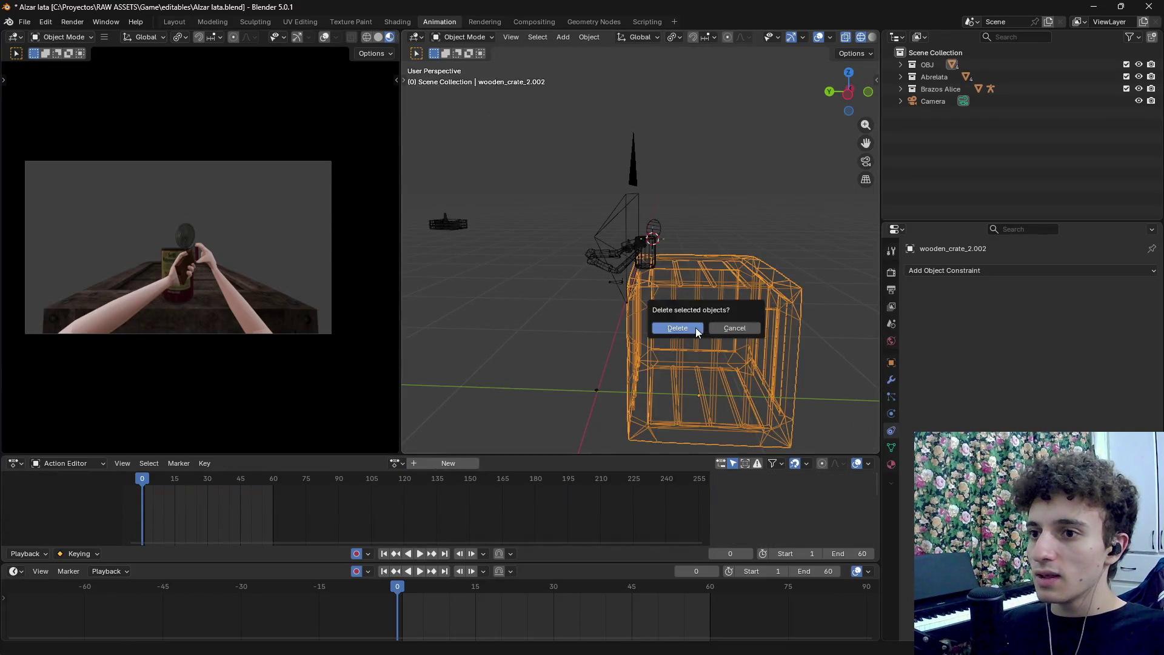
click(696, 327)
drag(548, 319, 677, 376)
mouse_move(464, 215)
mouse_down()
mouse_move(642, 327)
mouse_move(723, 359)
mouse_move(690, 318)
mouse_move(481, 447)
mouse_up()
key(Delete)
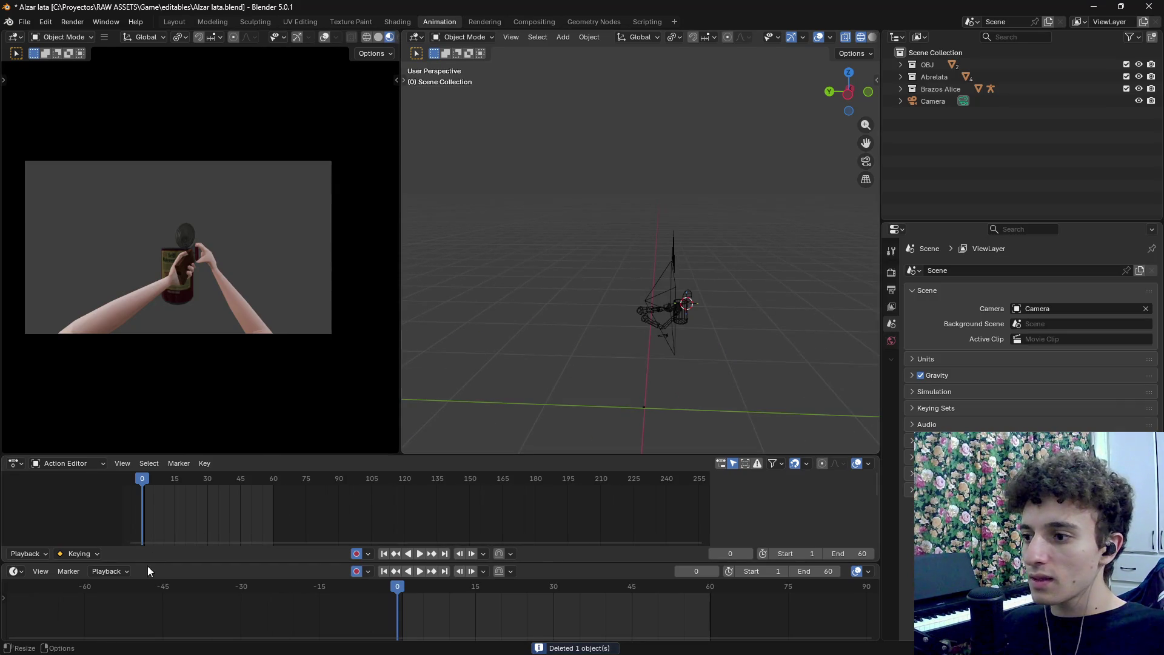
Enlarge the bottom area and turn it into the Nonlinear Animation editor
drag(159, 563, 159, 511)
click(17, 520)
click(209, 449)
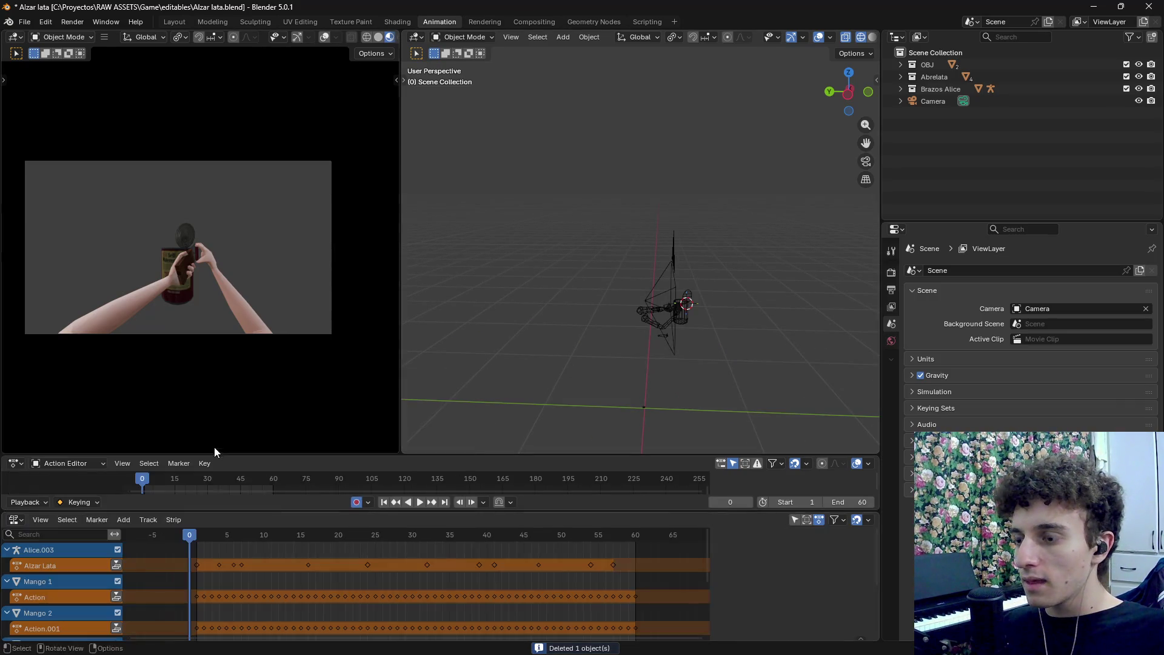
Rename the Alzar Lata action to take_can in the NLA editor
scroll(59, 567, down, 2)
scroll(55, 598, up, 2)
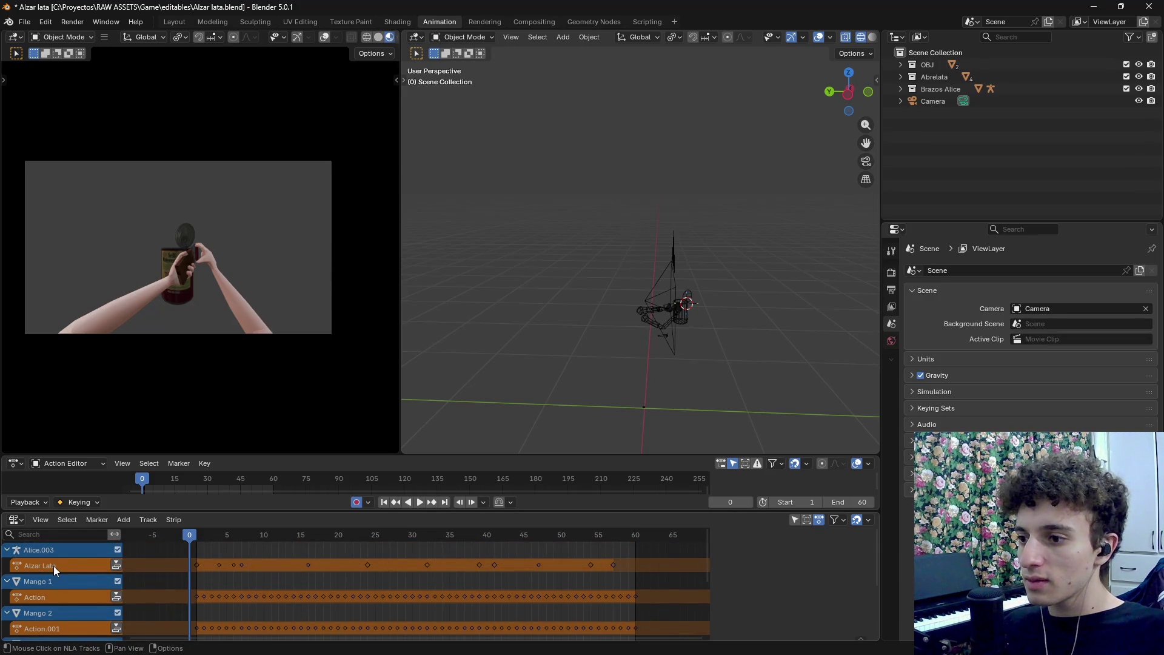
double_click(54, 566)
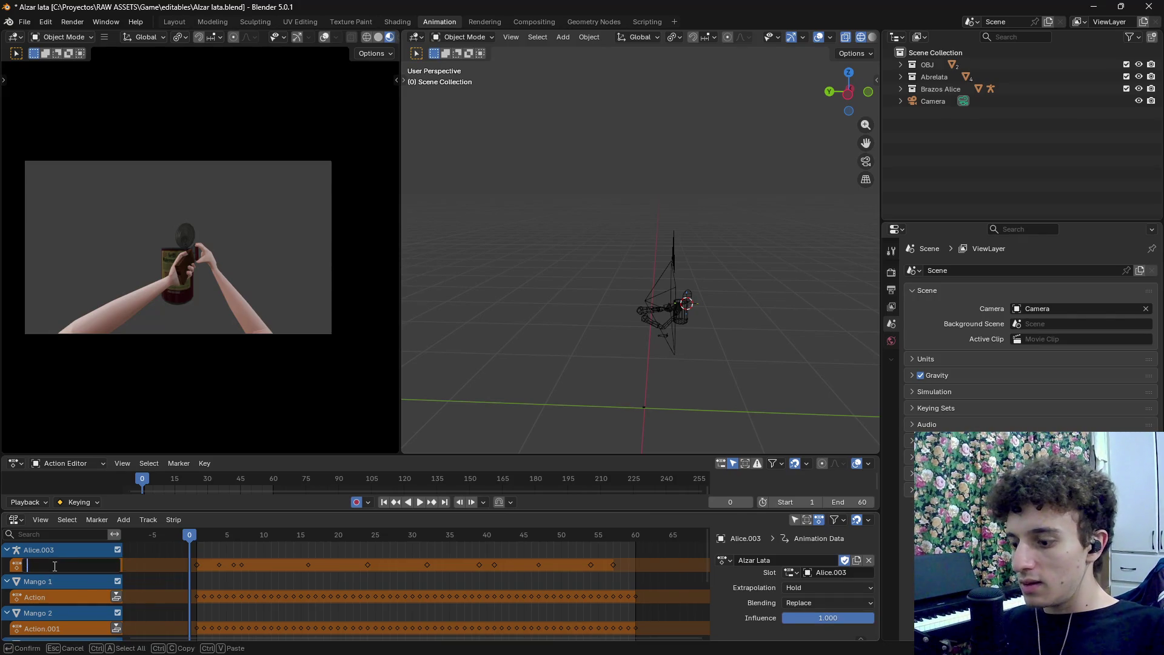
text(take_can)
key(Return)
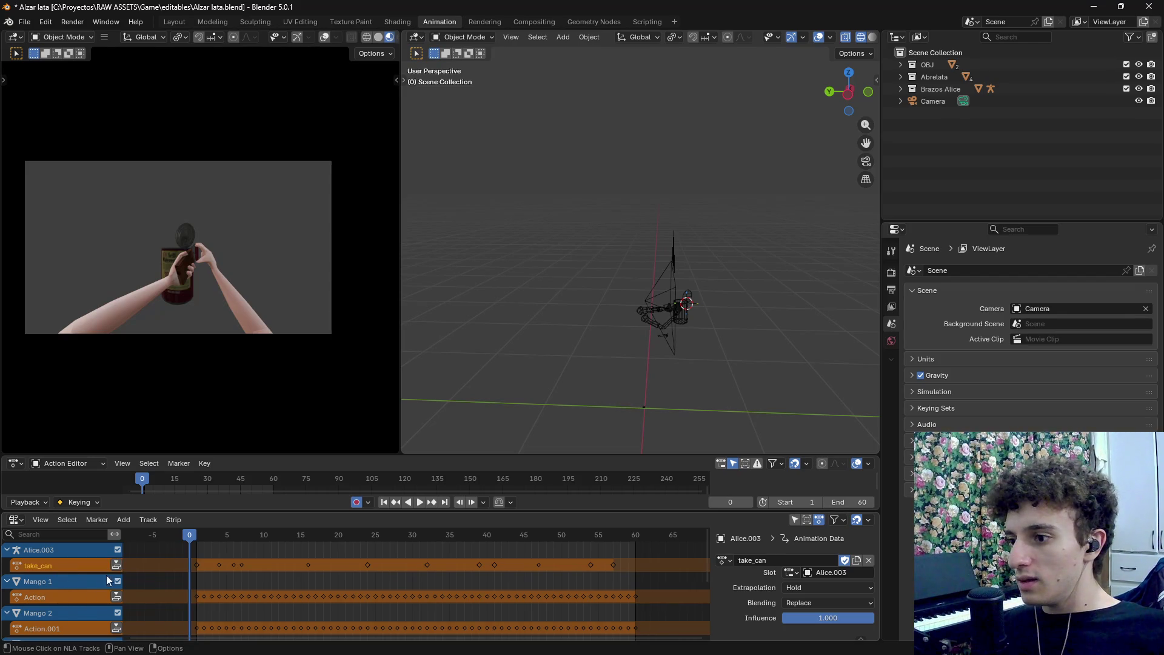
Push each object's action, including Mango 2's Action.001, down into an NLA strip
scroll(108, 589, down, 3)
click(109, 602)
click(115, 611)
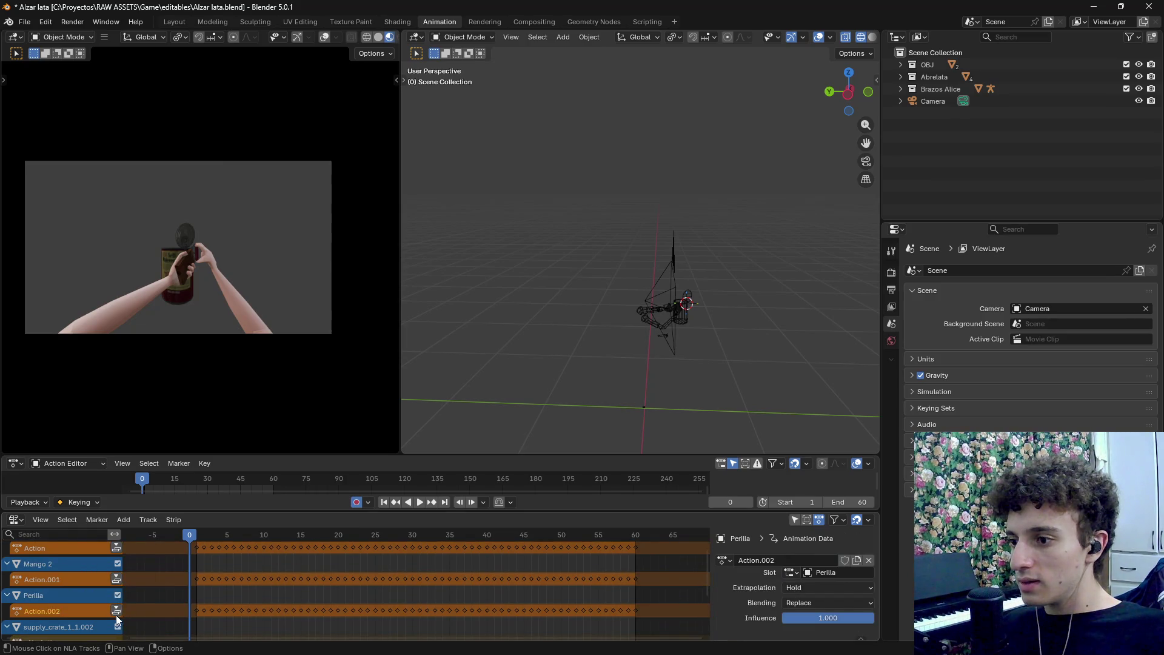
click(116, 578)
Rename the Alice.003, Mango 1 and Mango 2 NLA tracks to take_can
scroll(114, 619, up, 2)
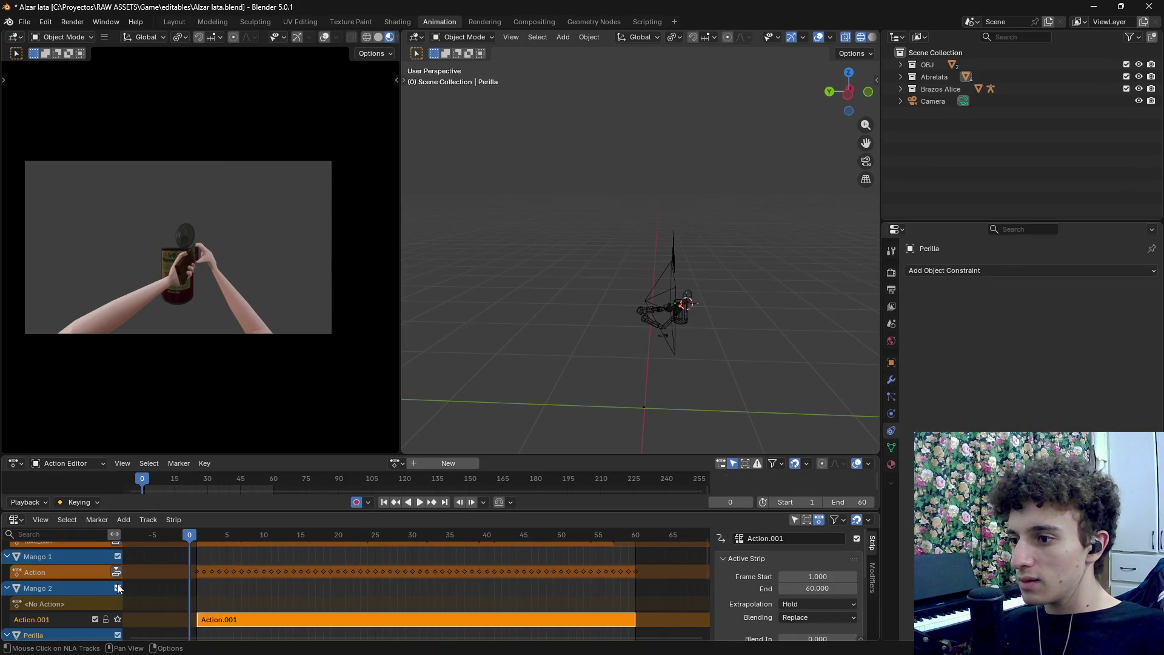
scroll(115, 589, up, 3)
double_click(46, 580)
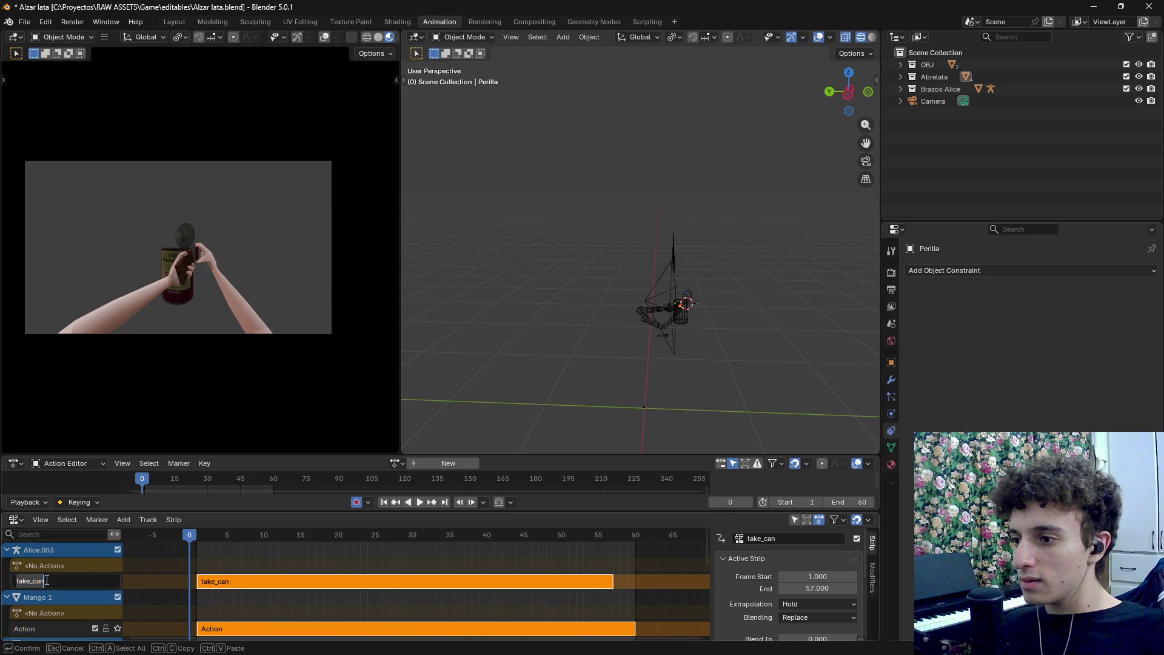
double_click(39, 629)
key(Return)
scroll(52, 588, down, 3)
click(46, 609)
double_click(31, 627)
text(take_can)
key(Return)
Rename the Perilla and both supply_crate NLA tracks to take_can
scroll(122, 604, down, 2)
double_click(41, 627)
text(take_can)
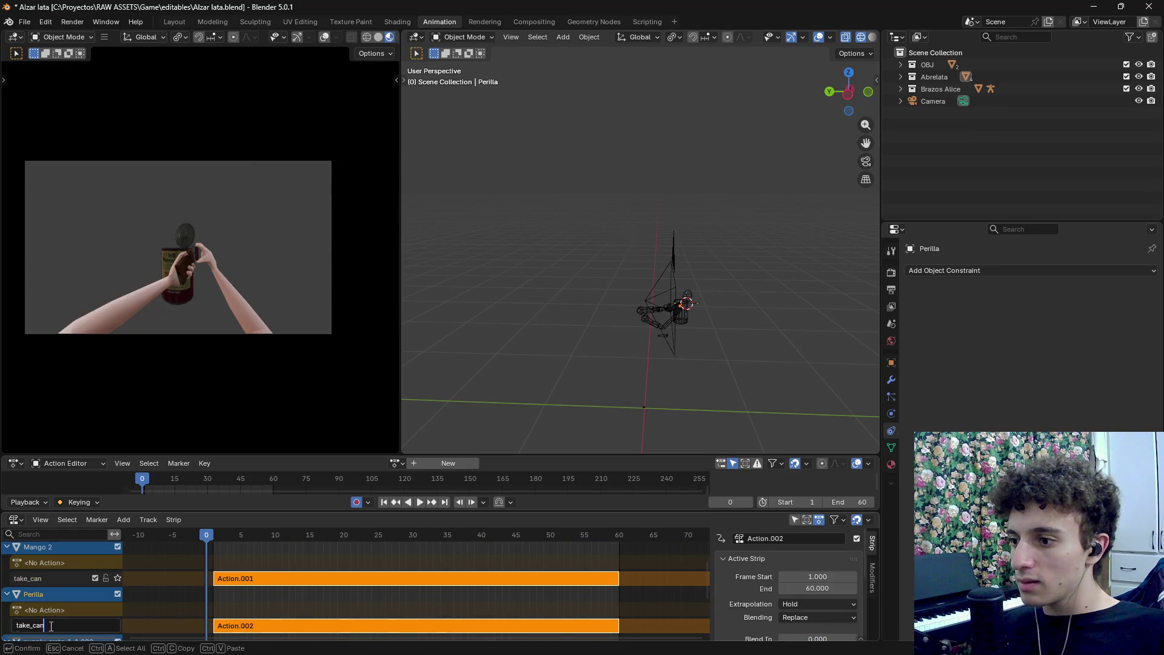
key(Return)
scroll(68, 610, down, 2)
double_click(36, 625)
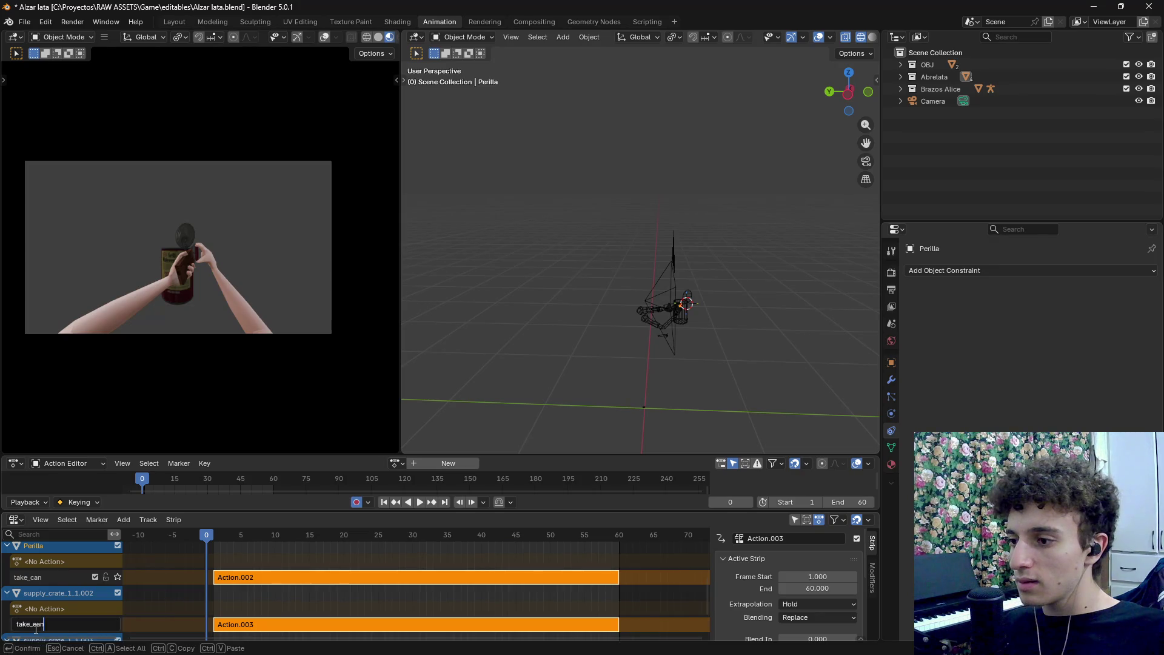
key(Return)
scroll(35, 628, down, 2)
double_click(42, 622)
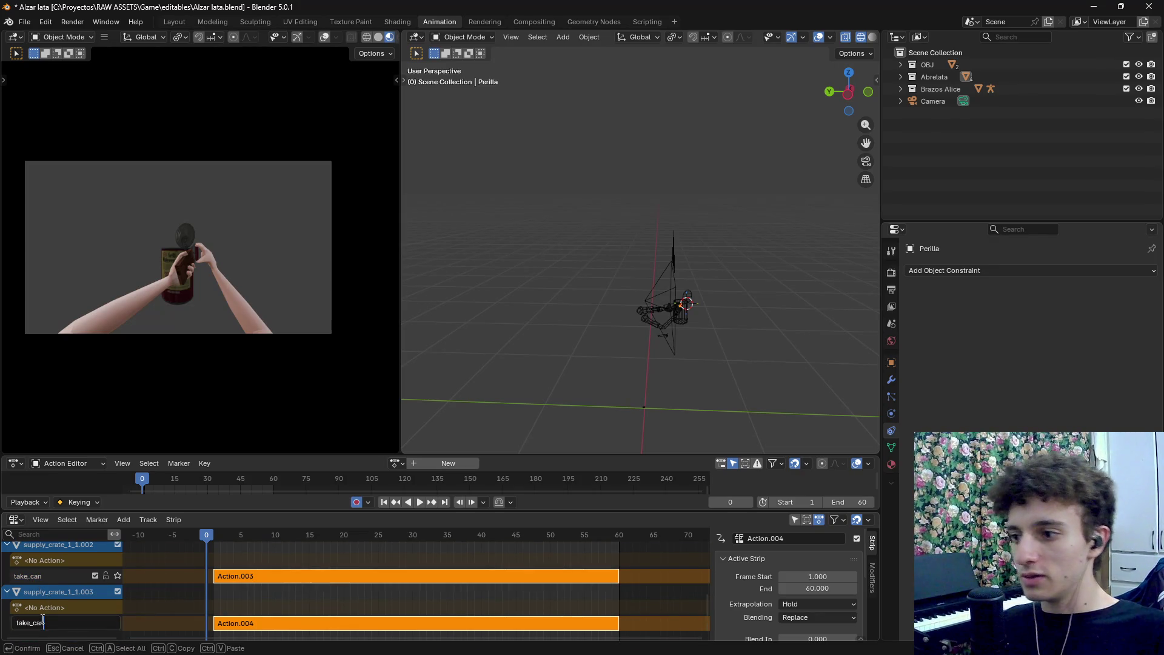
key(Return)
scroll(144, 572, down, 2)
scroll(174, 593, up, 2)
scroll(175, 595, down, 1)
scroll(86, 597, up, 3)
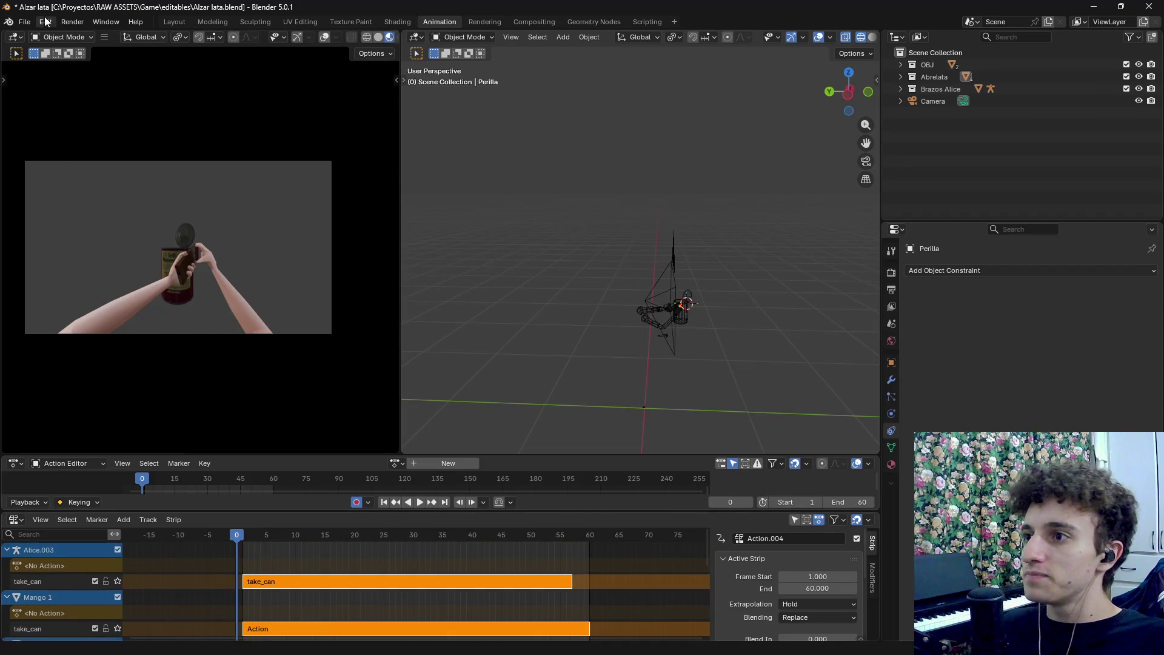
Start a glTF 2.0 export using the FullAnimAction preset
click(25, 21)
mouse_move(78, 206)
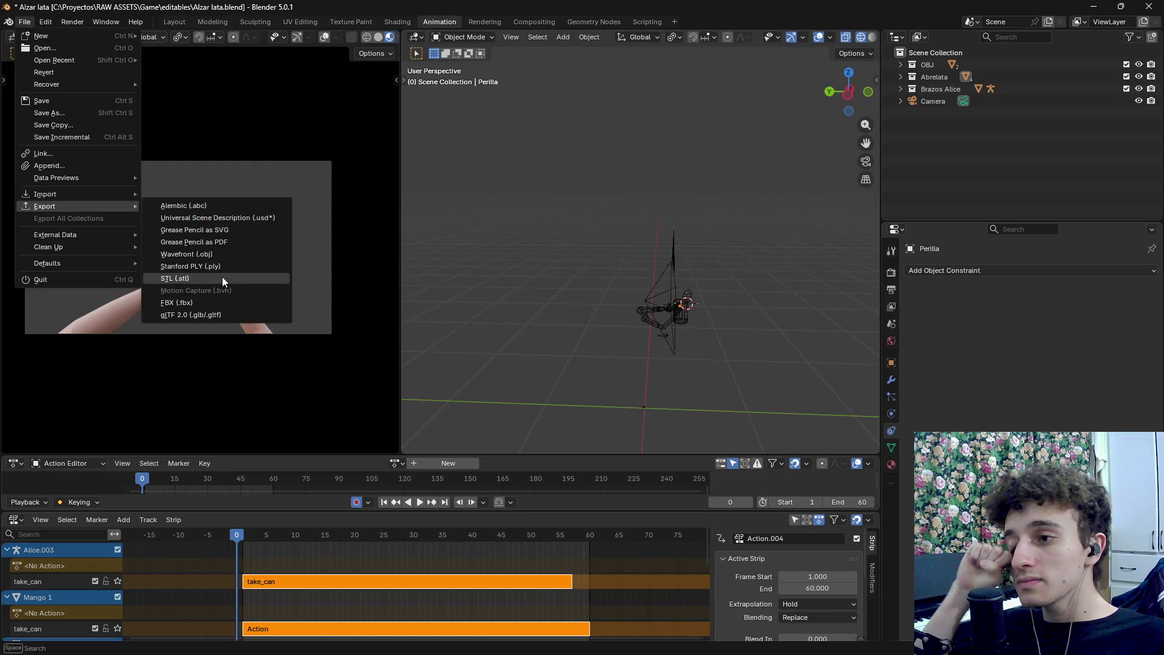
click(205, 316)
click(644, 223)
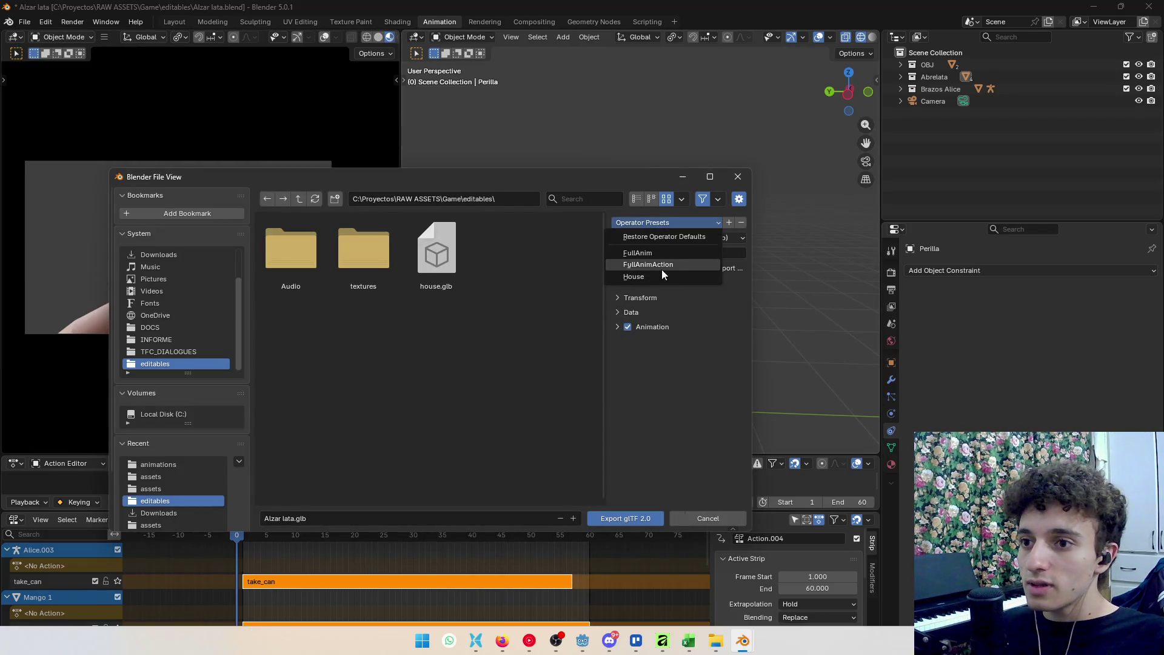
click(663, 270)
click(618, 328)
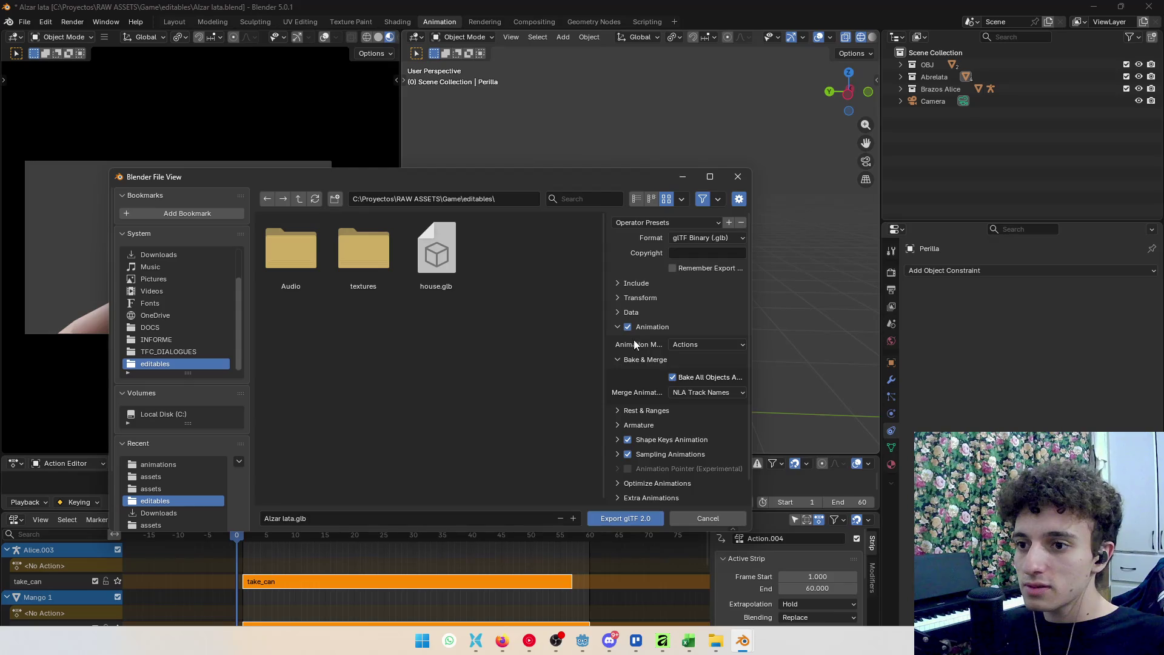
click(611, 330)
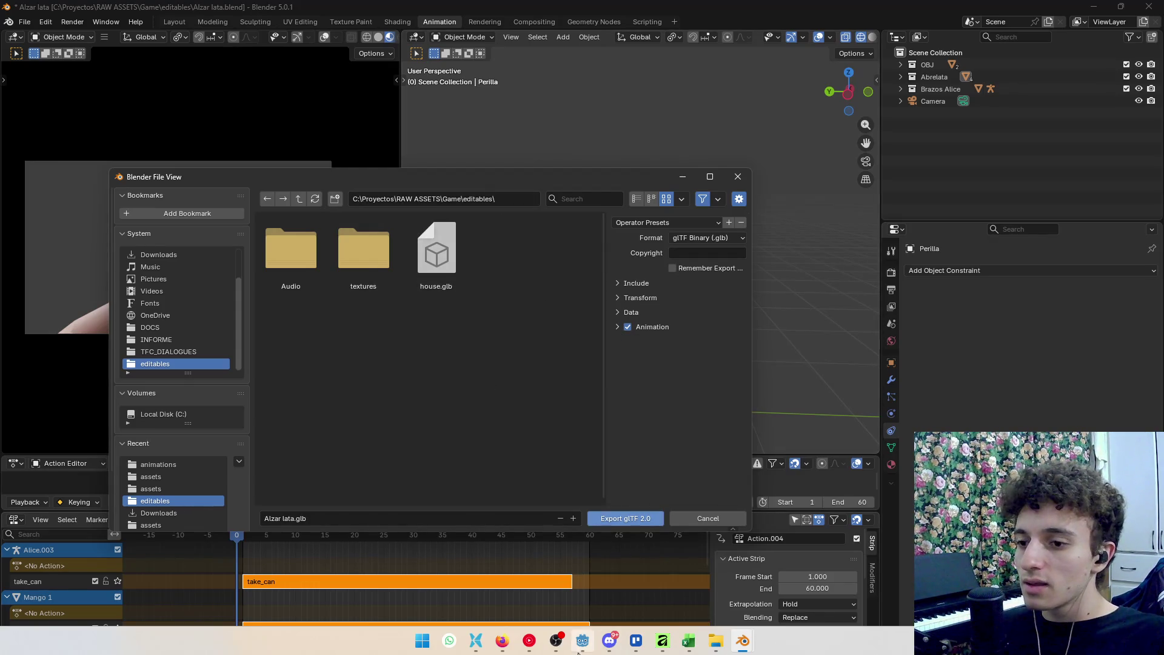
Set the export destination to the animations folder path copied from File Explorer
click(476, 641)
click(598, 29)
key(alt+Tab)
click(480, 202)
key(ctrl+v)
key(Return)
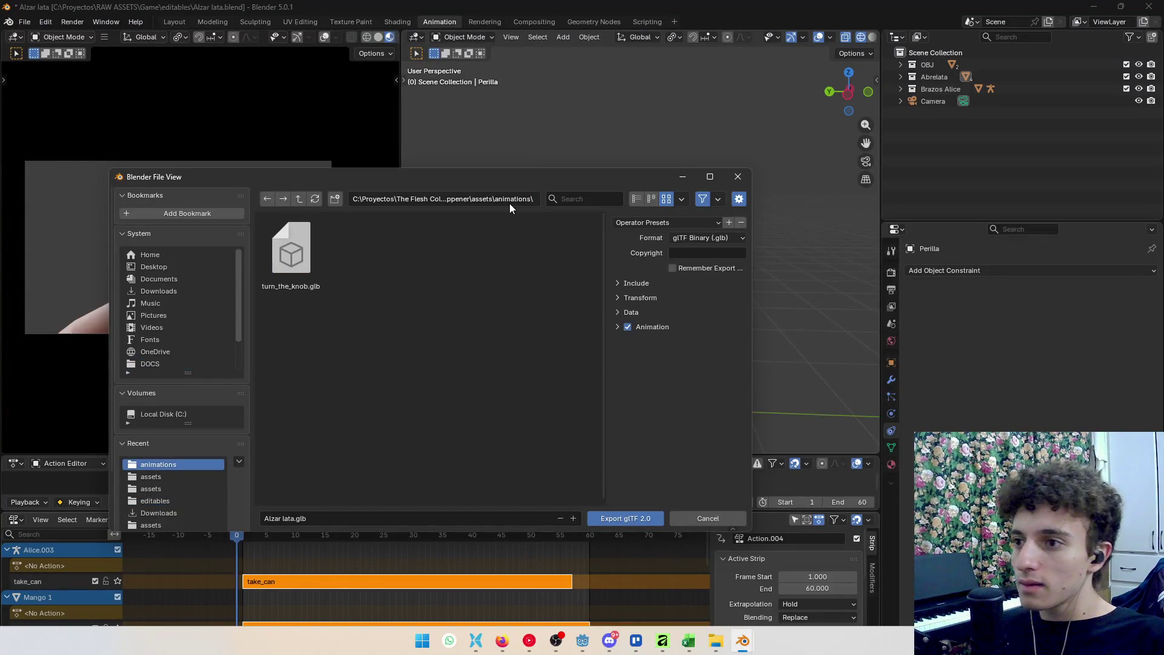
key(alt+Tab)
key(alt+Tab)
Name the file take_can.glb and export it with the selected-objects-only limit off
click(285, 518)
key(BackSpace)
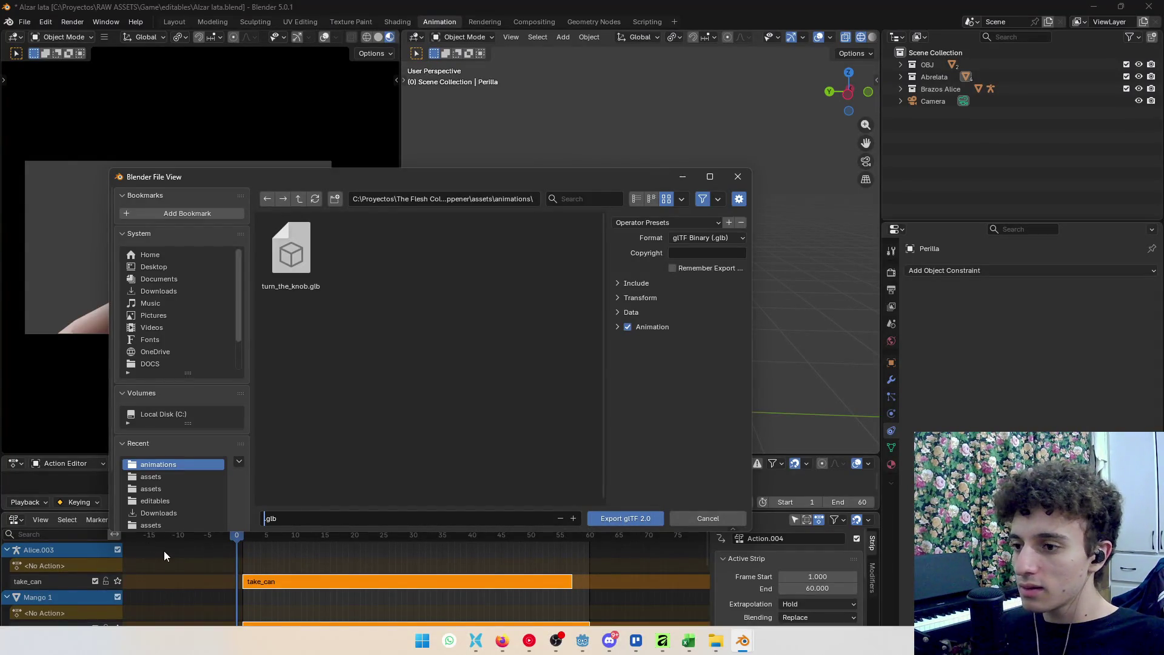
text(tak)
key(BackSpace)
key(BackSpace)
key(BackSpace)
text(take_can)
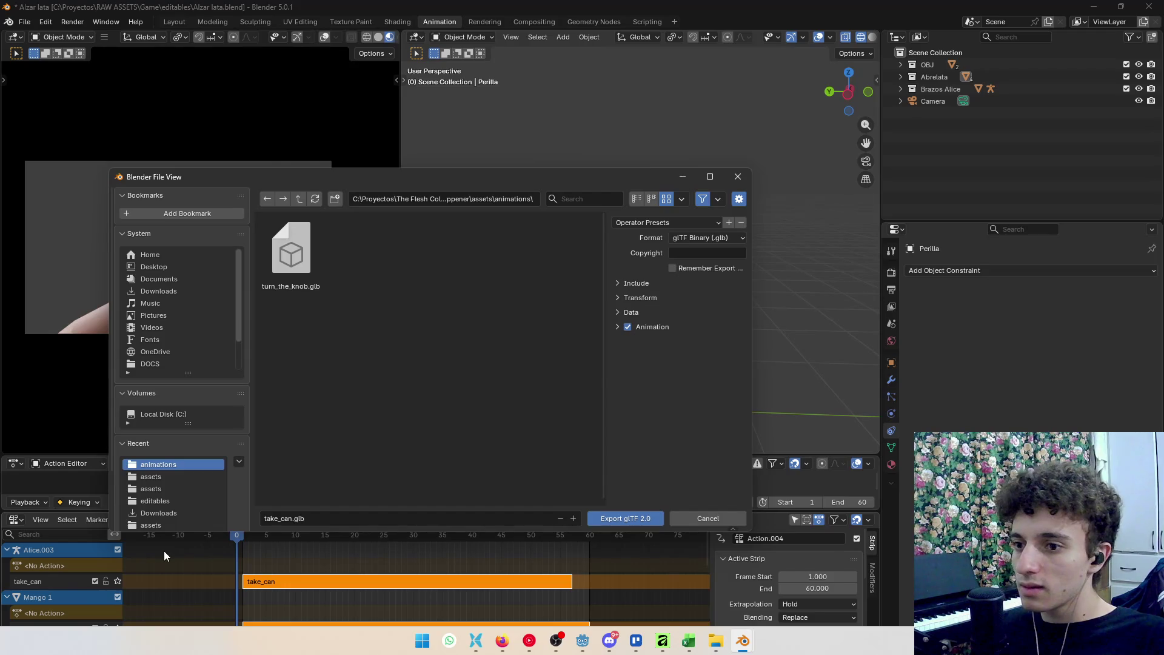
click(642, 285)
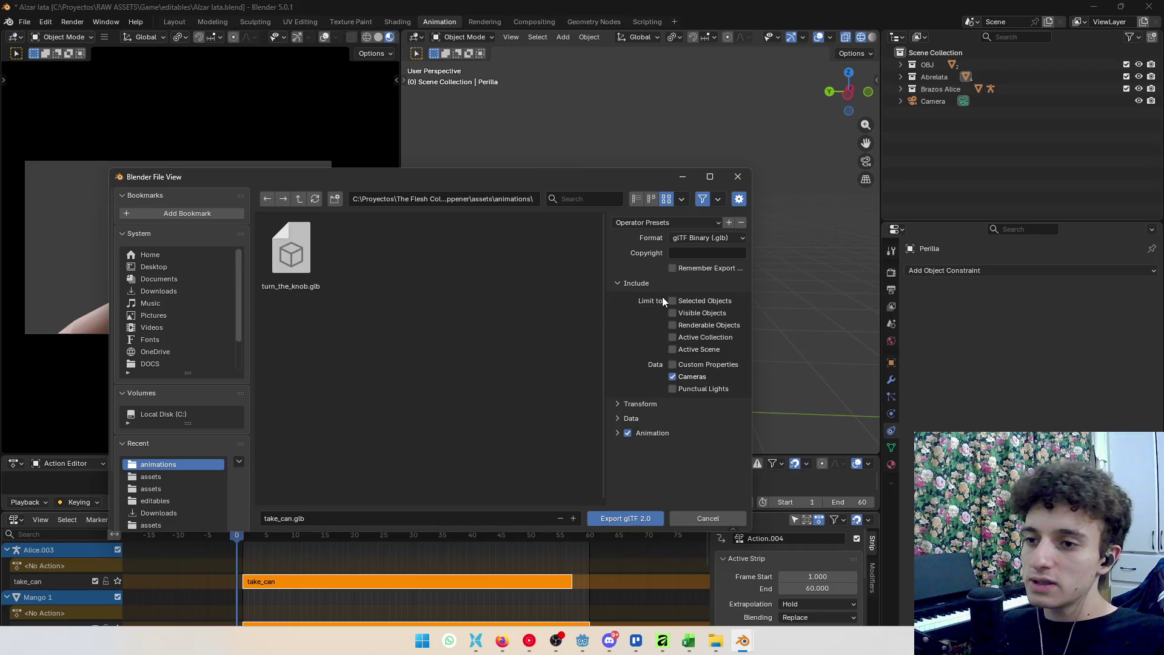
click(622, 517)
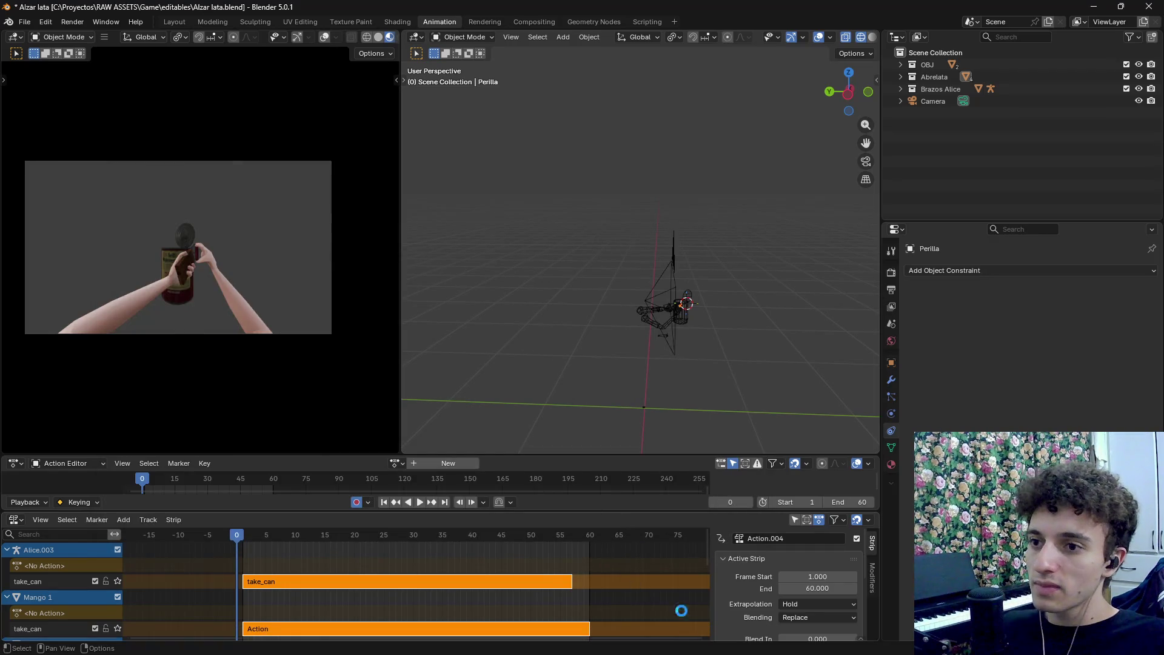
Back in Godot, instance the take_can scene as a child of StaticBody3D
mouse_move(689, 641)
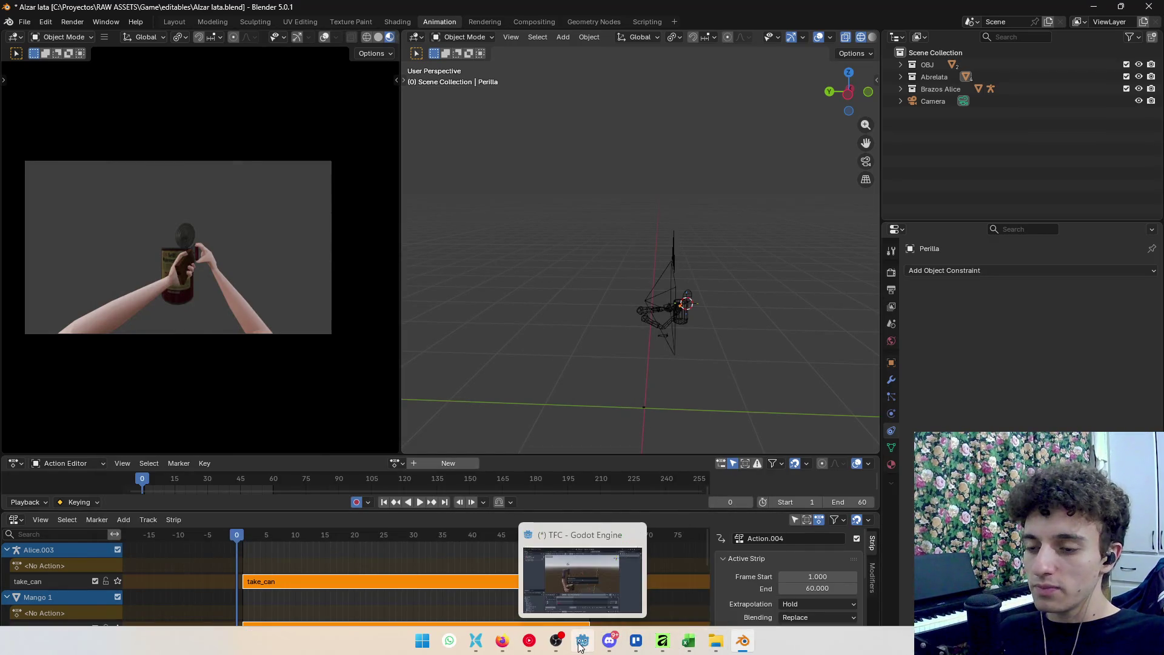
click(583, 641)
click(556, 641)
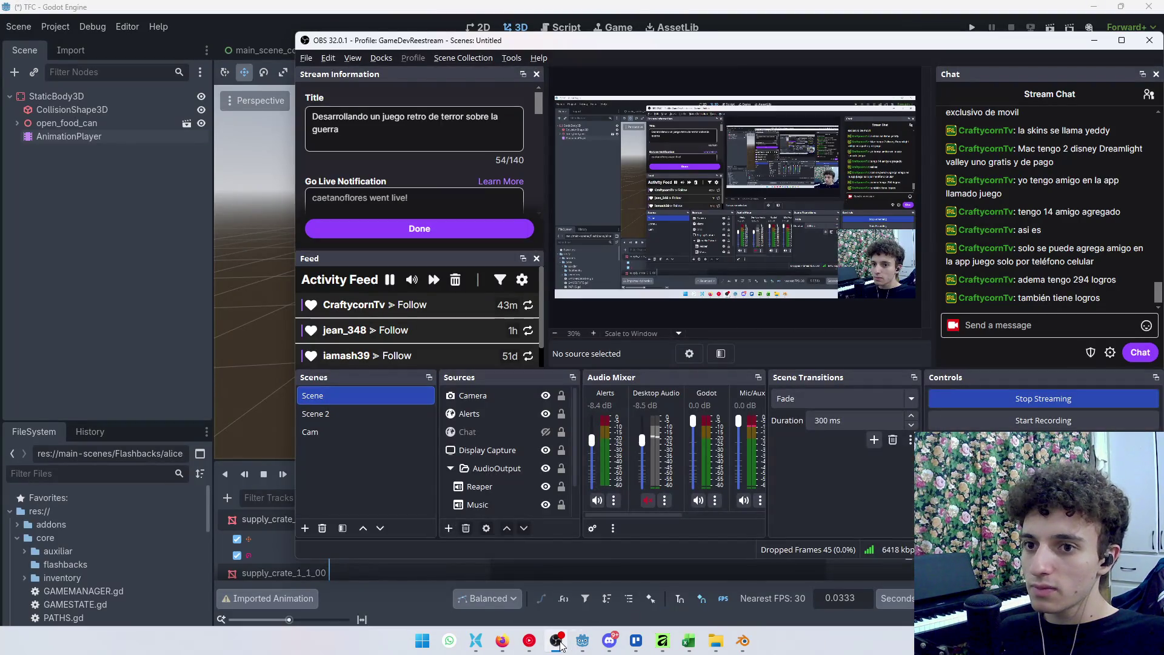
click(557, 642)
scroll(552, 364, down, 5)
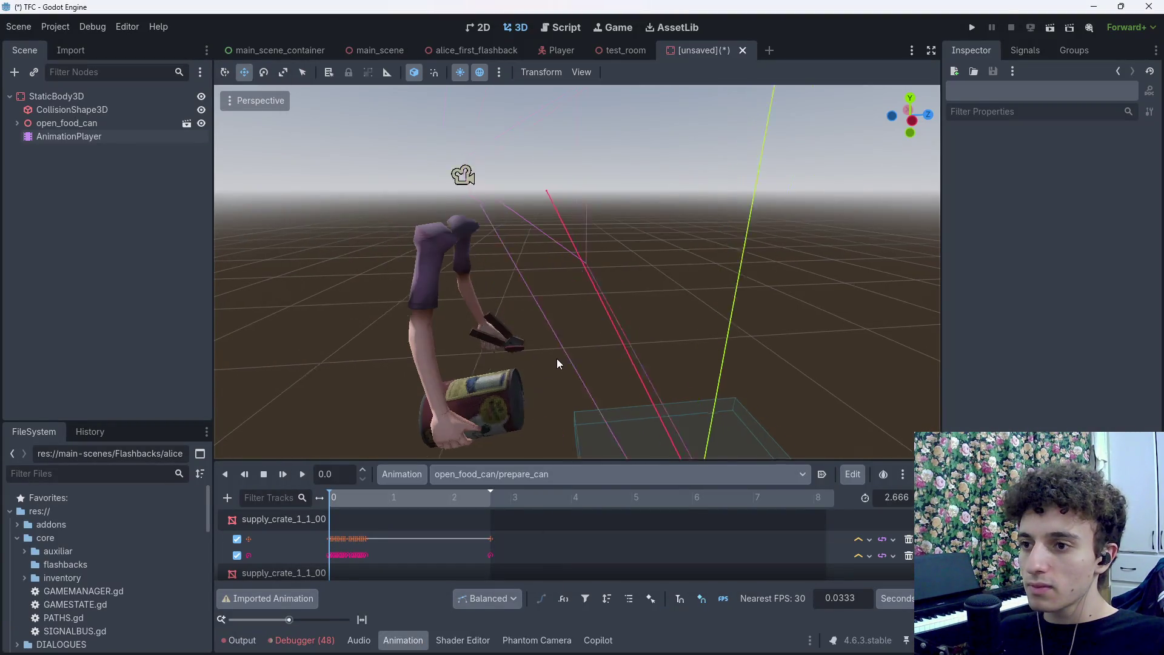
click(56, 96)
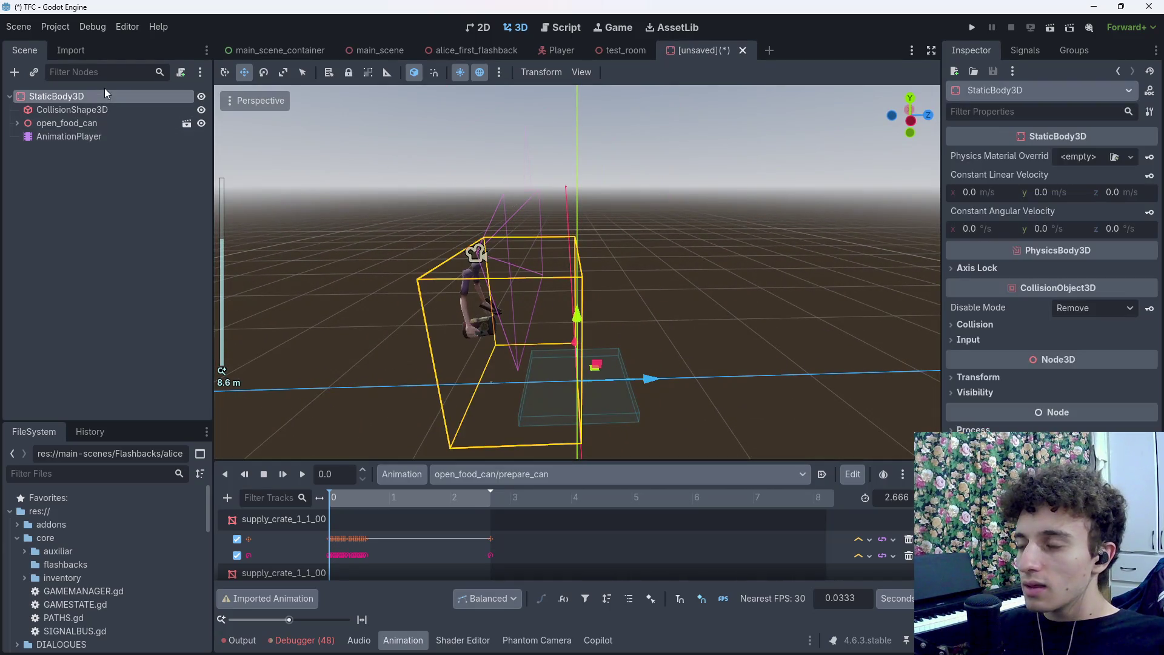
key(ctrl+shift+a)
text(take)
key(Return)
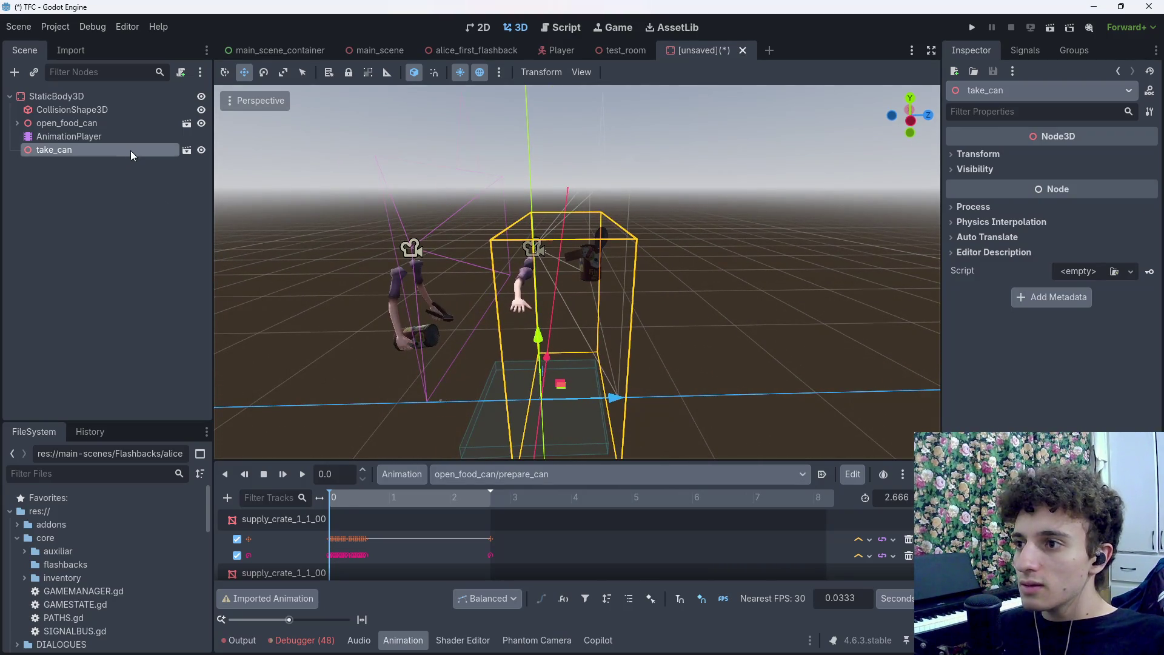
Make the take_can instance's children editable and scrub its take_can animation
right_click(131, 155)
click(225, 423)
click(76, 296)
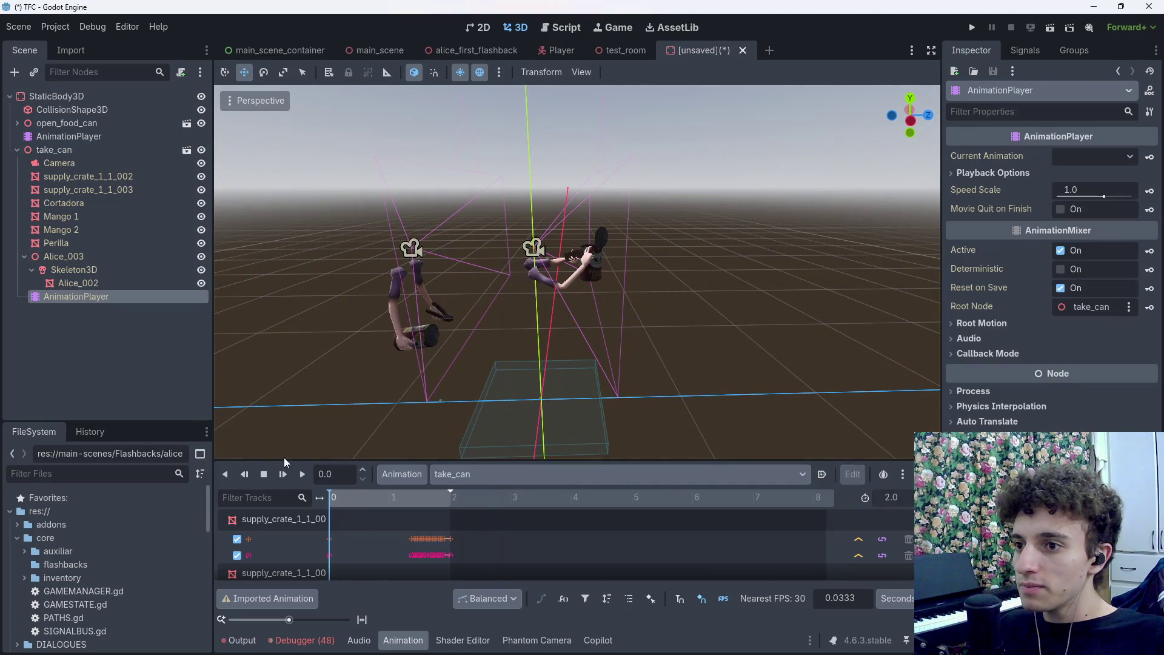
drag(336, 496, 438, 520)
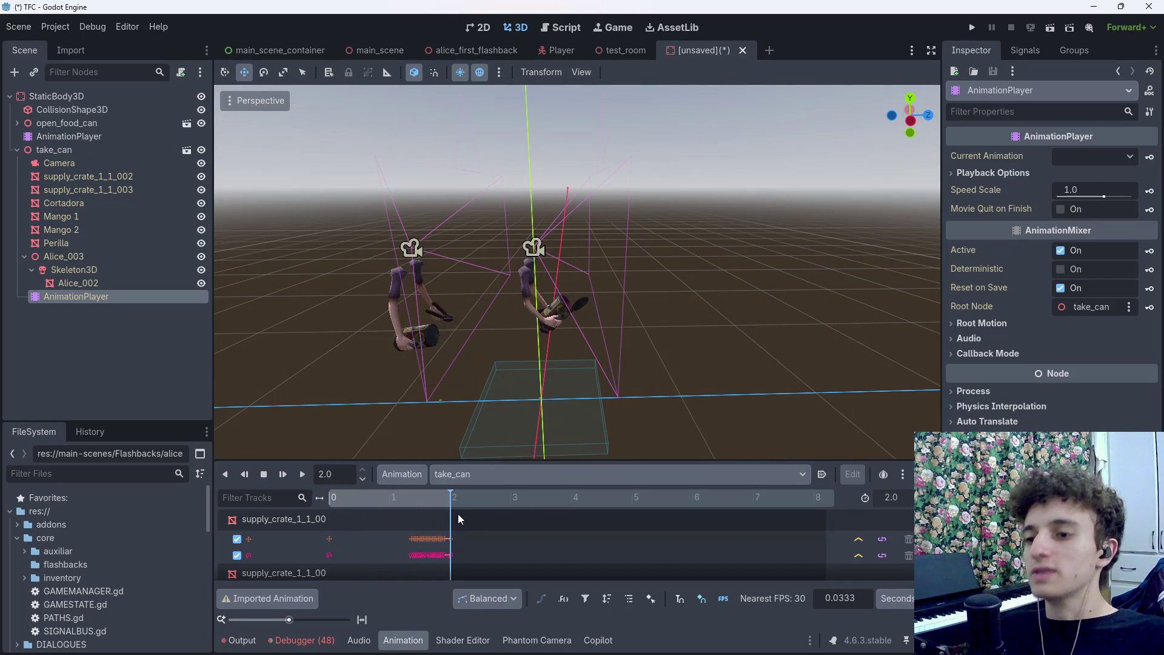
drag(457, 514, 270, 517)
click(401, 473)
Make the take_can animation unique and save it as take_can.res in the animations folder
click(437, 515)
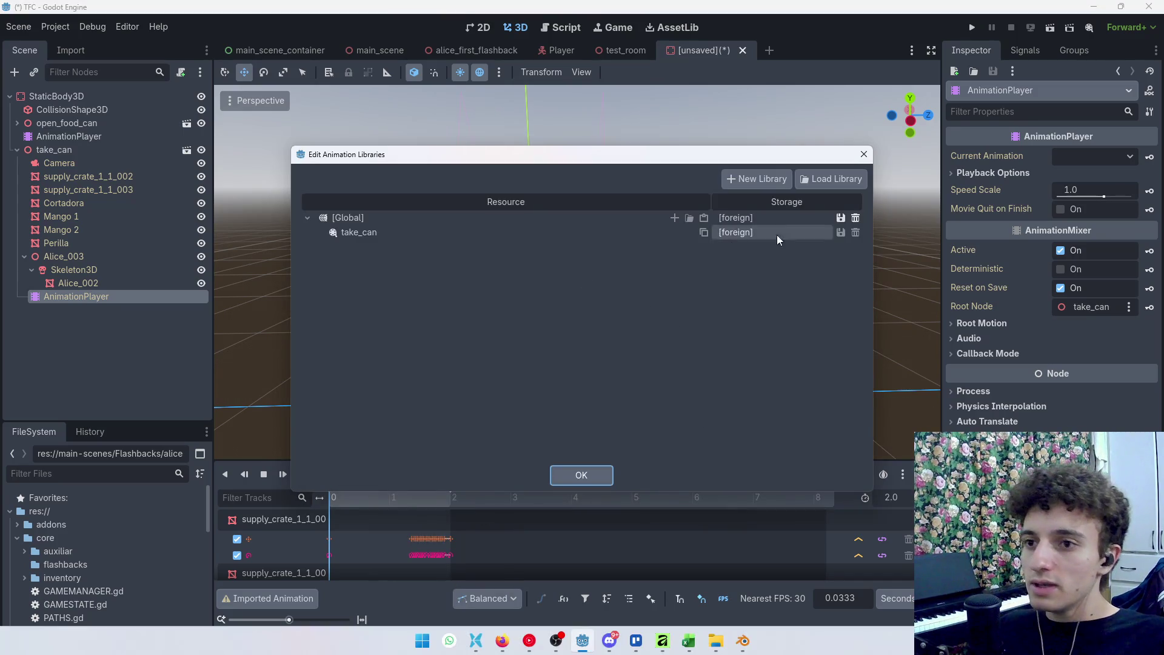
click(842, 218)
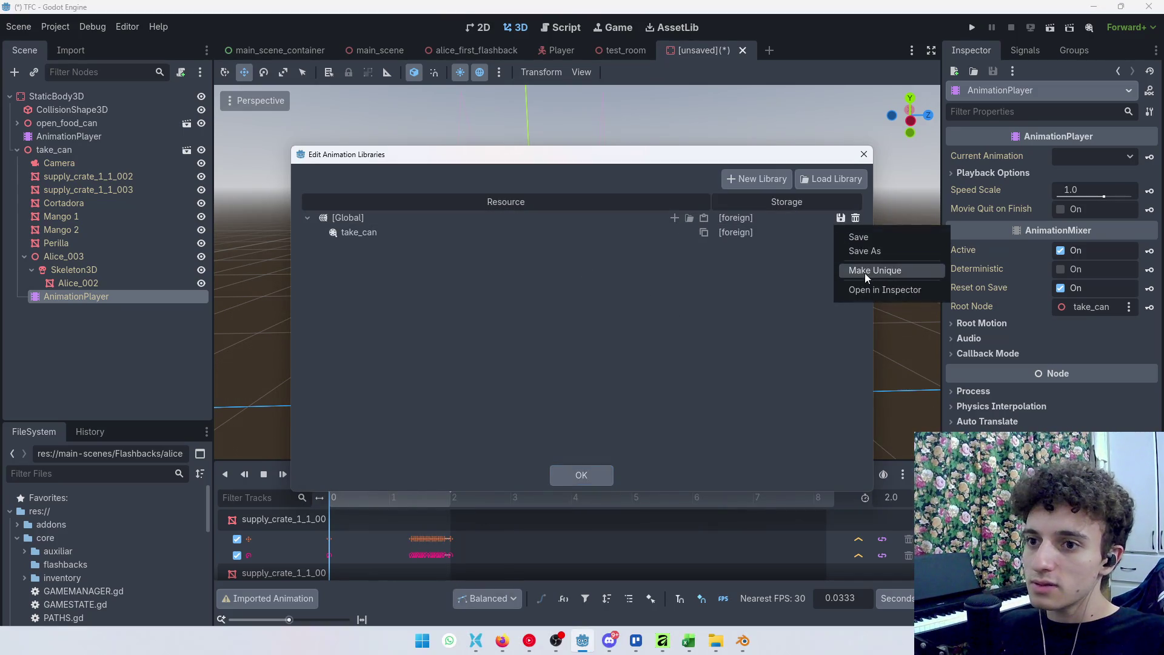
click(865, 273)
click(842, 231)
click(896, 267)
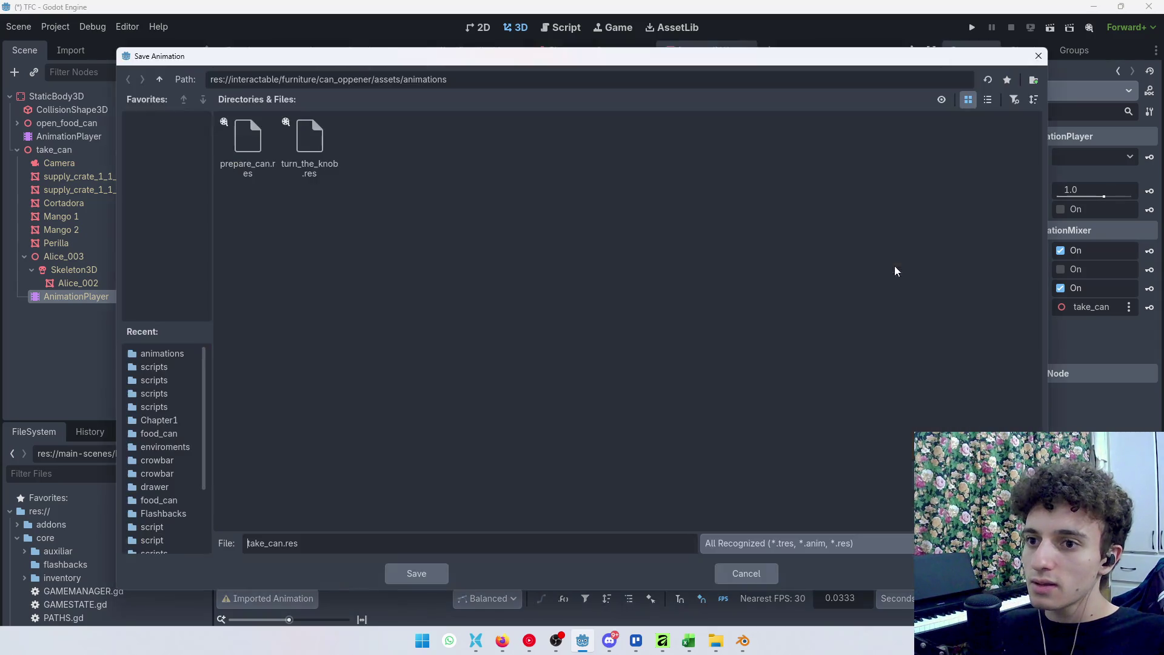
click(416, 573)
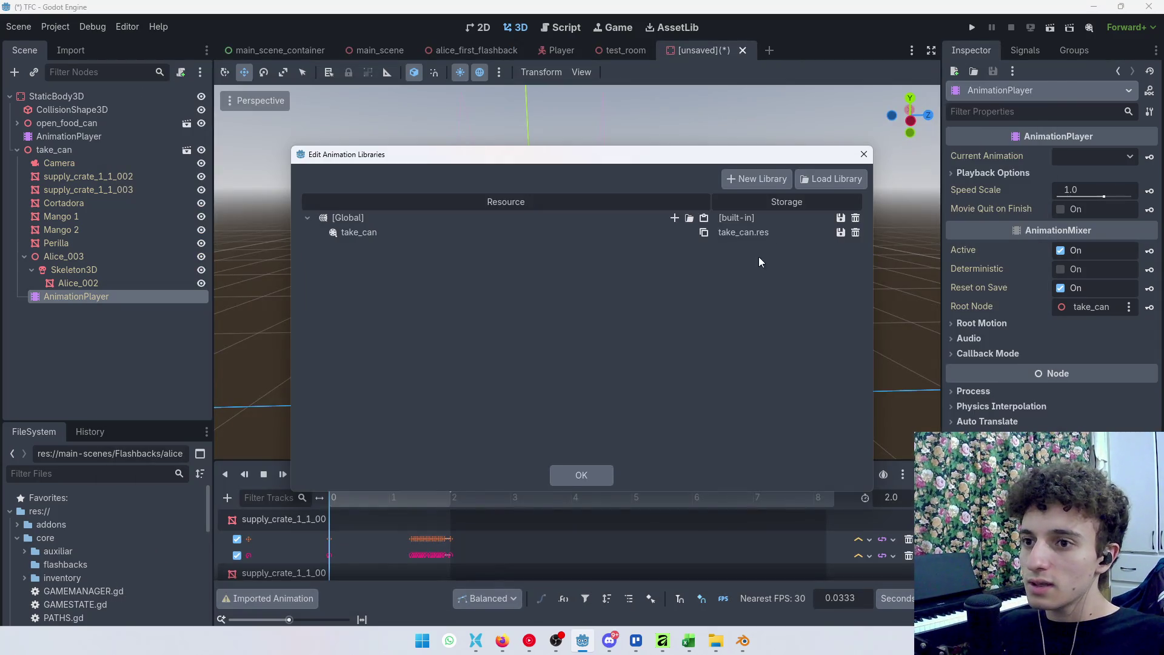
click(865, 155)
Delete the take_can instance from the scene
click(77, 150)
key(Delete)
key(Return)
Load take_can.res into the food can's open_food_can animation library
click(68, 136)
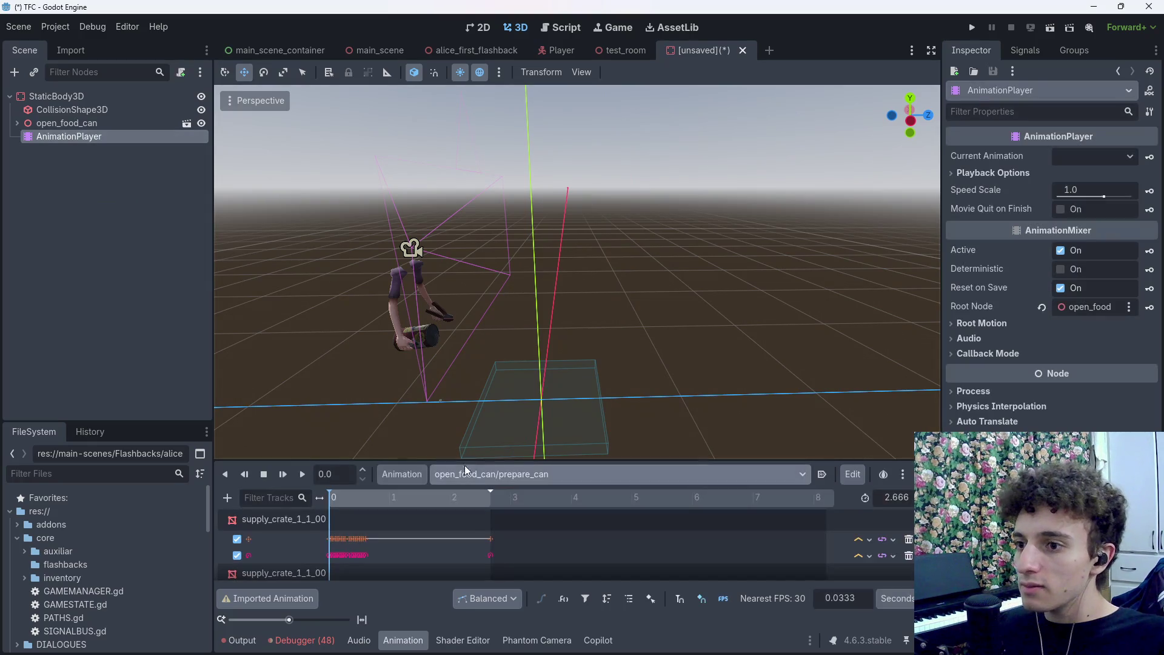
click(401, 474)
click(428, 513)
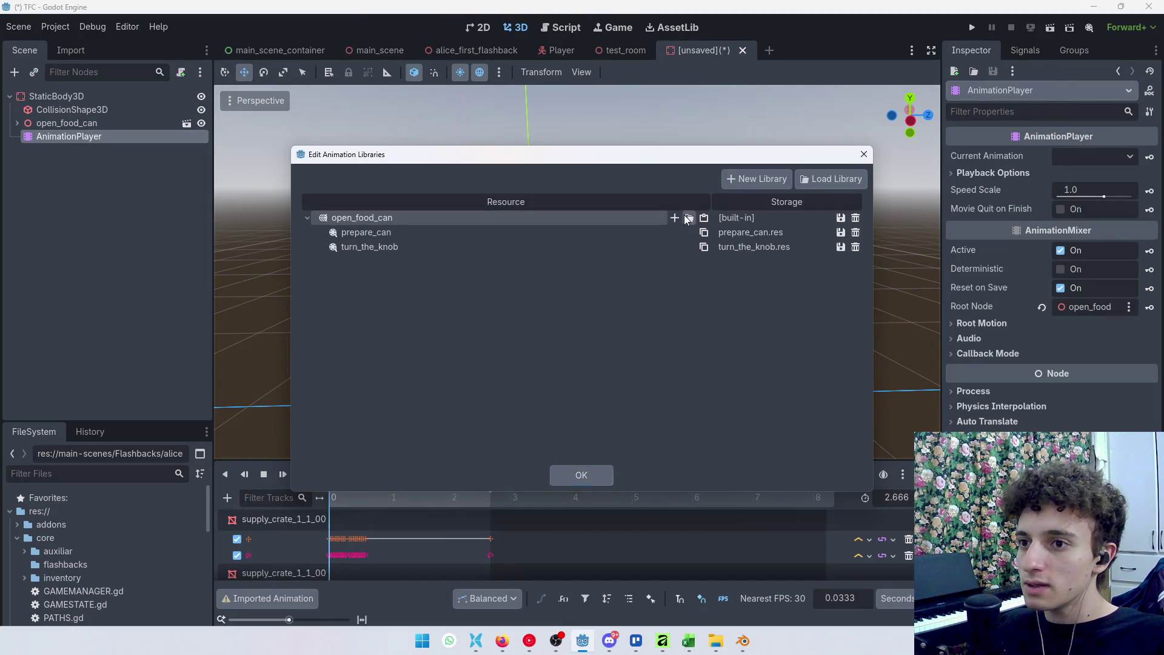
click(688, 218)
click(307, 143)
click(416, 572)
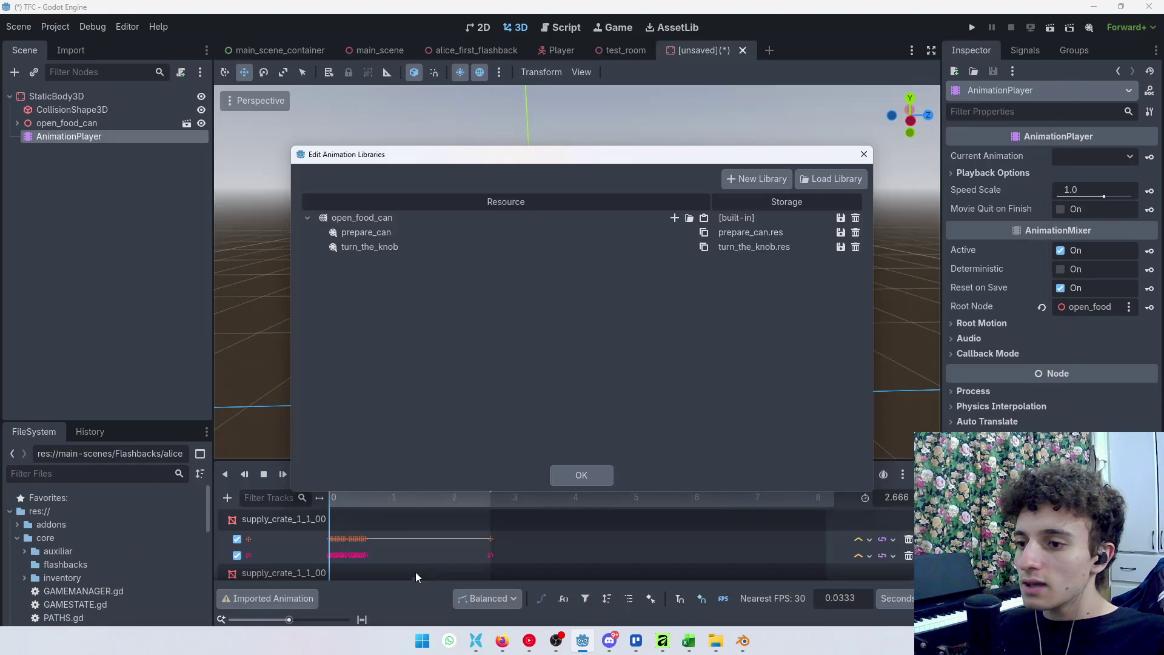
click(583, 475)
click(534, 474)
click(512, 511)
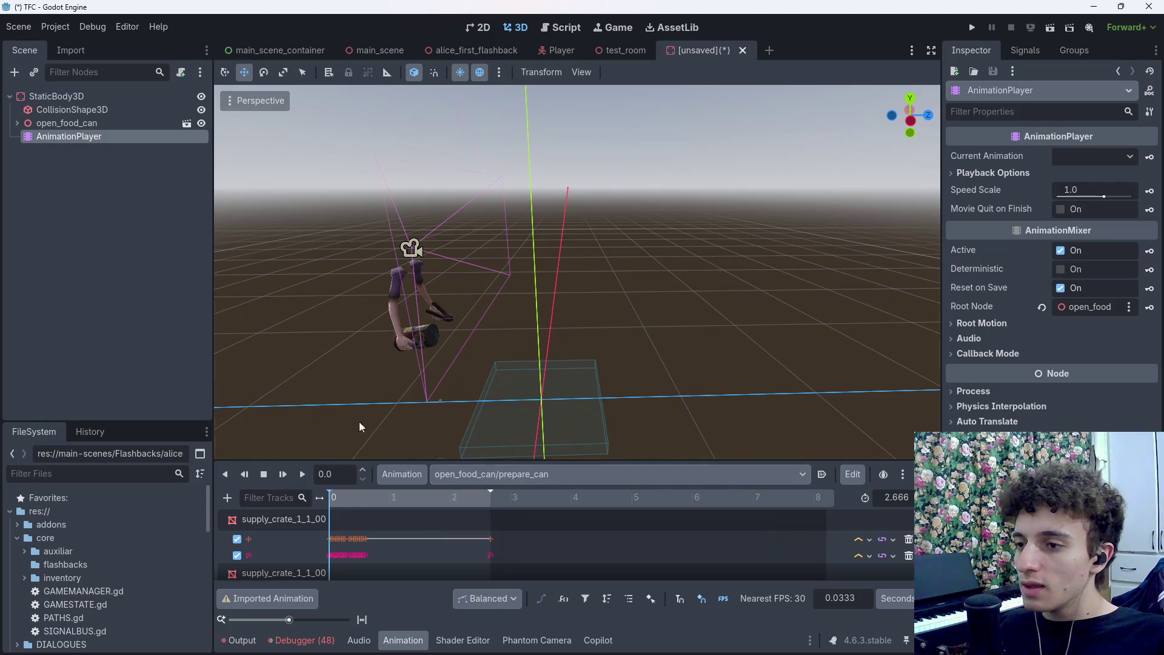
Add an AnimationTree node as a child of StaticBody3D
click(77, 100)
key(ctrl+a)
text(animationtree)
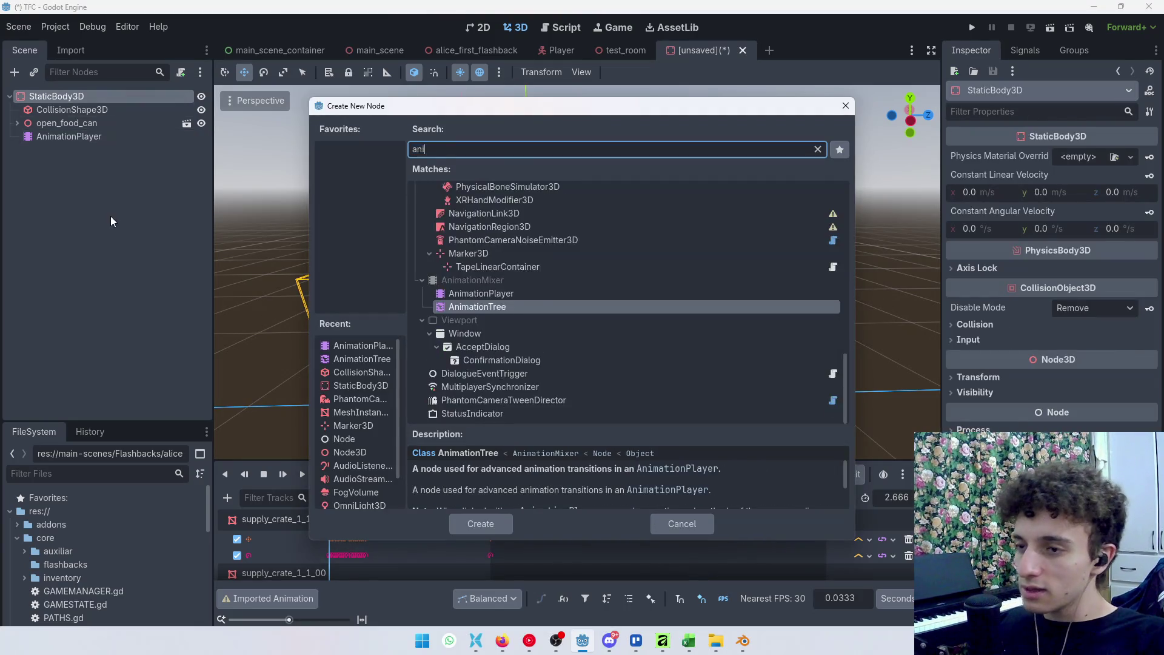
key(Return)
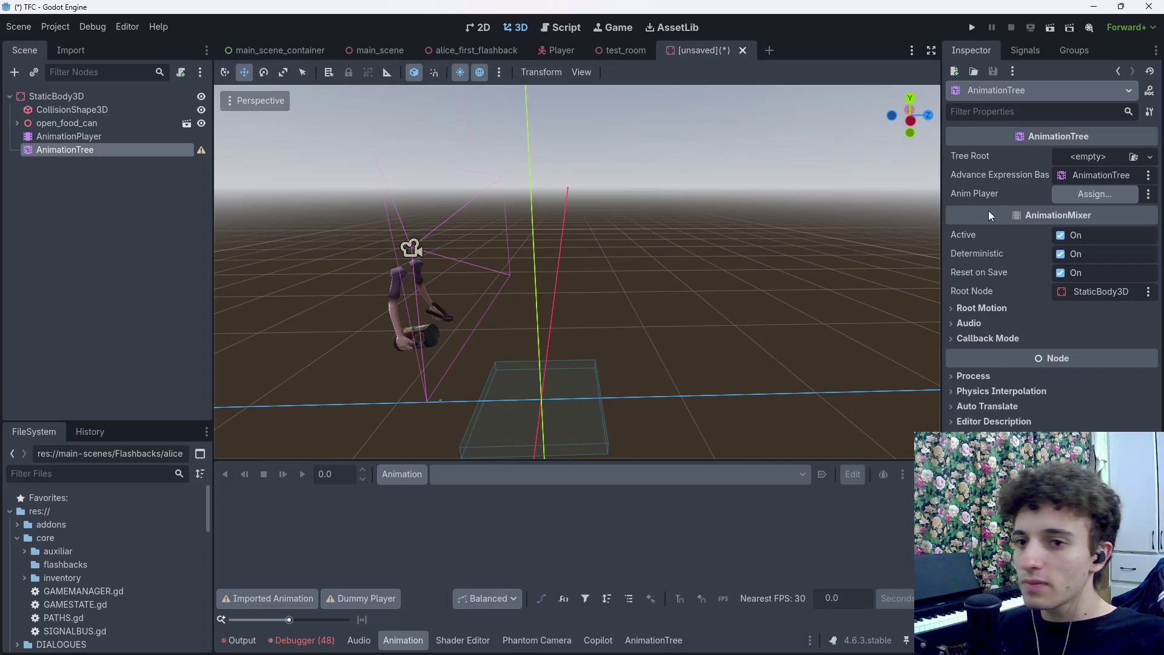
Point the AnimationTree at AnimationPlayer and give it a new AnimationNodeStateMachine root
click(1095, 199)
click(546, 190)
click(534, 522)
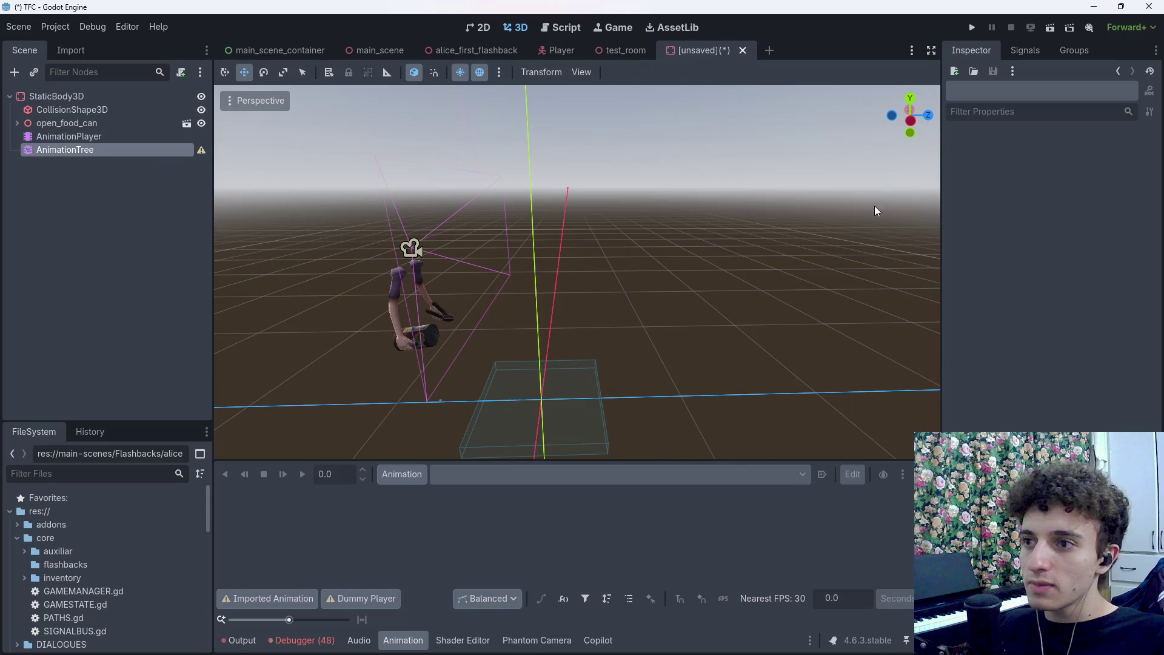
click(1131, 157)
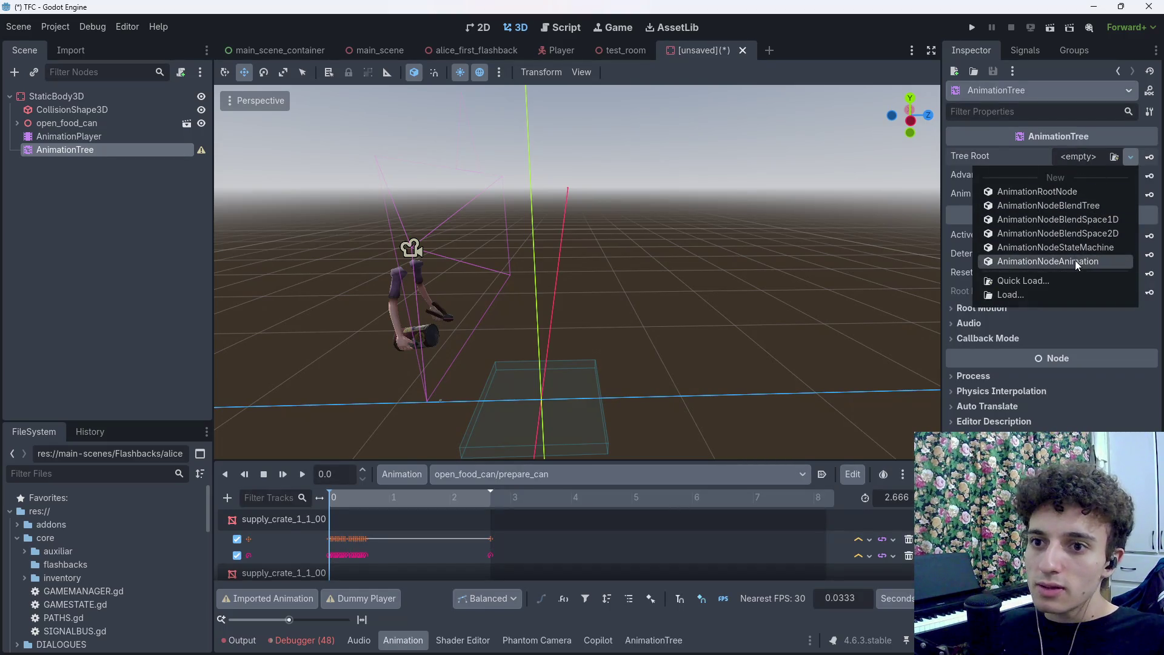
click(1084, 247)
click(1086, 155)
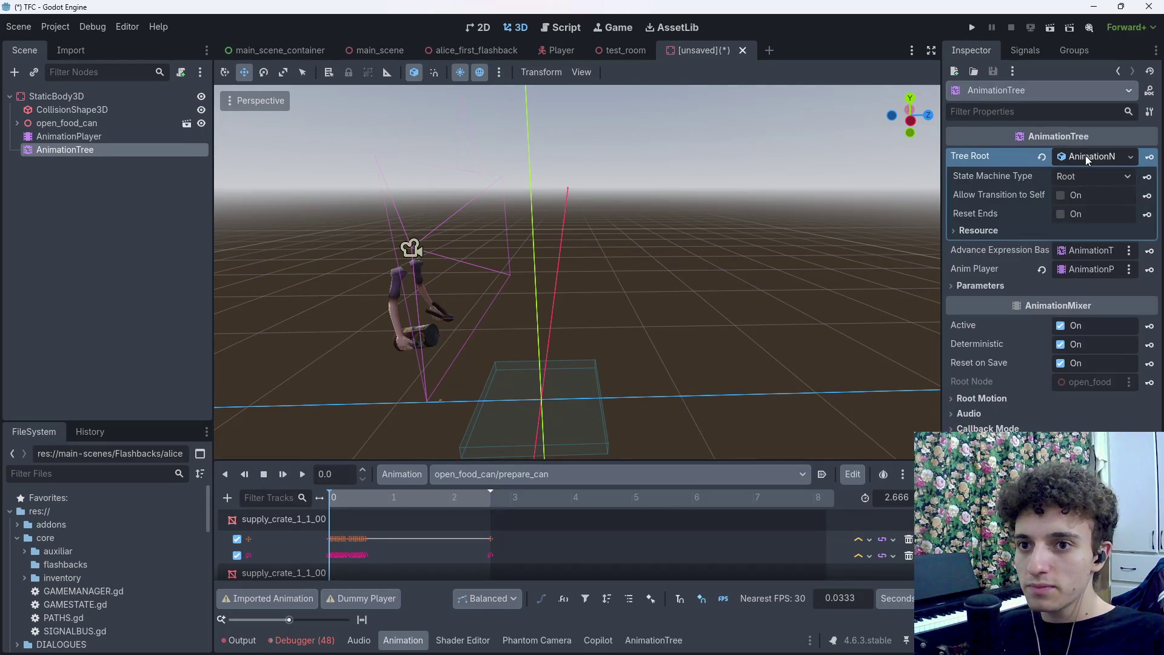
click(654, 640)
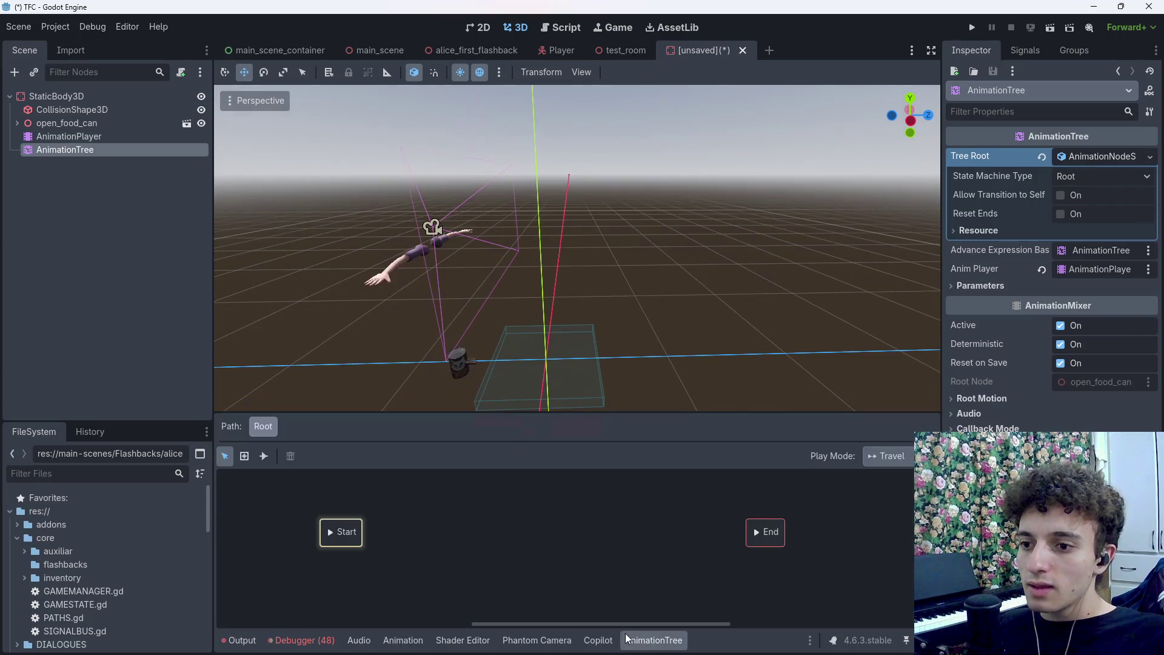
Add a prepare_can state right of Start, stripping the open_food_can_ prefix from its name
drag(348, 553, 297, 555)
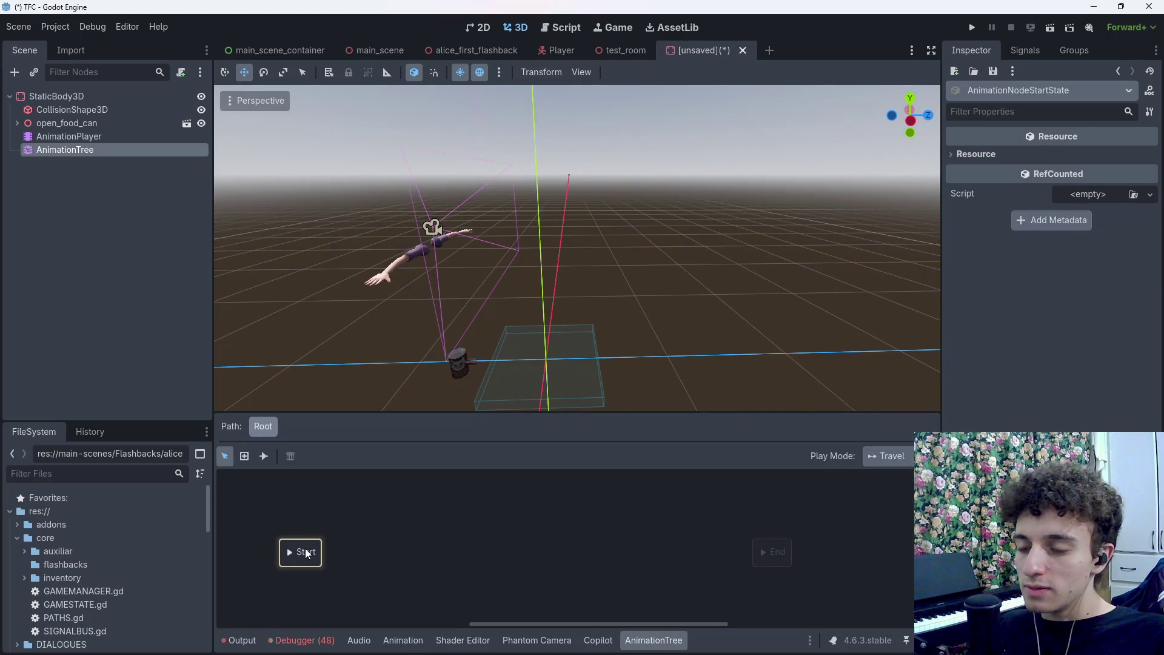
right_click(369, 551)
mouse_move(435, 559)
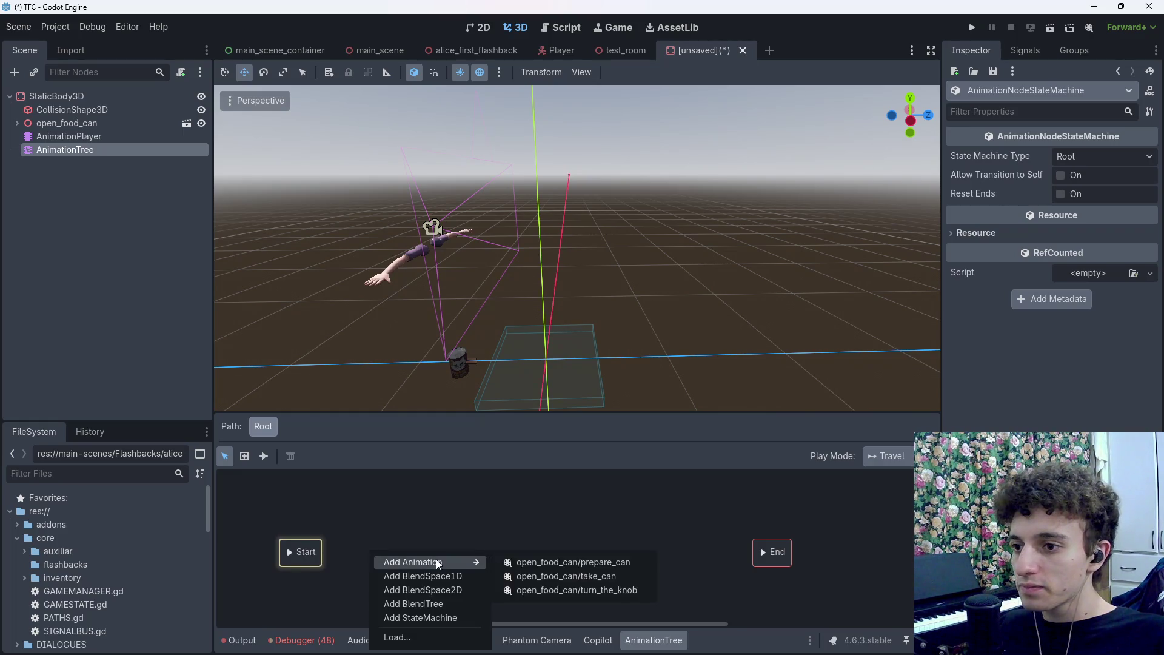
click(574, 562)
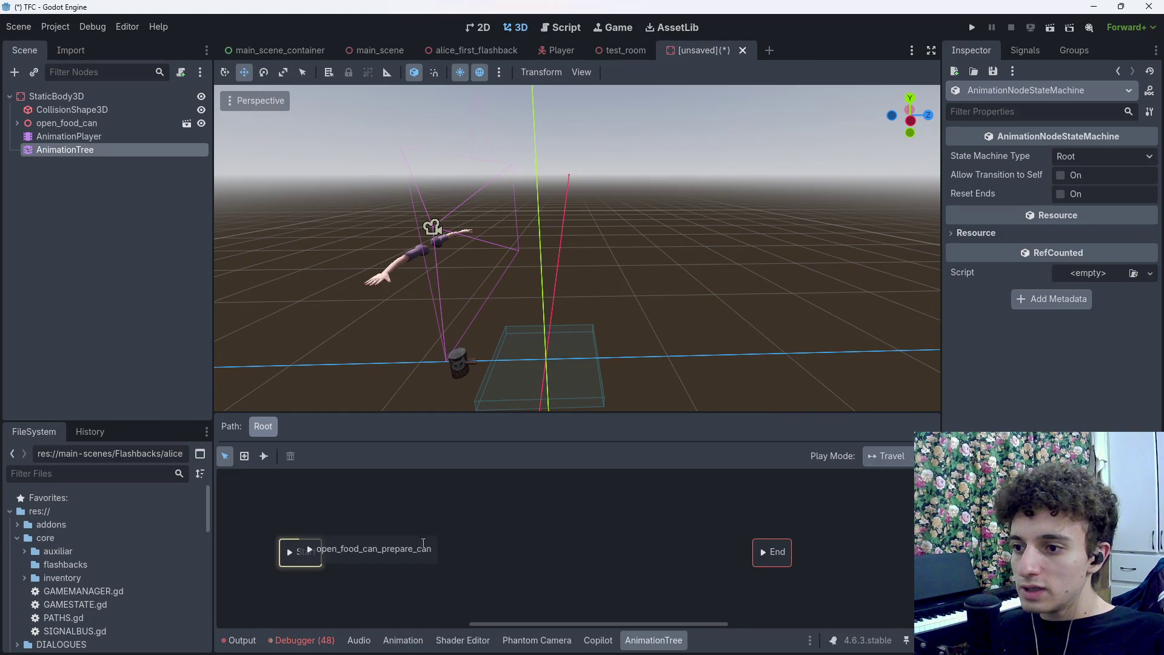
mouse_move(375, 538)
mouse_down()
mouse_move(431, 533)
mouse_move(433, 557)
mouse_up()
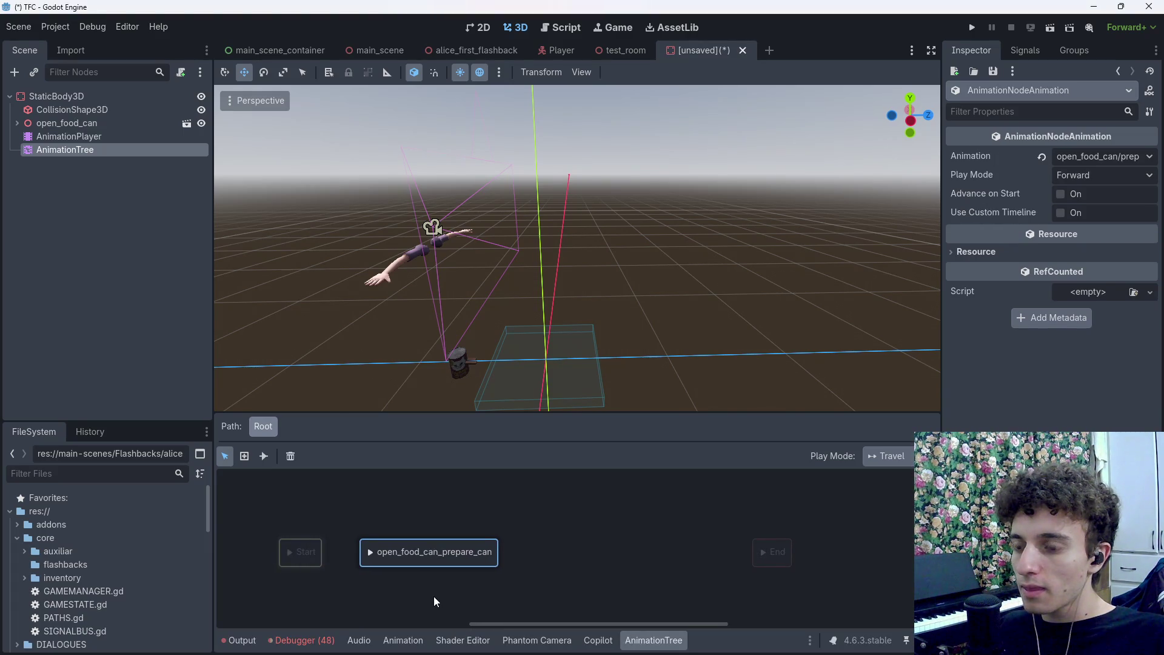
double_click(425, 557)
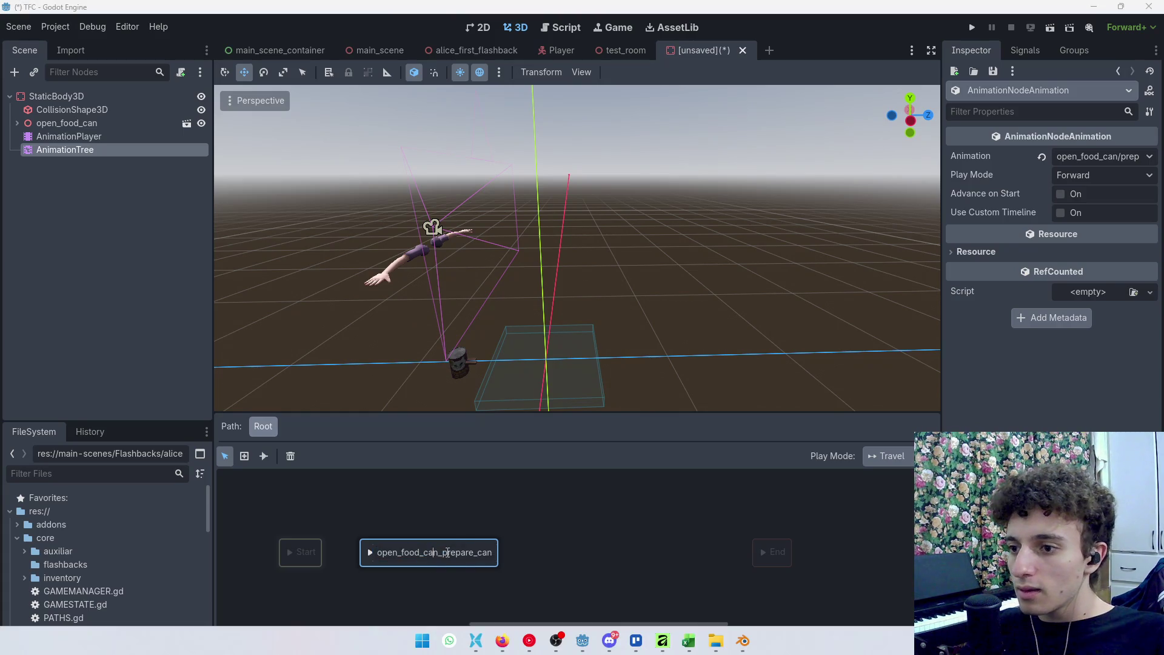
drag(443, 553, 279, 576)
key(BackSpace)
key(Return)
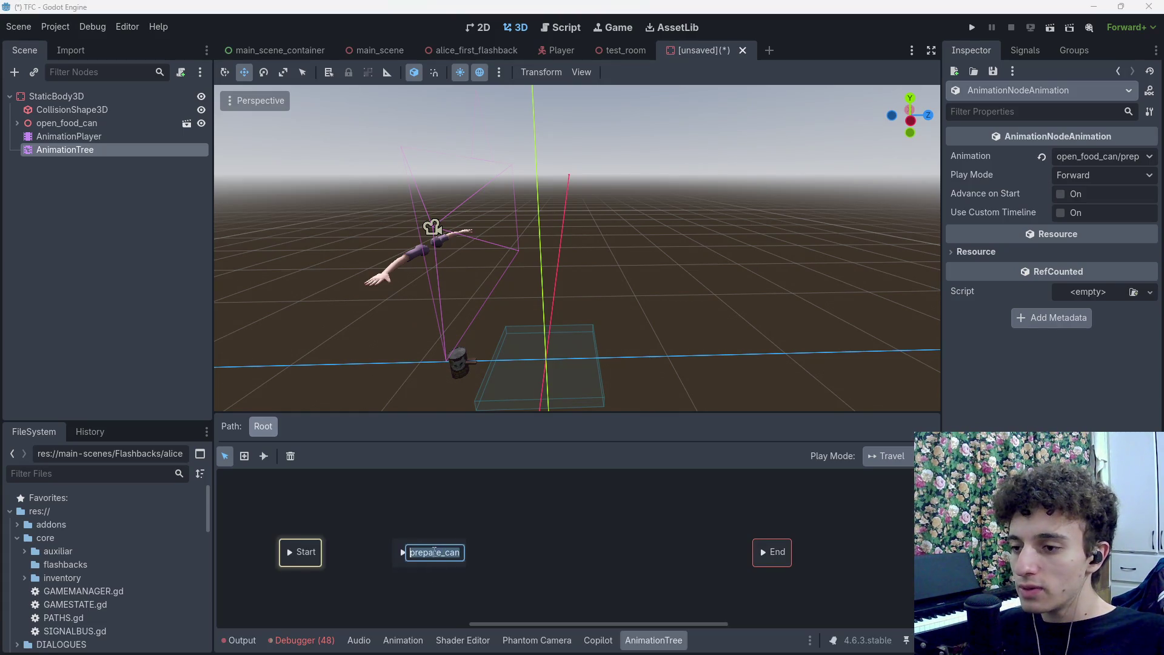
Add a turn_the_knob state and arrange Start, prepare_can, turn_the_knob and End in a row
right_click(526, 548)
mouse_move(570, 560)
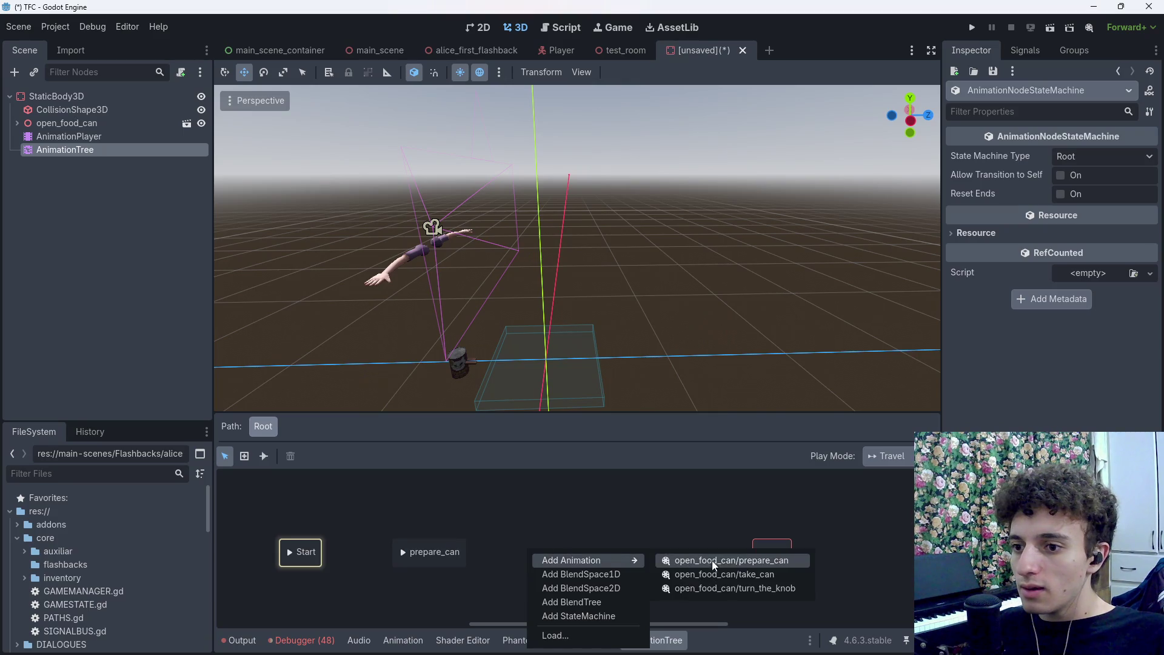
click(772, 589)
drag(522, 553, 553, 559)
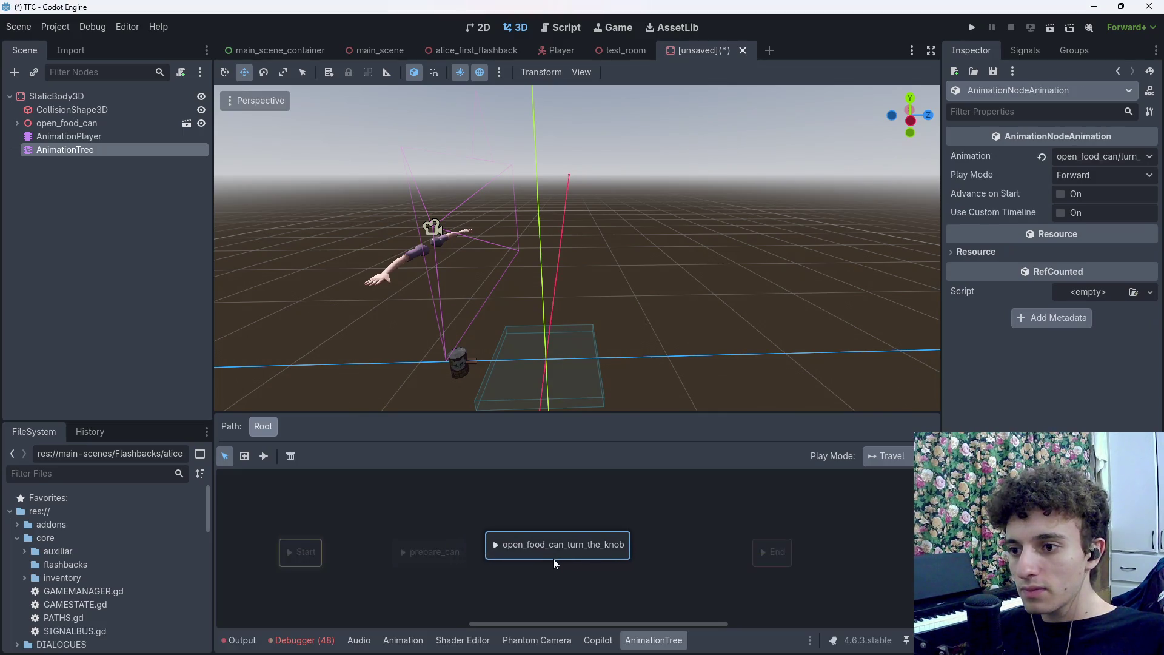
drag(432, 563, 399, 566)
drag(546, 563, 538, 560)
click(607, 559)
click(579, 580)
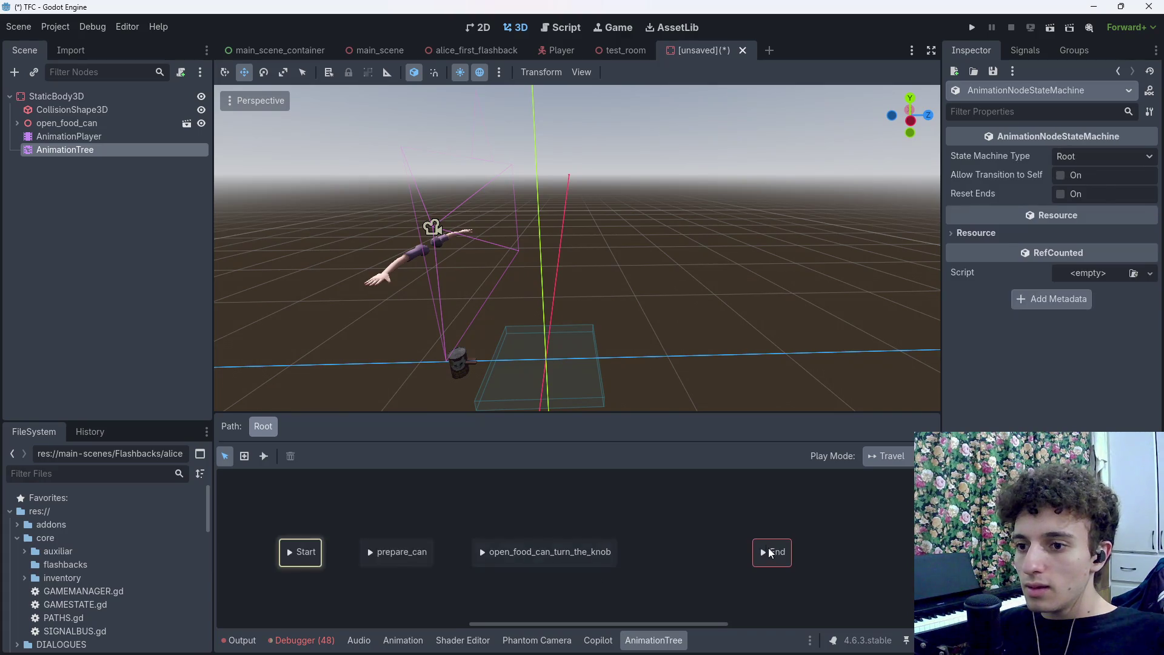
drag(772, 551, 796, 552)
drag(300, 552, 270, 552)
click(572, 581)
Rename the new state to turn_the_knob by removing its open_food_can_ prefix
right_click(671, 559)
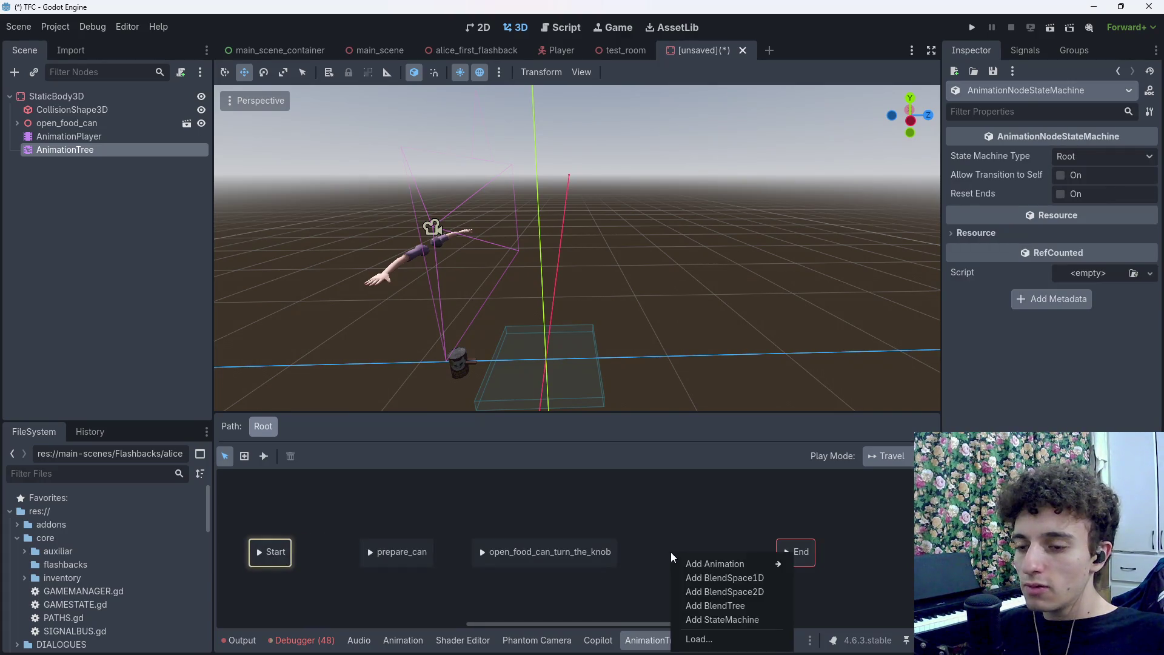
key(Escape)
click(552, 554)
key(shift+Home)
key(BackSpace)
key(Return)
click(551, 561)
drag(552, 561, 526, 561)
Add the take_can animation as a third state named take_can
right_click(659, 550)
mouse_move(728, 556)
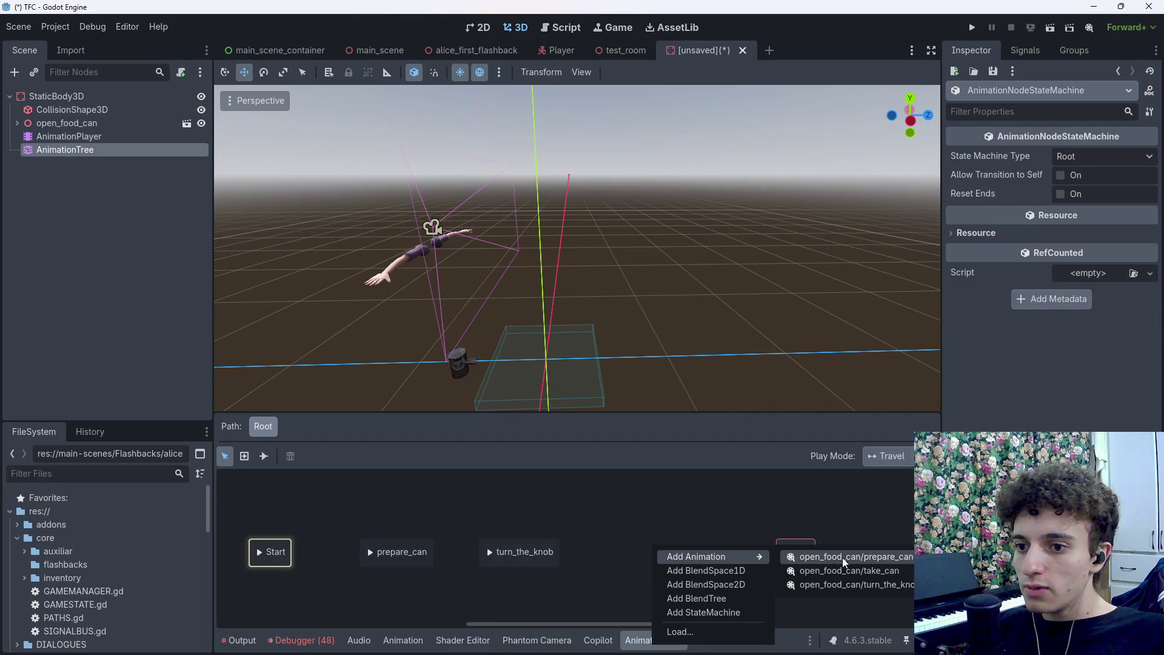
click(887, 577)
click(672, 559)
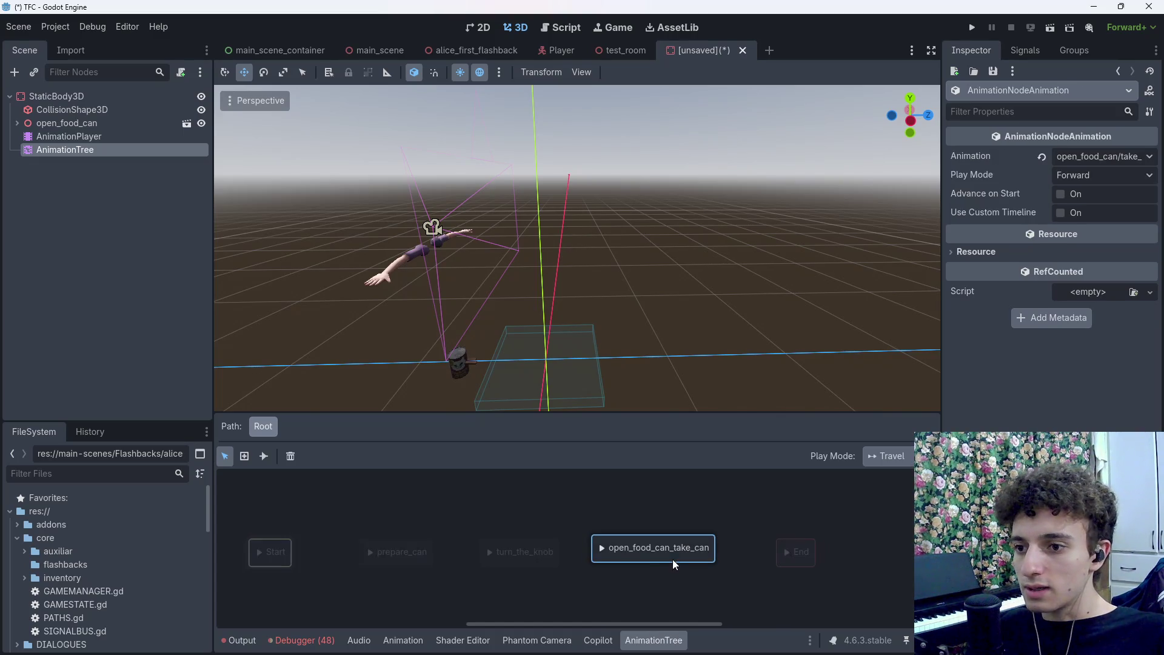
double_click(651, 555)
text(take_can)
key(Return)
double_click(658, 555)
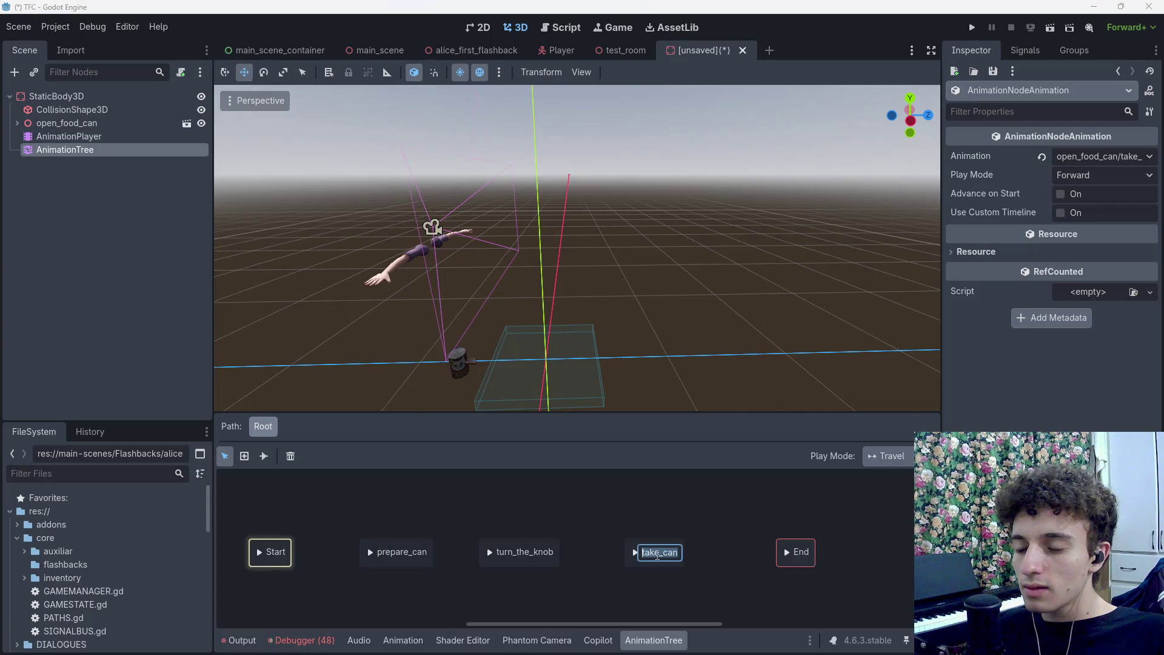
click(570, 577)
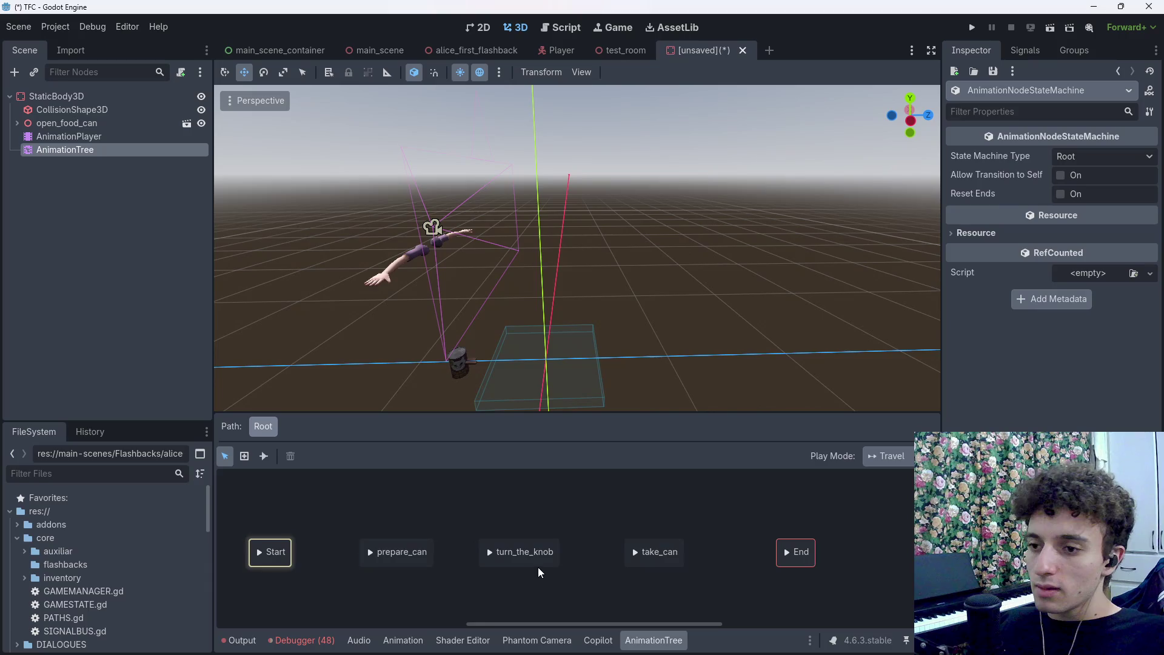
click(544, 563)
click(594, 573)
click(669, 563)
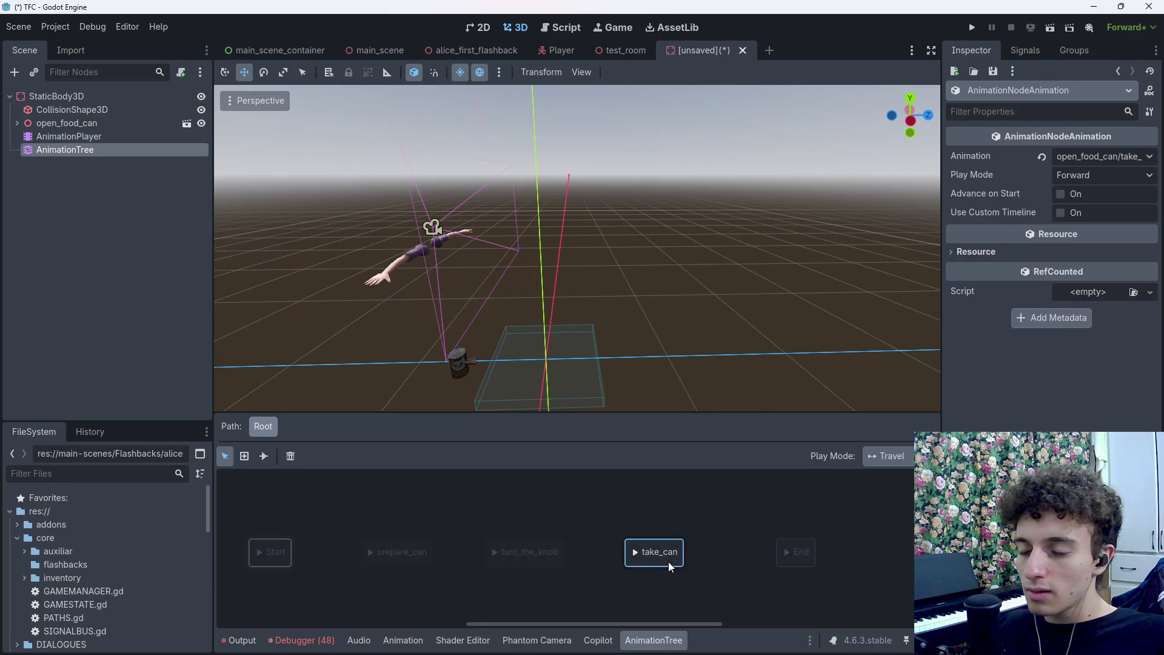
click(445, 565)
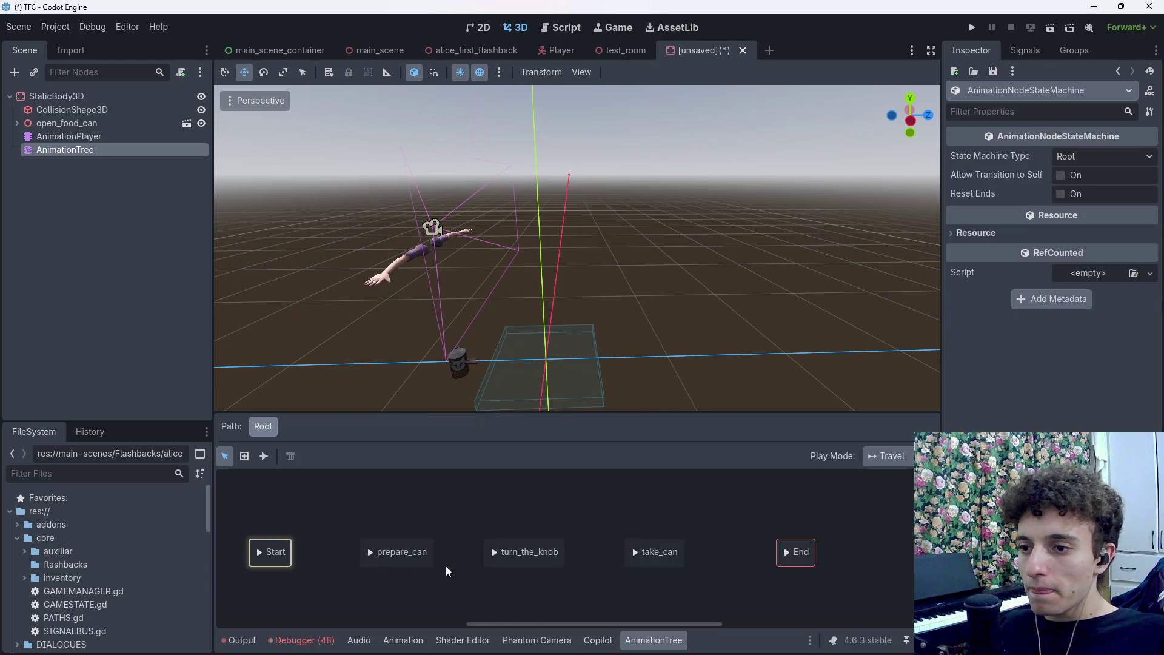
Connect Start to prepare_can with a transition, keeping the type Immediate
key(2)
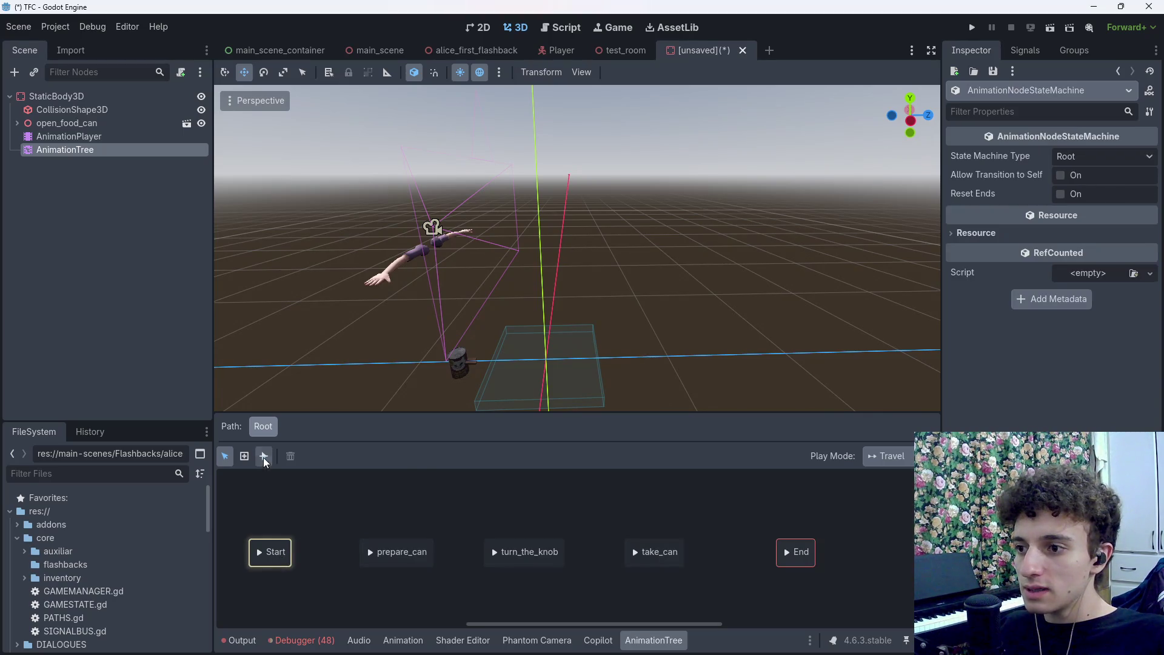
drag(366, 551, 372, 552)
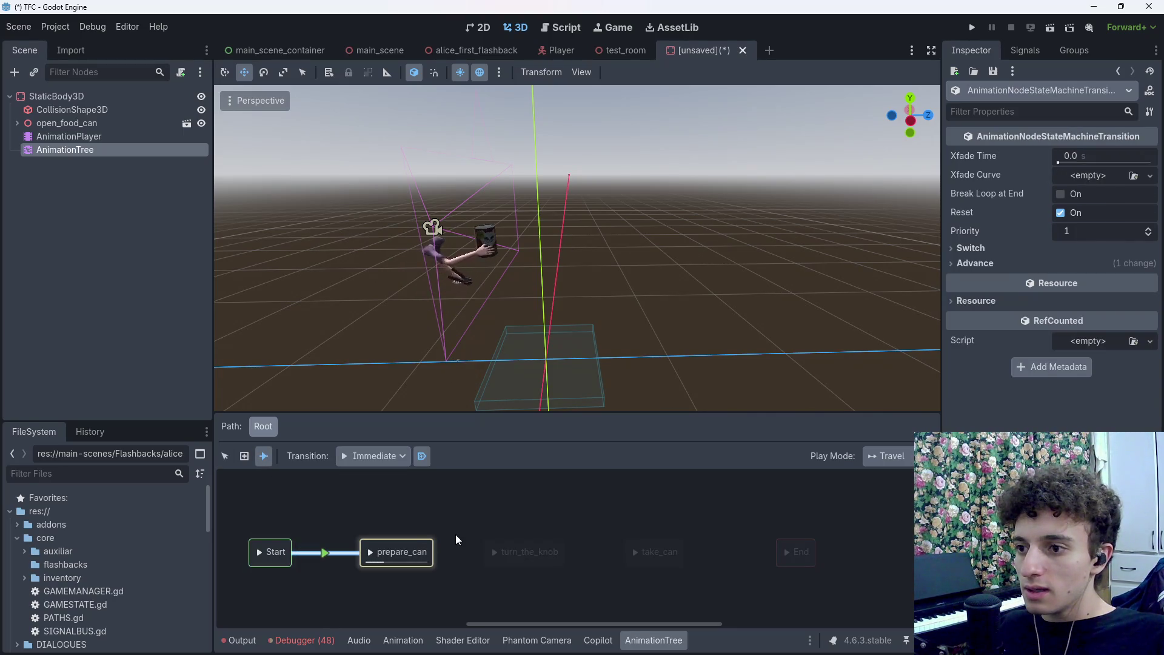
click(374, 457)
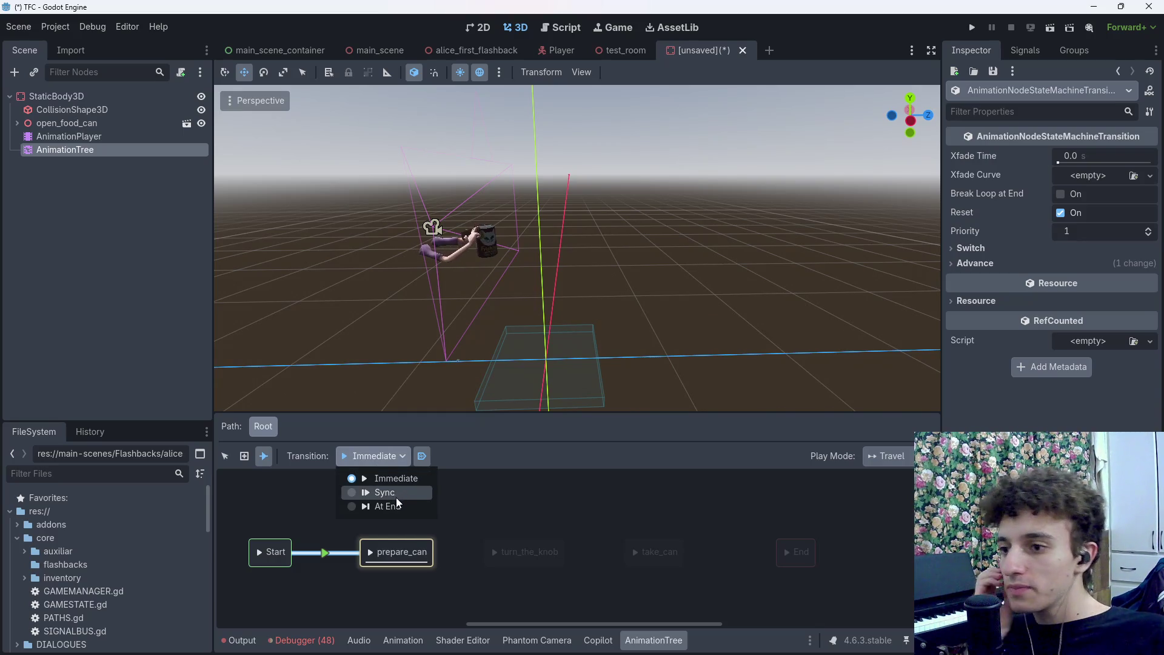
click(397, 479)
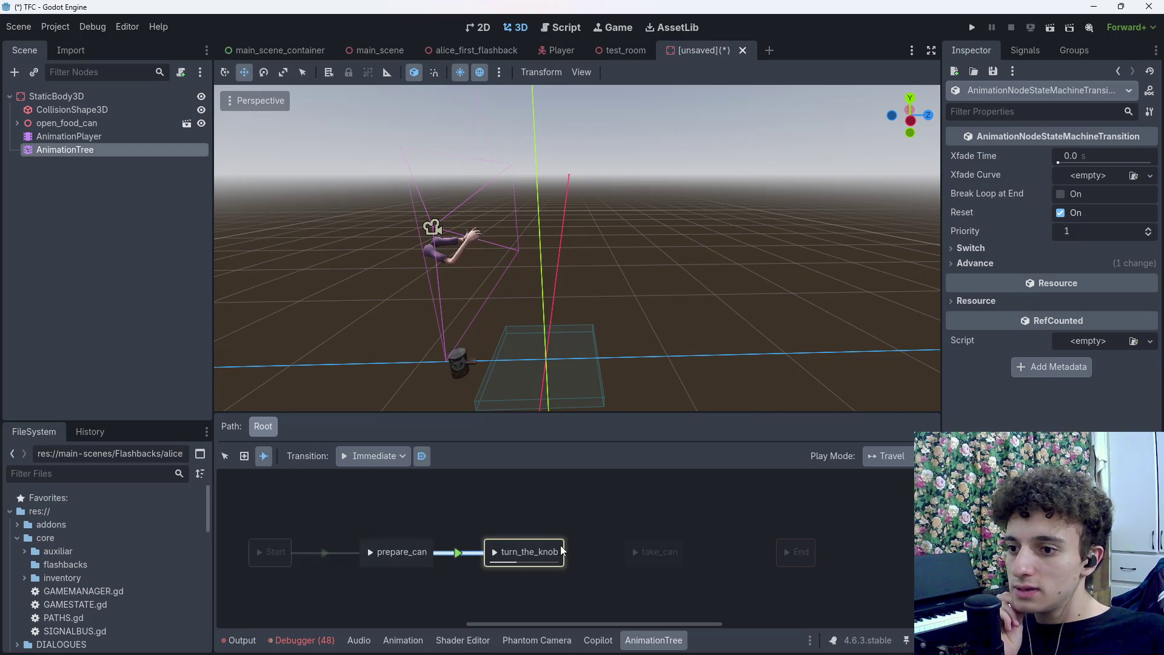
Link turn_the_knob to take_can, then select the prepare_can to turn_the_knob transition
right_click(626, 553)
click(667, 535)
drag(561, 554, 784, 552)
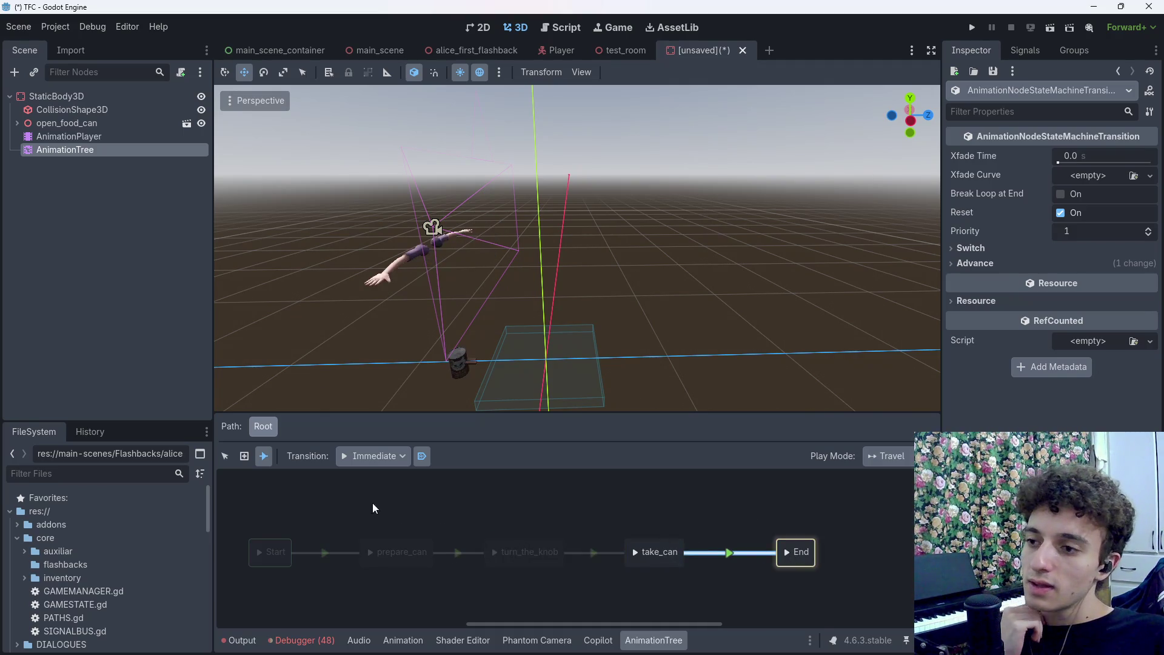
click(225, 456)
click(457, 553)
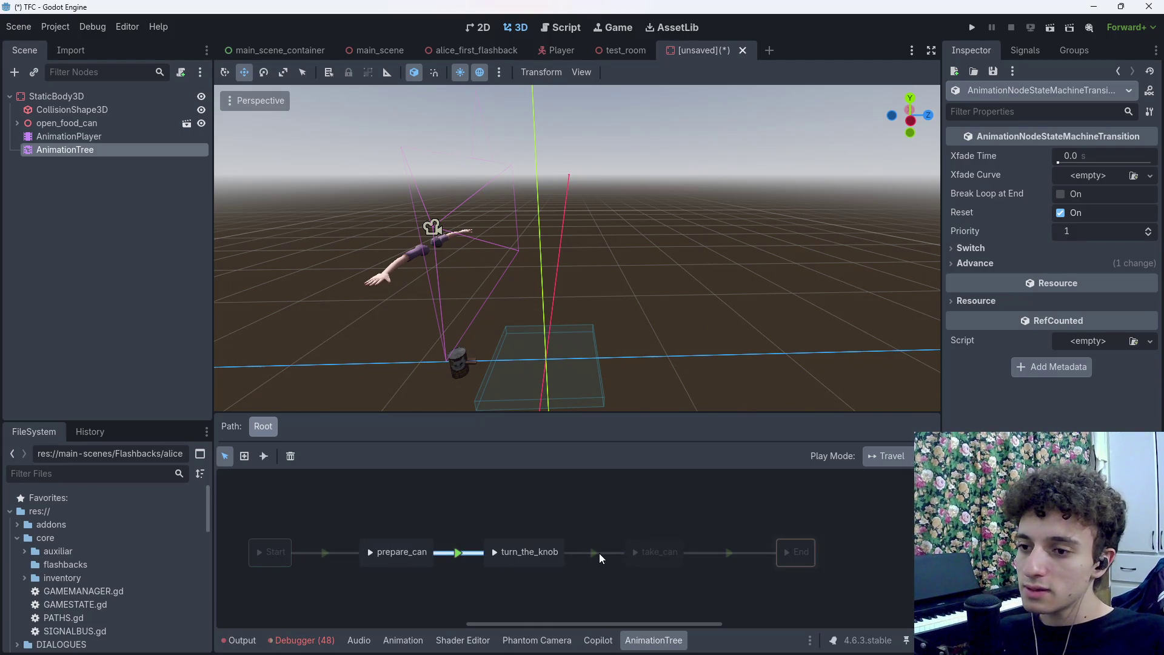
Set advance mode to Disabled on the prepare_can, turn_the_knob and take_can outgoing transitions
click(974, 264)
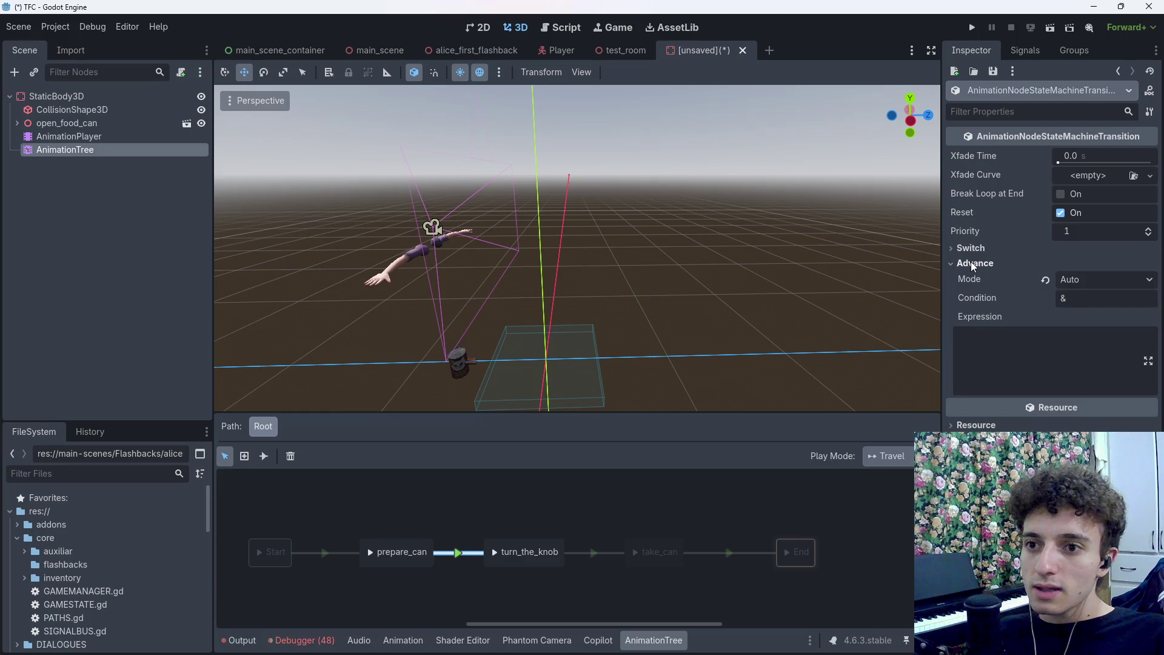
click(1090, 284)
click(1095, 302)
click(657, 526)
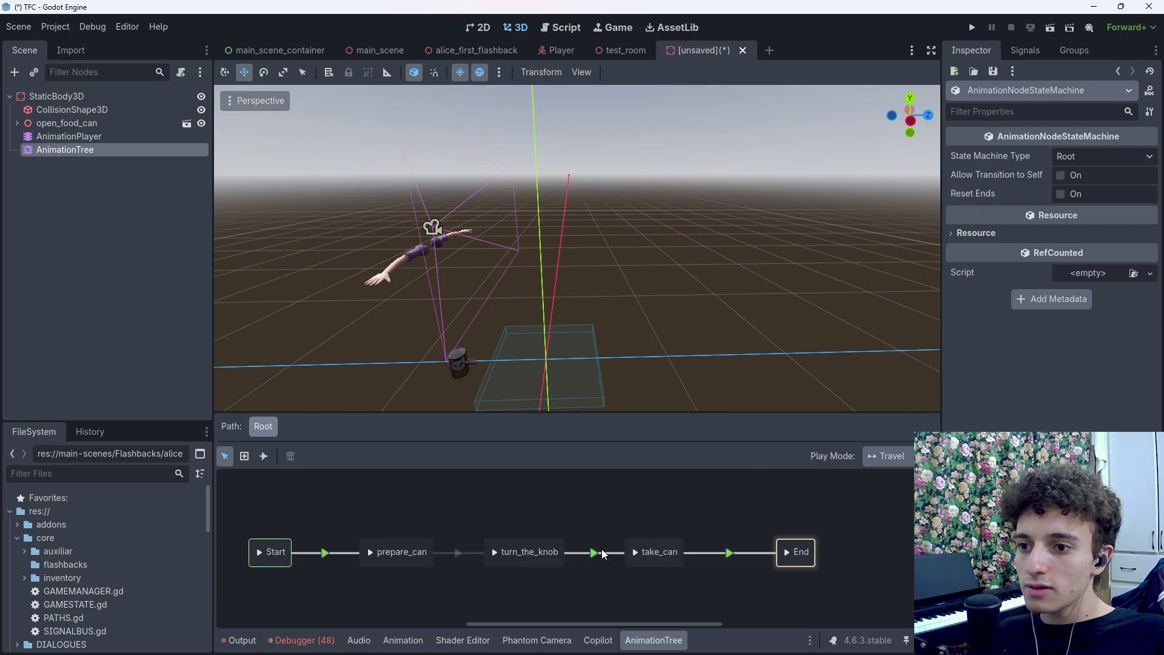
click(602, 553)
click(986, 264)
click(1072, 279)
click(1086, 300)
click(685, 485)
click(727, 552)
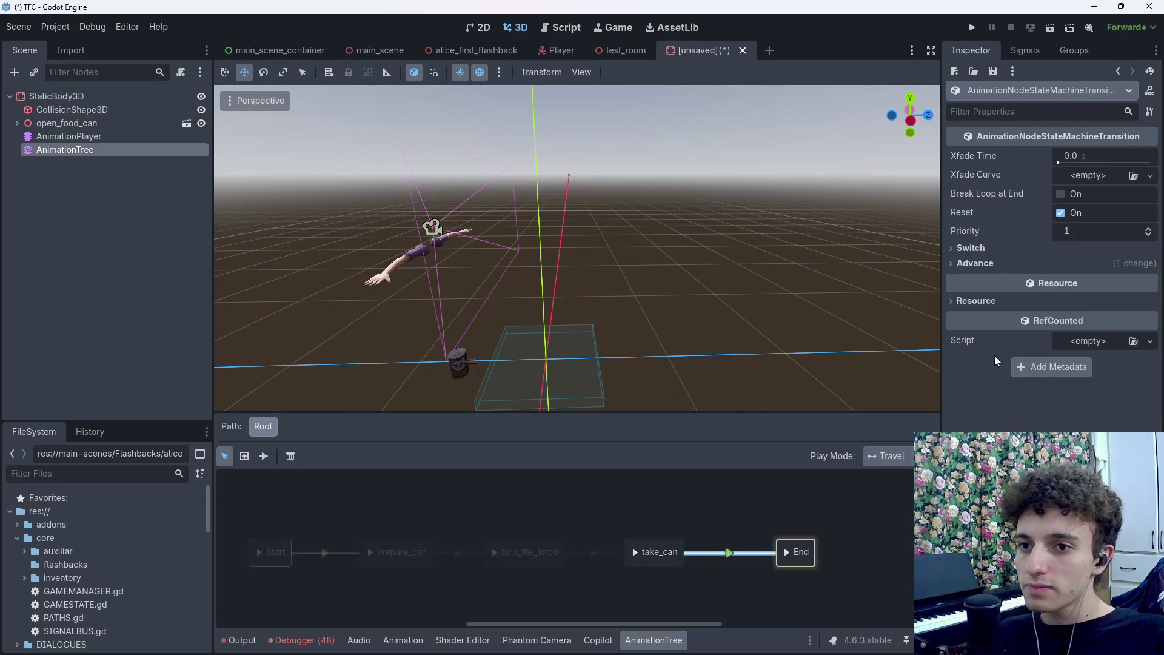
click(977, 263)
click(1073, 280)
click(1093, 302)
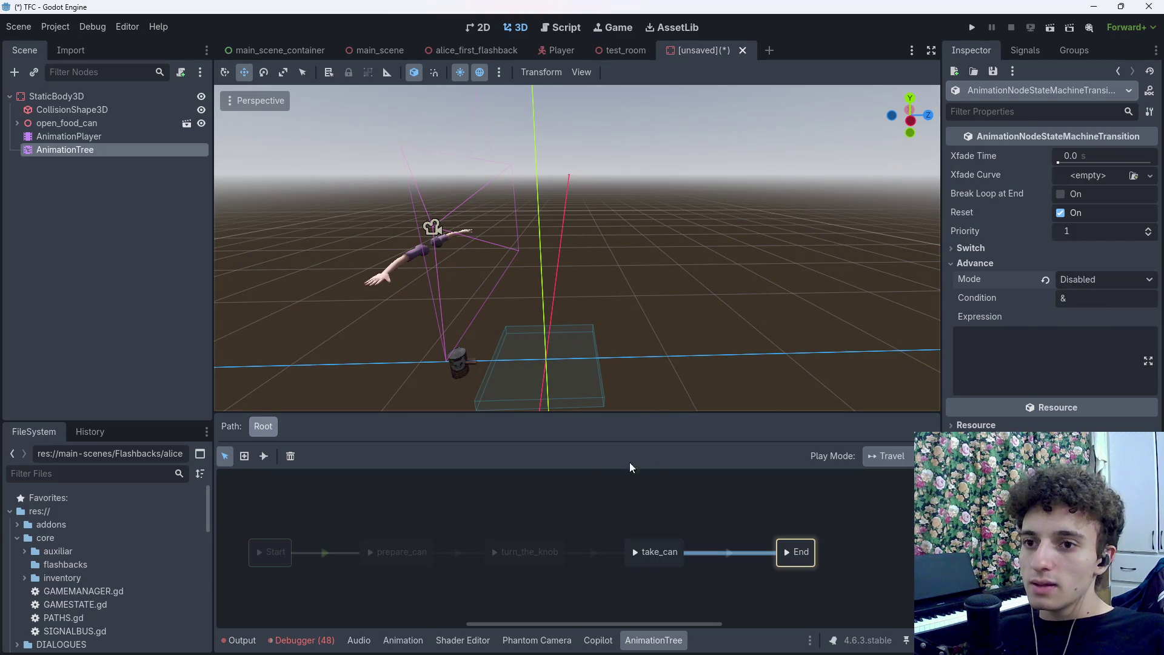
Switch those three transitions' advance mode to Enabled instead
click(456, 554)
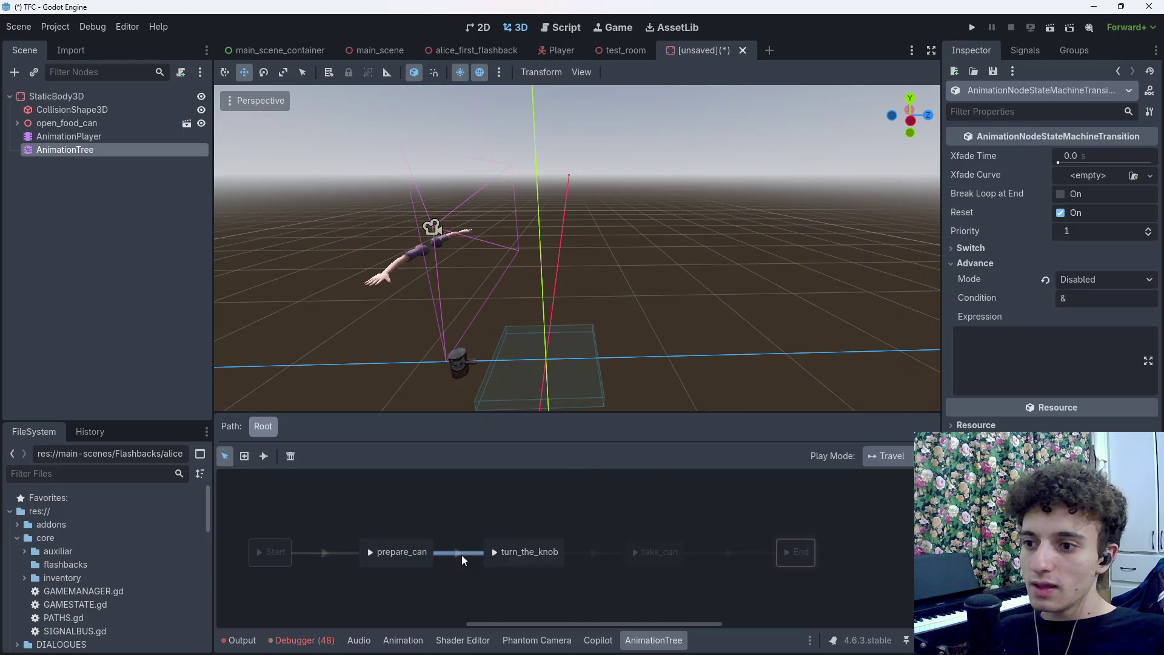
click(461, 555)
click(459, 555)
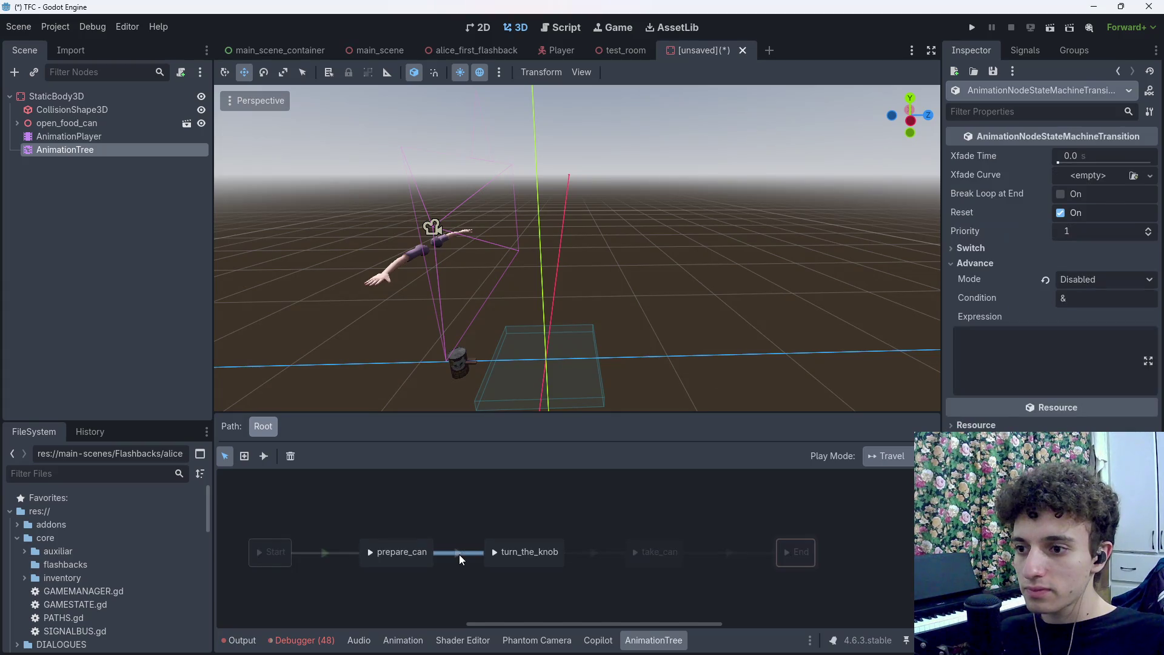
click(1086, 281)
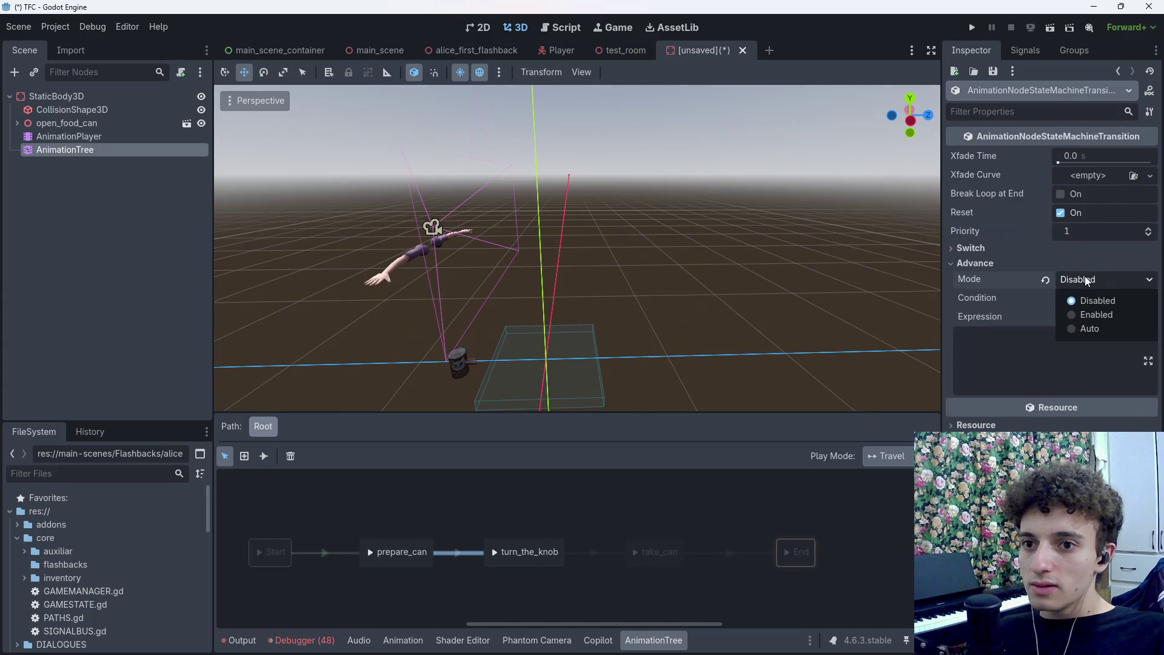
click(1096, 315)
click(595, 553)
click(1104, 265)
click(1104, 263)
click(1092, 279)
click(1079, 313)
click(729, 552)
click(1104, 279)
click(1078, 313)
click(450, 582)
Give the prepare_can to turn_the_knob transition a 0.1 s crossfade time
click(451, 555)
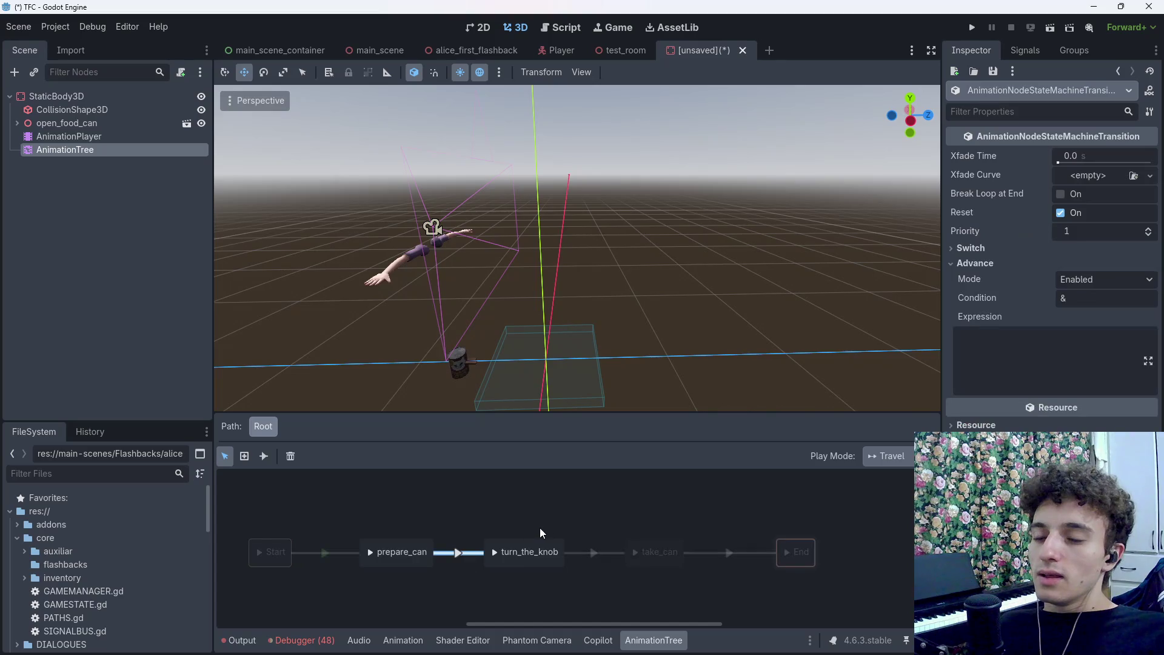
drag(543, 546, 546, 547)
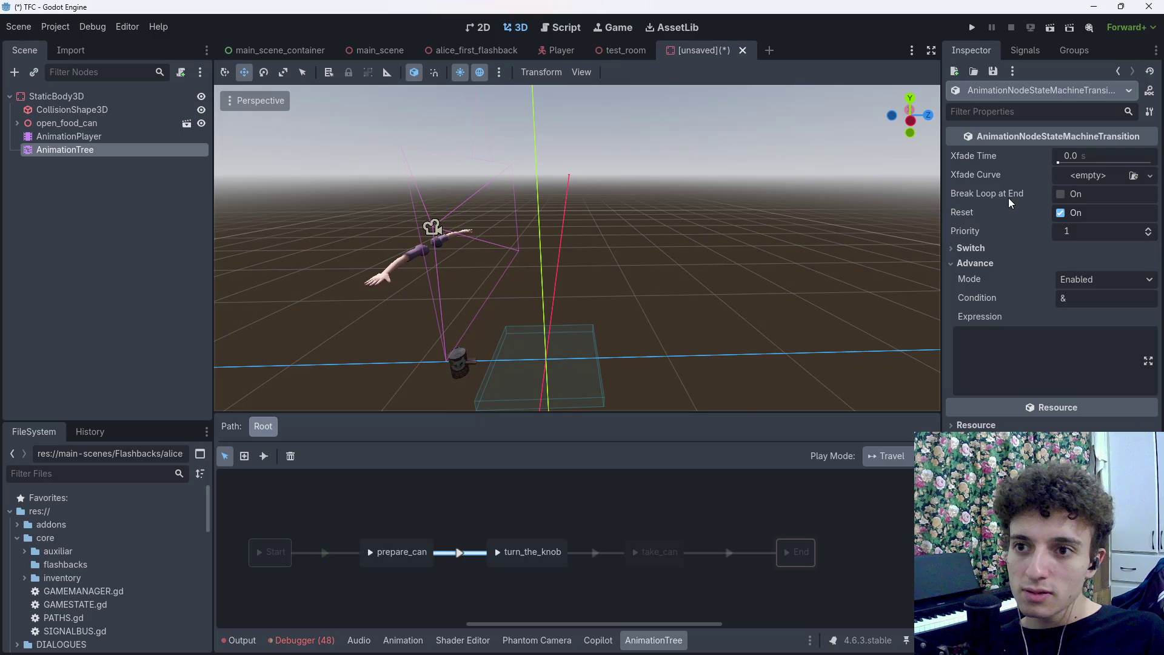
click(1087, 175)
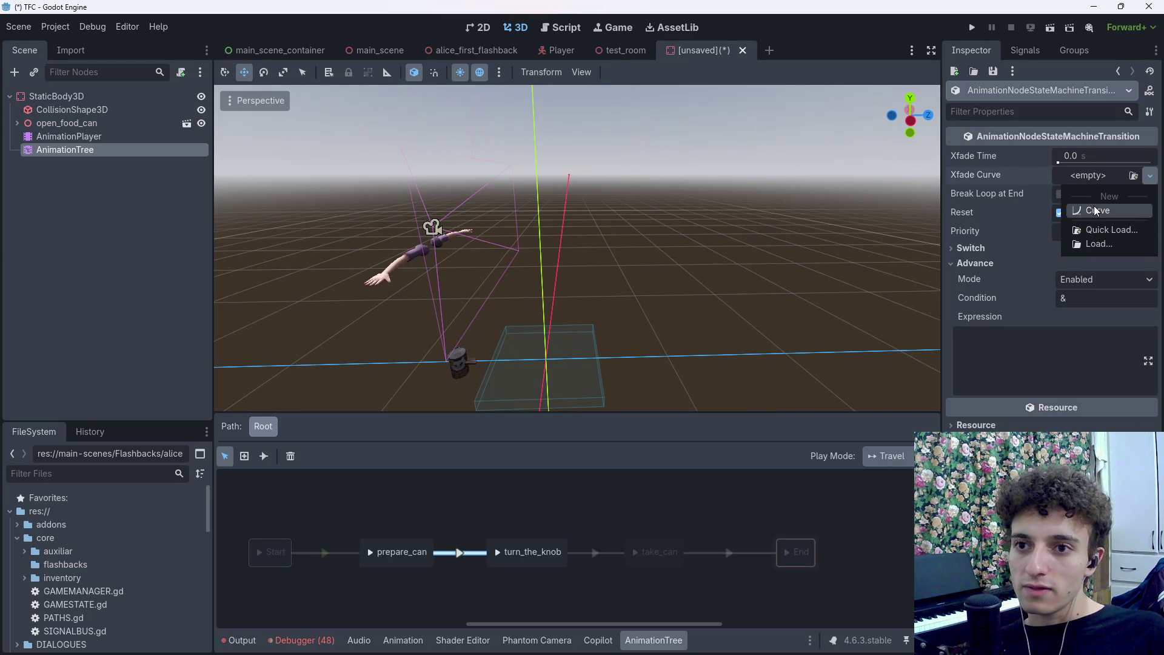
click(1091, 156)
click(1095, 155)
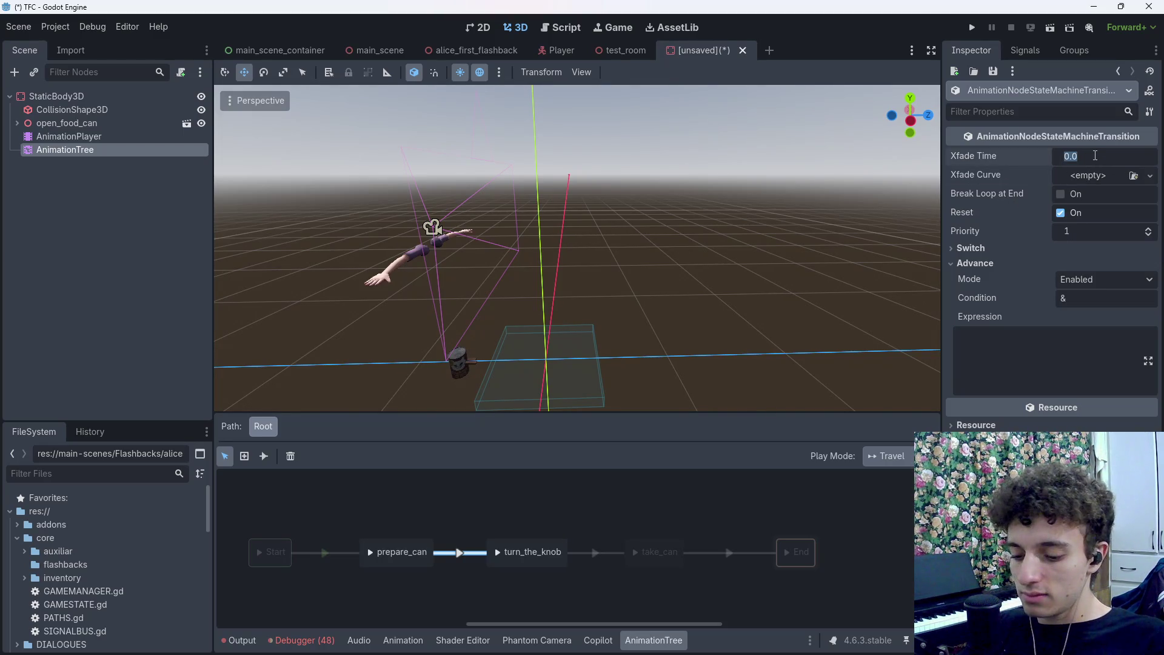
text(0.1)
click(1096, 155)
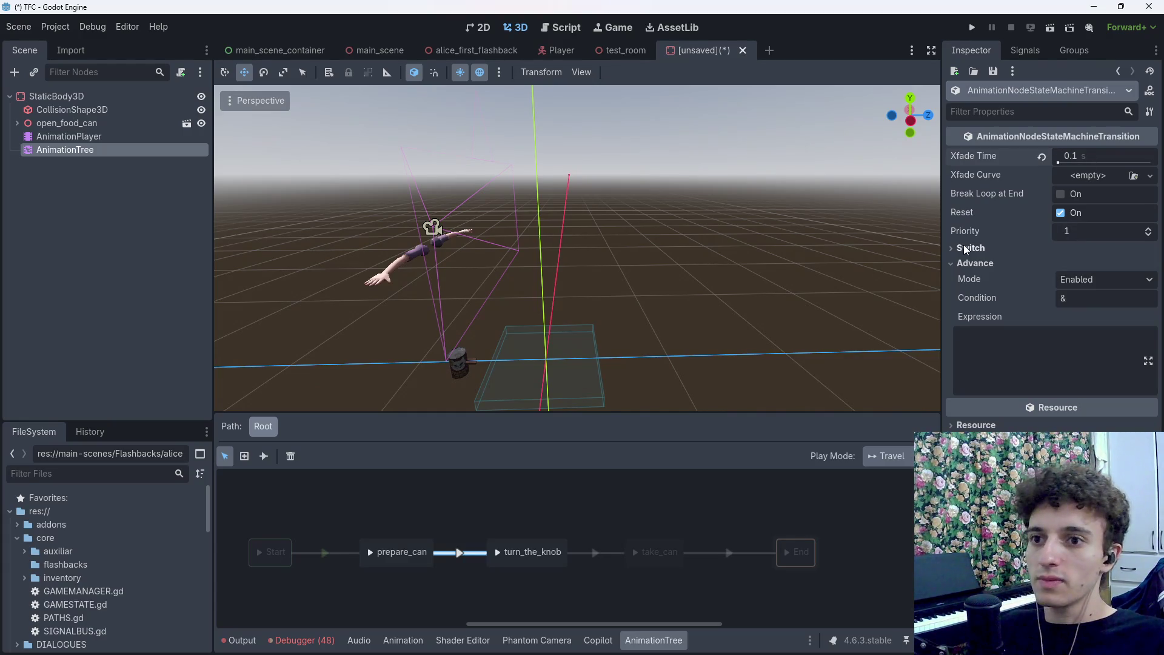
Dismiss the Open Scene dialog and bring up Save Scene As with Ctrl+S
key(ctrl+o)
click(698, 524)
key(ctrl+s)
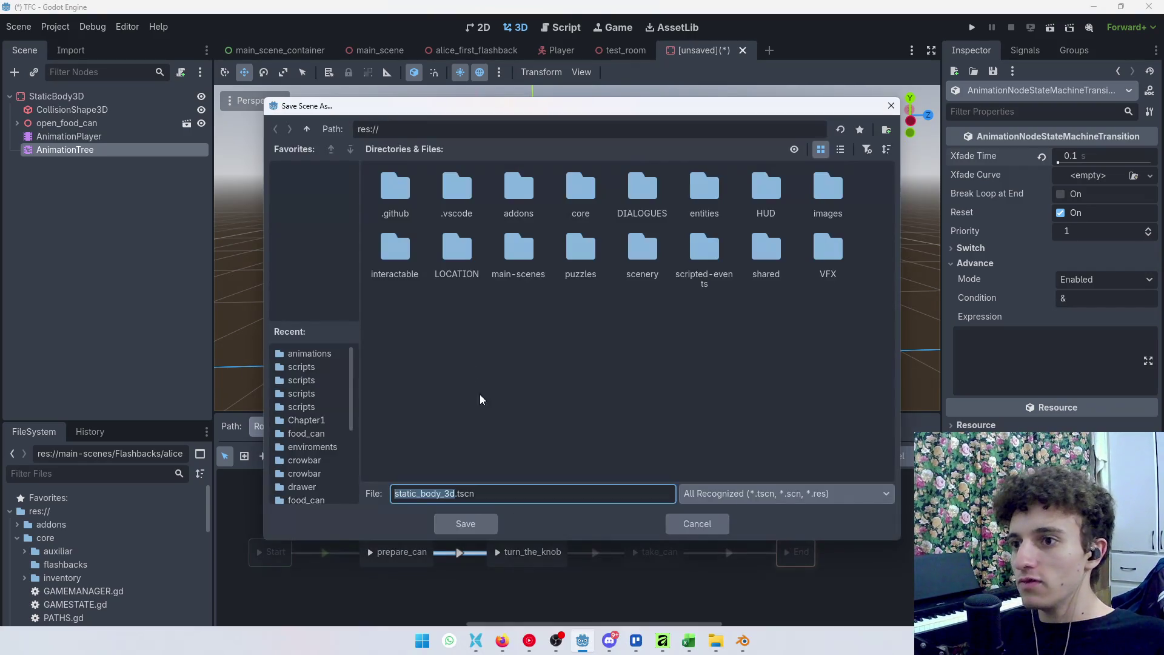
Cancel Save Scene As, then begin renaming the StaticBody3D root in the Scene dock
click(697, 524)
click(91, 97)
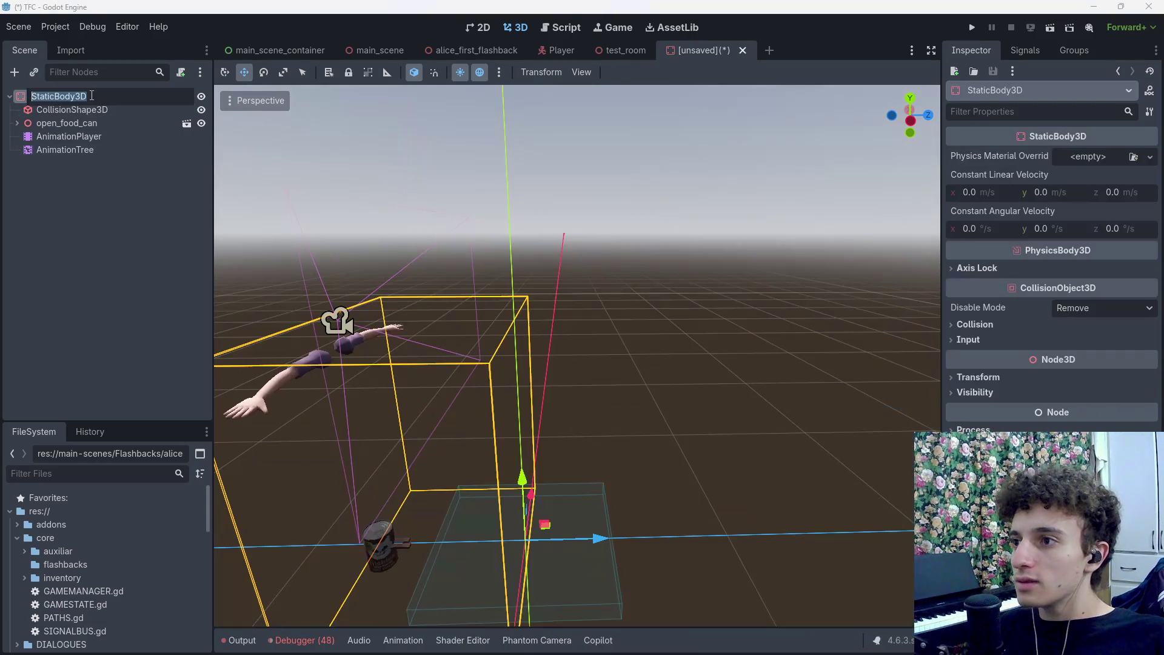
click(91, 96)
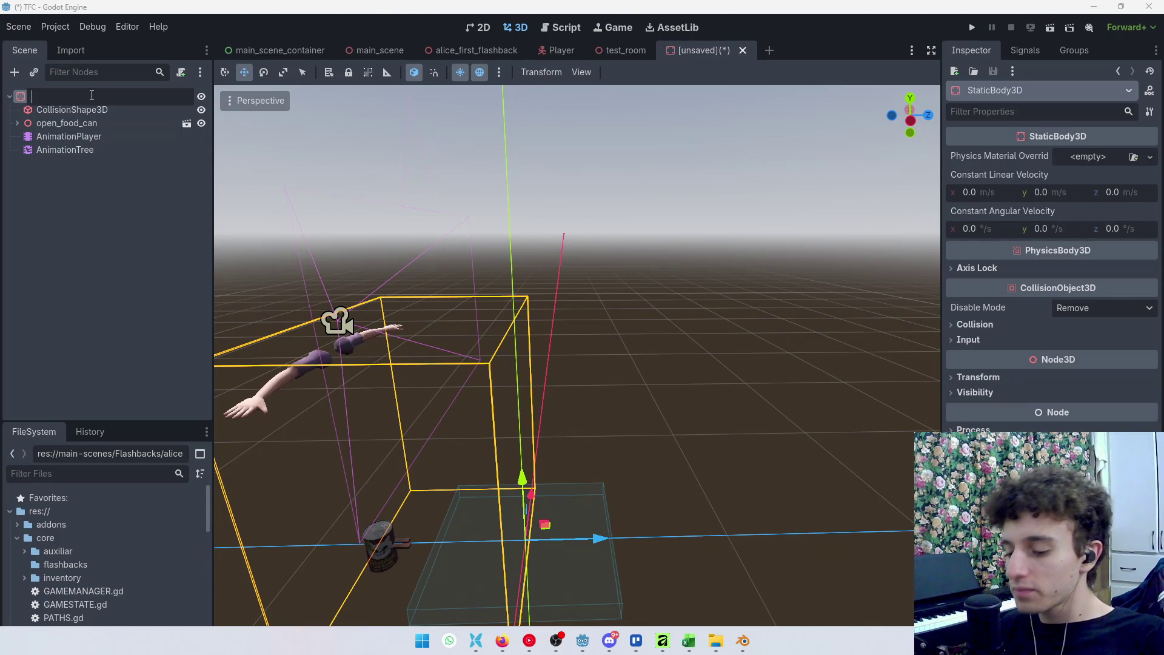
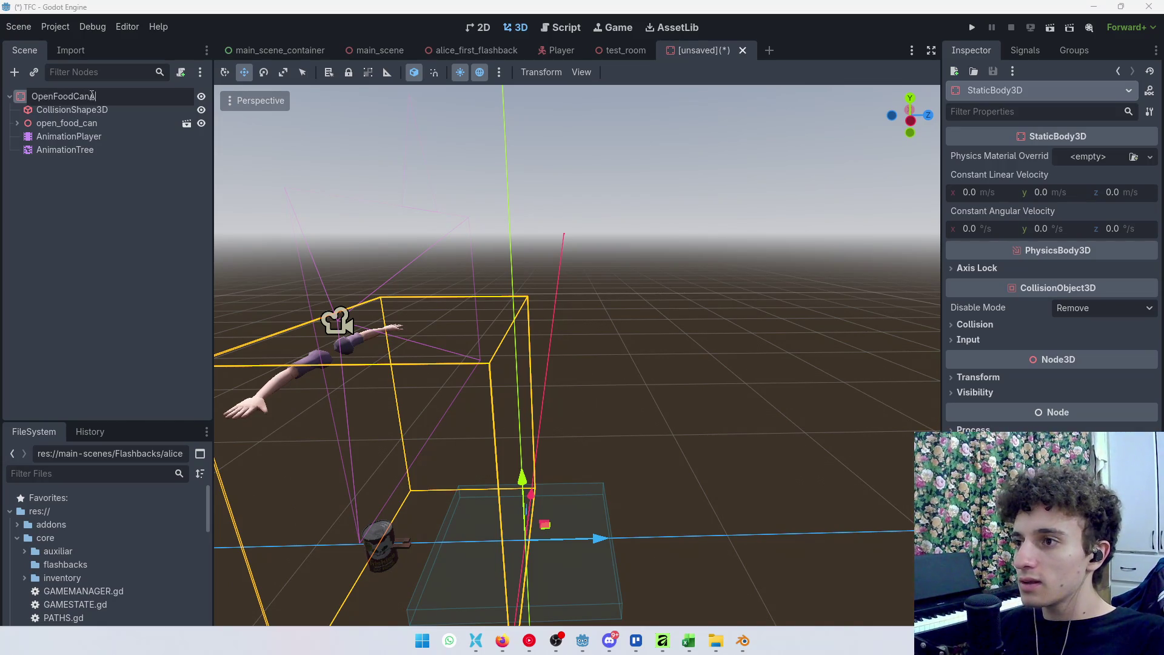
Rename the scene's root node to FoodCanOppener
key(ctrl+a)
key(BackSpace)
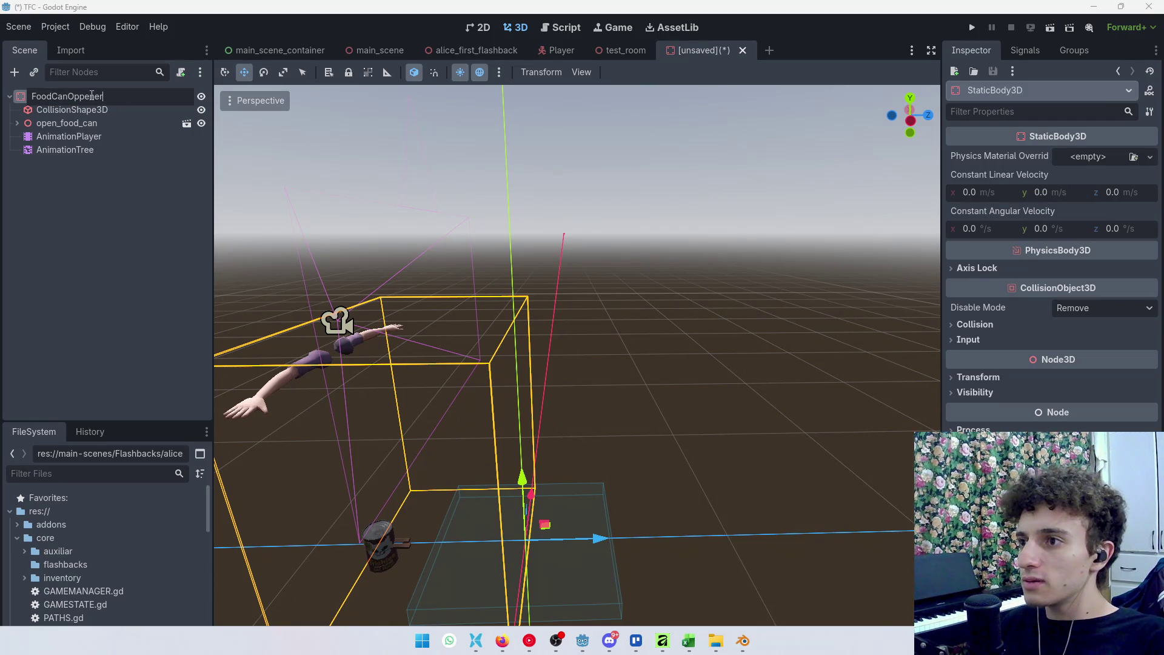
key(Return)
Save the scene as food_can_oppener.tscn in a new 'scenes' folder under interactable/furniture/can_oppener
key(ctrl+s)
click(548, 377)
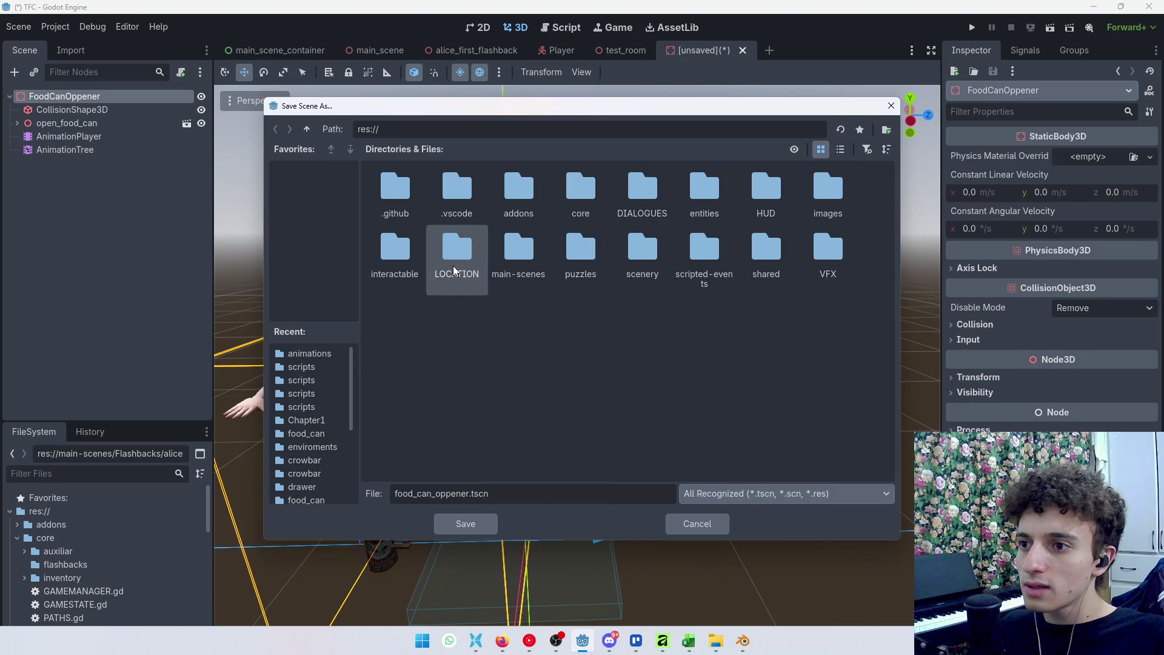
double_click(423, 257)
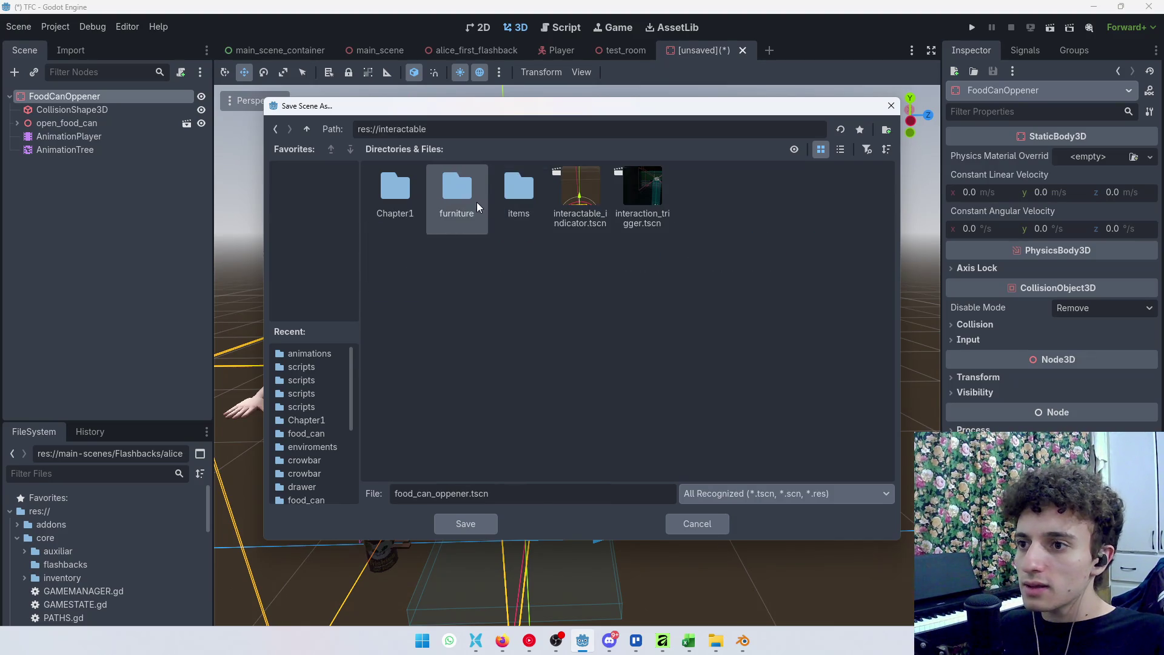
double_click(457, 195)
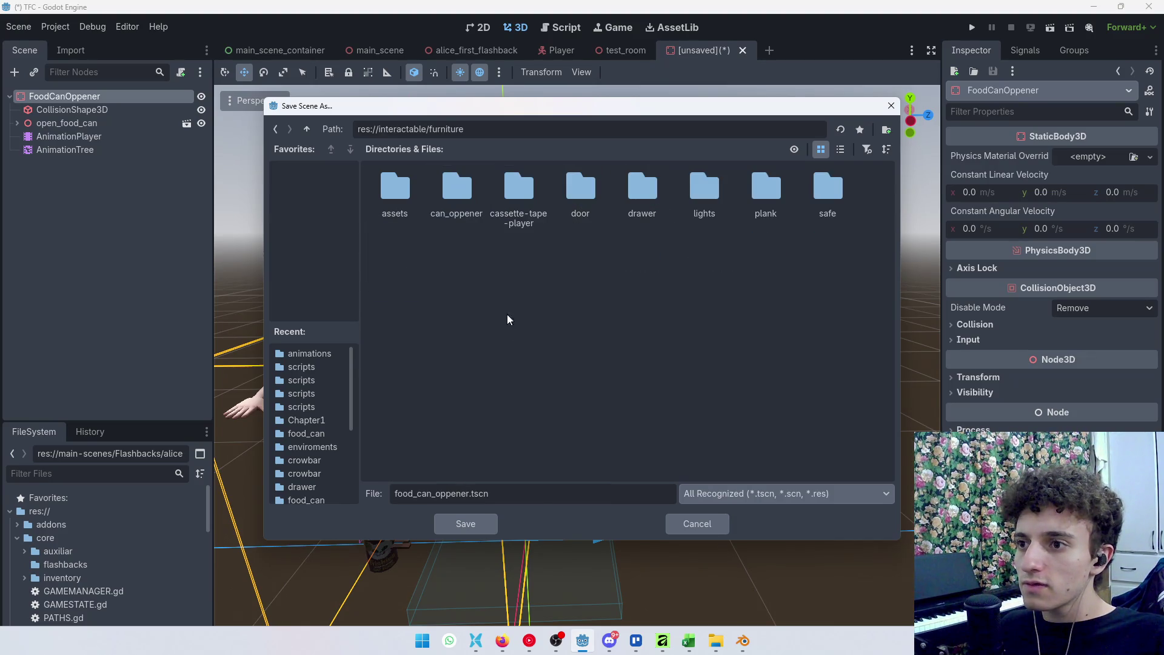
double_click(468, 205)
right_click(477, 208)
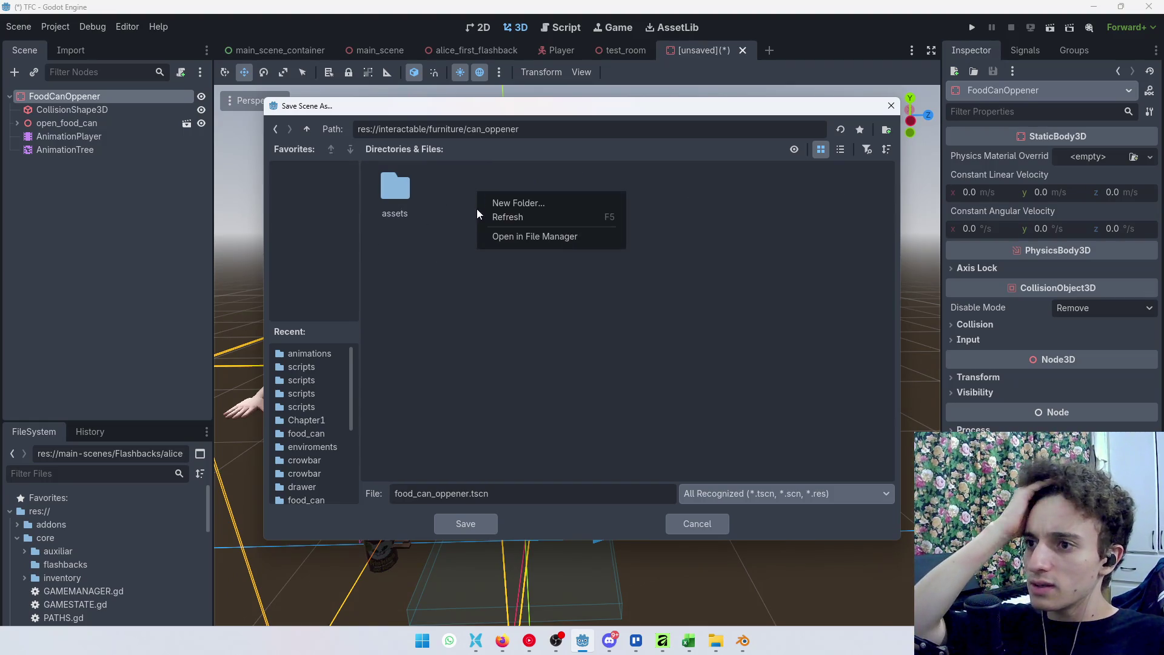
click(529, 203)
text(sce)
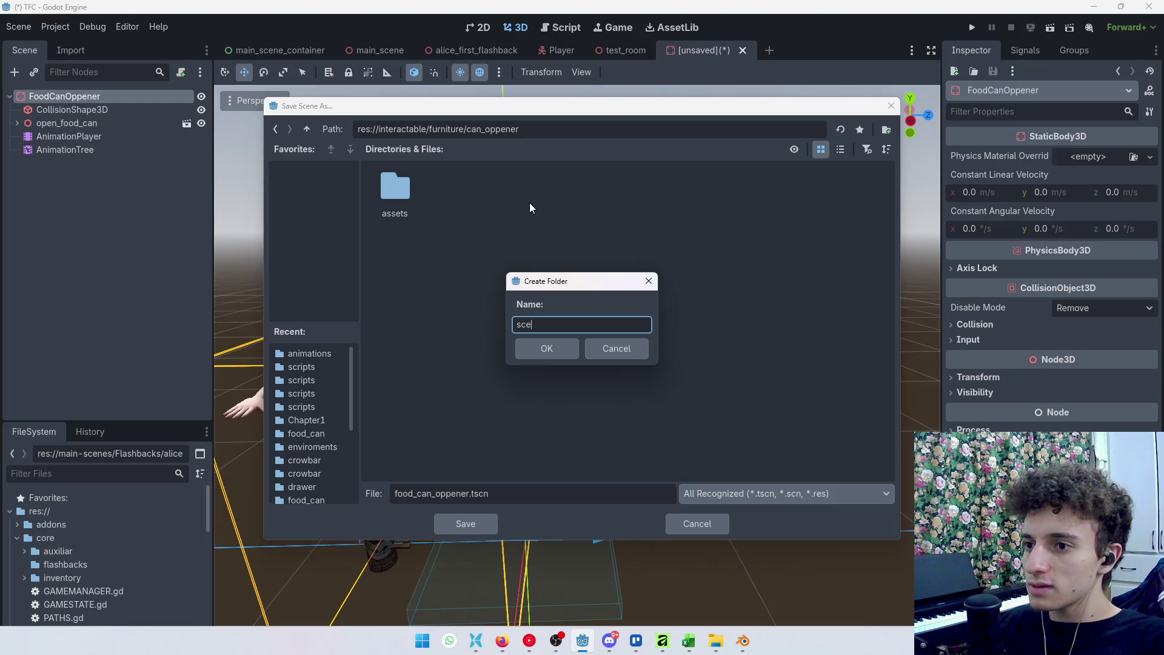
text(nes)
key(Return)
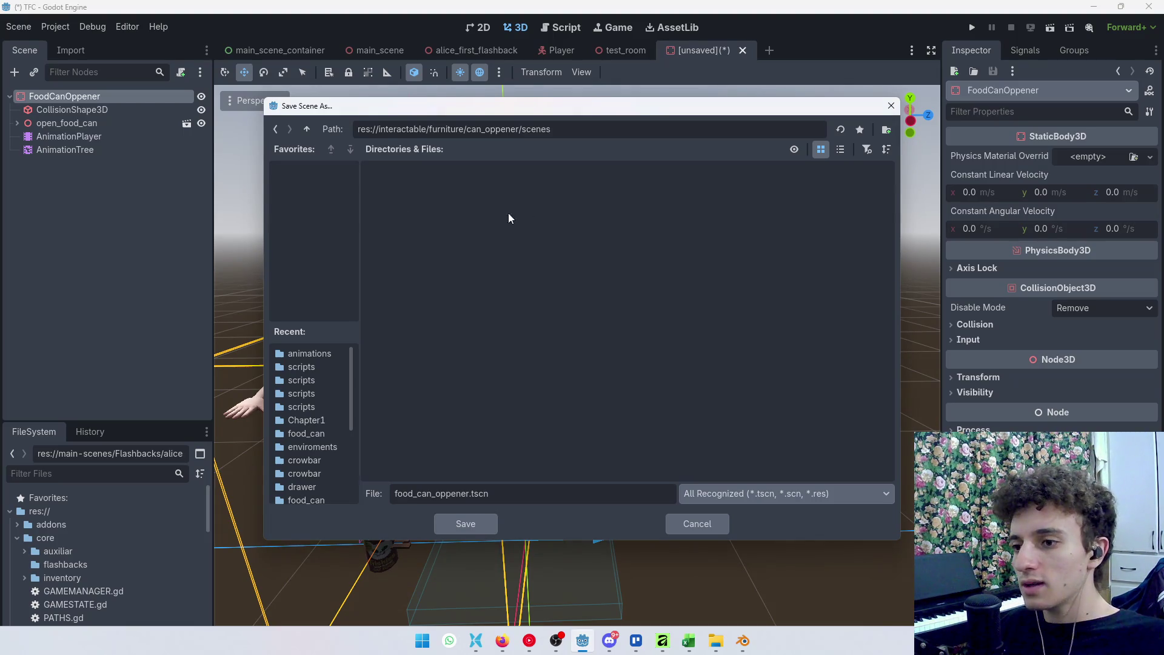
click(468, 523)
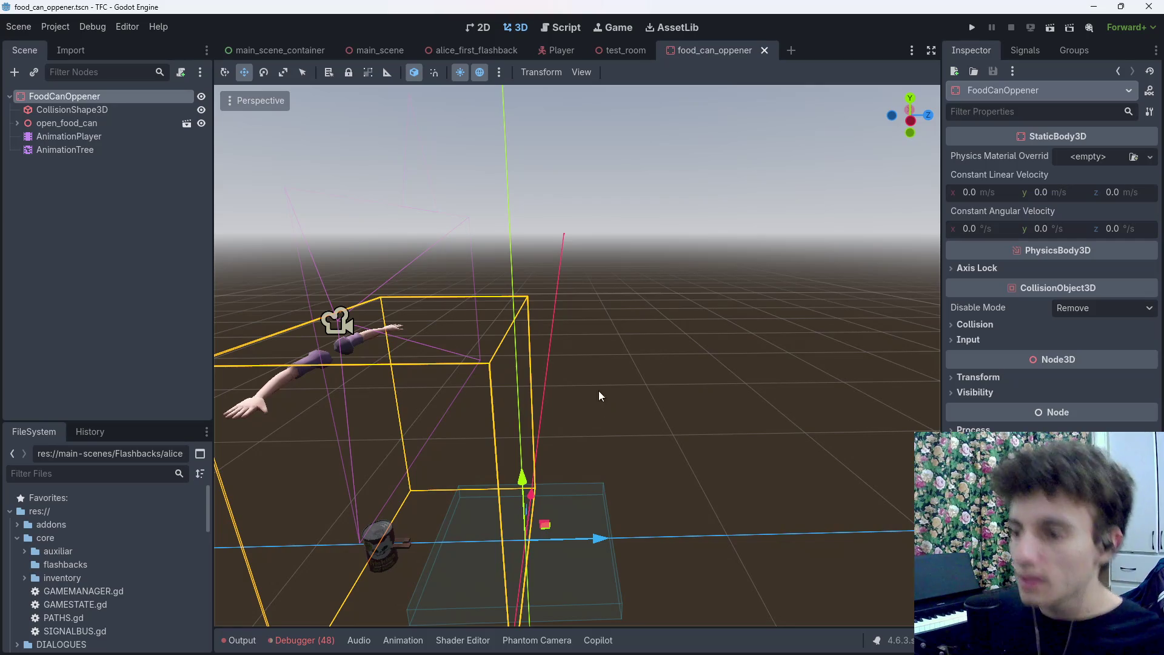
Select the AnimationTree and preview the prepare_can and turn_the_knob states with their play buttons
click(97, 153)
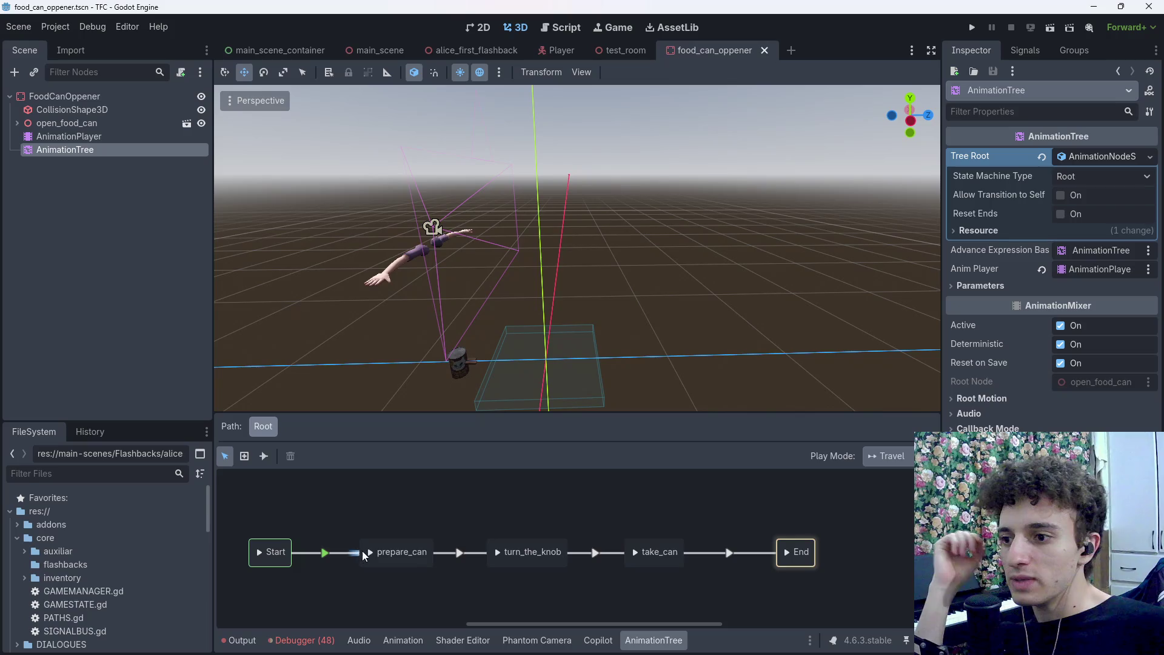
click(496, 553)
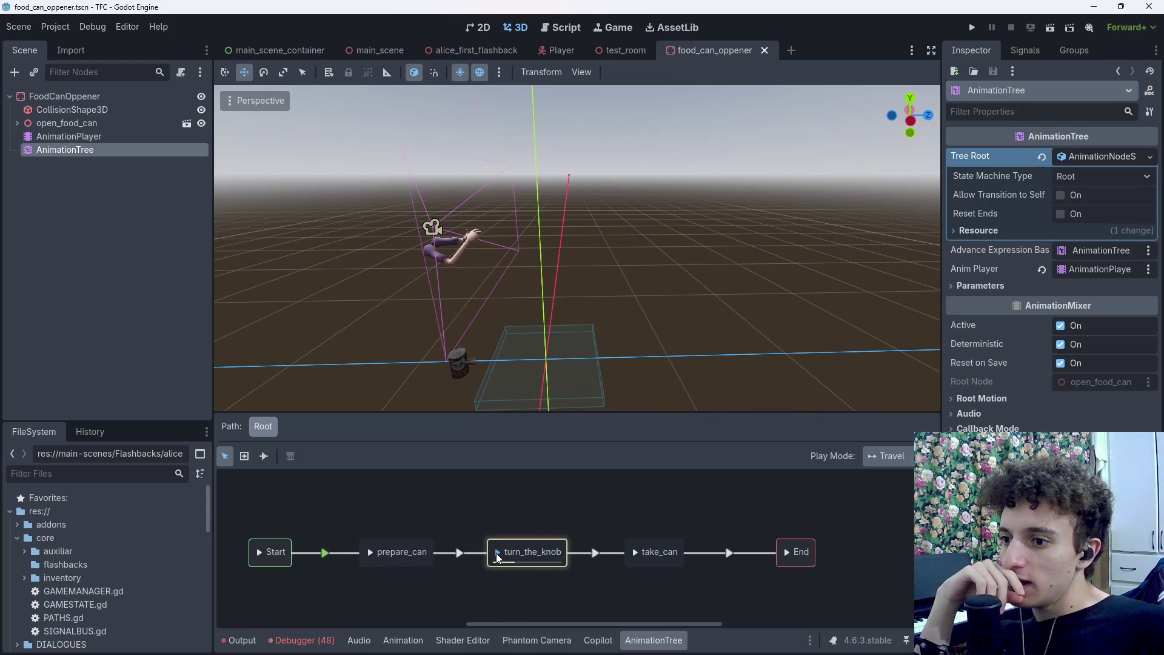
click(368, 555)
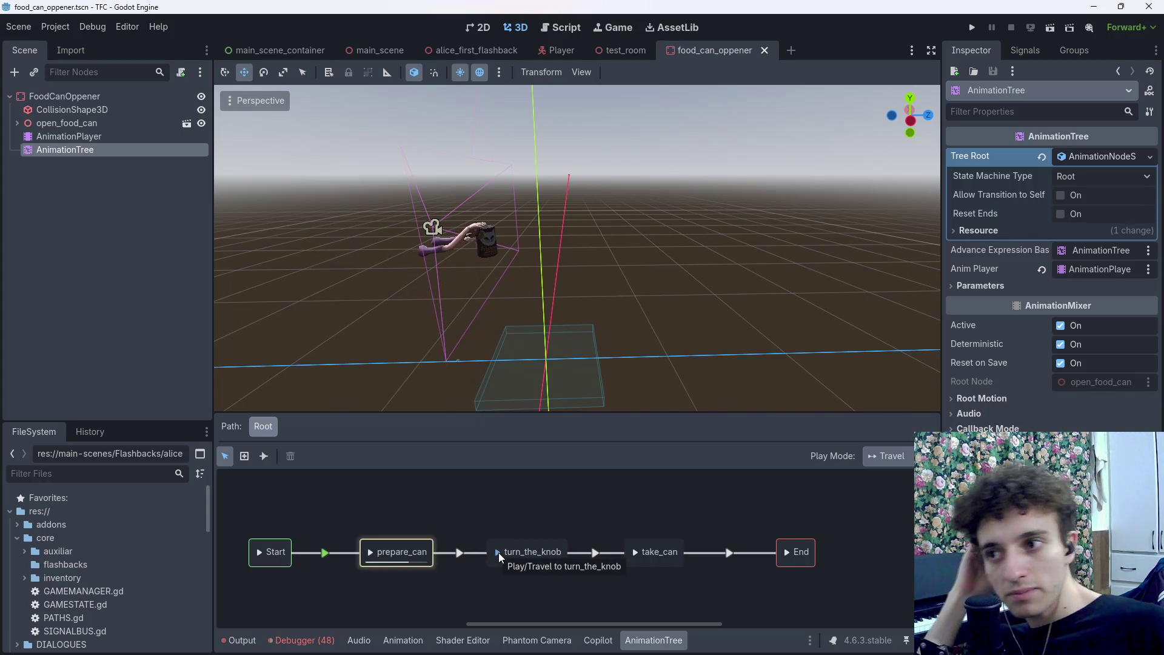
double_click(534, 552)
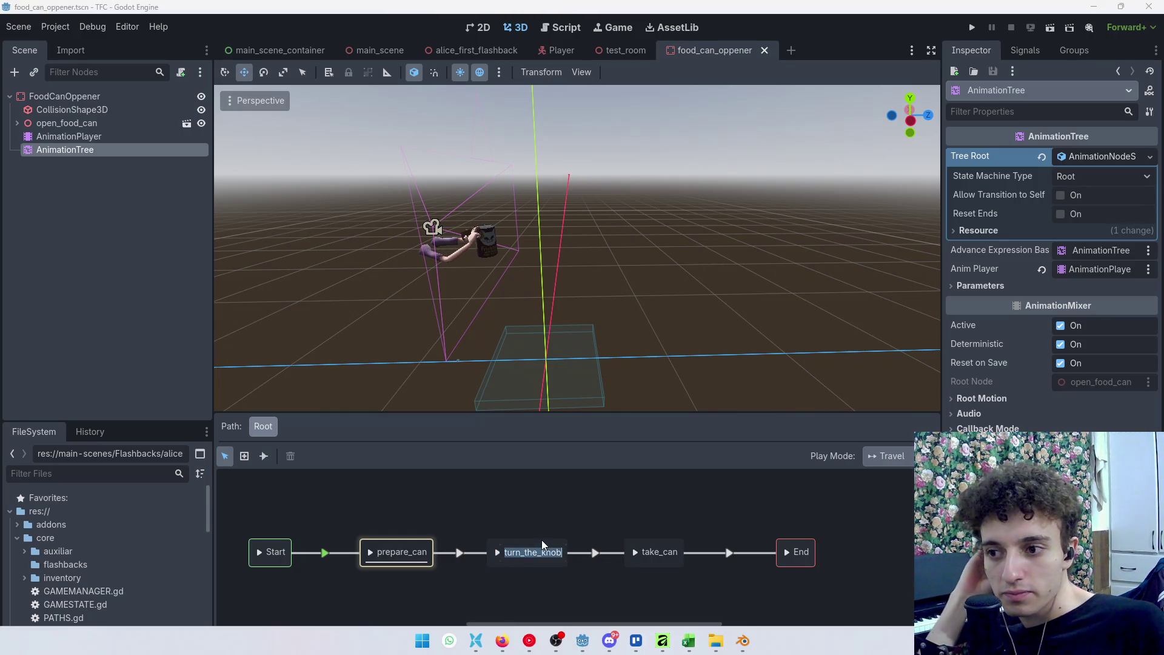
click(541, 540)
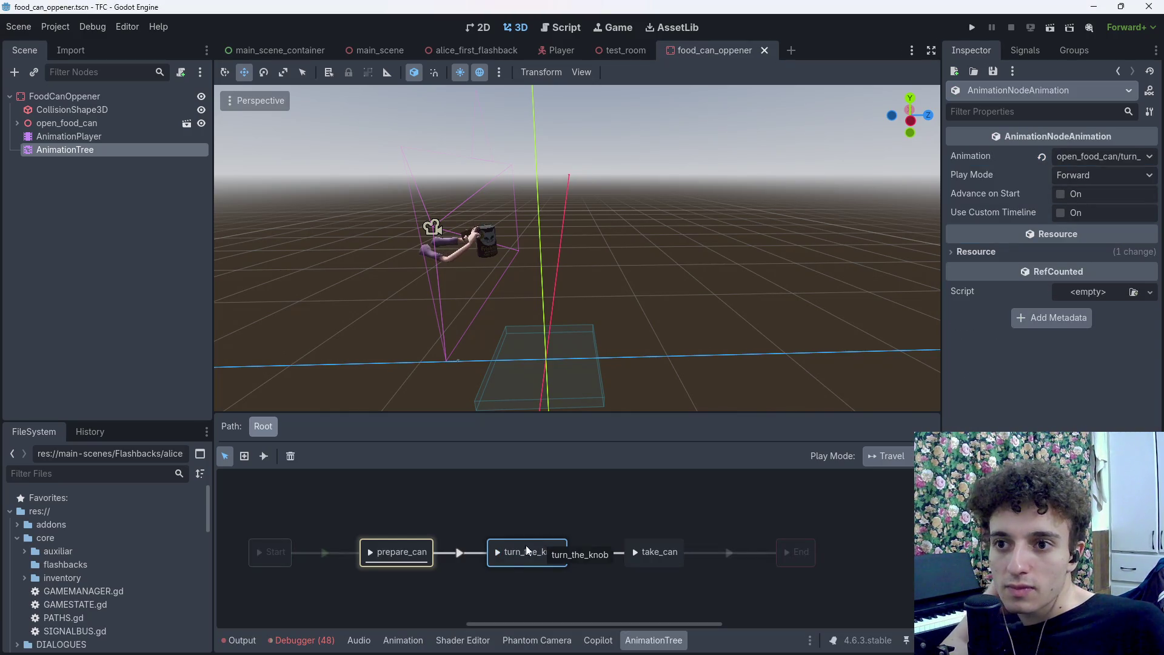
click(497, 552)
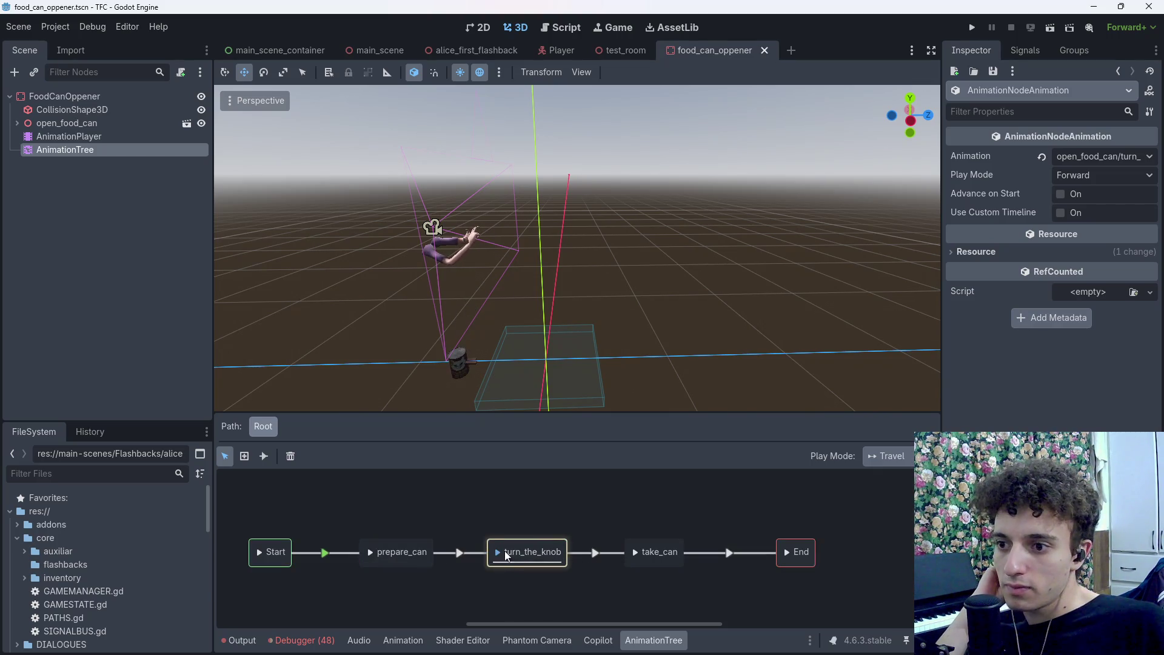
Try drawing a transition out of turn_the_knob with the connect tool, cancelling the add-state popup
click(265, 457)
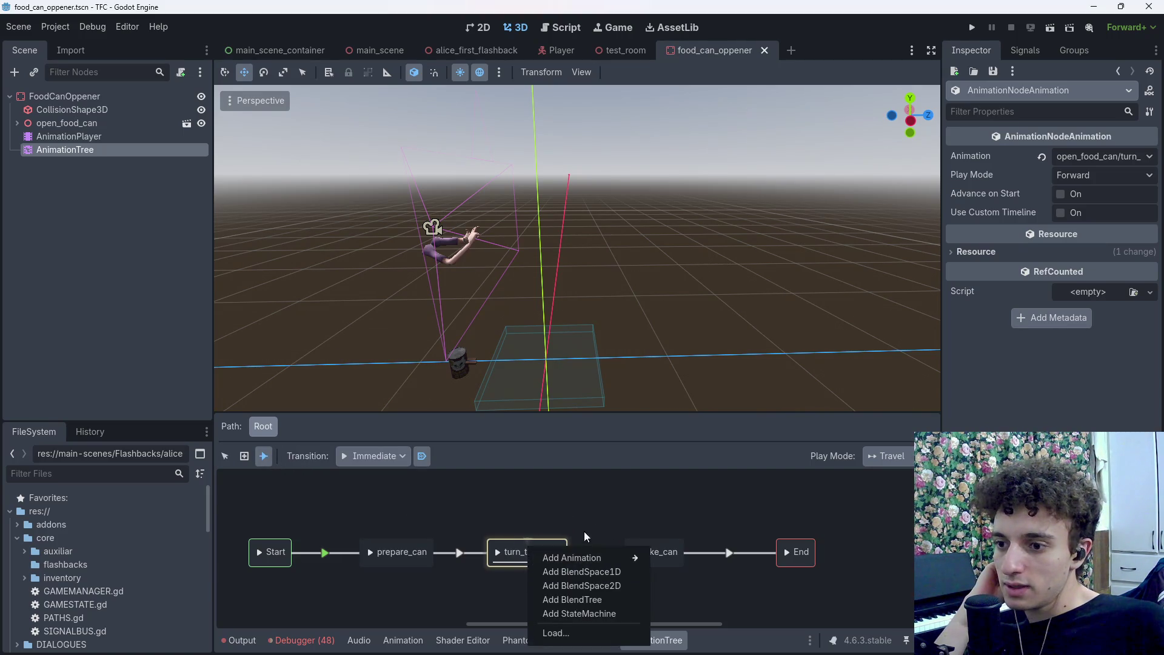
click(584, 533)
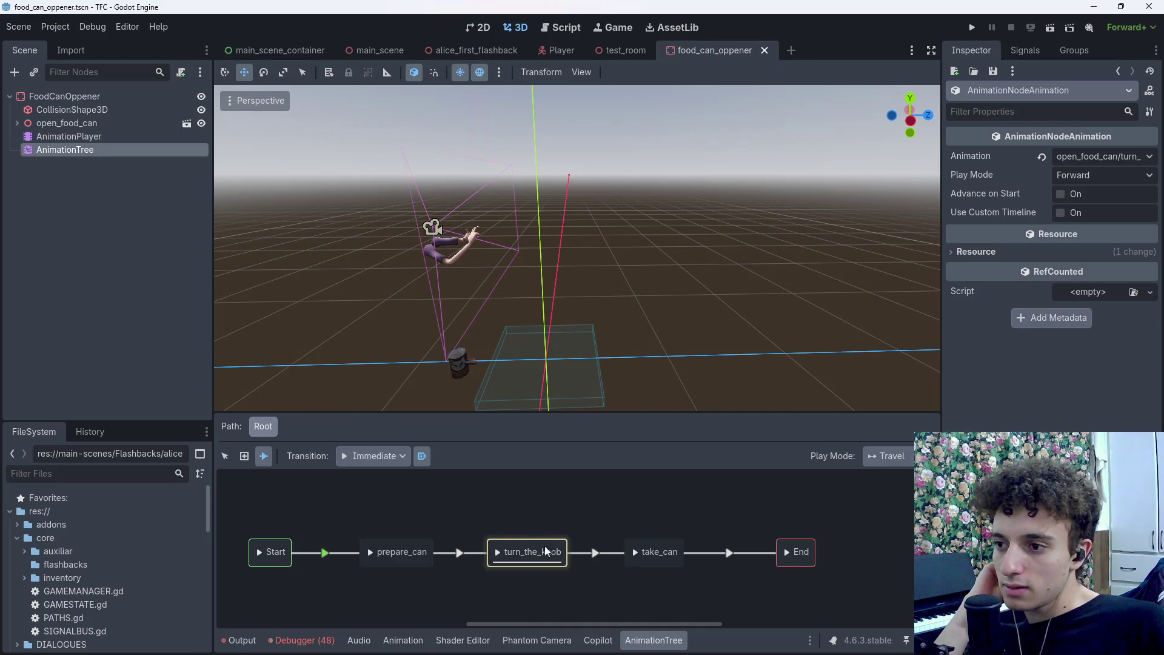
drag(660, 484, 532, 557)
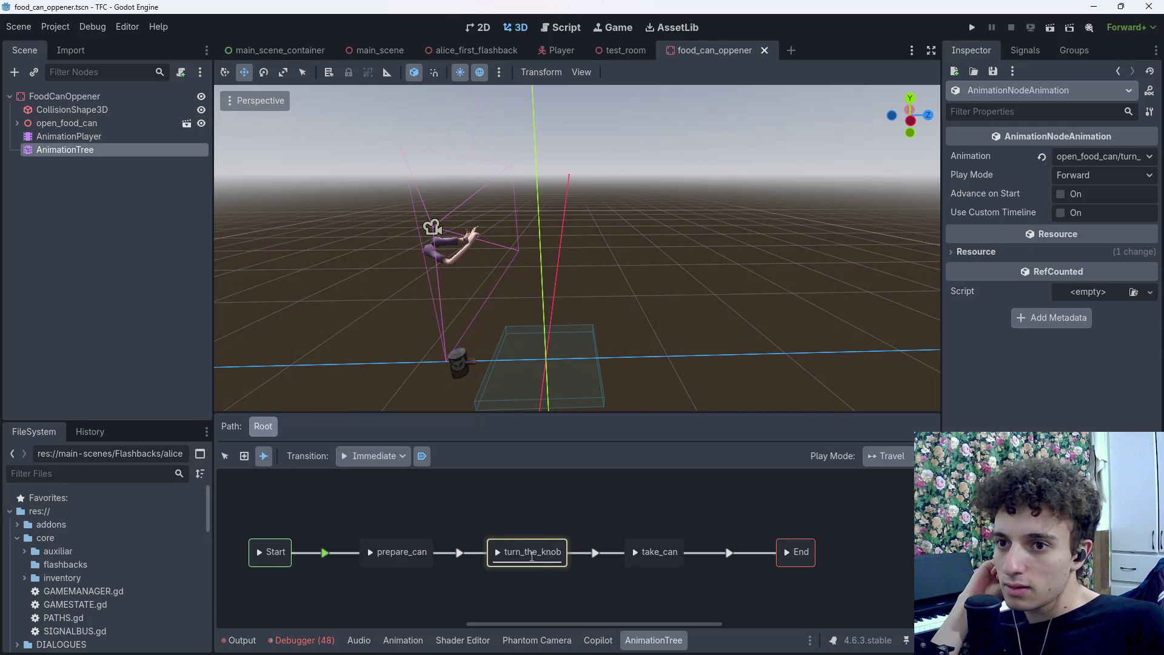
drag(621, 478, 621, 478)
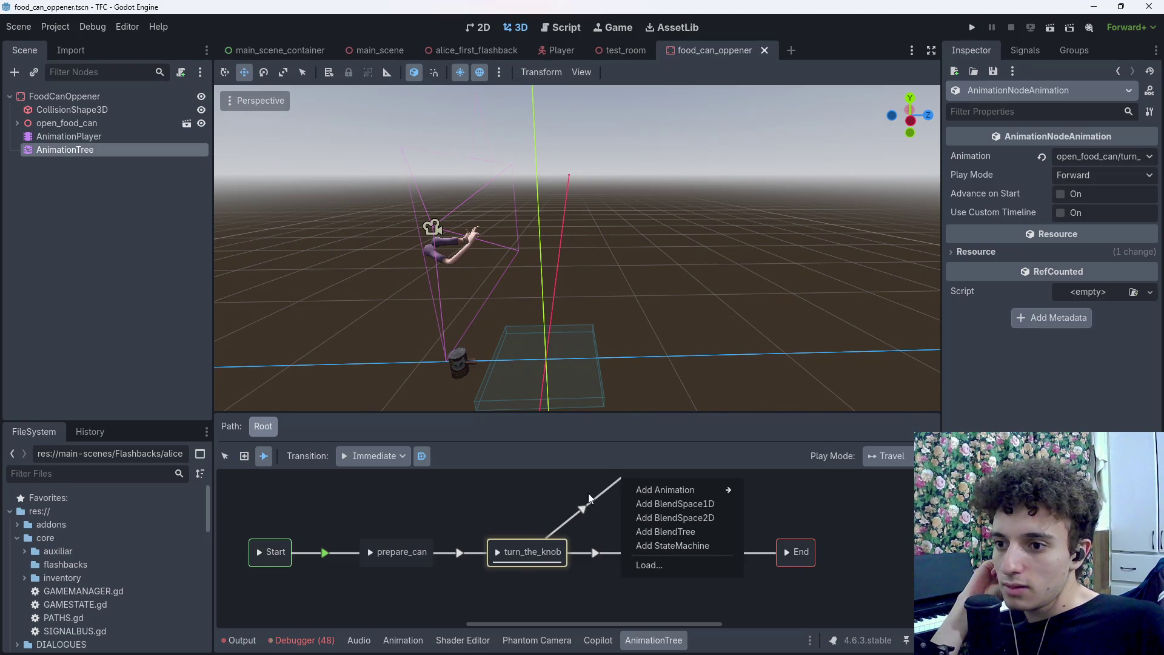
click(527, 509)
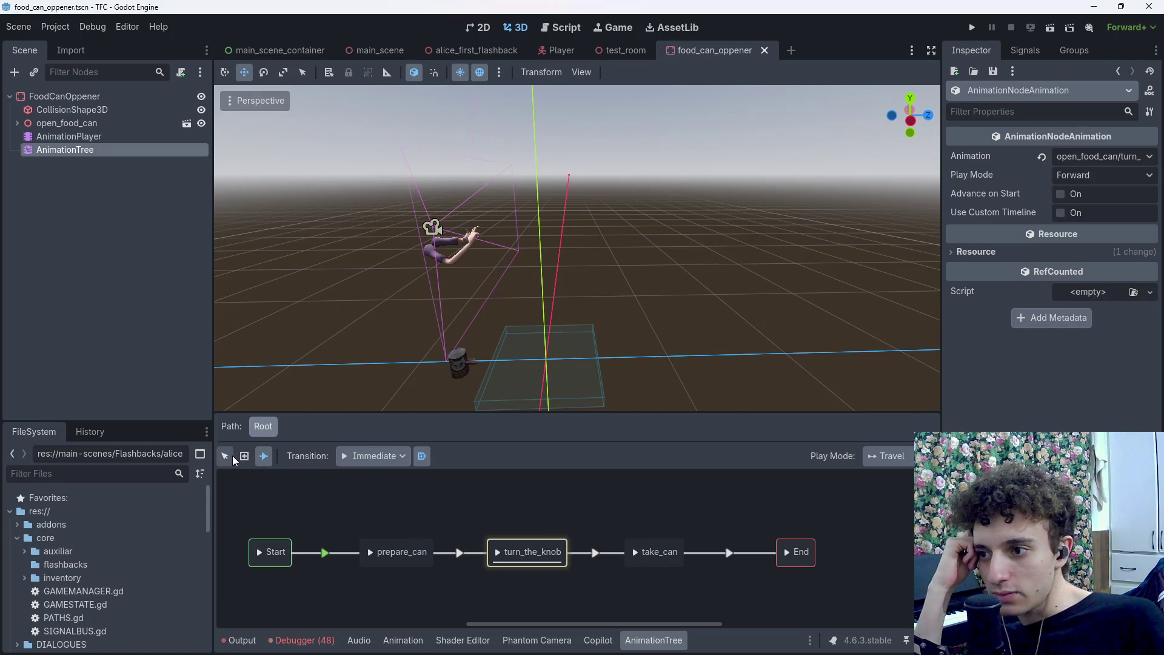
scroll(601, 519, up, 2)
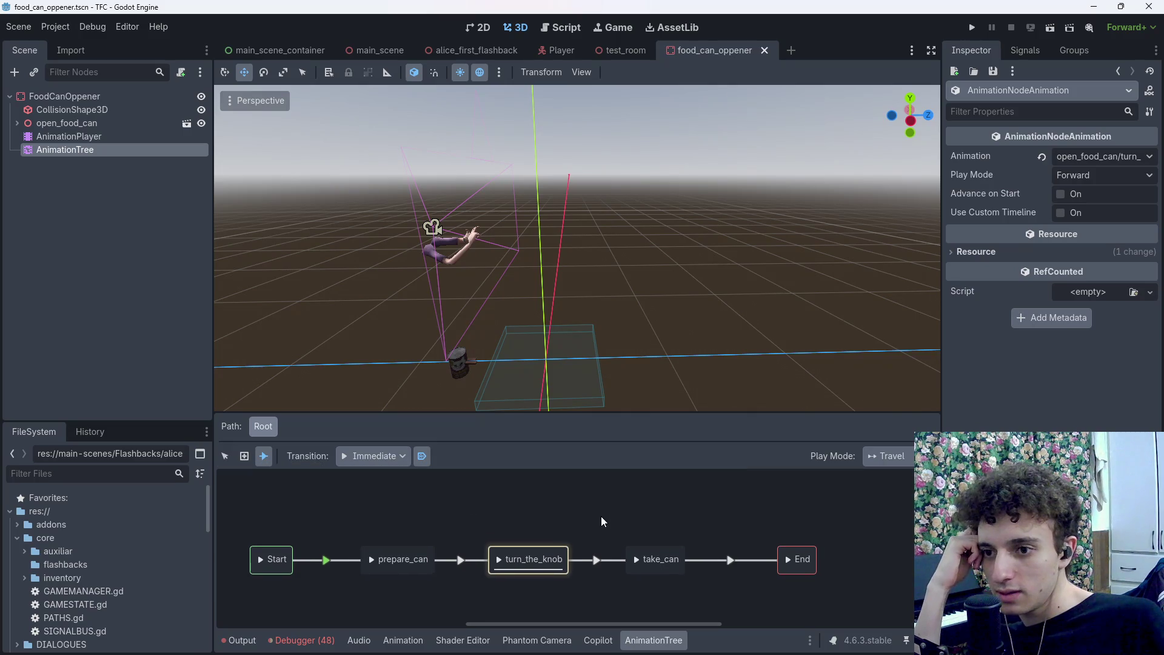
right_click(526, 552)
Attempt to duplicate the turn_the_knob state with Ctrl+D, then undo the accidental AnimationTree duplicates
click(520, 552)
right_click(535, 558)
click(501, 559)
click(224, 456)
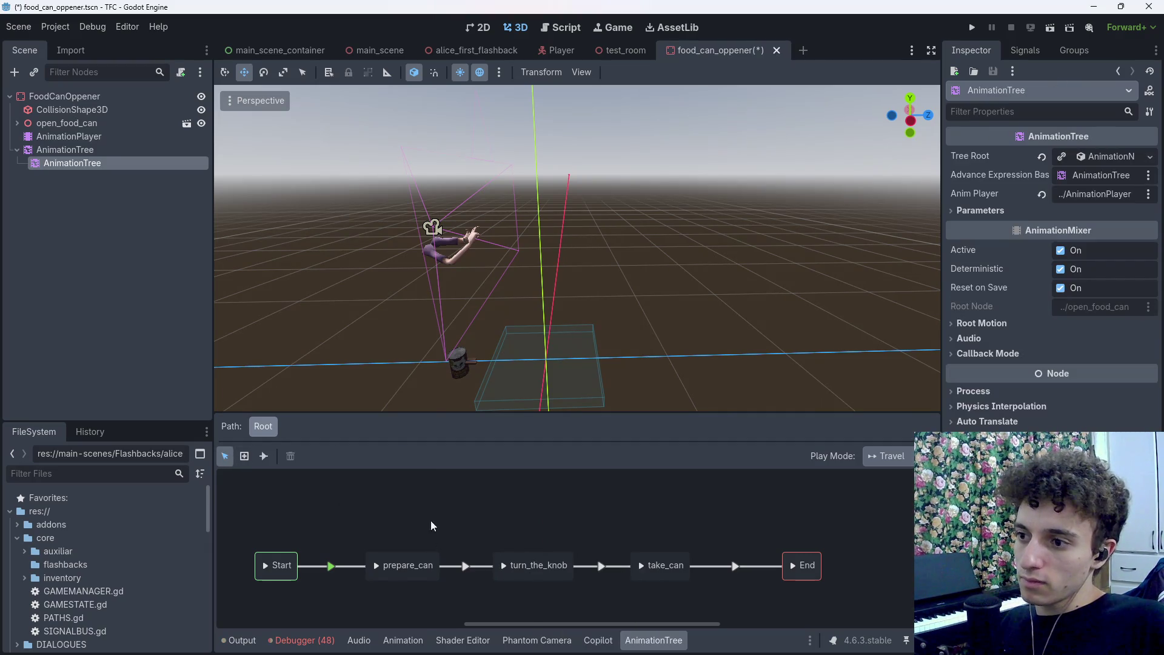
click(519, 557)
key(ctrl+d)
click(525, 555)
drag(533, 557, 537, 560)
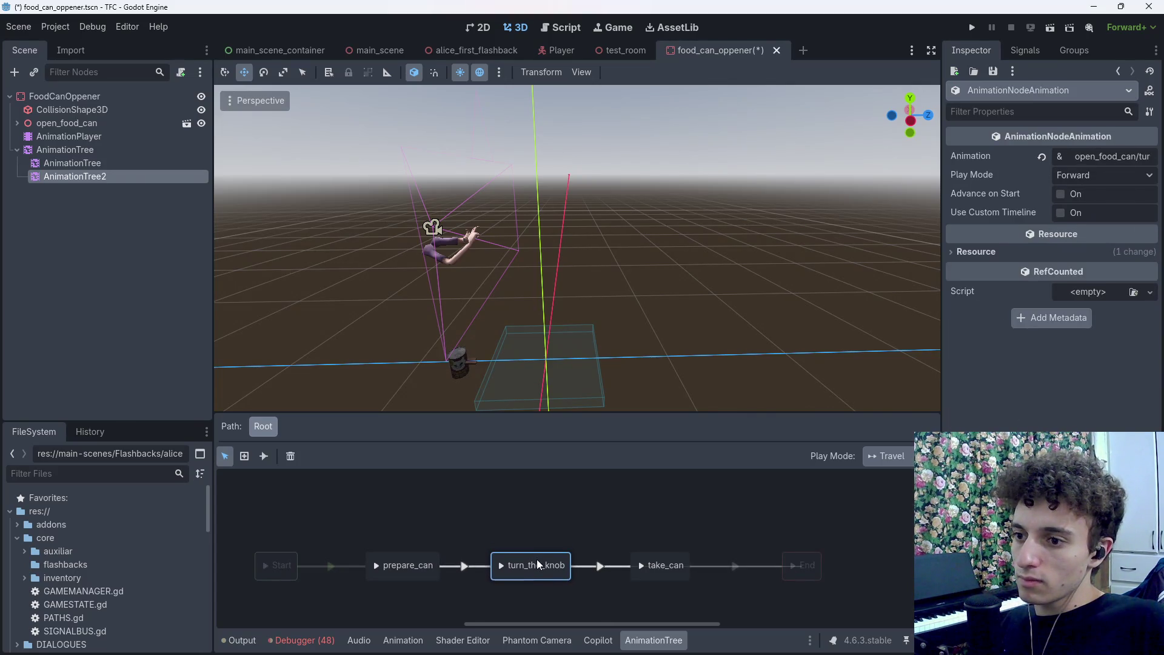
key(ctrl+d)
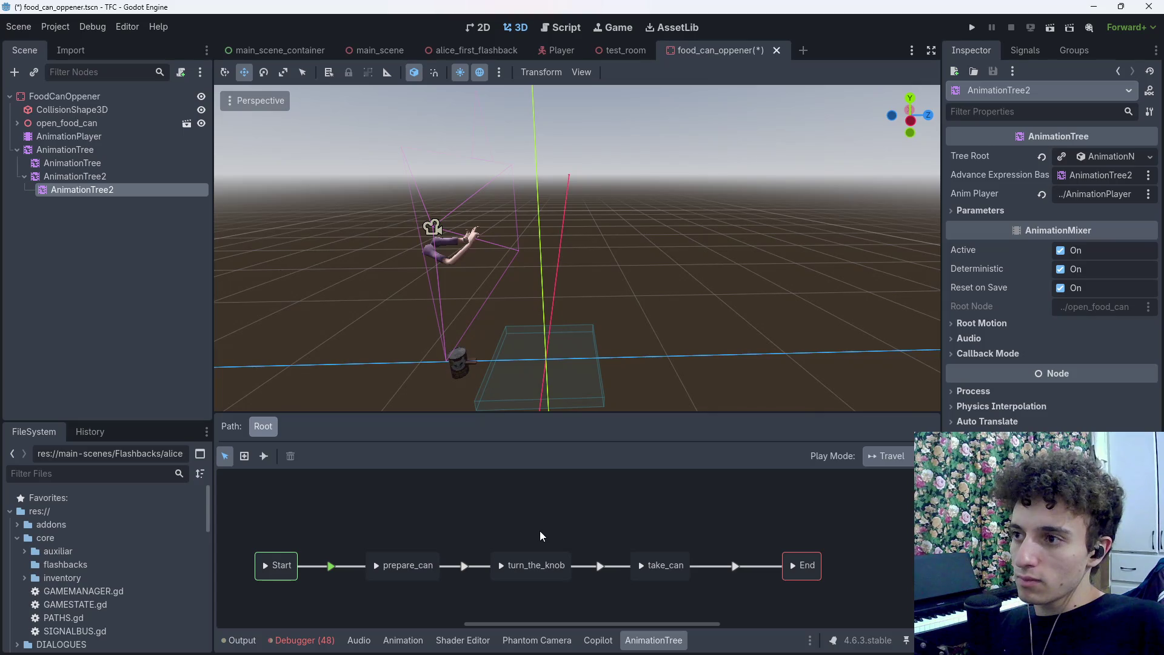
key(ctrl+z)
key(ctrl+z)
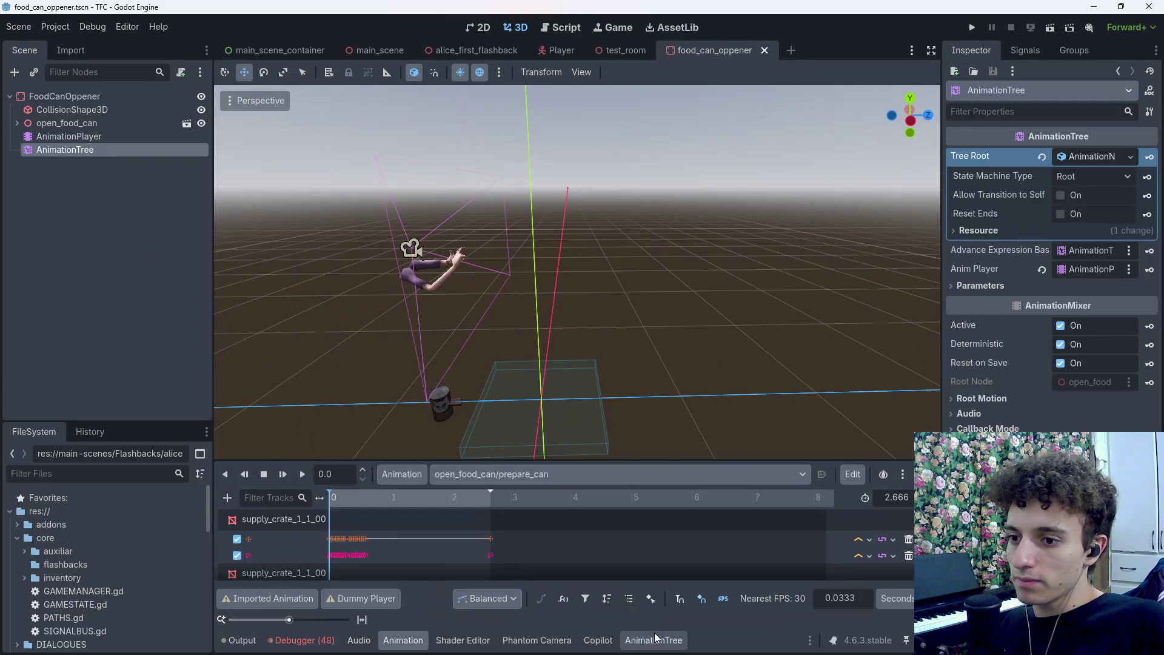
click(655, 636)
Add open_food_can/turn_the_knob as a new state named 'turn_the_knob 2' above turn_the_knob
right_click(520, 507)
mouse_move(590, 520)
click(744, 541)
double_click(526, 504)
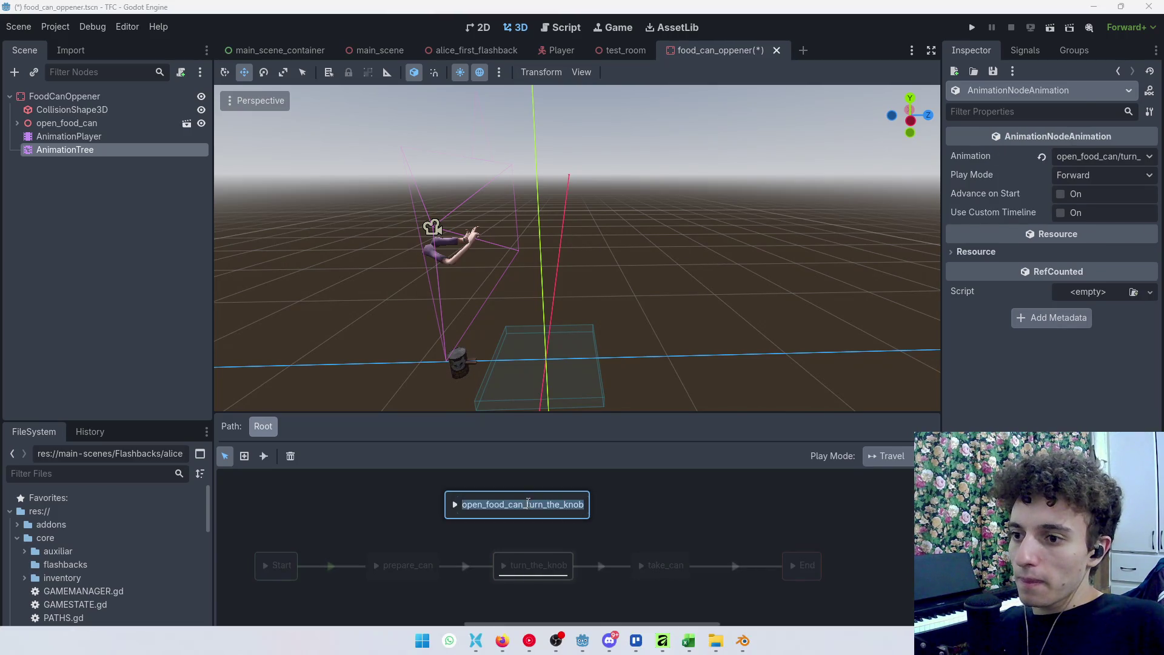
key(Return)
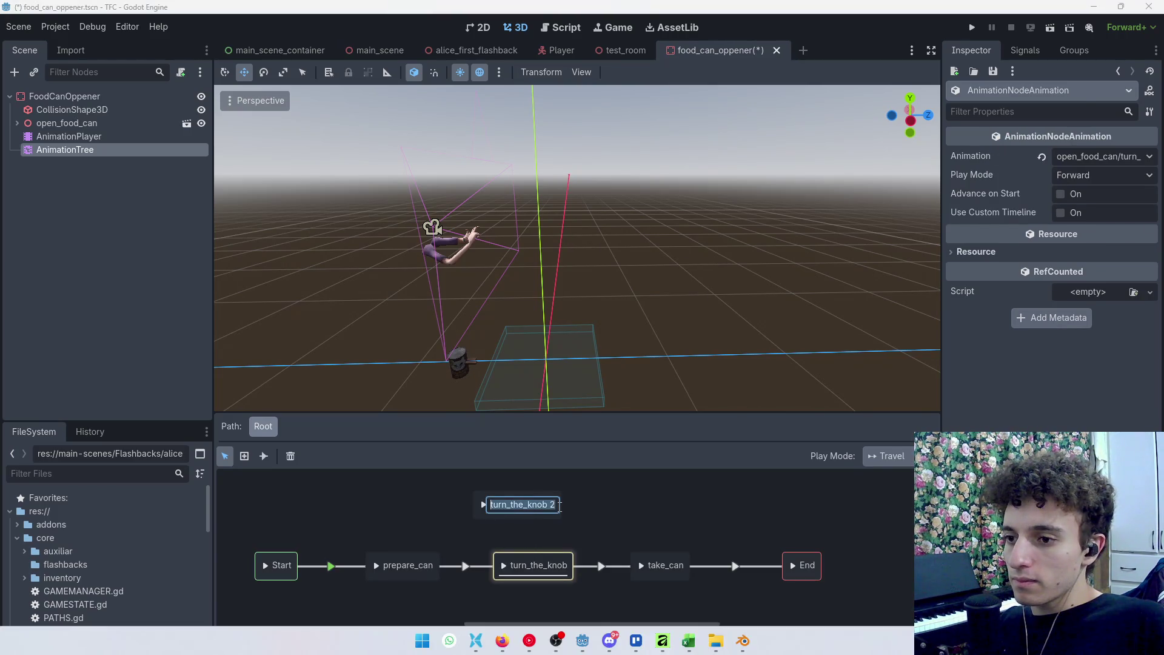
drag(573, 512, 573, 492)
Connect turn_the_knob 2 and turn_the_knob with transitions, dismissing the looped-transition error
click(263, 457)
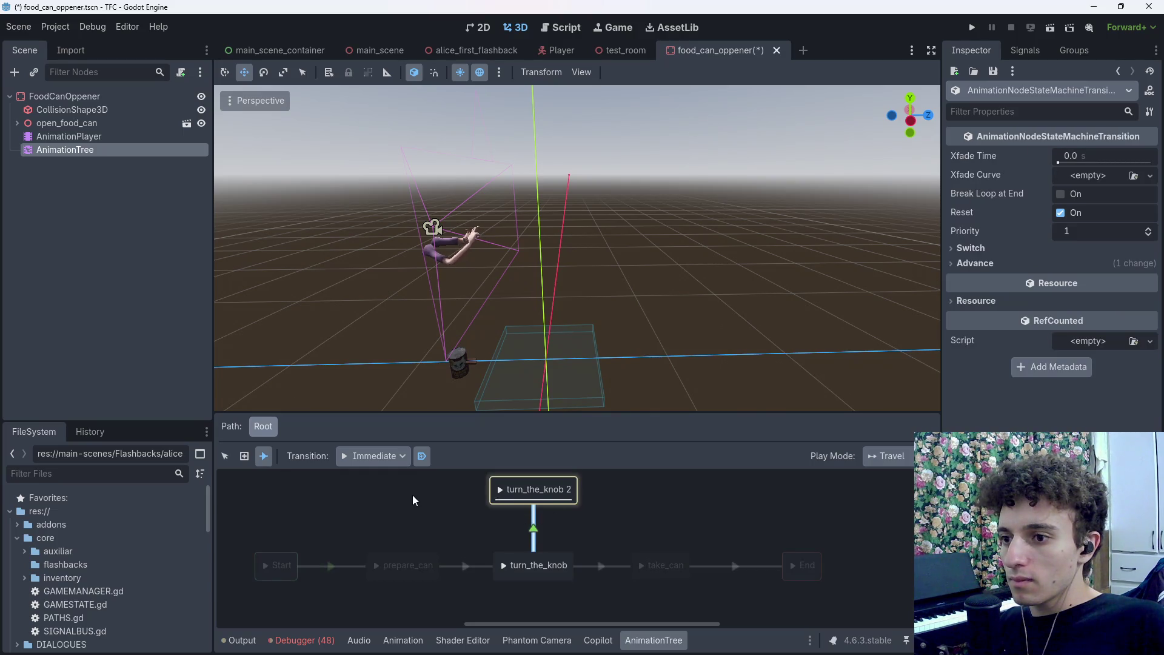
drag(515, 559, 515, 559)
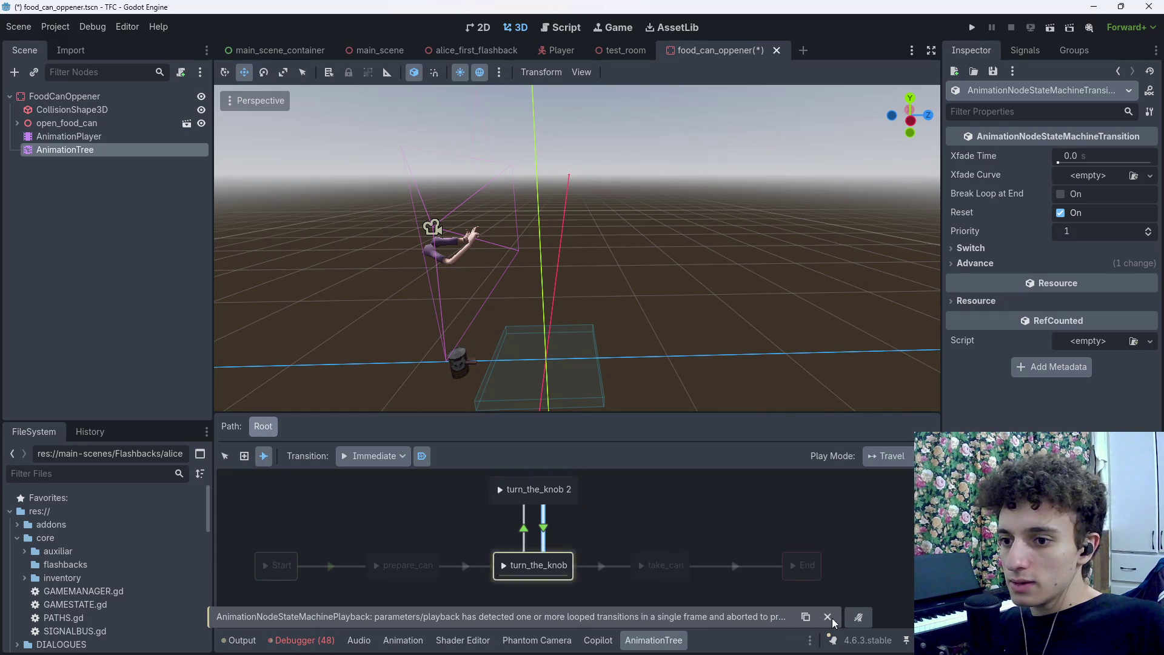
click(828, 616)
right_click(565, 566)
click(565, 566)
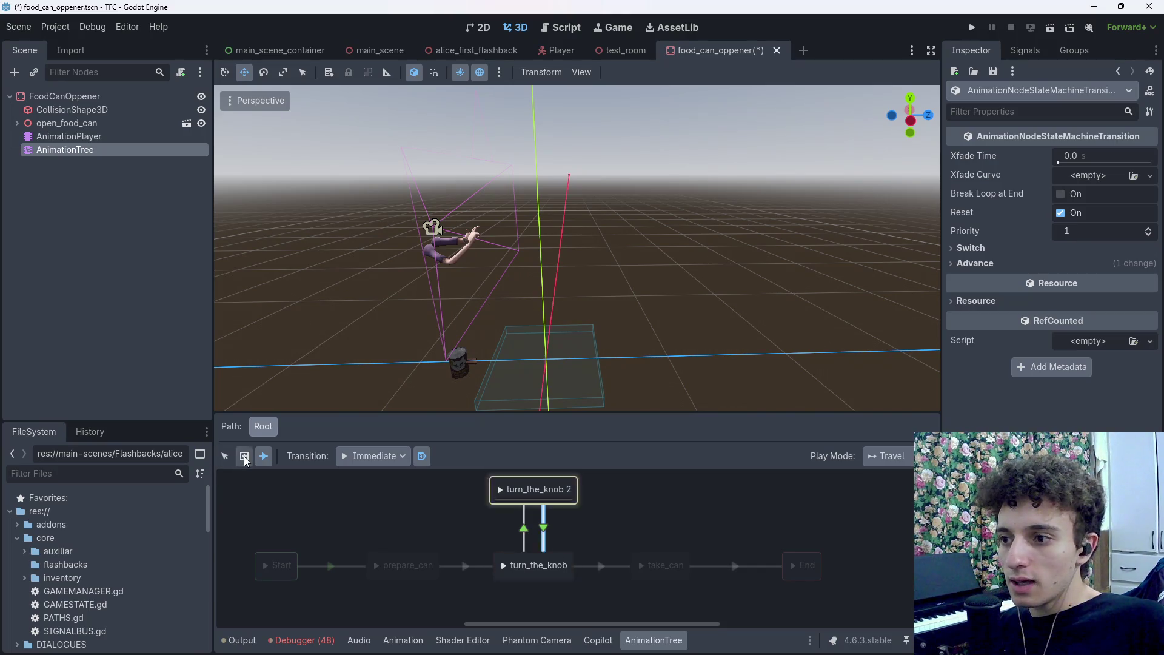
Set Advance Mode to Enabled on both transitions between turn_the_knob and turn_the_knob 2
click(224, 457)
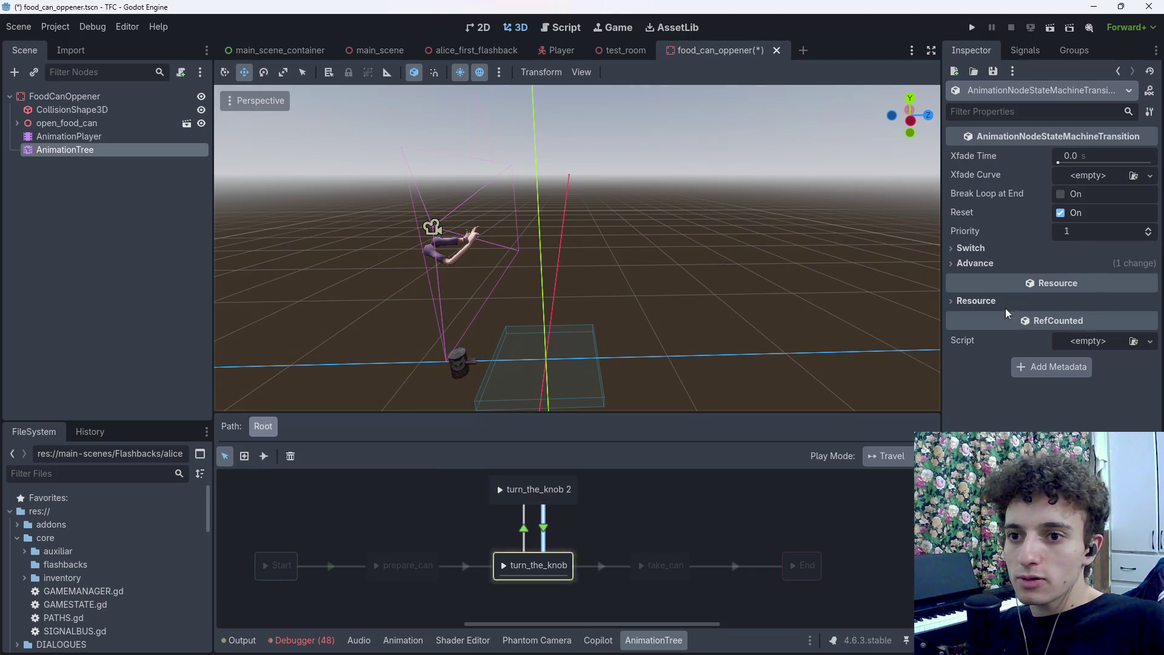
click(975, 263)
click(1076, 287)
click(1085, 312)
click(522, 532)
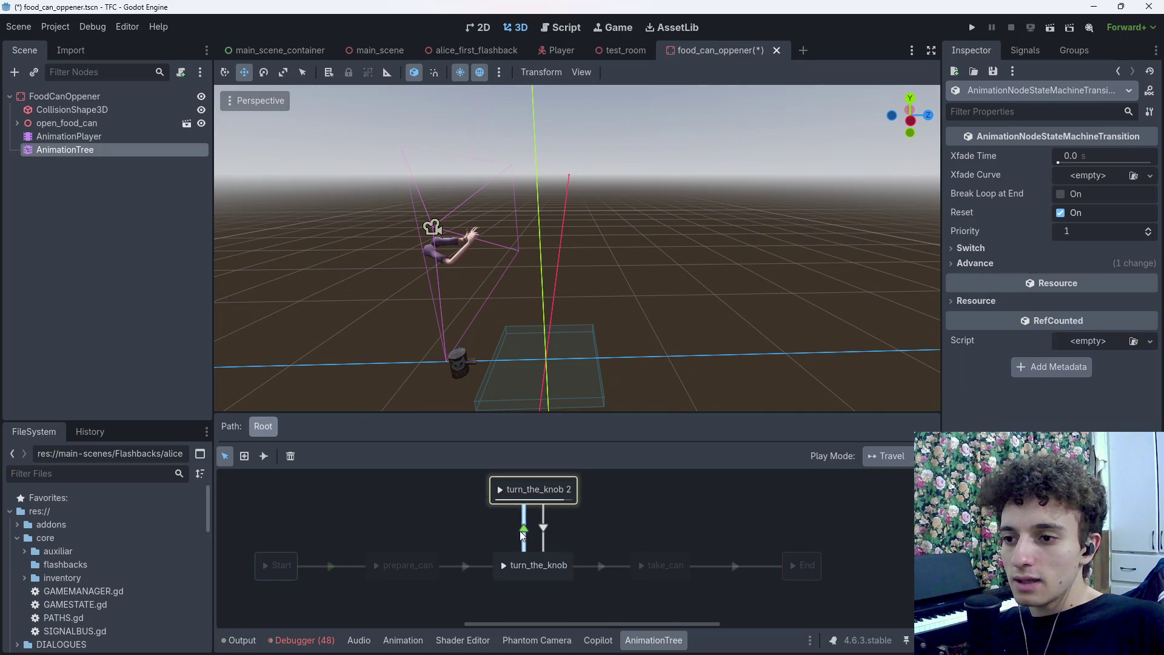
click(975, 263)
click(1077, 280)
click(1086, 312)
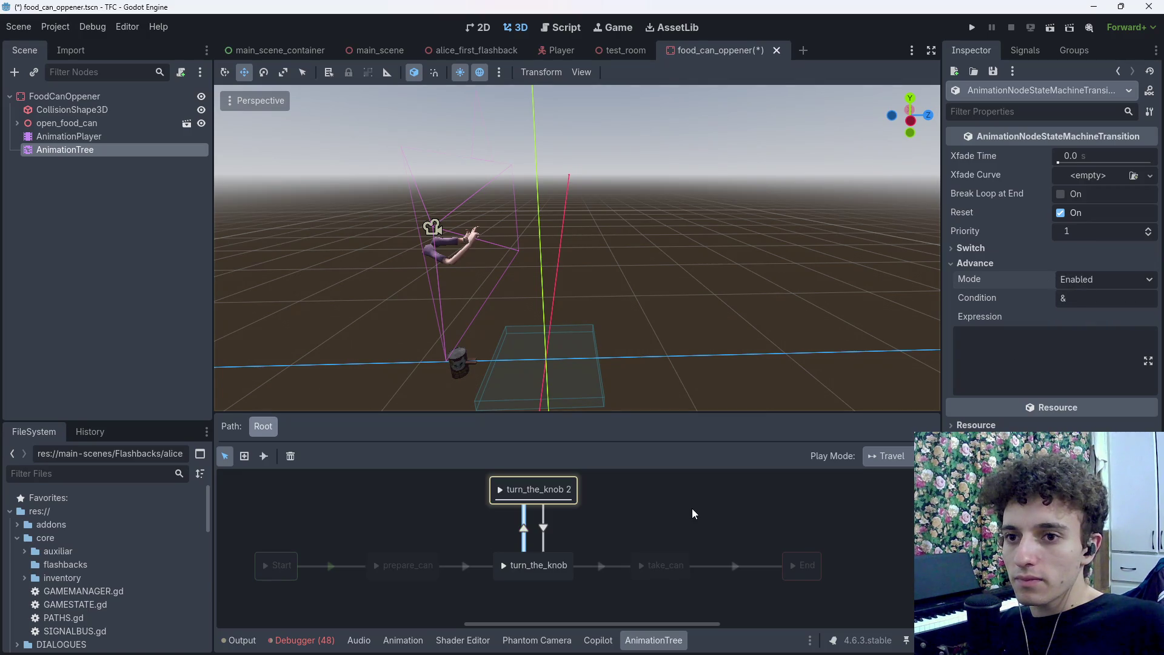
click(1137, 288)
click(1138, 288)
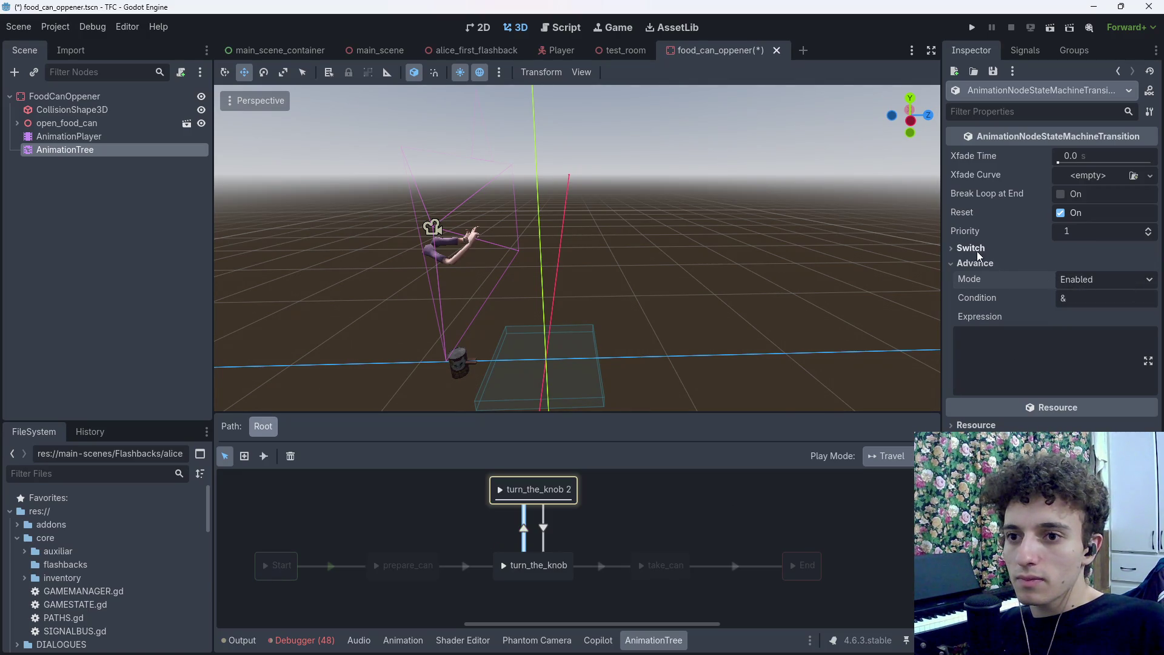
Set Switch Mode to At End on both knob-state transitions
click(975, 248)
click(1111, 265)
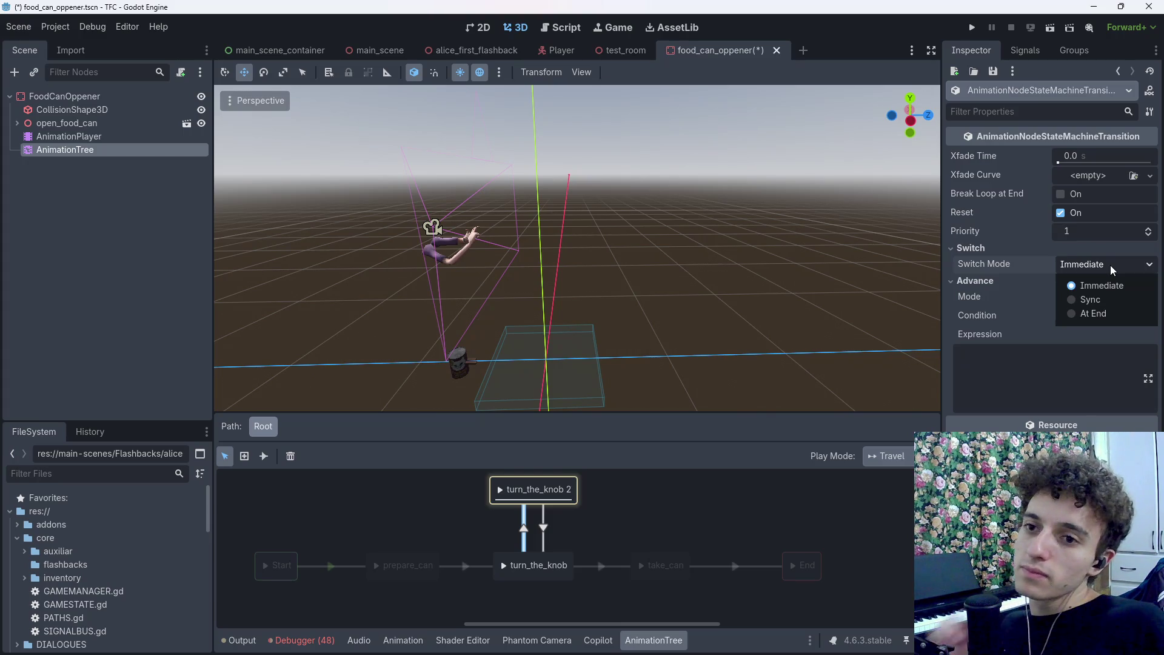
click(1108, 311)
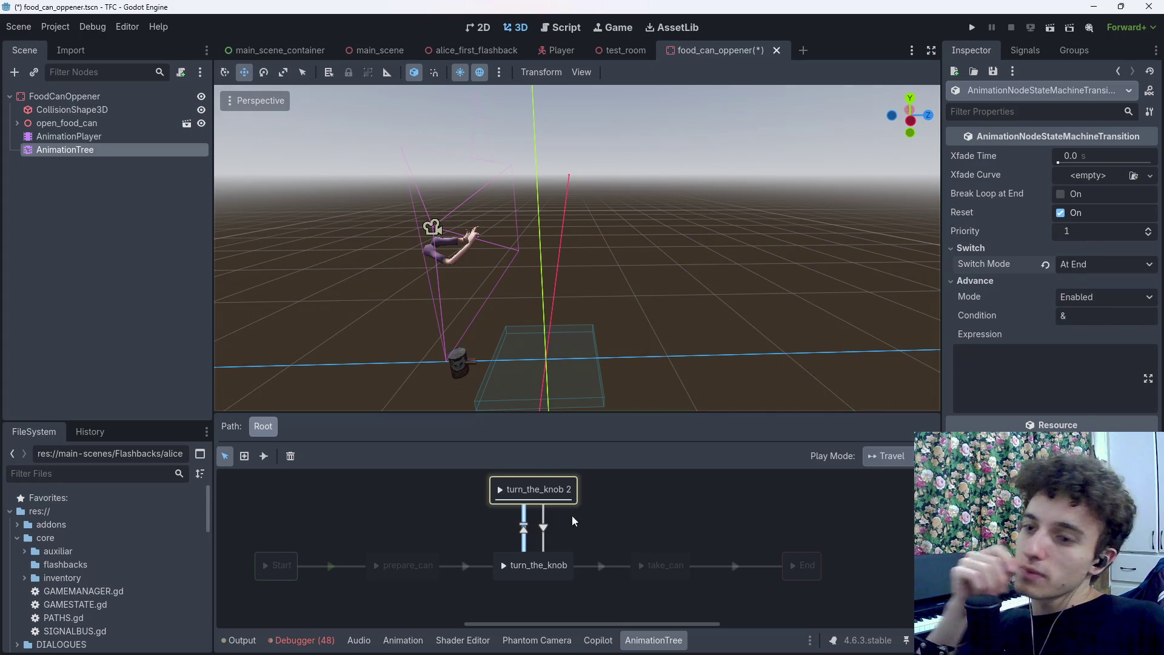
click(543, 537)
click(972, 249)
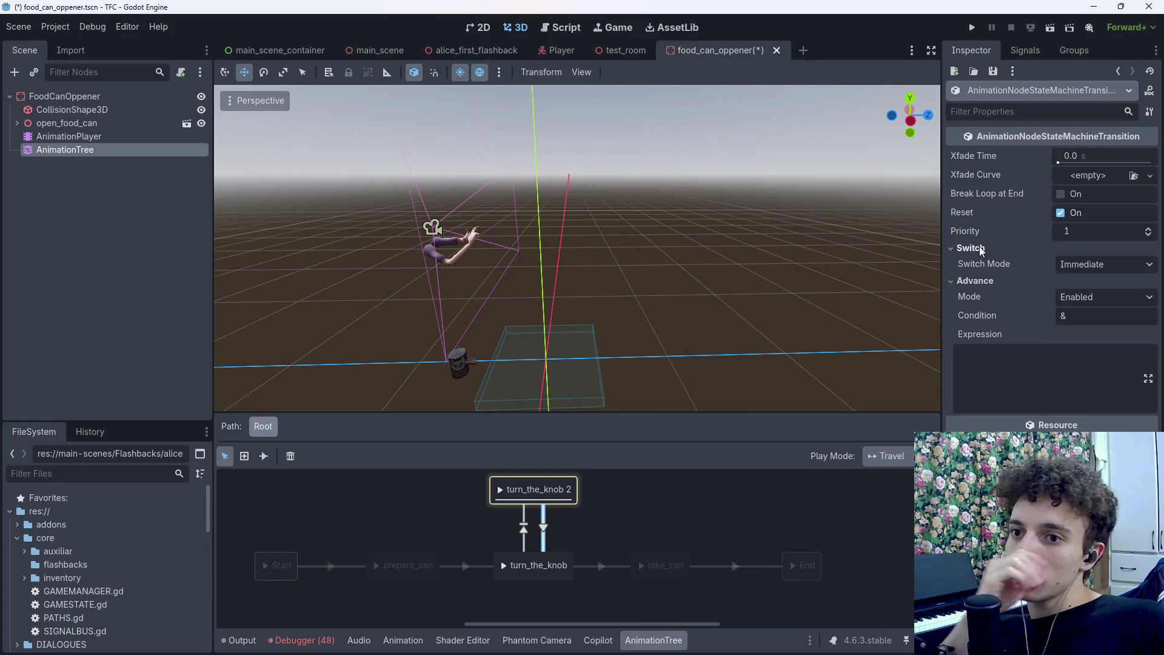
click(1108, 265)
click(1101, 313)
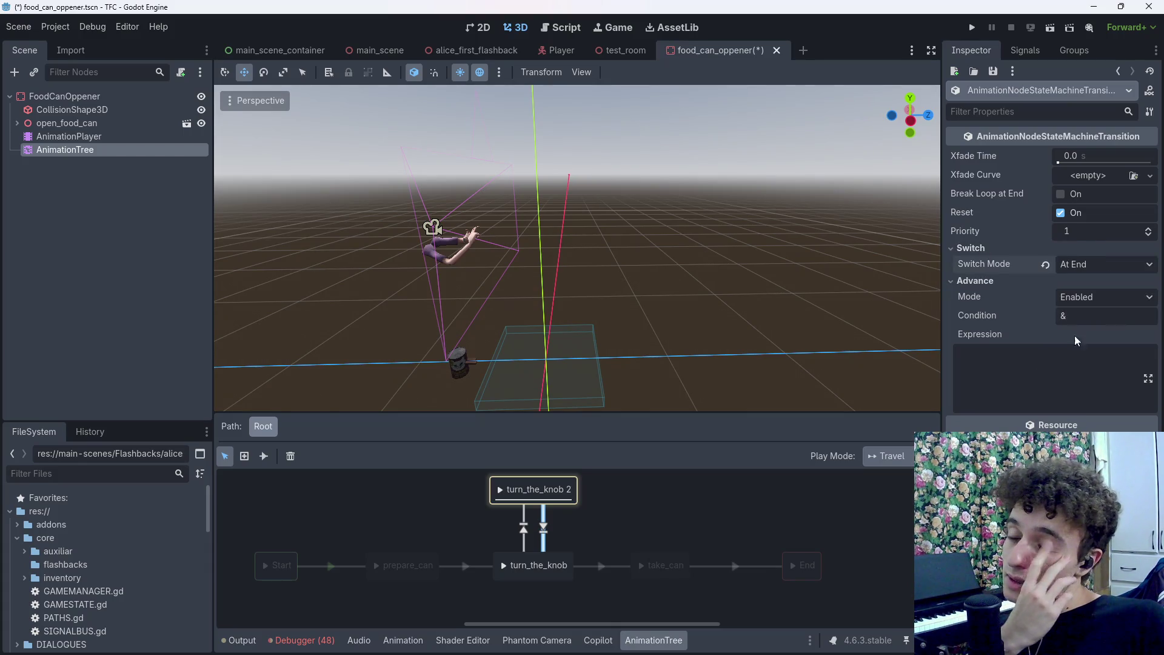
click(664, 522)
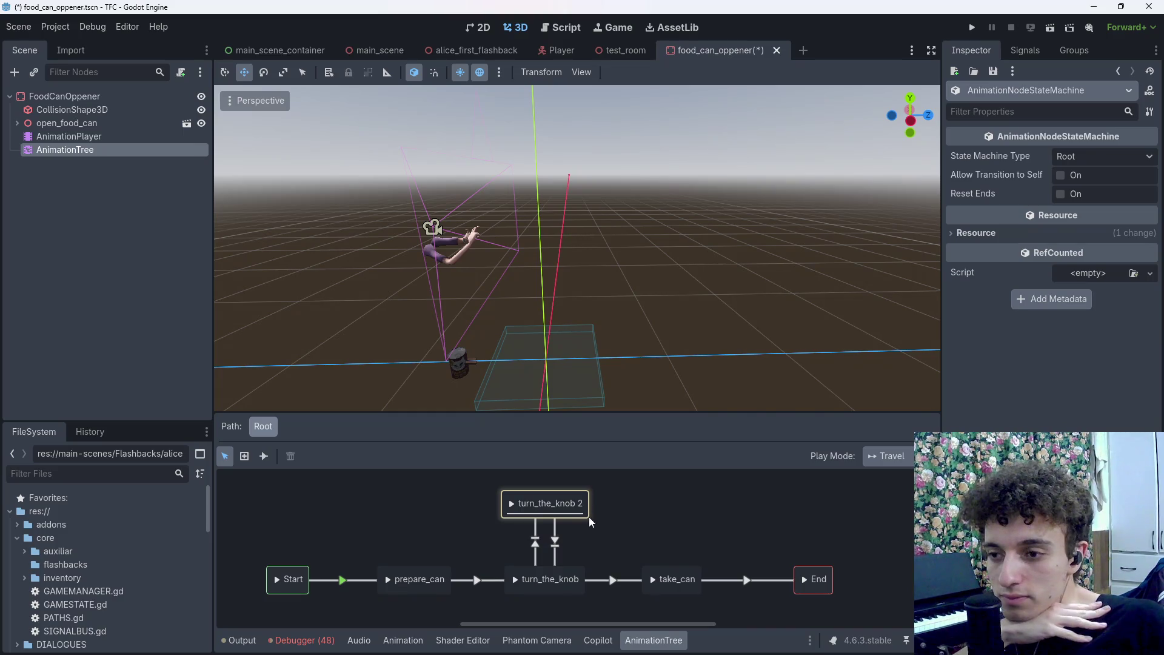
Test the state machine, traveling from prepare_can through turn_the_knob and turn_the_knob 2 to take_can
click(388, 581)
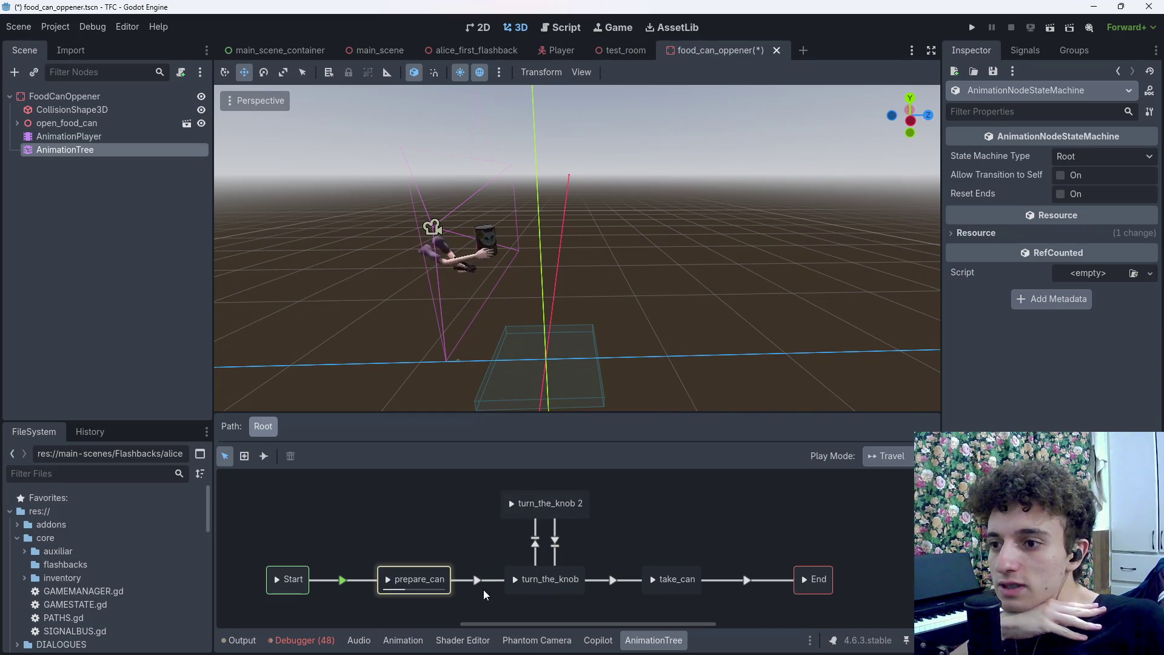
click(515, 581)
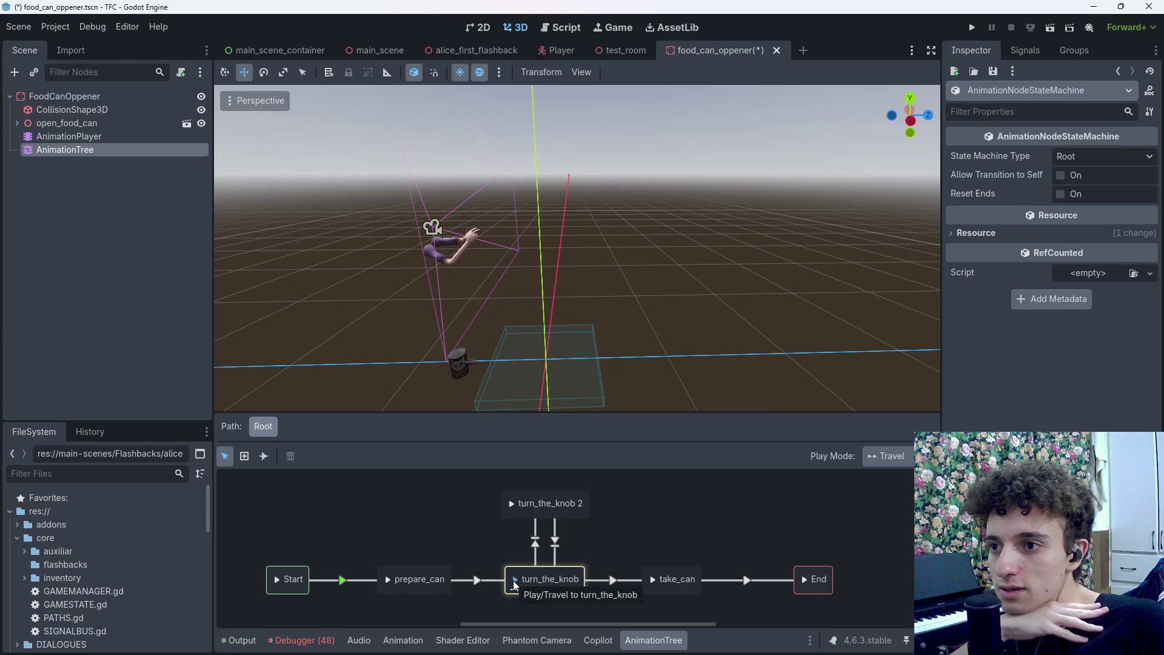
scroll(552, 310, up, 5)
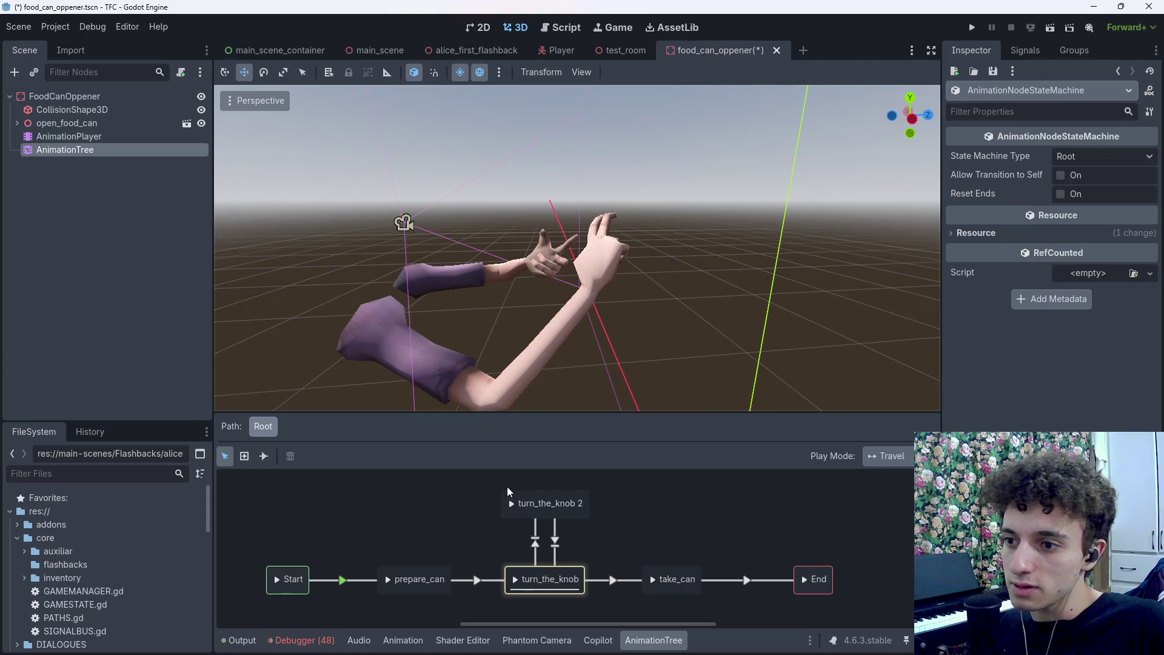
click(511, 504)
click(514, 579)
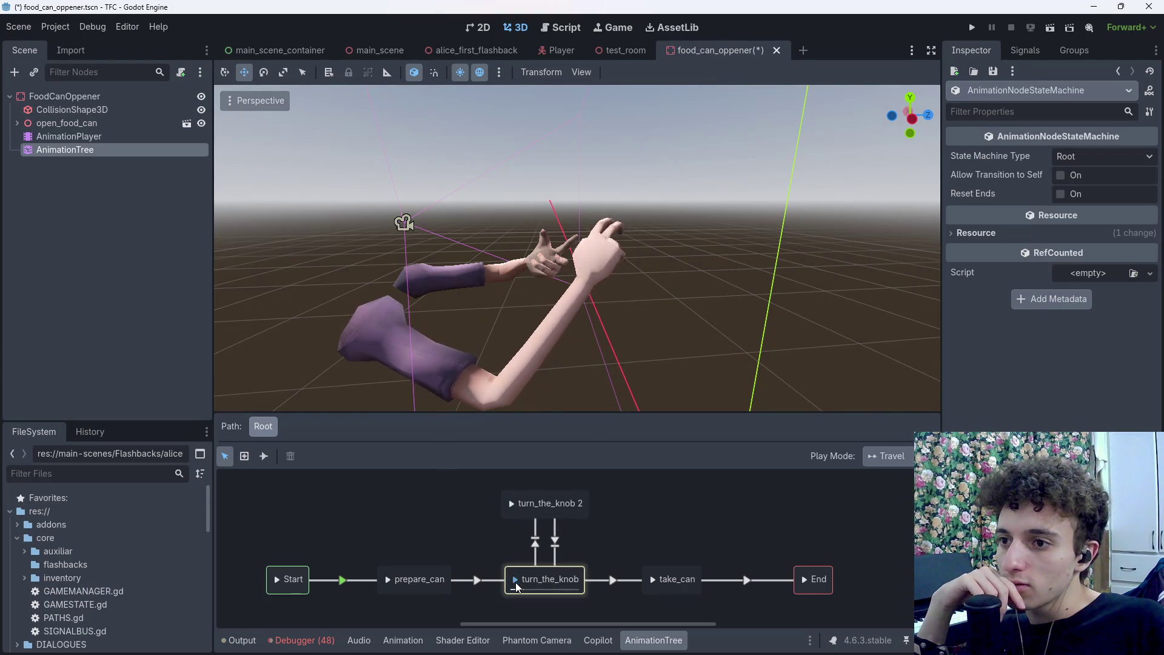
click(510, 504)
click(516, 579)
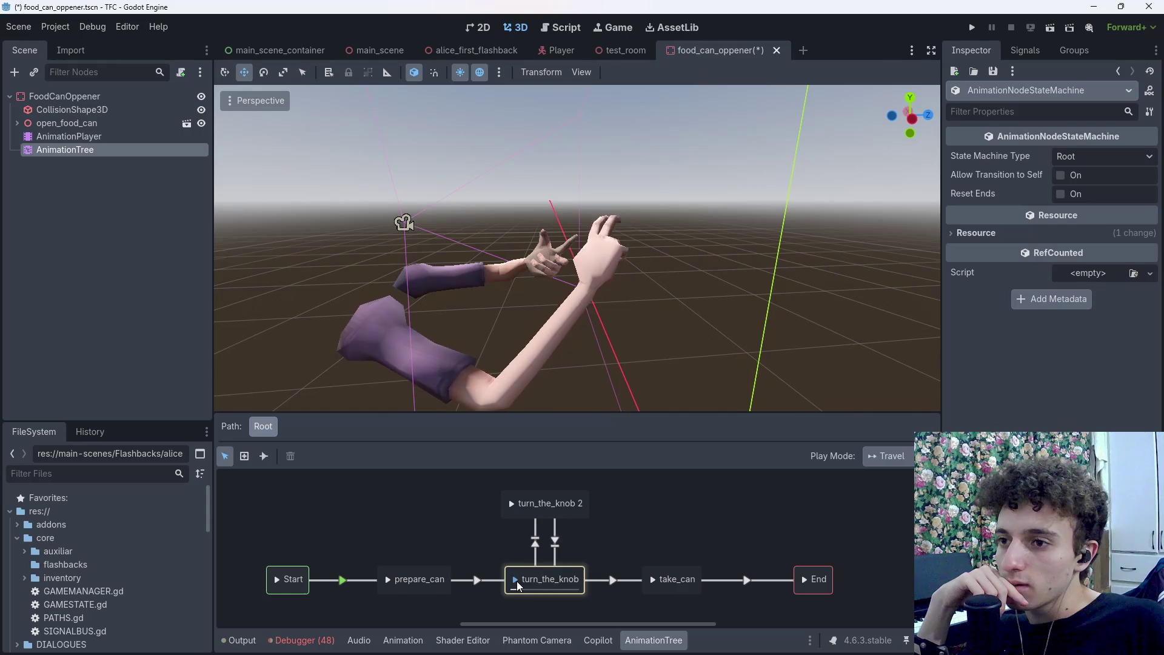
click(654, 579)
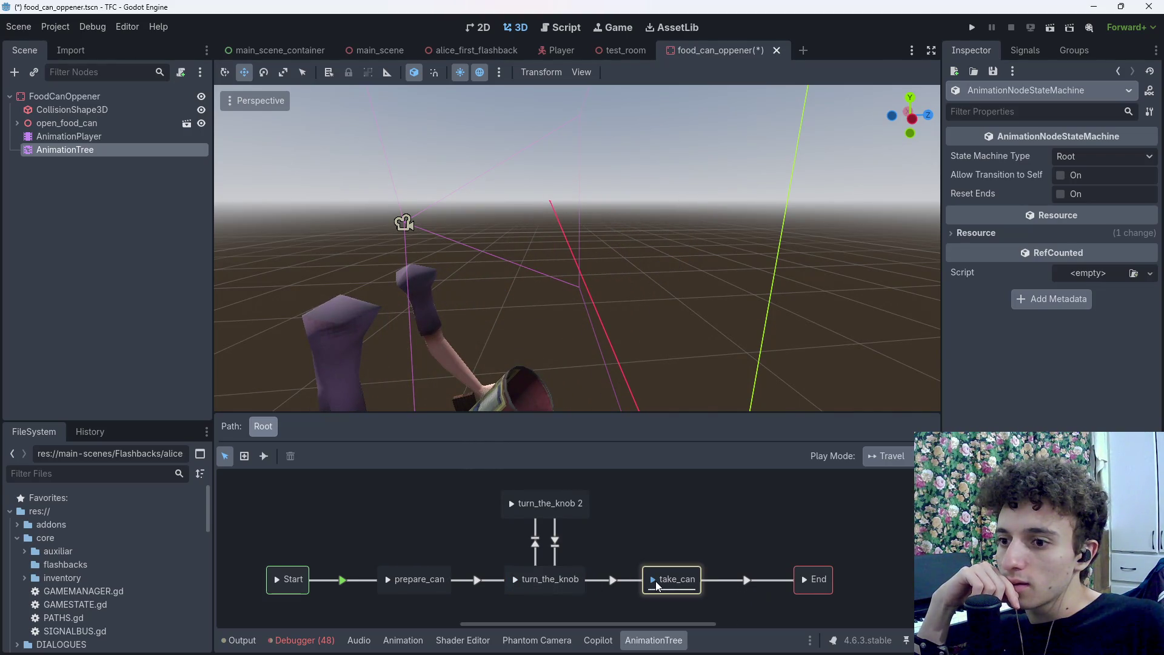
click(515, 579)
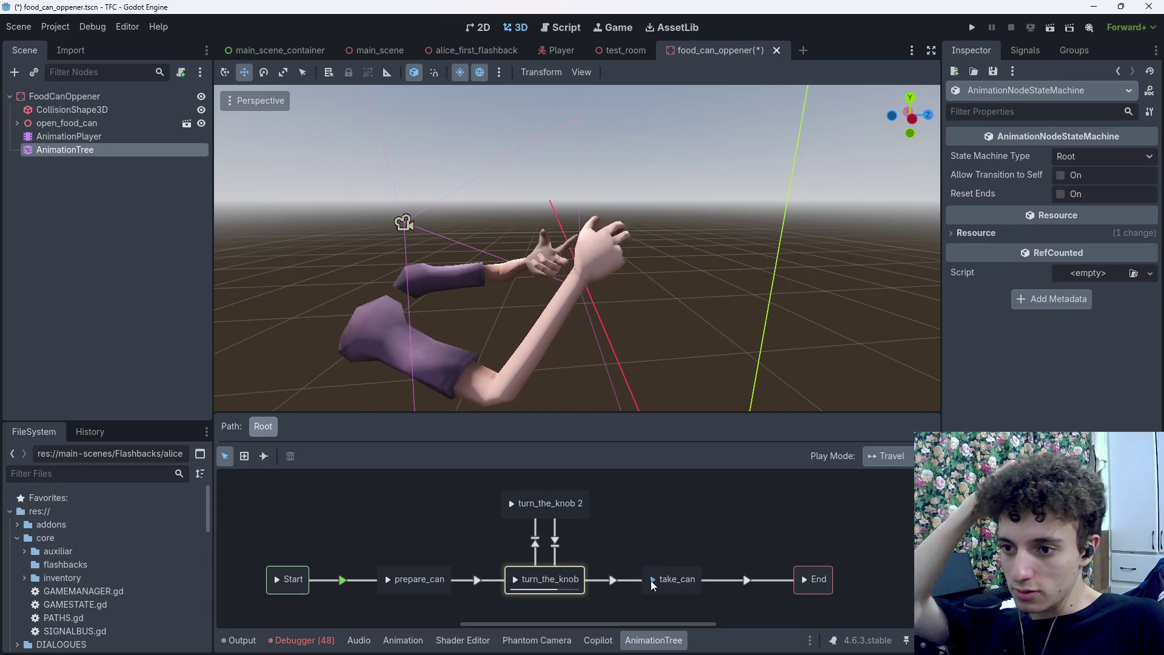
click(654, 580)
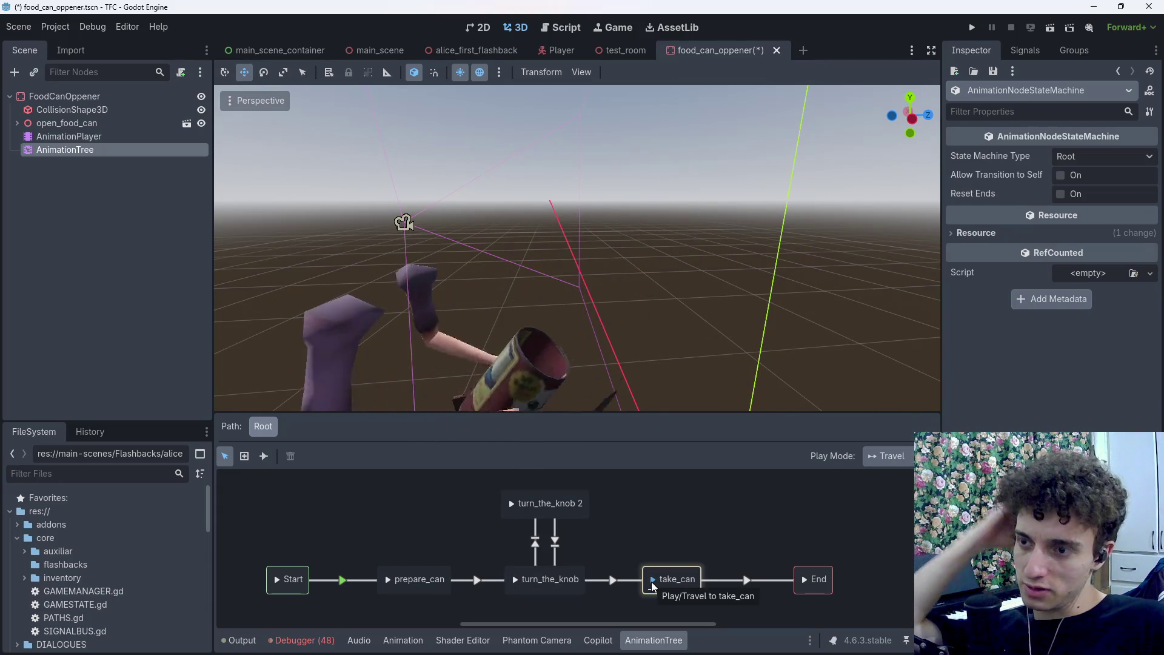
click(391, 580)
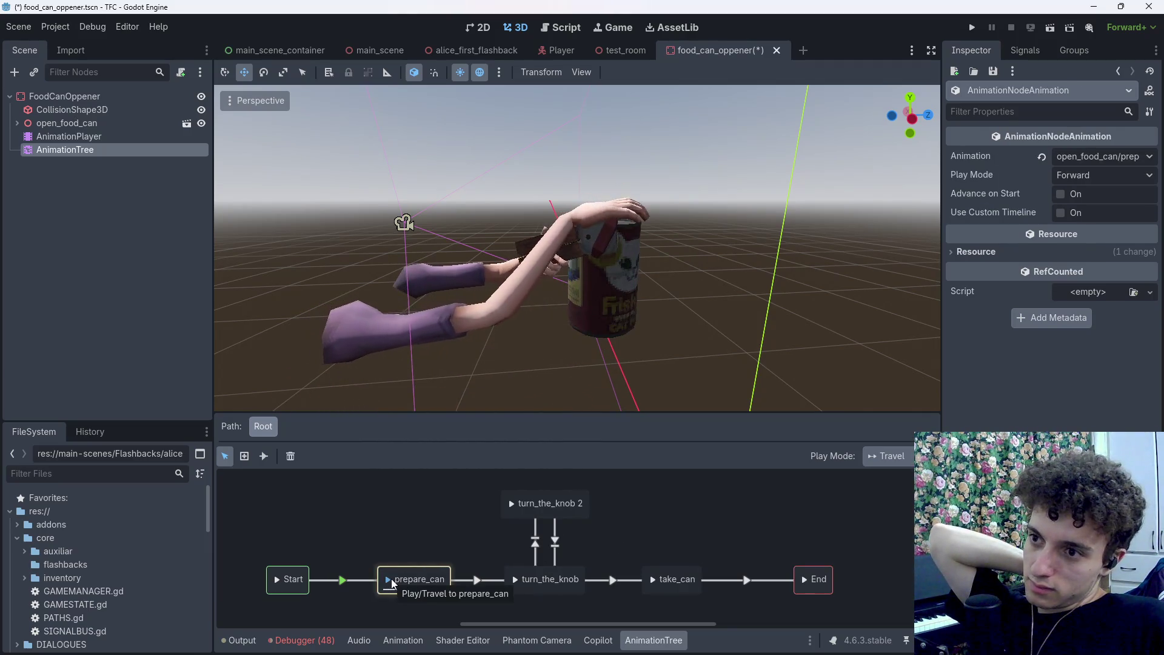
click(516, 580)
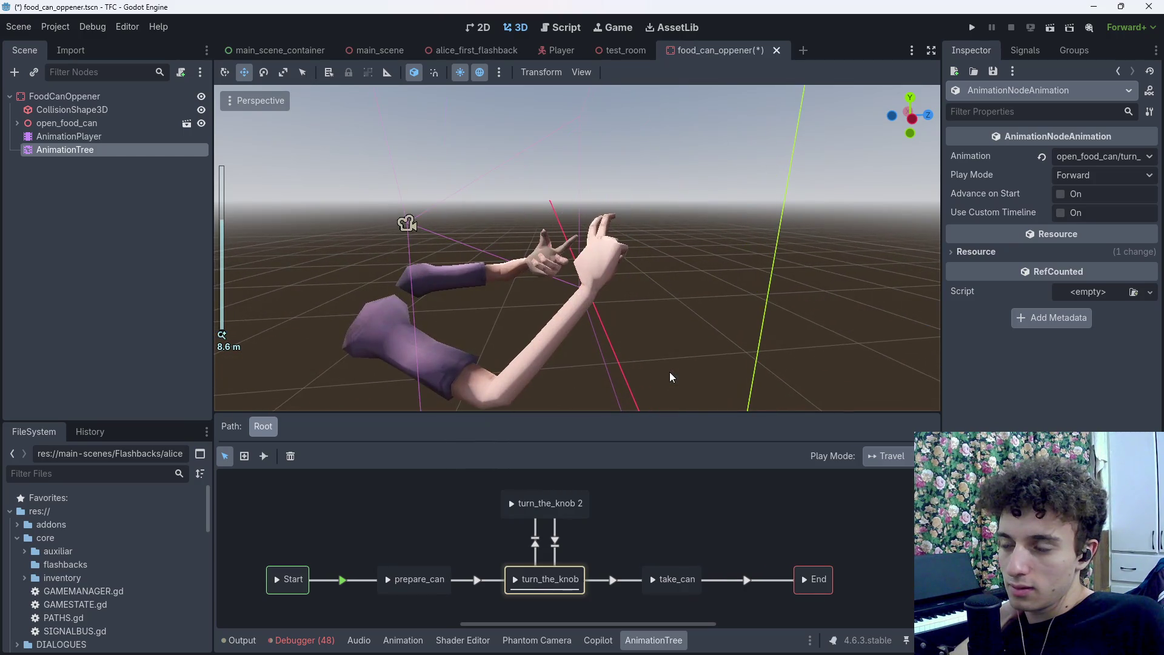
Select the AnimationPlayer and bring up its animation list
click(80, 173)
click(88, 140)
click(522, 474)
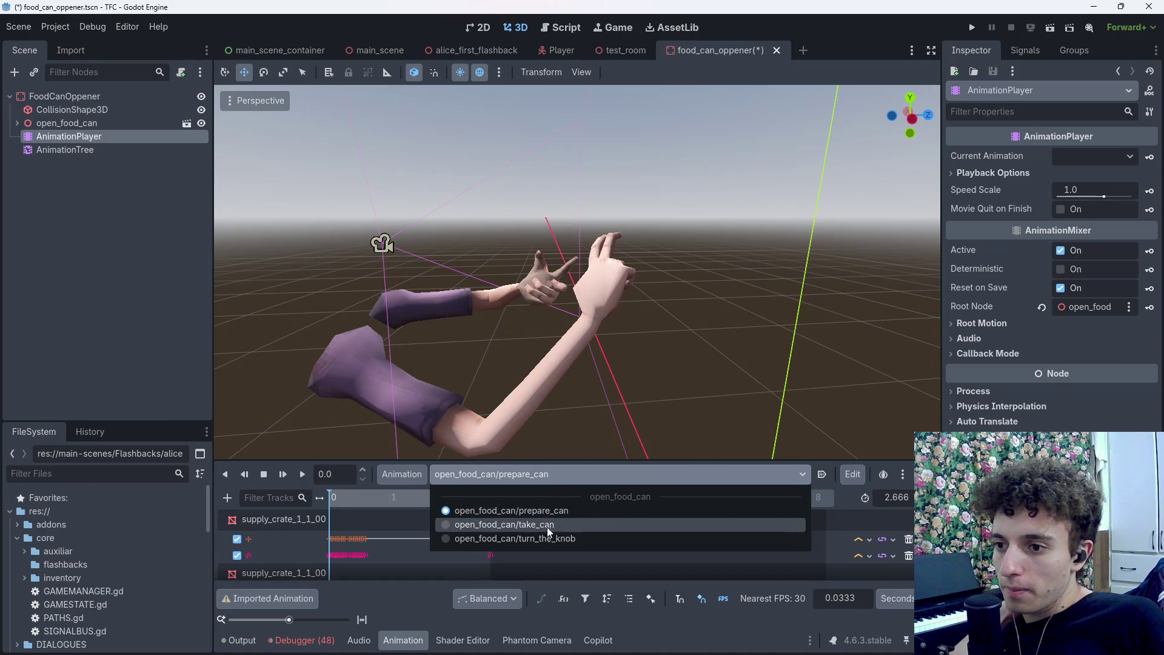
Compare turn_the_knob with prepare_can, then uncheck Active on the AnimationTree
click(548, 539)
click(541, 476)
click(491, 513)
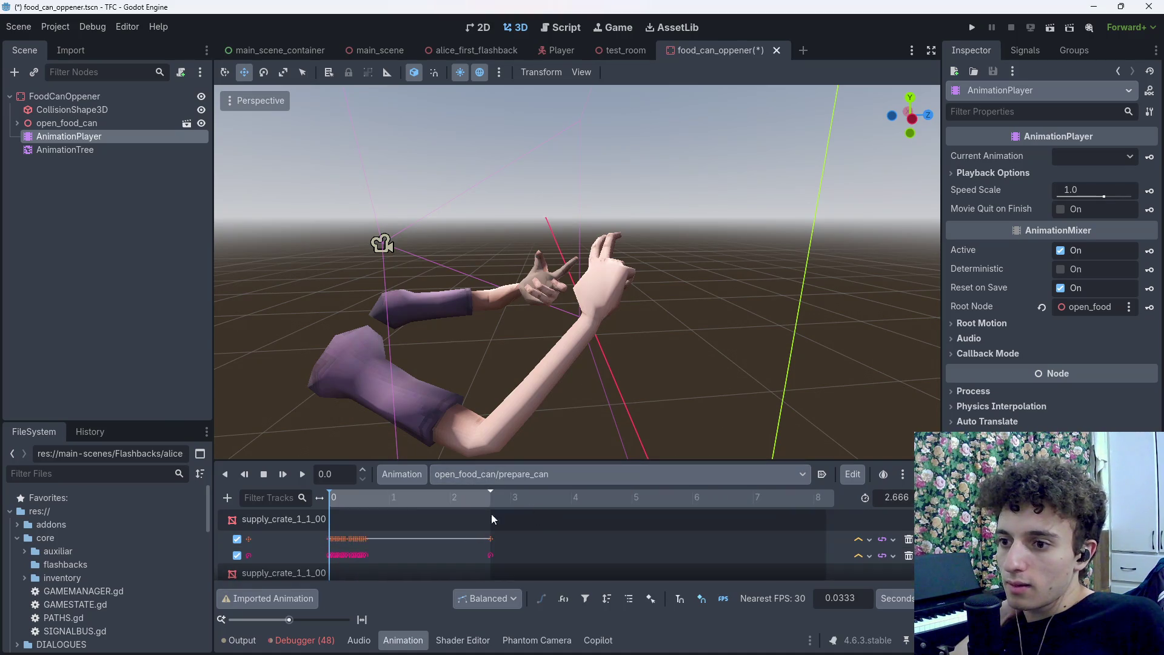
click(97, 151)
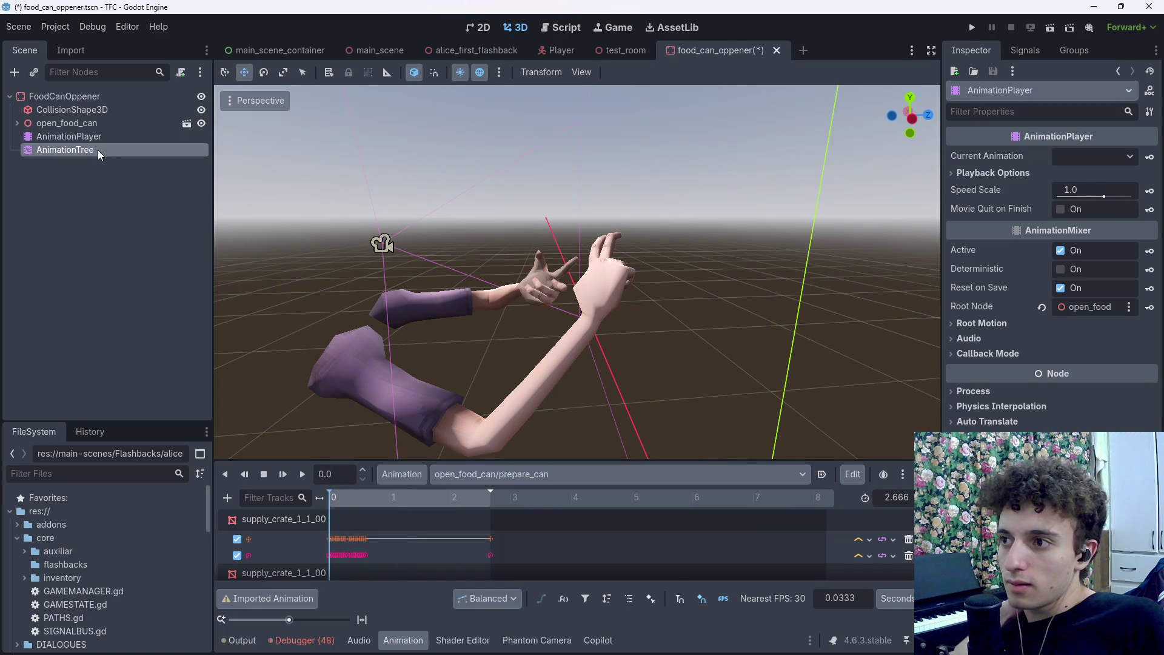
click(1061, 325)
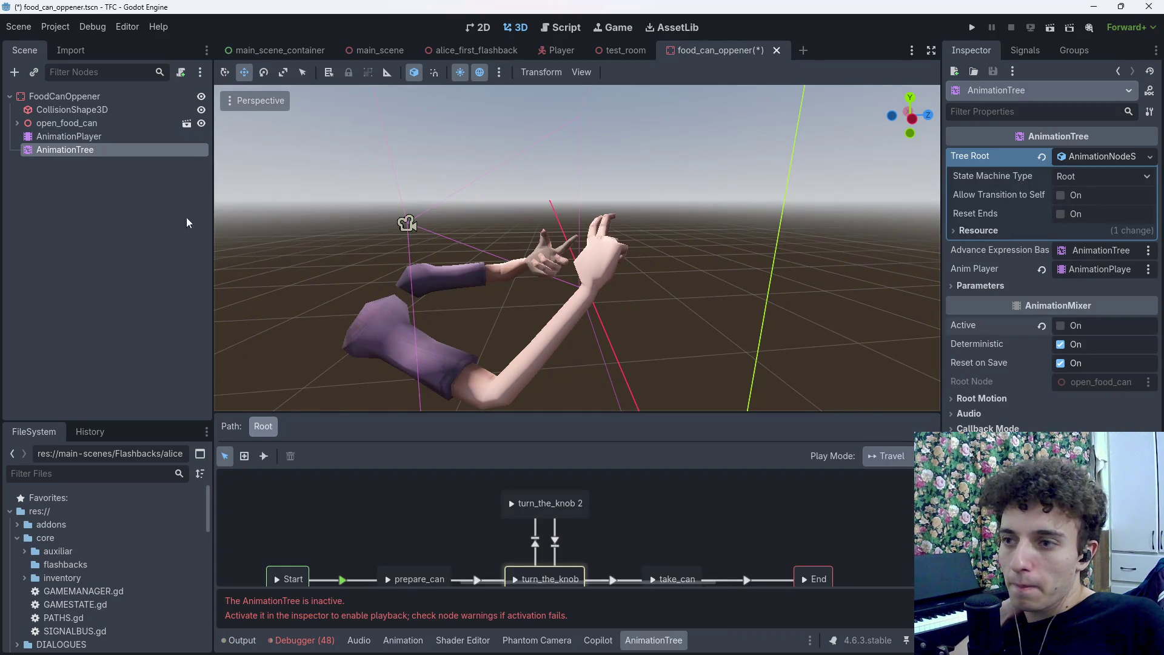
In the AnimationPlayer, scrub prepare_can to about 2.67 s, then load open_food_can/turn_the_knob
click(69, 136)
click(506, 475)
click(452, 478)
drag(461, 499, 522, 501)
click(522, 475)
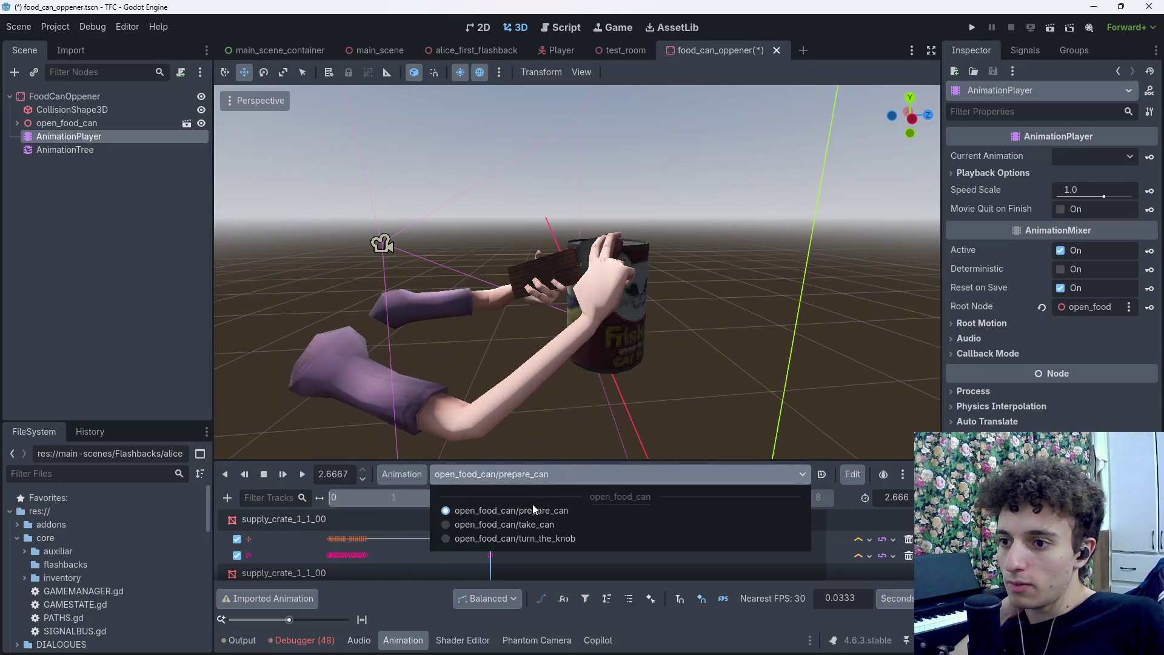
click(532, 537)
click(558, 476)
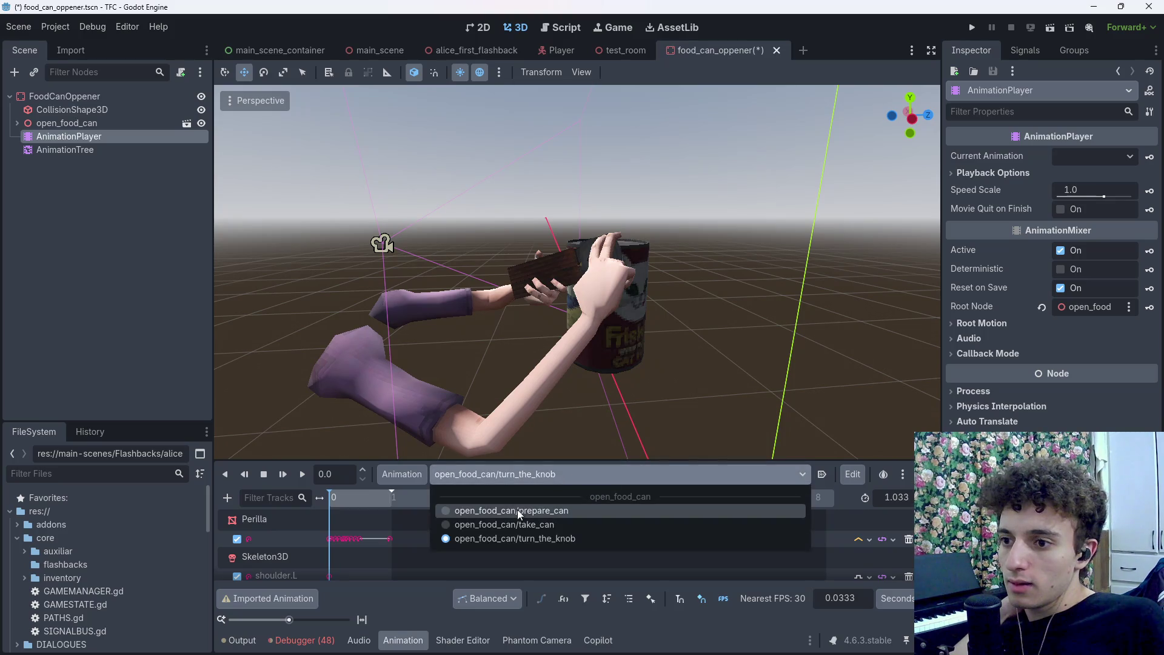
click(403, 522)
Select the can mesh supply_crate_1_1_002 in the scene
scroll(393, 538, down, 5)
scroll(395, 556, down, 10)
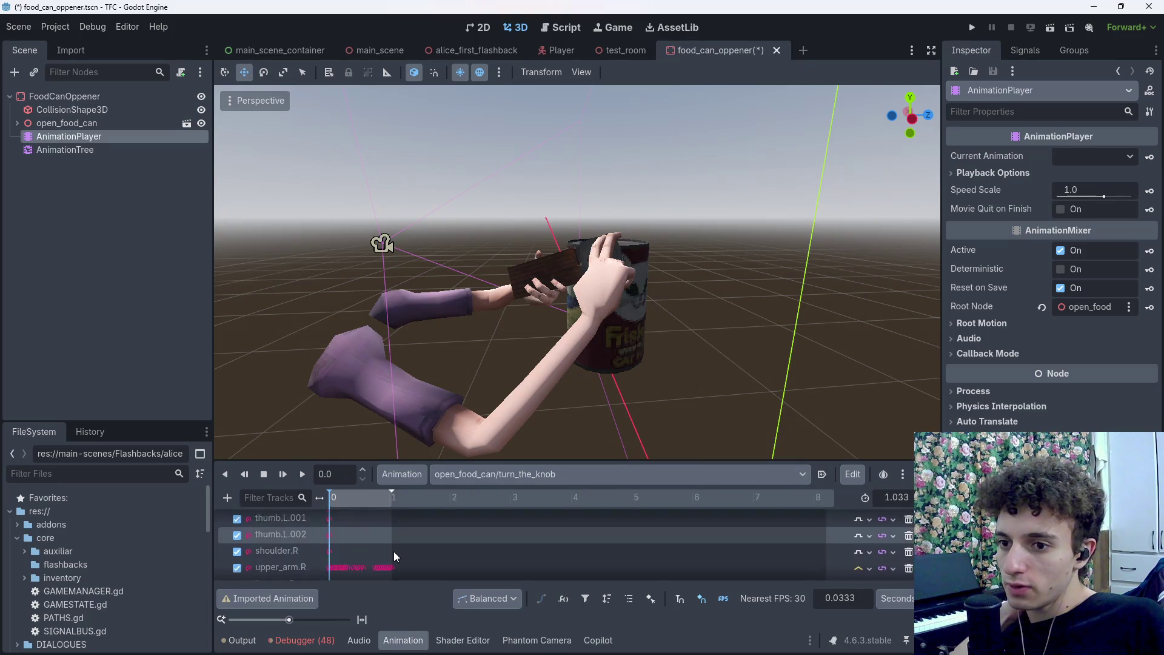
scroll(407, 556, up, 15)
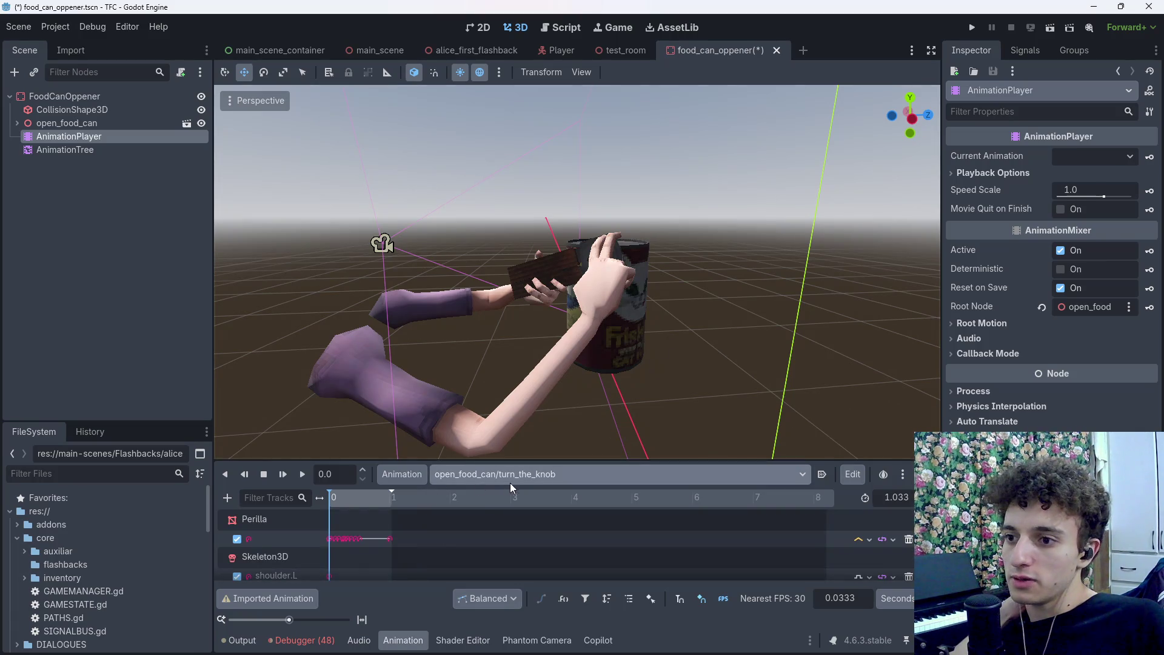
click(640, 317)
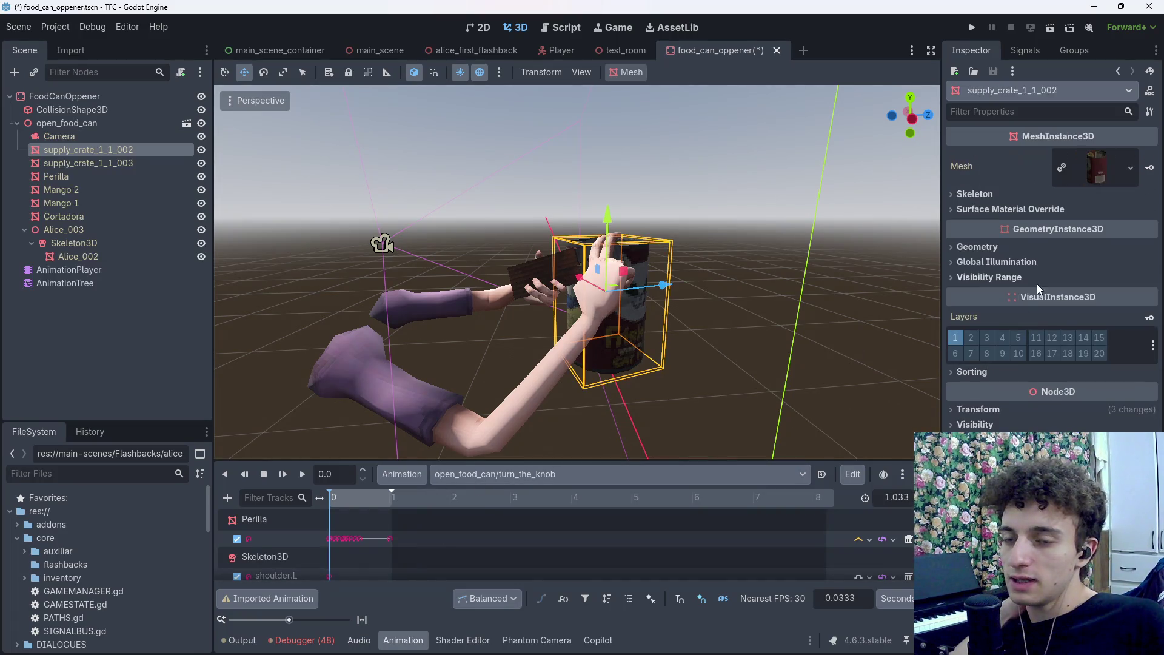
Key the can's position in turn_the_knob, creating a new position track, and frame the can
click(974, 410)
click(1141, 427)
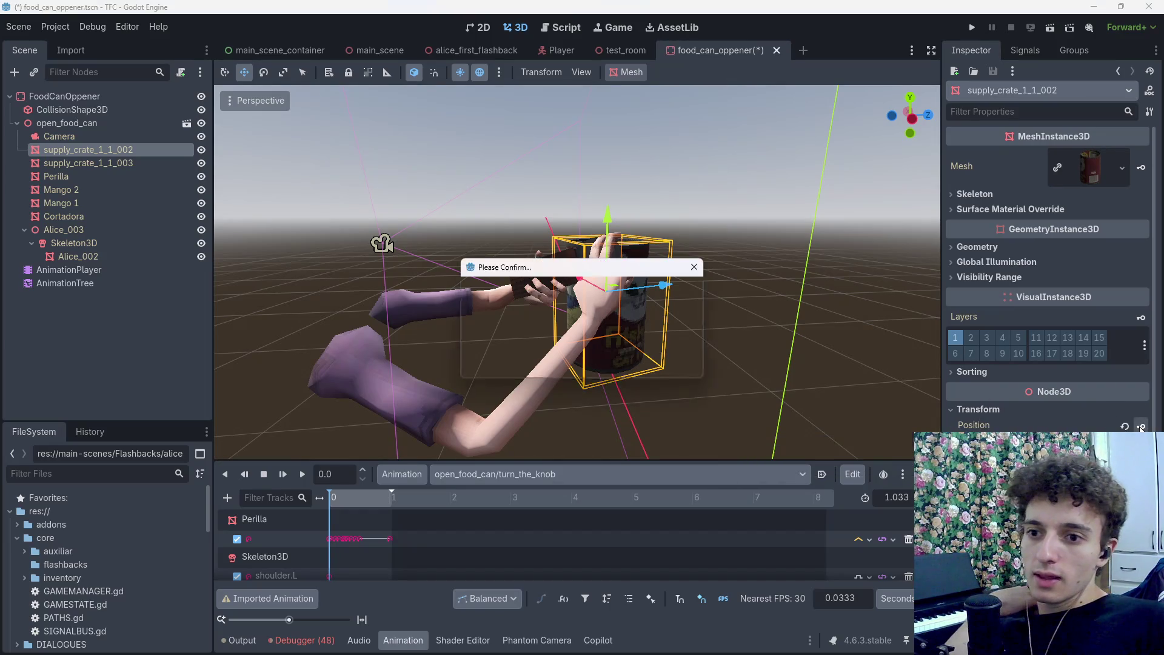
click(536, 361)
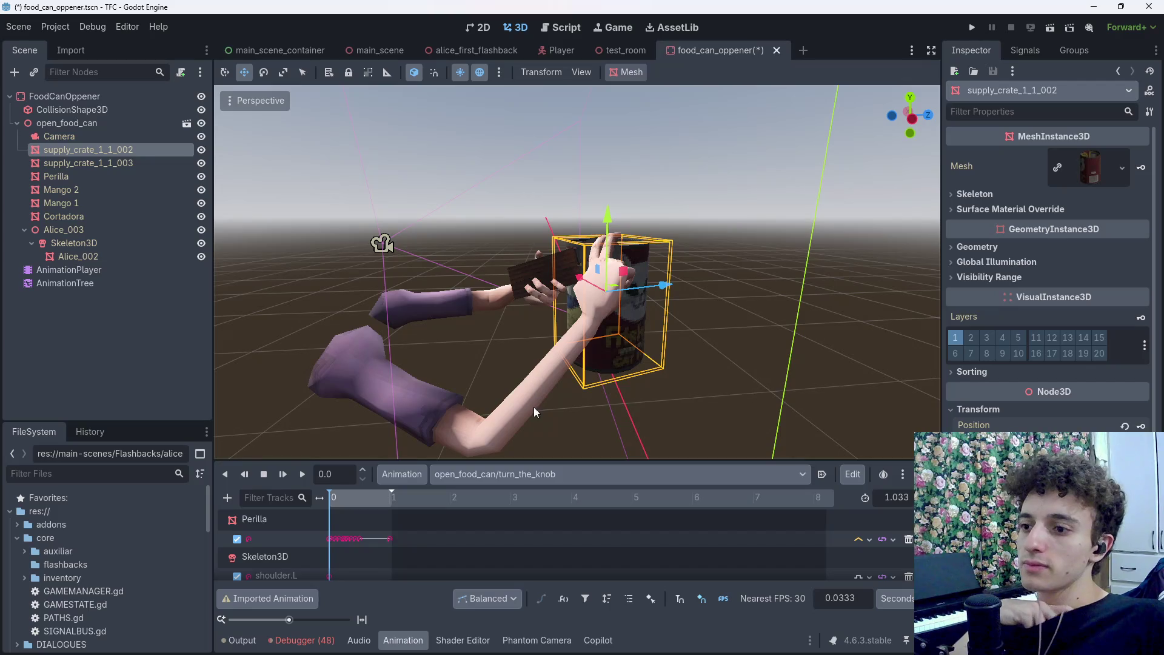
drag(551, 303, 624, 315)
key(f)
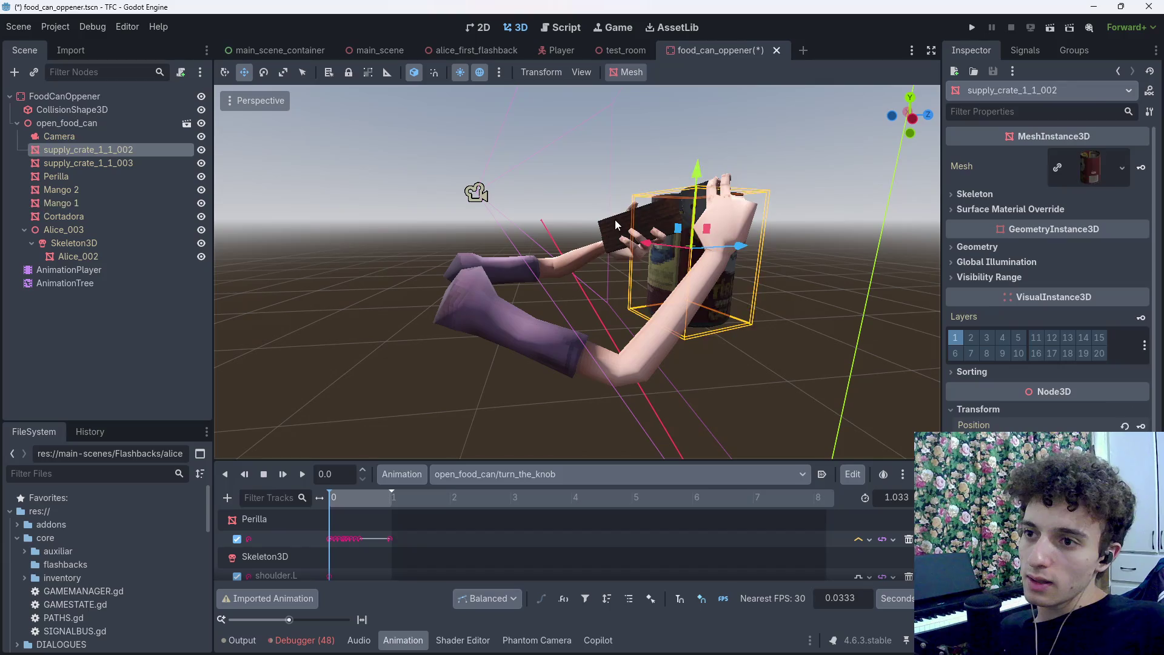
Key the positions of Mango 1, Mango 2 and Perilla together, then check the resulting pose
click(619, 228)
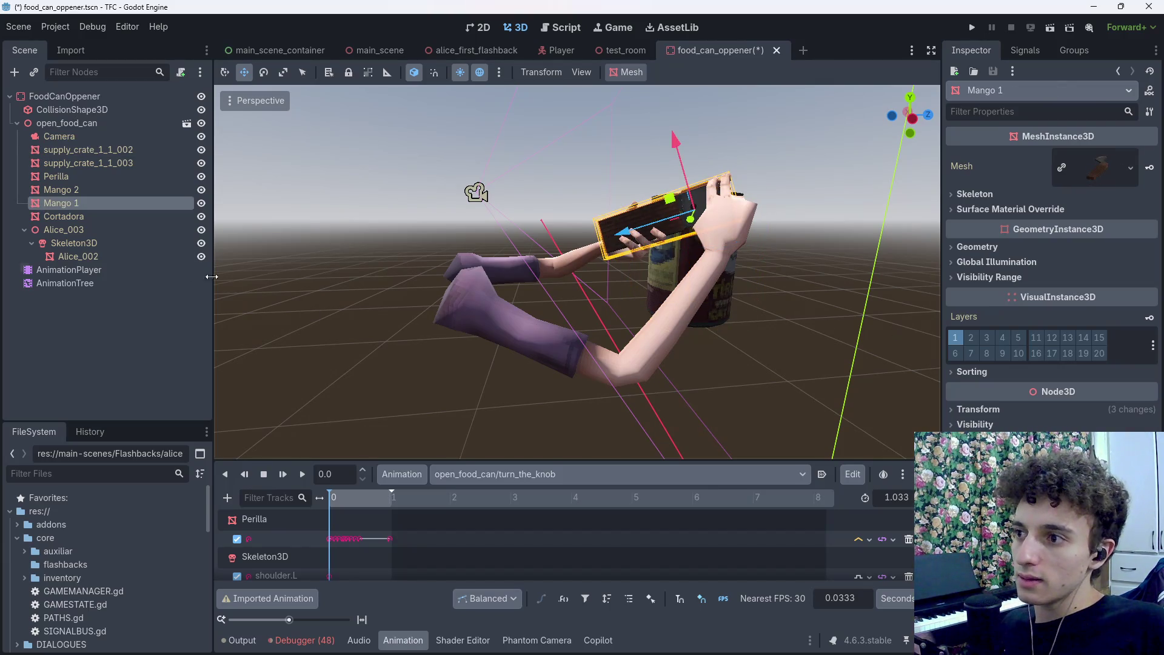
click(87, 189)
ctrl+click(81, 203)
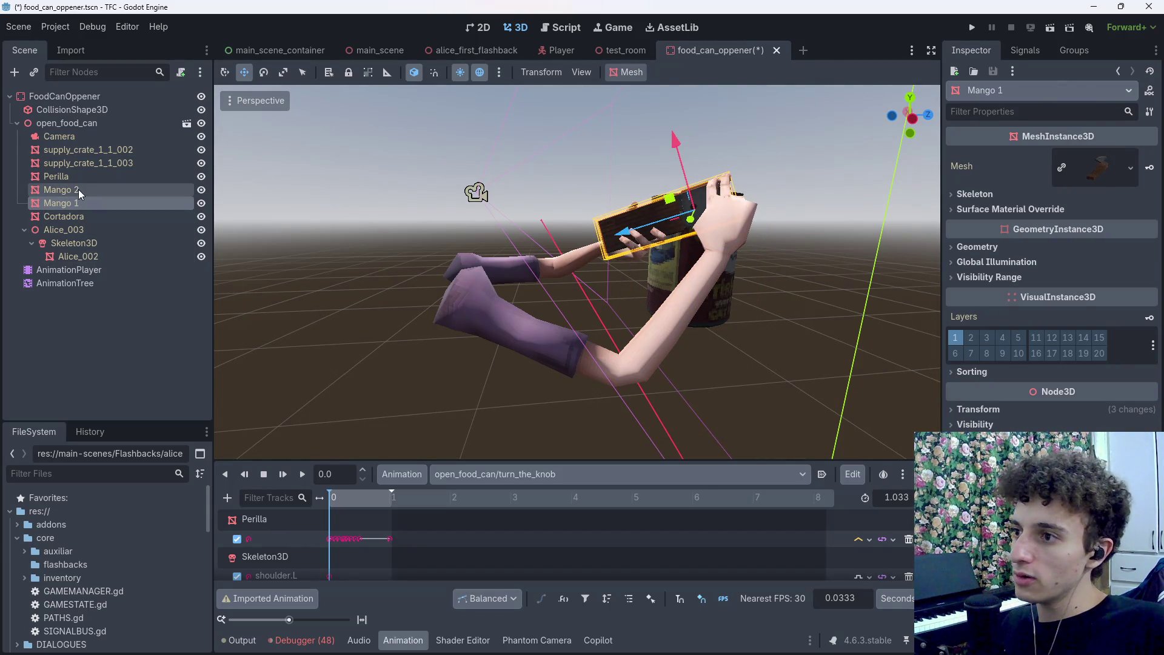
ctrl+click(85, 176)
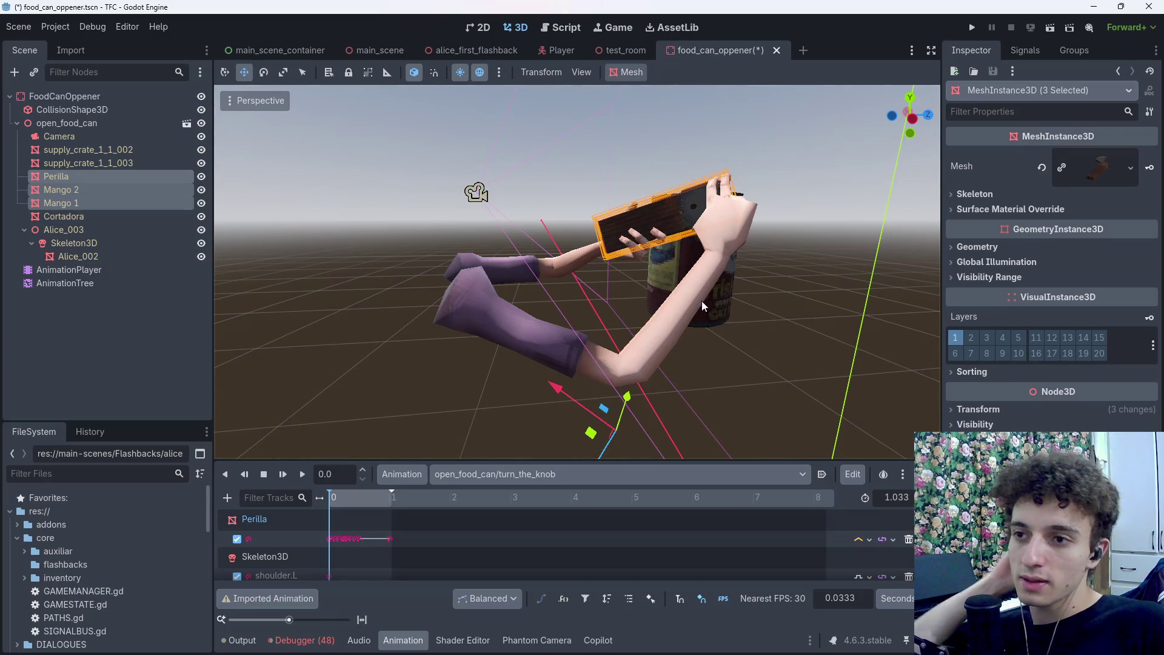
click(978, 409)
click(1141, 426)
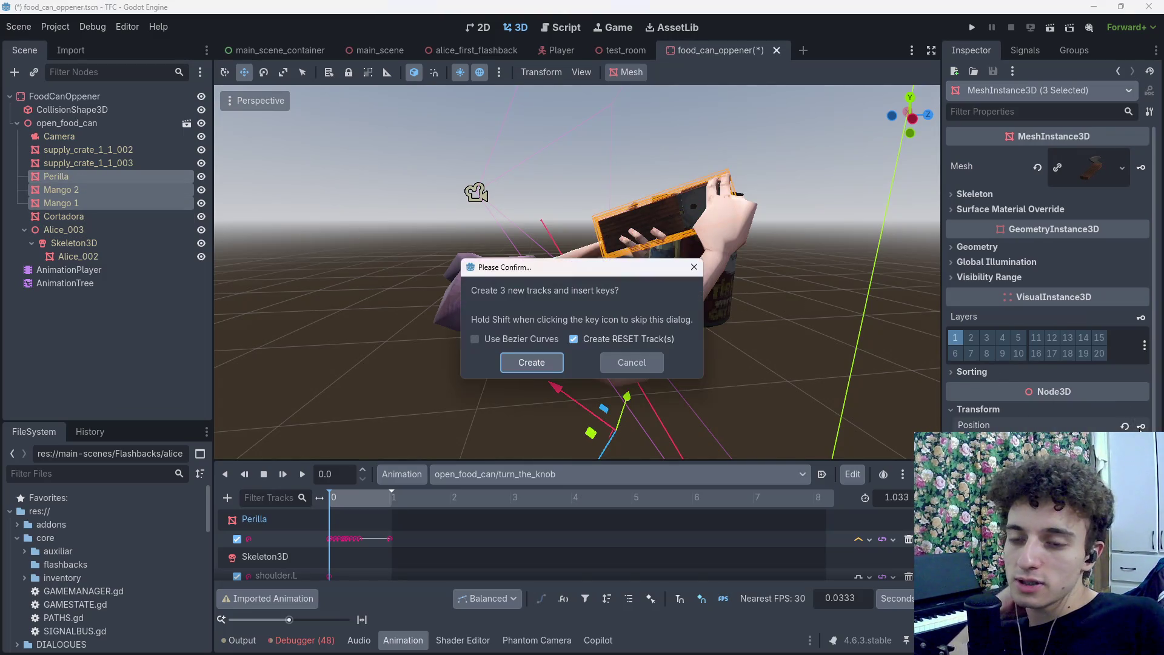
click(542, 363)
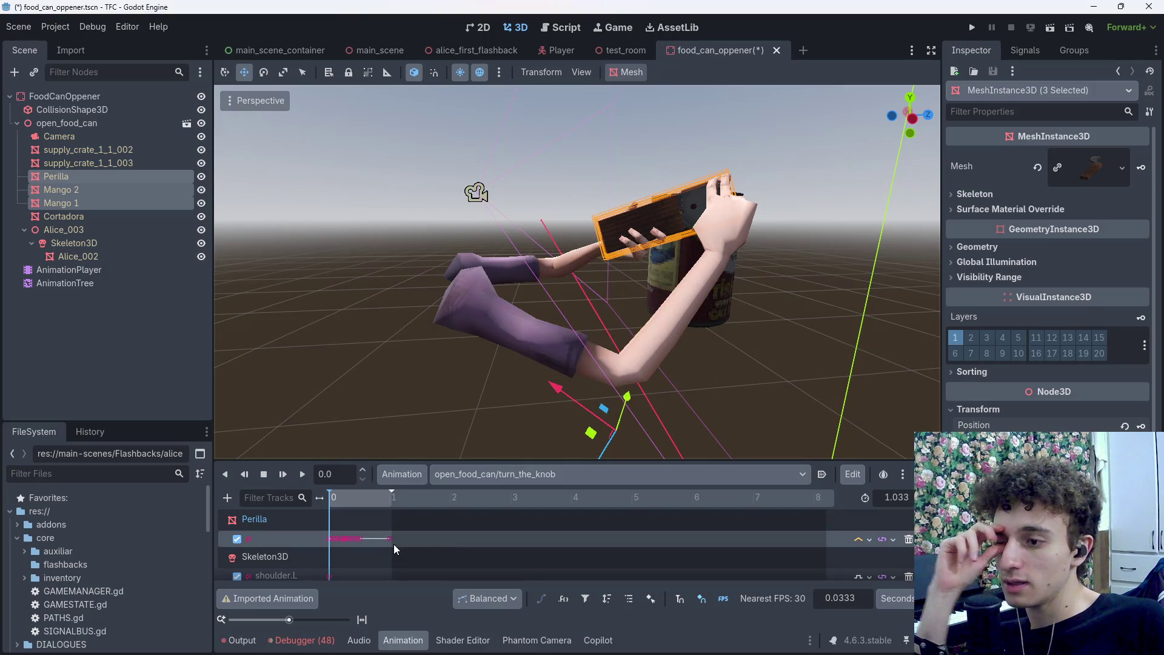
mouse_move(335, 499)
mouse_down()
mouse_move(369, 506)
mouse_move(329, 505)
mouse_up()
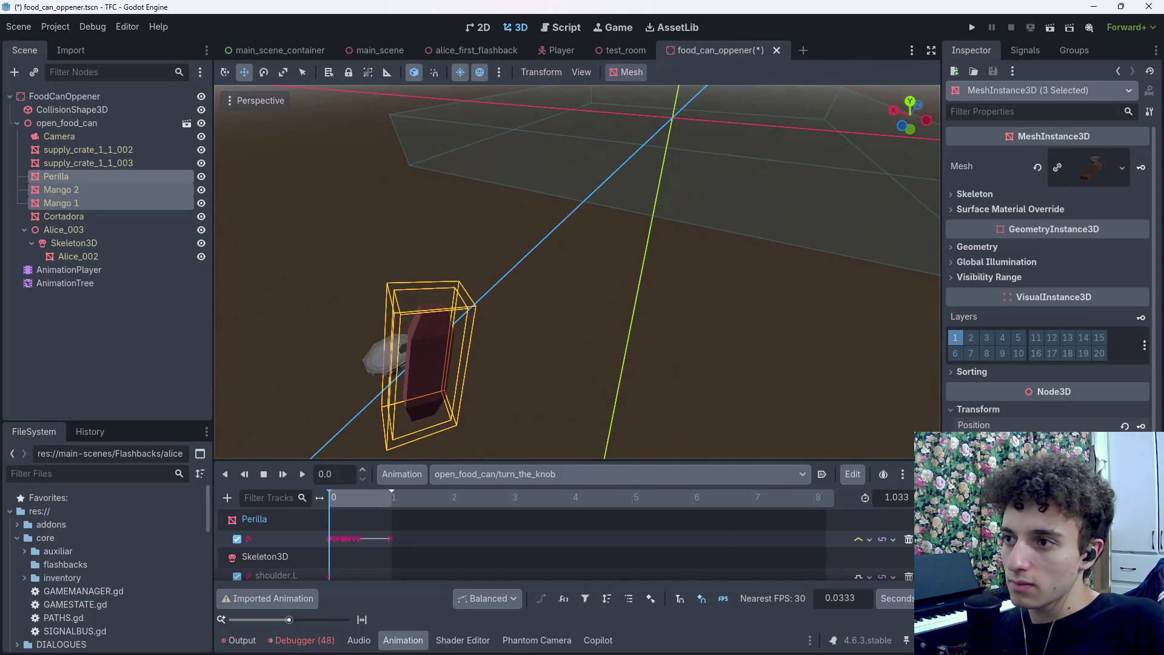
click(88, 179)
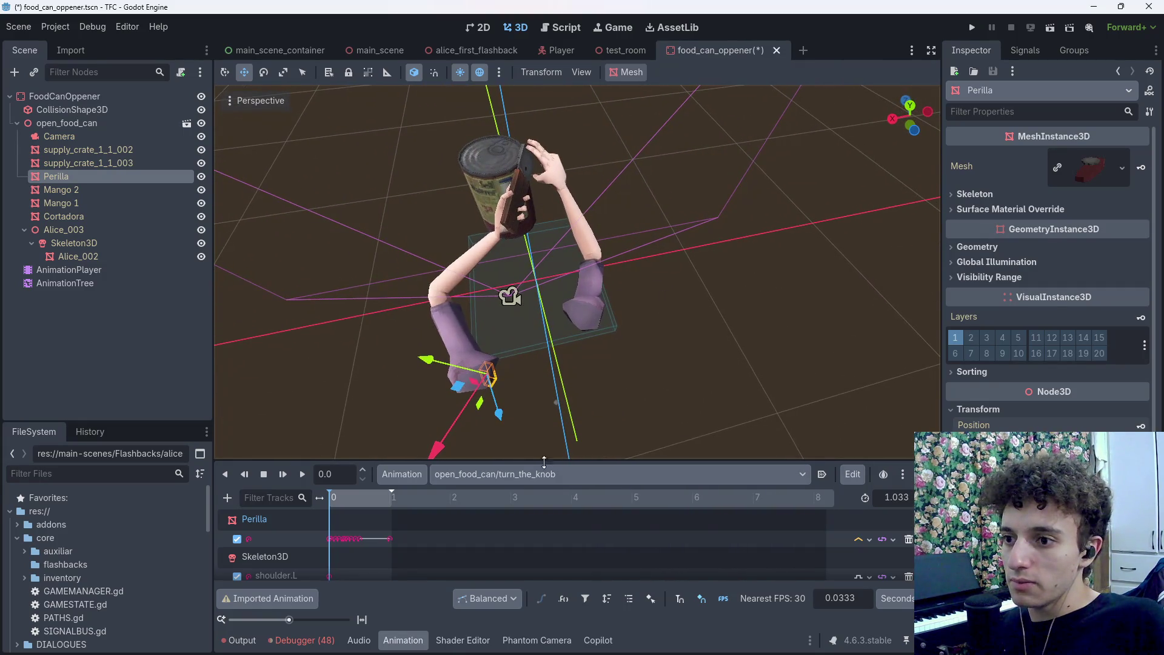
Compare against prepare_can's final pose, then delete Perilla's new position track from turn_the_knob
click(520, 475)
click(532, 525)
drag(420, 497, 495, 500)
click(537, 477)
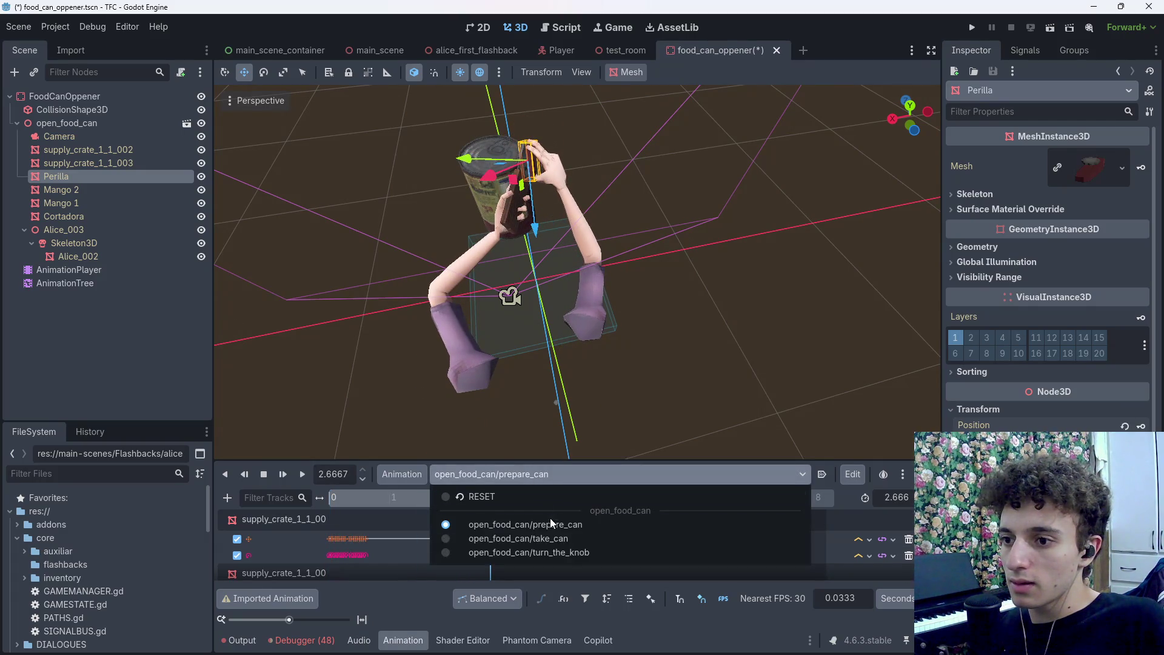
click(572, 551)
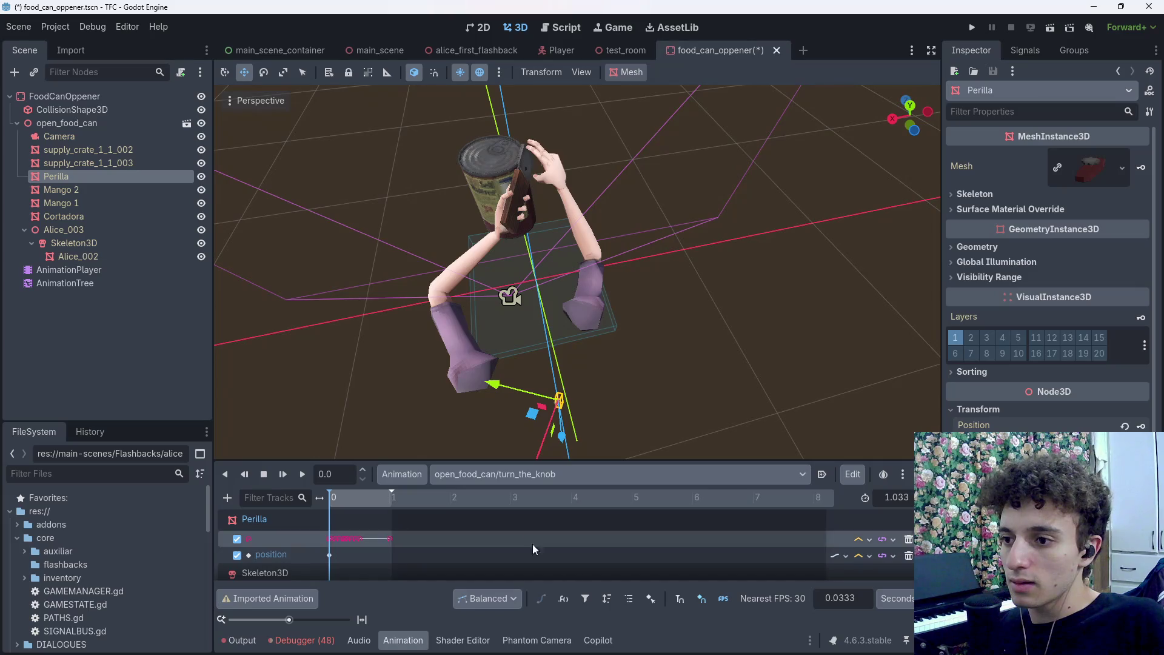
click(909, 556)
Check prepare_can's last frame again and disable the Perilla track in turn_the_knob
click(512, 479)
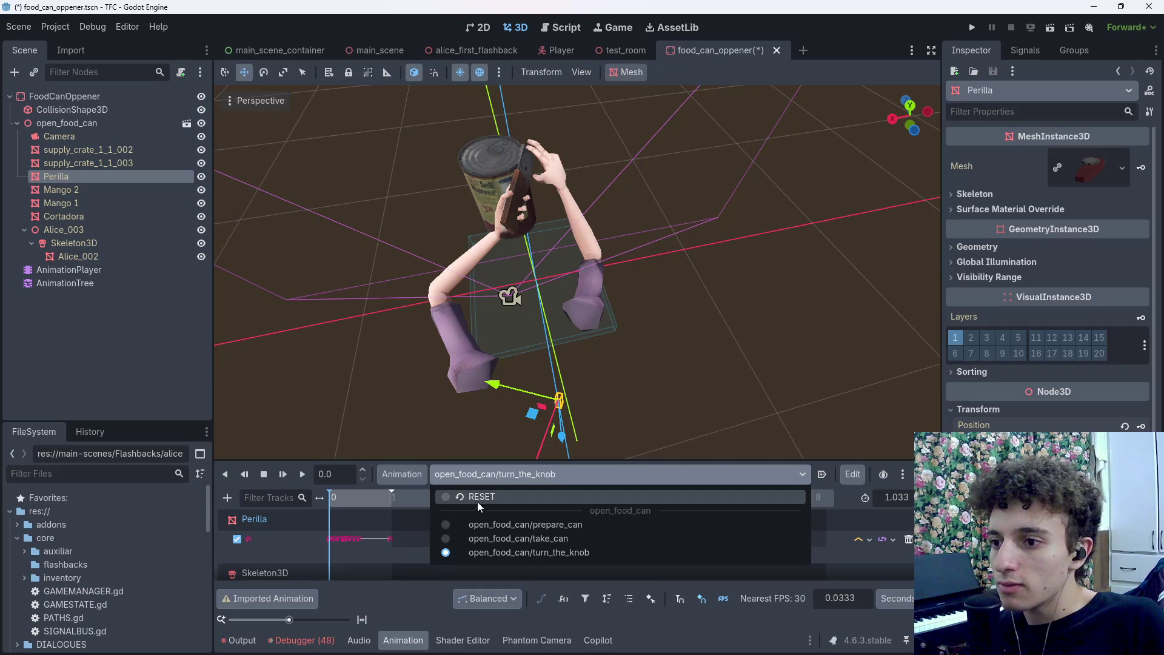
click(476, 525)
drag(373, 500, 490, 498)
click(554, 477)
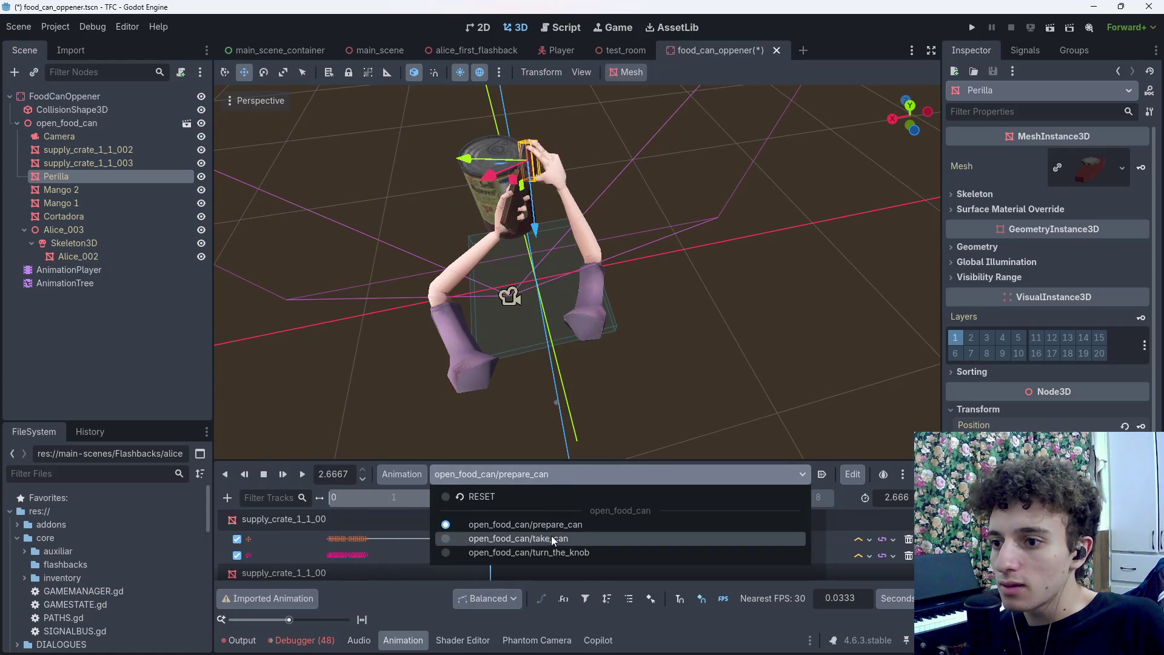
click(576, 553)
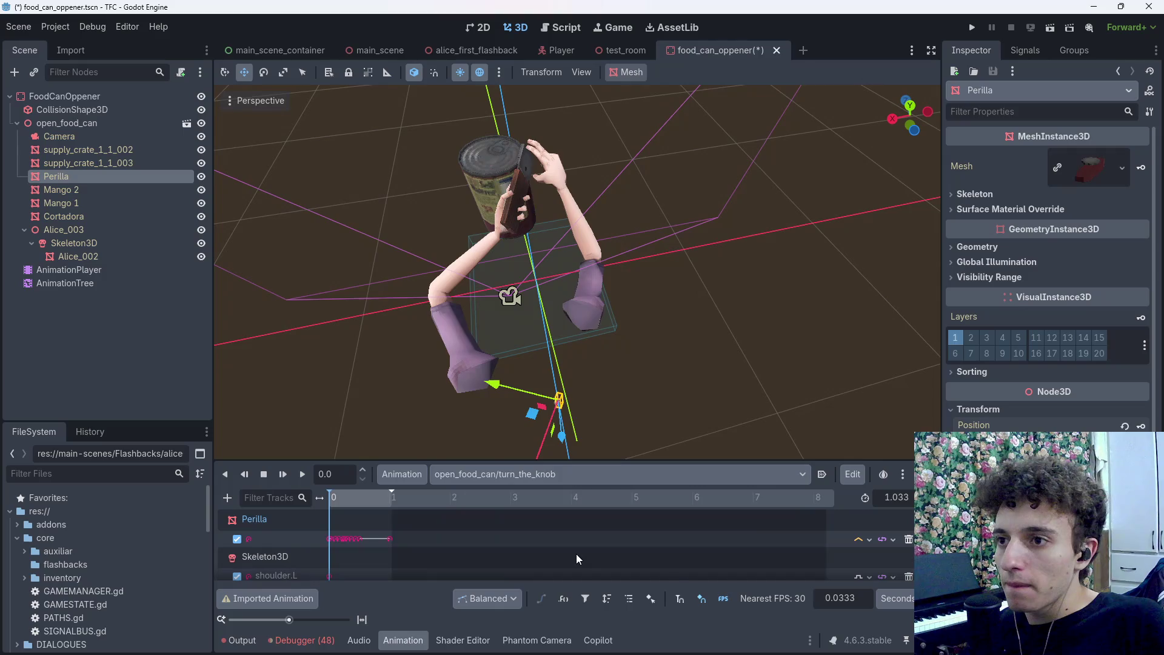
scroll(377, 545, down, 10)
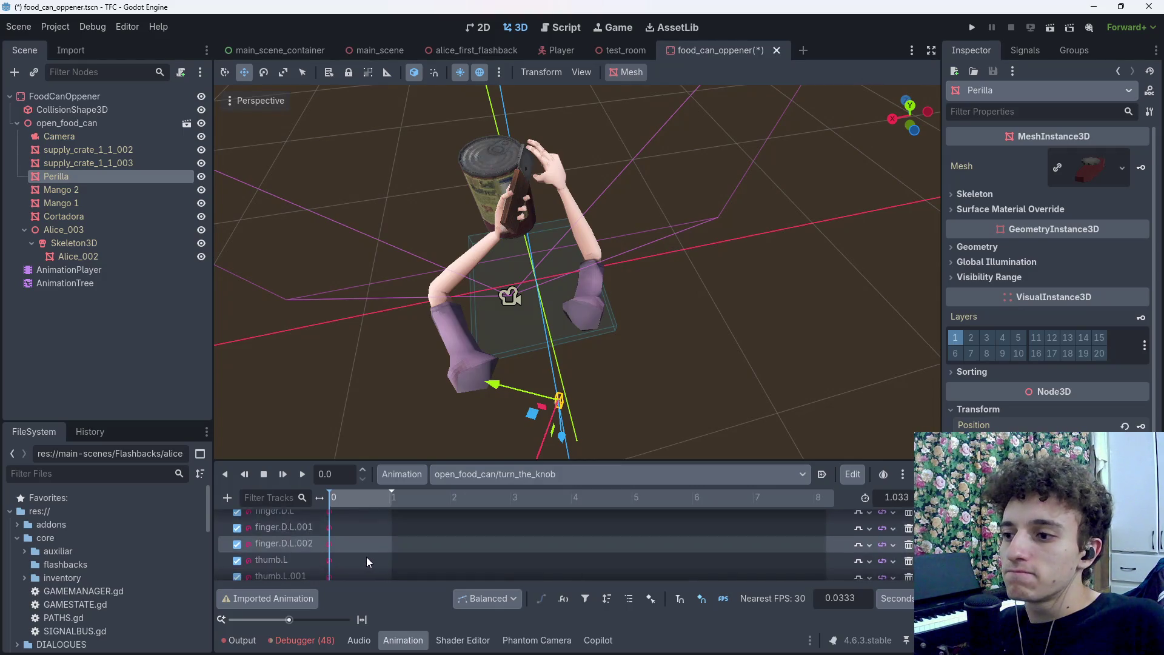
scroll(369, 557, up, 10)
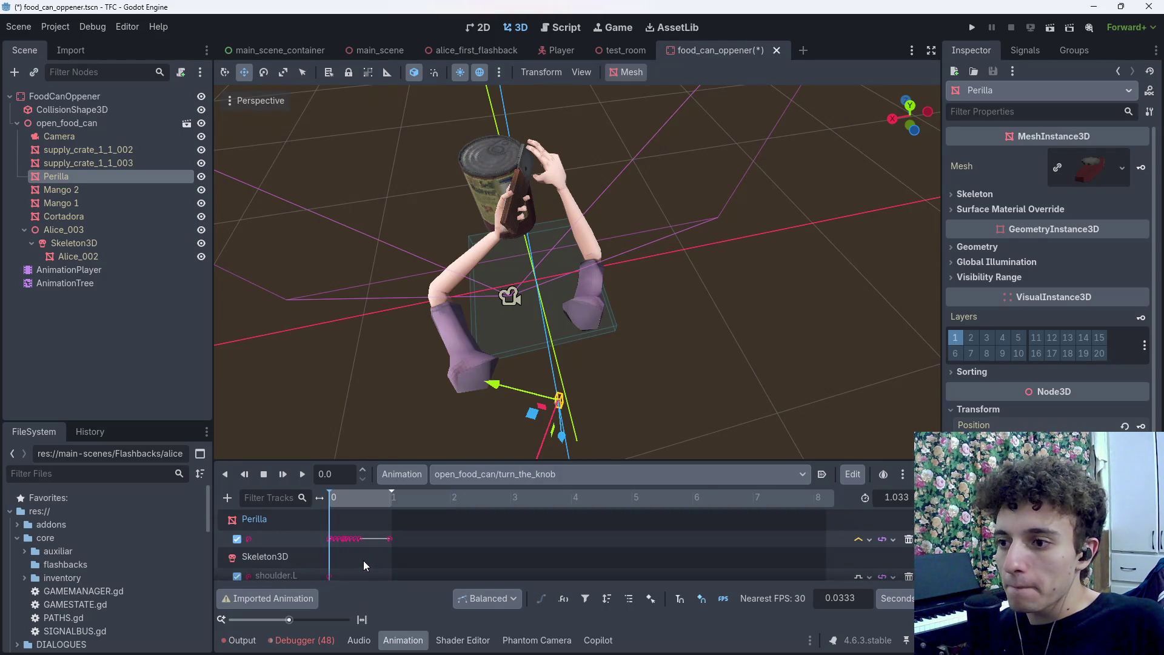
click(237, 538)
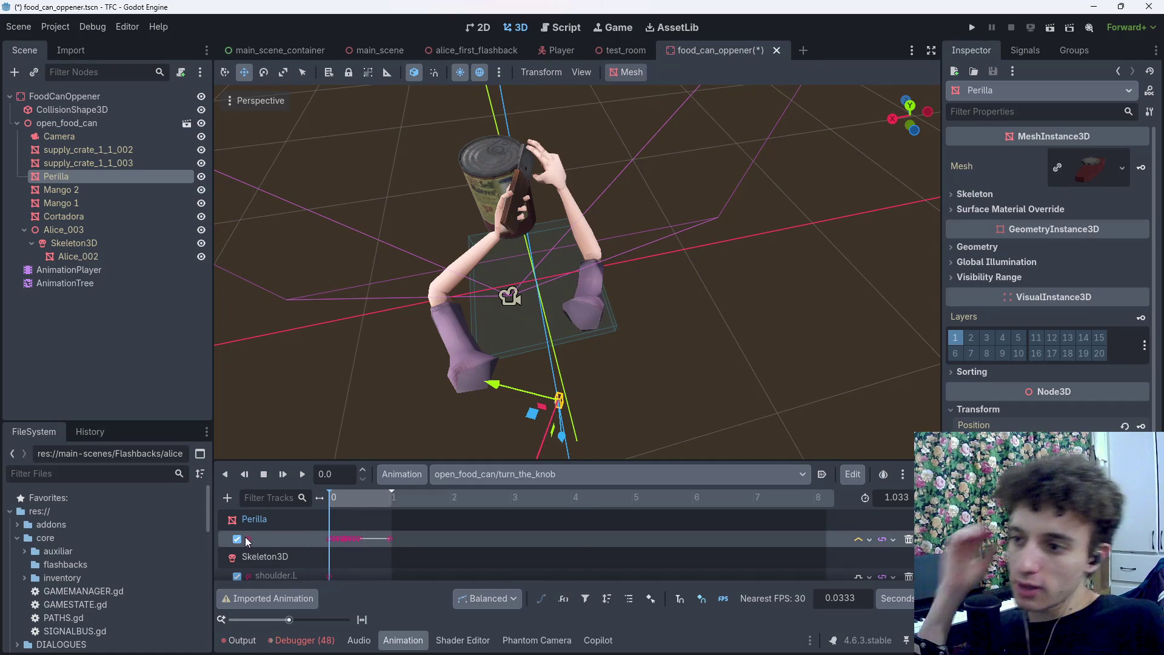
Compare the two animations, re-enable the Perilla track, and return turn_the_knob to its start
click(510, 479)
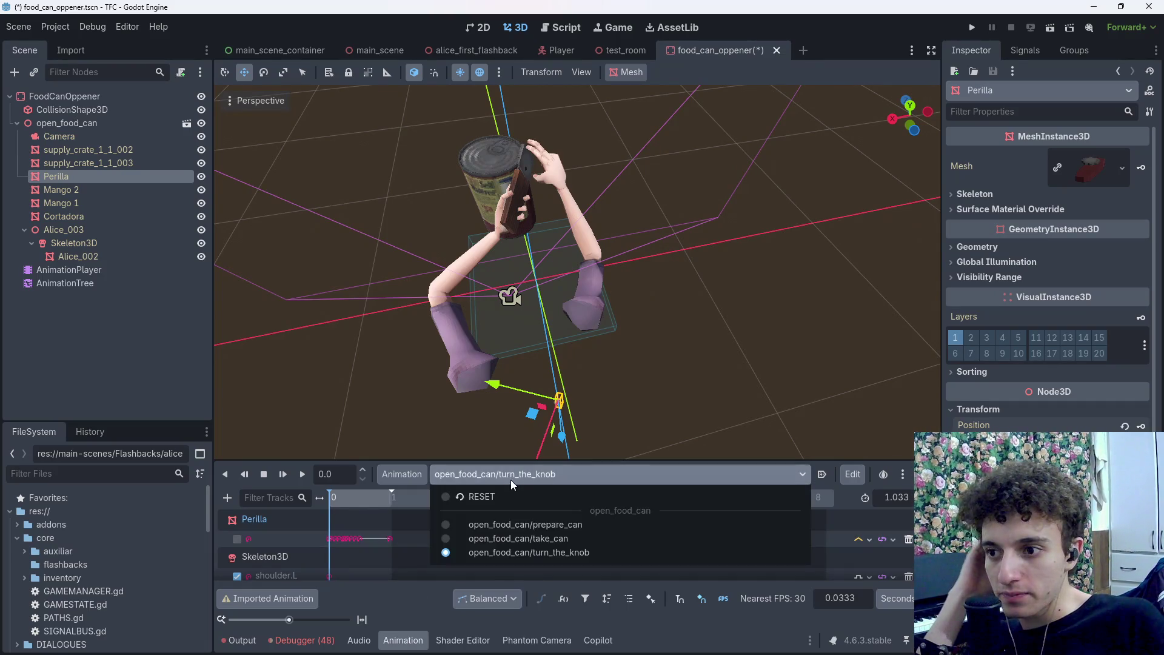
click(532, 527)
click(577, 477)
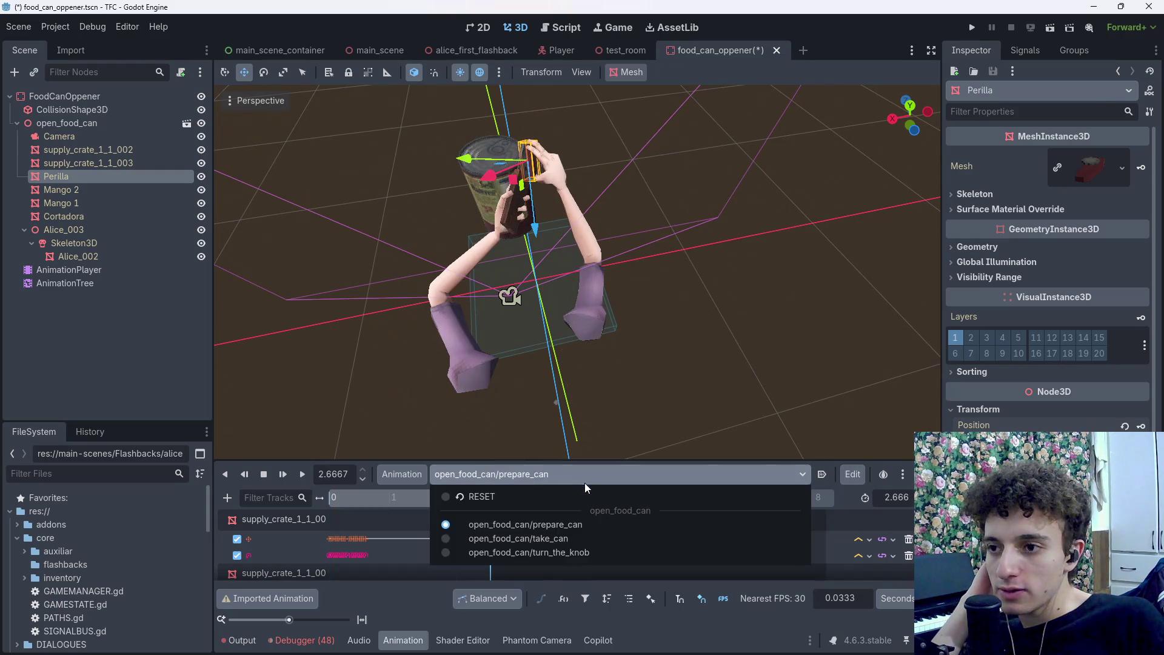
click(551, 550)
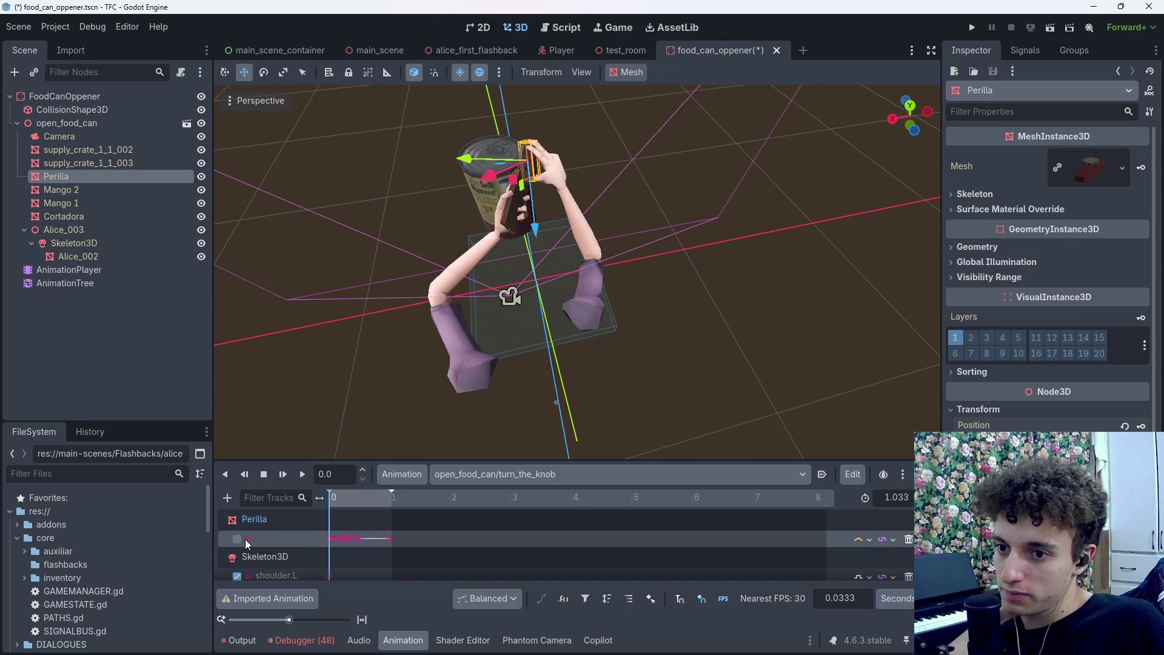
click(1141, 425)
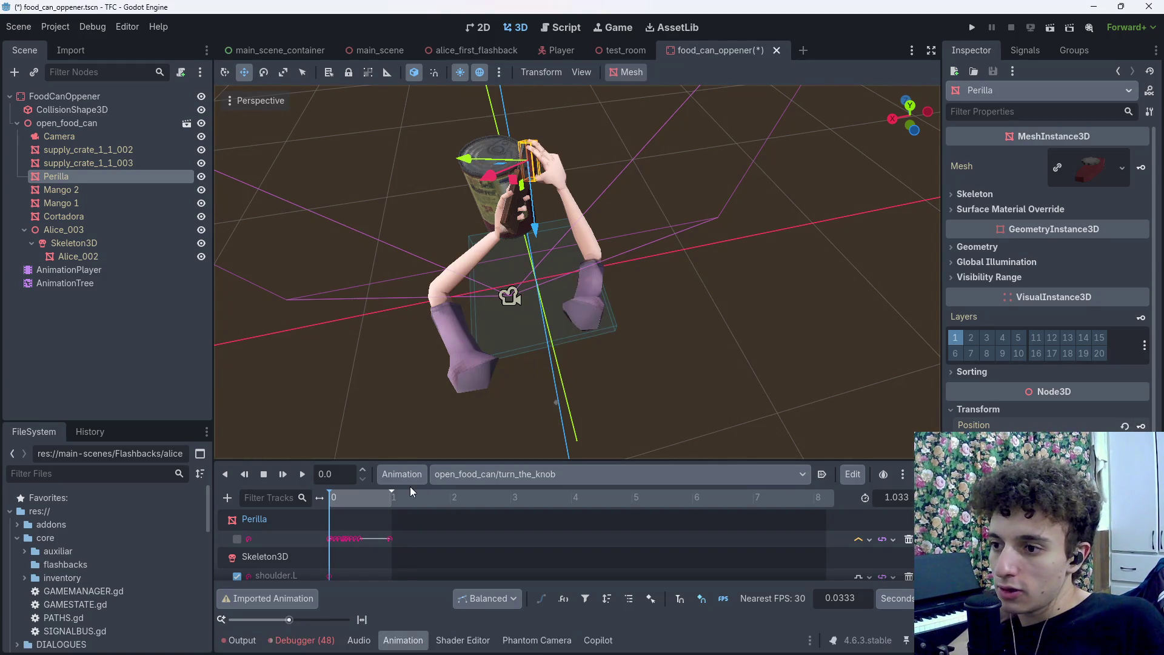
click(238, 540)
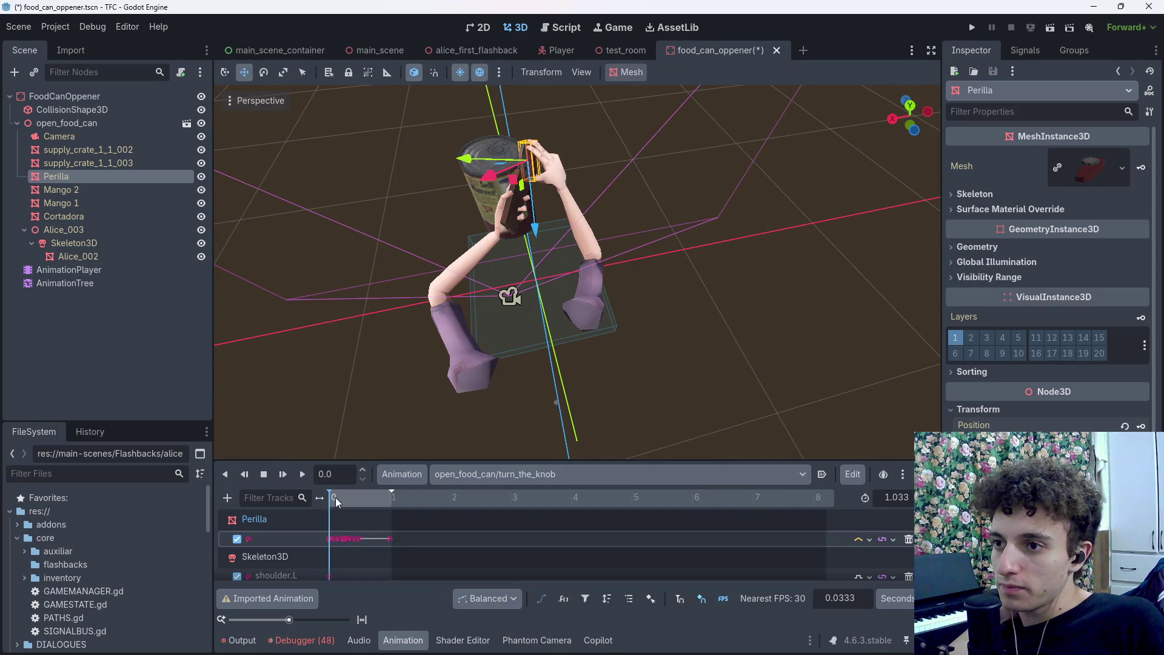
click(353, 504)
mouse_move(353, 504)
mouse_down()
mouse_move(364, 504)
mouse_move(320, 498)
mouse_up()
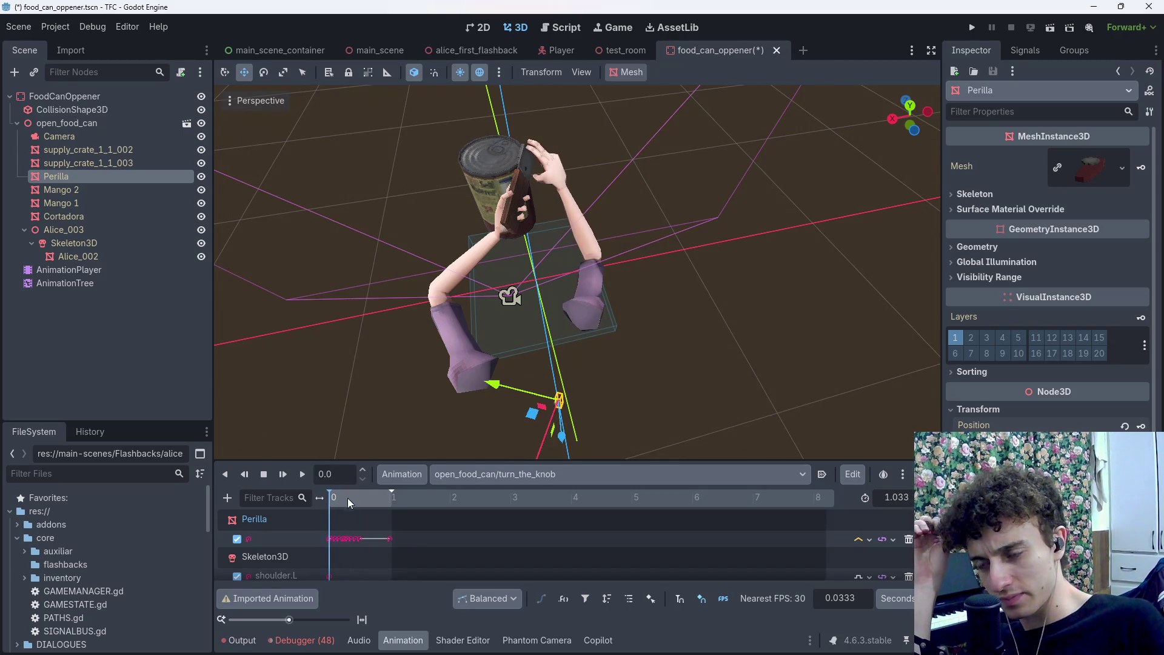
Close the Blender window, answering its save prompt
mouse_move(606, 652)
click(742, 641)
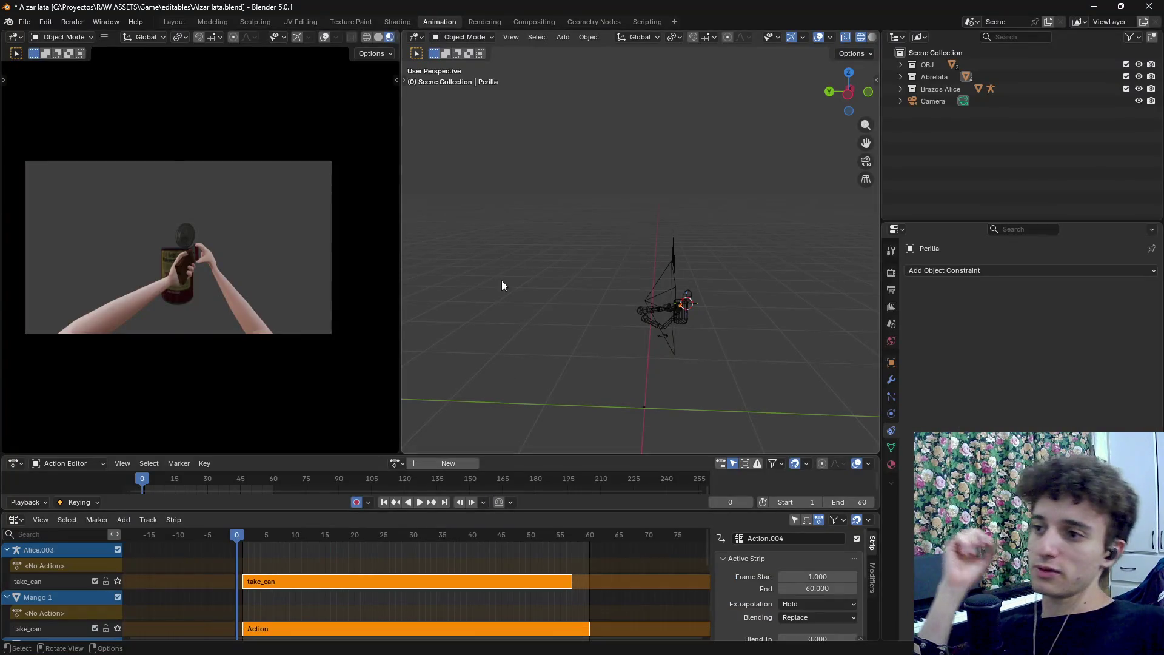
click(1150, 7)
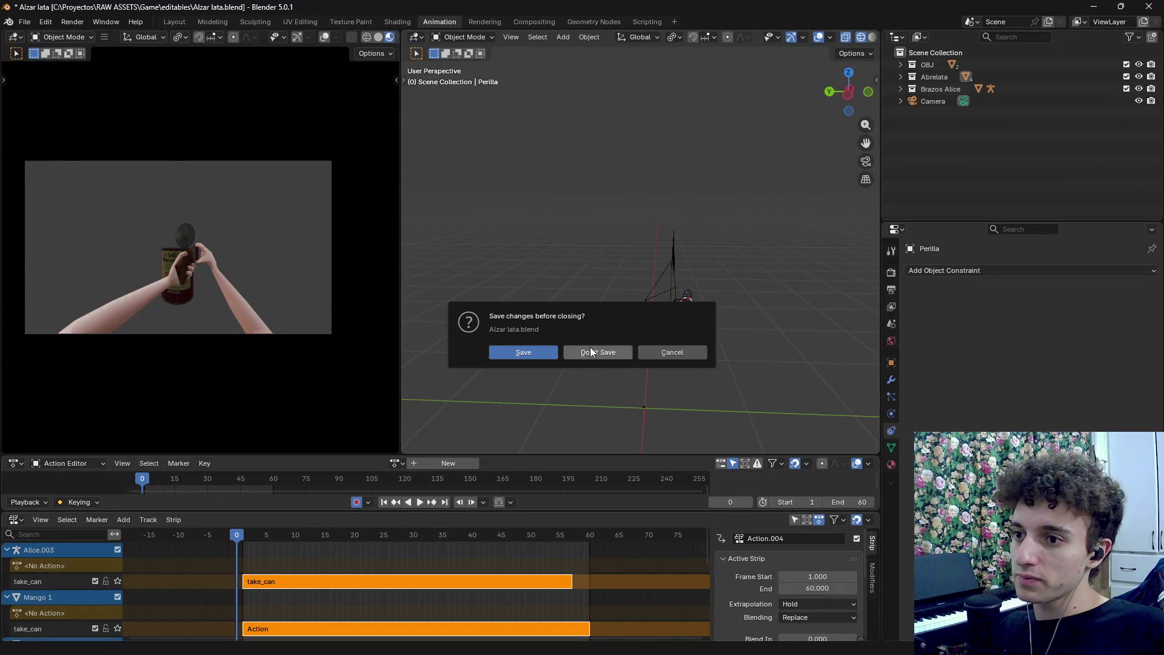
click(523, 351)
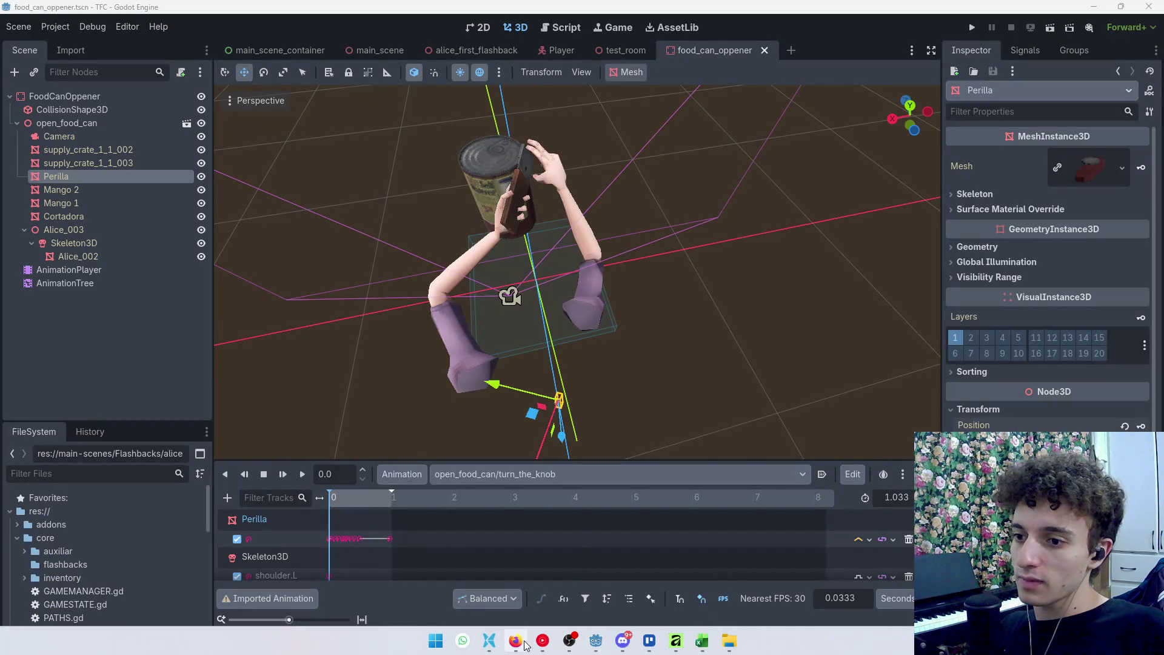
Open Girar Perilla.blend from Downloads in Blender, look it over, then close Blender
click(729, 642)
click(729, 642)
click(729, 641)
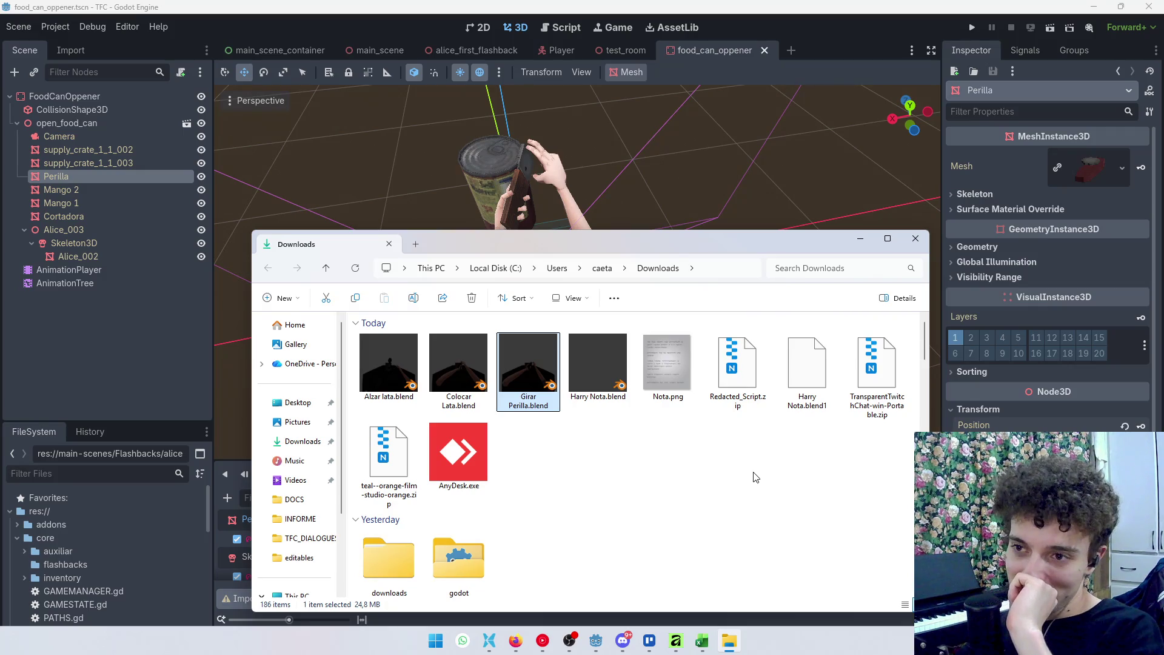
click(544, 365)
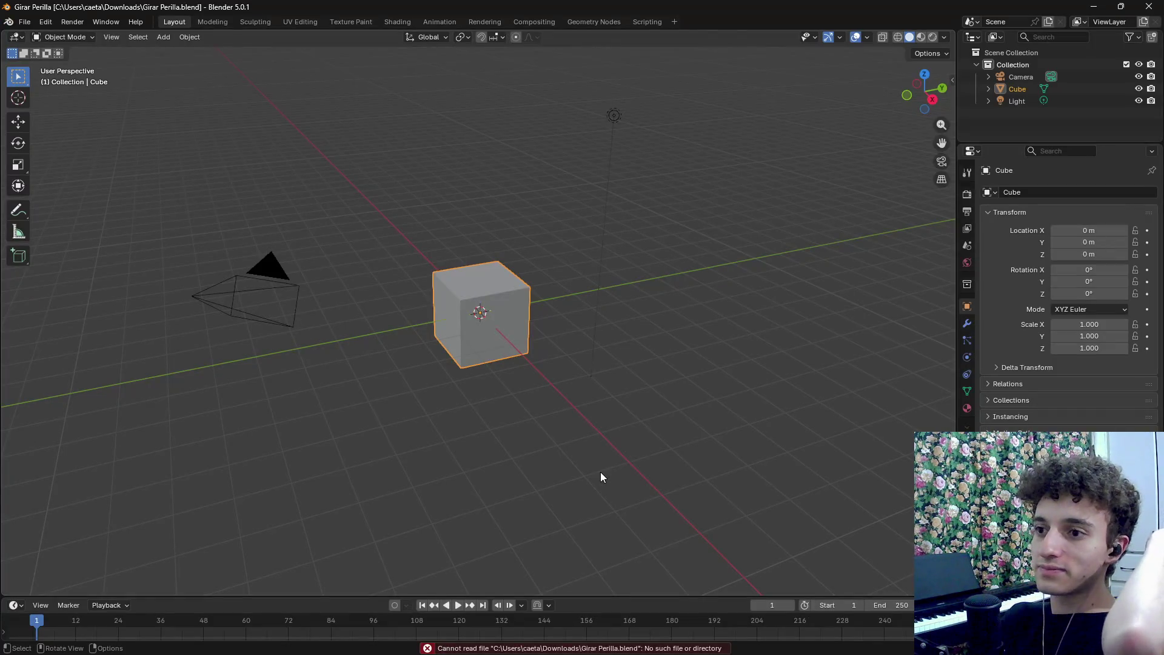
drag(501, 286, 623, 400)
click(1149, 7)
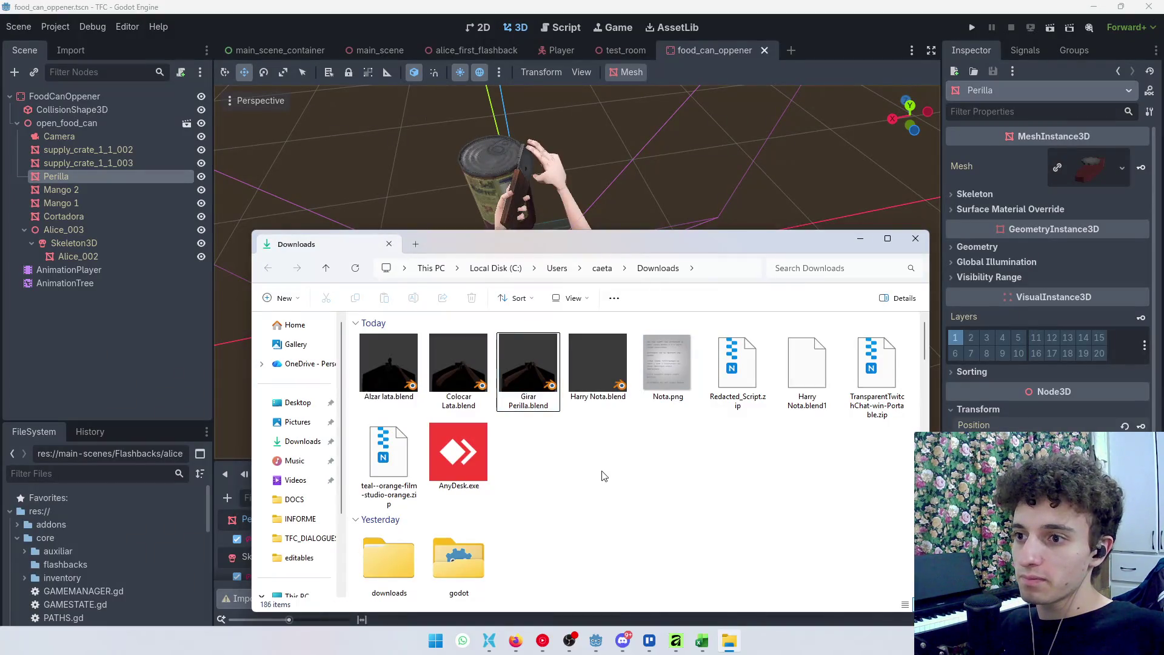
Delete Girar Perilla.blend from the Downloads folder
right_click(580, 455)
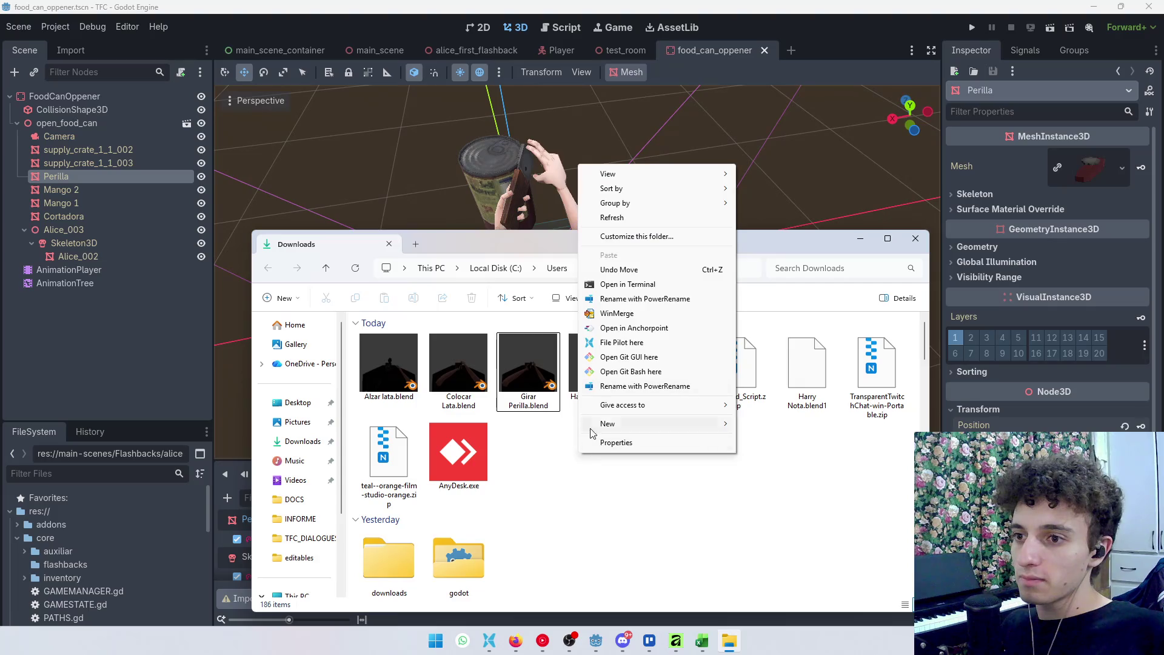
click(655, 217)
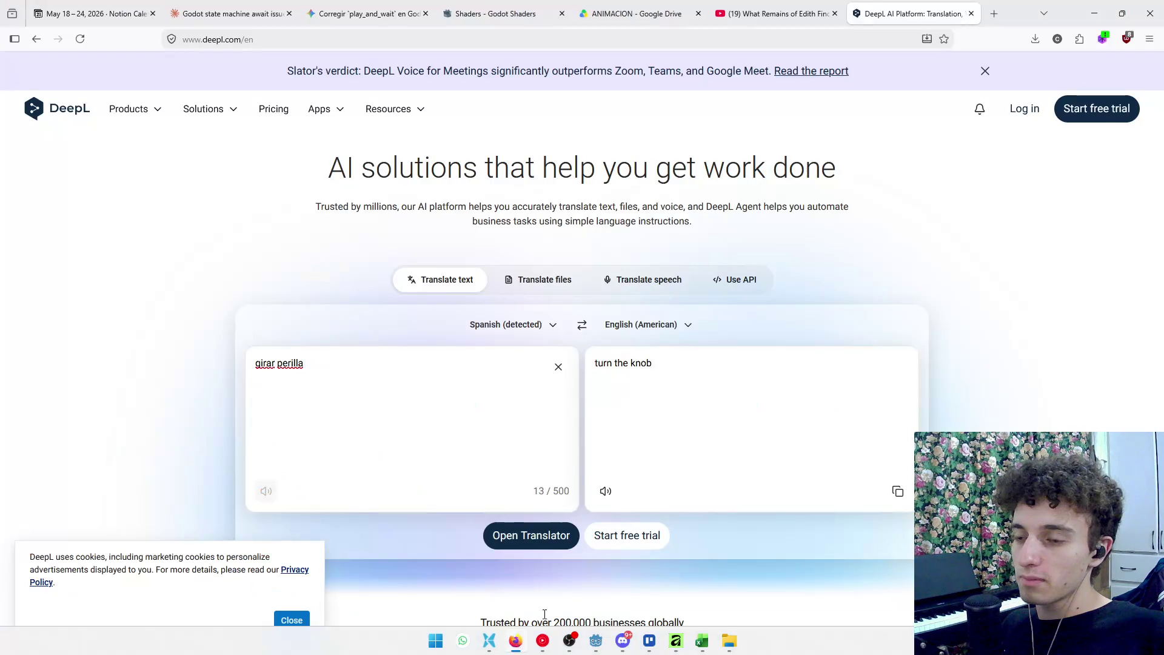
click(515, 641)
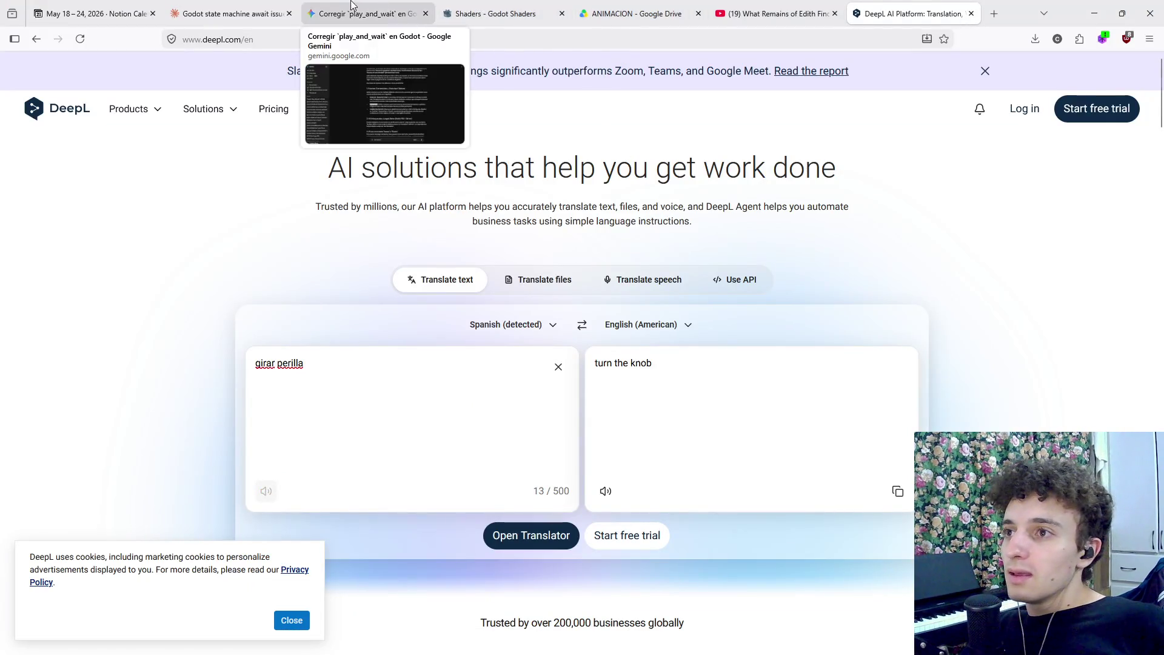
Download the 24.9 MB Girar Perilla.blend from Google Drive's ANIMACION folder
click(418, 15)
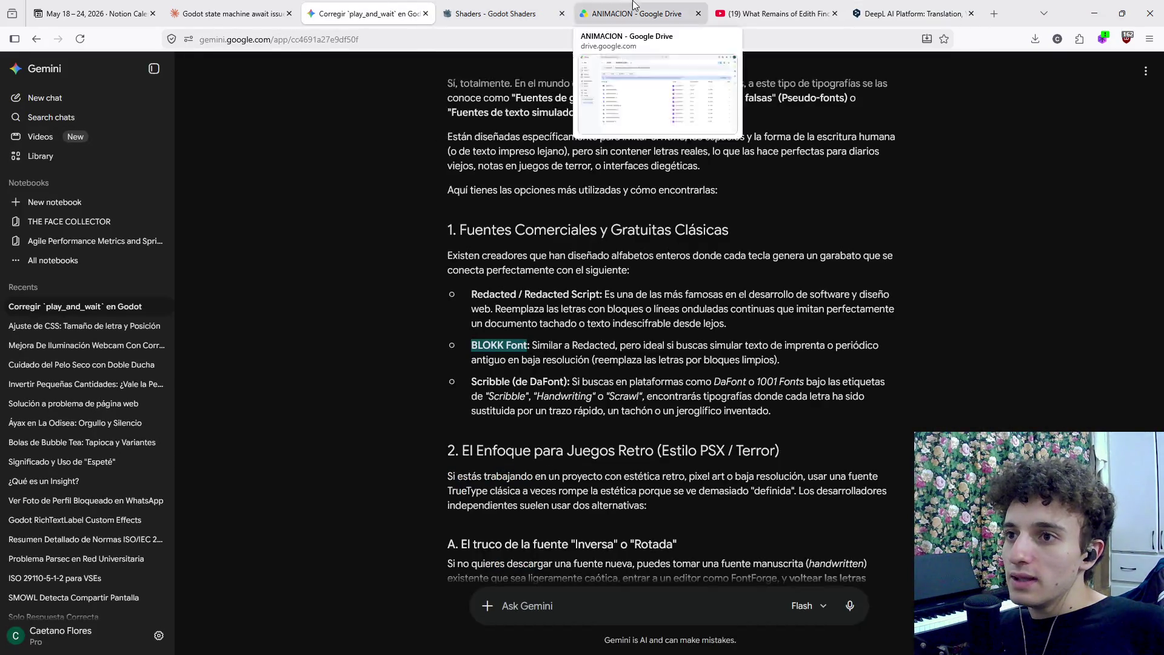
click(634, 13)
click(230, 396)
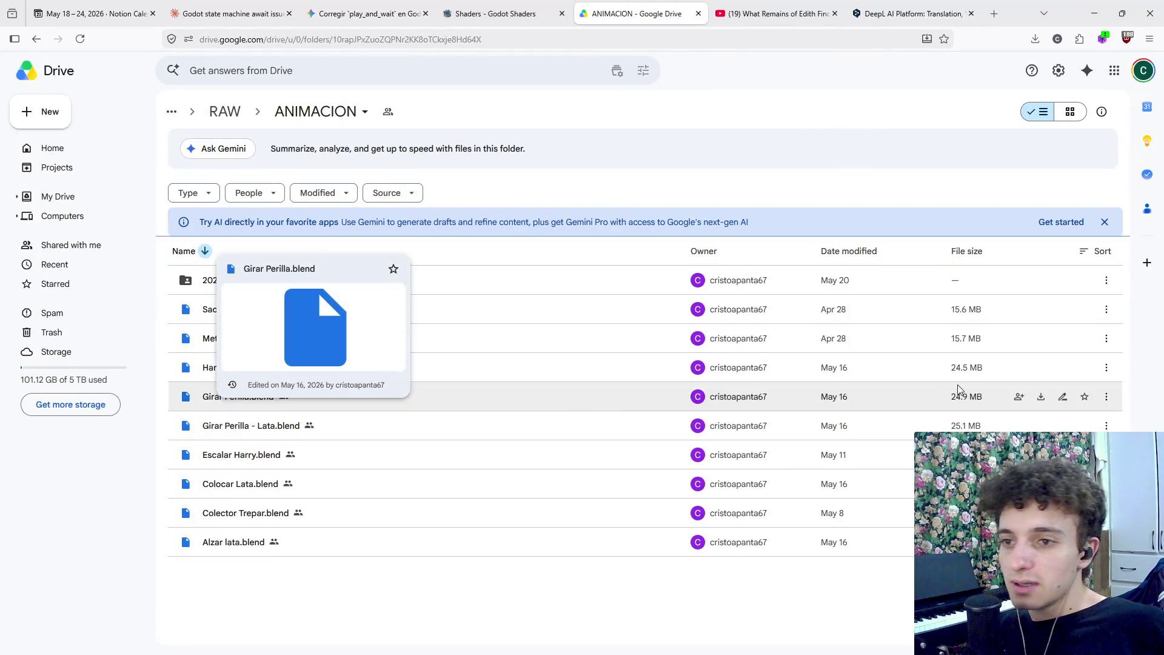
click(1039, 397)
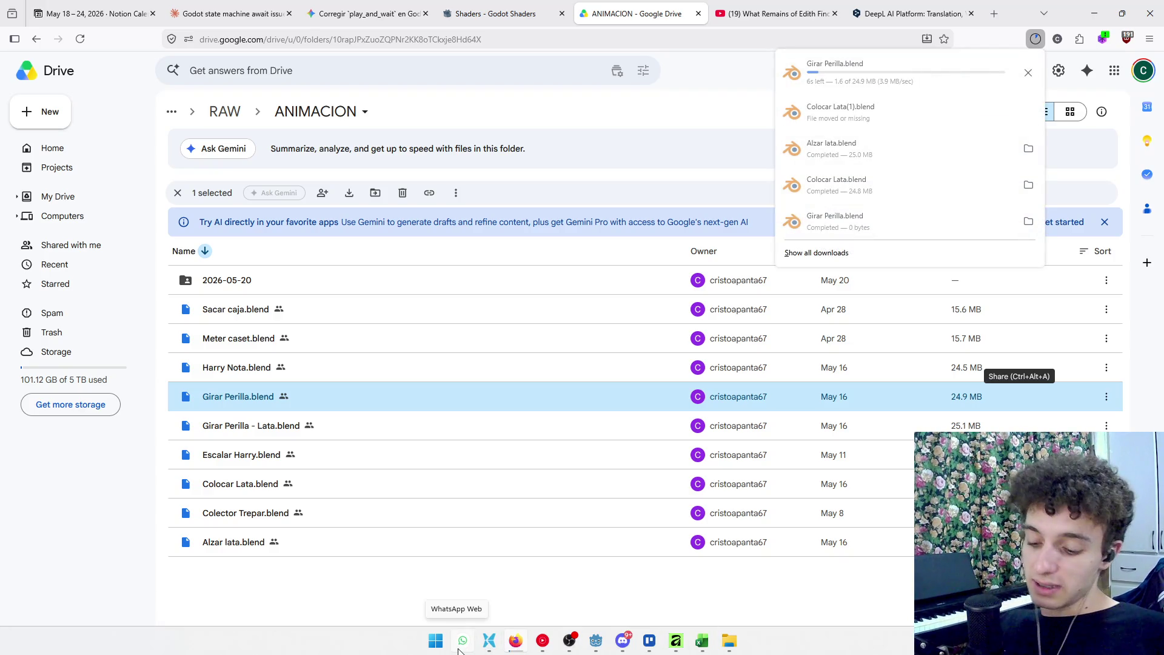
click(569, 640)
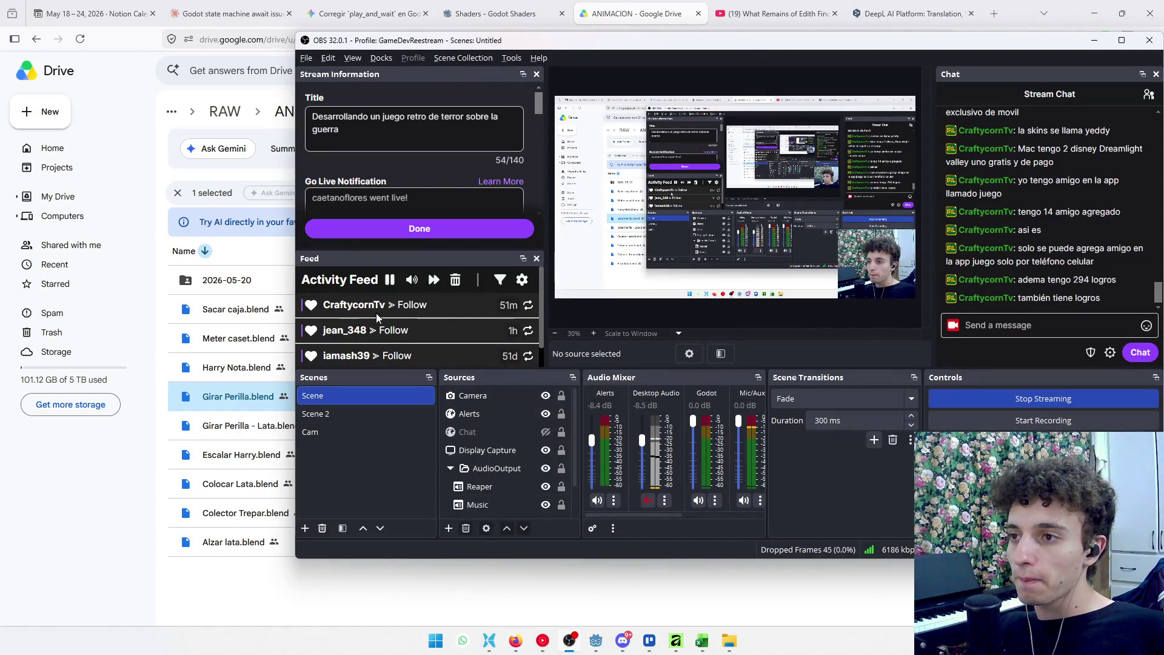
Save the OBS stream information and maximize the OBS window to full screen
click(420, 230)
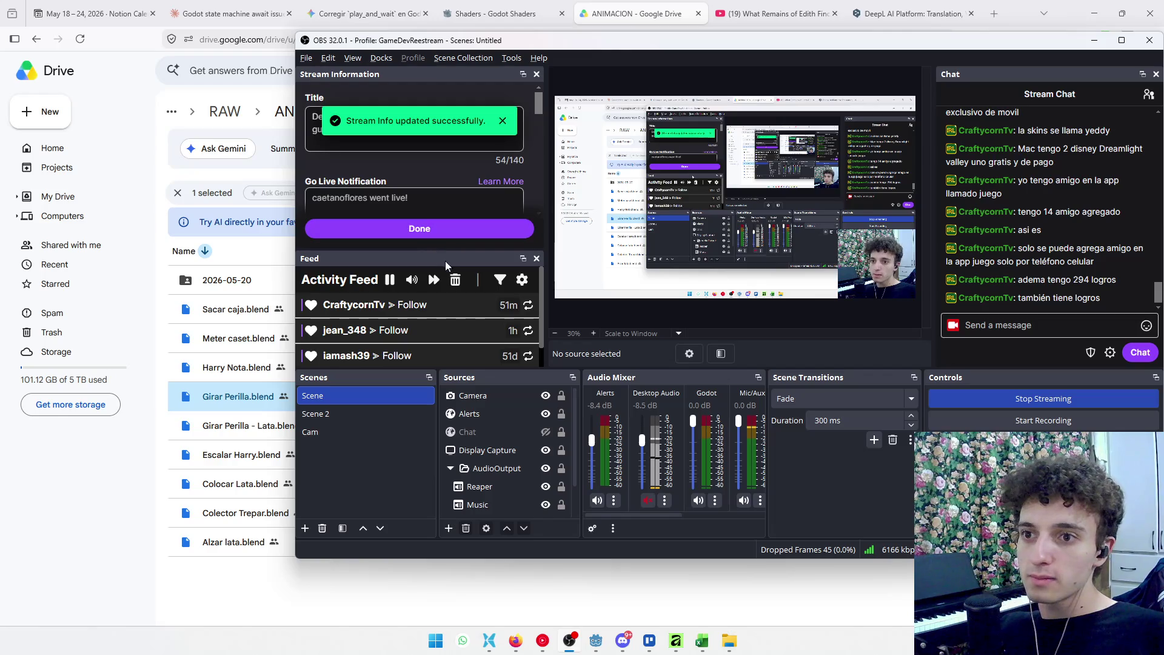
click(337, 435)
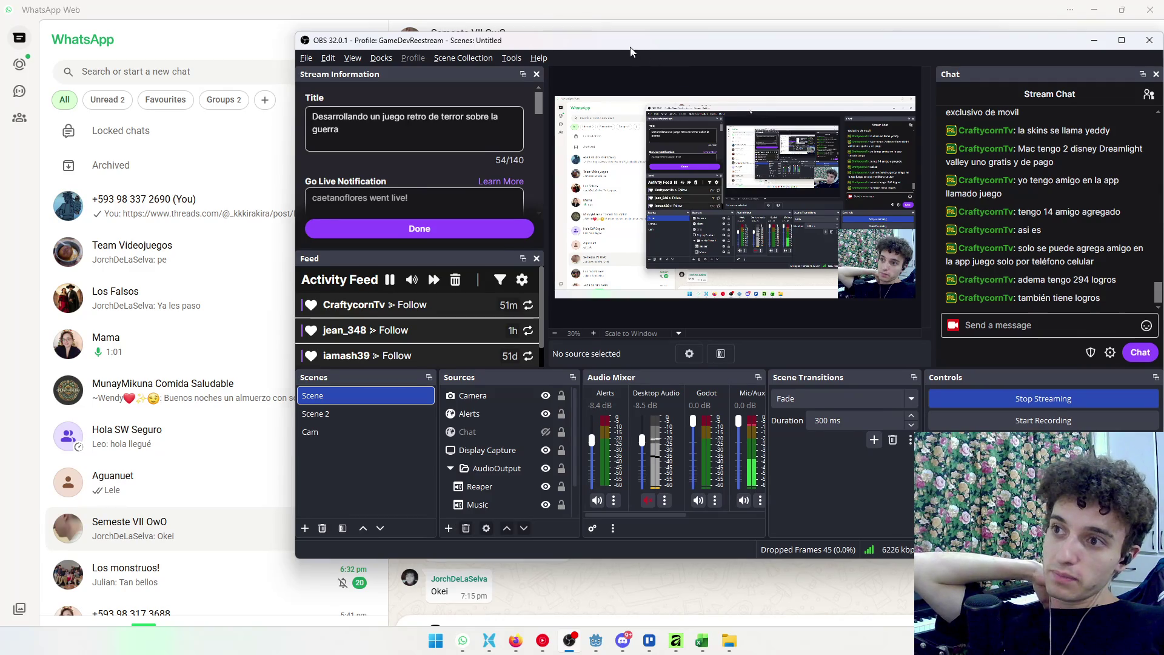
double_click(680, 40)
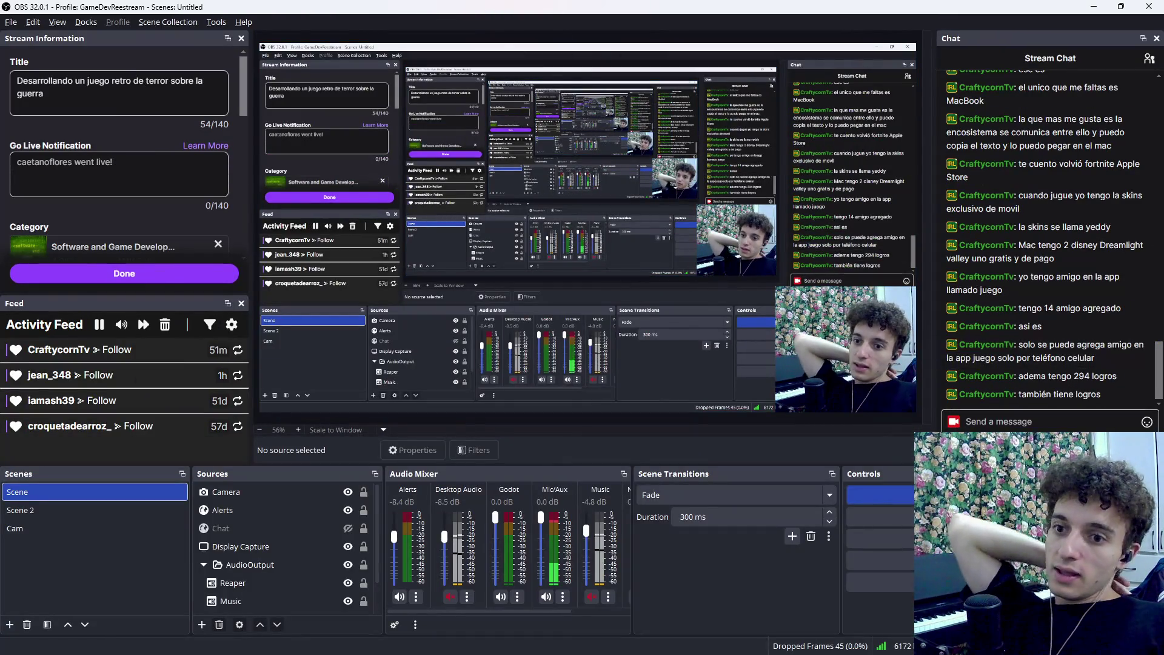
Save the stream information again, check the notification panel, and return to Google Drive
click(124, 274)
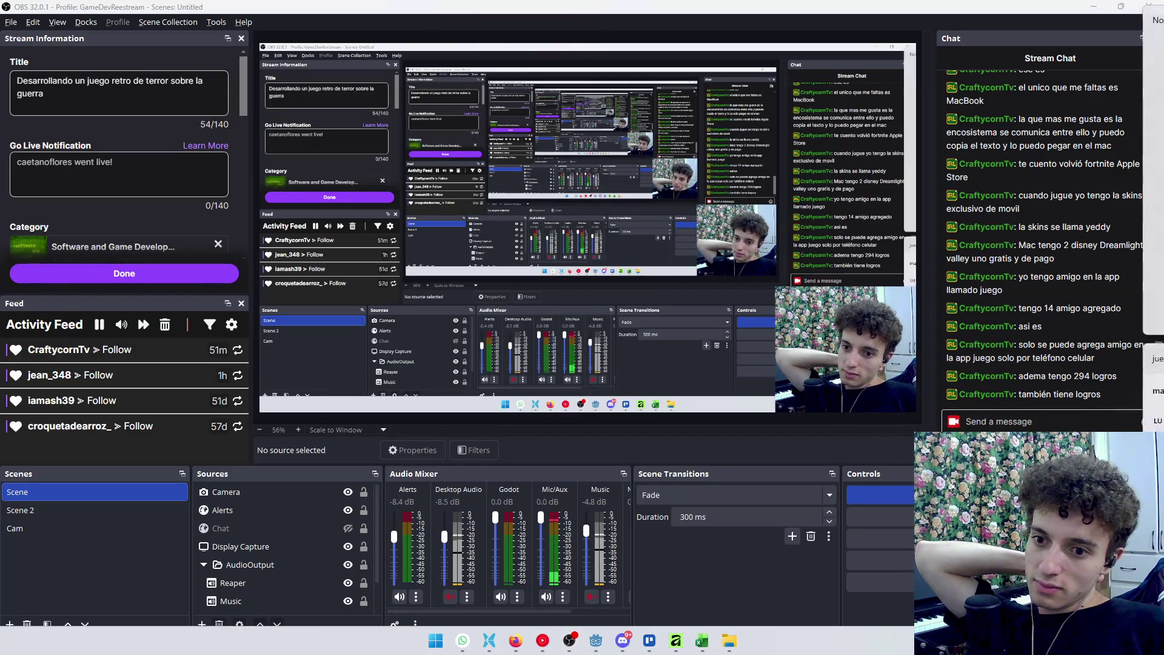
key(super+n)
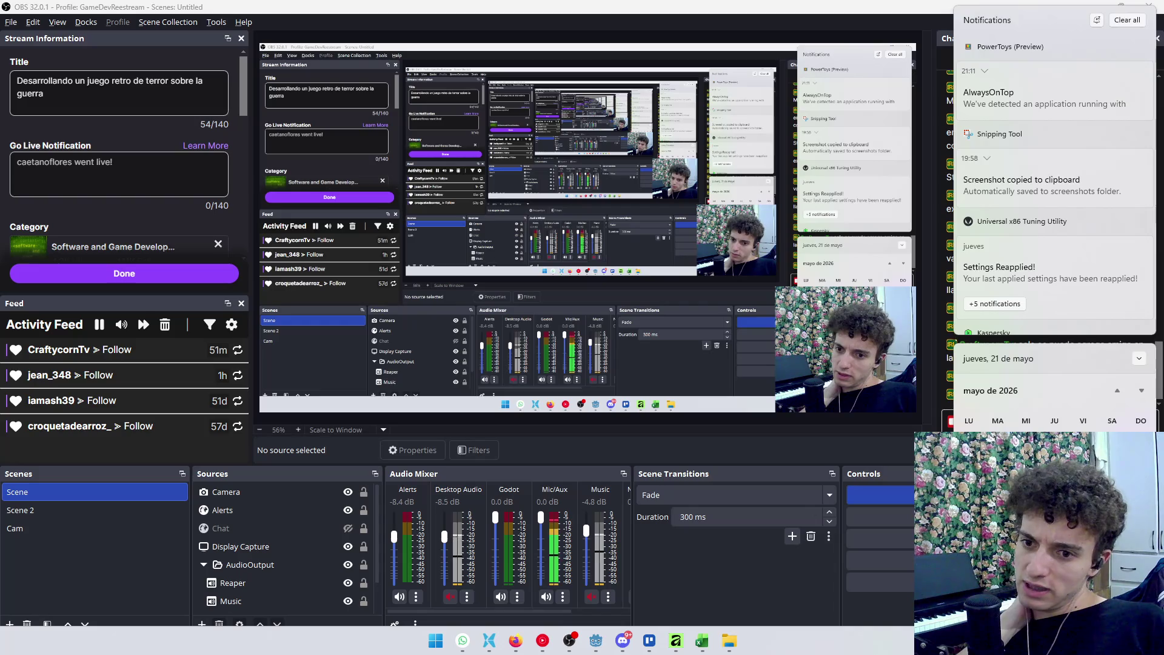
click(822, 606)
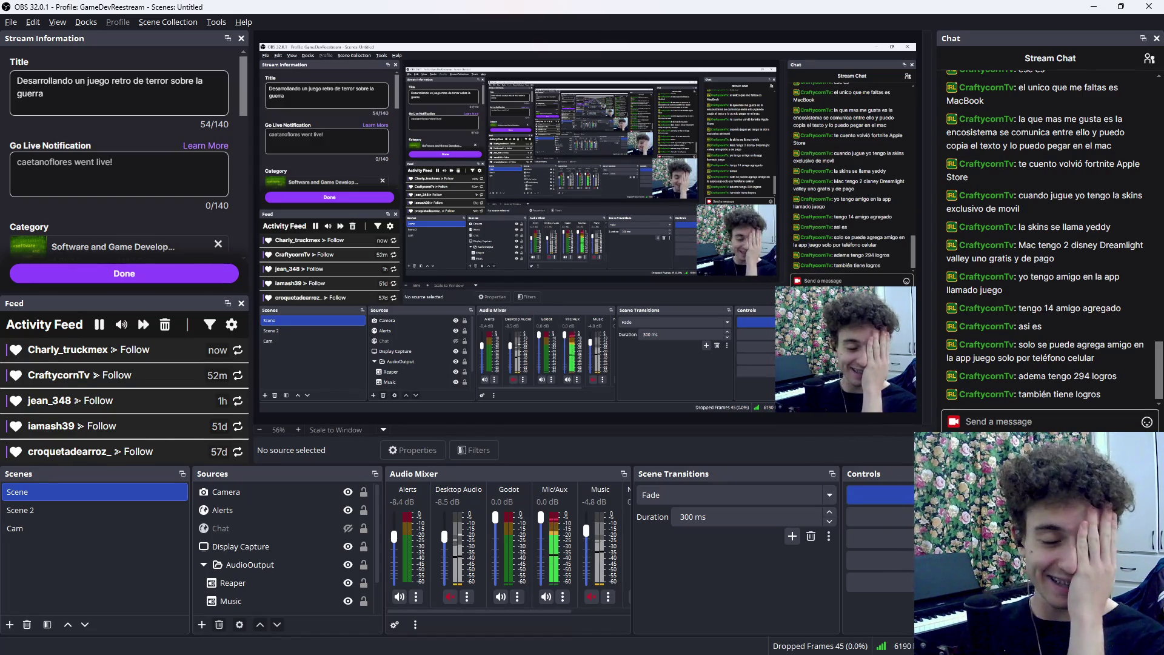
mouse_move(529, 644)
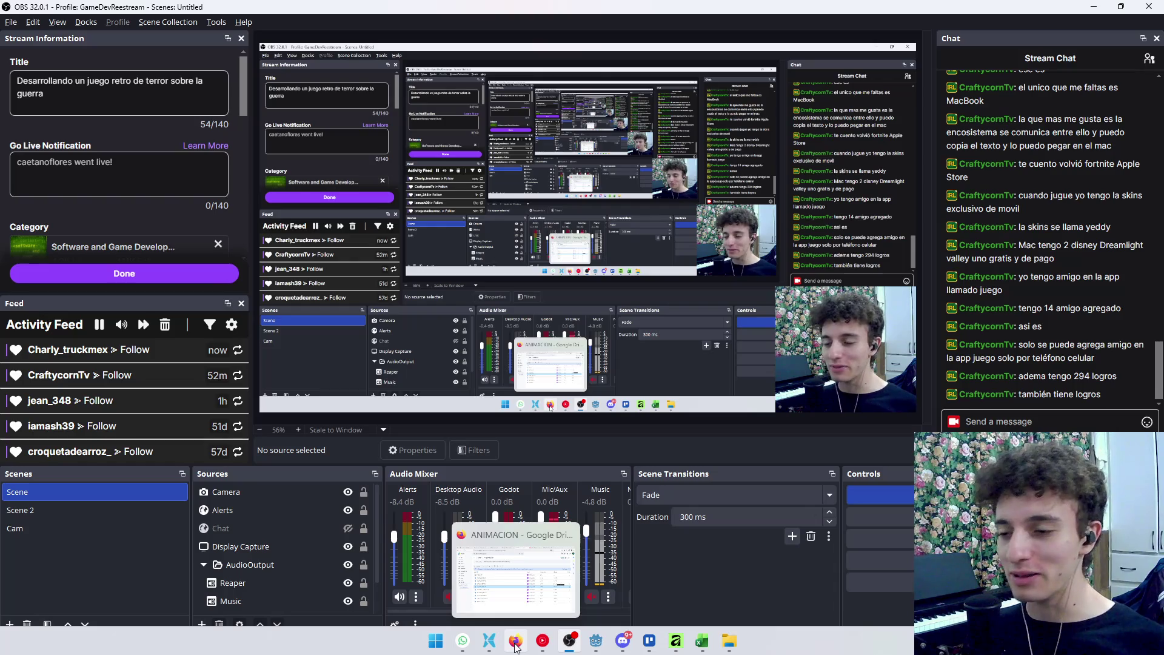
click(515, 647)
mouse_move(638, 653)
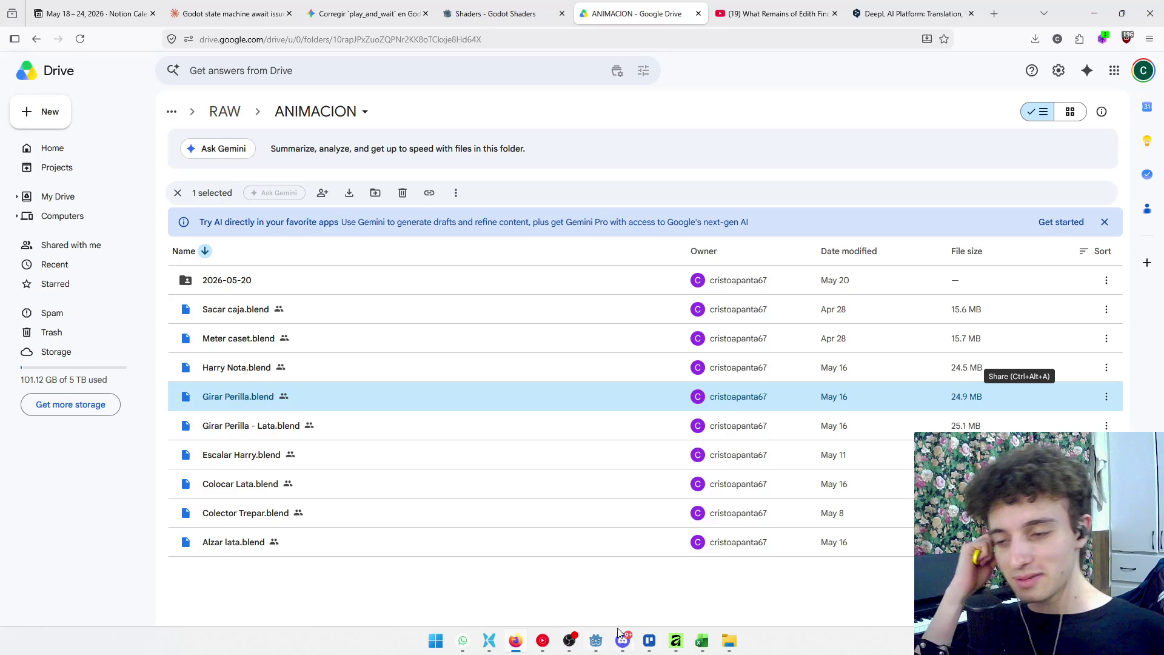
Re-download Girar Perilla.blend from Drive and show it in the Downloads folder
click(732, 644)
click(736, 649)
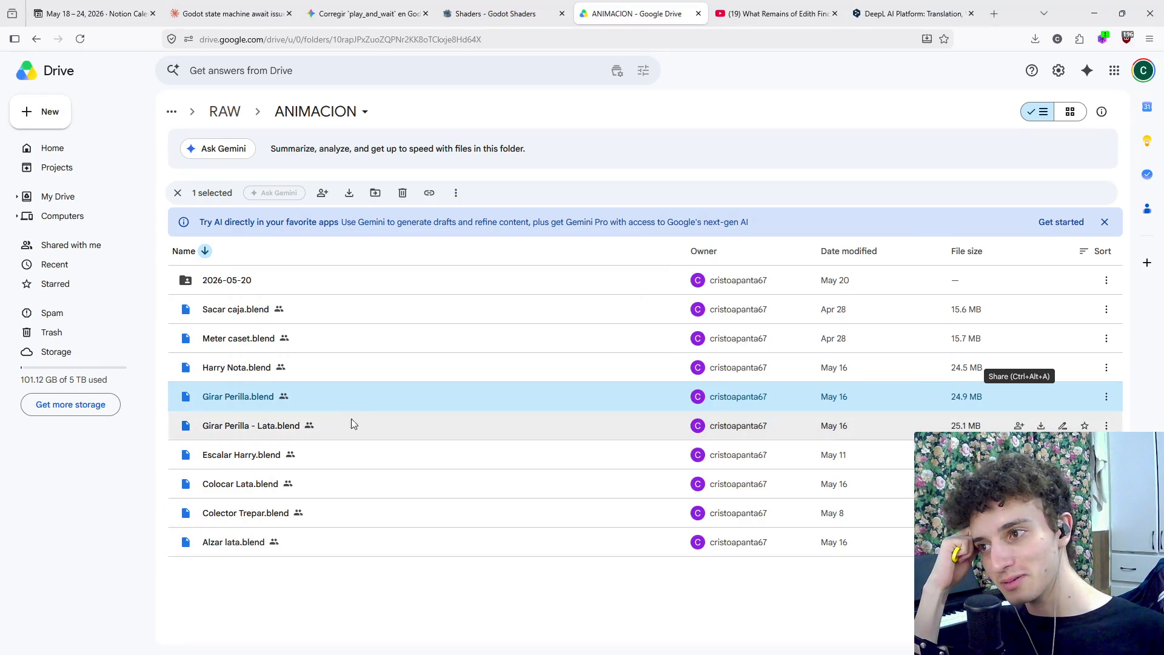
click(1041, 397)
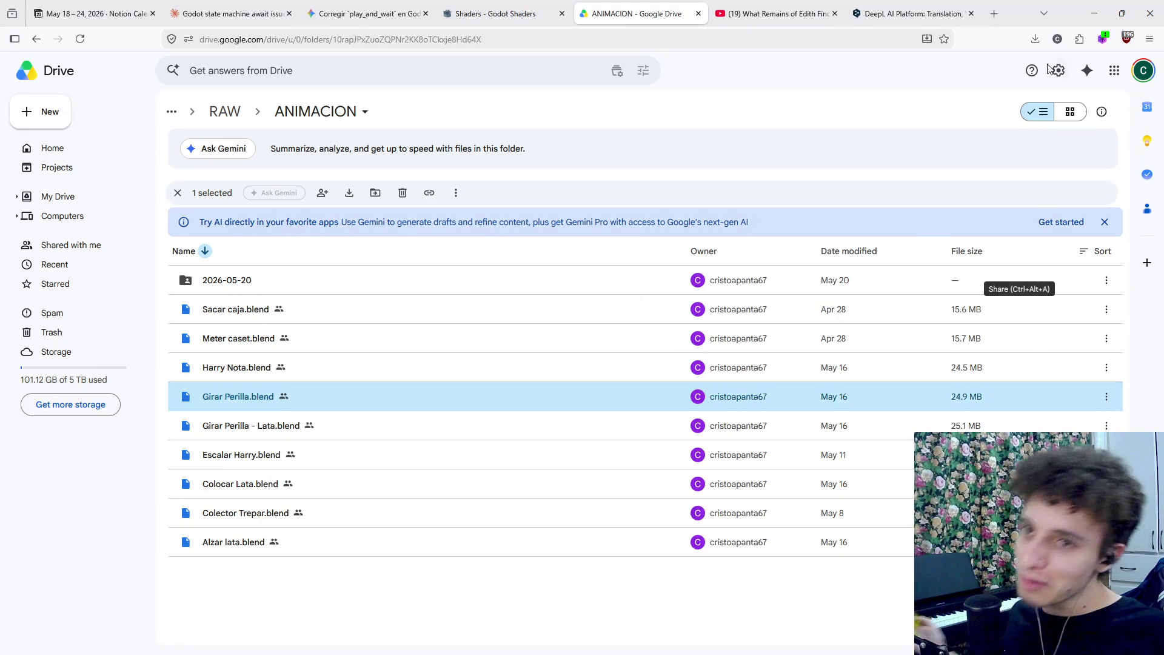
click(1029, 69)
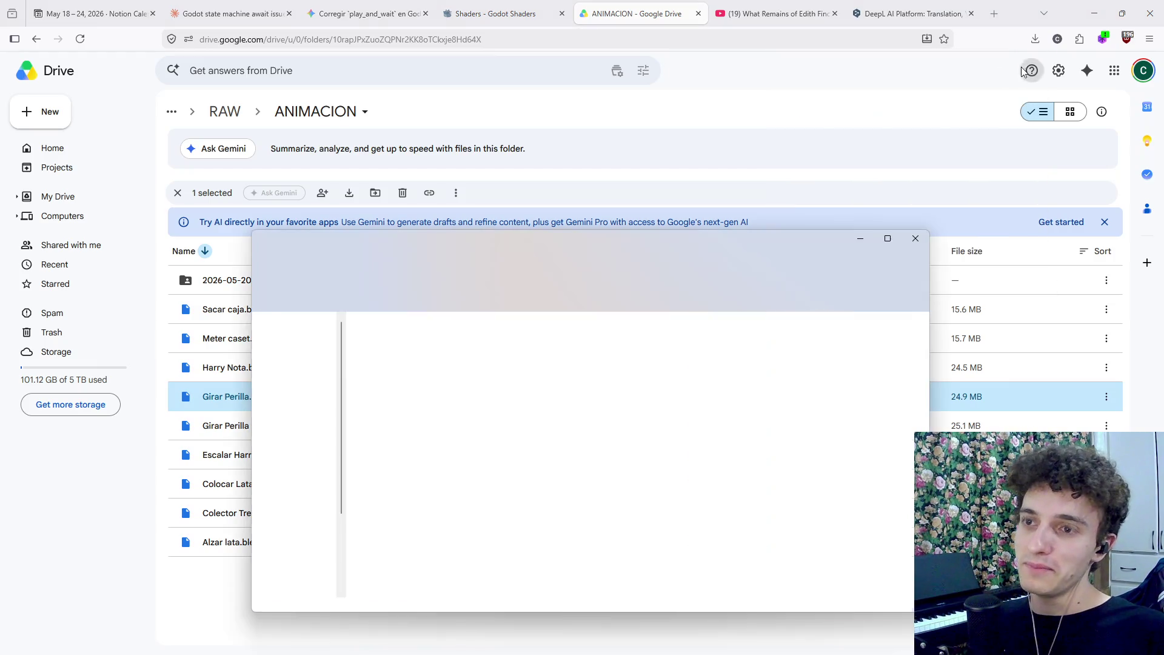
Move Girar Perilla.blend into the editables folder, replacing the older copy
key(alt+Tab)
mouse_move(392, 366)
mouse_down()
mouse_move(395, 428)
mouse_move(314, 557)
mouse_move(156, 548)
mouse_up()
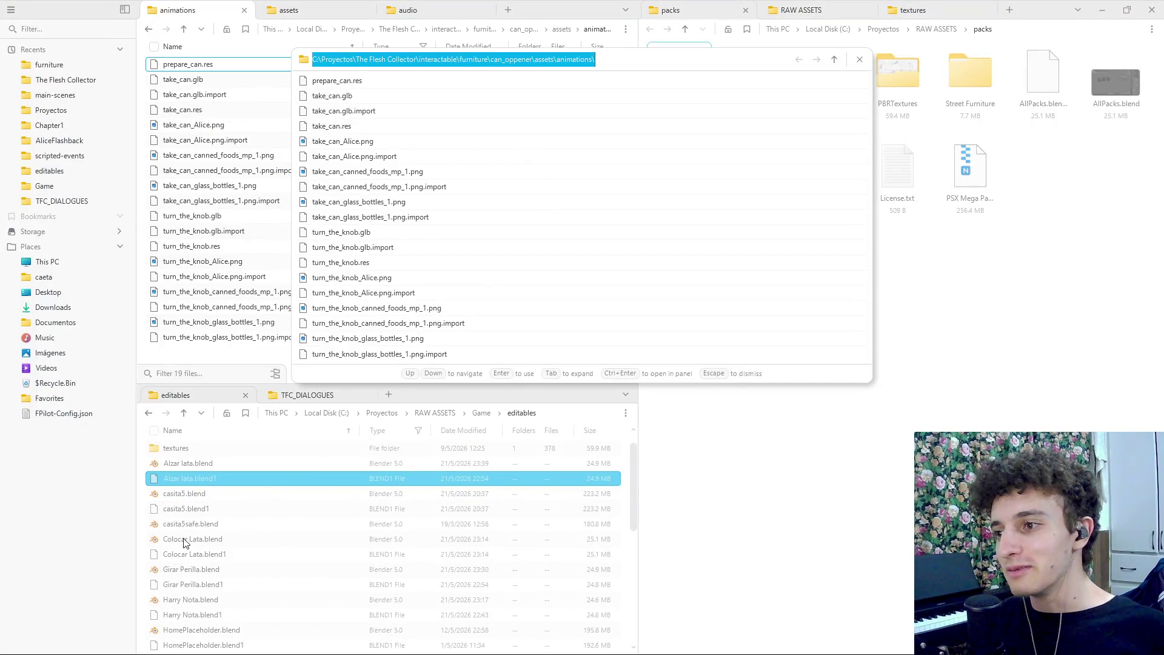
key(Escape)
click(270, 544)
key(alt+Tab)
drag(389, 370, 168, 567)
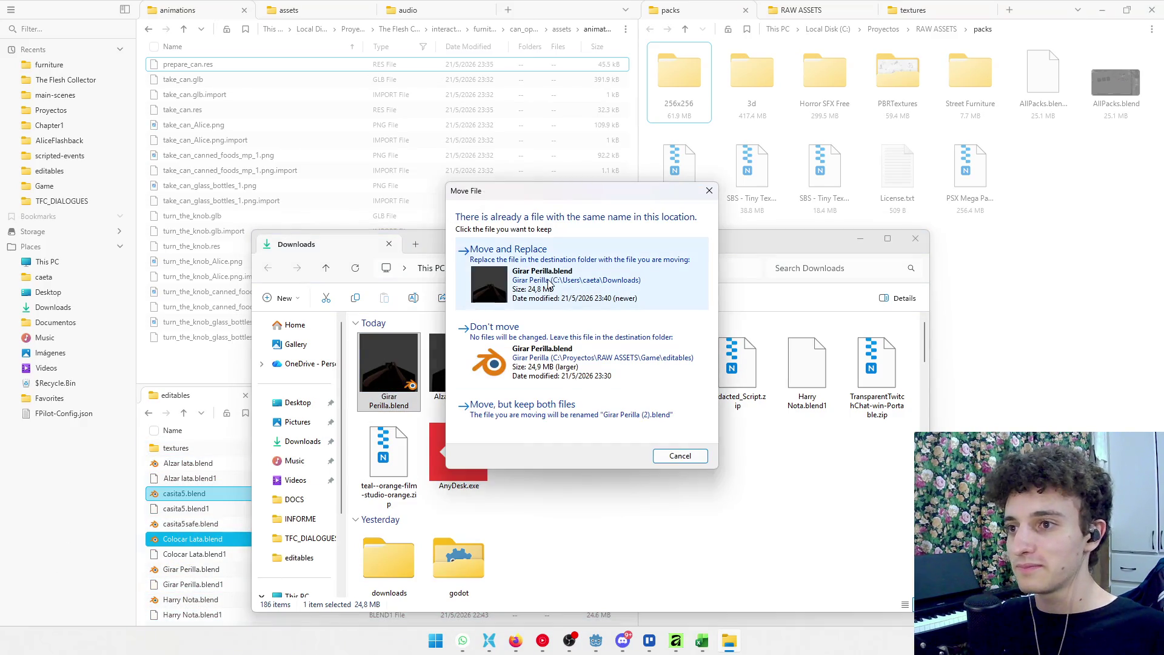
key(Return)
key(alt+Tab)
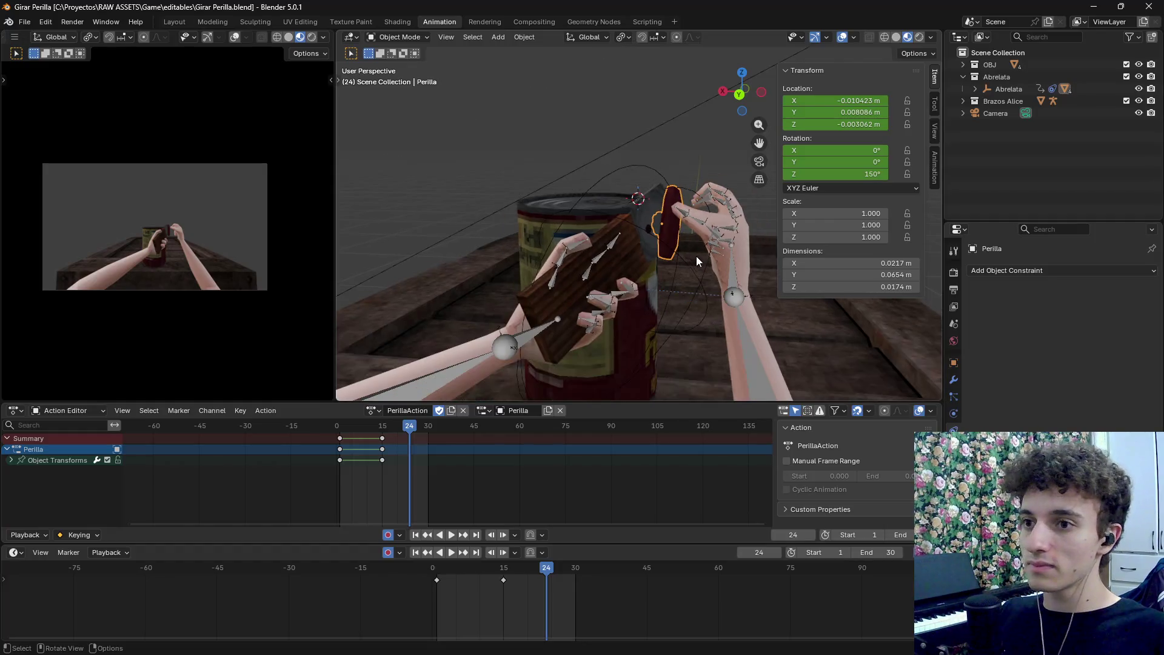
Delete the wooden_crate_2.002 object from the Girar Perilla scene
click(666, 196)
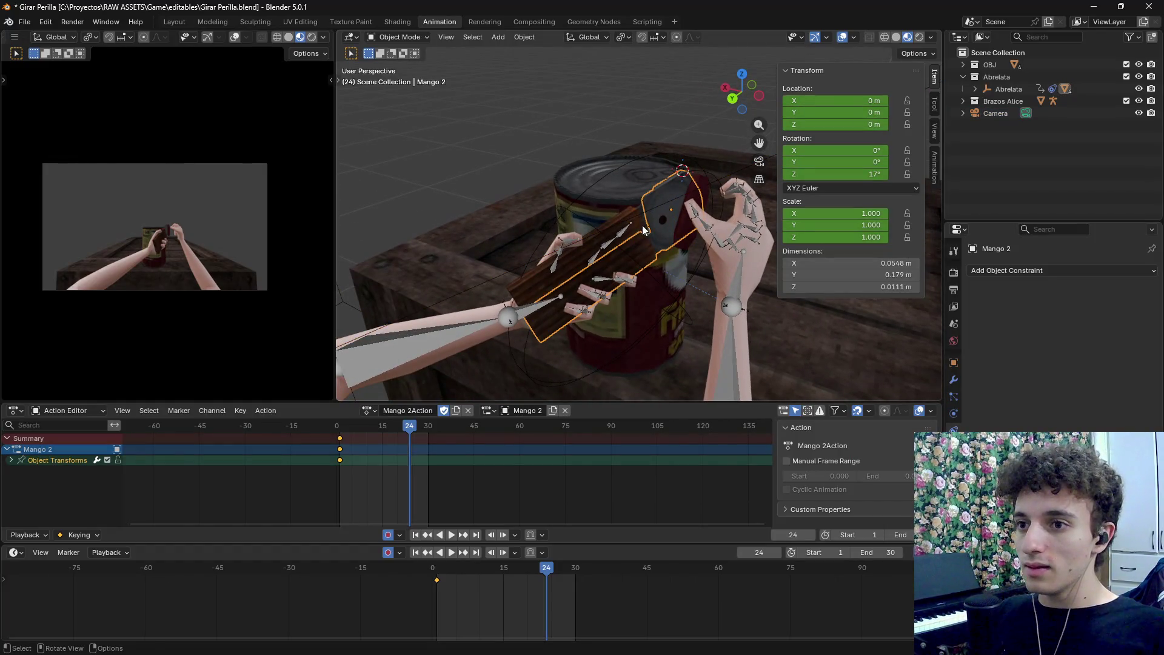
scroll(696, 203, up, 4)
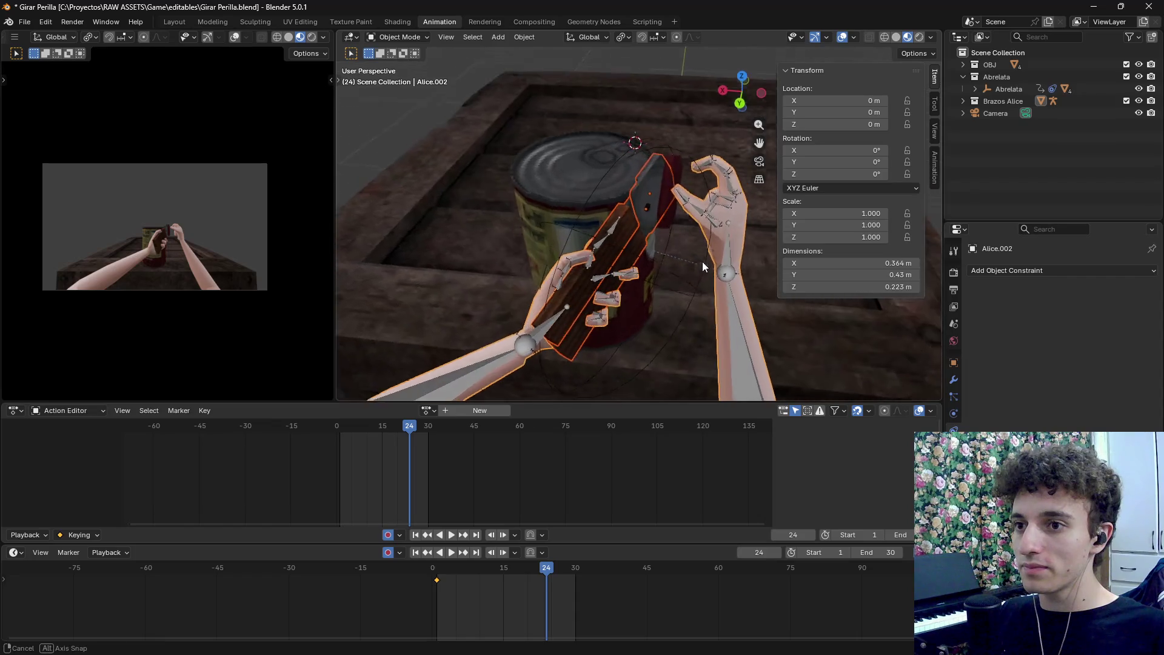
click(644, 240)
click(625, 224)
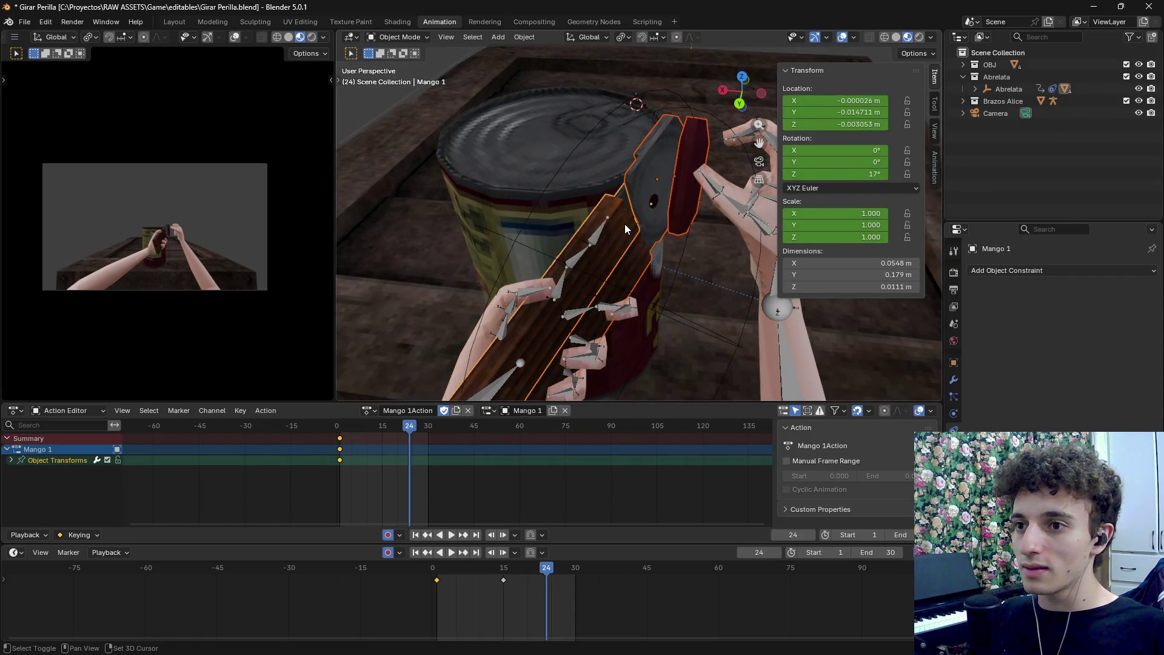
scroll(680, 235, down, 8)
click(749, 325)
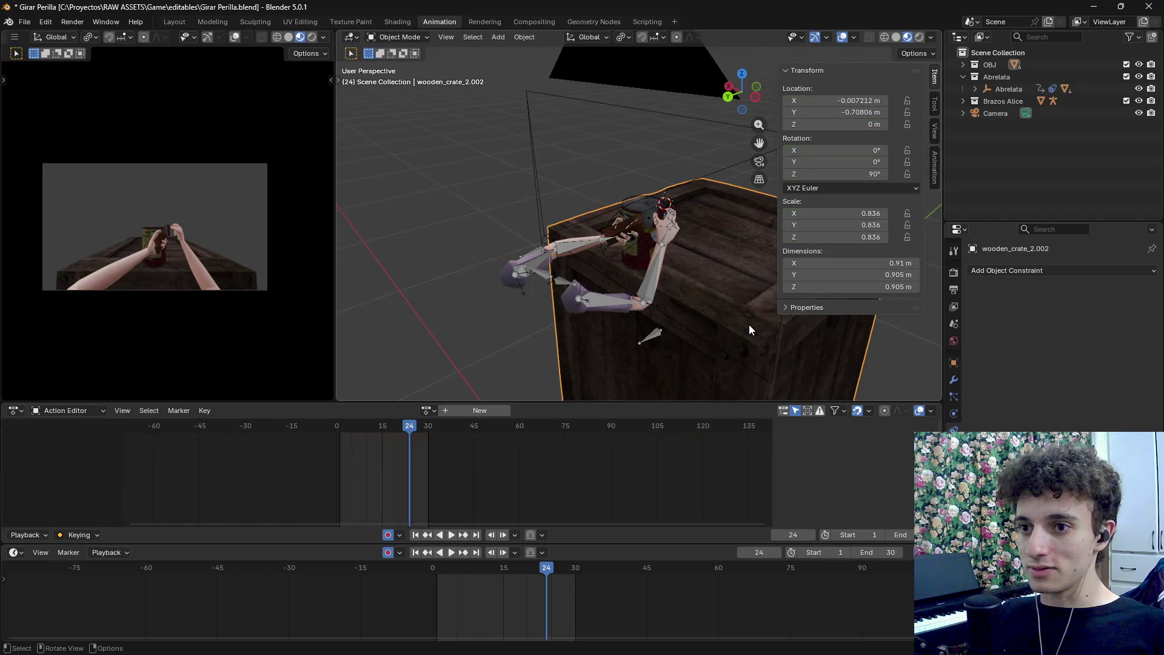
key(ctrl+z)
key(ctrl+shift+z)
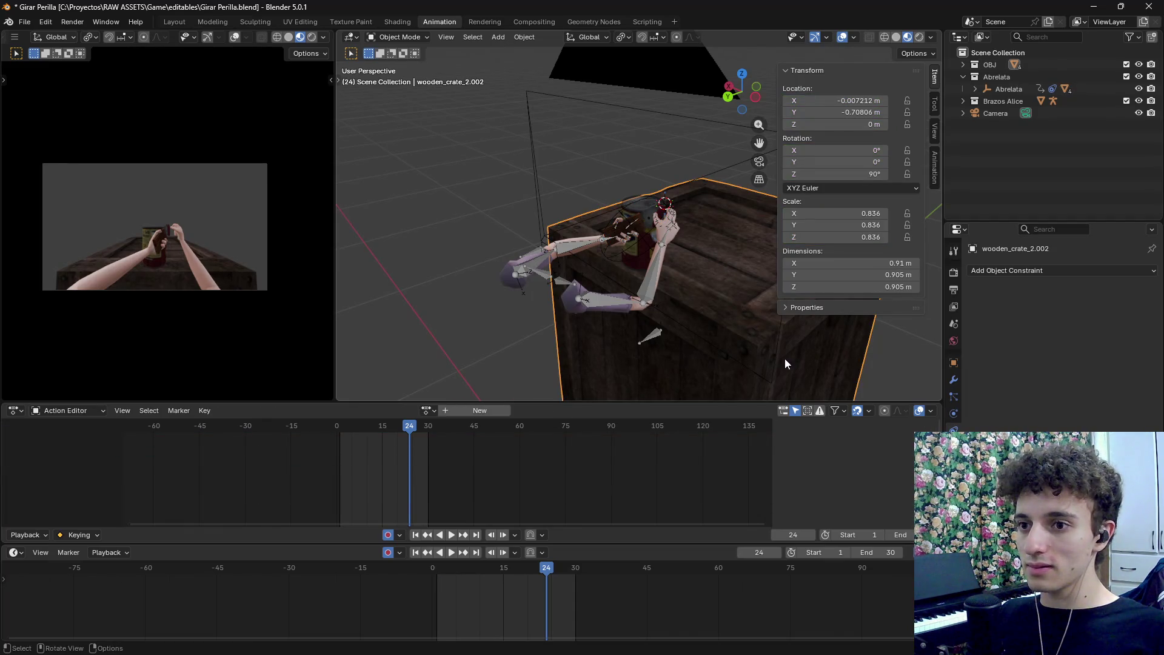
key(Delete)
Select the Perilla knob and orbit the view around the can and hands
scroll(680, 303, down, 3)
scroll(658, 218, up, 8)
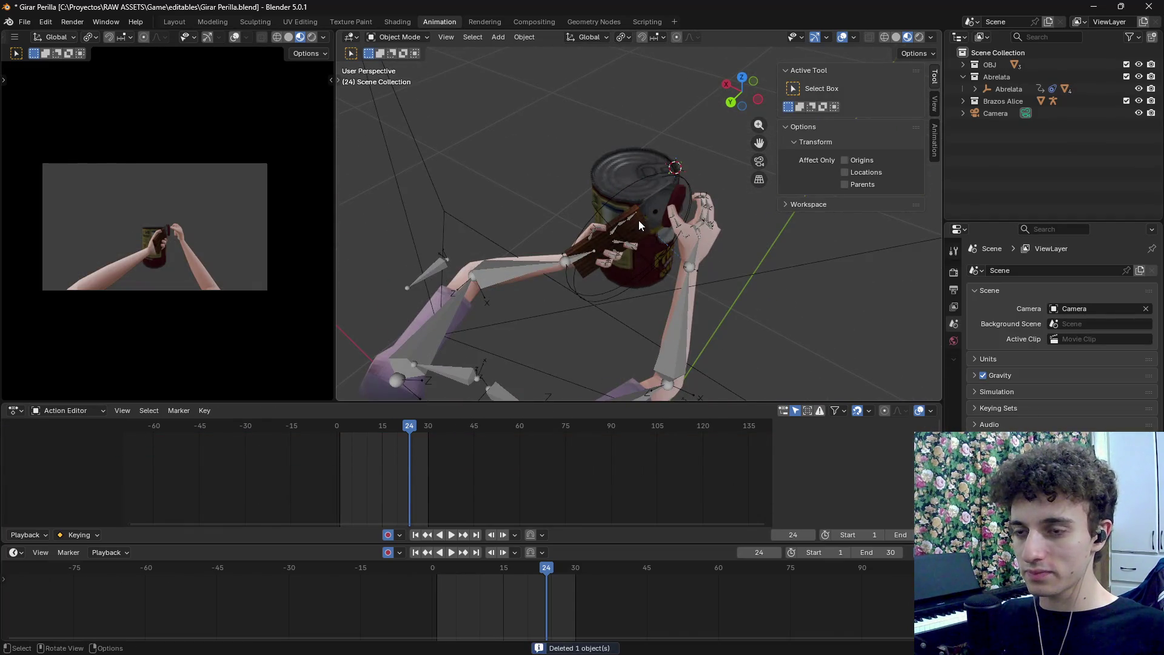
click(640, 225)
click(687, 207)
mouse_move(687, 207)
mouse_down()
mouse_move(643, 186)
mouse_move(661, 184)
mouse_move(607, 215)
mouse_up()
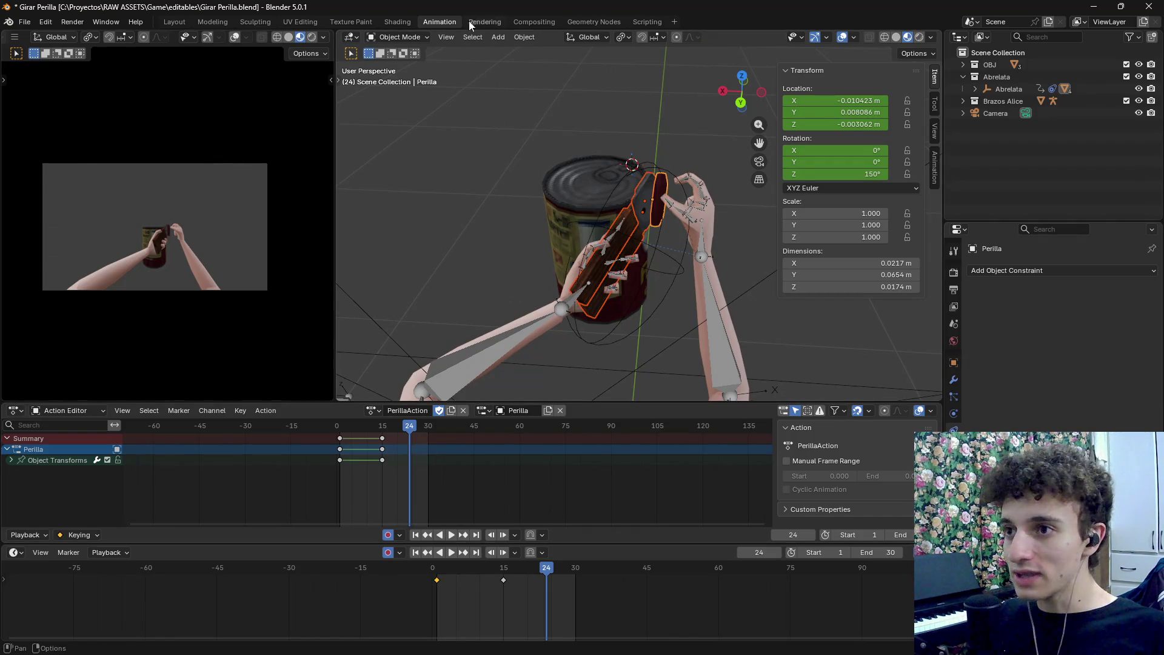
click(530, 37)
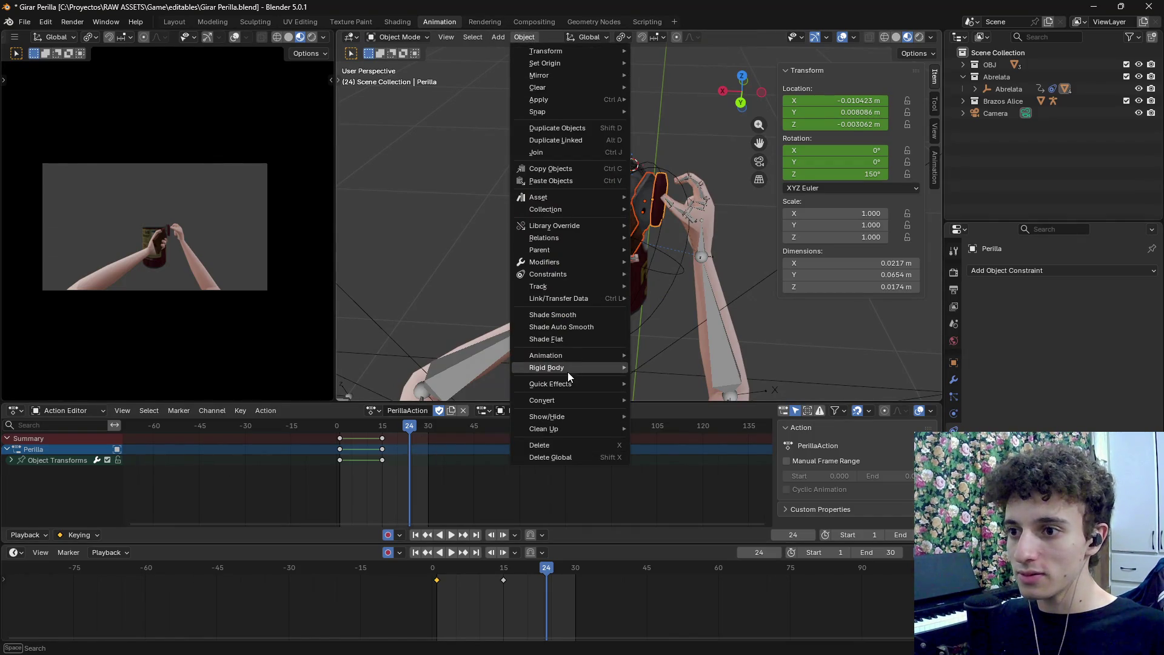
Bake Perilla's animation into Action.002 for frames 1–30, clearing constraints and parents
key(Escape)
click(524, 38)
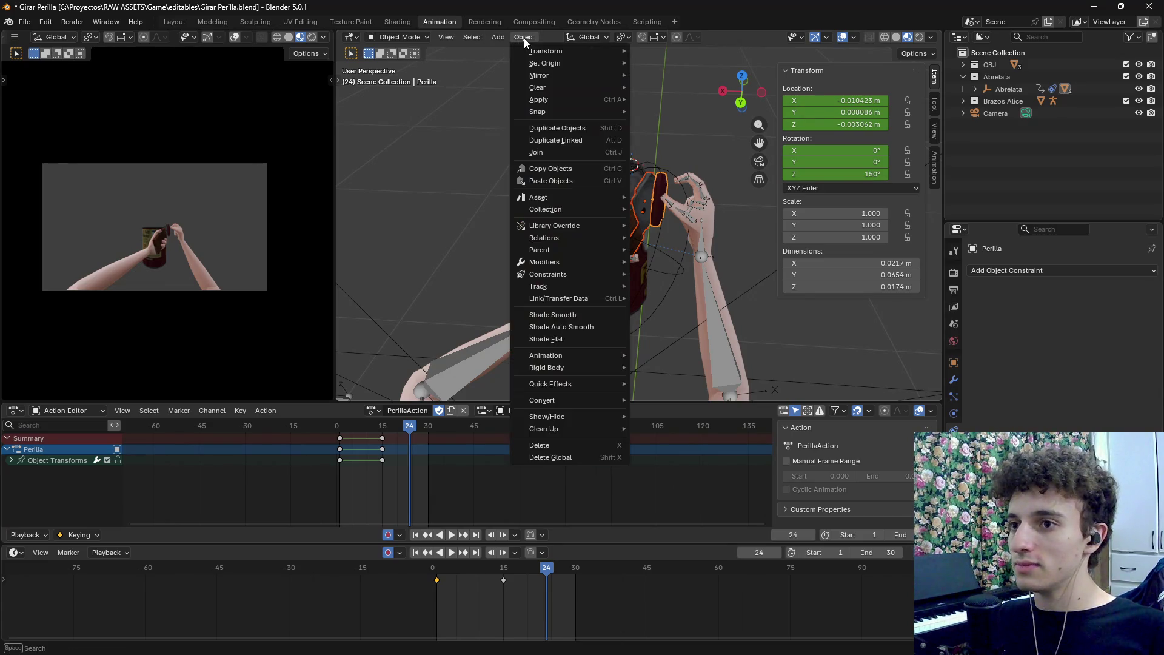
mouse_move(570, 357)
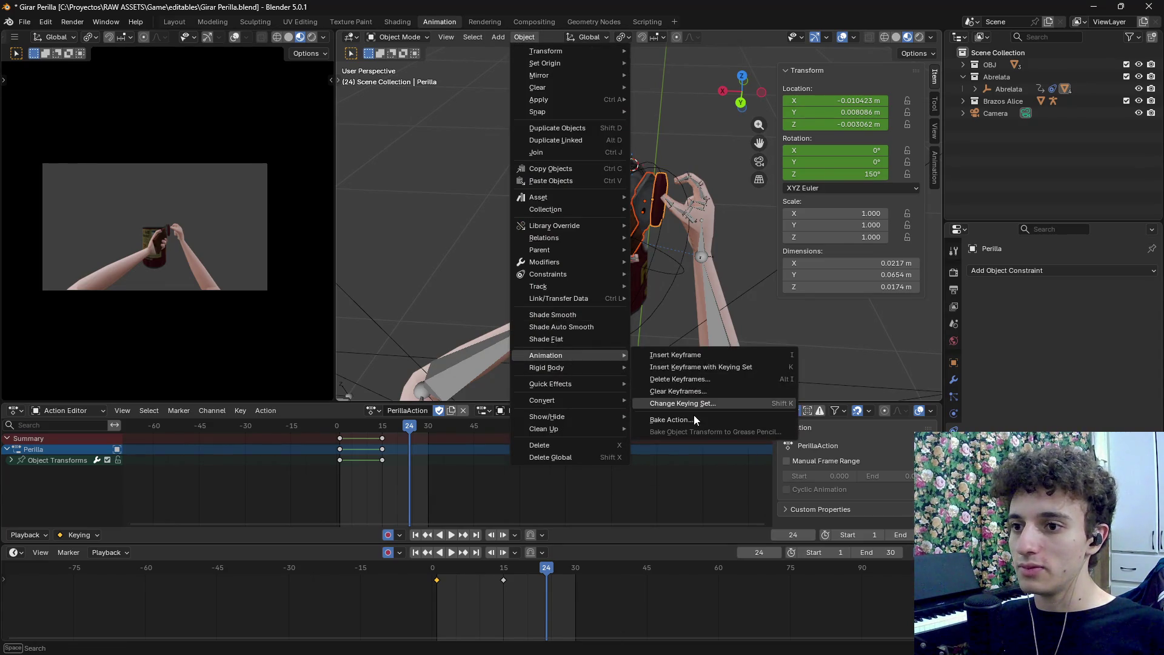
click(692, 416)
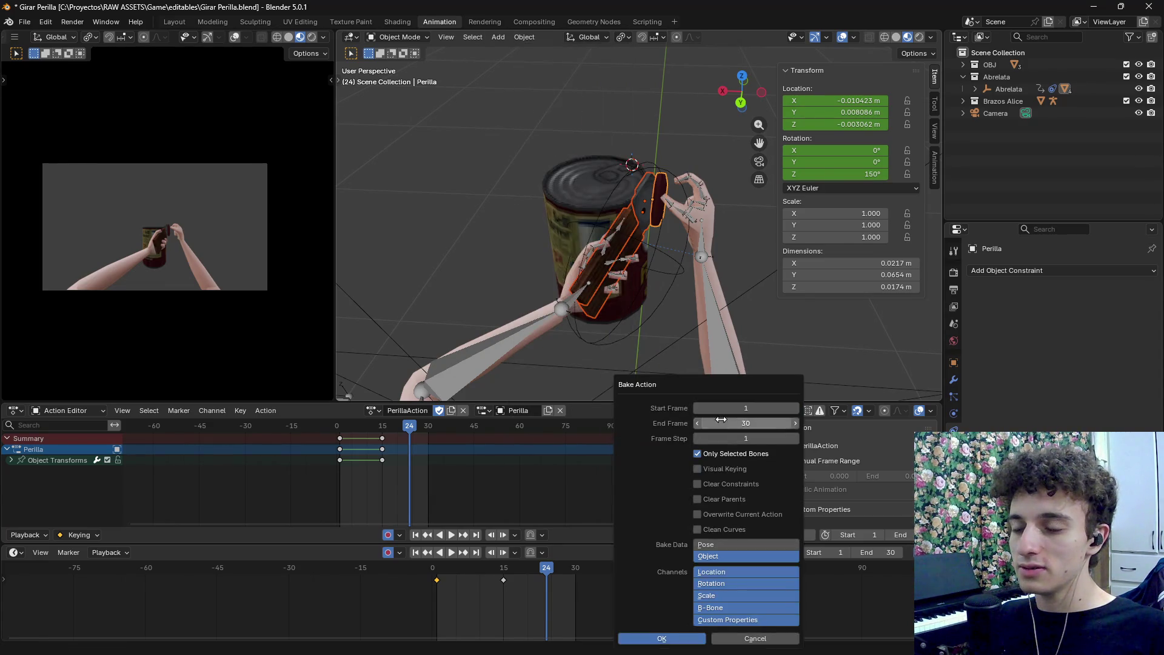
click(714, 489)
click(719, 501)
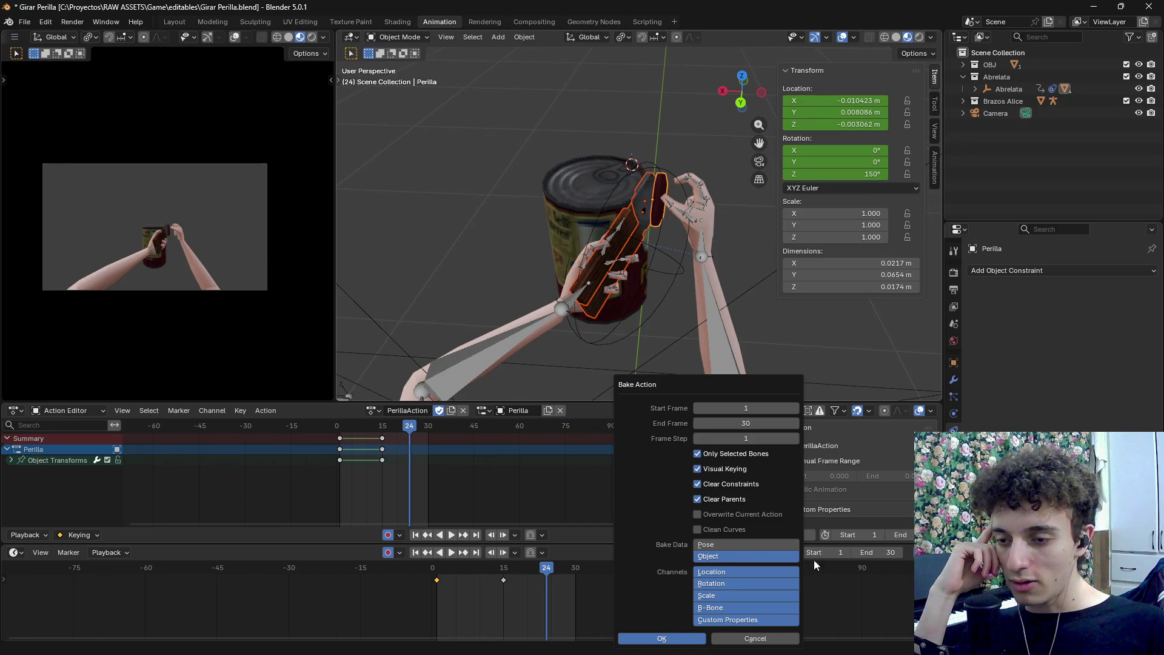
click(682, 639)
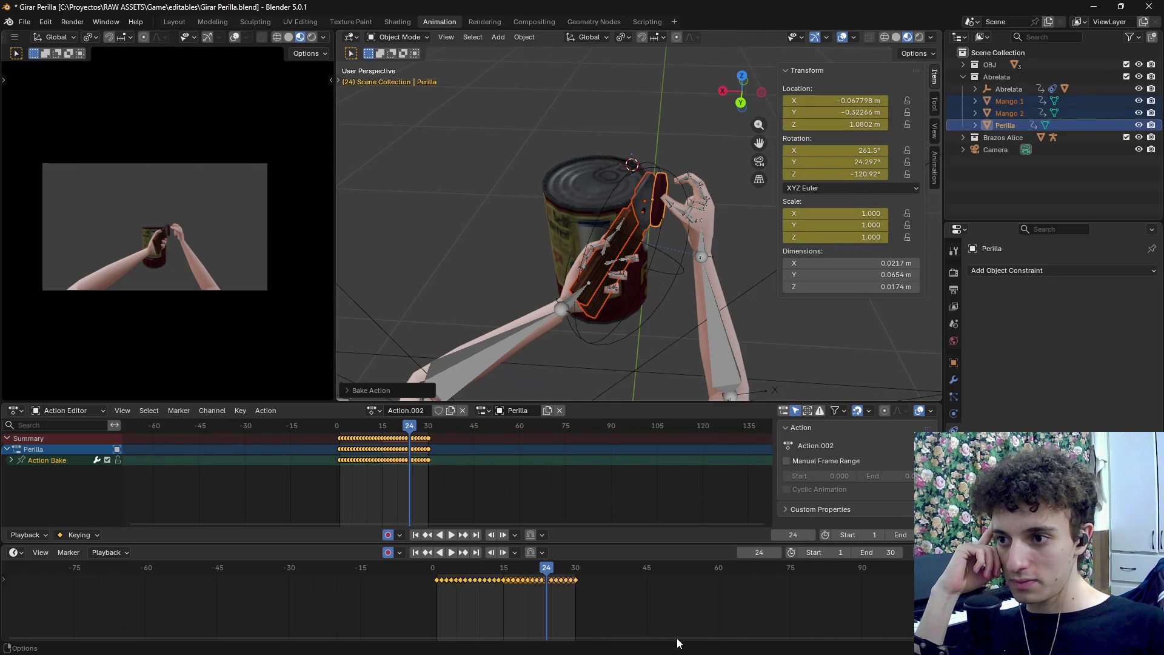
drag(537, 565, 437, 578)
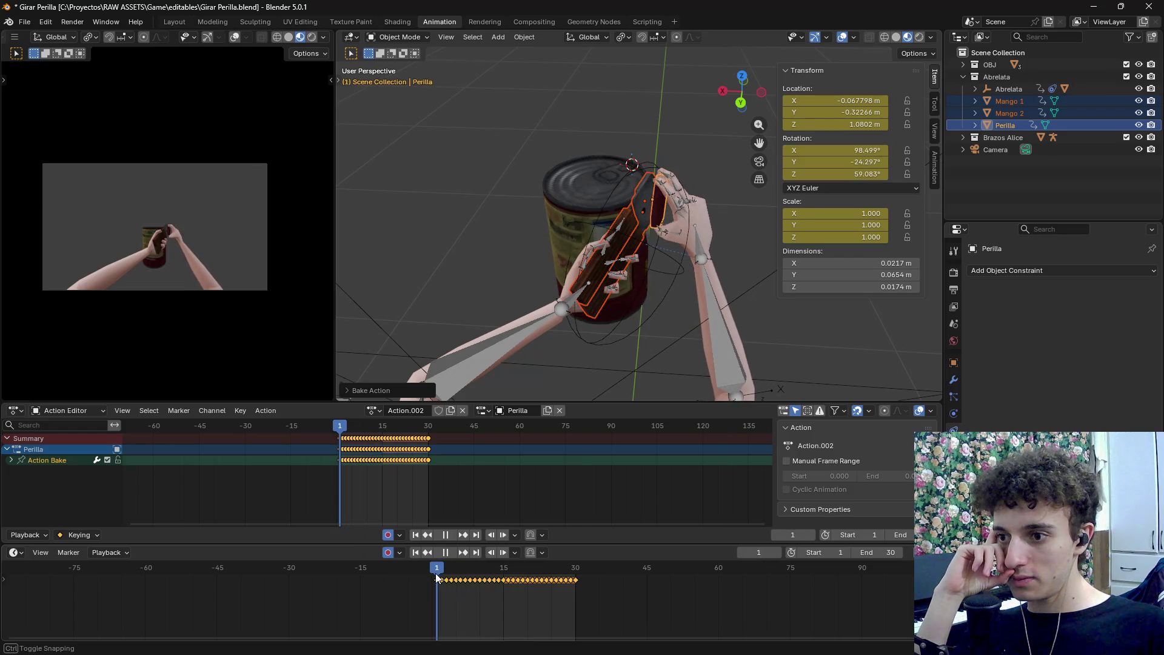
Delete the can's three keyframes from its Lata action
click(649, 305)
mouse_move(672, 343)
mouse_down()
mouse_move(588, 320)
mouse_move(606, 301)
mouse_move(607, 322)
mouse_move(679, 334)
mouse_move(684, 282)
mouse_move(596, 326)
mouse_move(642, 325)
mouse_up()
click(596, 326)
drag(306, 442, 394, 468)
key(x)
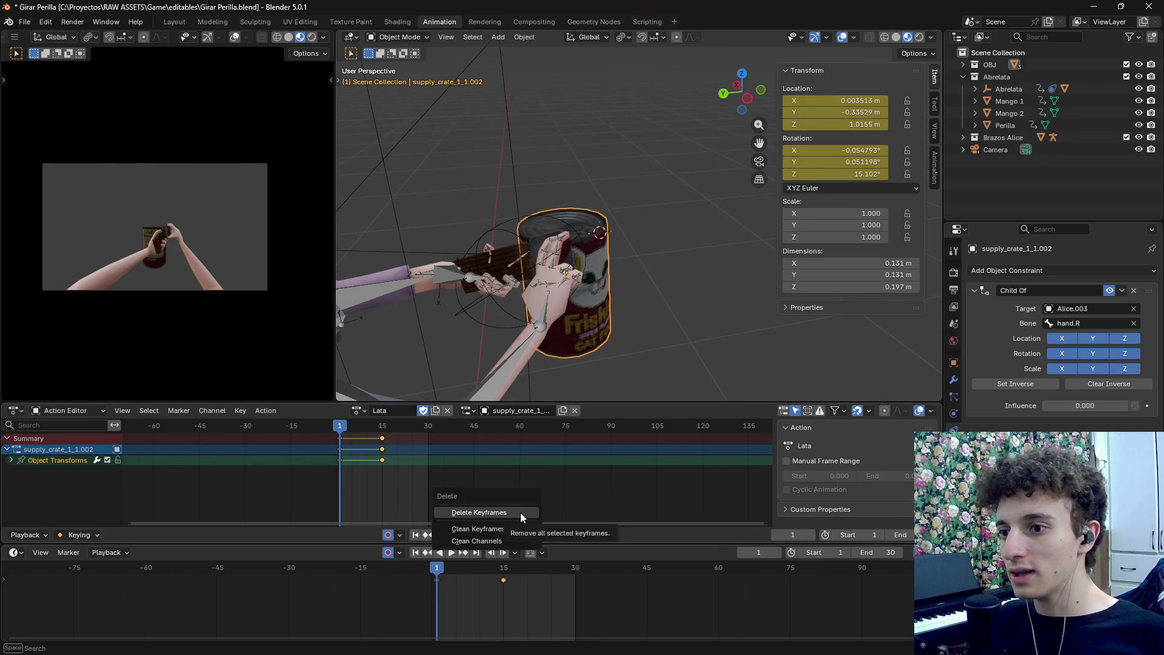
click(520, 511)
mouse_move(432, 565)
mouse_down()
mouse_move(472, 569)
mouse_move(437, 569)
mouse_up()
drag(480, 340, 493, 293)
Delete the small stray object at the left of the scene
scroll(562, 236, down, 8)
click(431, 161)
key(x)
click(478, 270)
scroll(615, 289, up, 3)
Switch the viewport to wireframe and box-select the armature, crate and camera
key(z)
click(564, 311)
key(b)
drag(529, 165, 551, 376)
click(14, 552)
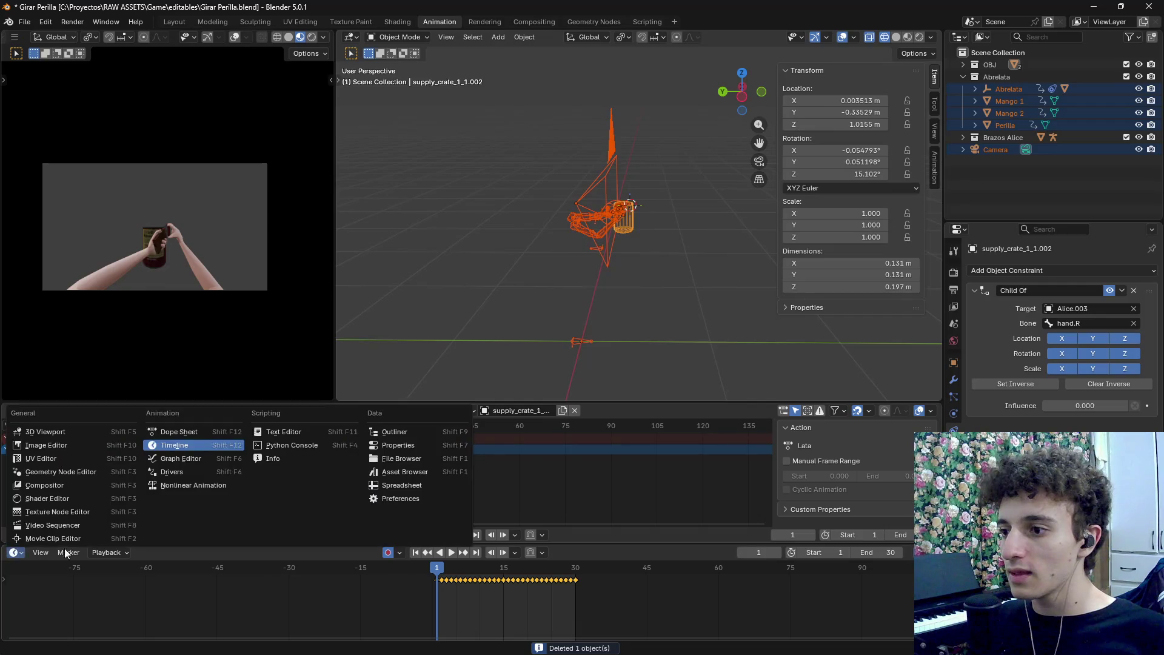
Show an enlarged Nonlinear Animation editor in the lower area and make Abrelata active
click(216, 489)
drag(348, 543, 348, 471)
click(500, 292)
scroll(234, 547, up, 1)
click(47, 527)
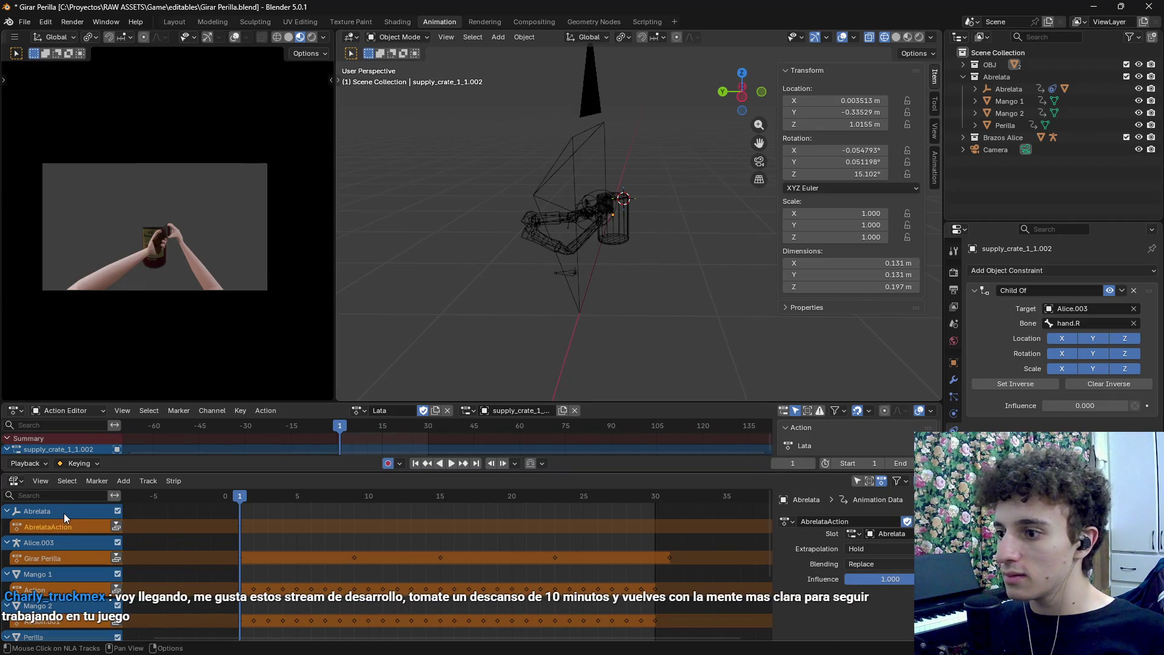
click(64, 513)
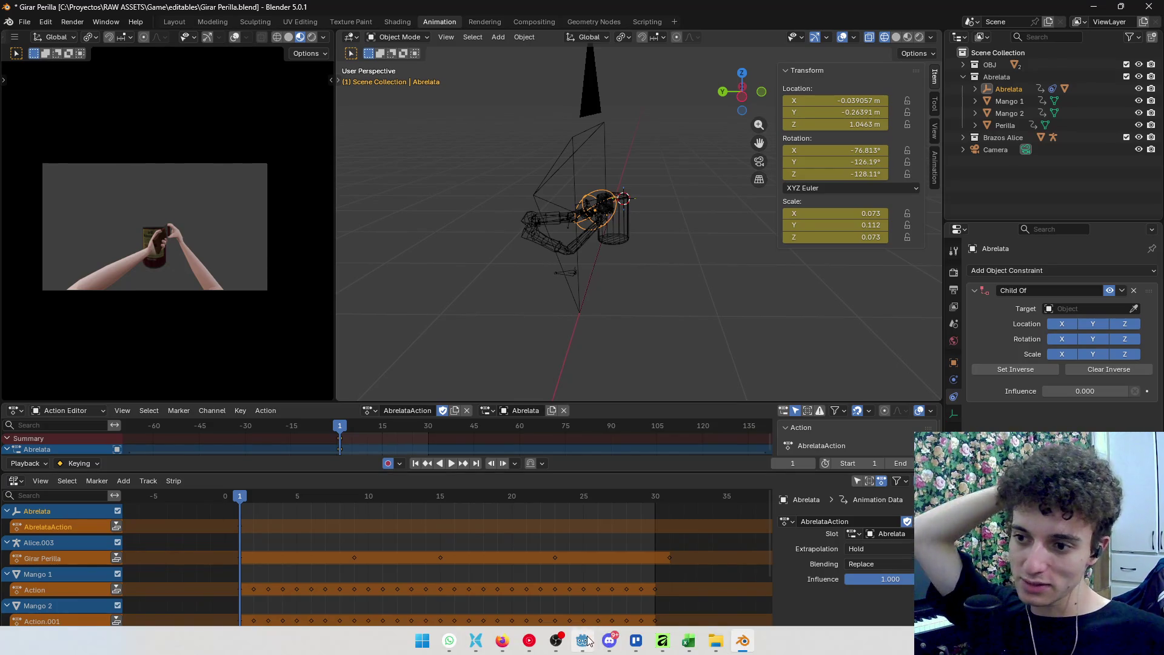
click(558, 641)
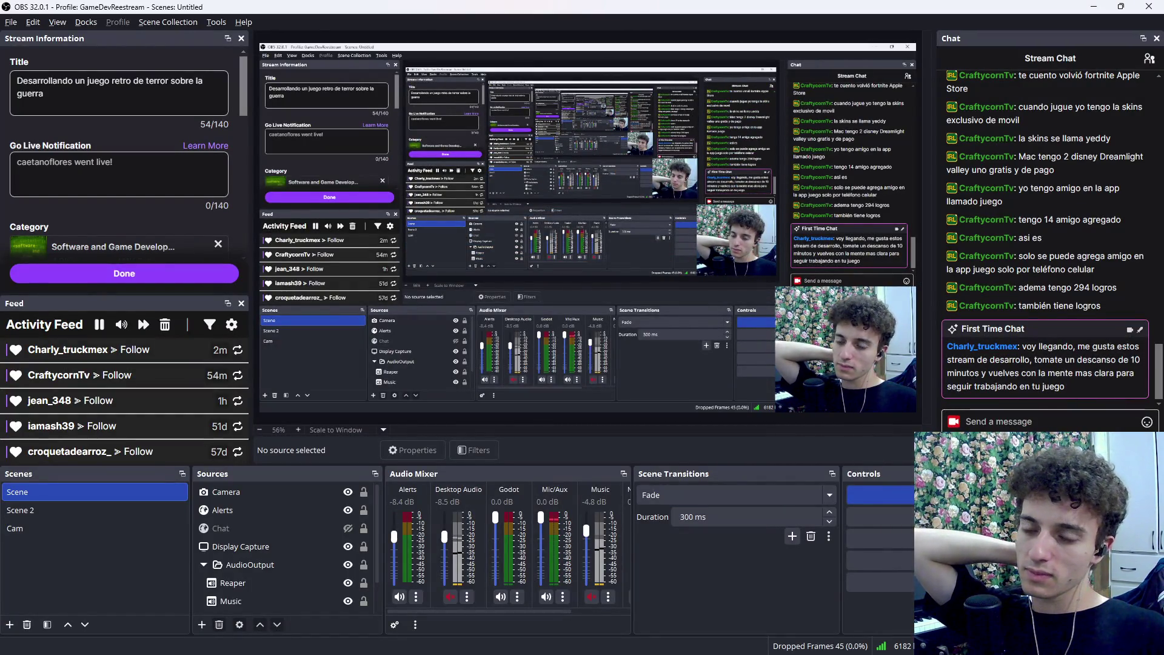
Close the browser's YouTube and DeepL tabs and return to the OBS dashboard
click(514, 641)
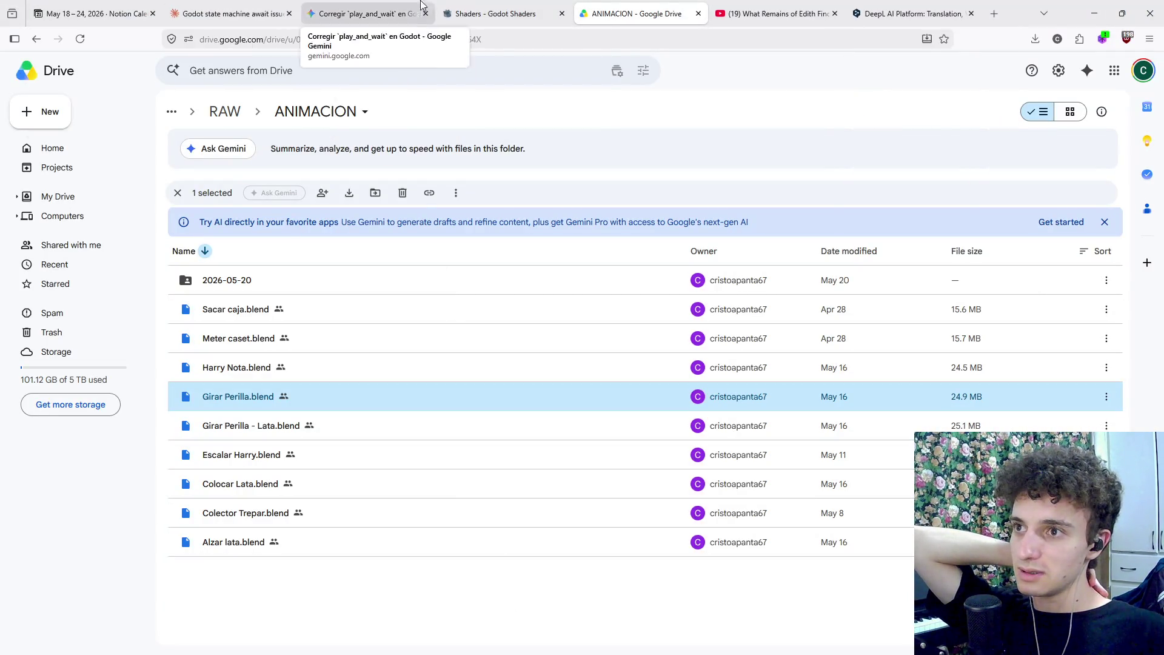
click(782, 14)
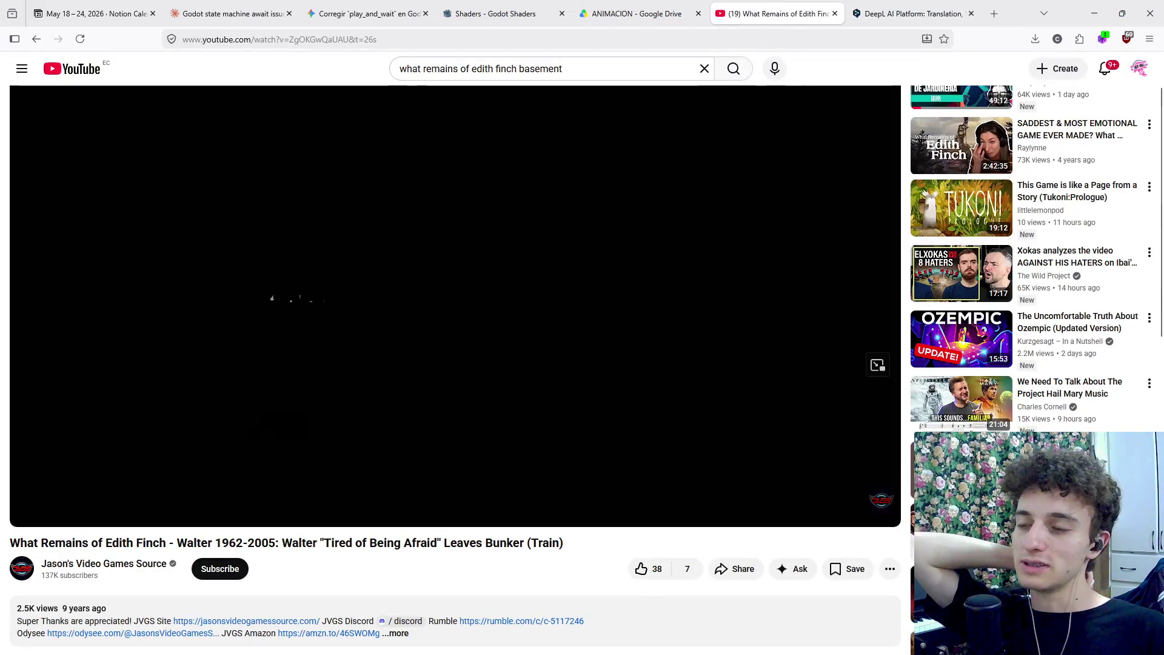
click(835, 13)
click(835, 14)
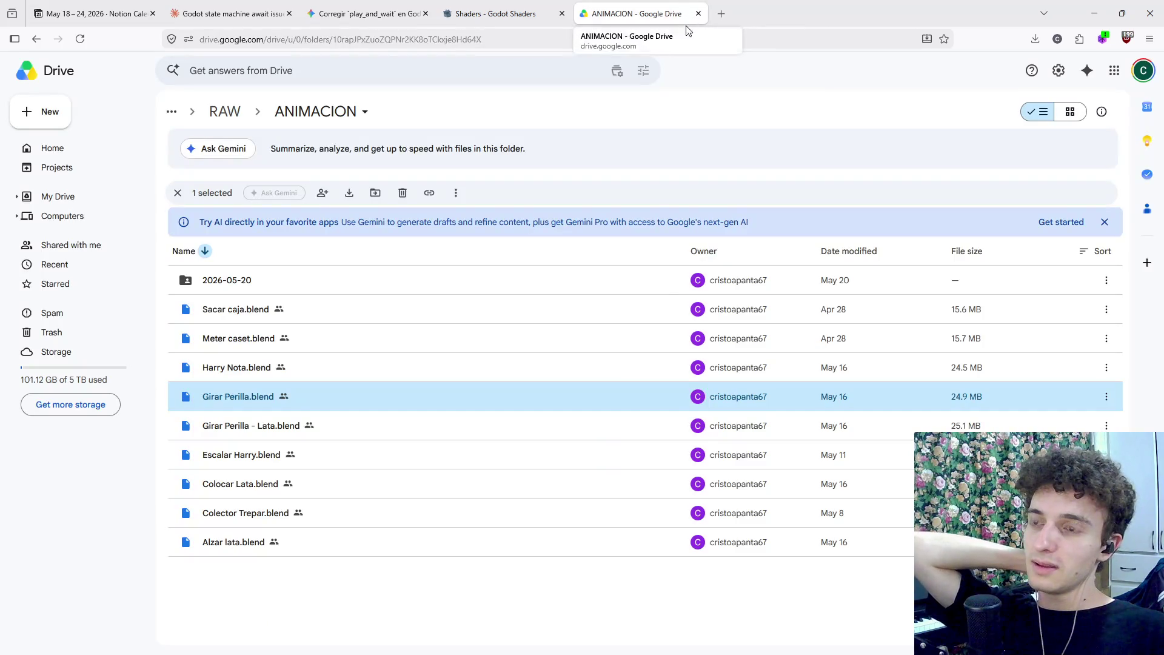
click(583, 641)
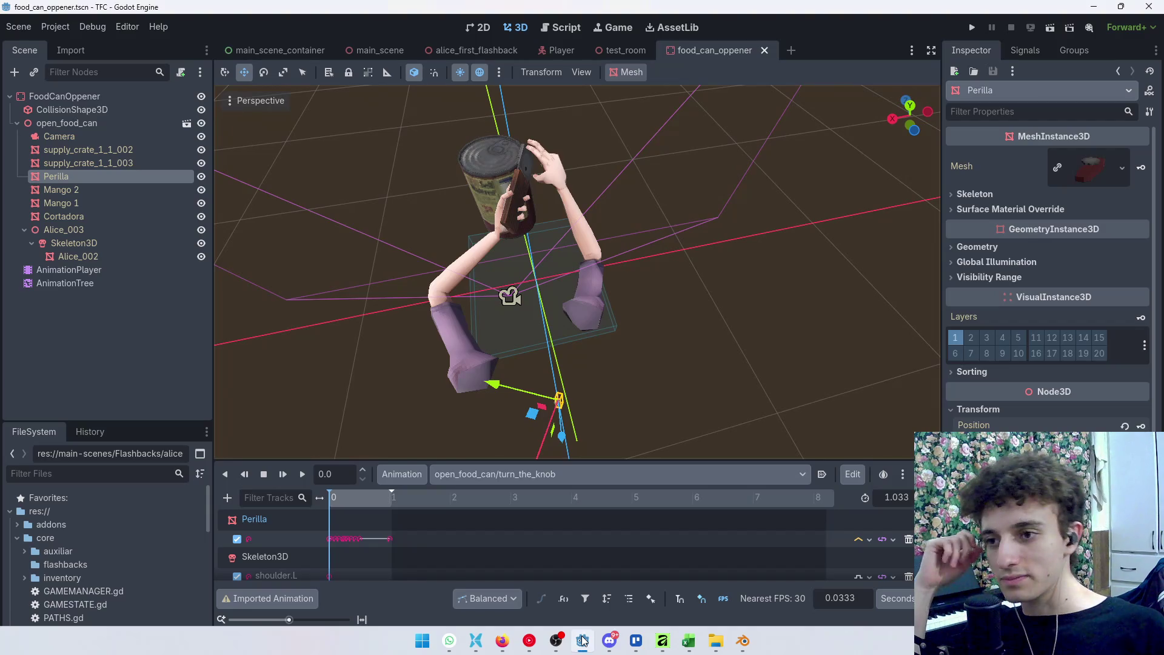
click(557, 643)
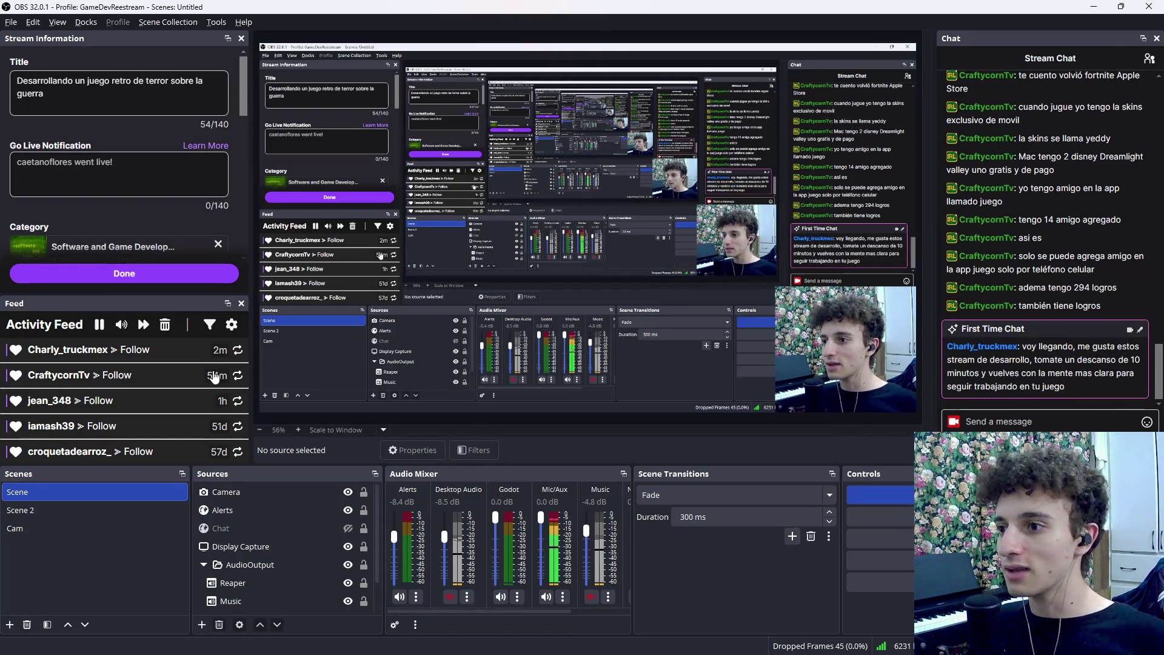
Leave OBS Studio for Firefox's Notion Calendar tab showing the May 18–24, 2026 week
mouse_move(214, 376)
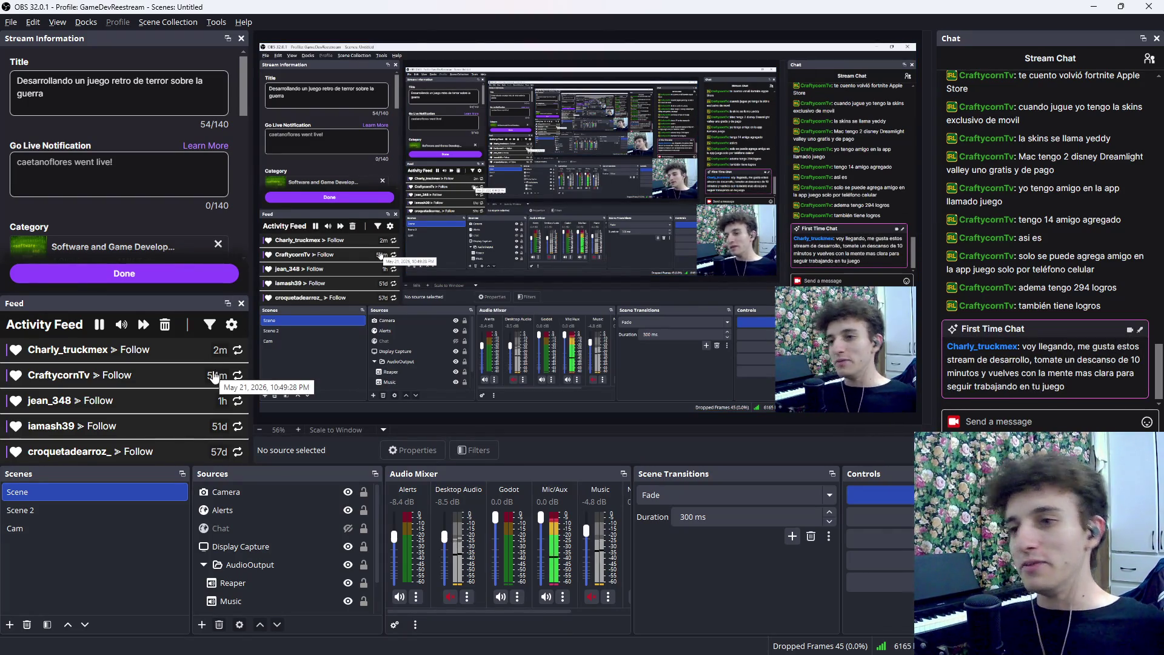
mouse_move(468, 650)
key(super)
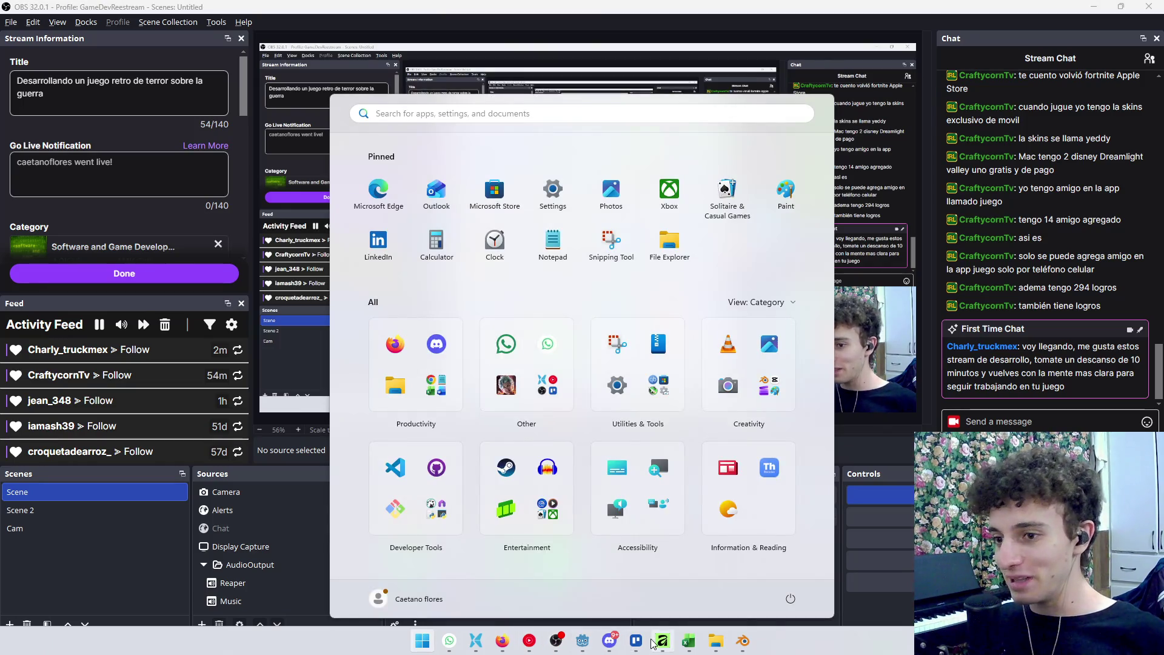
click(496, 644)
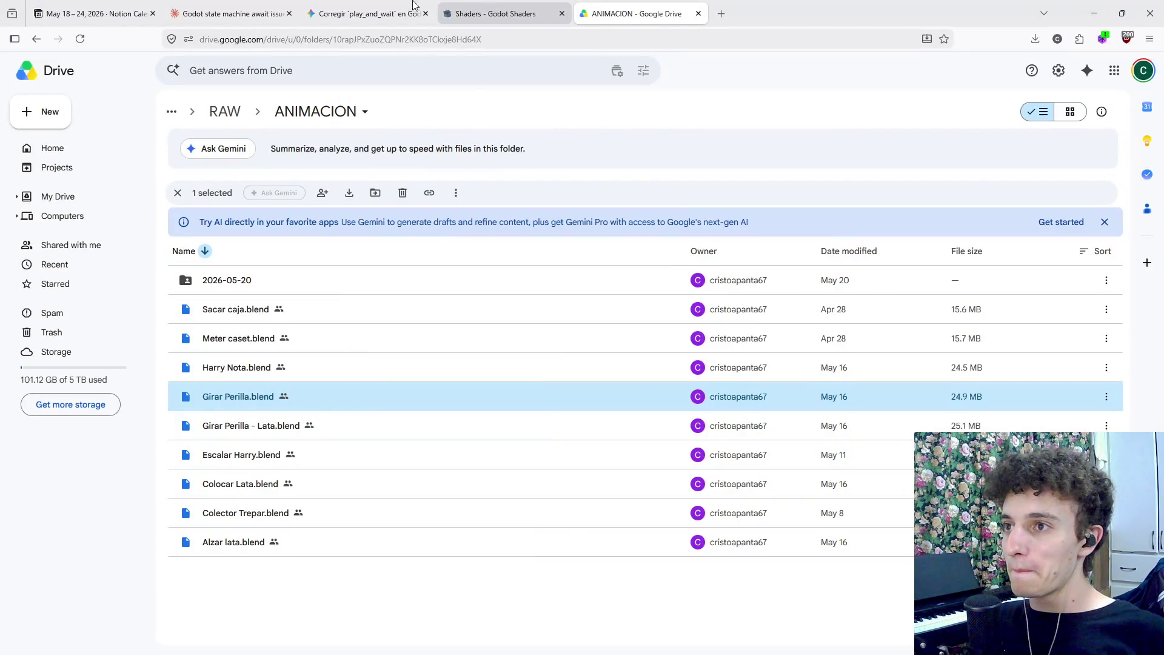
click(91, 14)
scroll(667, 382, up, 3)
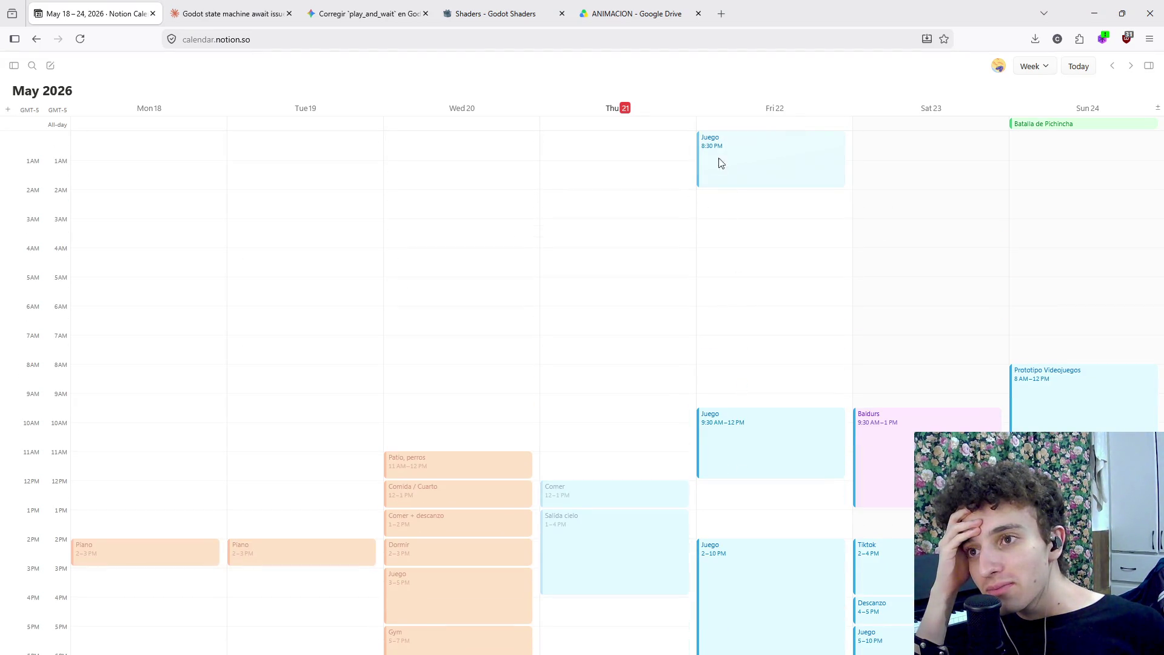
Shorten Thursday's 8:30 PM Juego event so it ends at 12 AM instead of 2 AM
click(731, 172)
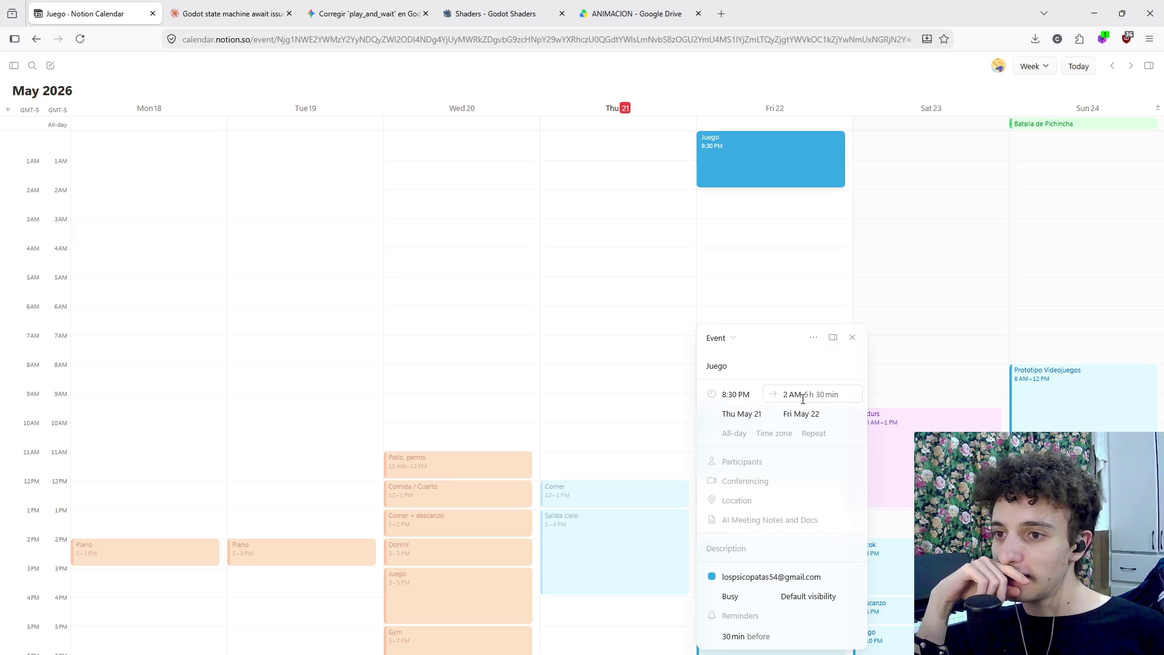
click(691, 329)
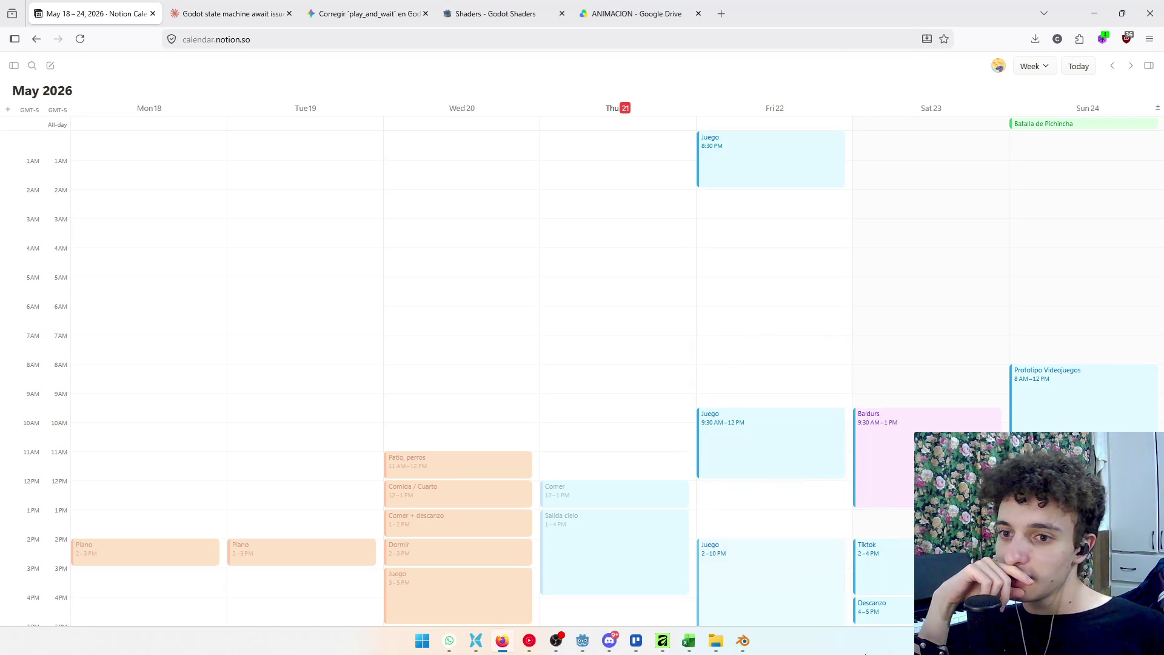
scroll(691, 299, down, 3)
scroll(729, 199, up, 3)
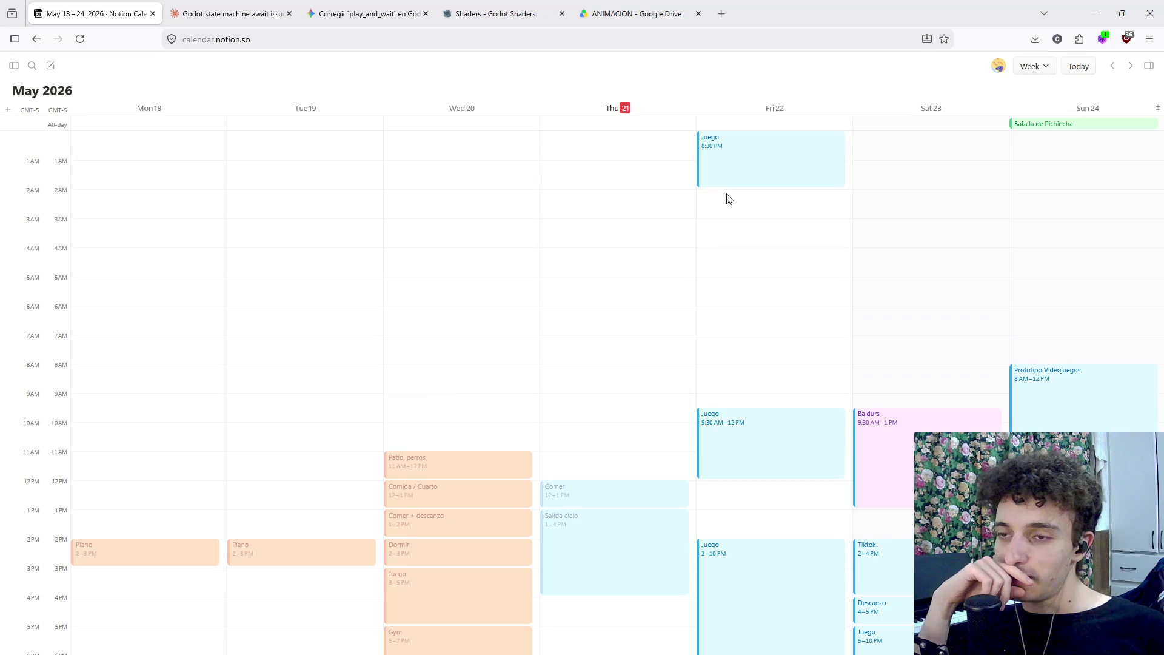
click(732, 173)
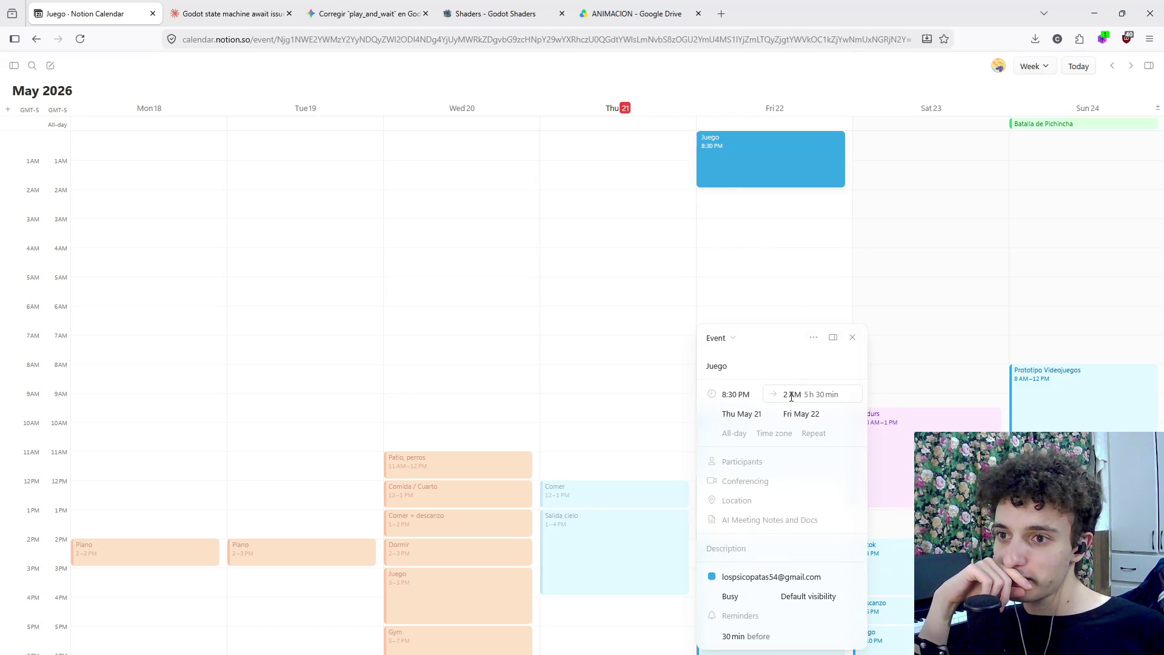
click(791, 395)
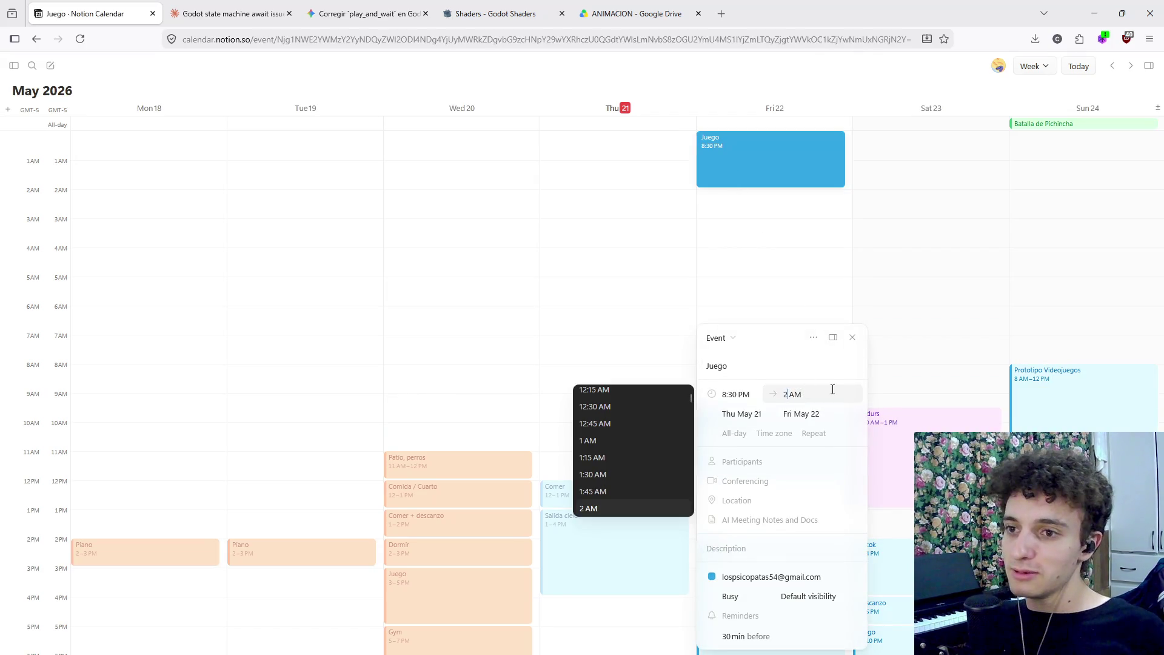
key(BackSpace)
text(12)
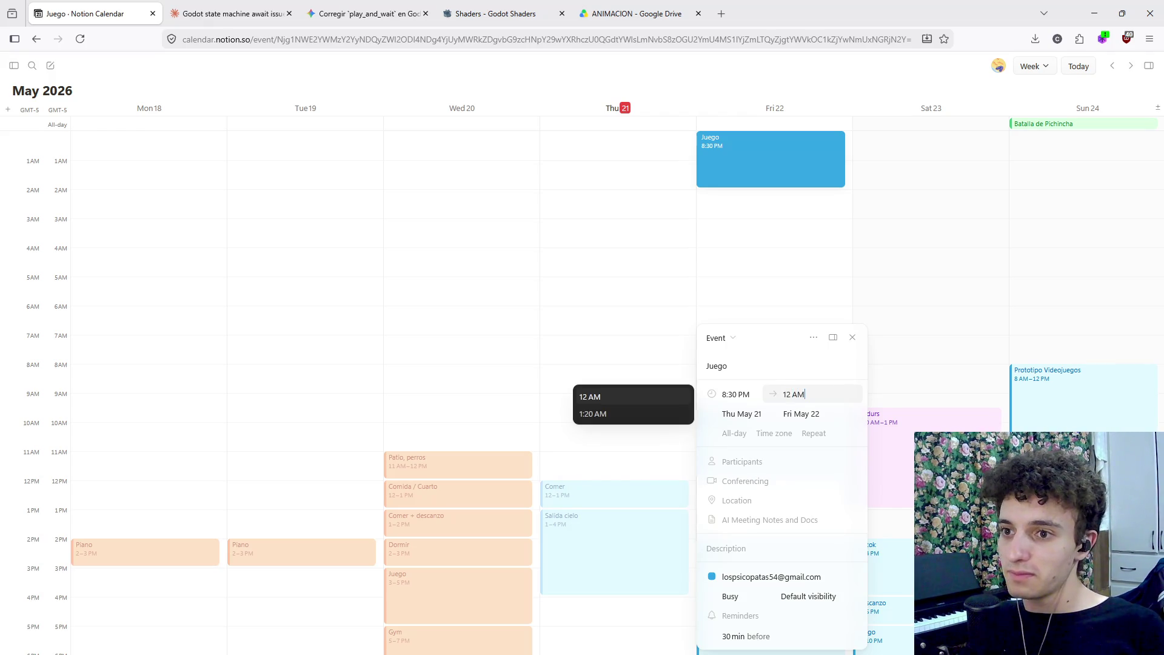
key(Return)
key(Escape)
Scroll through the week and begin a new event draft early on Friday, May 22
scroll(780, 388, down, 3)
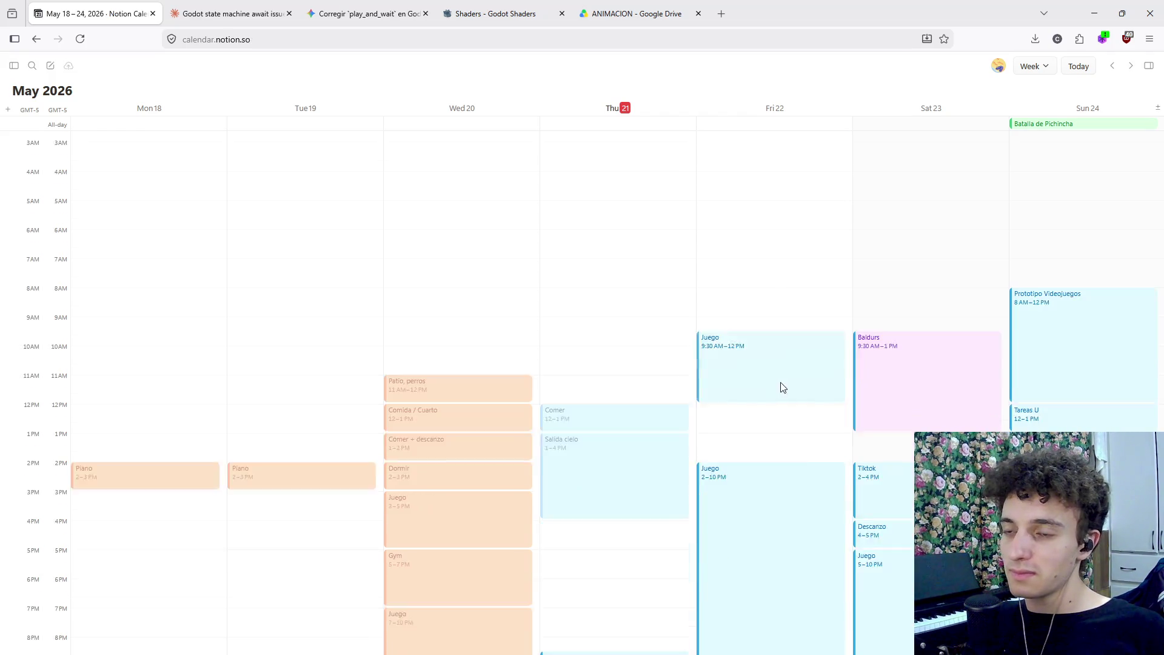
scroll(631, 639, up, 3)
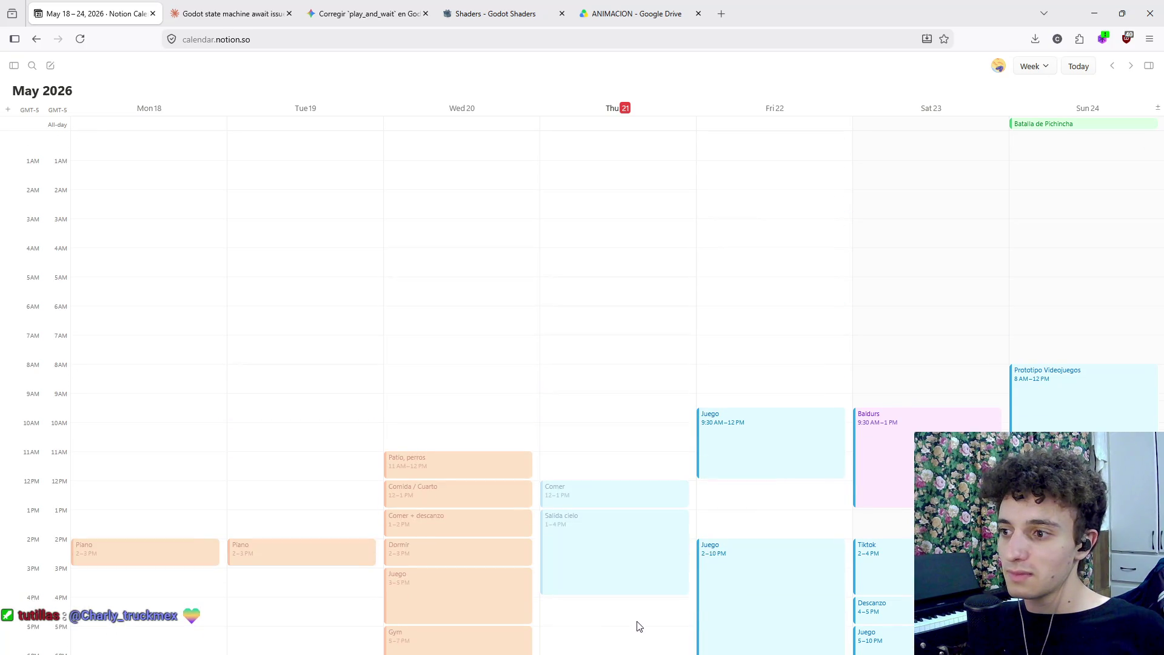
scroll(637, 250, down, 3)
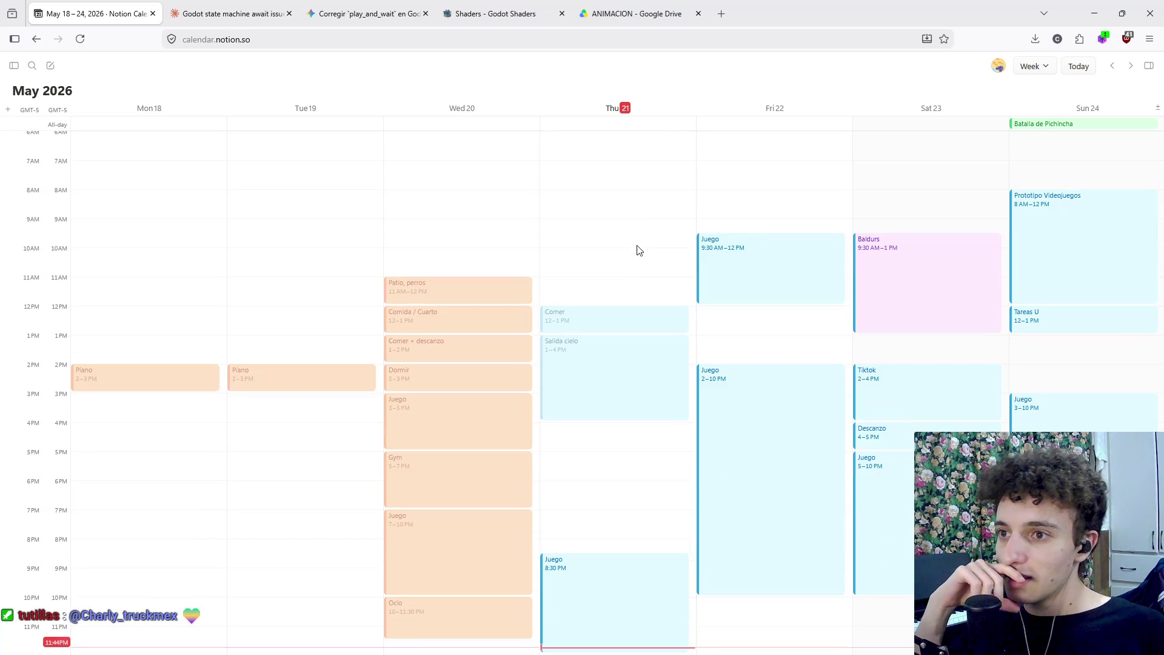
scroll(613, 611, up, 3)
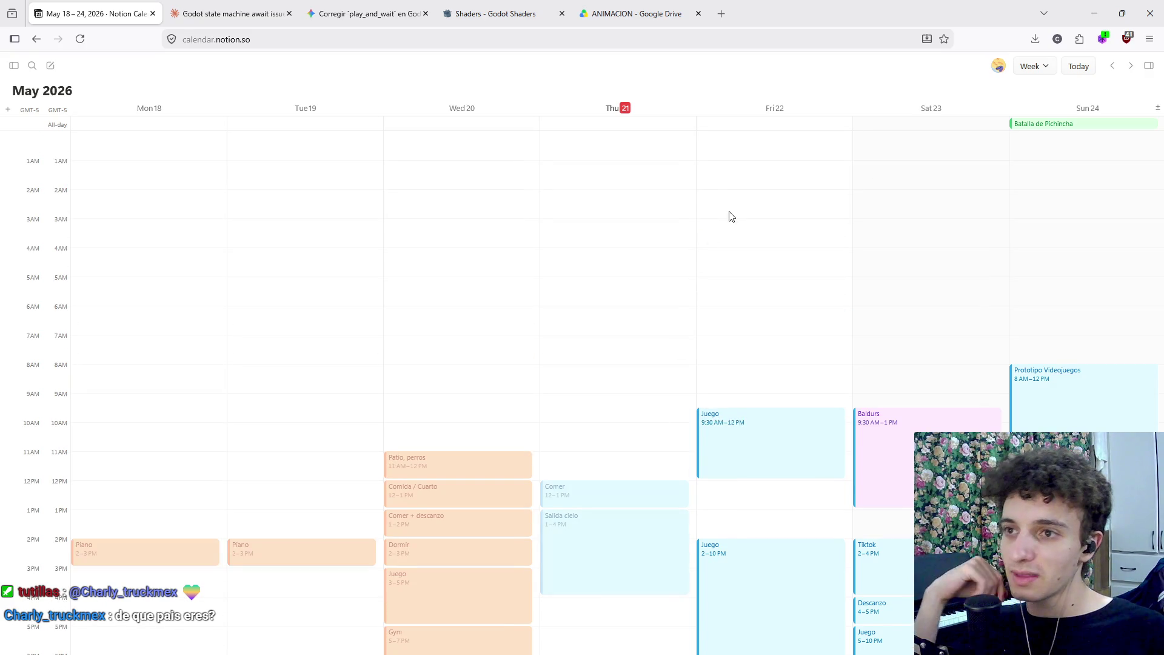
scroll(732, 216, down, 3)
scroll(758, 243, up, 2)
scroll(759, 240, down, 2)
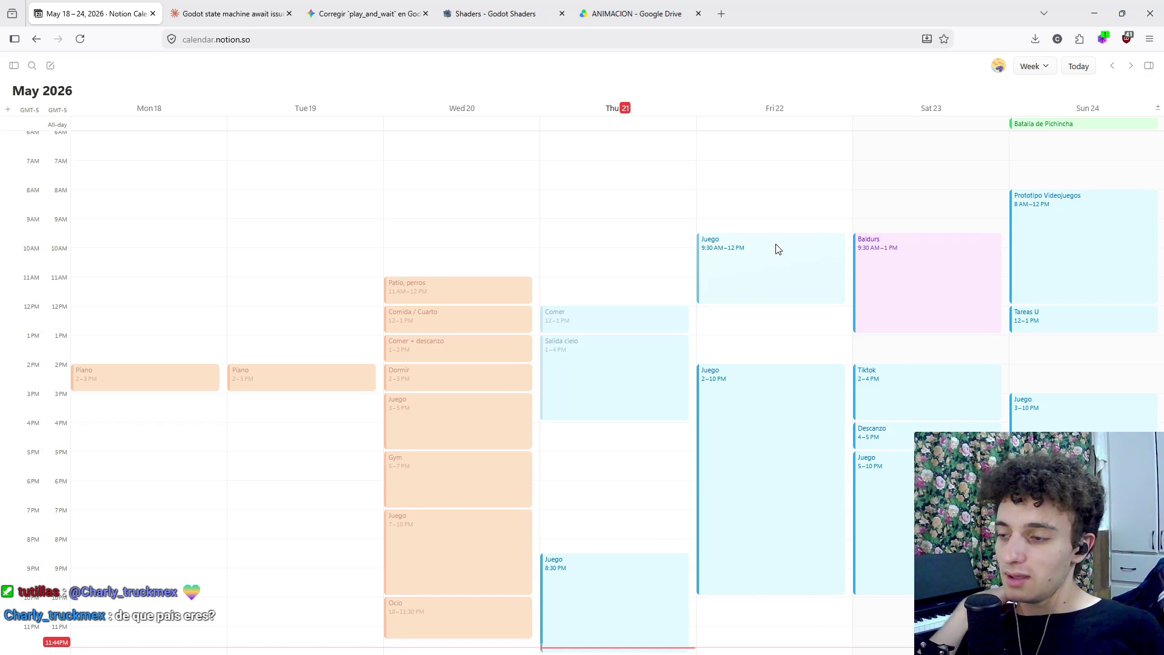
scroll(779, 152, up, 3)
scroll(781, 170, down, 3)
scroll(676, 388, up, 3)
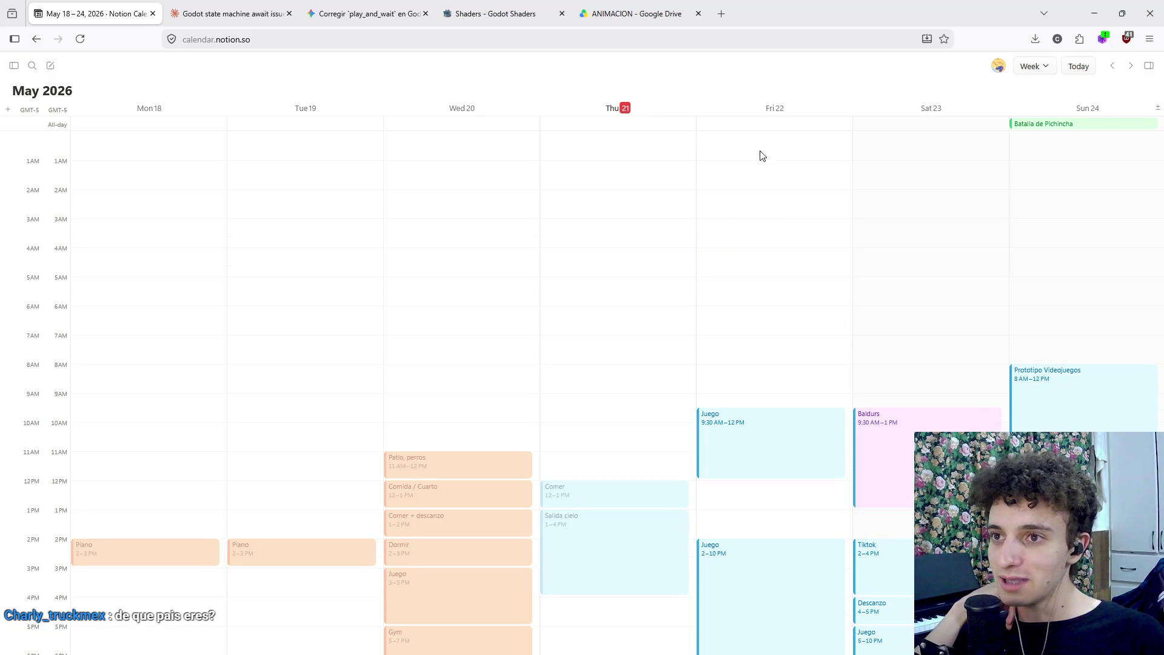
click(764, 147)
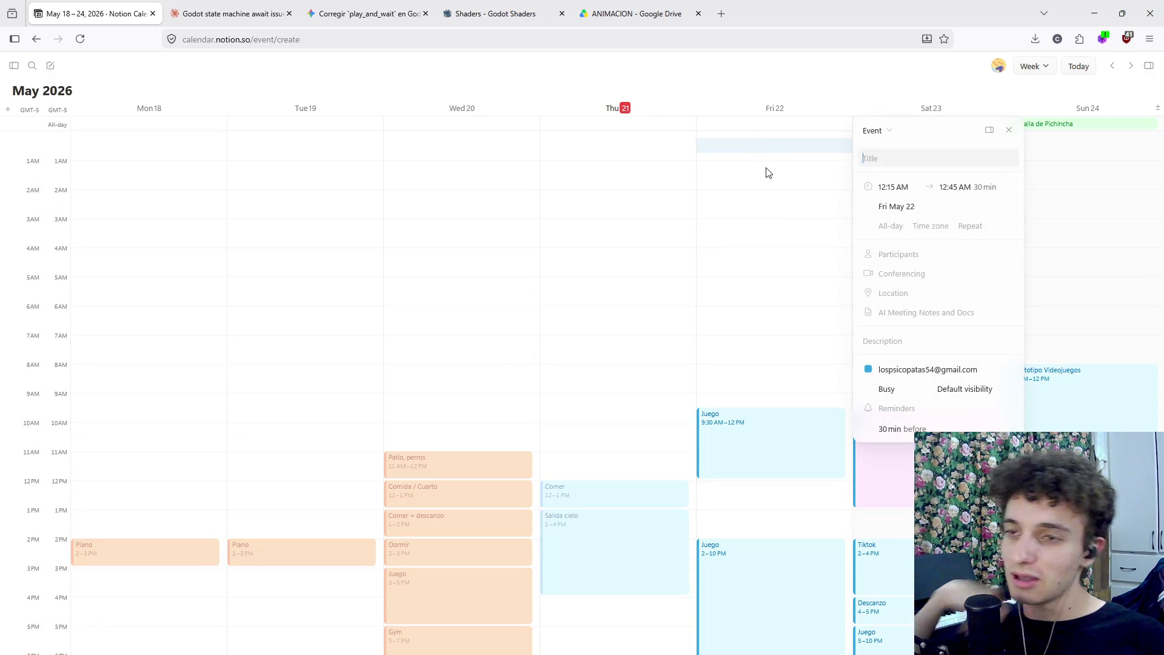
Discard the stray new-event drafts on early Friday
key(Escape)
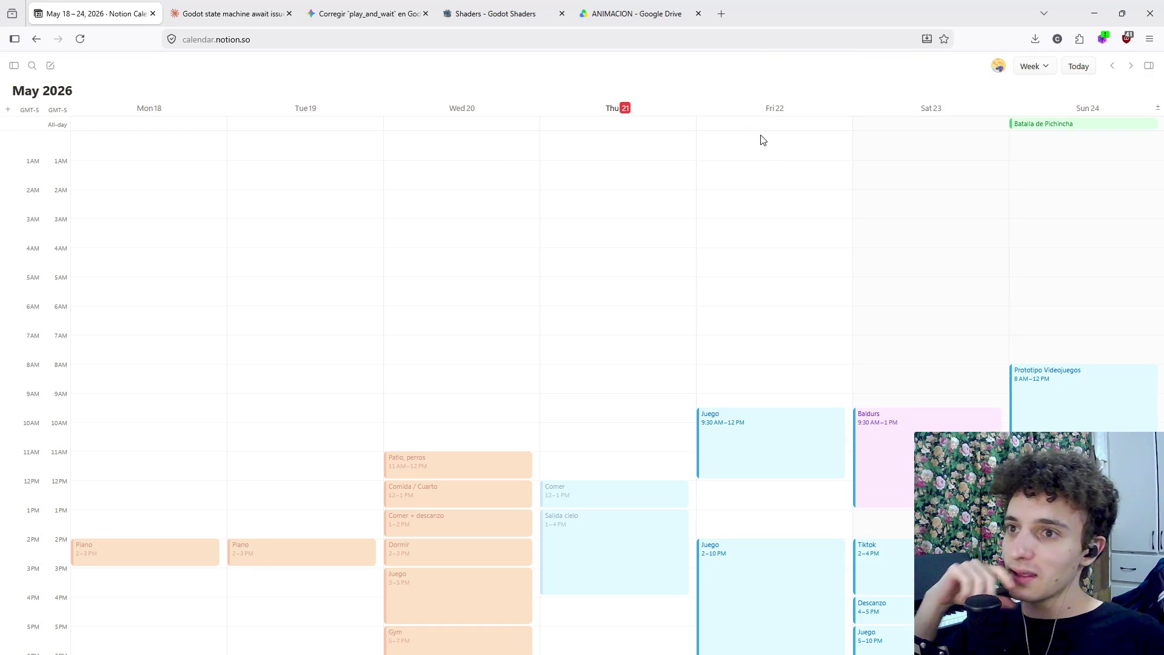
mouse_move(763, 140)
mouse_down()
mouse_move(762, 226)
mouse_move(769, 175)
mouse_up()
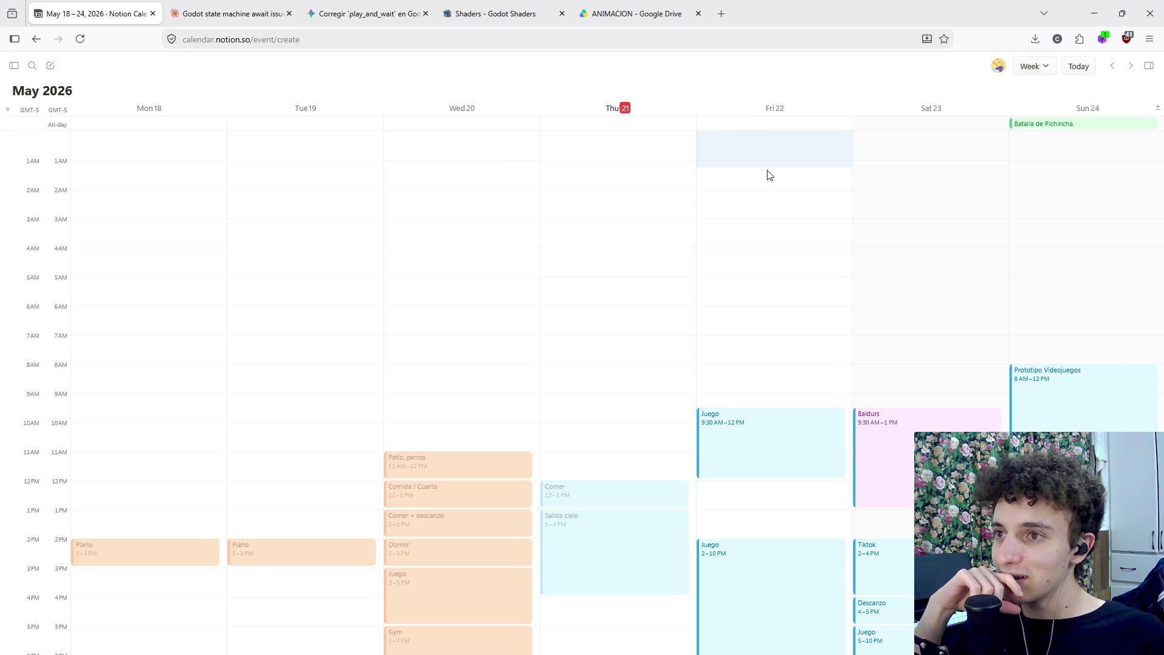
key(Escape)
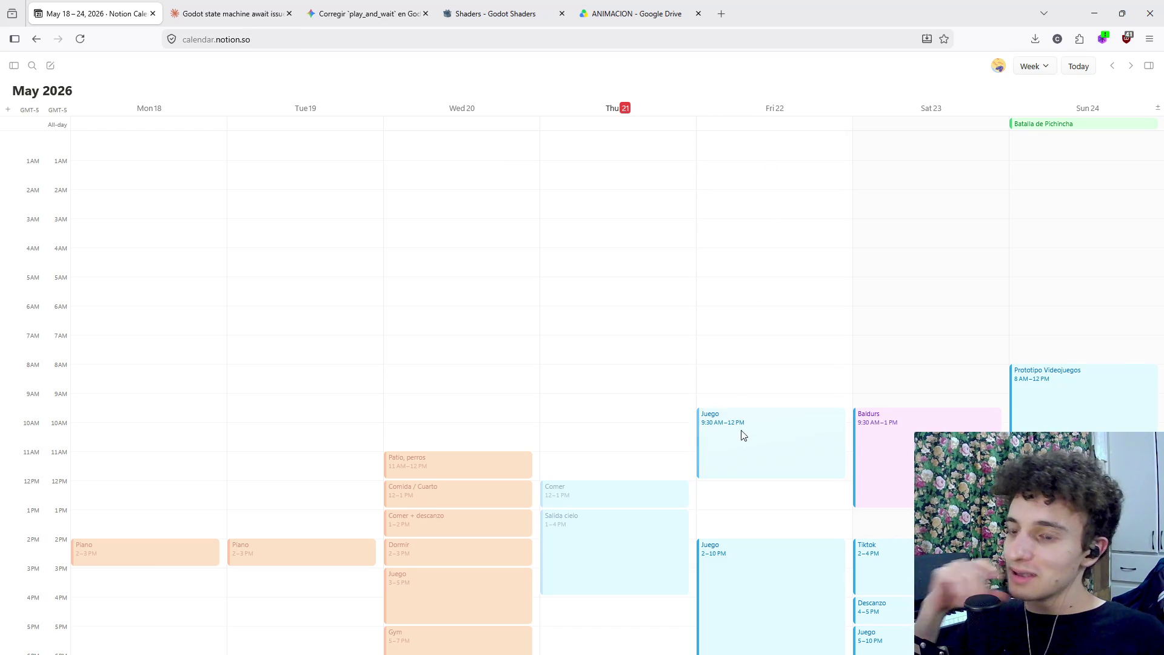
Reschedule Friday morning's Juego event to run from 8 AM to 12:30 PM
click(743, 444)
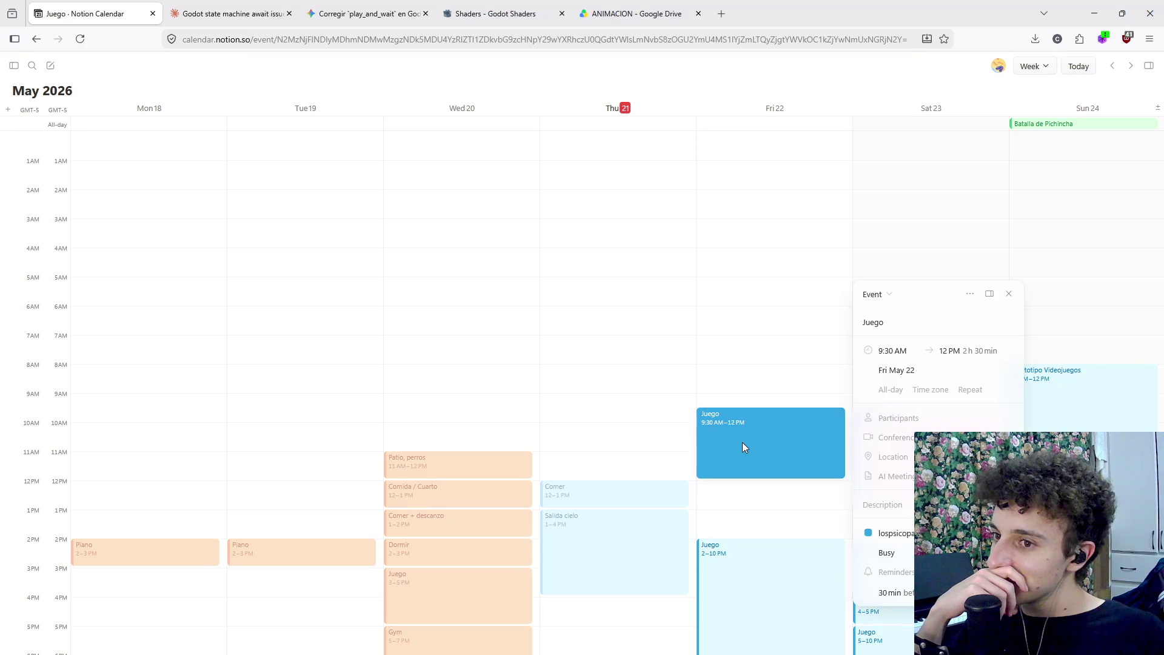
click(891, 351)
click(762, 362)
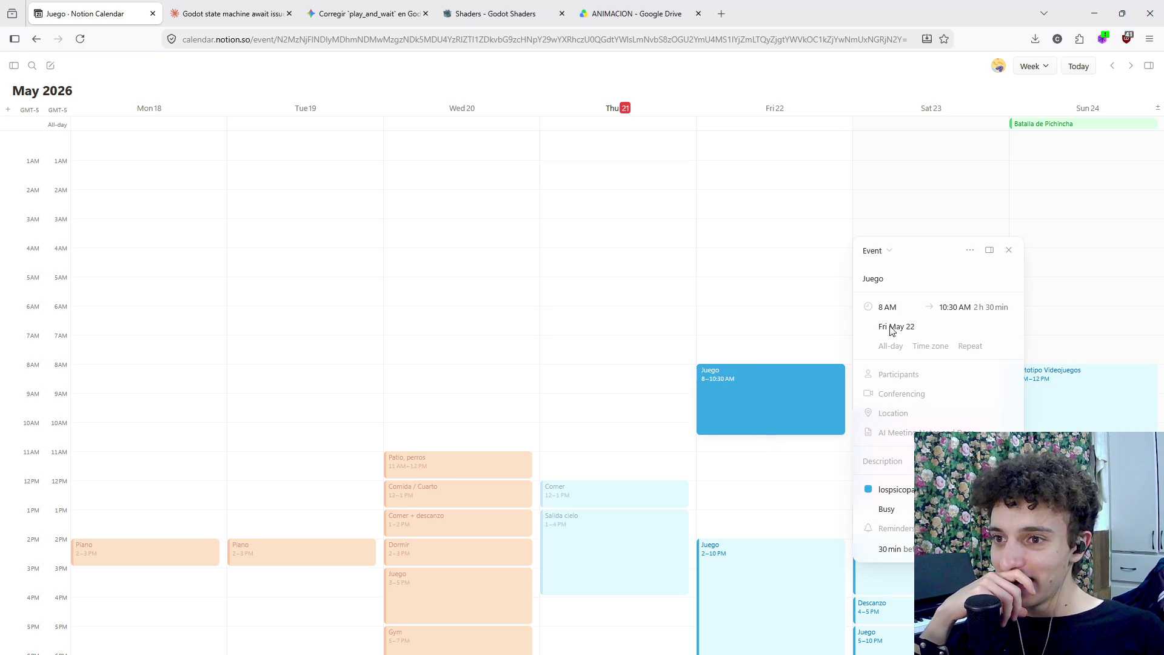
click(946, 308)
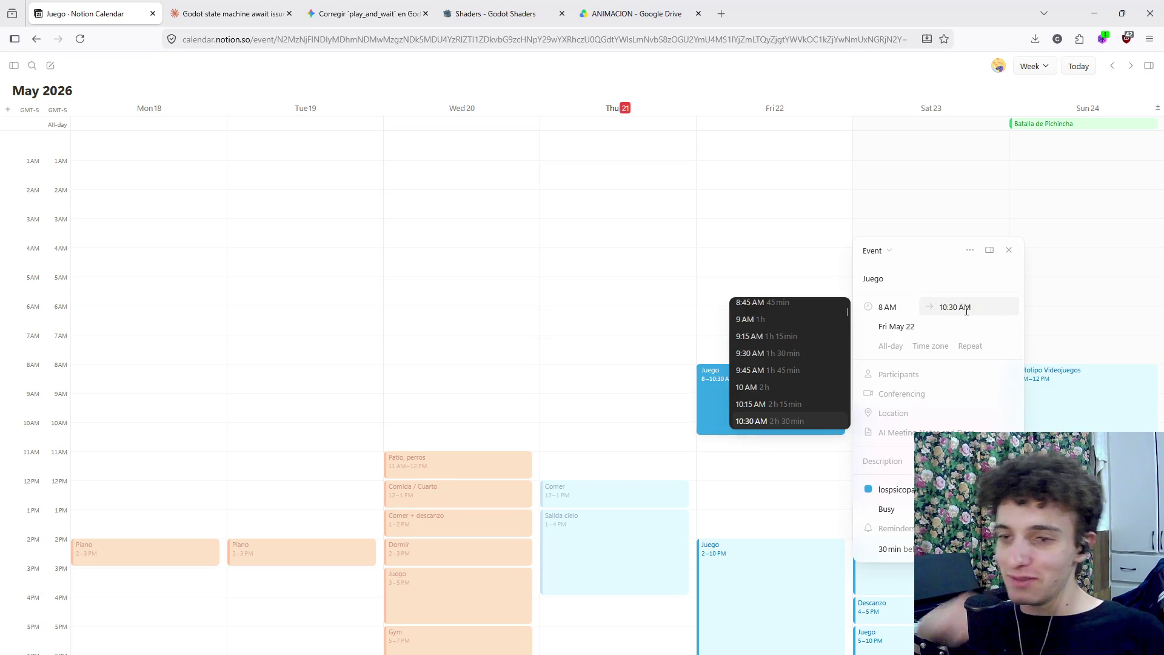
key(BackSpace)
key(Return)
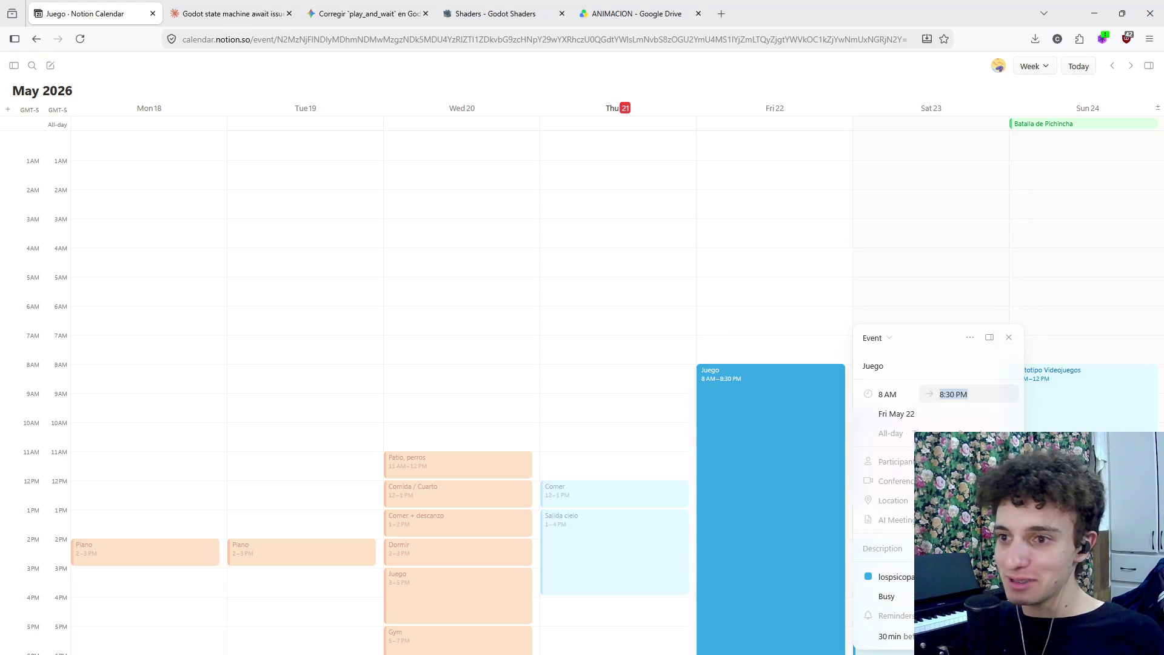
click(983, 397)
text(1)
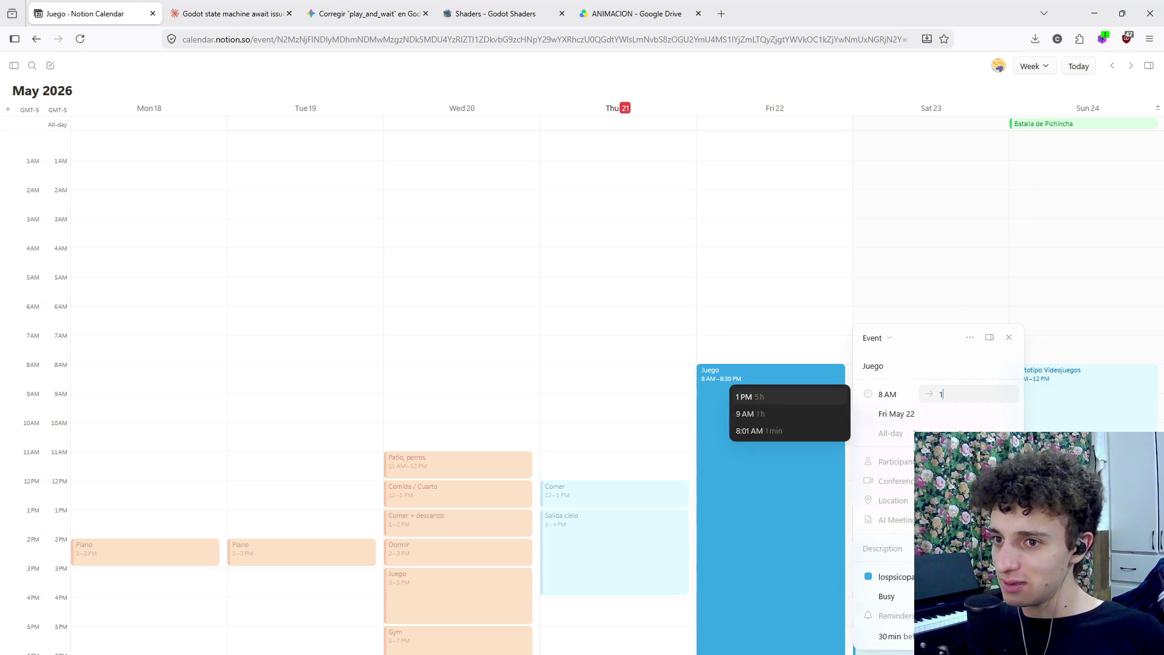
text(2:30 pm)
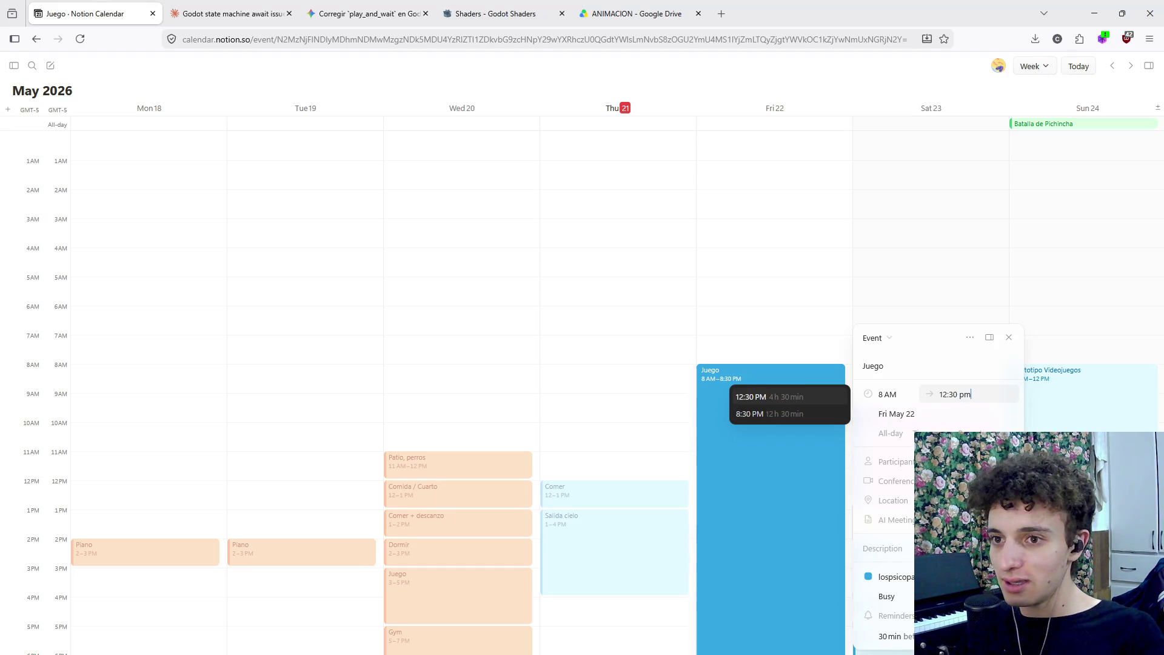
key(Return)
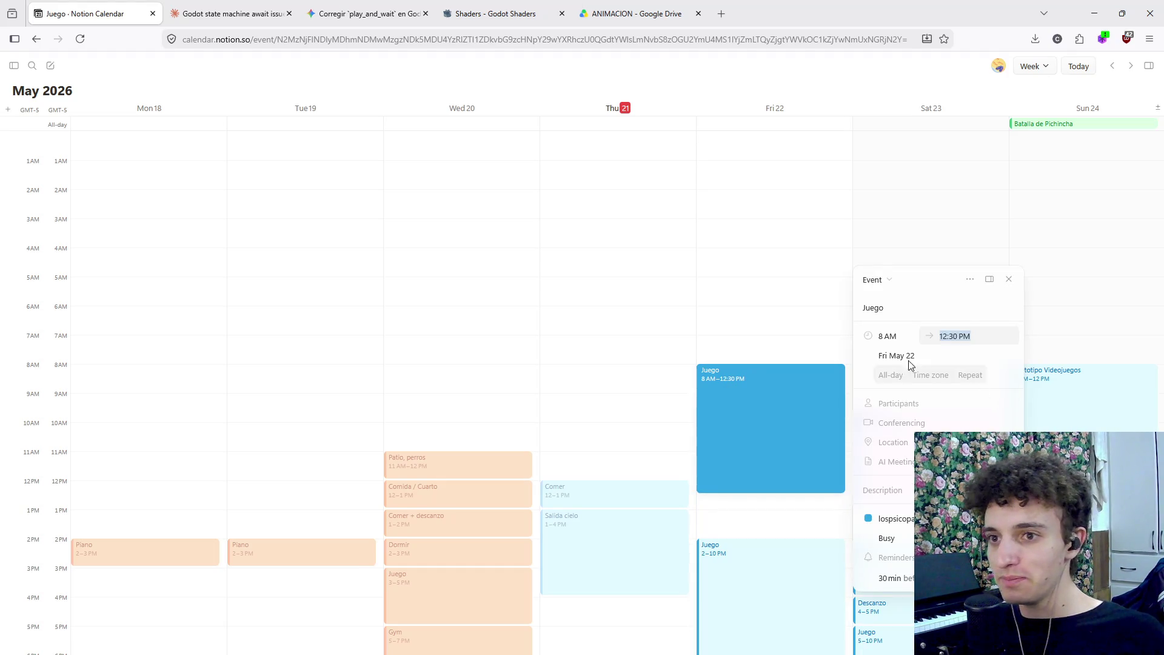
Check Friday afternoon's Juego and Saturday's Baldurs events, then return to Blender
scroll(782, 389, down, 3)
click(722, 516)
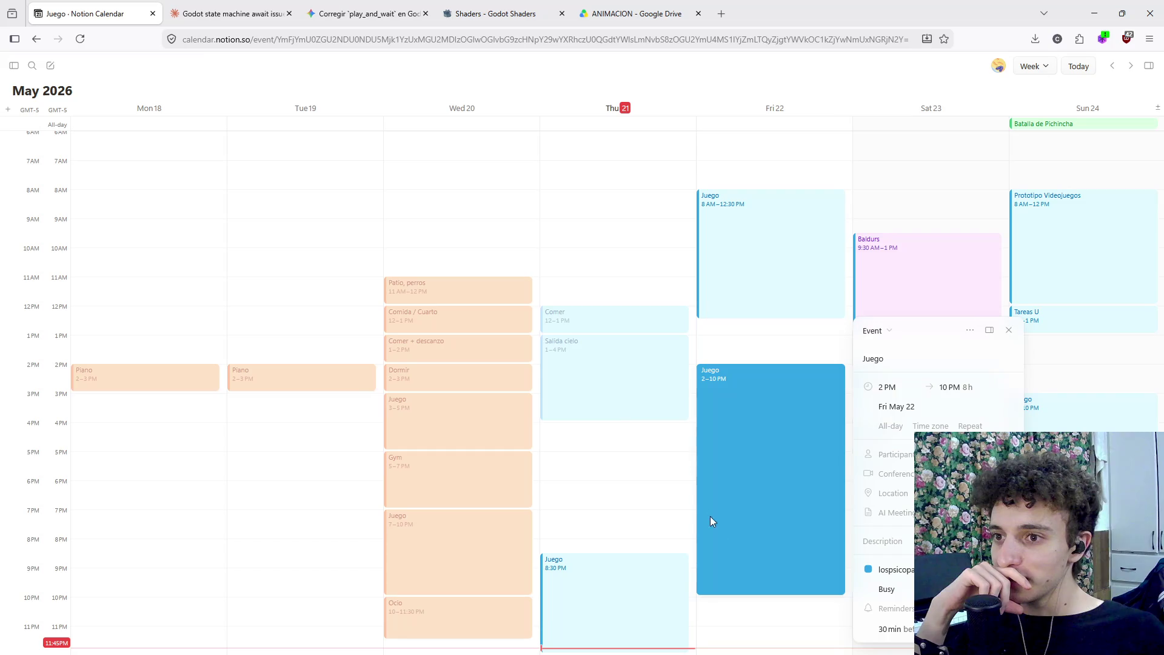
key(Escape)
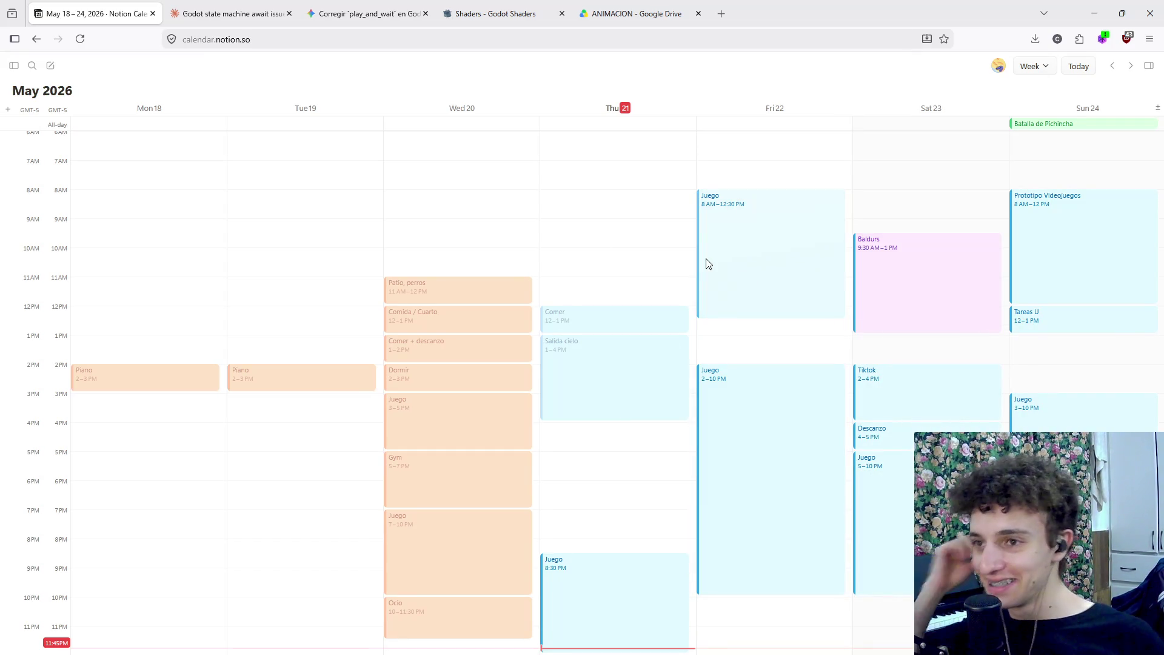
scroll(671, 252, up, 3)
scroll(610, 328, down, 3)
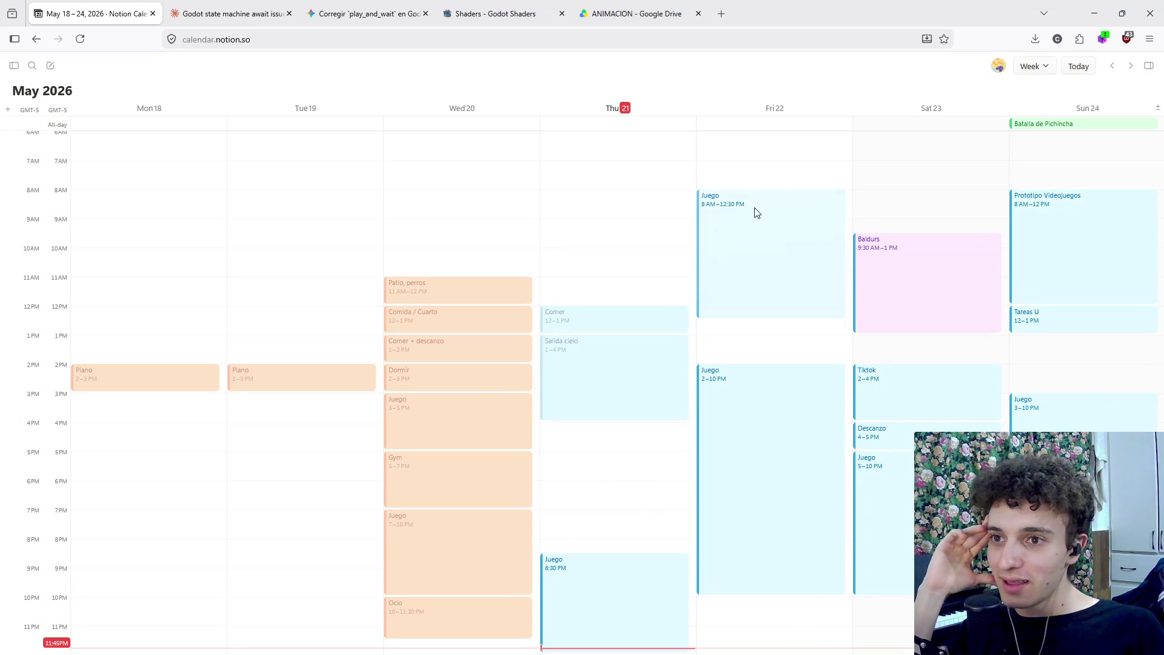
scroll(777, 553, up, 3)
scroll(780, 540, down, 3)
scroll(849, 425, up, 3)
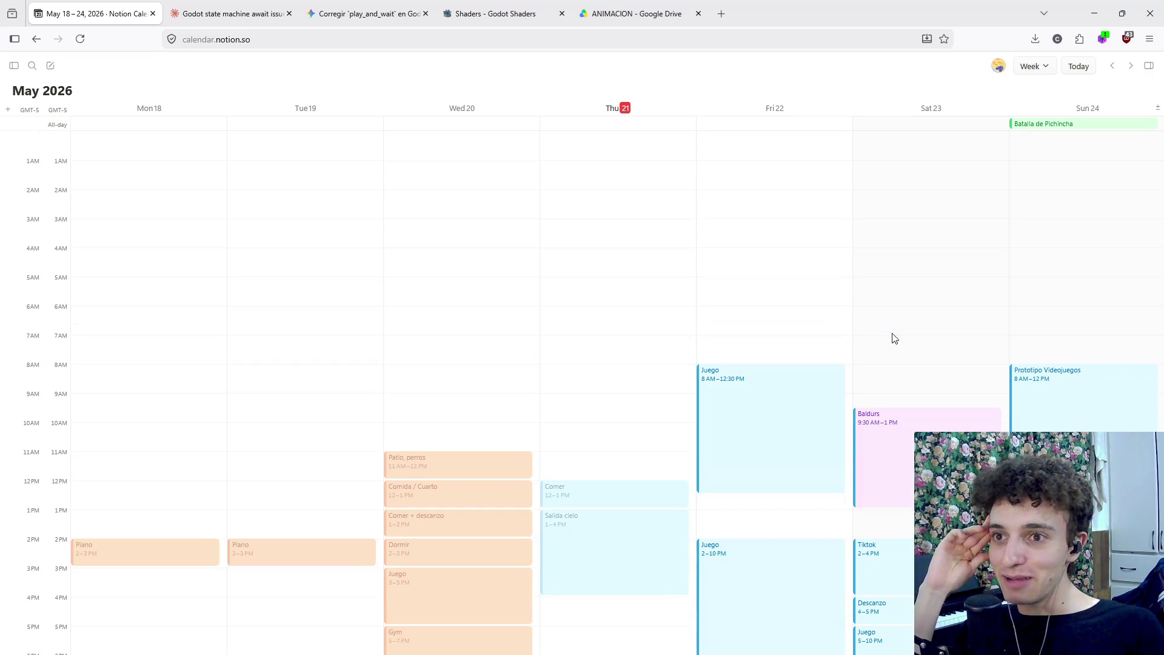
click(919, 418)
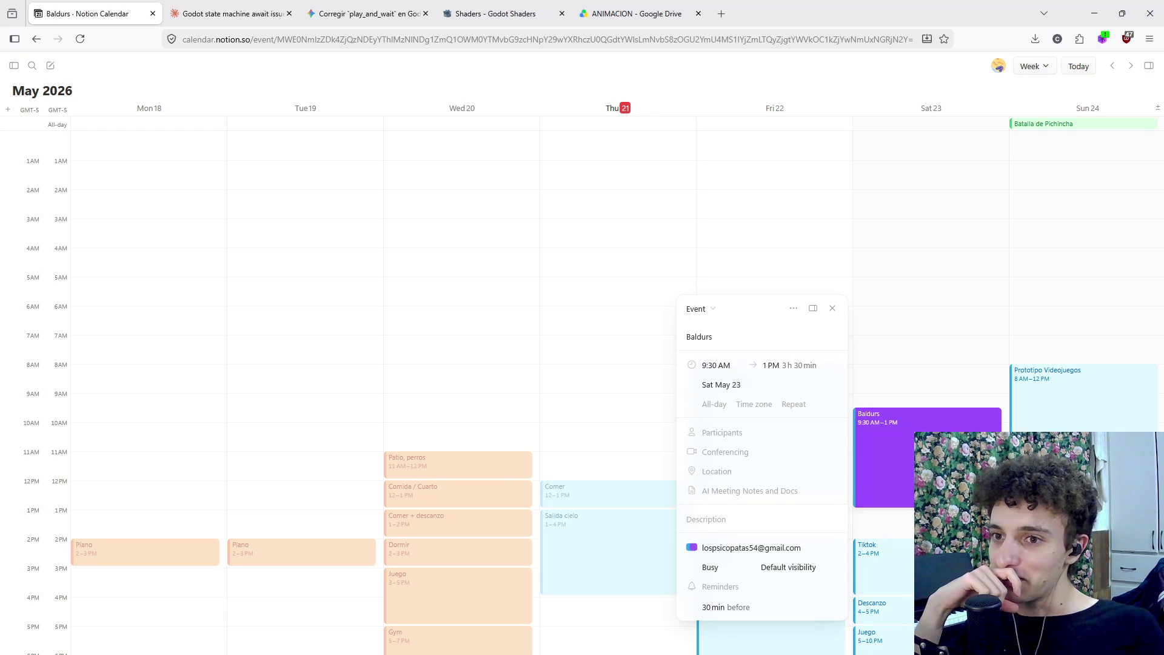
click(949, 356)
scroll(704, 577, down, 3)
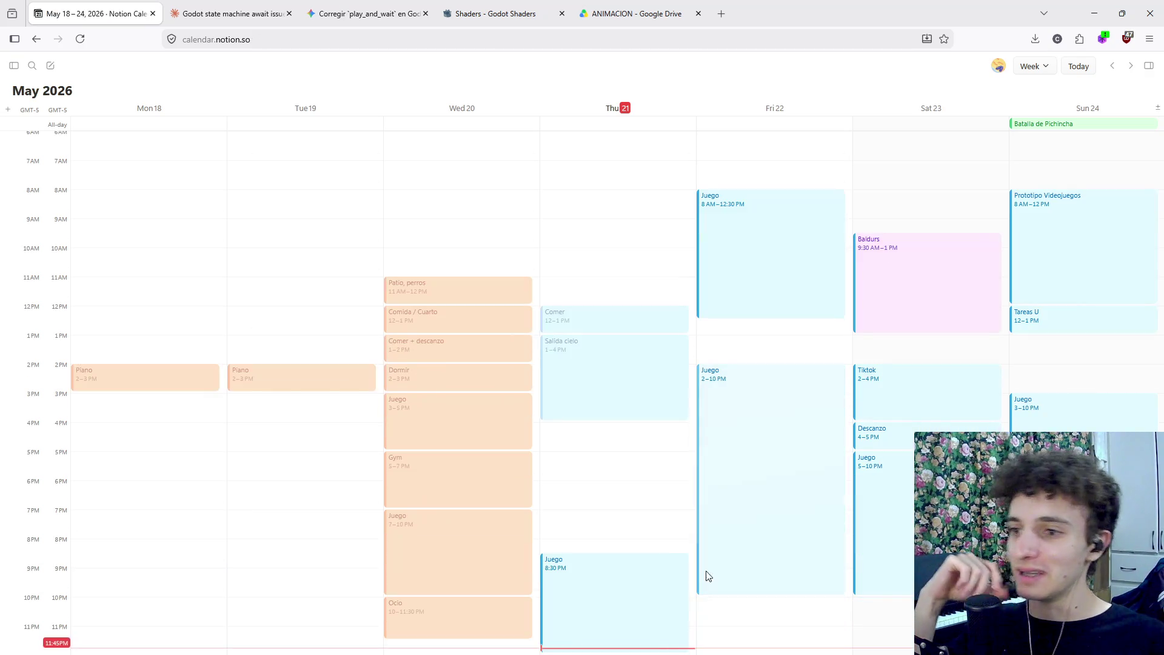
click(743, 641)
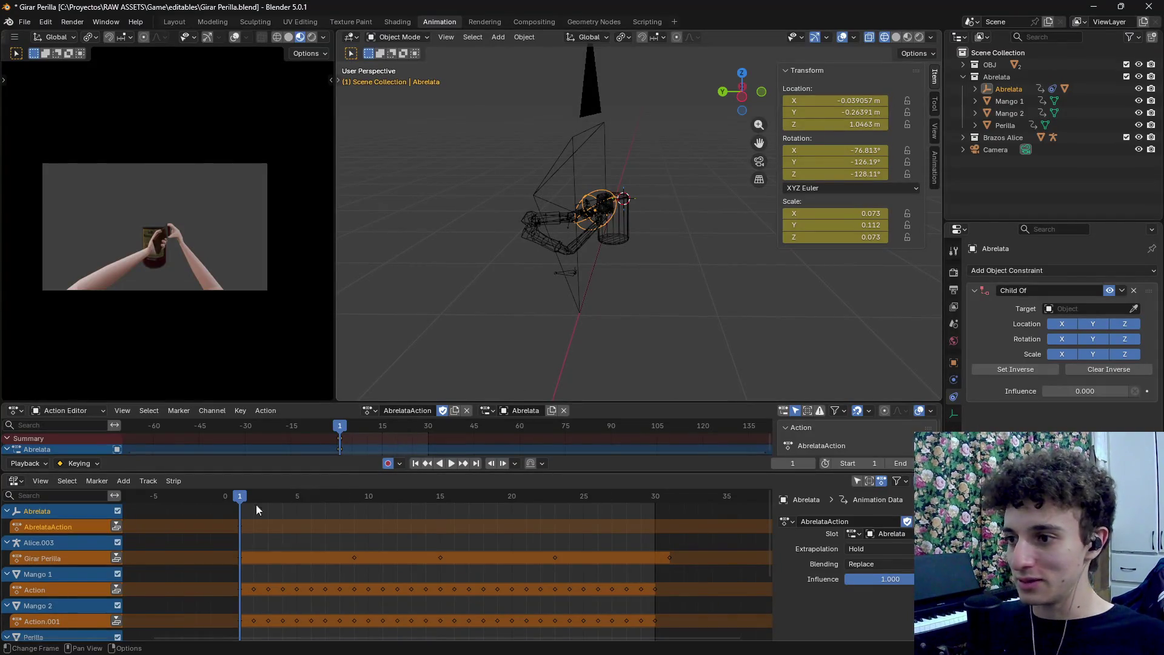
Select all objects and rename the AbrelataAction action to turn_the_knob
mouse_move(224, 501)
mouse_down()
mouse_move(278, 501)
mouse_move(240, 501)
mouse_up()
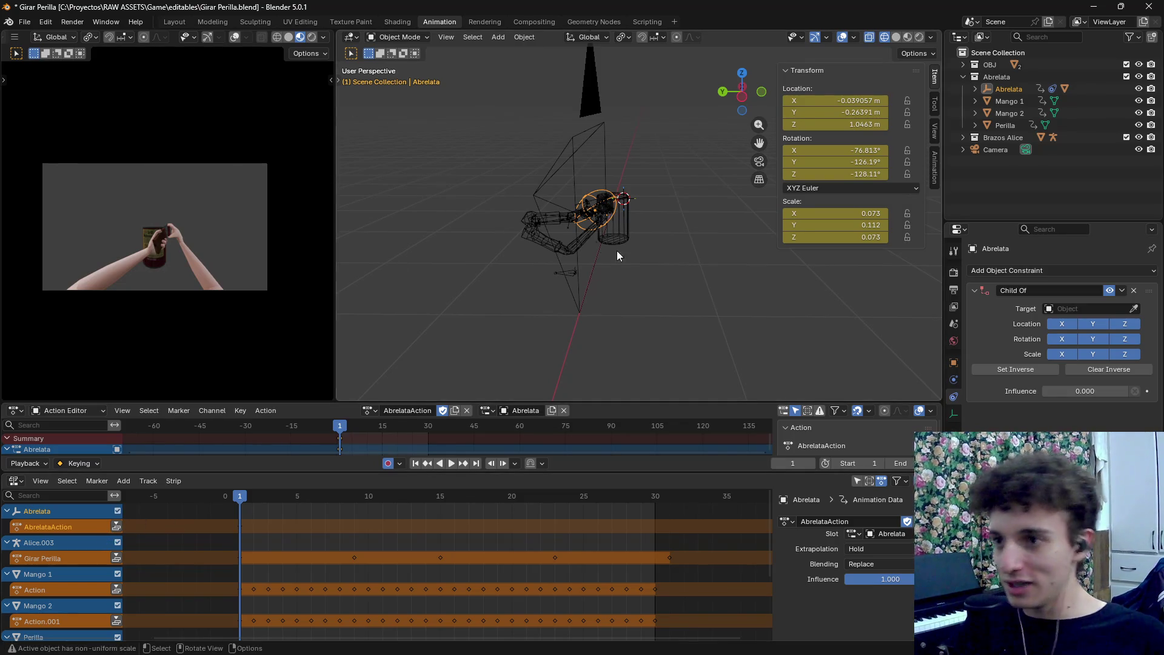
scroll(695, 316, down, 5)
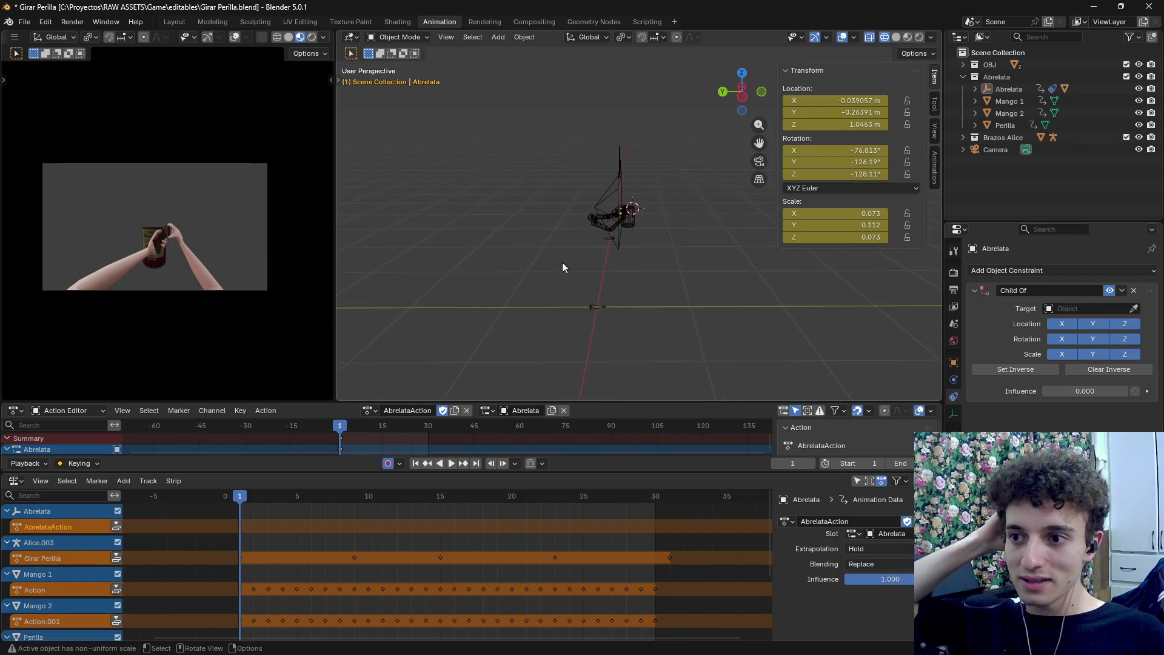
key(a)
scroll(622, 330, up, 3)
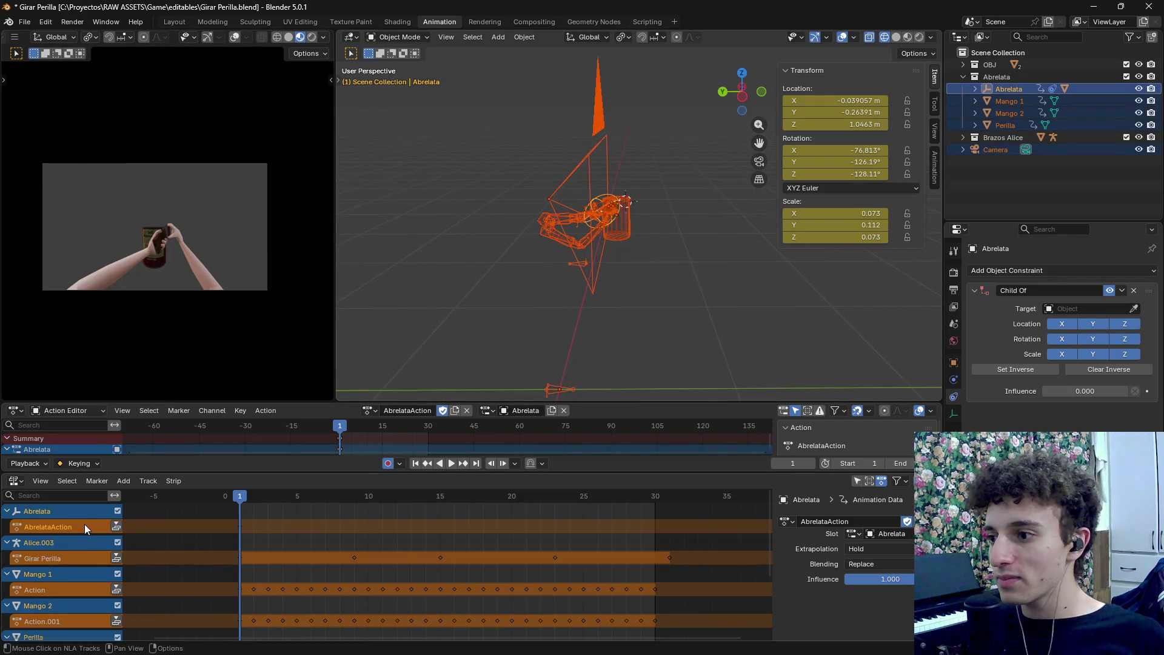
double_click(84, 525)
key(ctrl+a)
key(BackSpace)
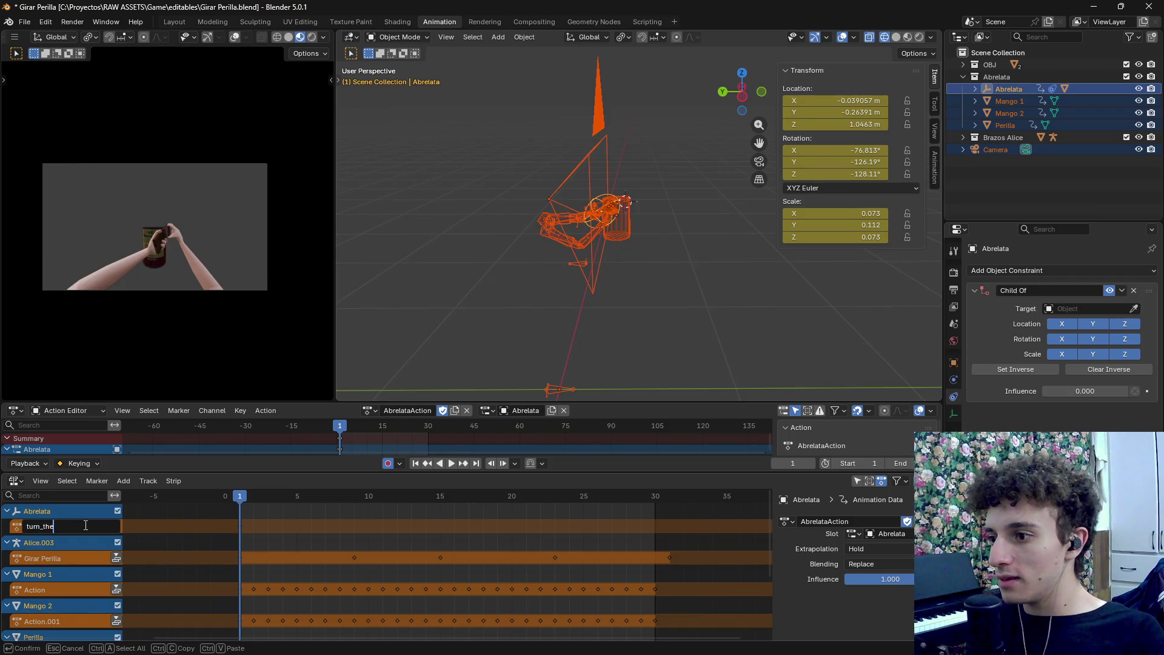
text(_knob)
key(Return)
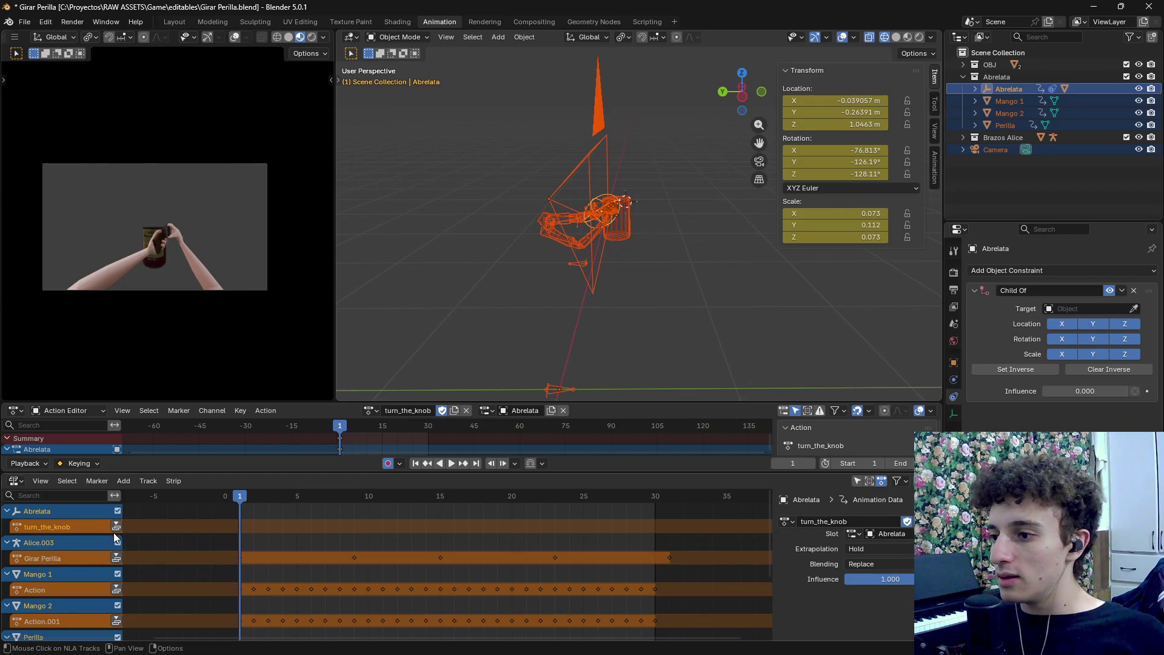
Push the turn_the_knob action into an NLA strip and name its track turn_the_knob
scroll(60, 558, down, 5)
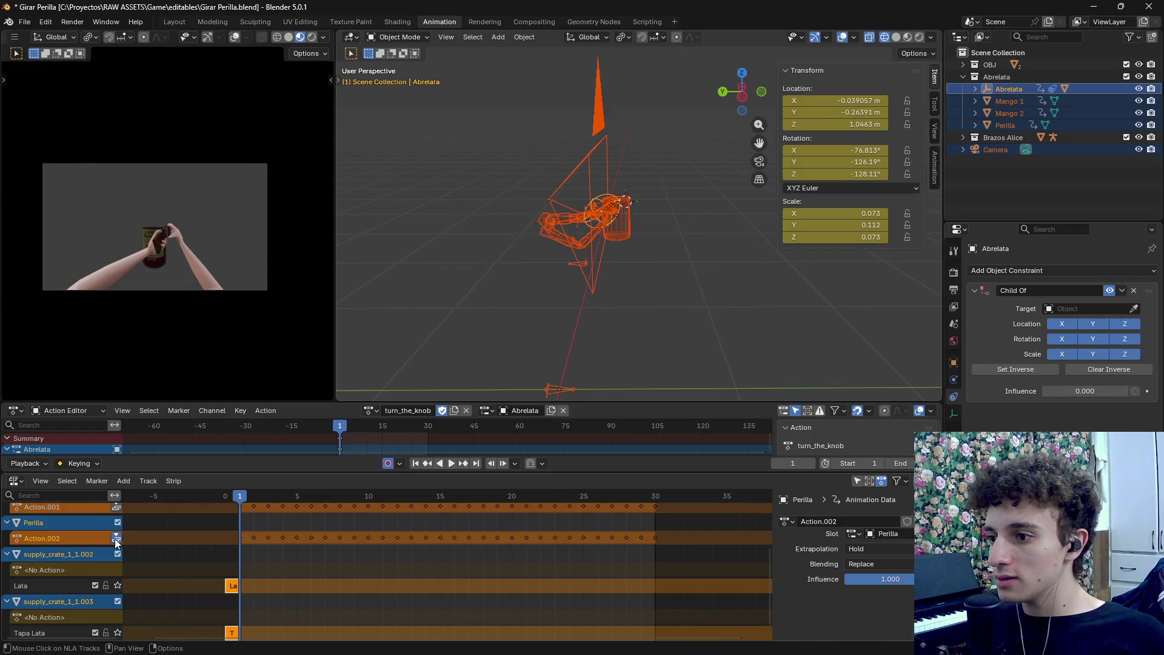
scroll(116, 540, up, 5)
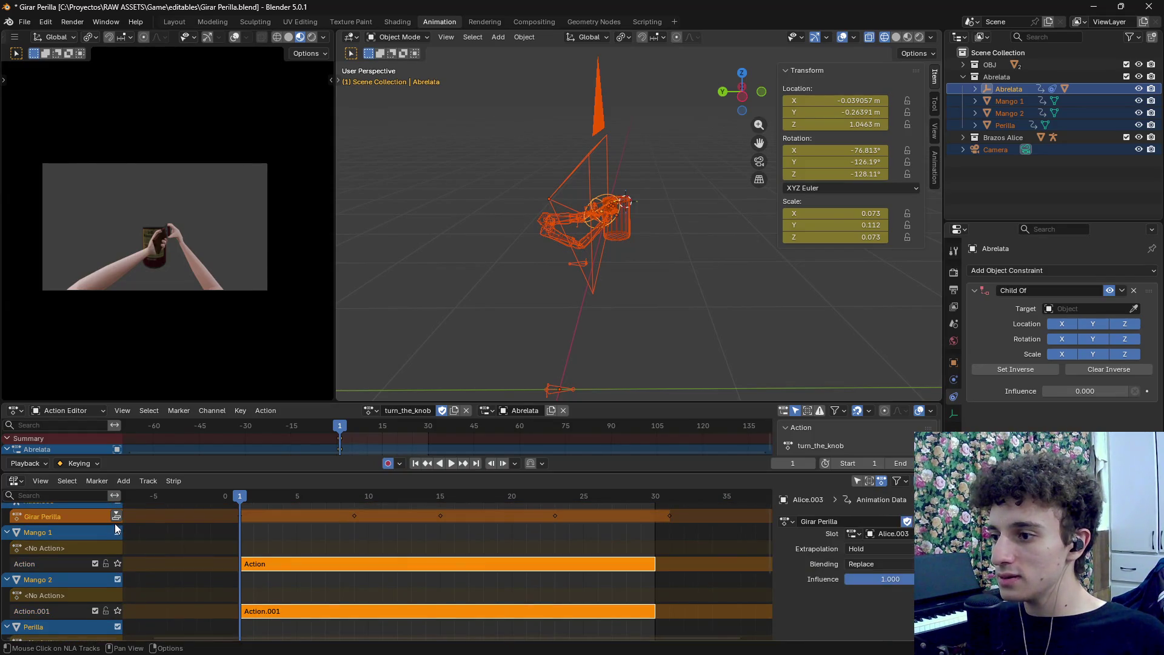
click(116, 515)
scroll(114, 546, up, 1)
click(116, 509)
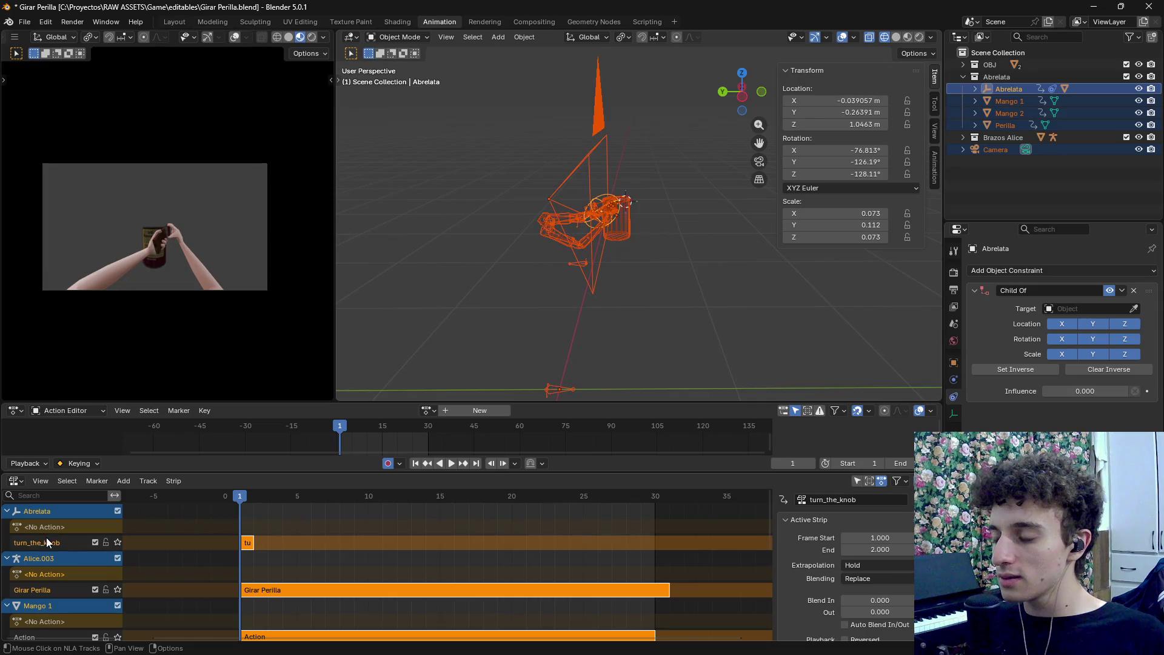
double_click(47, 588)
text(turn_the_knob)
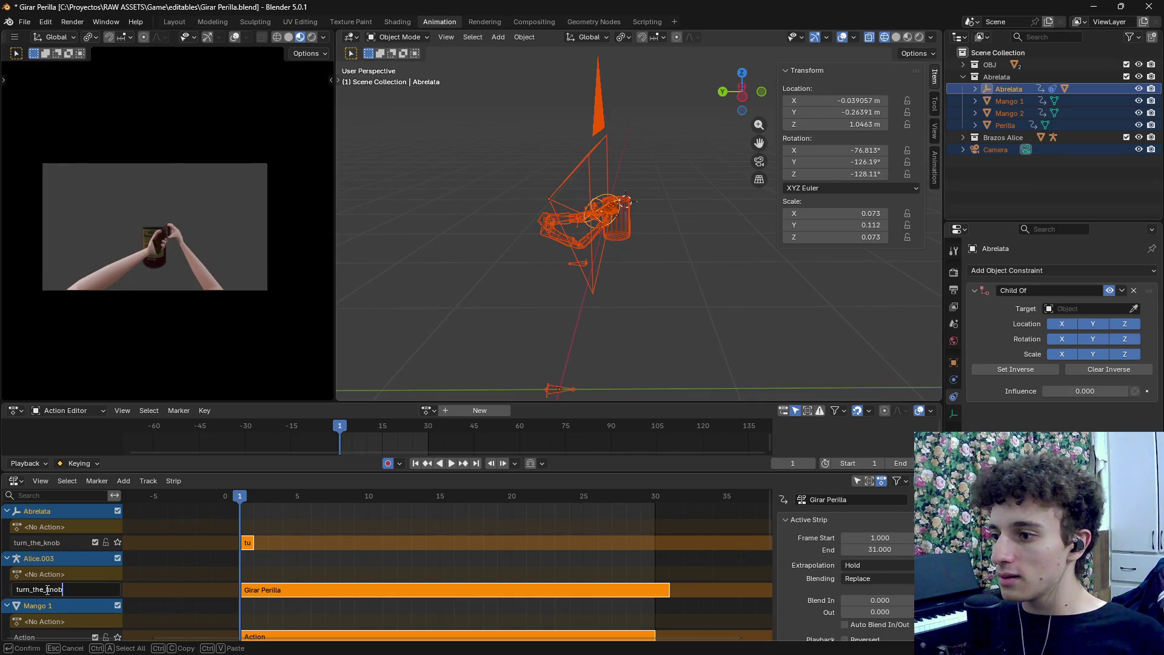
key(Return)
Rename the Mango 1, Mango 2 and Perilla NLA tracks to turn_the_knob
scroll(46, 589, down, 1)
double_click(35, 612)
text(turn_the_knob)
key(Return)
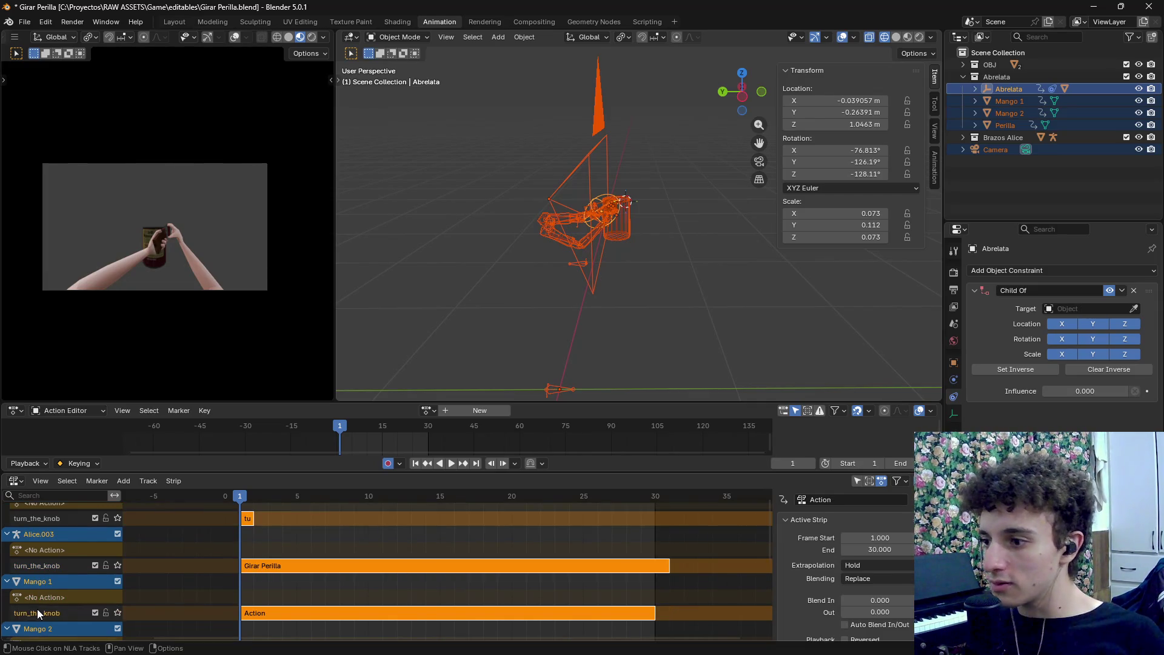
scroll(37, 609, down, 2)
double_click(49, 609)
text(turn_the_knob)
key(Return)
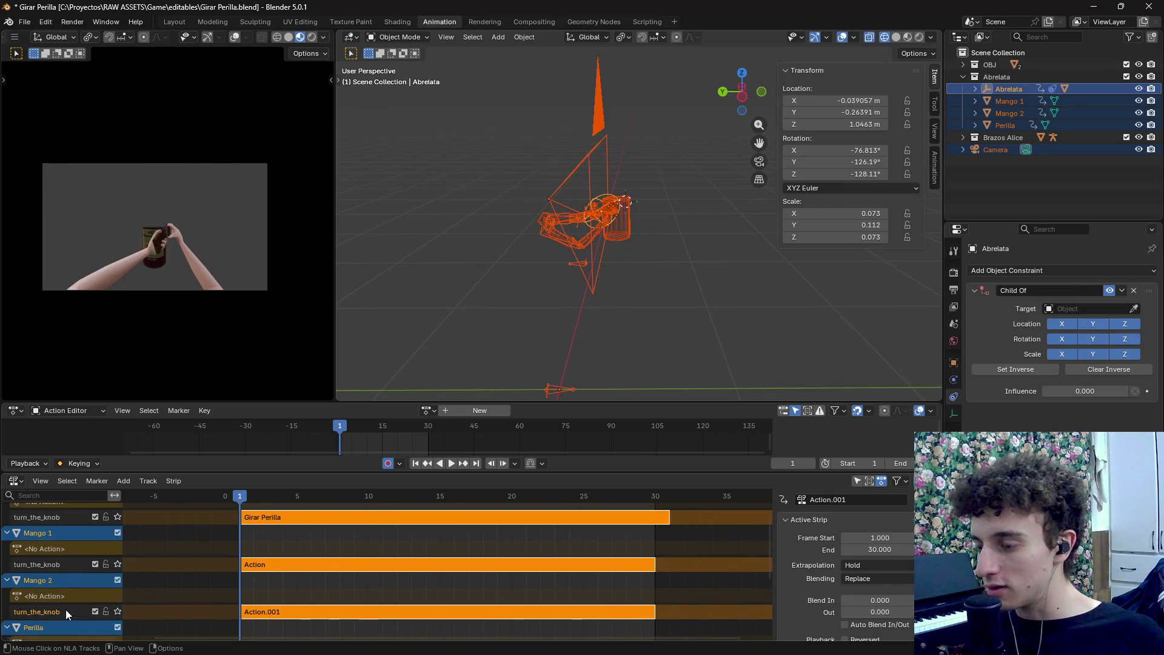
scroll(61, 610, down, 2)
double_click(51, 612)
key(ctrl+v)
key(Return)
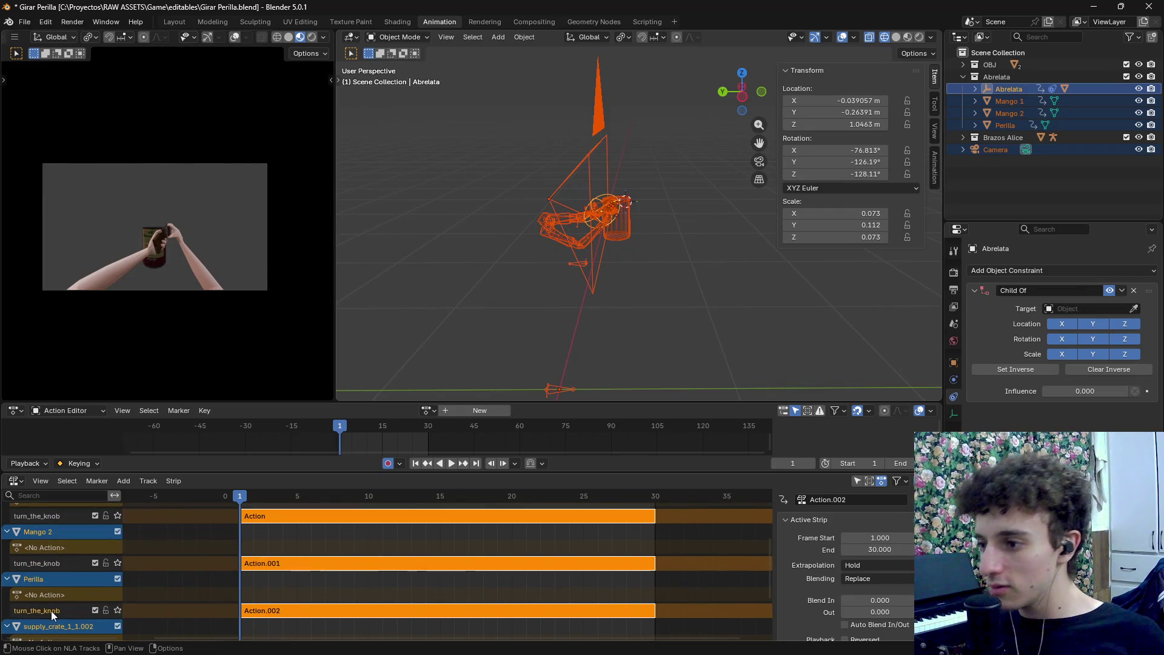
scroll(60, 586, down, 3)
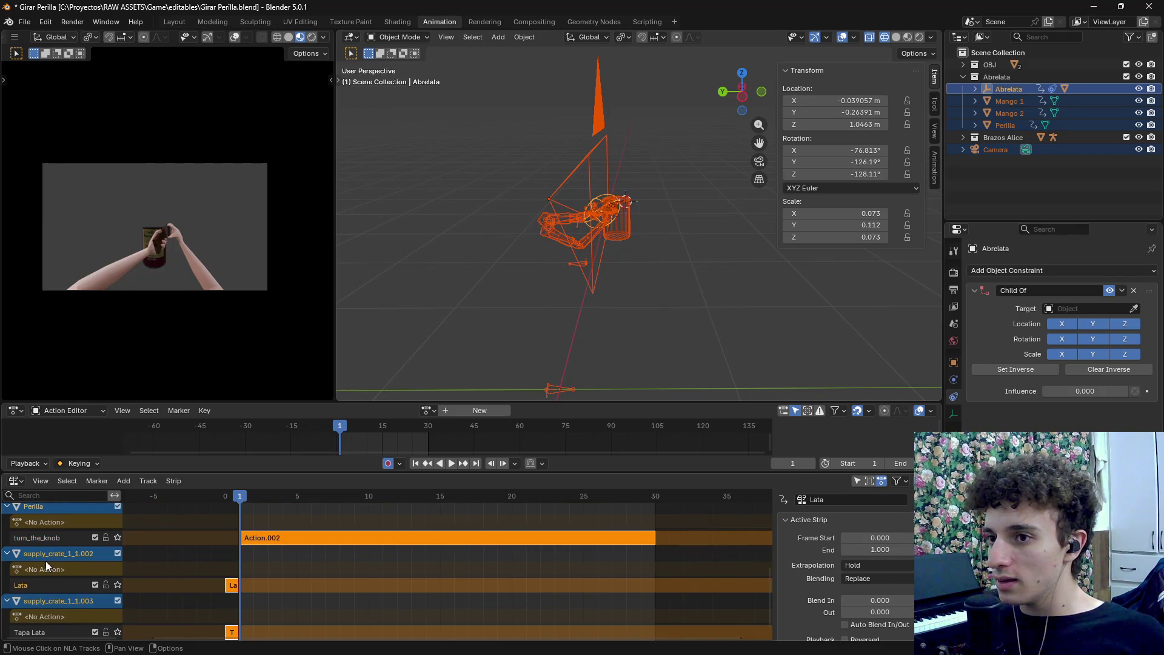
Delete the Lata track and remove empty animation data from the NLA tracks
key(x)
click(50, 614)
right_click(52, 615)
click(90, 639)
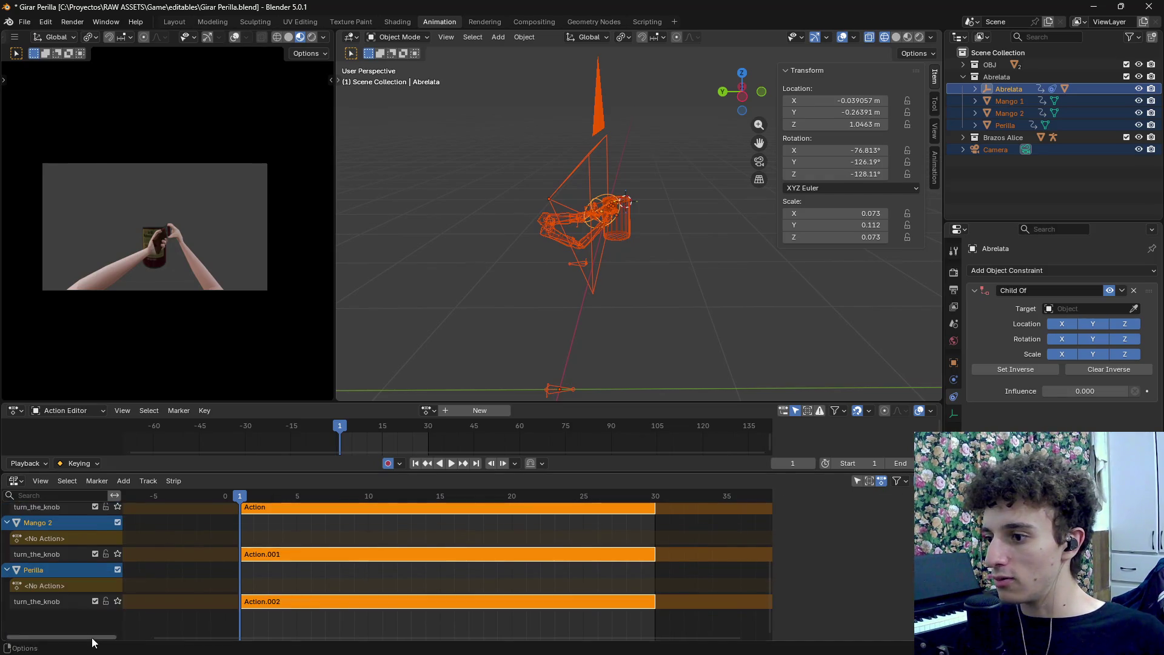
scroll(167, 584, up, 1)
scroll(285, 519, down, 2)
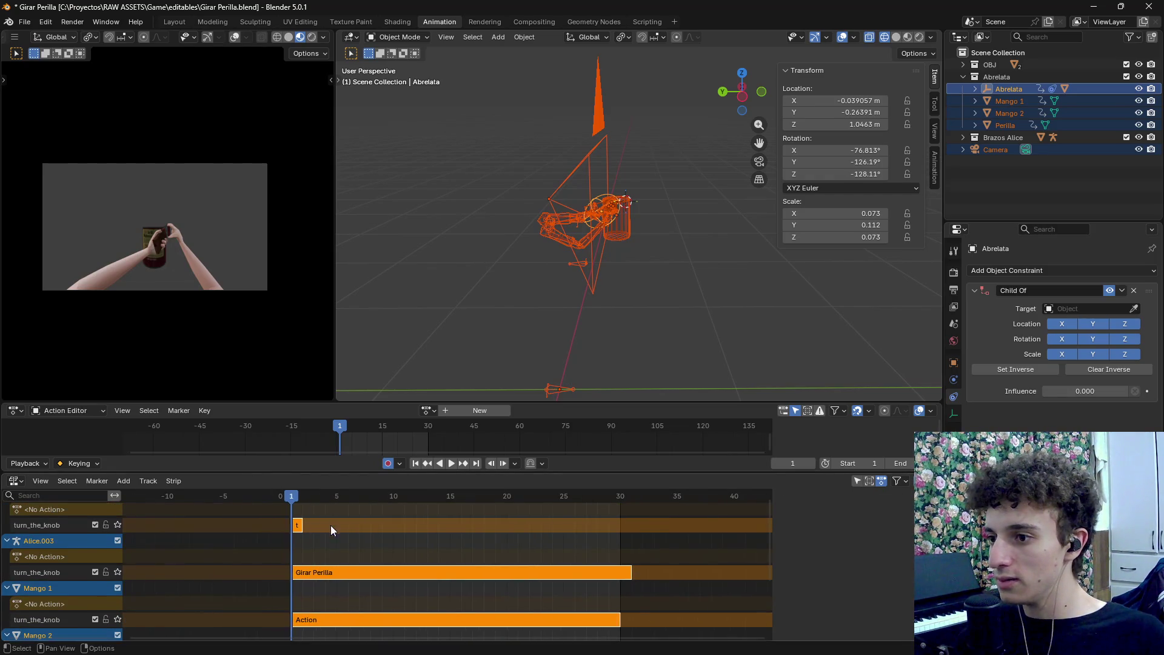
scroll(301, 551, up, 1)
Remove the remaining empty animation data, then scrub the animation through frame 30
drag(300, 499, 267, 521)
key(n)
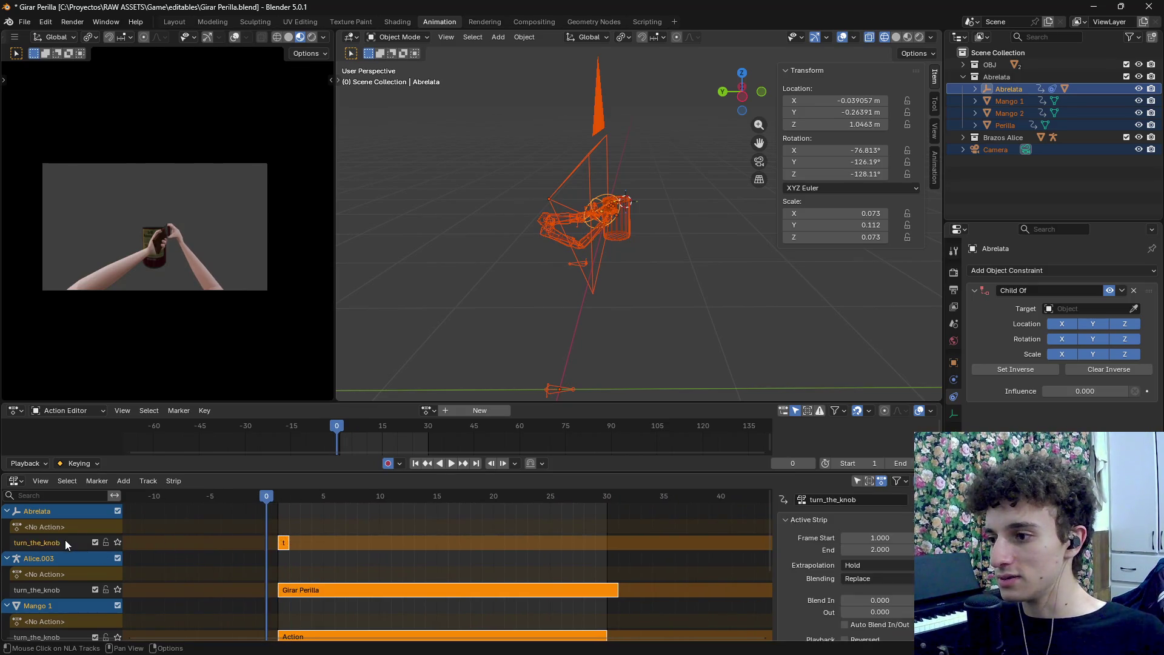
key(x)
right_click(94, 535)
click(115, 524)
drag(270, 498, 603, 518)
key(space)
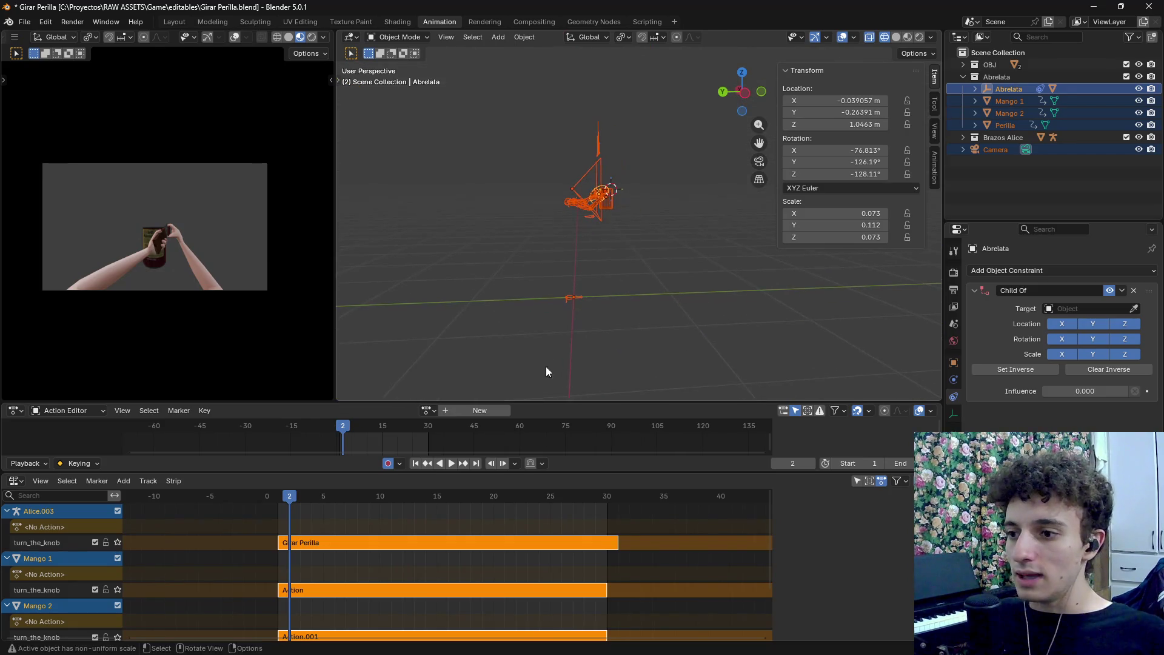
drag(292, 496, 279, 496)
scroll(402, 562, down, 2)
scroll(455, 562, down, 2)
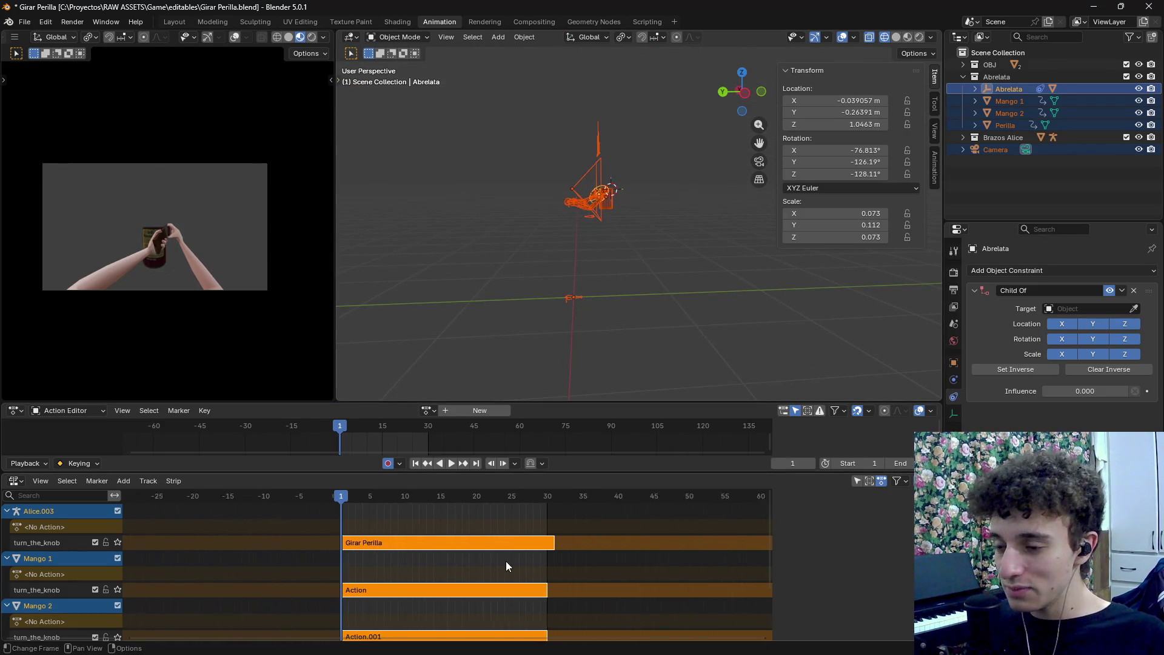
click(25, 22)
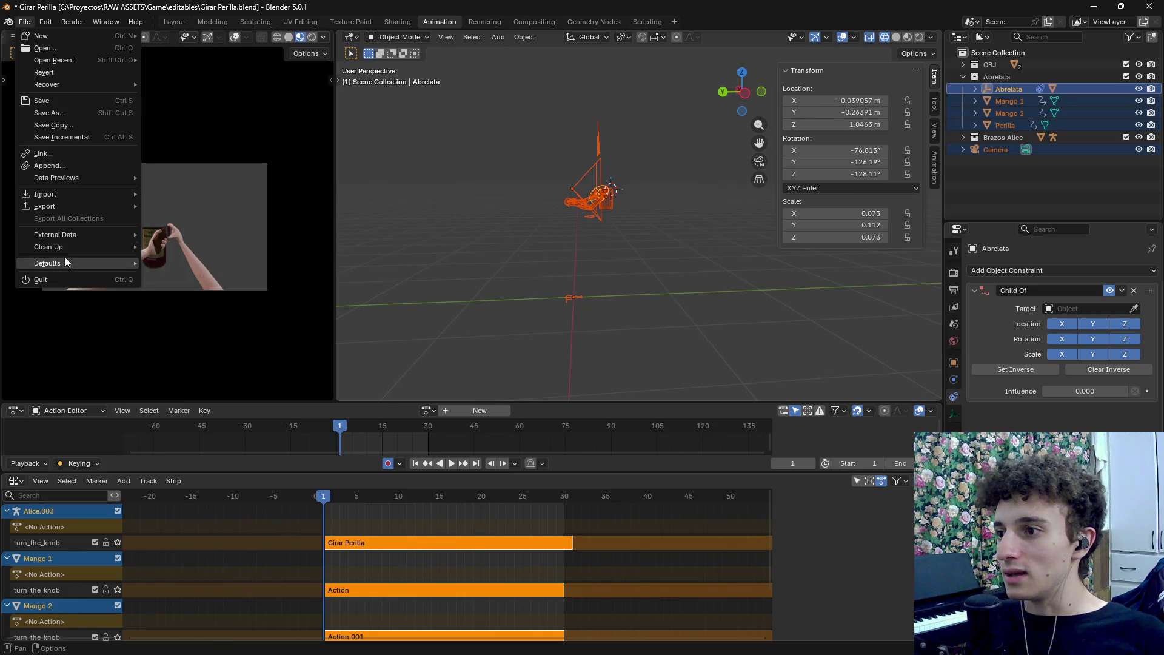
Start a glTF 2.0 export targeting turn_the_knob.glb in the project's animations folder
mouse_move(60, 207)
click(219, 317)
key(alt+Tab)
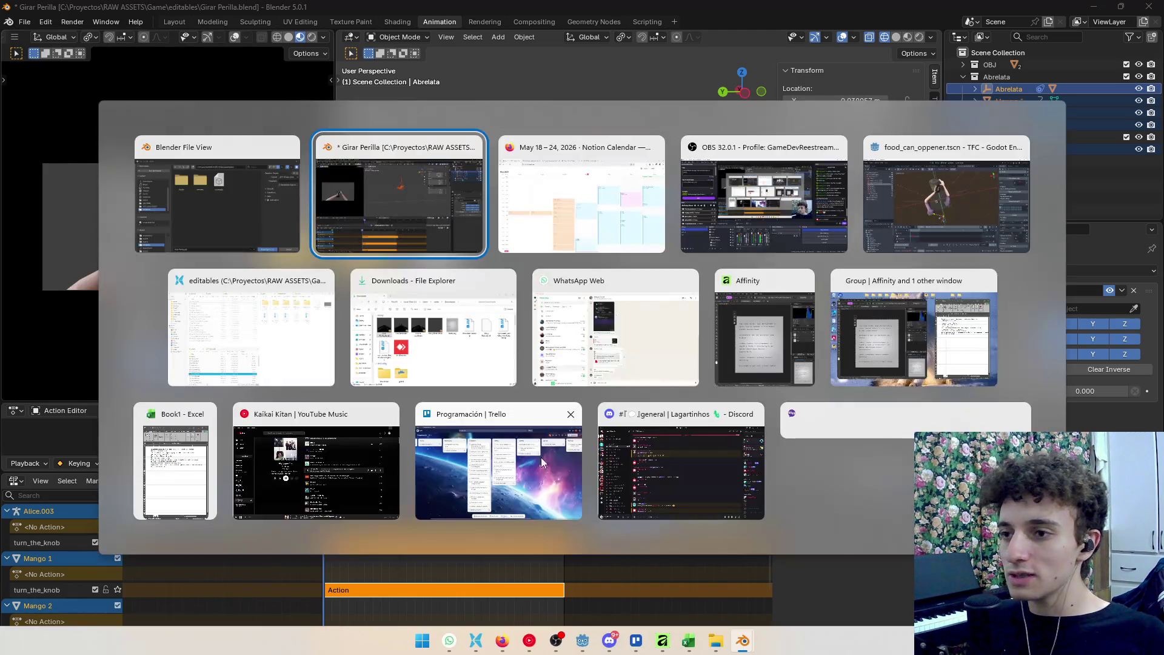
click(249, 388)
click(597, 29)
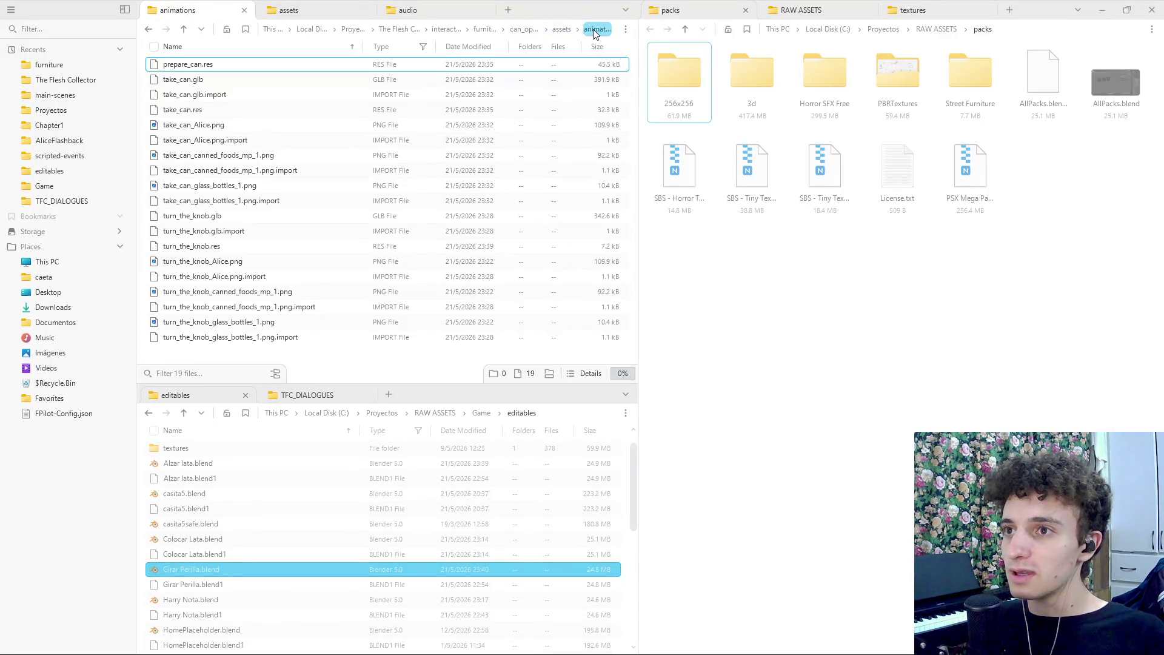
click(605, 30)
key(alt+Tab)
key(ctrl+v)
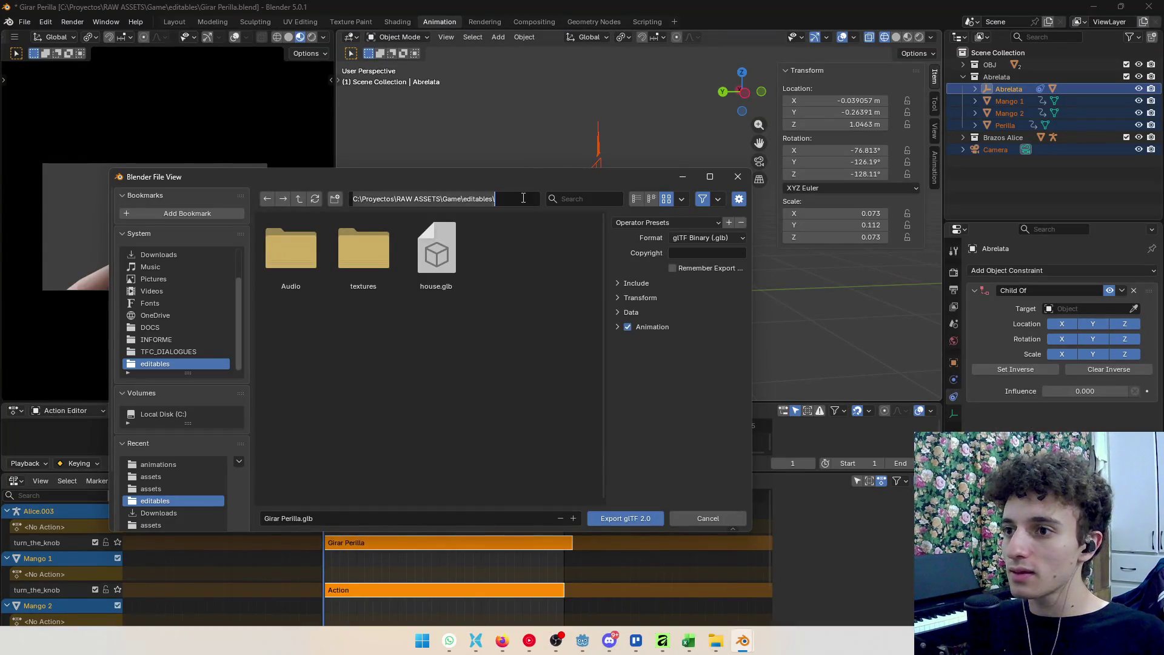
click(364, 255)
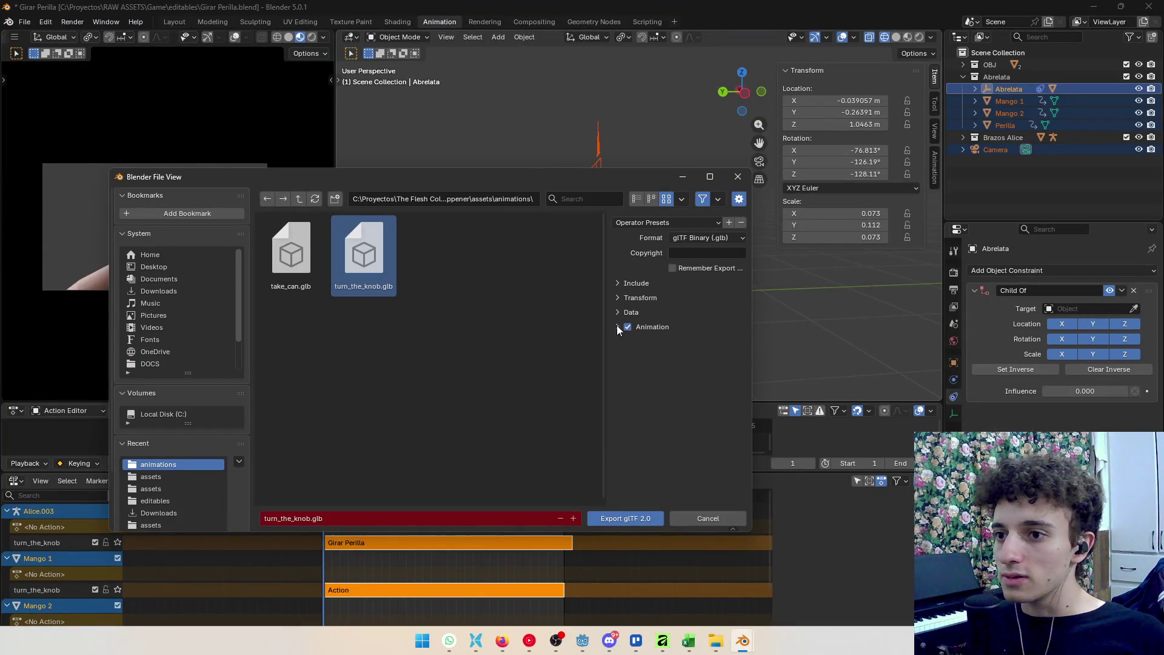
Export with only selected objects included and animations merged by NLA track names
click(649, 224)
click(664, 265)
click(625, 283)
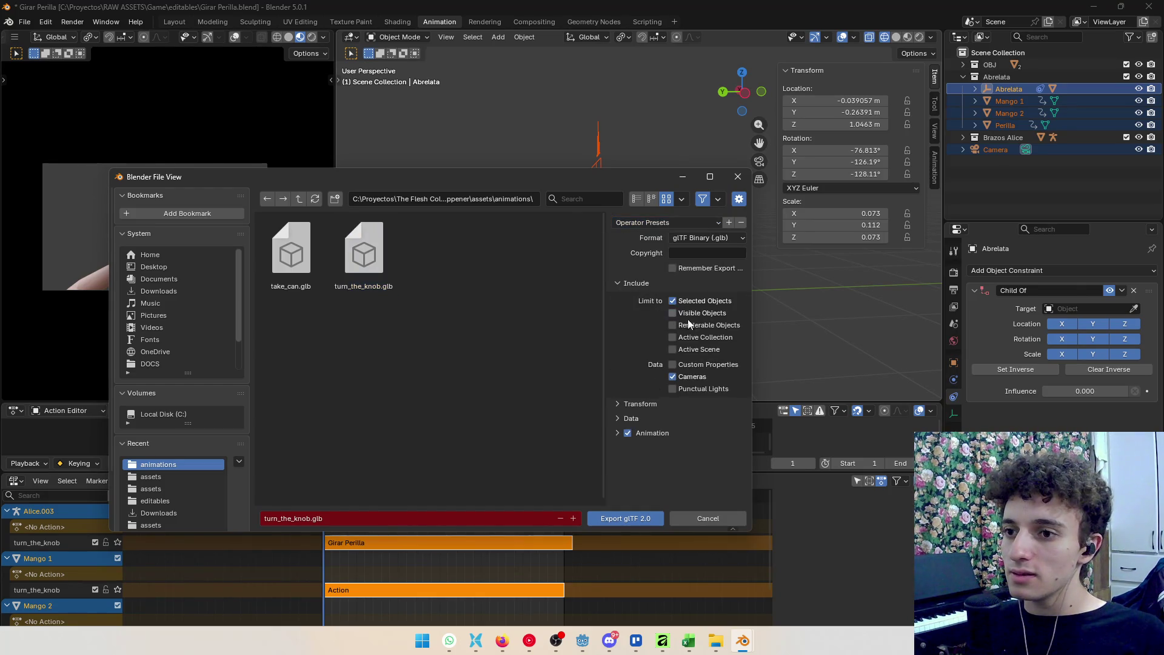
click(613, 434)
scroll(631, 452, down, 3)
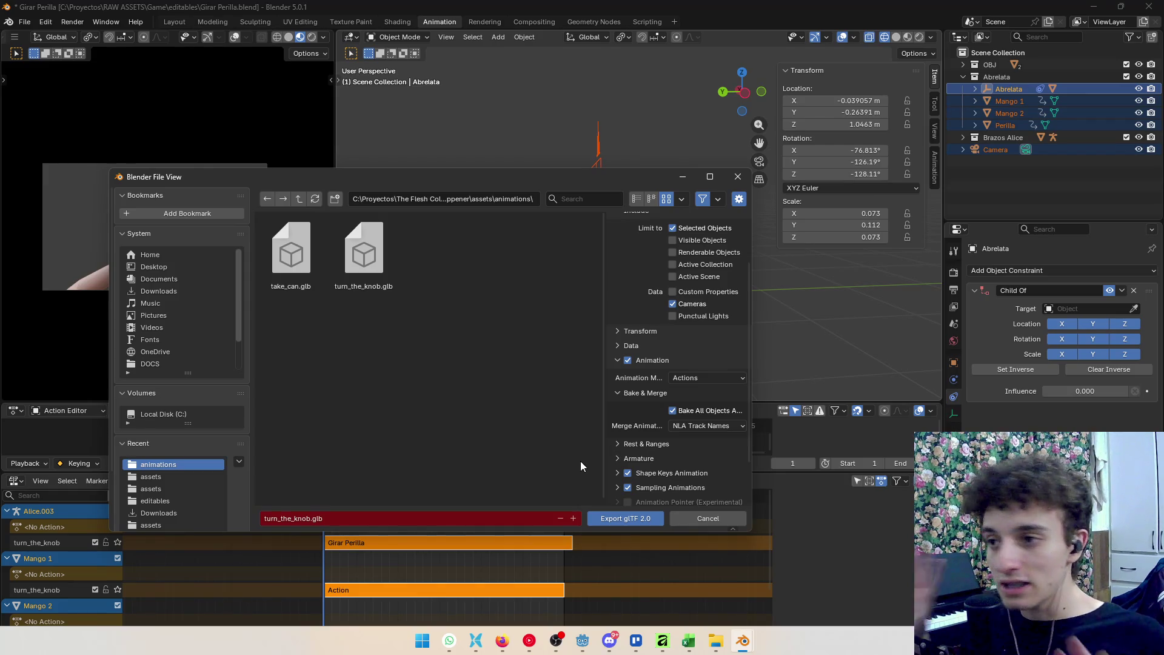
click(613, 521)
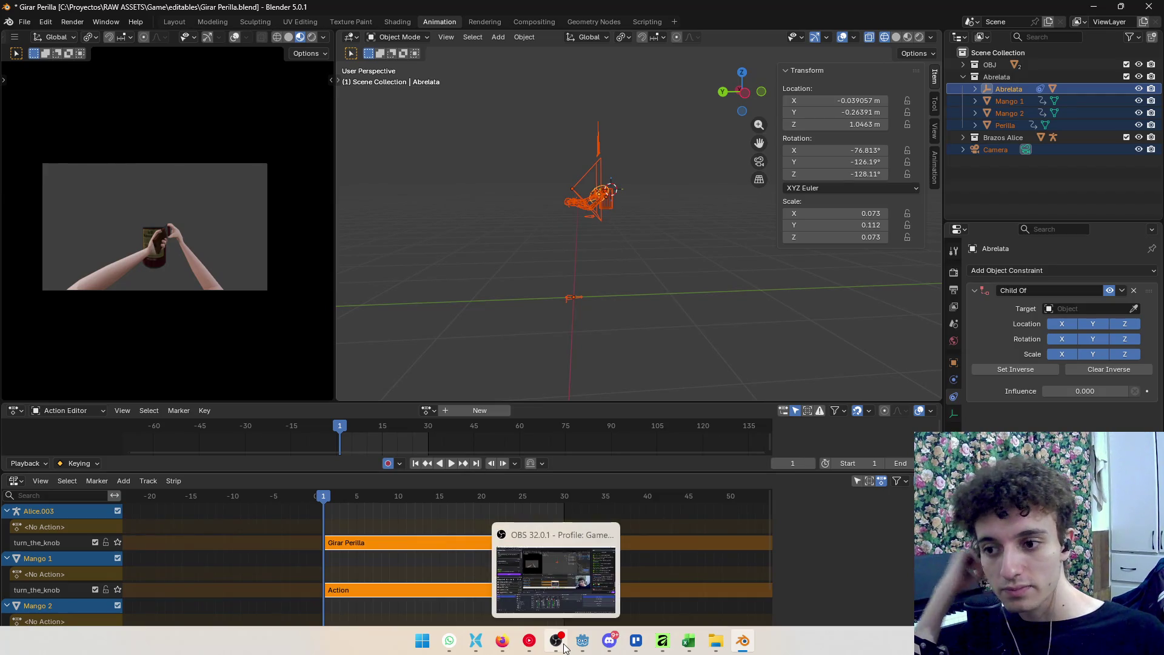
In Godot, instance the turn_the_knob scene as a child of FoodCanOppener
click(583, 641)
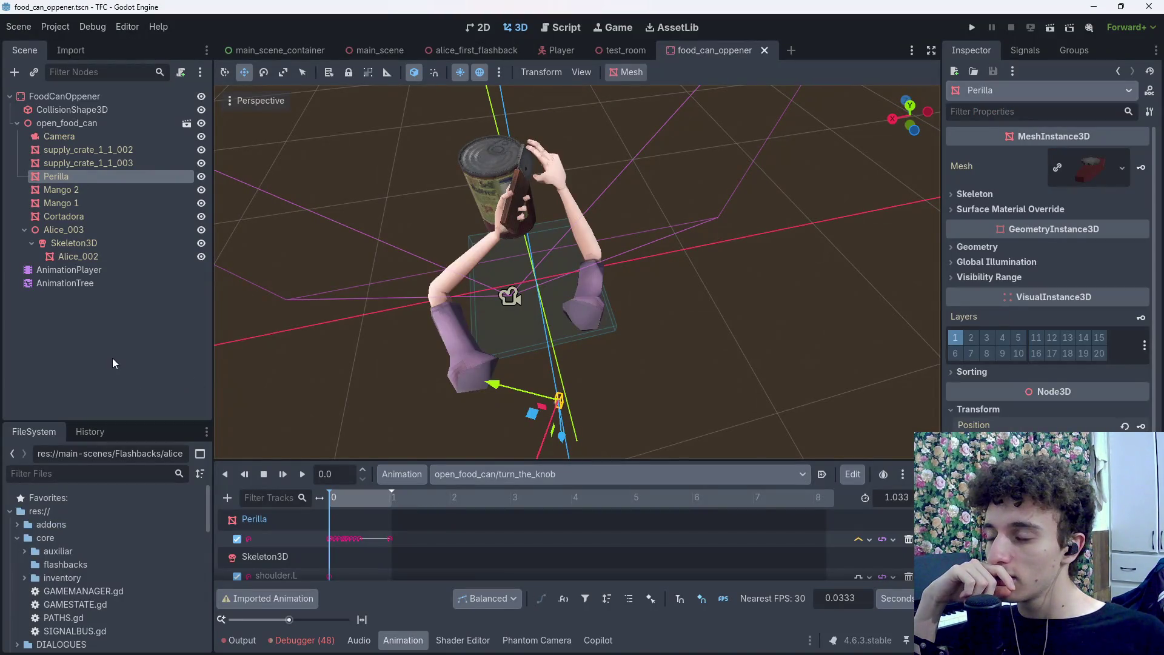
click(17, 123)
click(76, 96)
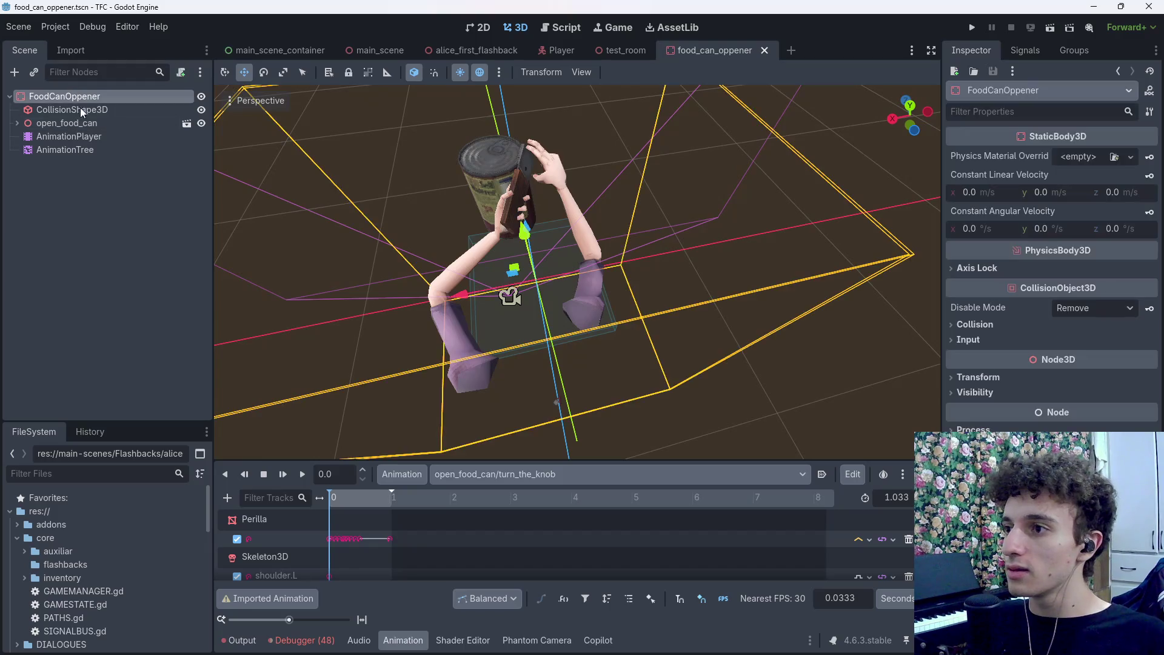
key(ctrl+shift+a)
text(turn)
key(Return)
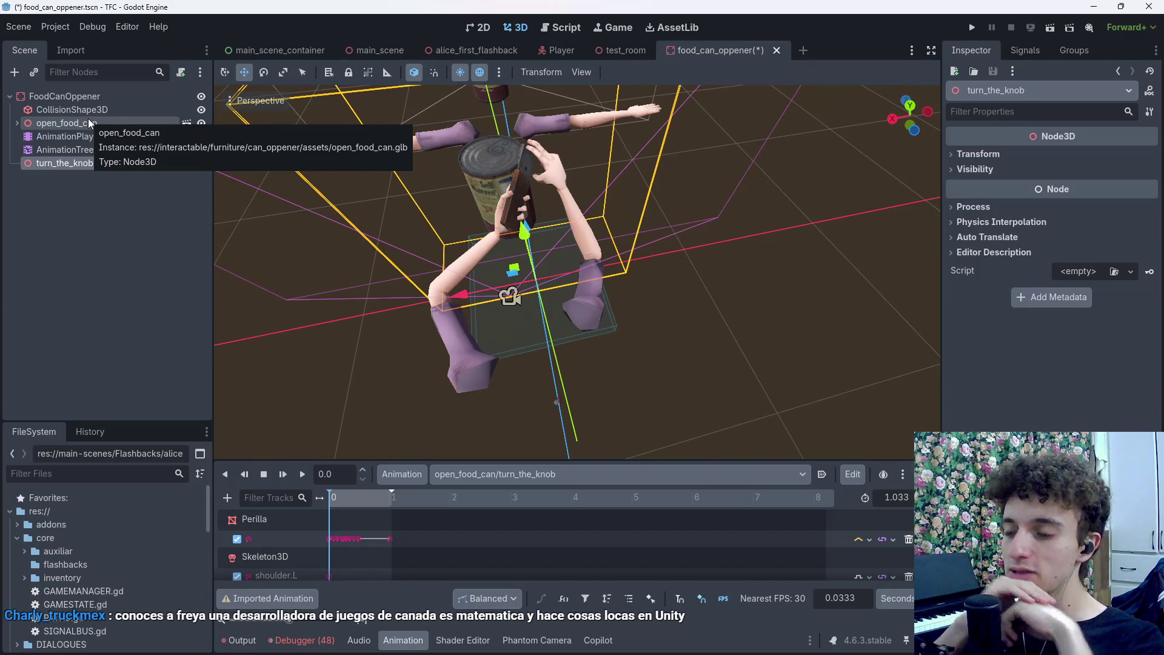
Open youtube.com in a new Firefox tab
click(479, 641)
click(721, 14)
text(youtube)
key(Return)
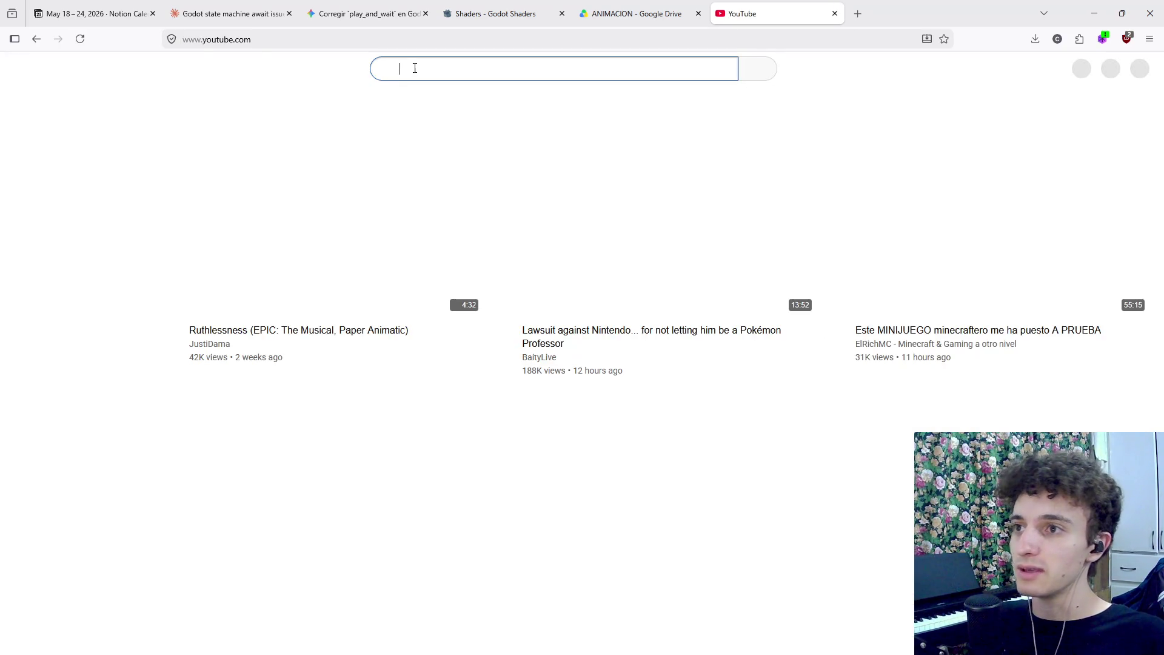
Search YouTube for 'freya game dev' and subscribe to the channel found
click(416, 68)
text(f)
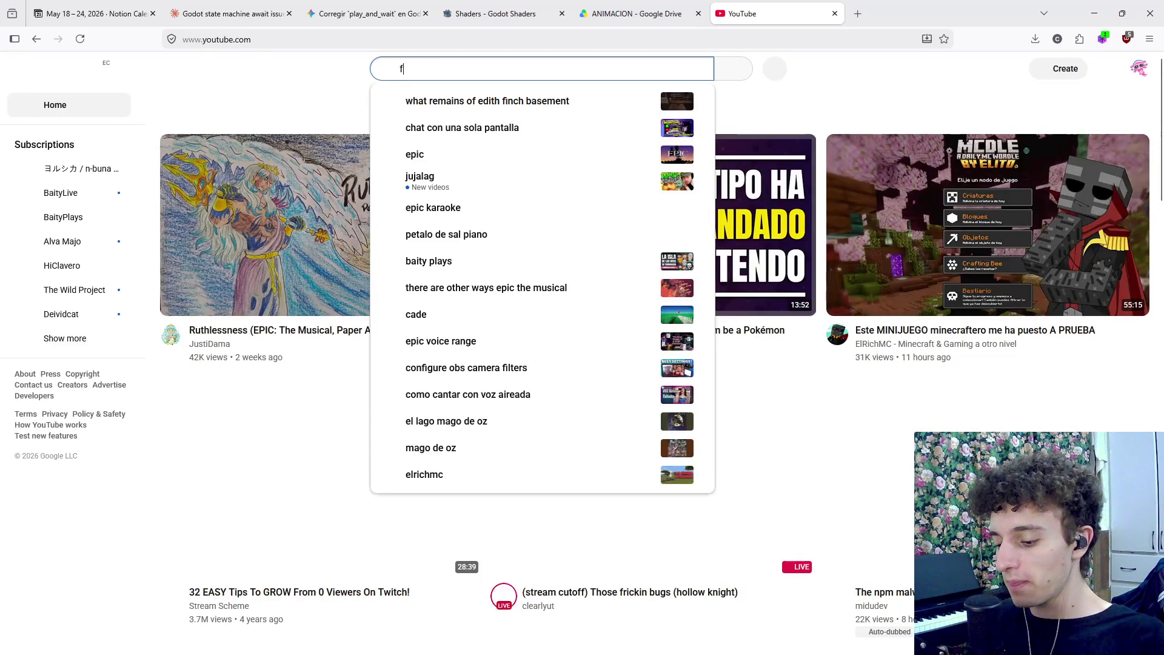
text(reya game d)
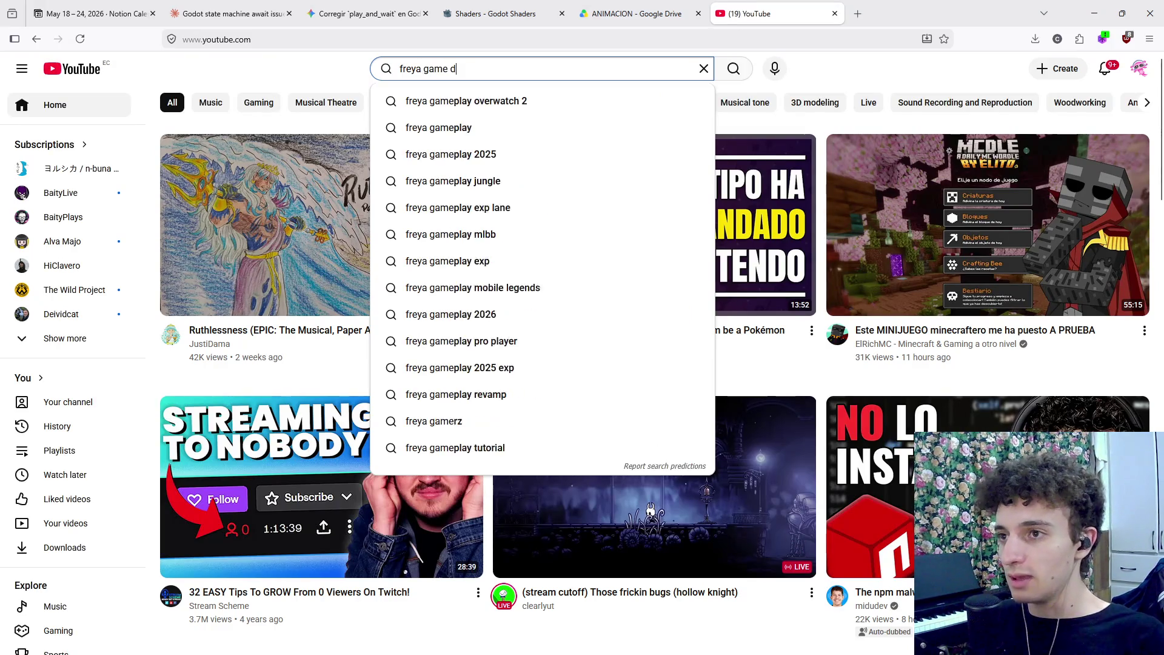
text(ev)
key(Return)
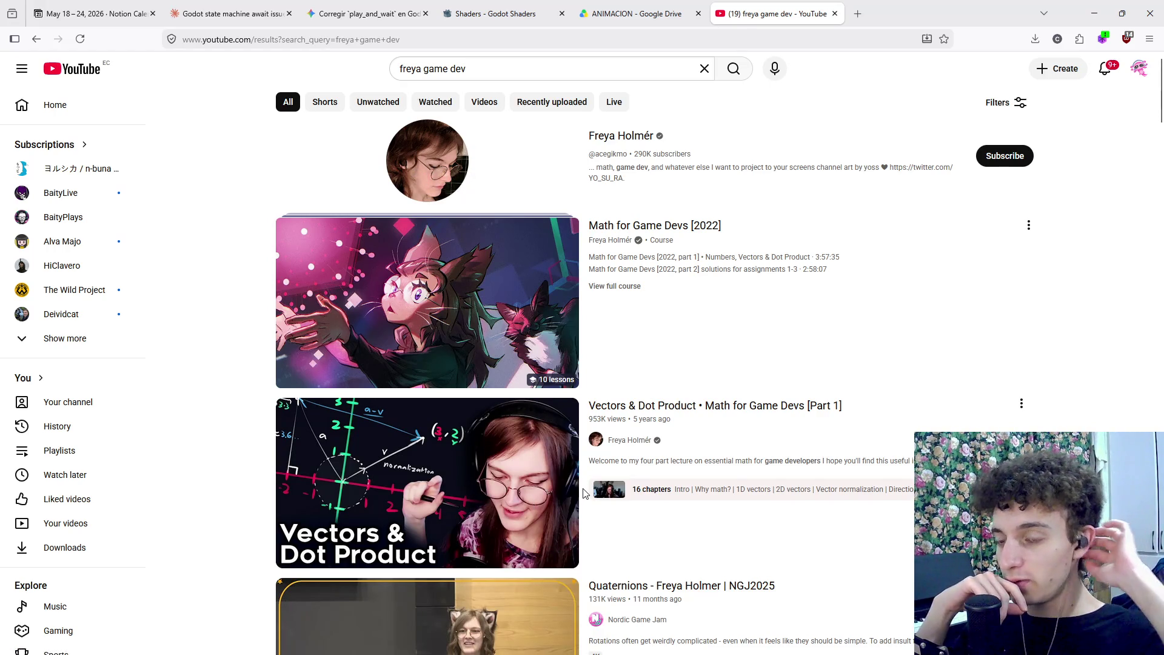
mouse_move(584, 493)
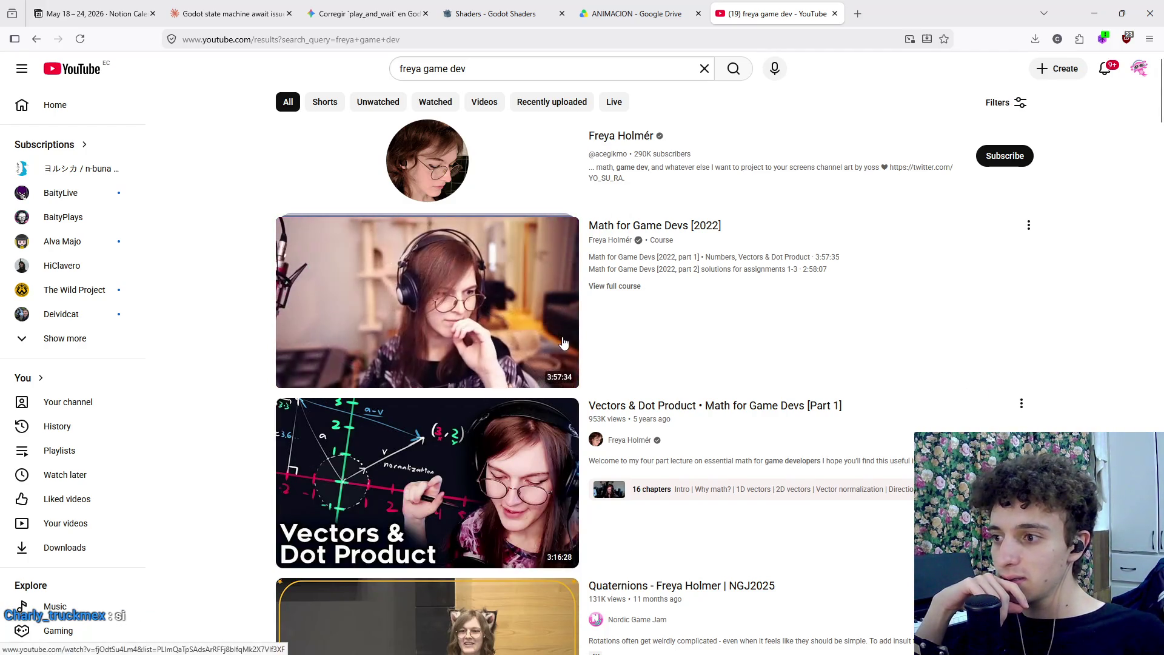
click(1005, 157)
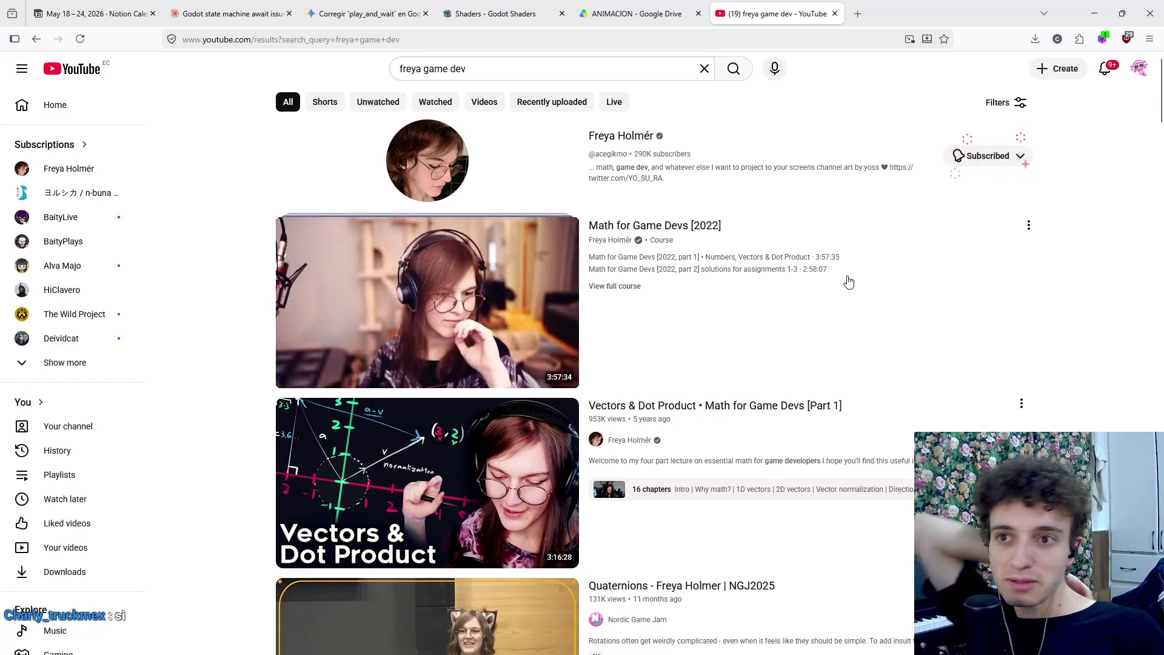
Browse the search results, then return to the Godot editor on food_can_oppener
scroll(510, 449, down, 5)
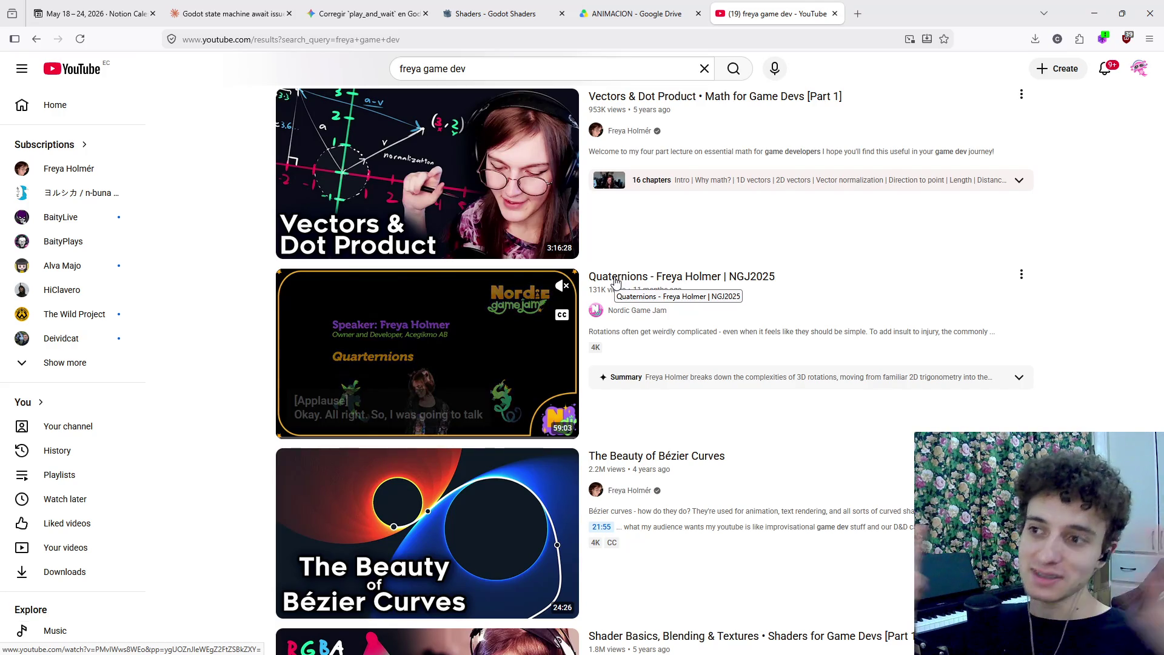
scroll(237, 447, up, 5)
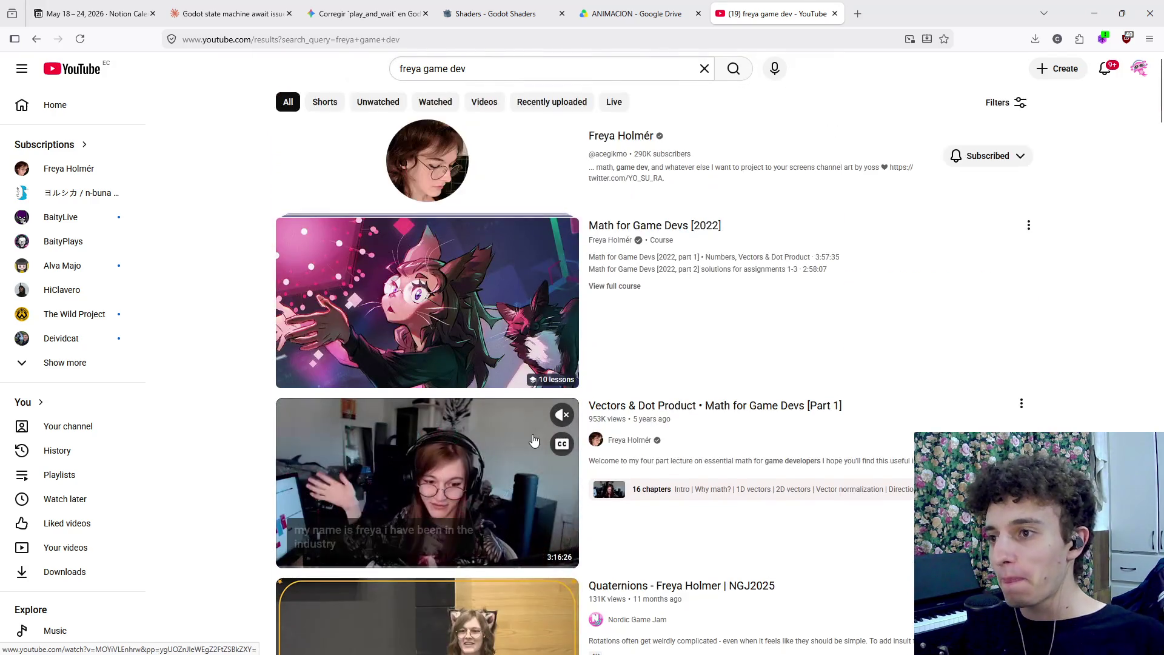
scroll(237, 447, down, 4)
scroll(204, 467, up, 4)
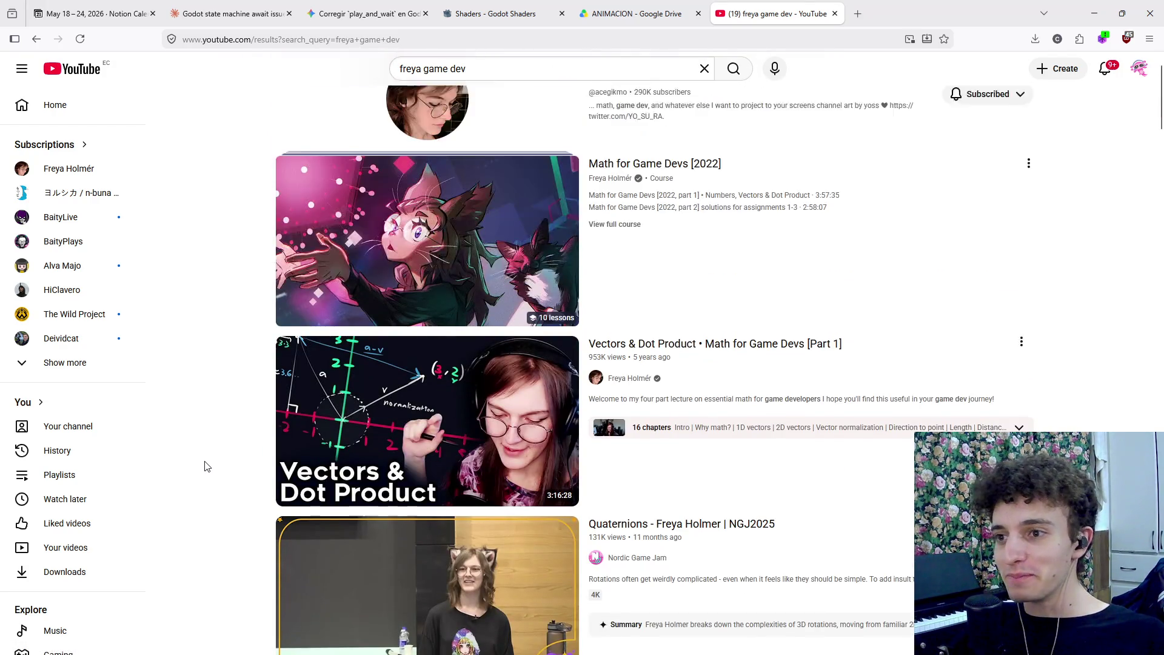
scroll(203, 474, down, 10)
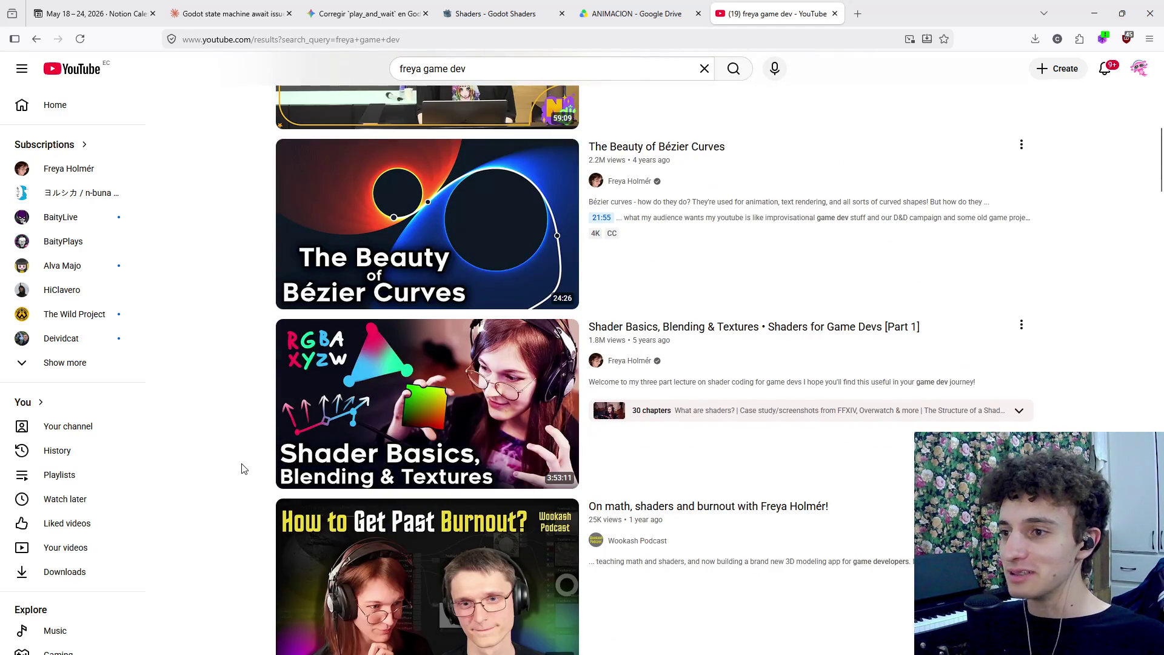
scroll(243, 468, down, 1)
scroll(243, 470, up, 10)
key(alt+Tab)
scroll(546, 273, down, 5)
scroll(576, 273, up, 5)
scroll(577, 273, up, 3)
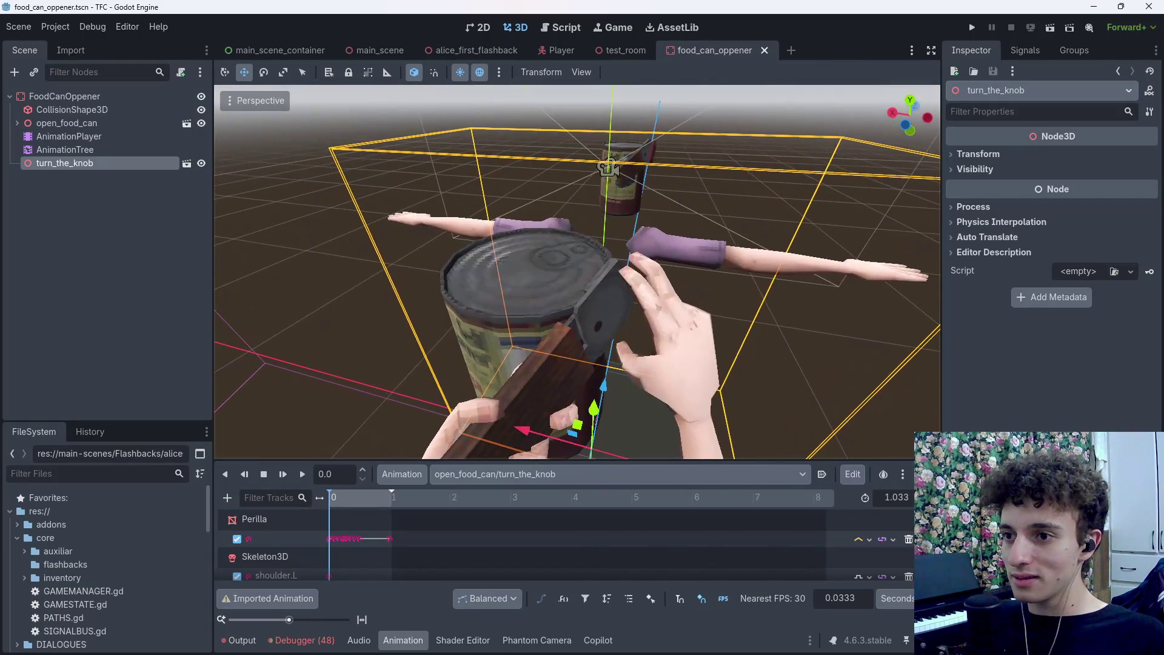
Make turn_the_knob's children editable and preview its AnimationPlayer animation to the end
scroll(583, 340, down, 5)
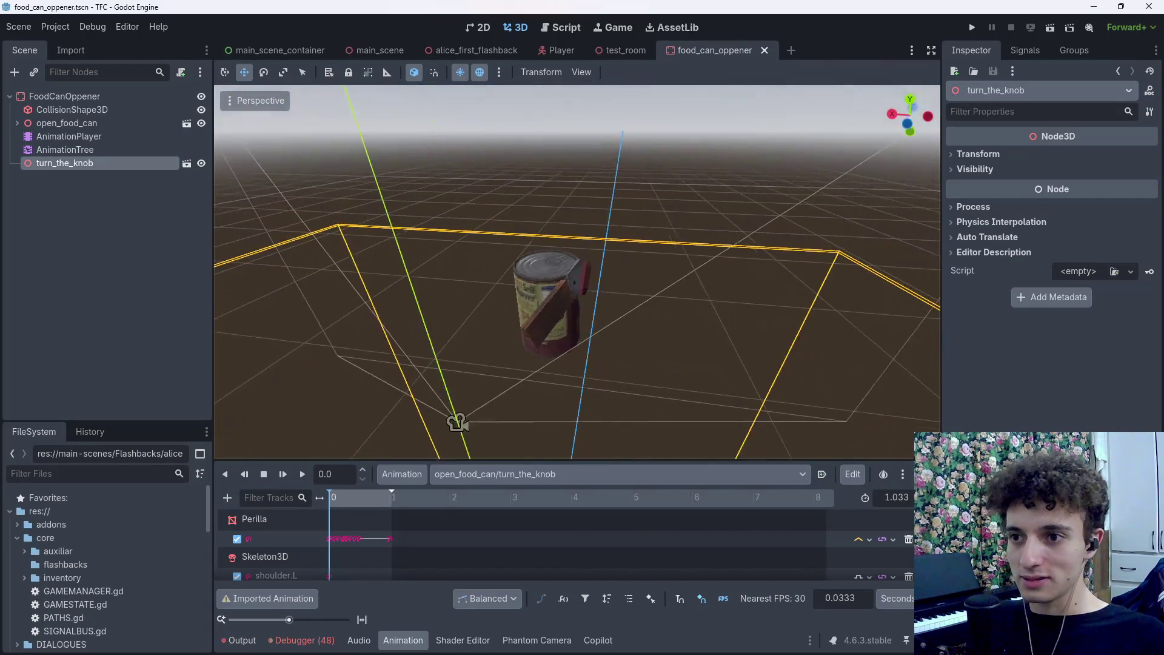
right_click(120, 163)
click(182, 463)
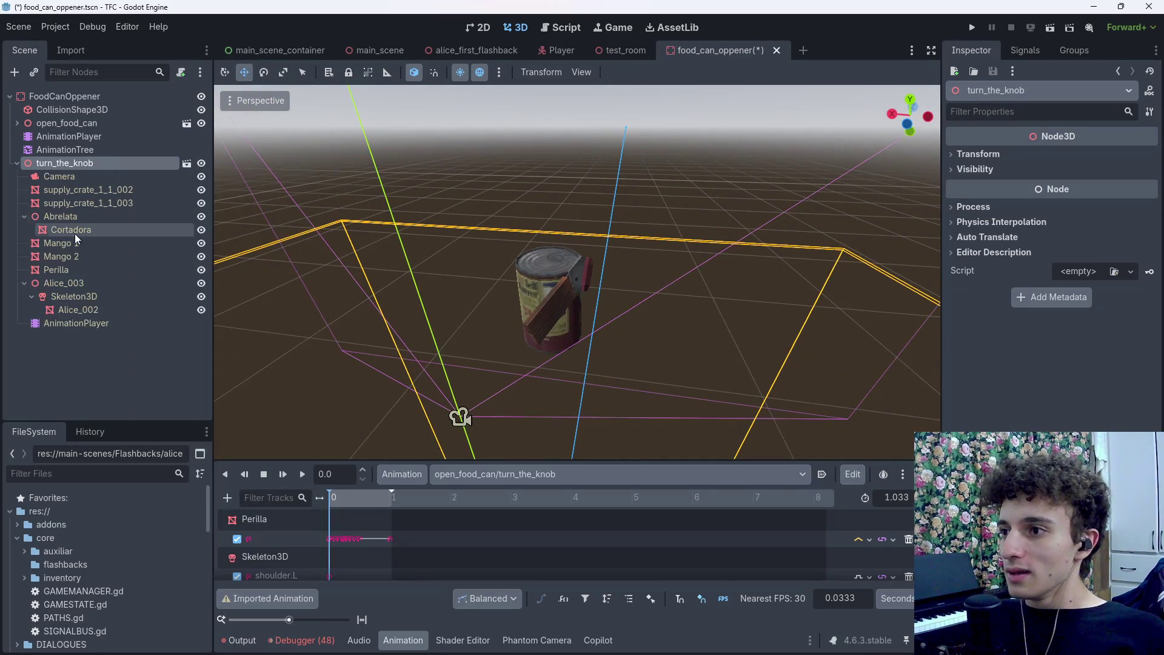
click(85, 323)
mouse_move(340, 494)
mouse_down()
mouse_move(403, 513)
mouse_move(290, 520)
mouse_up()
Save the turn_the_knob animation over the existing turn_the_knob.res from Edit Animation Libraries
click(402, 474)
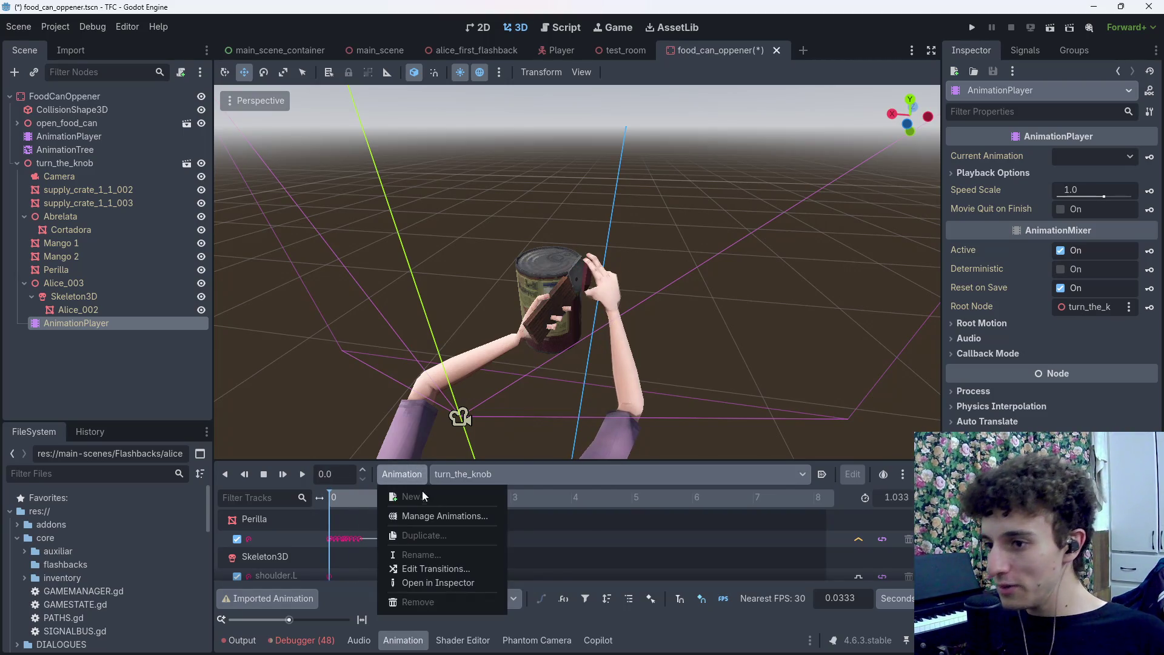
click(425, 517)
click(840, 217)
click(841, 218)
click(841, 218)
click(863, 270)
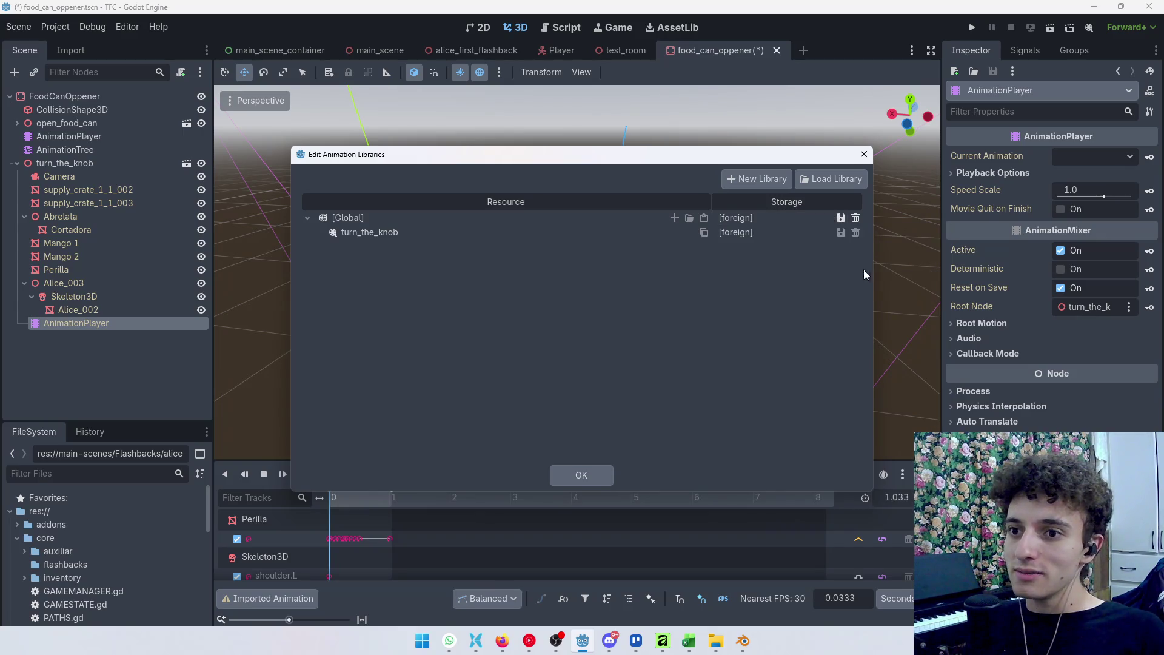
click(841, 232)
click(865, 267)
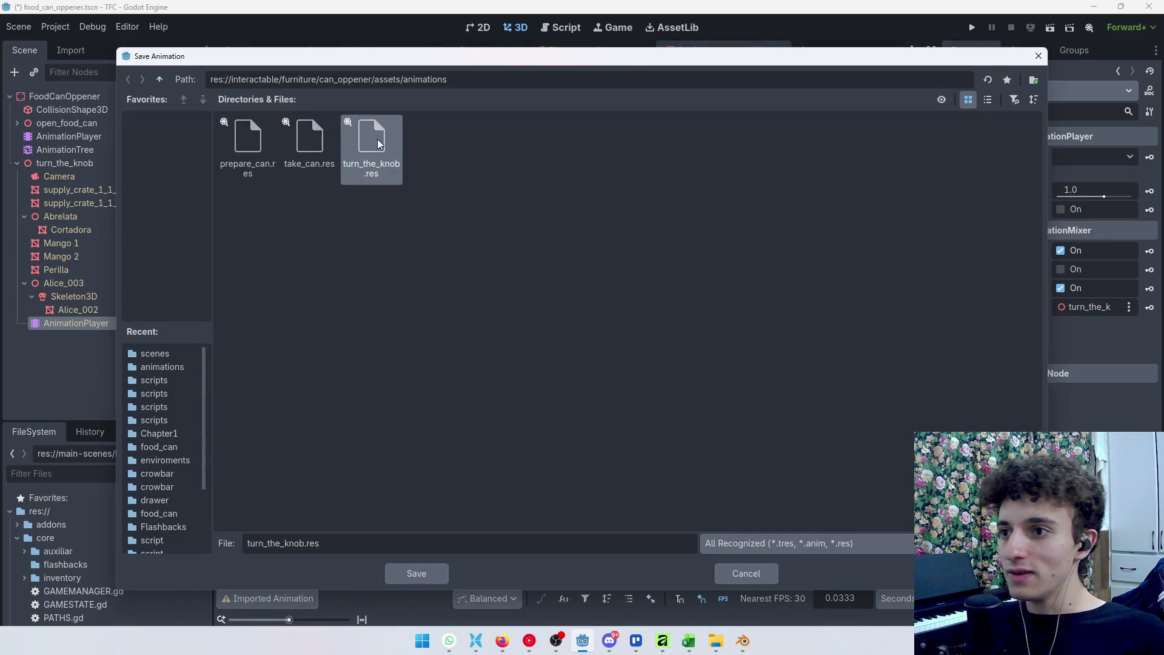
click(416, 573)
click(504, 350)
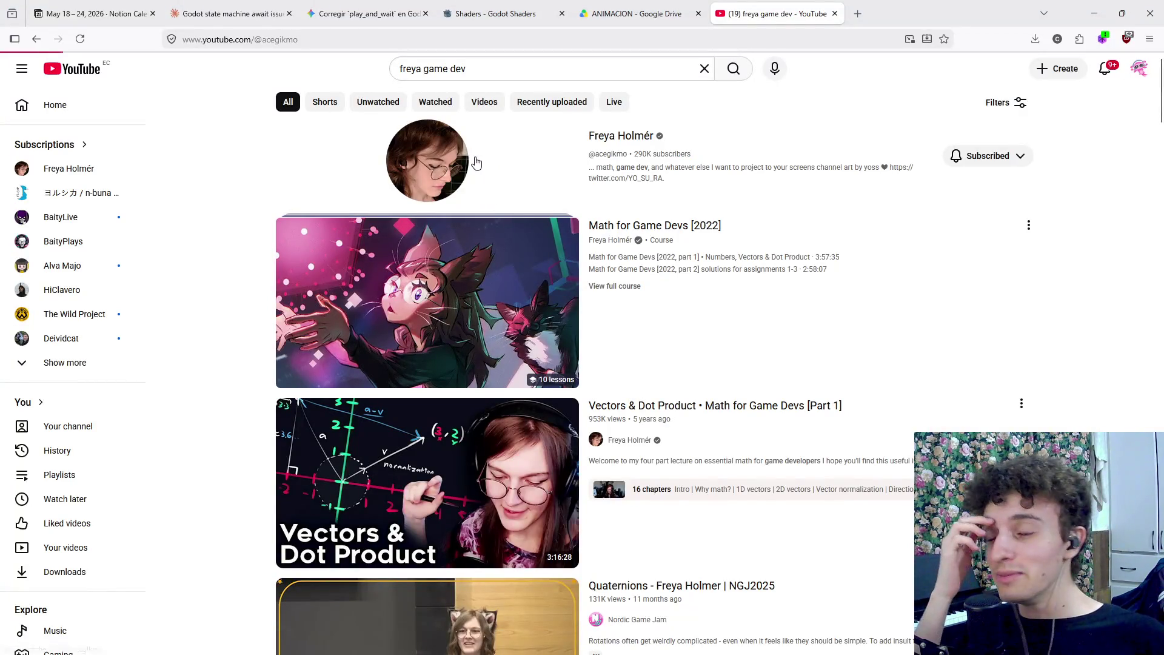
Scroll through the channel's Videos grid, then close the YouTube tab
click(325, 357)
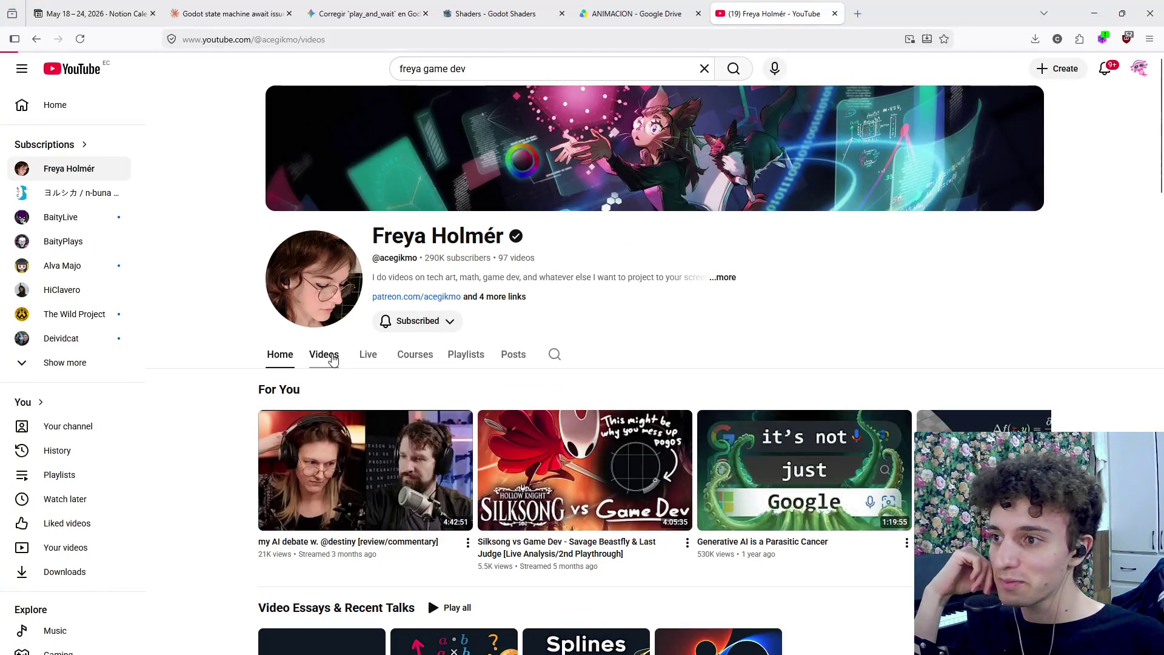
scroll(398, 391, down, 3)
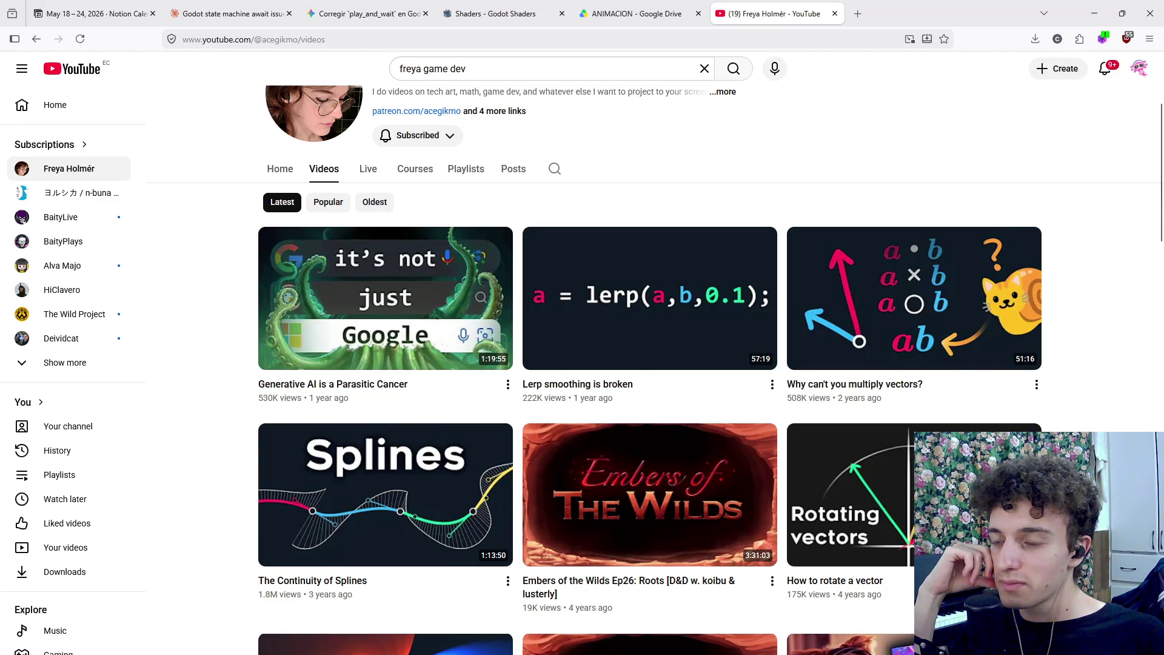
scroll(651, 364, down, 1)
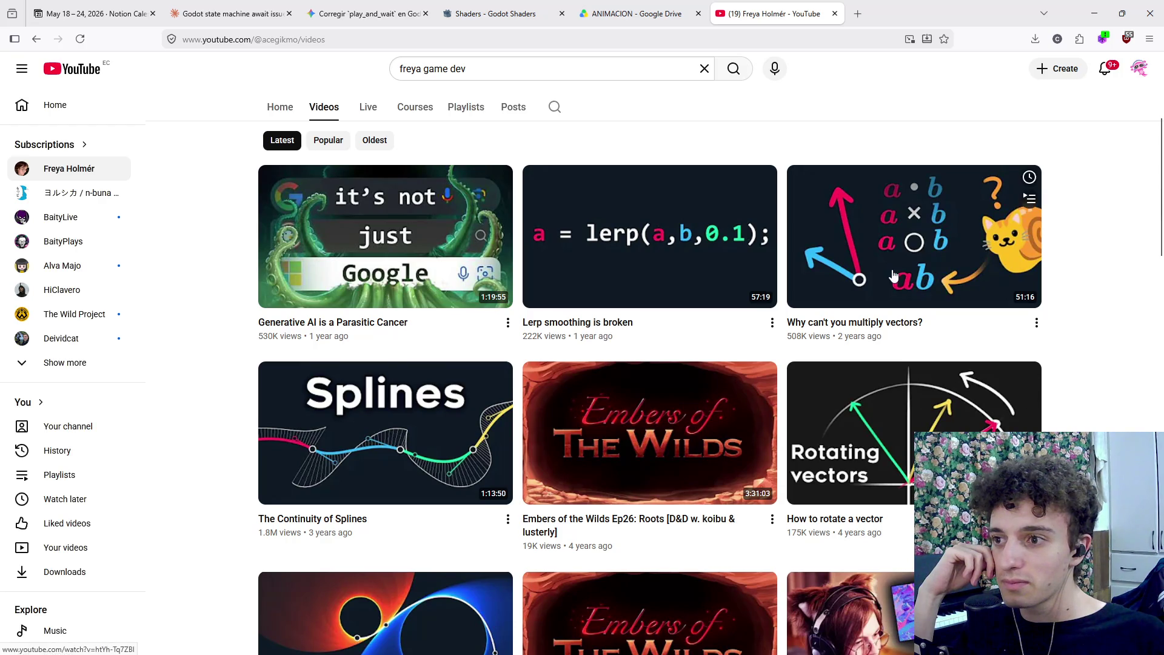
scroll(1112, 394, down, 3)
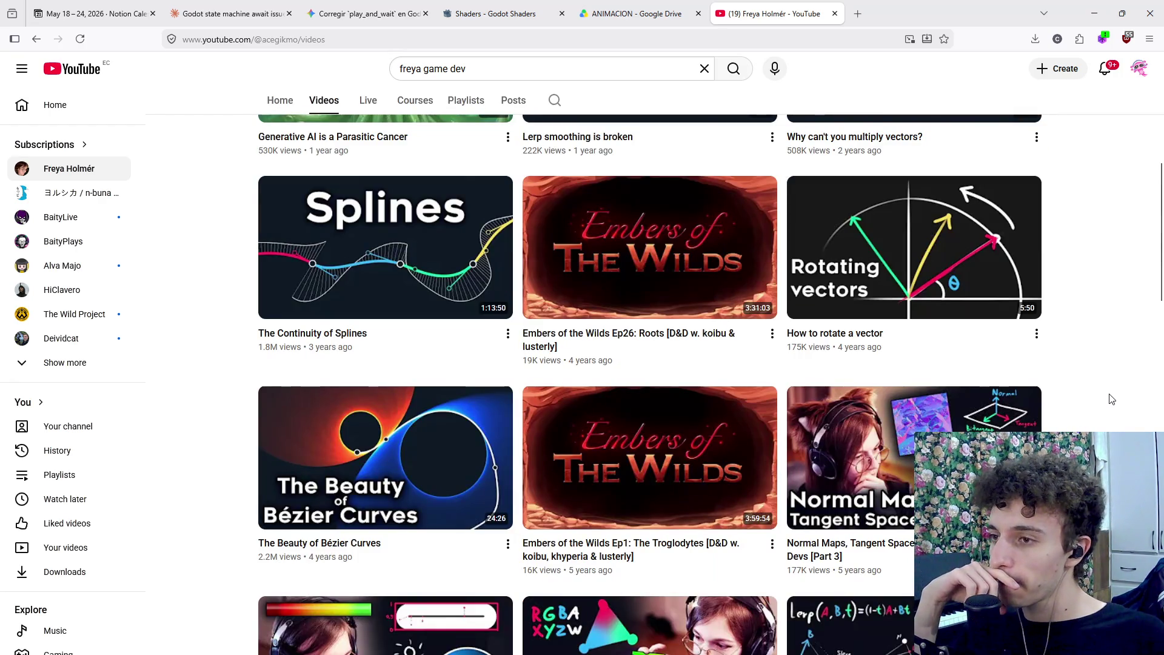
scroll(1135, 405, down, 4)
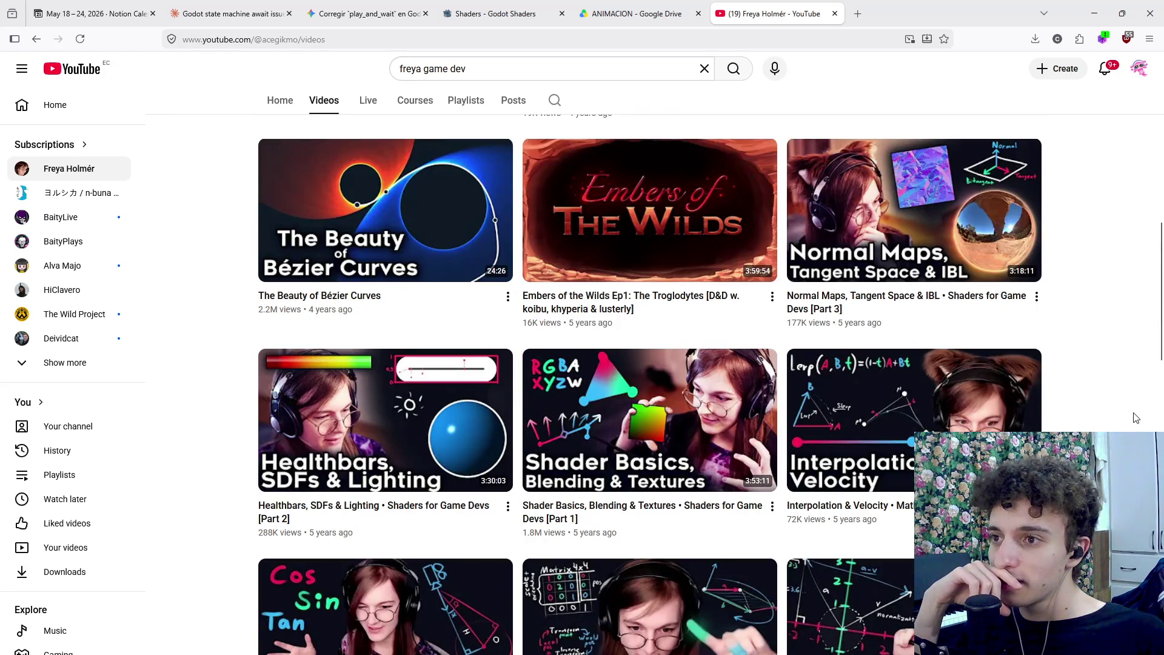
scroll(1136, 417, down, 1)
scroll(1136, 417, up, 1)
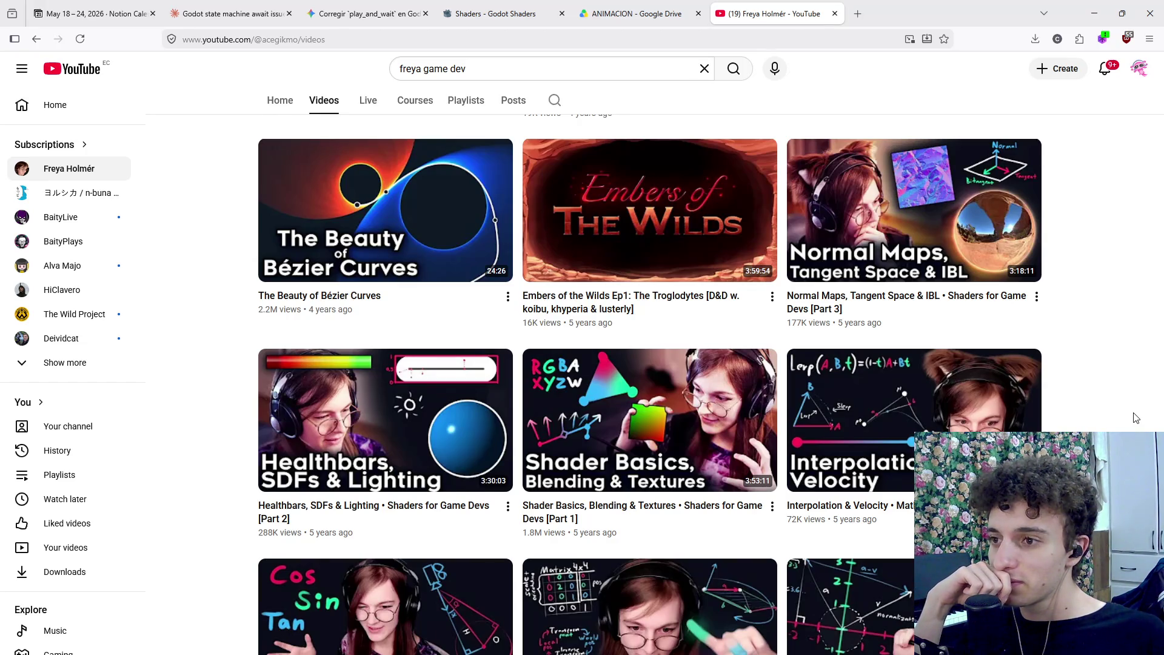
scroll(1136, 417, down, 2)
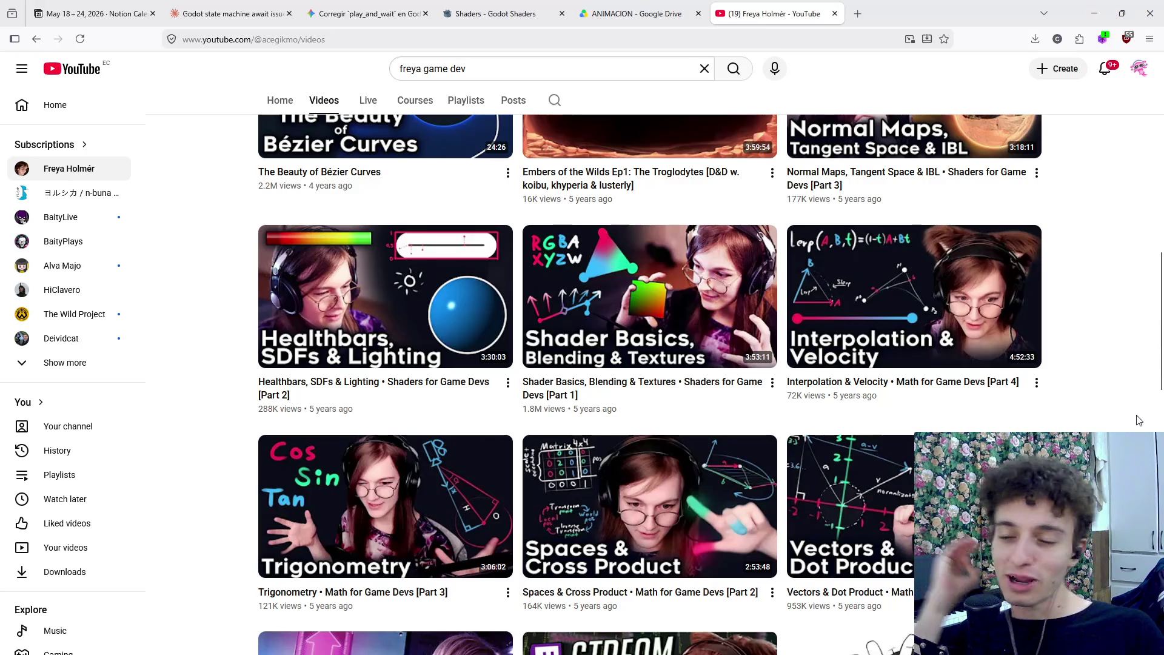
scroll(1139, 420, down, 4)
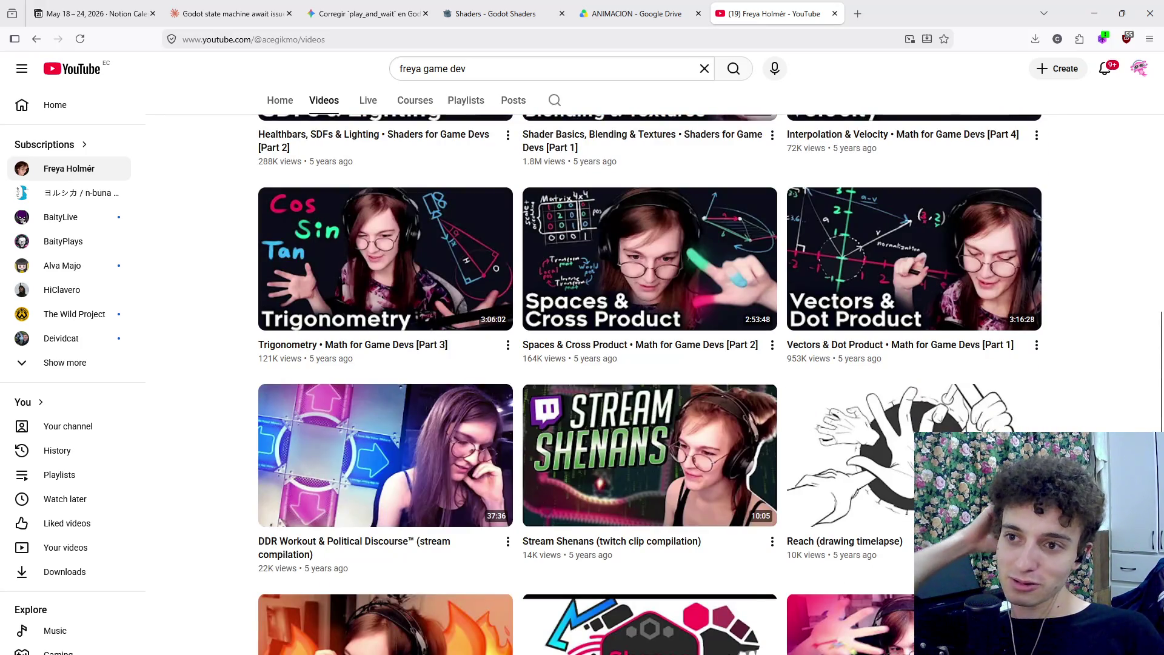
scroll(650, 370, up, 15)
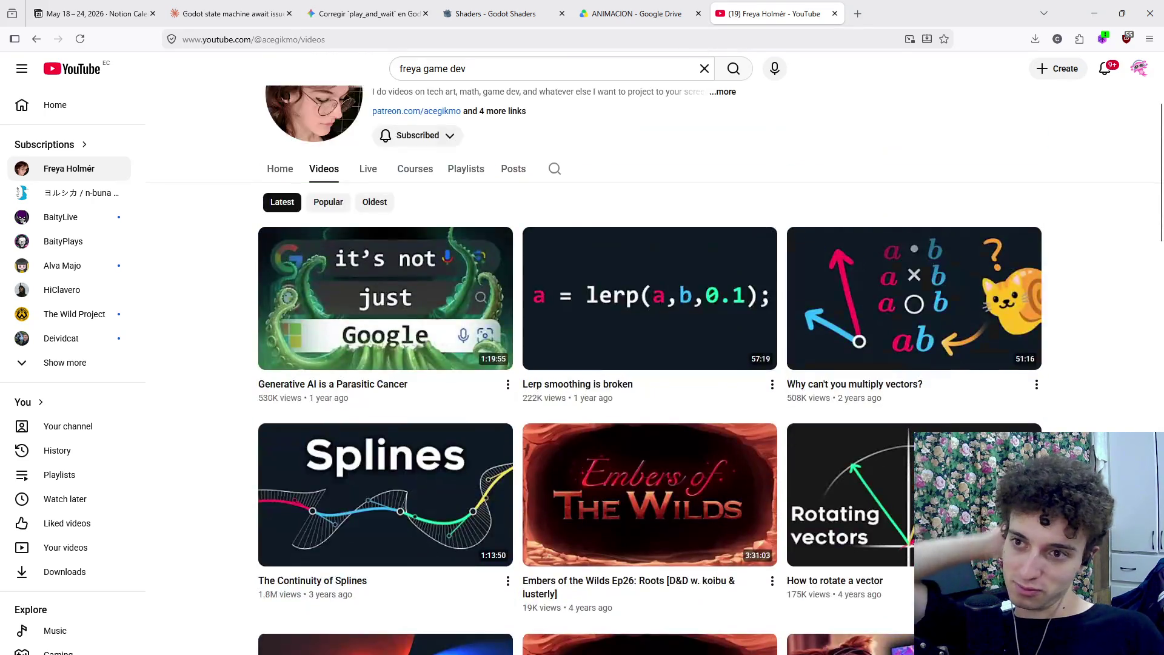
scroll(650, 370, down, 9)
scroll(650, 370, down, 4)
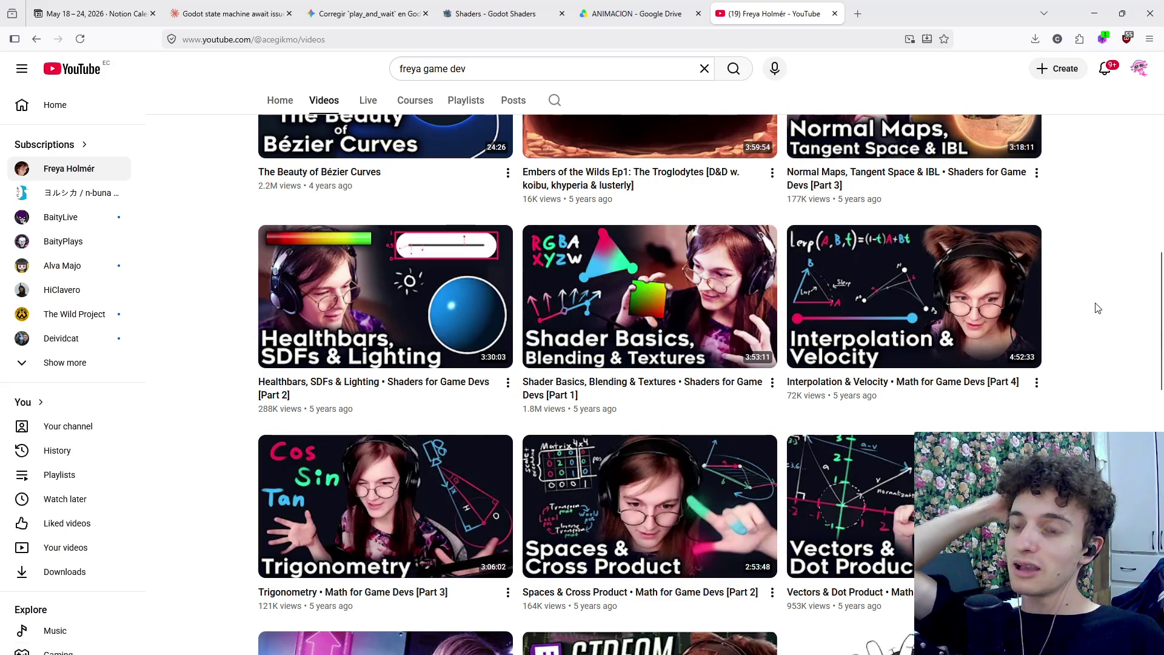
scroll(1098, 308, down, 5)
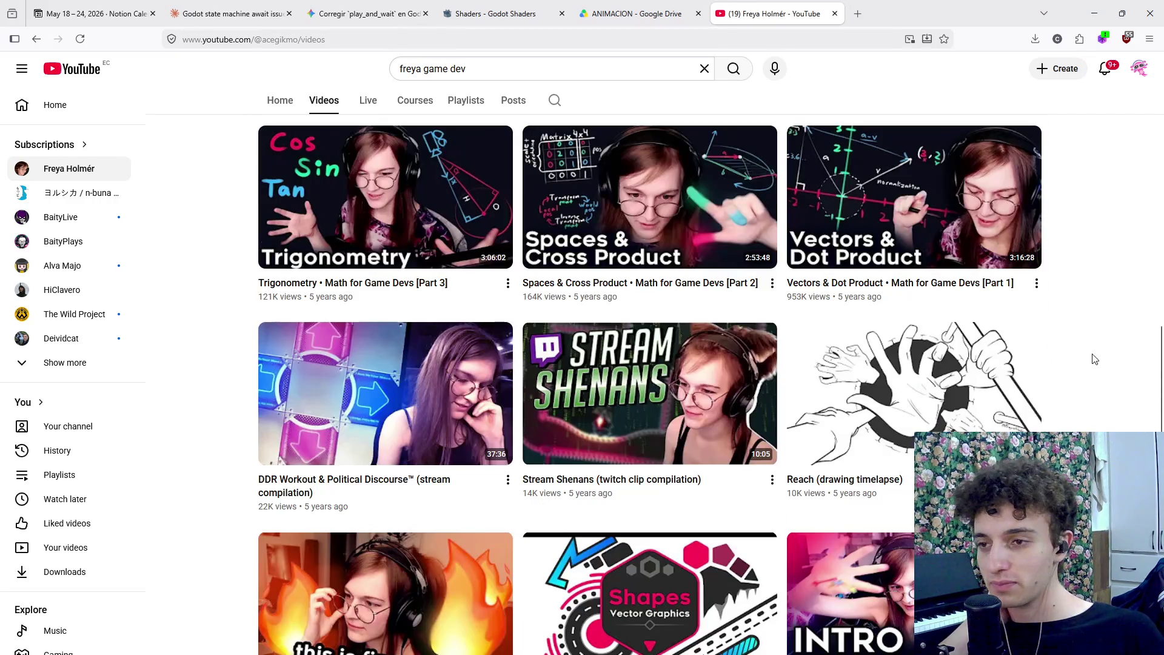
scroll(1092, 388, up, 18)
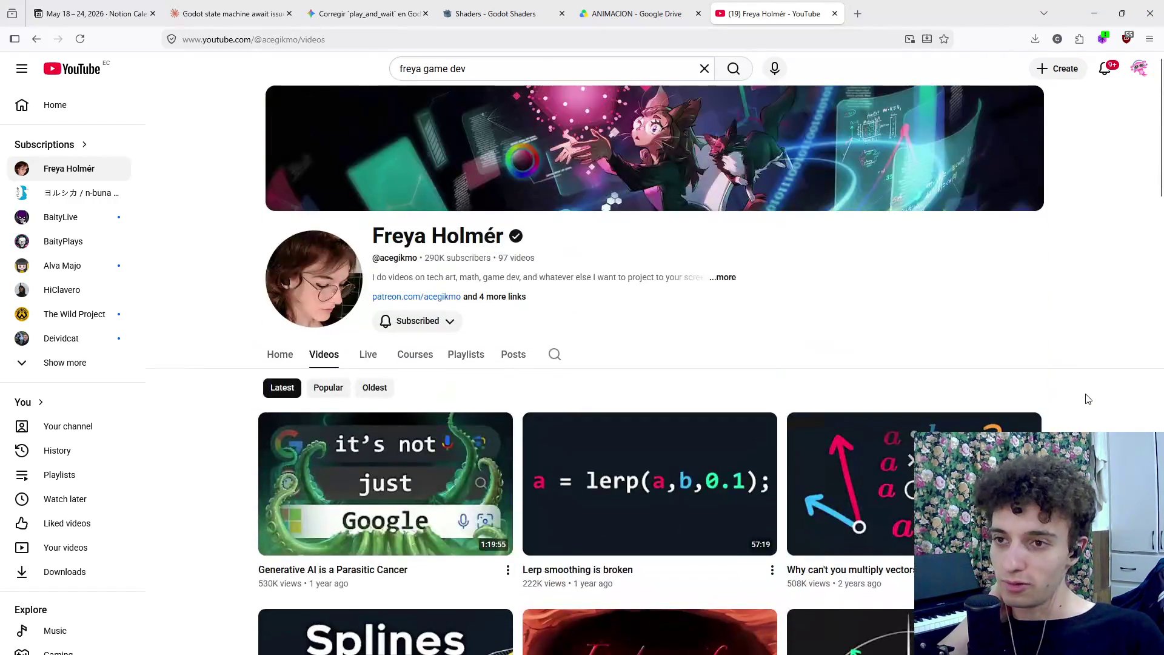
scroll(1087, 396, down, 6)
scroll(1098, 412, up, 2)
scroll(1105, 420, down, 5)
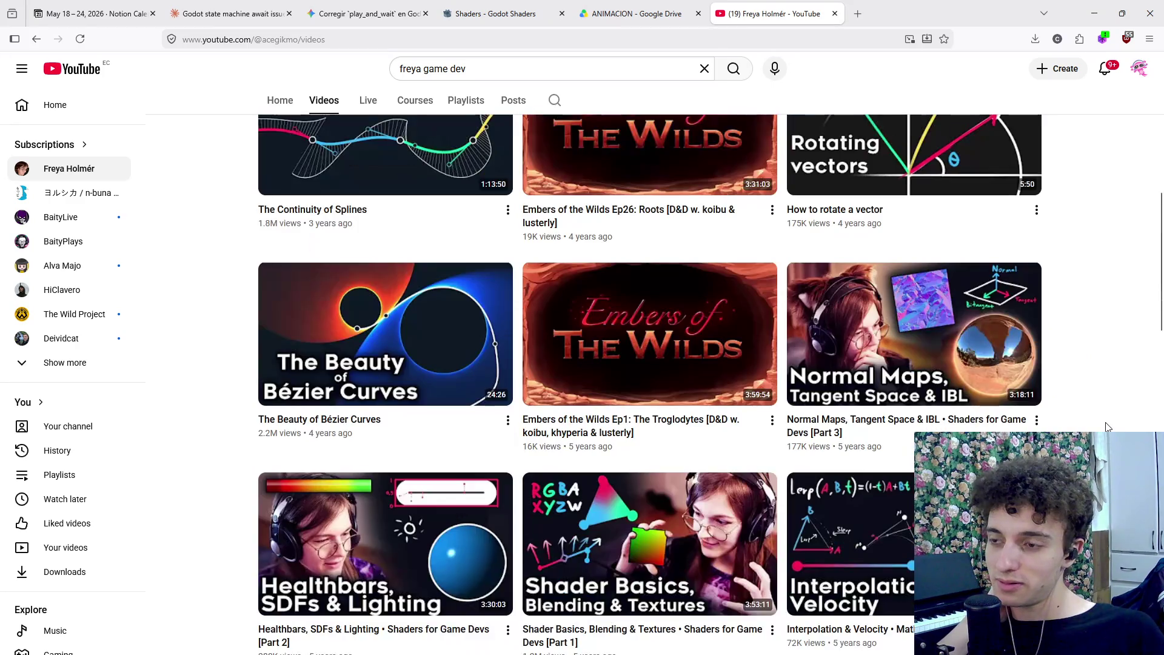
scroll(1107, 426, down, 4)
scroll(1107, 427, up, 2)
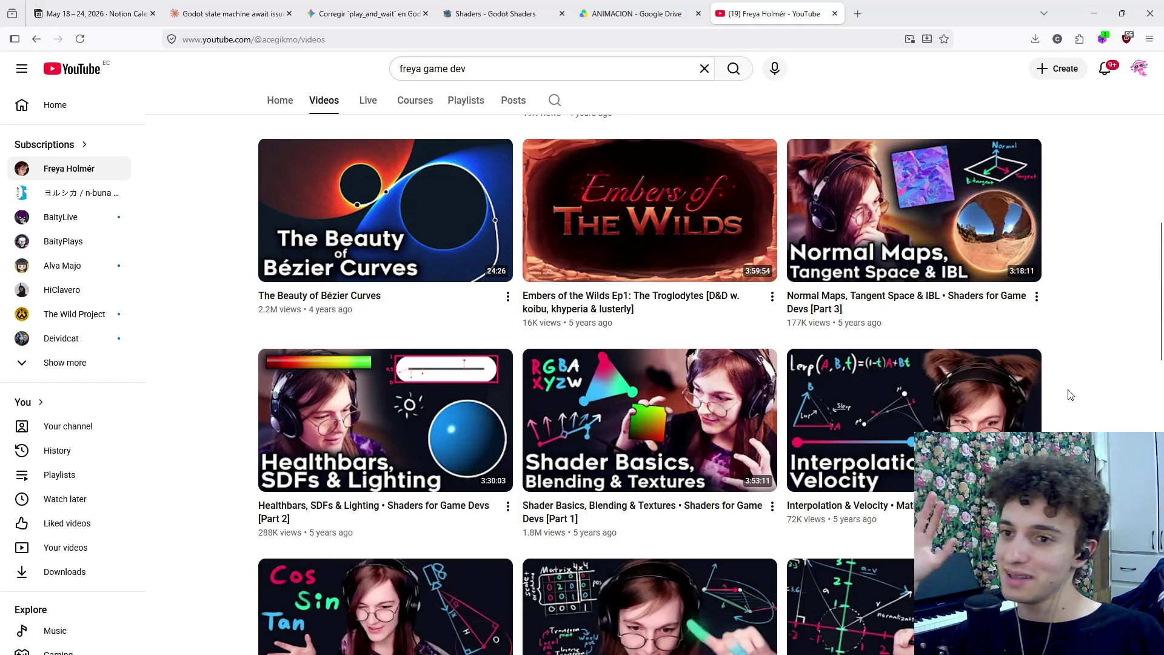
scroll(1063, 406, down, 7)
scroll(1061, 417, up, 4)
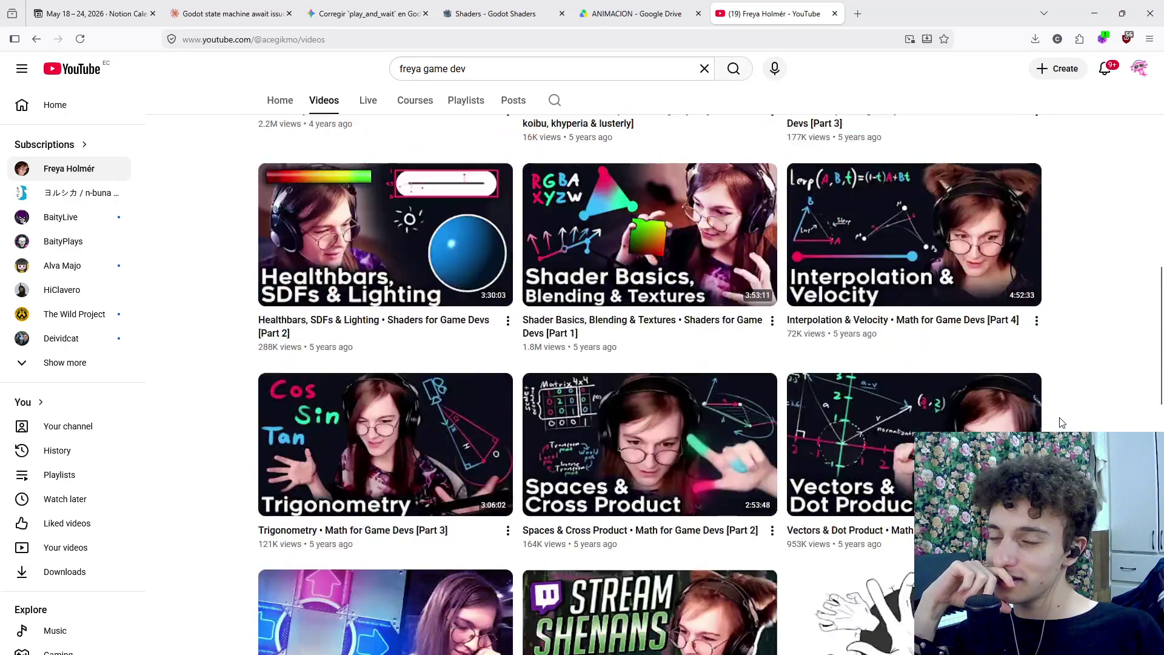
scroll(1063, 423, up, 5)
scroll(1062, 423, up, 8)
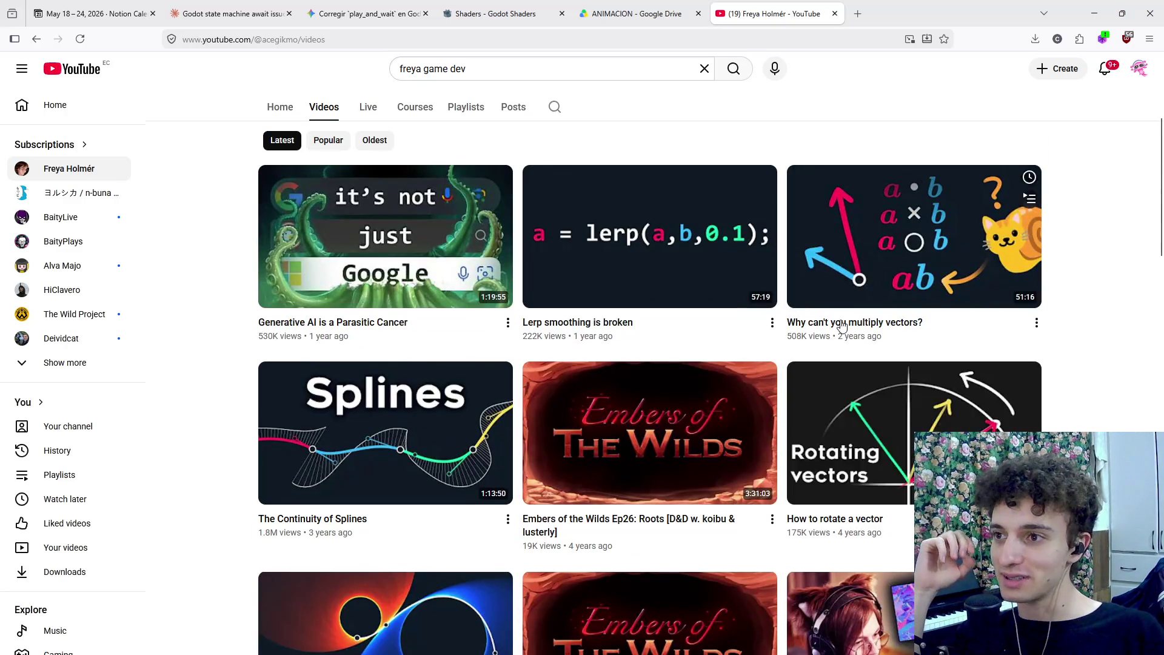
scroll(1084, 405, down, 3)
scroll(1084, 404, down, 1)
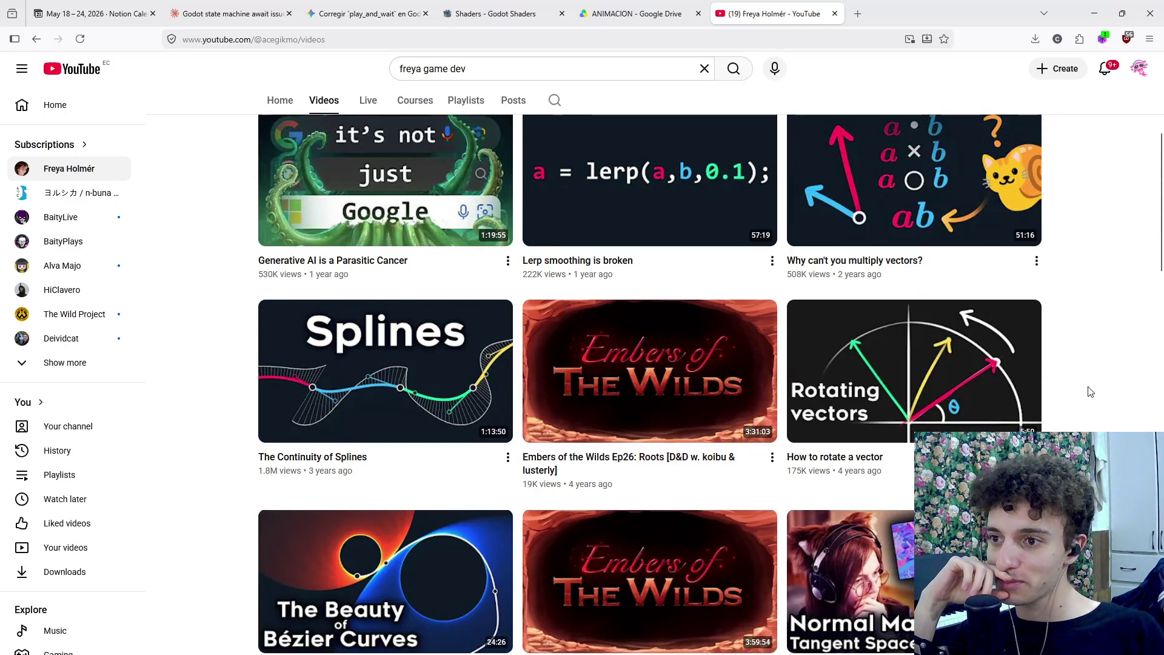
scroll(1090, 391, down, 15)
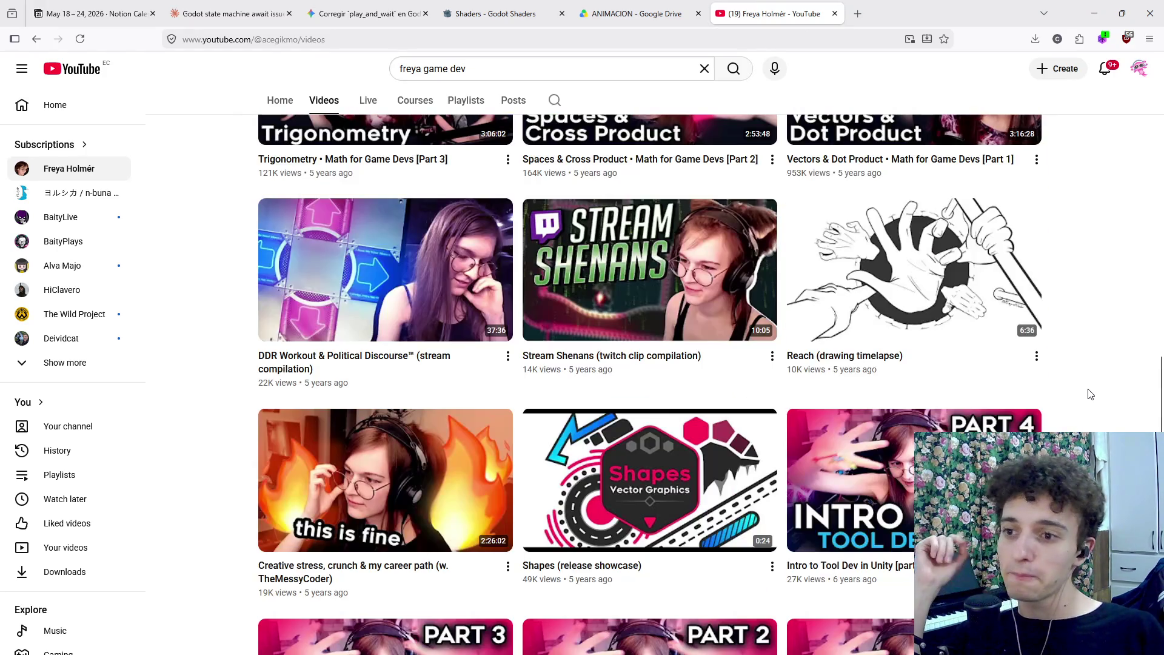
scroll(1084, 401, down, 3)
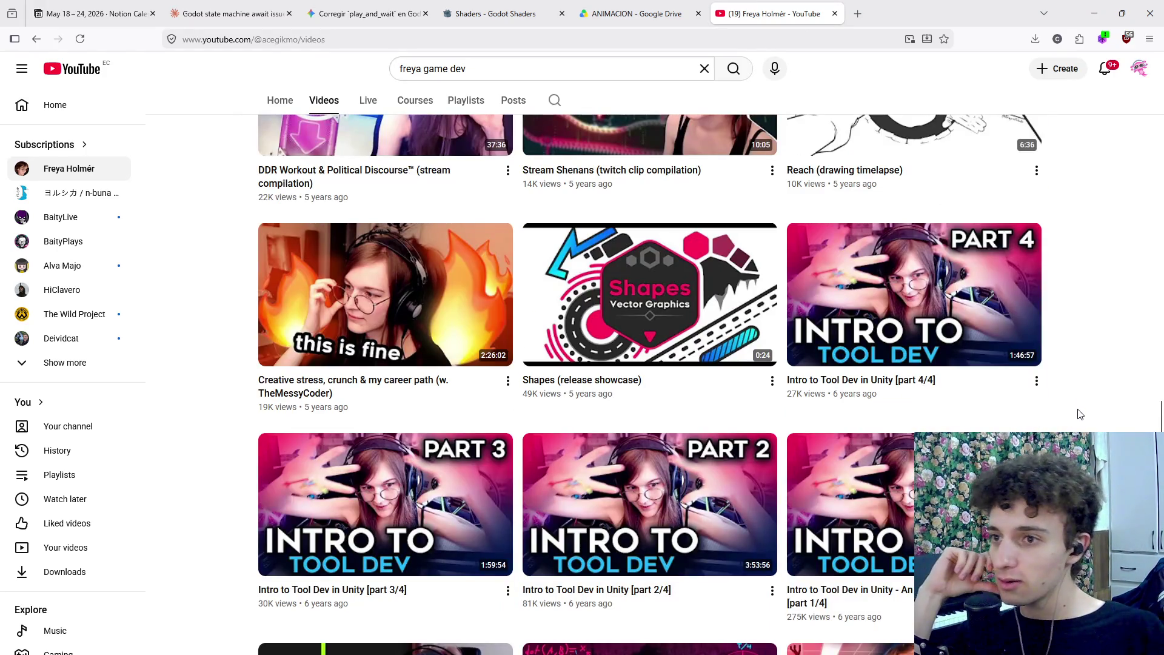
scroll(1079, 415, up, 20)
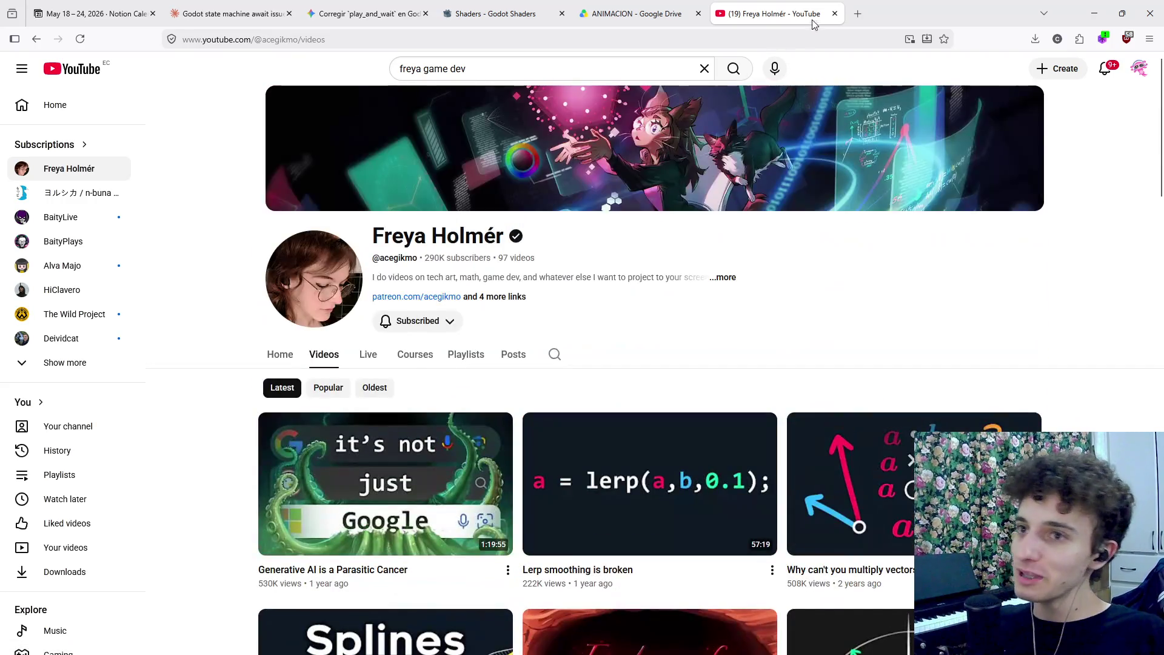
click(835, 14)
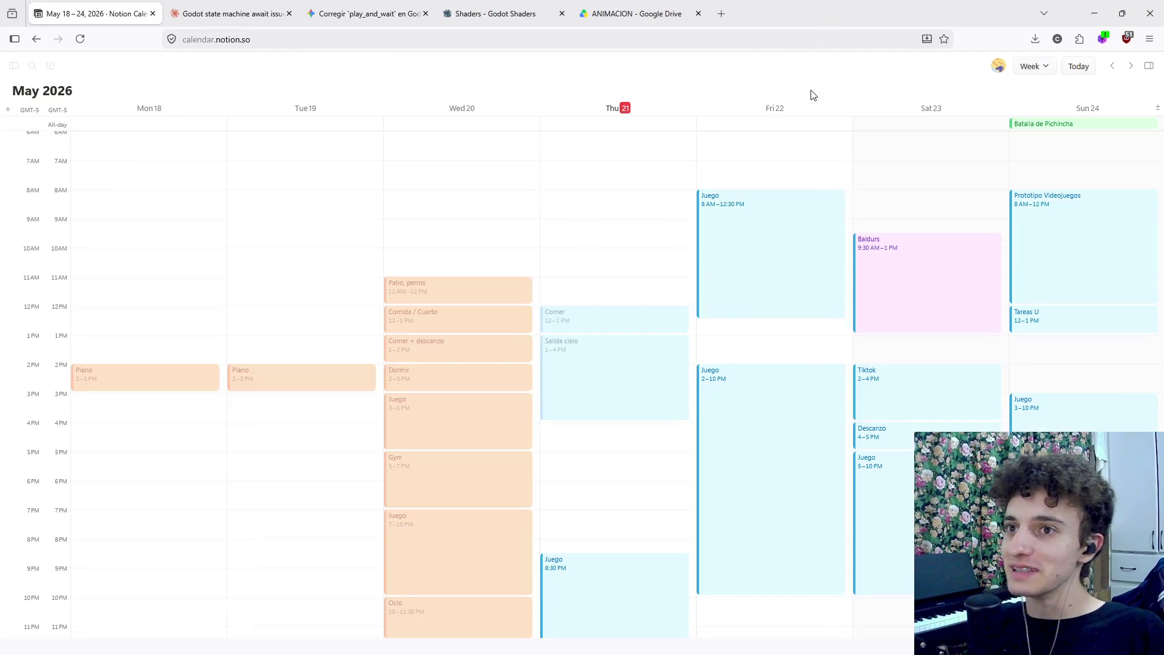
Back in Godot, delete the turn_the_knob instance and its children, then reselect AnimationPlayer
key(alt+Tab)
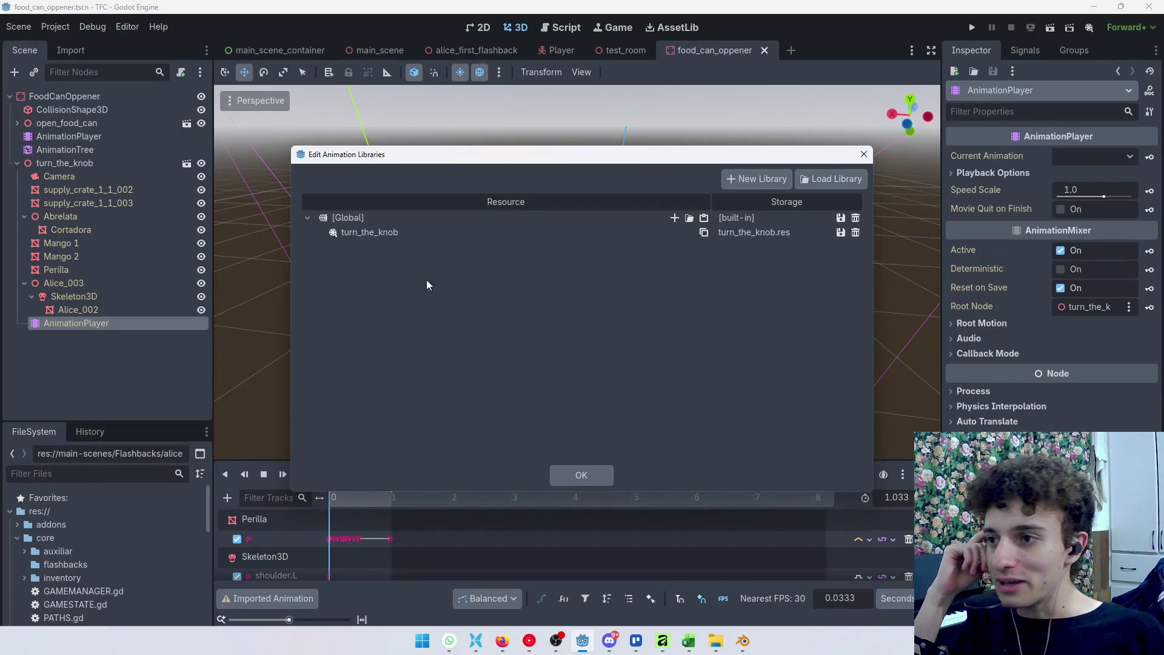
click(580, 475)
click(91, 162)
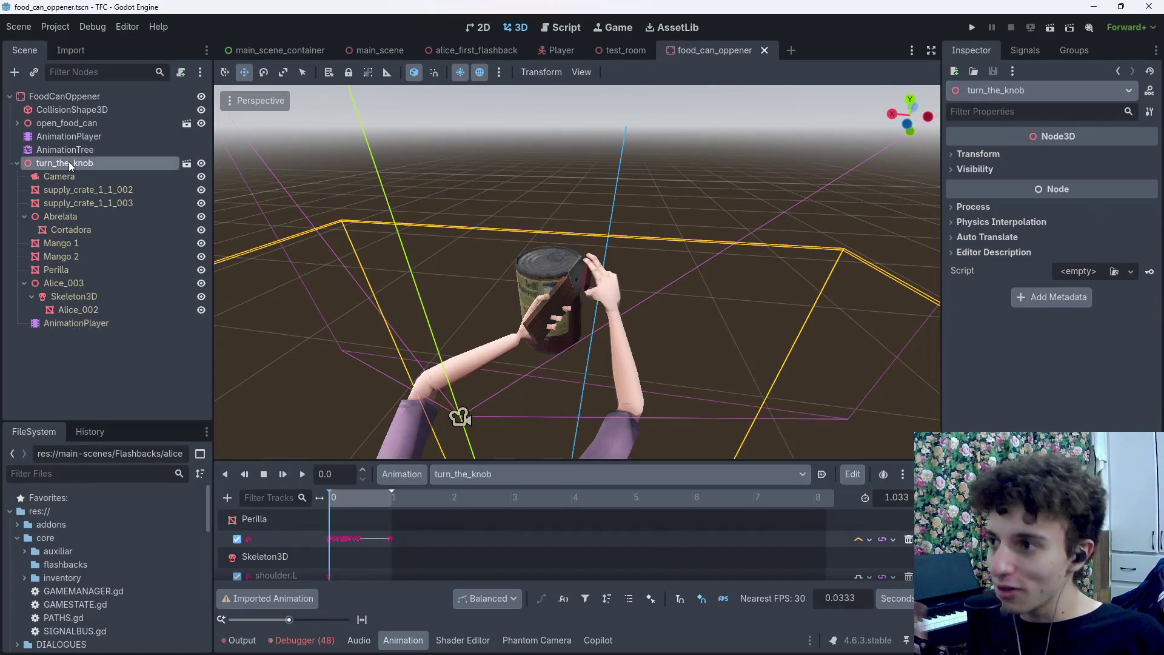
key(Delete)
key(Return)
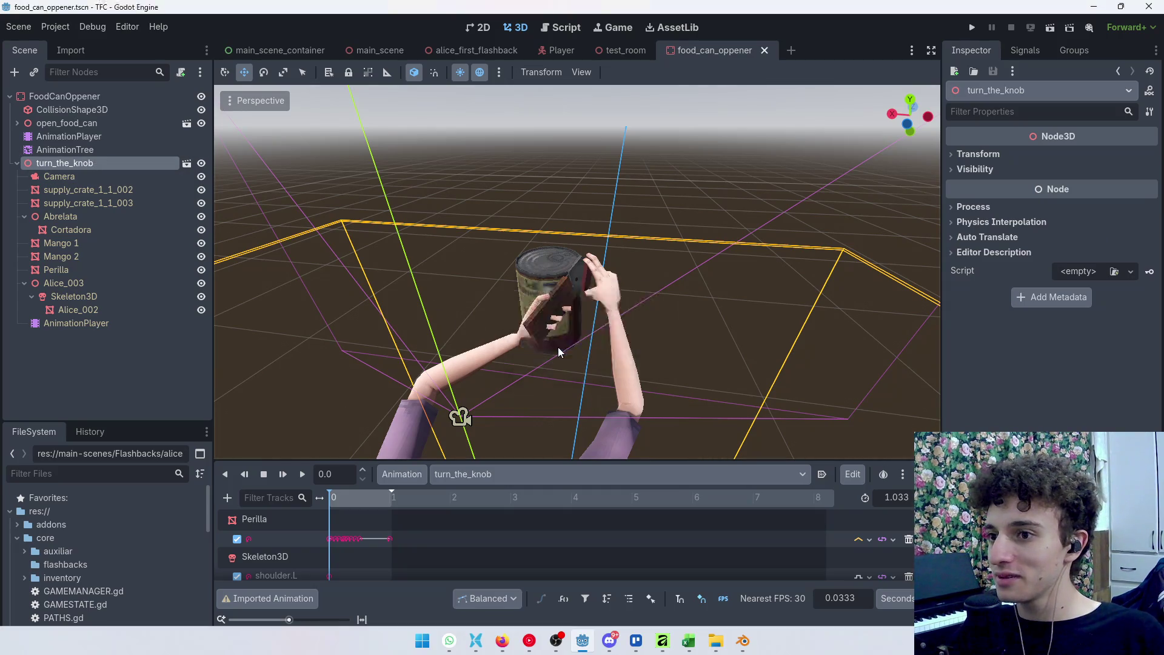
click(65, 137)
click(403, 474)
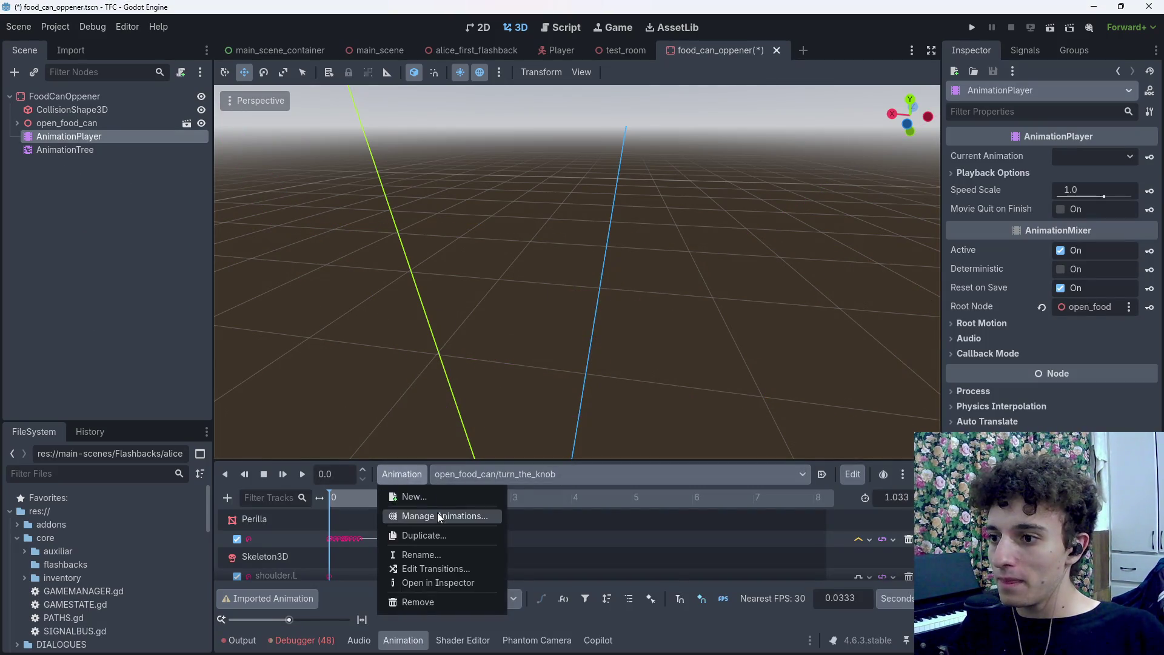
Remove turn_the_knob from open_food_can and load it back in from turn_the_knob.res
click(425, 517)
click(307, 247)
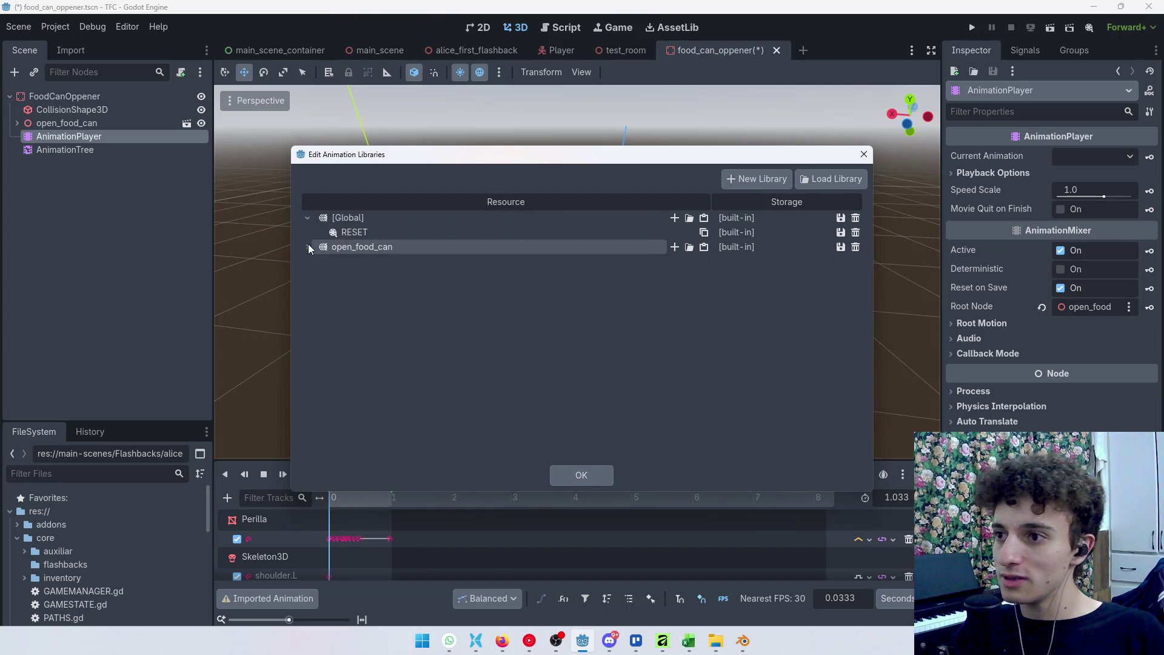
click(307, 247)
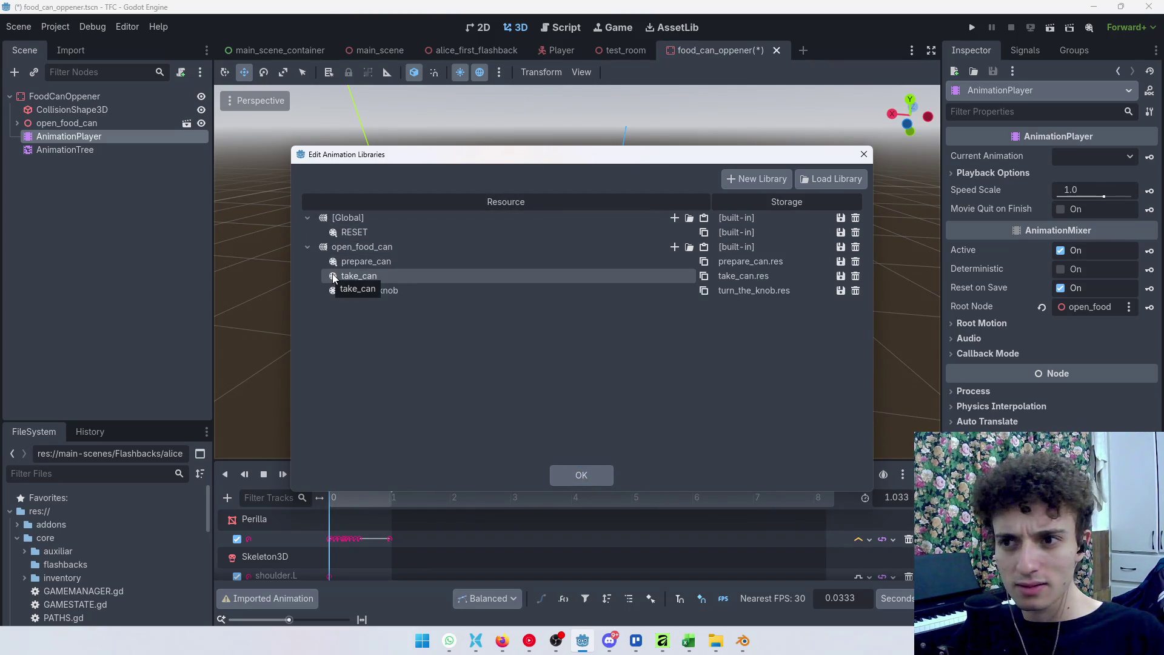
double_click(370, 290)
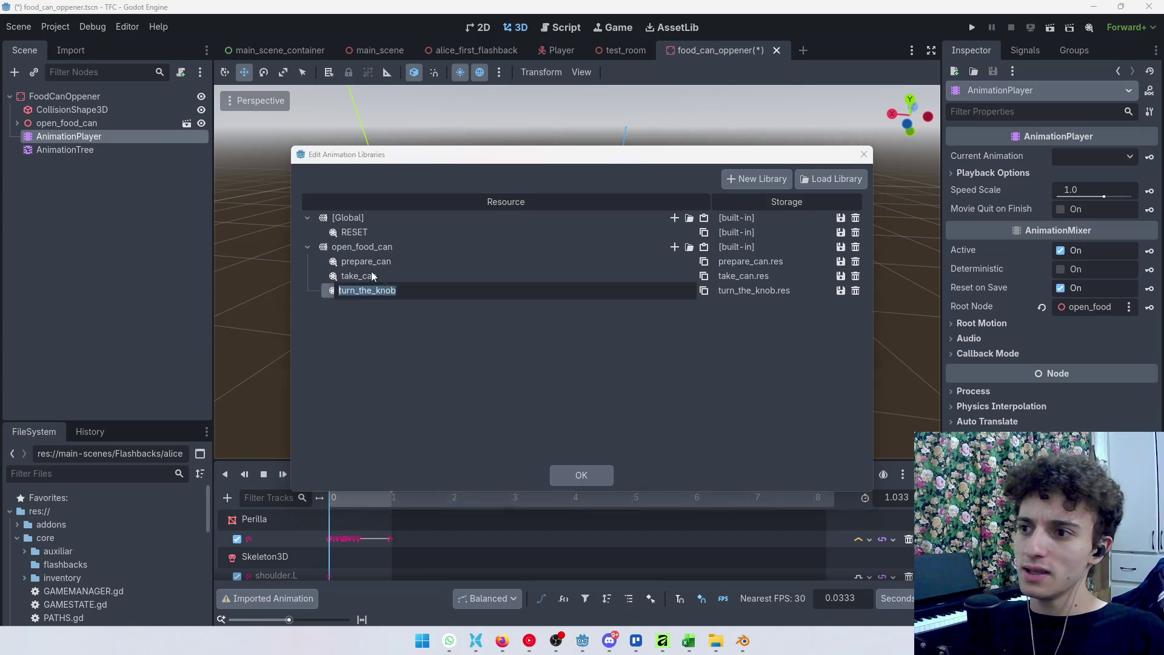
click(372, 276)
click(855, 291)
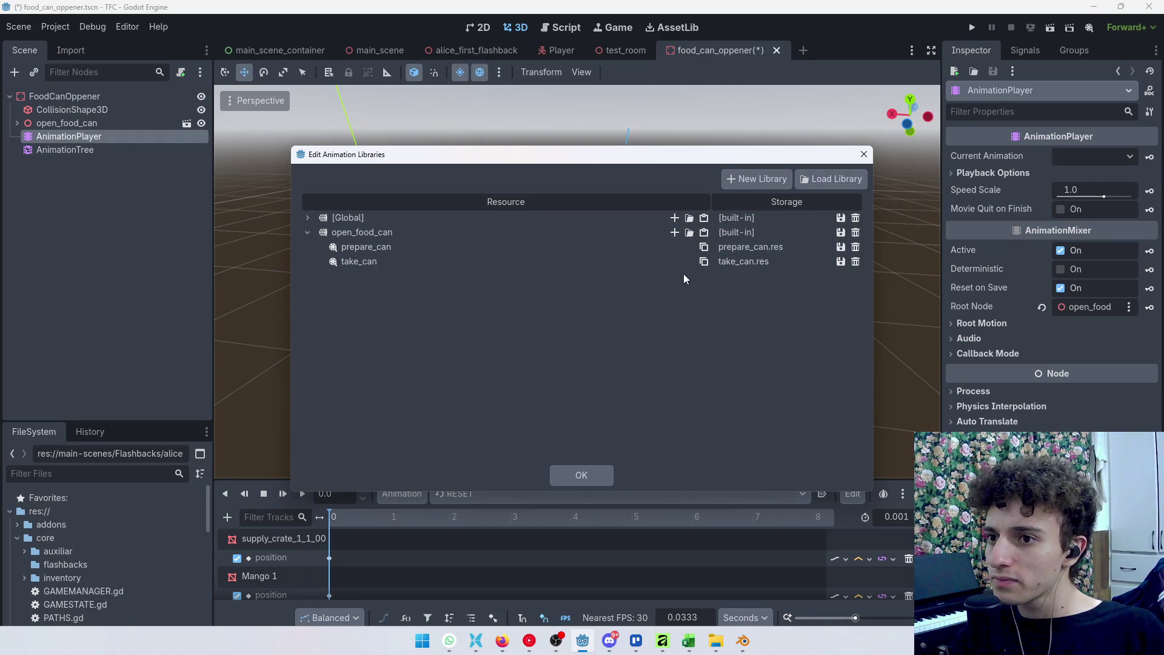
click(689, 232)
click(391, 152)
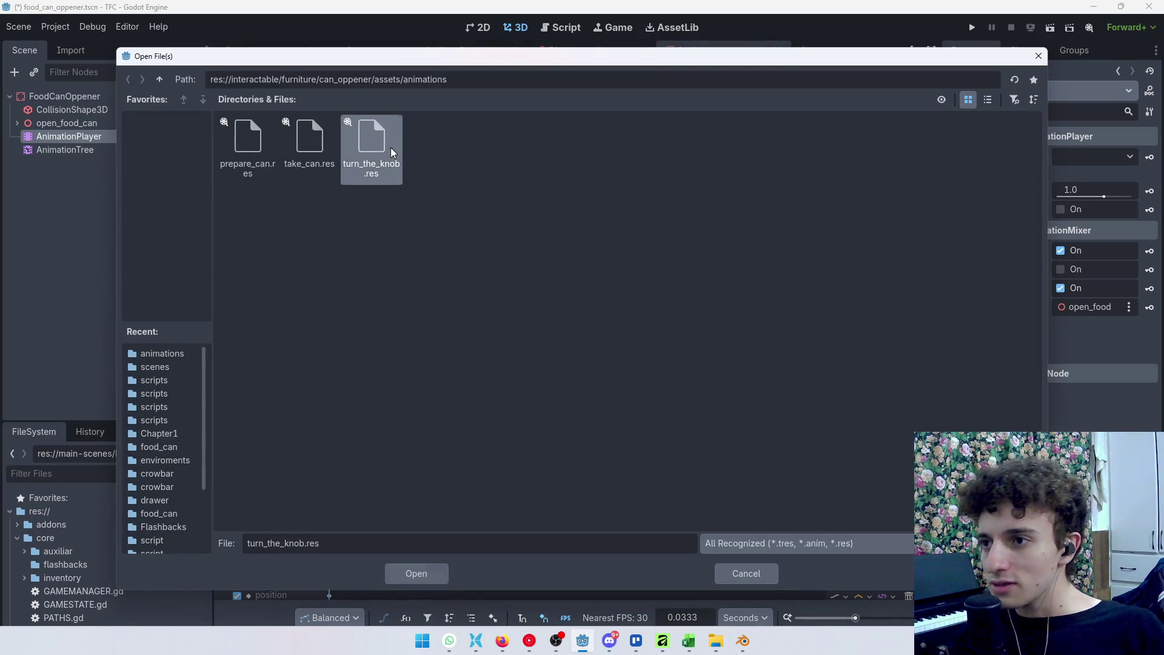
click(416, 573)
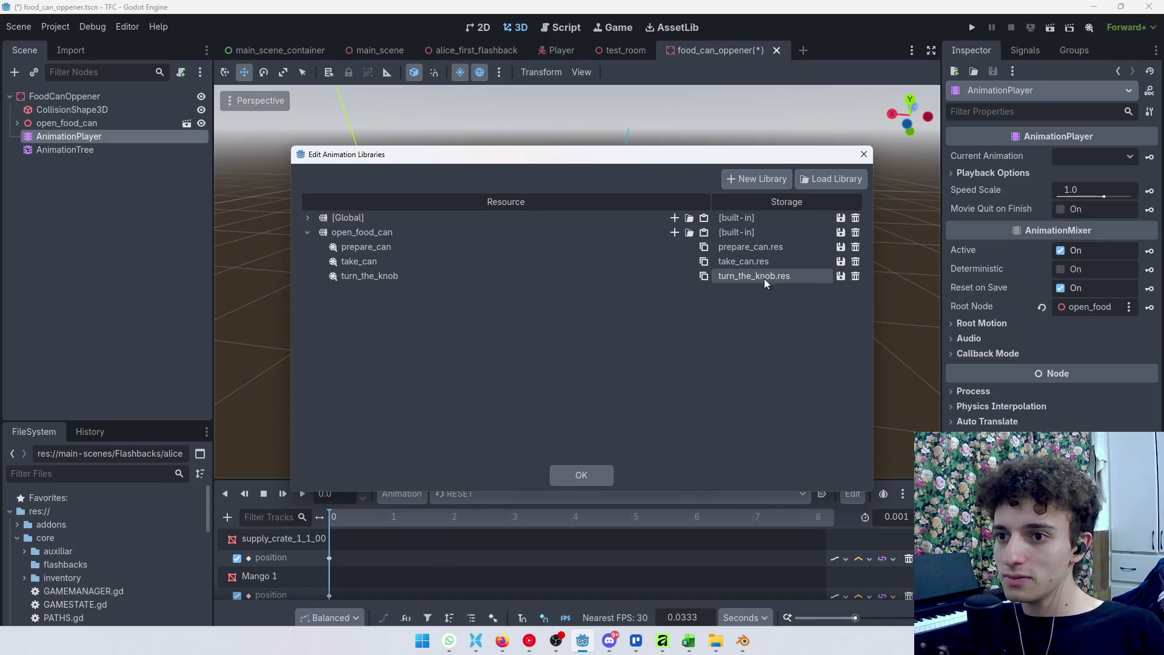
click(581, 477)
mouse_move(593, 349)
mouse_down()
mouse_move(616, 259)
mouse_move(325, 286)
mouse_move(467, 312)
mouse_move(264, 282)
mouse_up()
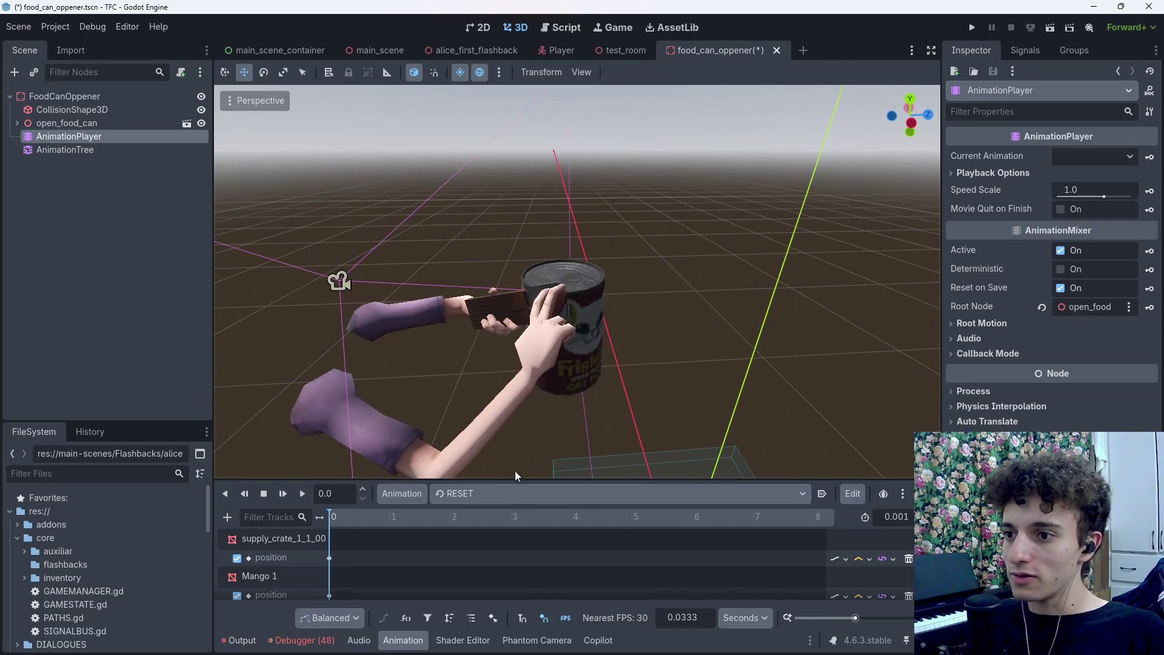
Preview prepare_can to its end and scrub take_can to about 1.06
click(515, 493)
key(Escape)
click(516, 551)
drag(337, 498, 510, 498)
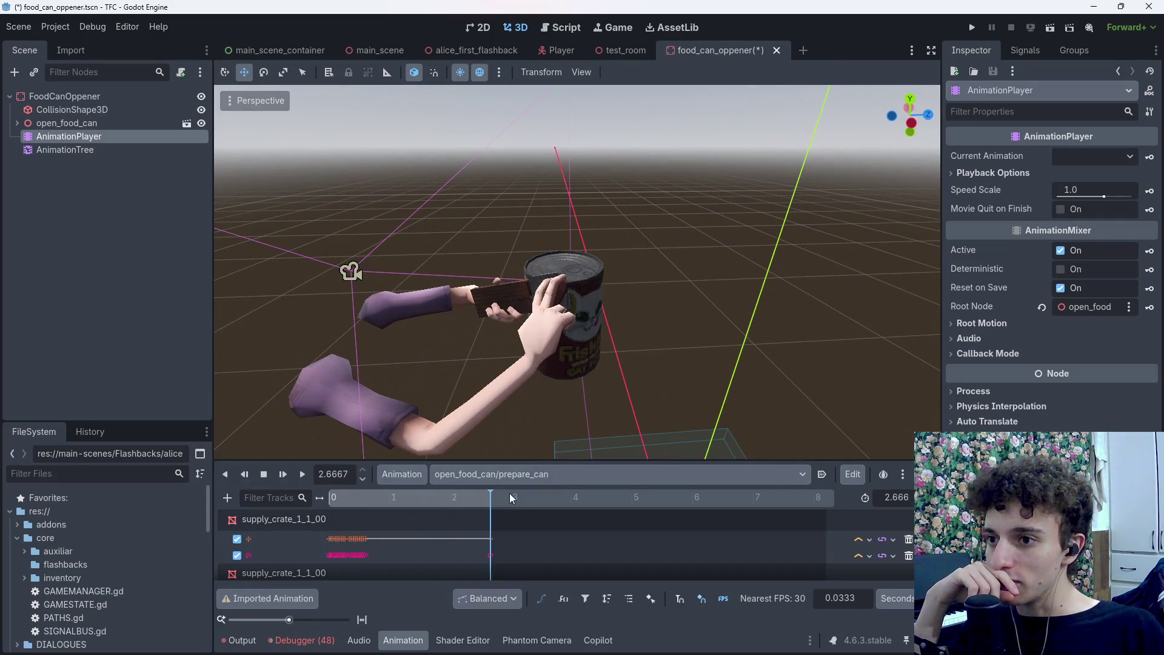
click(537, 473)
click(531, 548)
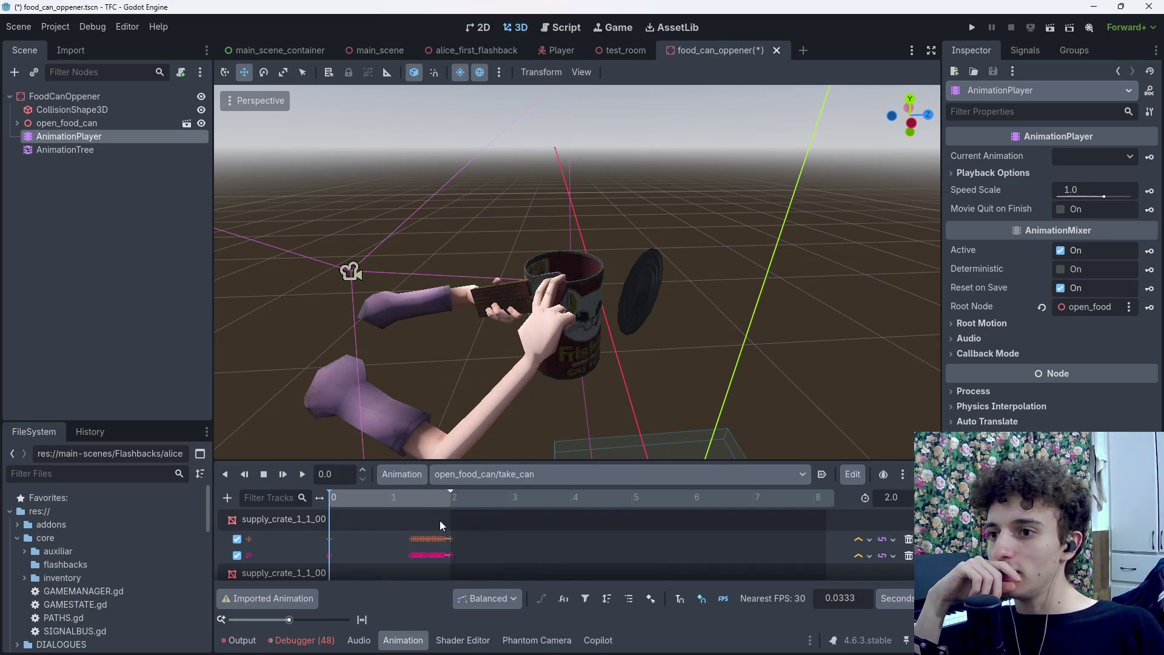
drag(343, 504, 394, 504)
Load turn_the_knob in the timeline and scrub it to its end at 1.0333
click(526, 476)
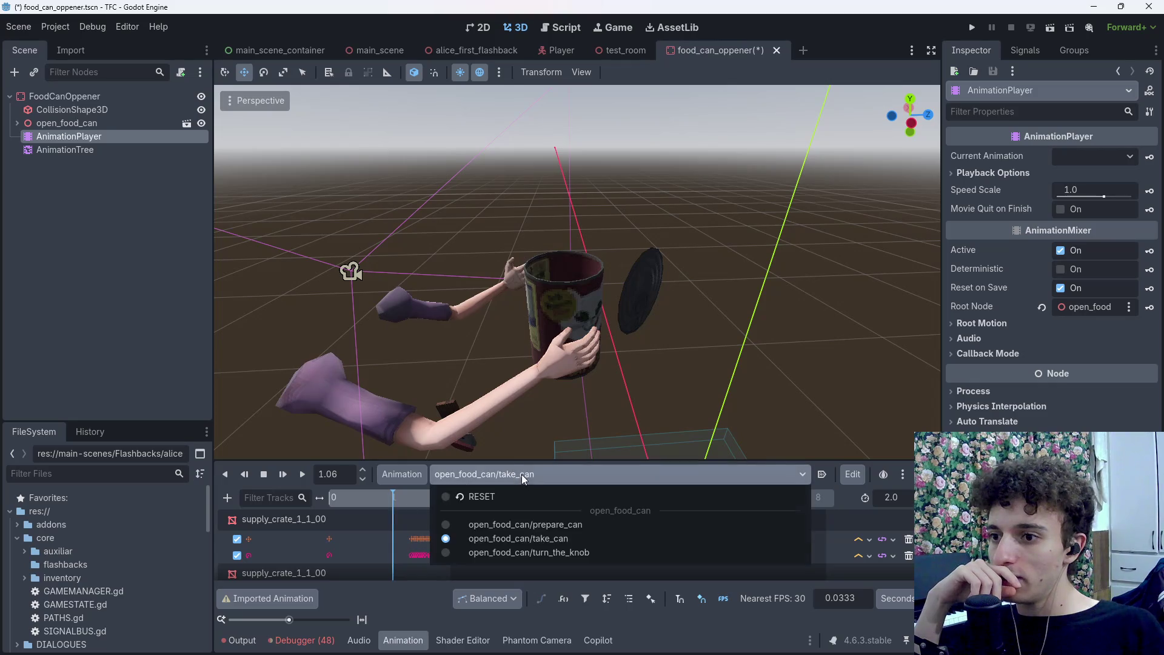
click(551, 540)
click(550, 476)
click(577, 552)
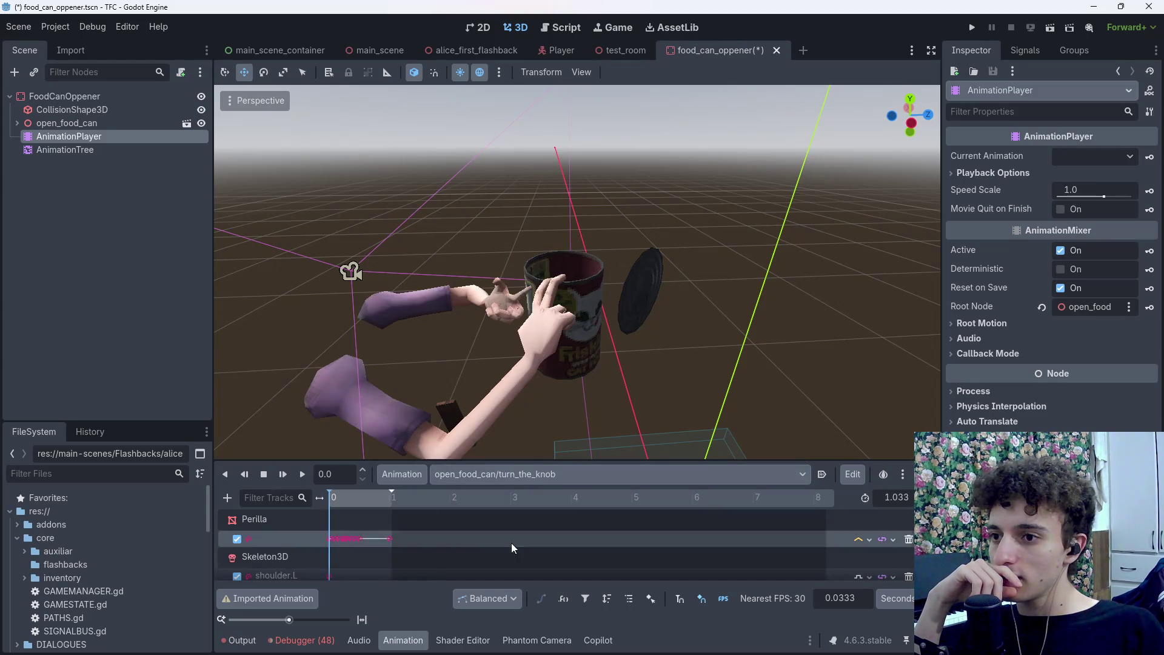
drag(335, 505, 523, 504)
click(523, 473)
click(526, 525)
click(557, 475)
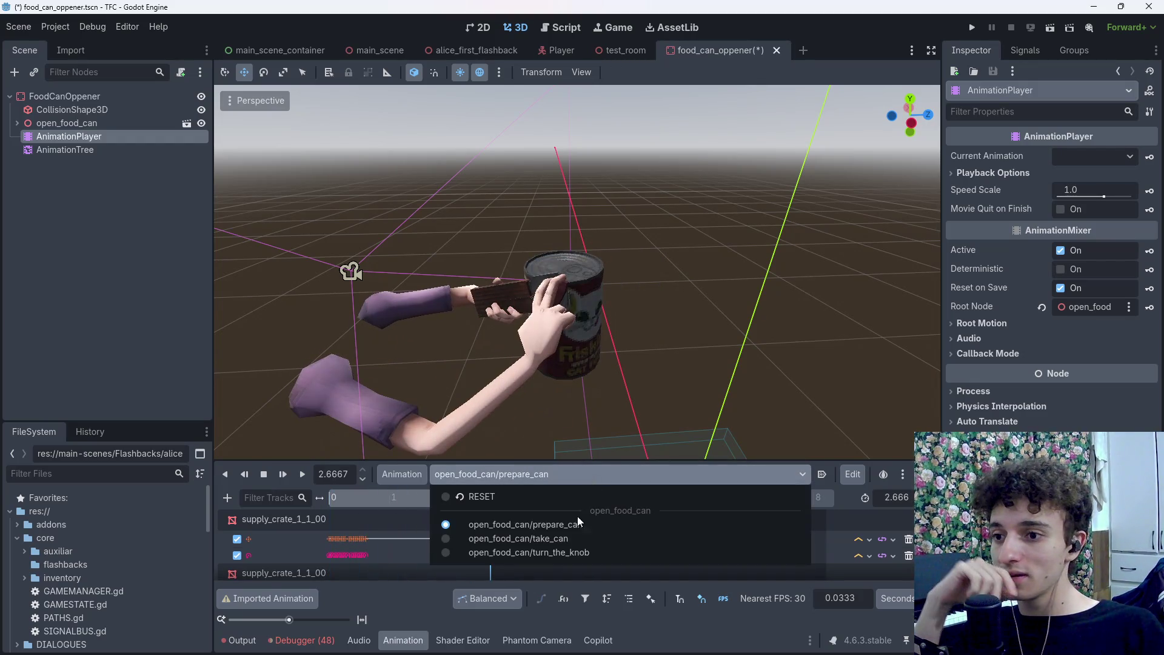
click(559, 553)
drag(351, 500, 399, 502)
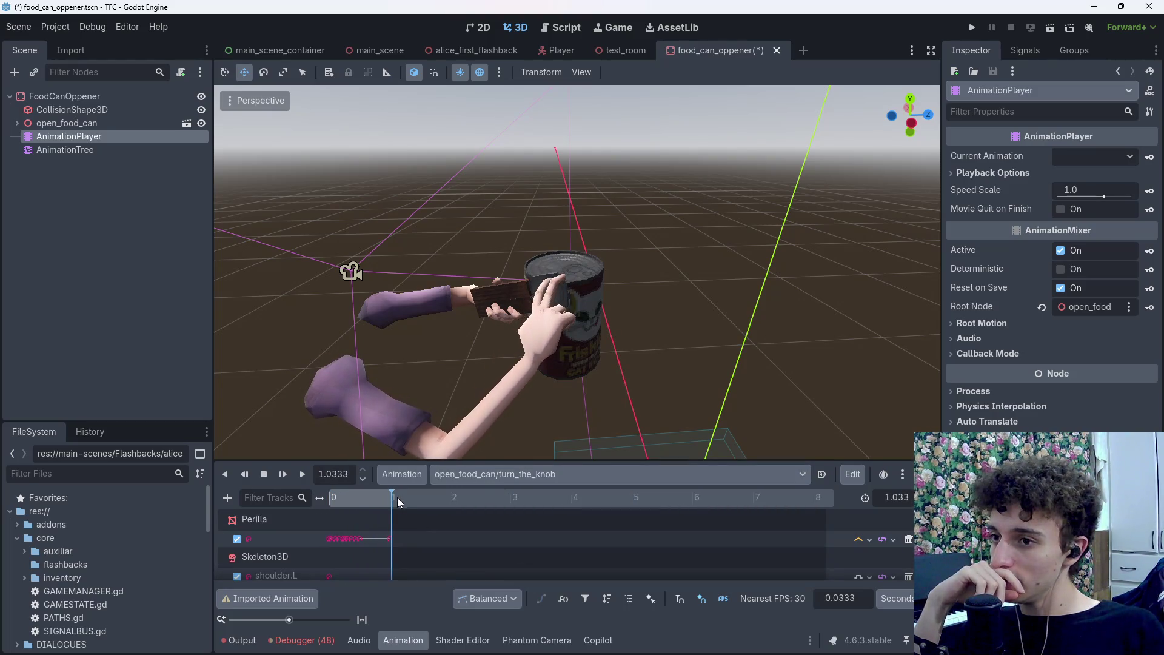
Zoom and orbit the 3D view around the can and hands, then bring up Blender
scroll(553, 441, up, 5)
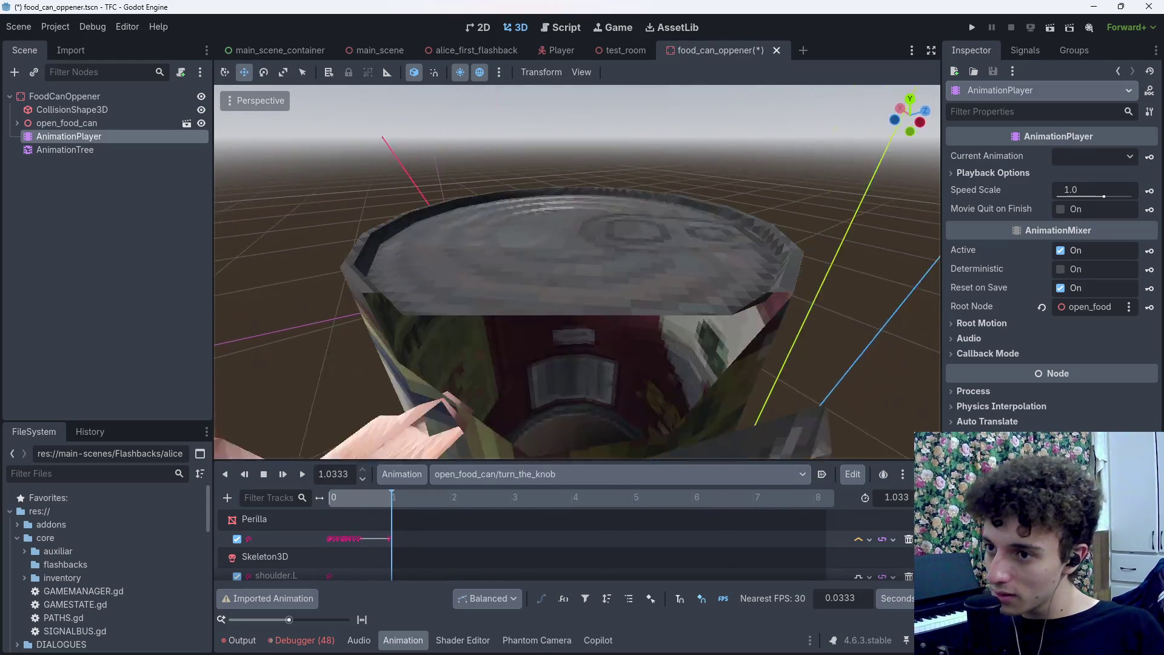
scroll(576, 272, up, 5)
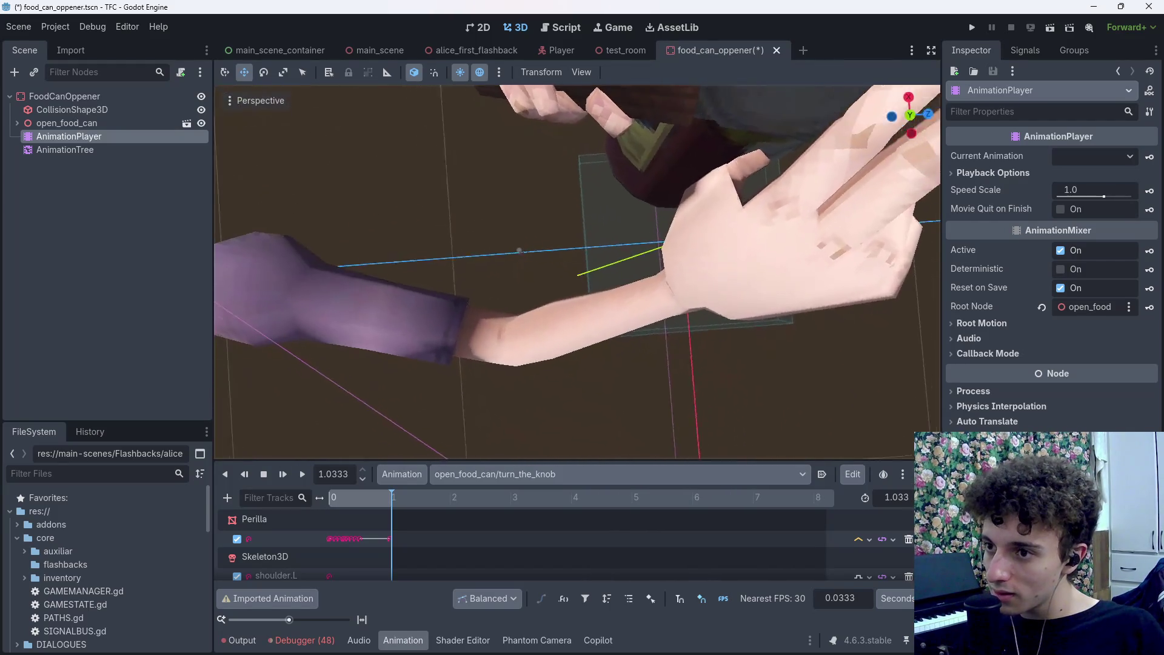
scroll(577, 271, down, 5)
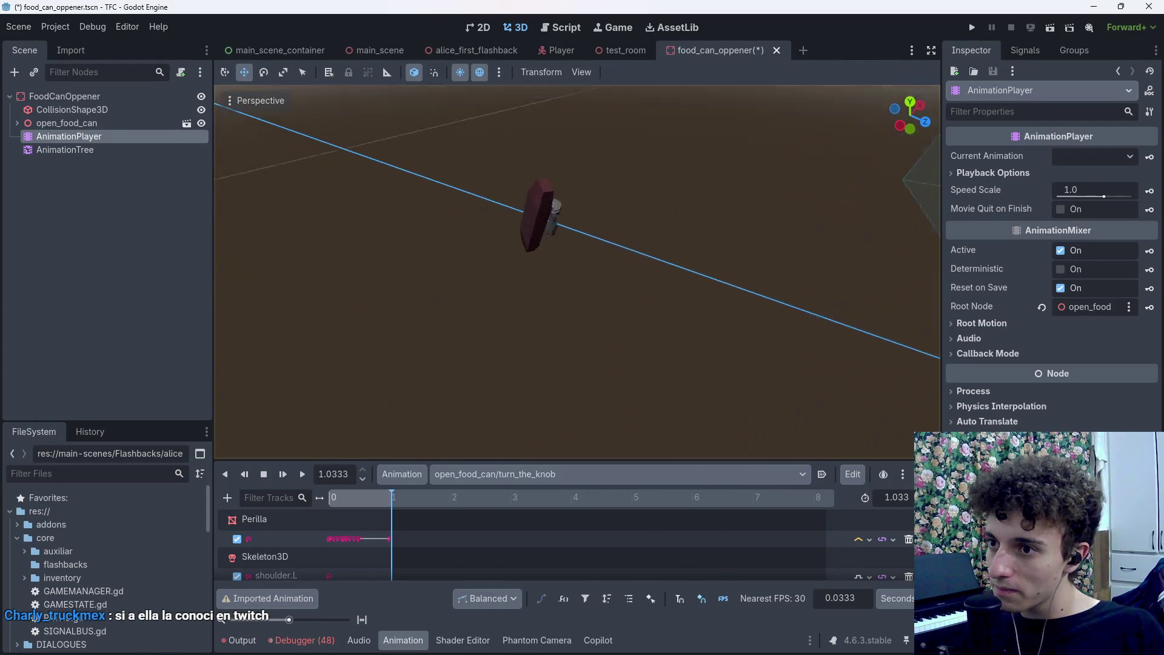
drag(577, 271, 576, 242)
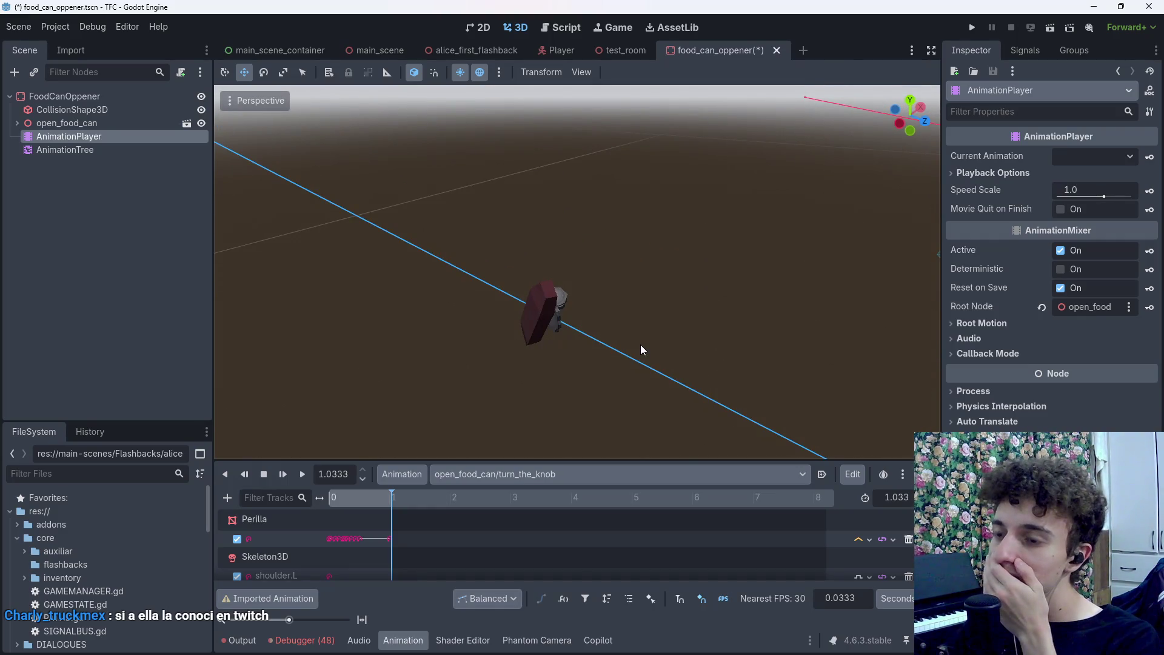
mouse_move(642, 350)
mouse_down()
mouse_move(570, 285)
mouse_move(546, 291)
mouse_move(481, 220)
mouse_move(410, 345)
mouse_up()
drag(584, 322, 584, 340)
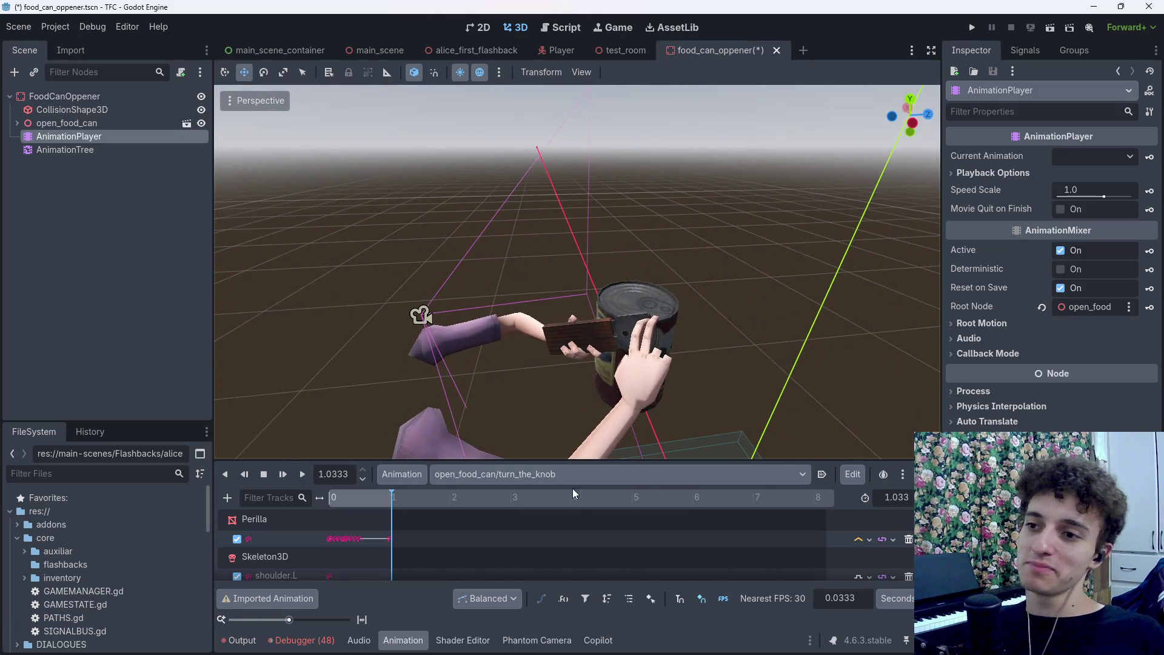
mouse_move(687, 642)
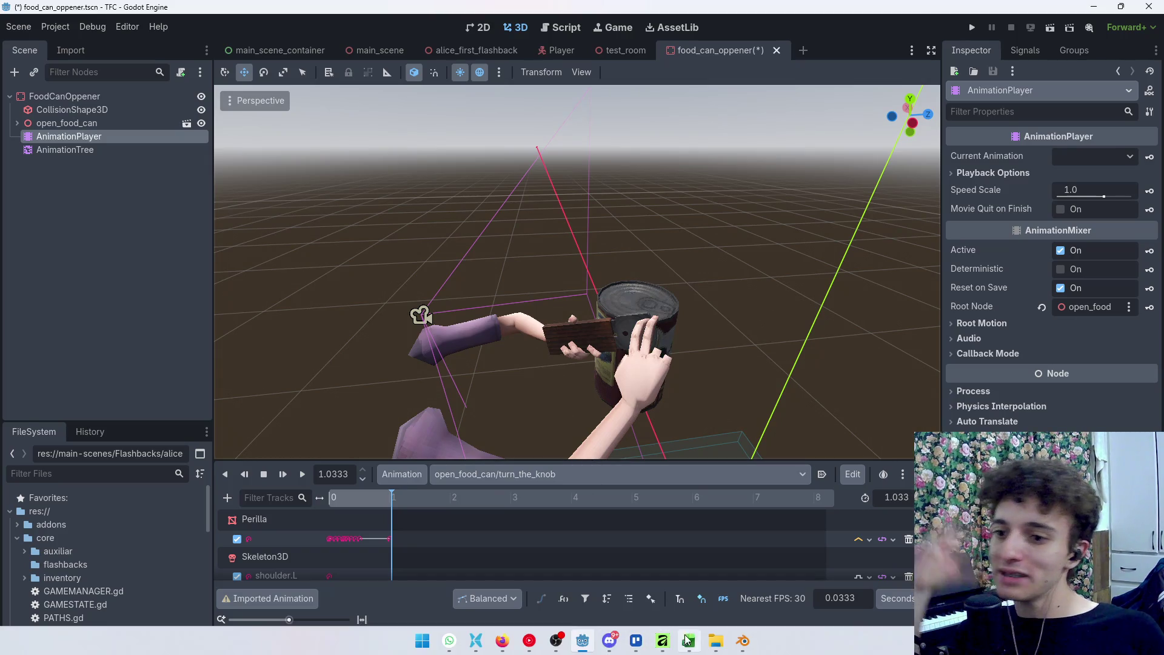
click(744, 644)
Switch the viewport to Material Preview and select the Perilla knob
mouse_move(690, 523)
mouse_down()
mouse_move(620, 223)
mouse_move(610, 229)
mouse_move(642, 248)
mouse_move(578, 267)
mouse_move(605, 273)
mouse_move(593, 277)
mouse_up()
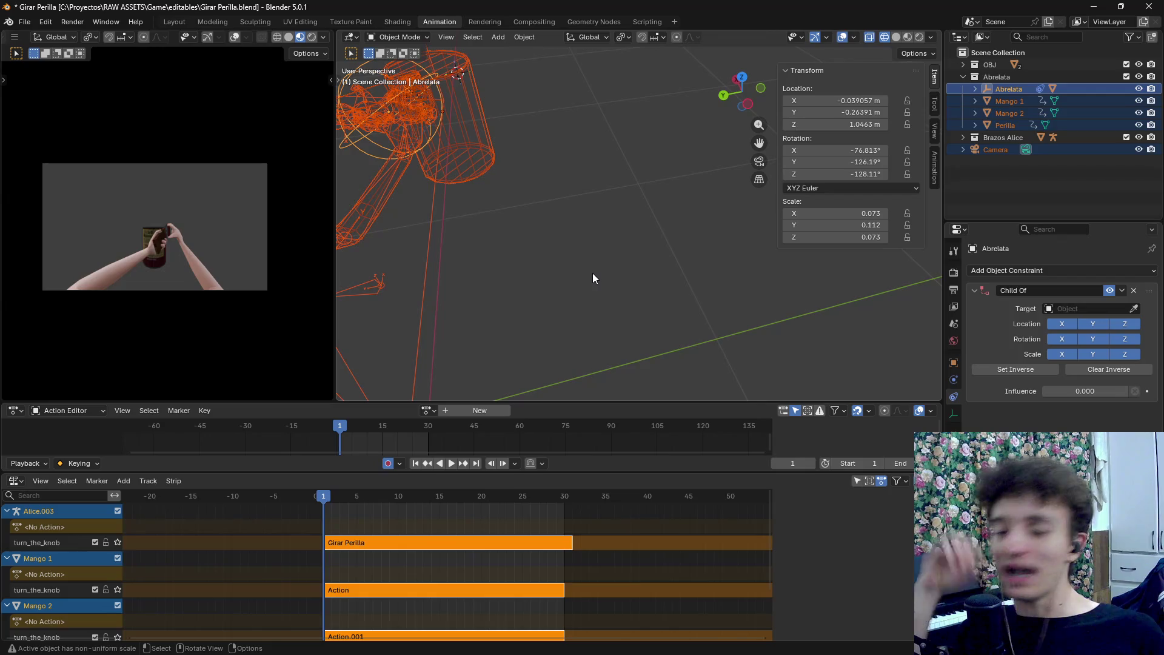
key(i)
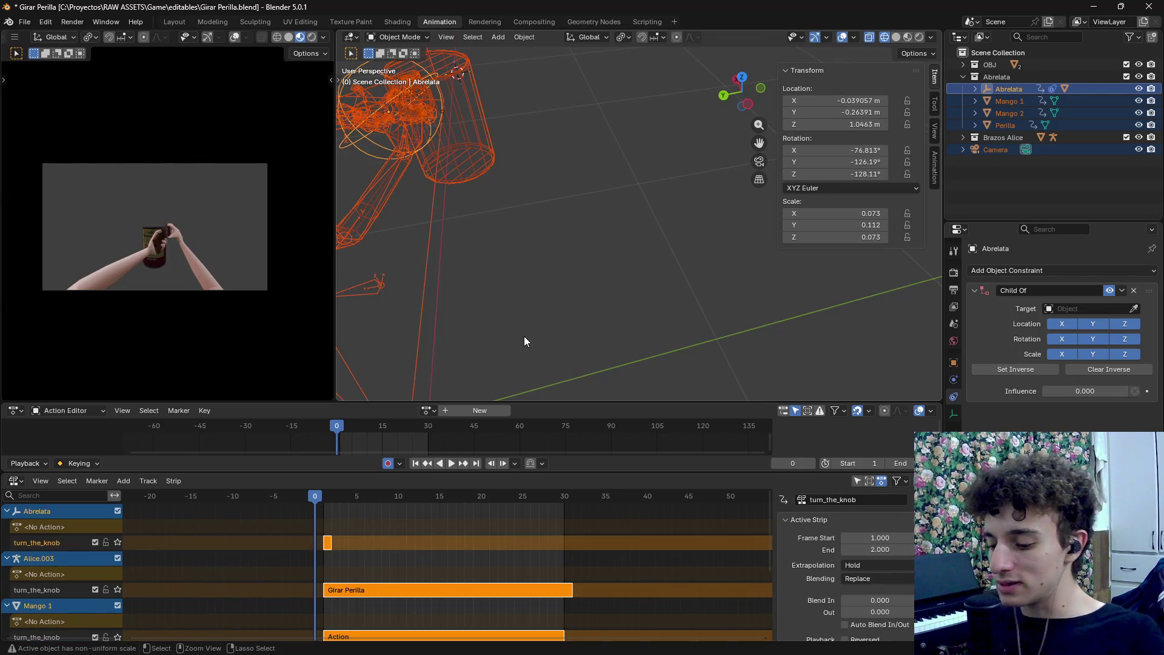
key(ctrl+z)
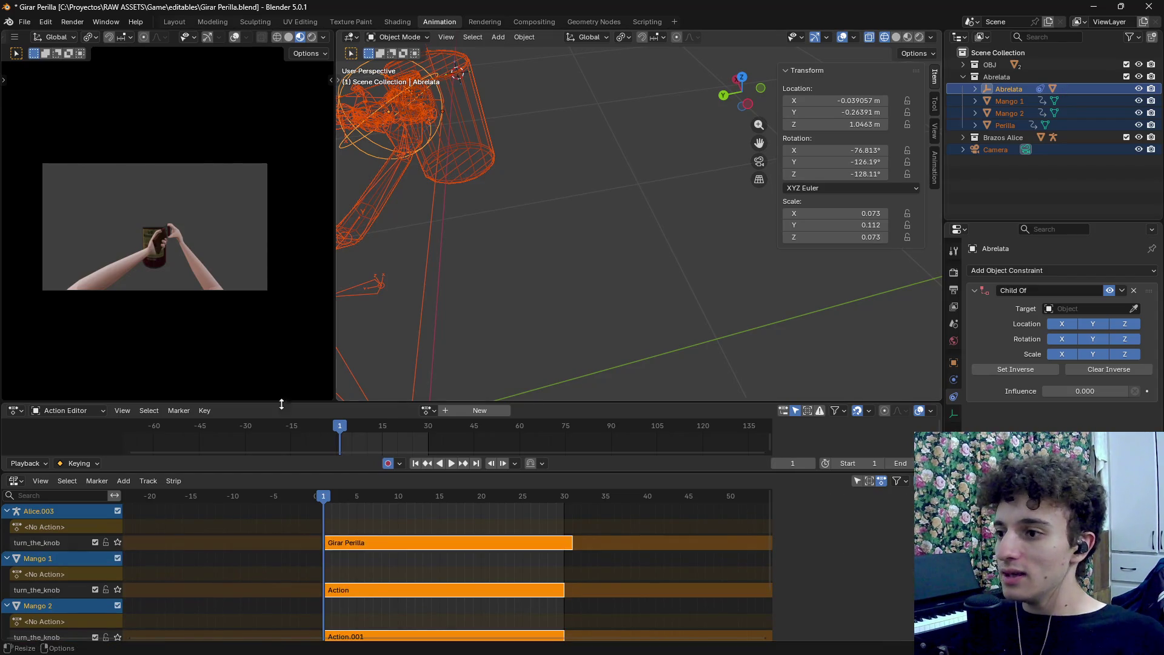
click(519, 213)
mouse_move(519, 213)
mouse_down()
mouse_move(667, 279)
mouse_move(635, 239)
mouse_up()
key(z)
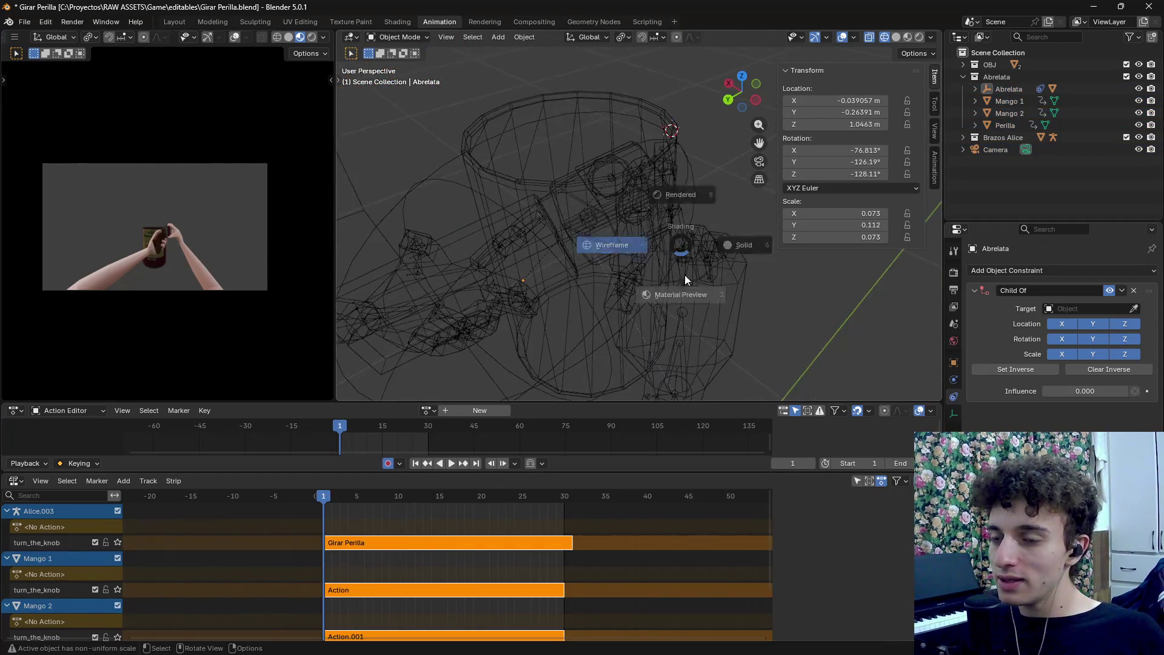
click(685, 278)
scroll(669, 219, up, 3)
click(725, 236)
scroll(733, 246, down, 1)
scroll(752, 275, down, 2)
mouse_move(752, 275)
mouse_down()
mouse_move(646, 305)
mouse_move(612, 267)
mouse_up()
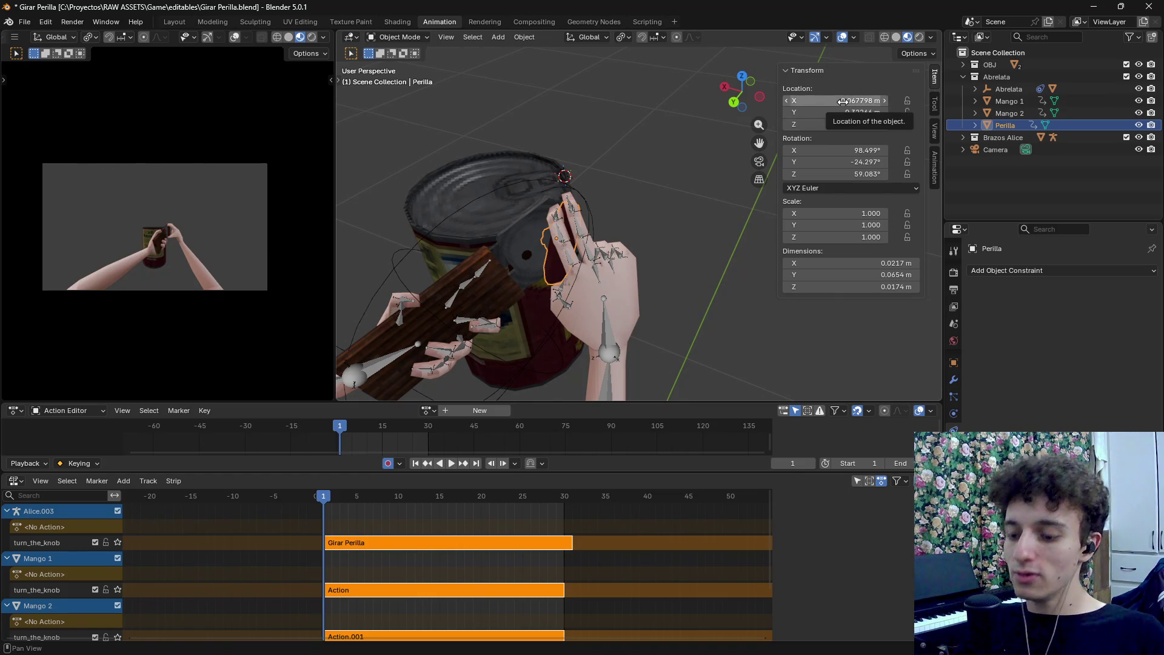
Key Perilla, enlarge the Action Editor, unlink PerillaAction.001 and assign Girar Perilla
key(i)
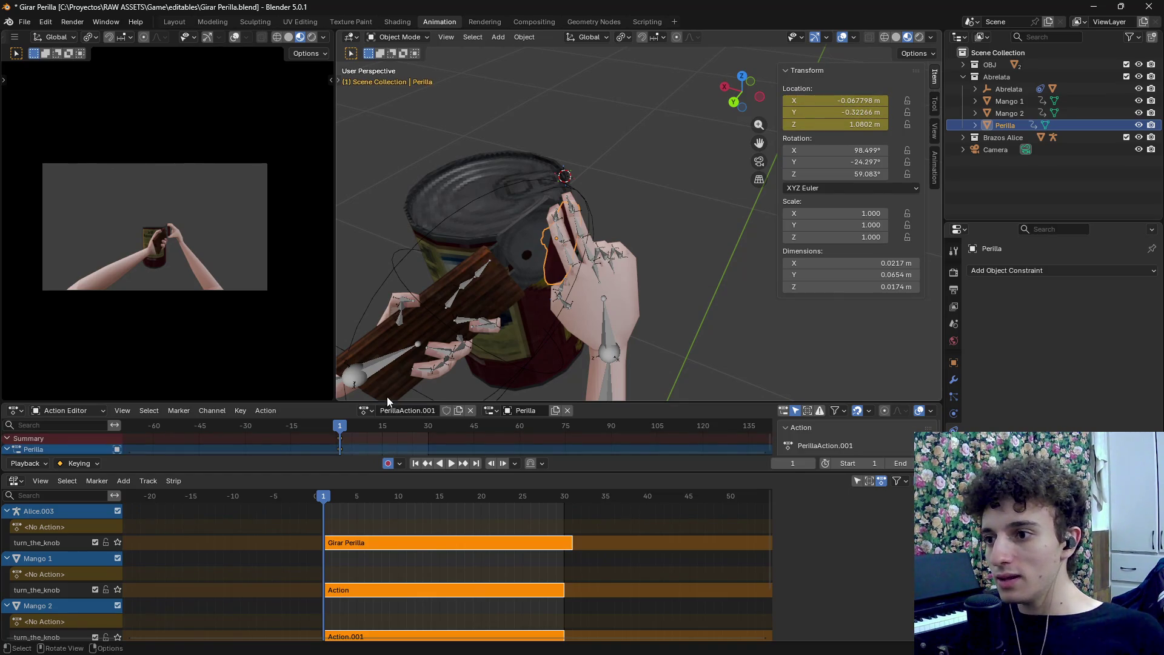
mouse_move(343, 403)
mouse_down()
mouse_move(361, 238)
mouse_move(381, 277)
mouse_up()
click(470, 284)
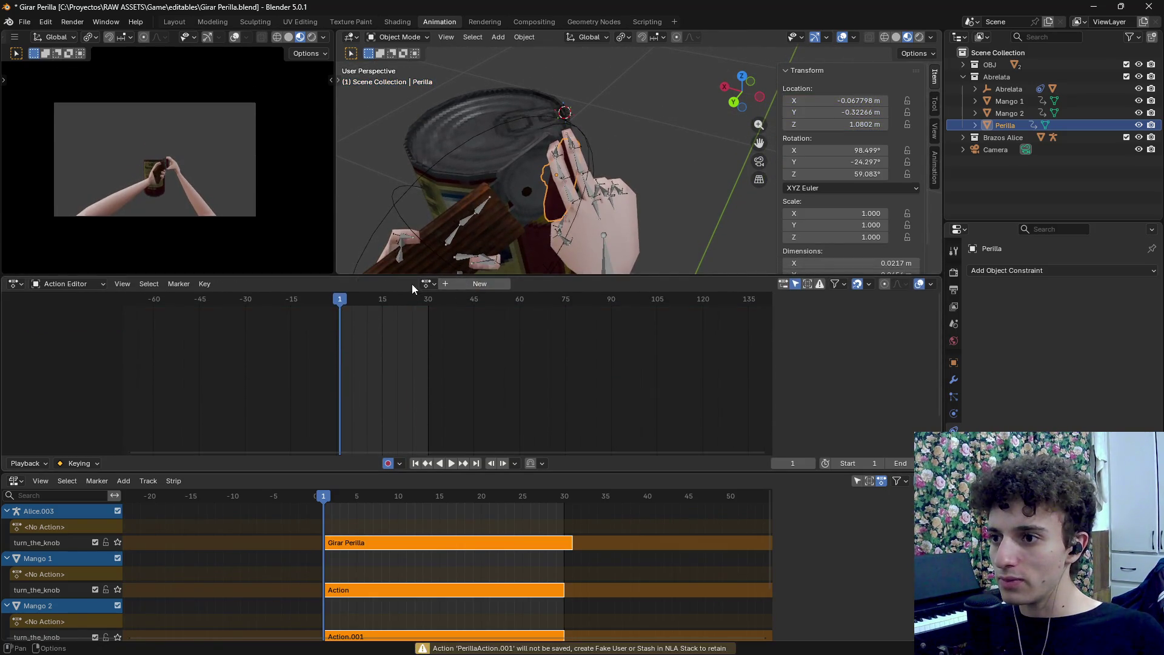
click(428, 284)
click(459, 339)
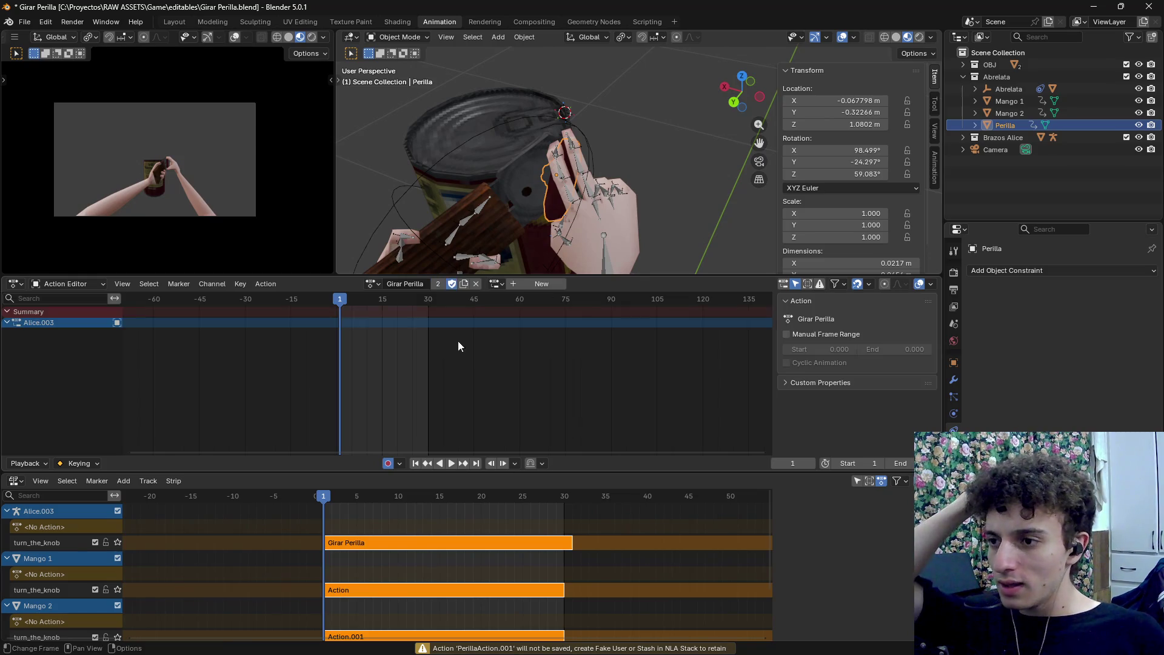
Assign PerillaAction to the knob, play it and return to the first frame
click(371, 284)
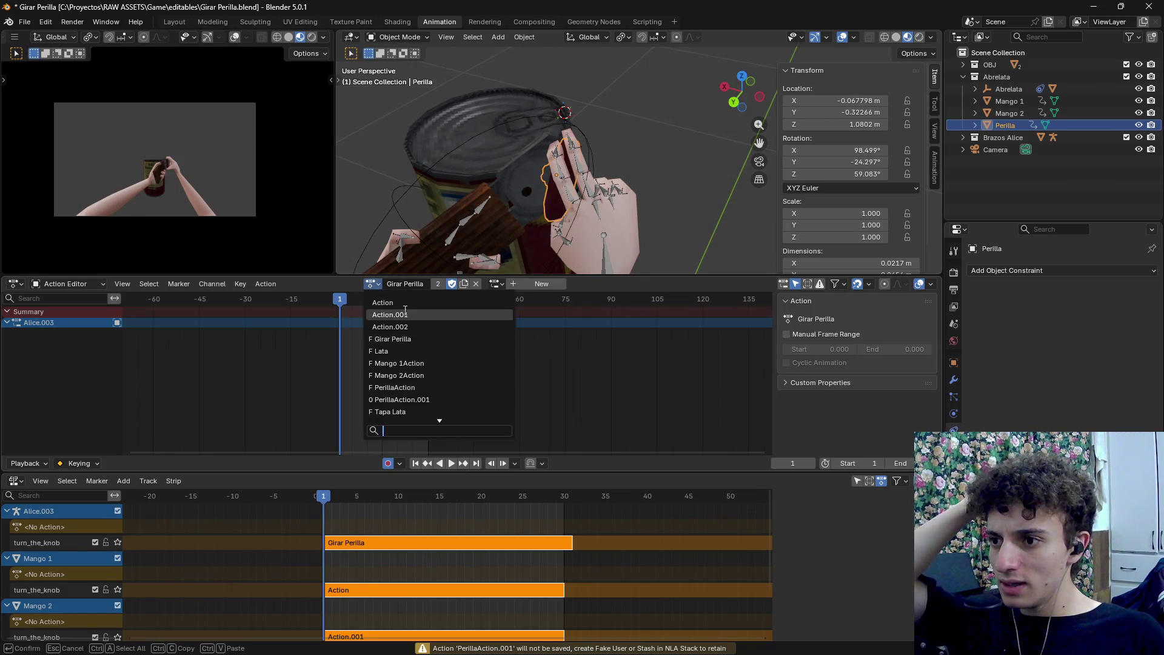
click(417, 383)
key(space)
mouse_move(340, 299)
mouse_down()
mouse_move(342, 312)
mouse_move(379, 312)
mouse_up()
scroll(584, 219, down, 5)
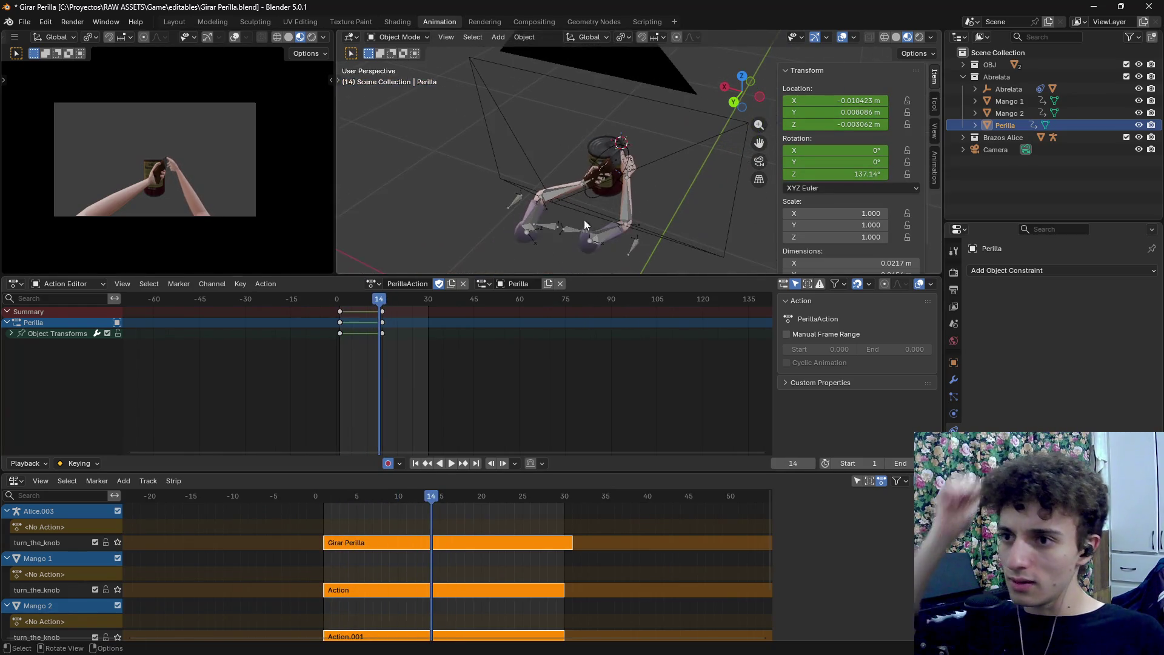
mouse_move(618, 227)
mouse_down()
mouse_move(578, 122)
mouse_move(587, 108)
mouse_move(631, 192)
mouse_move(541, 206)
mouse_move(583, 187)
mouse_move(574, 188)
mouse_move(580, 234)
mouse_up()
key(shift+Left)
key(a)
shift+click(580, 235)
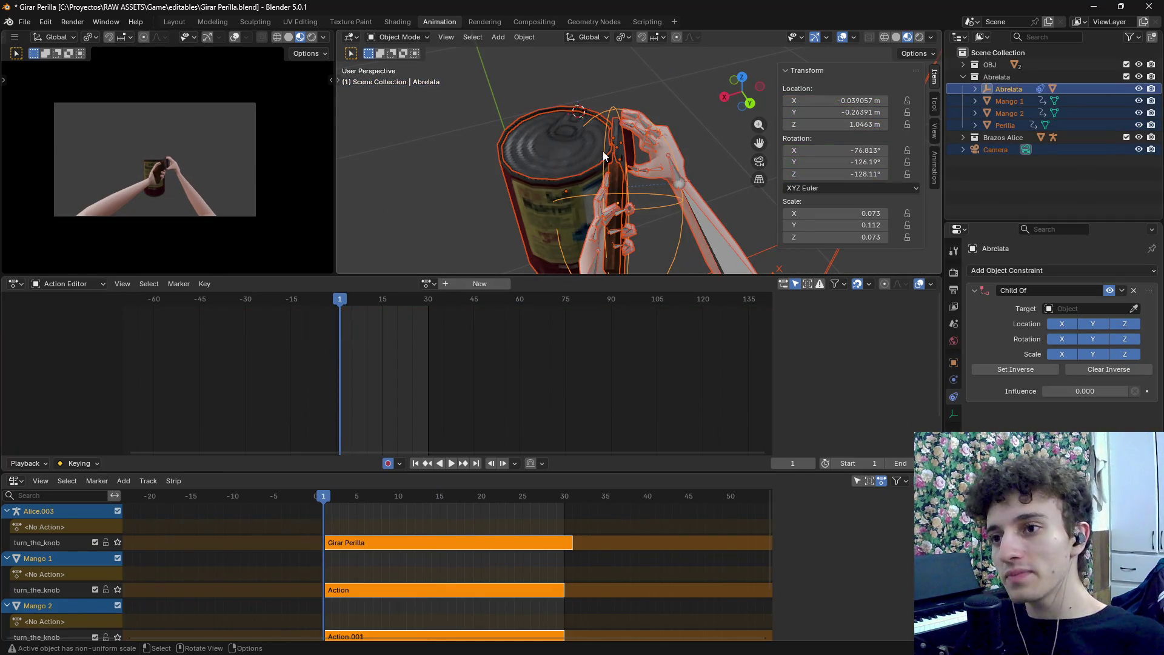
Reselect only Perilla, reassign PerillaAction, frame the knob, then undo to leave it unlinked
click(635, 154)
click(429, 283)
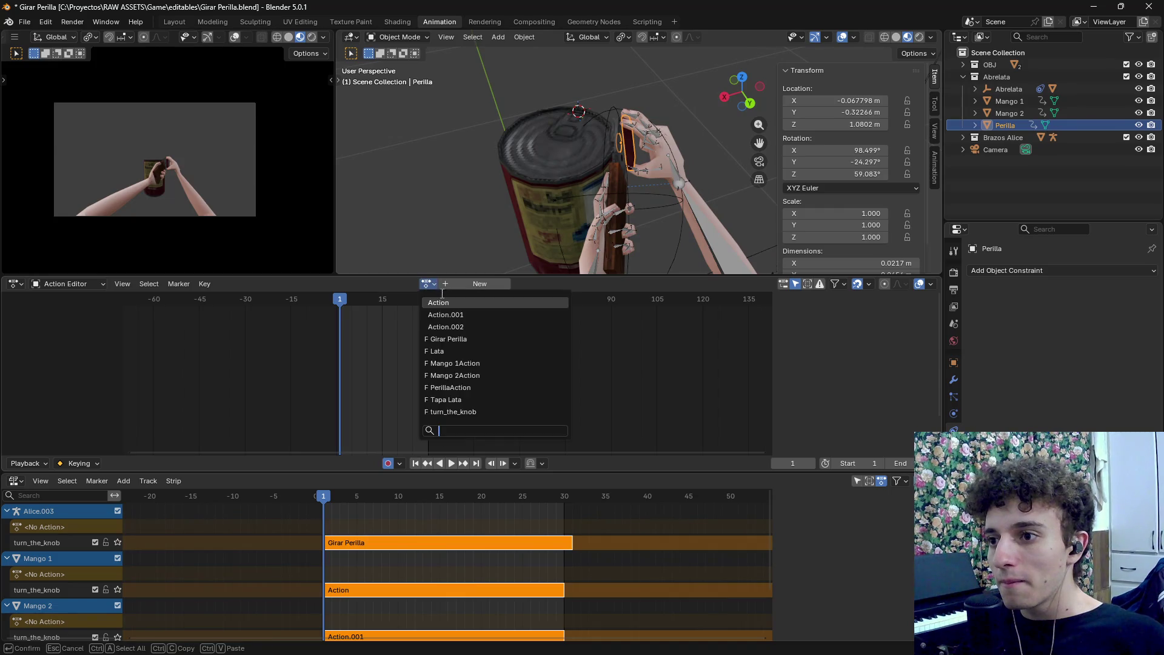
click(461, 387)
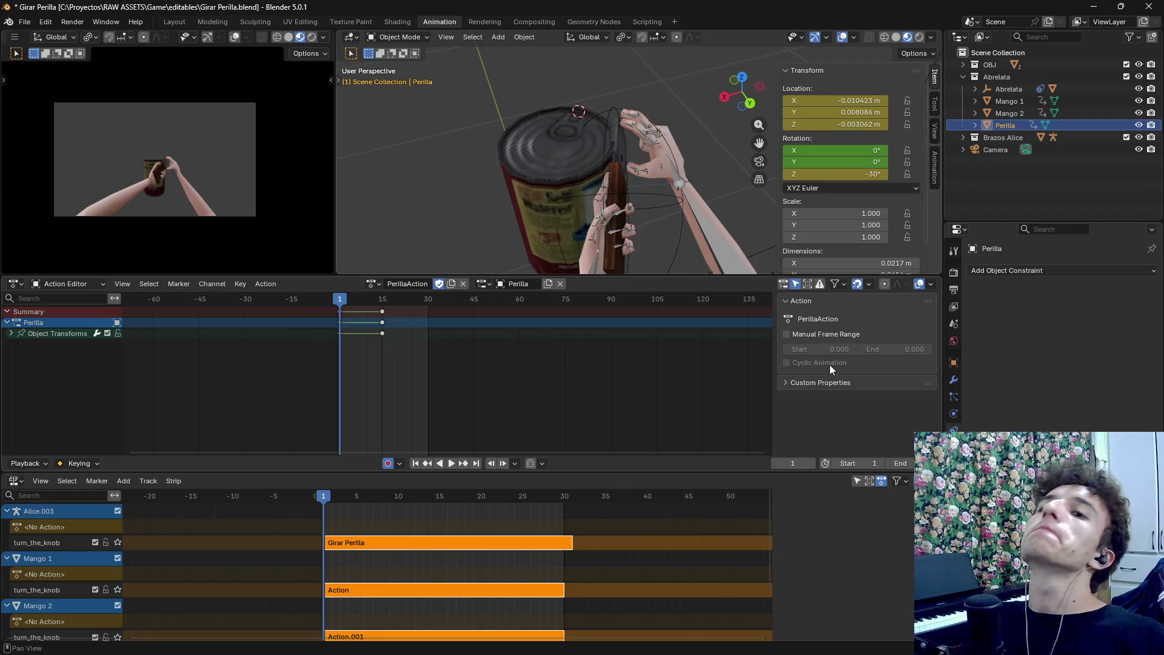
scroll(651, 261, down, 5)
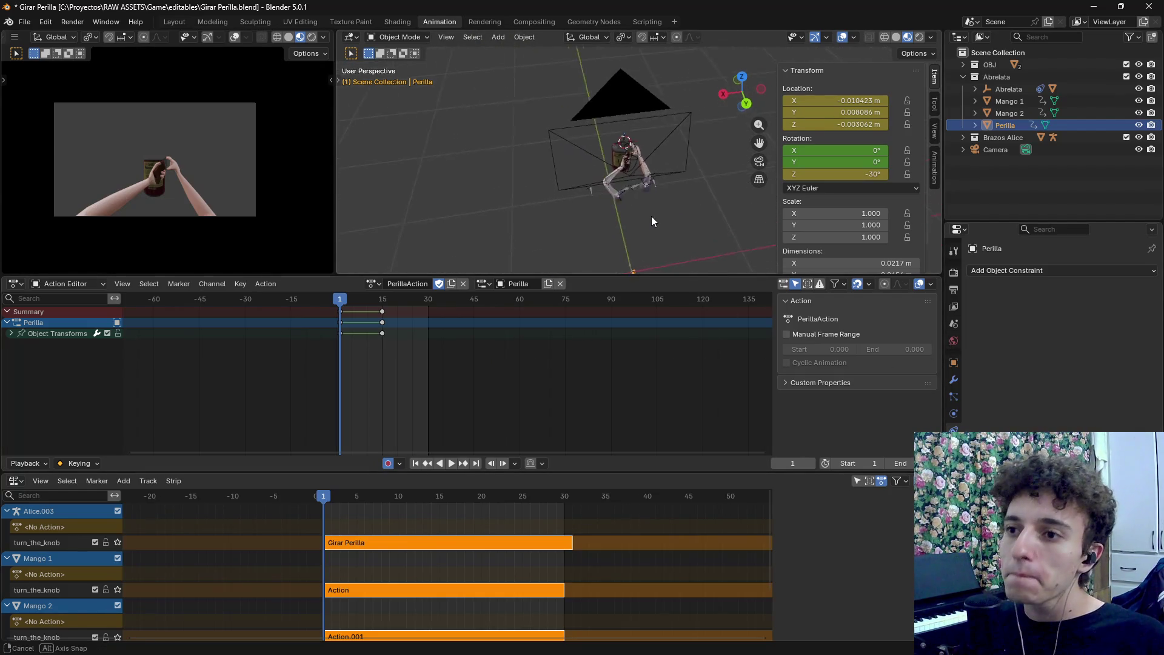
key(KP_Decimal)
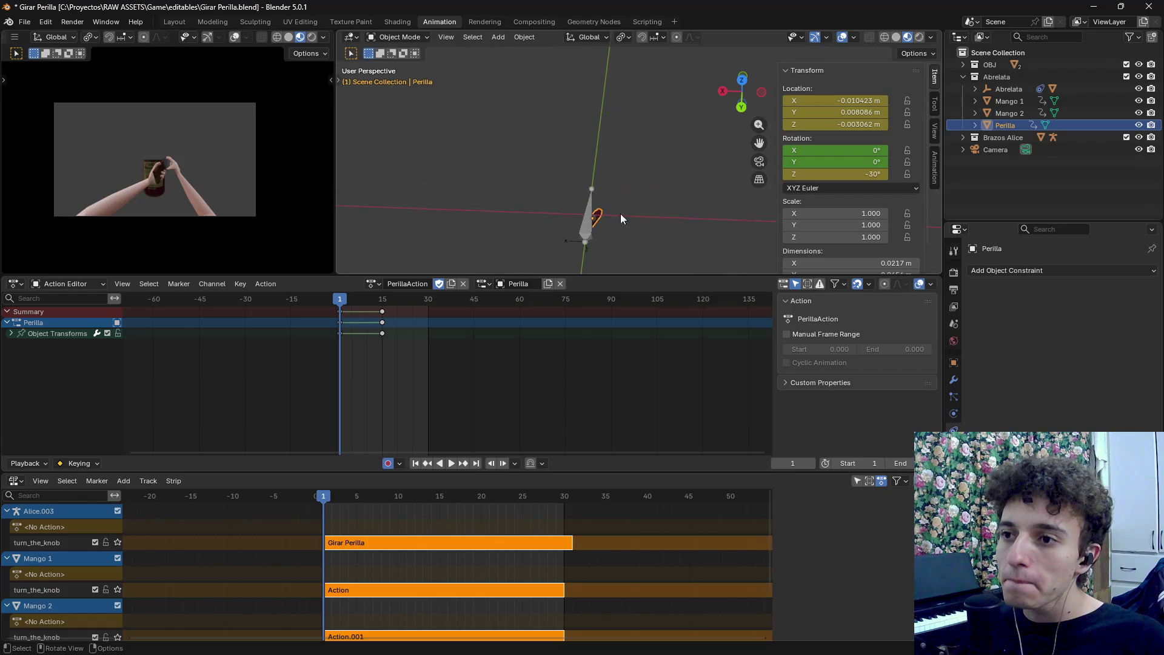
mouse_move(616, 134)
mouse_down()
mouse_move(631, 161)
mouse_move(605, 143)
mouse_up()
scroll(631, 145, up, 6)
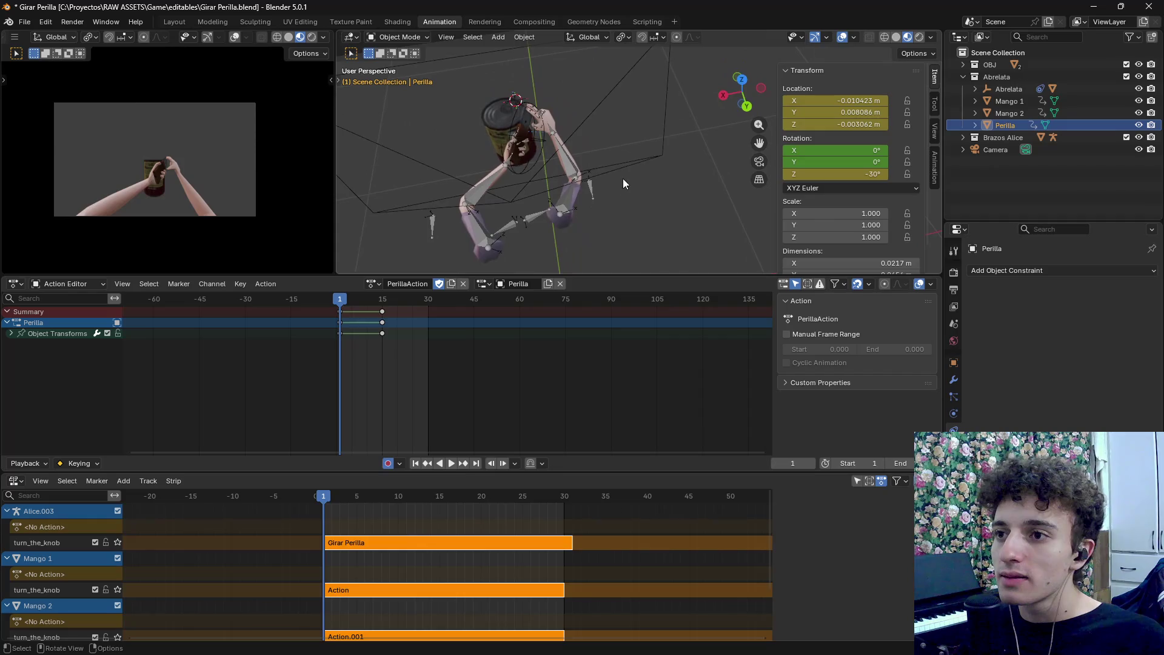
mouse_move(551, 199)
mouse_down()
mouse_move(482, 185)
mouse_move(526, 188)
mouse_move(516, 165)
mouse_up()
key(ctrl+z)
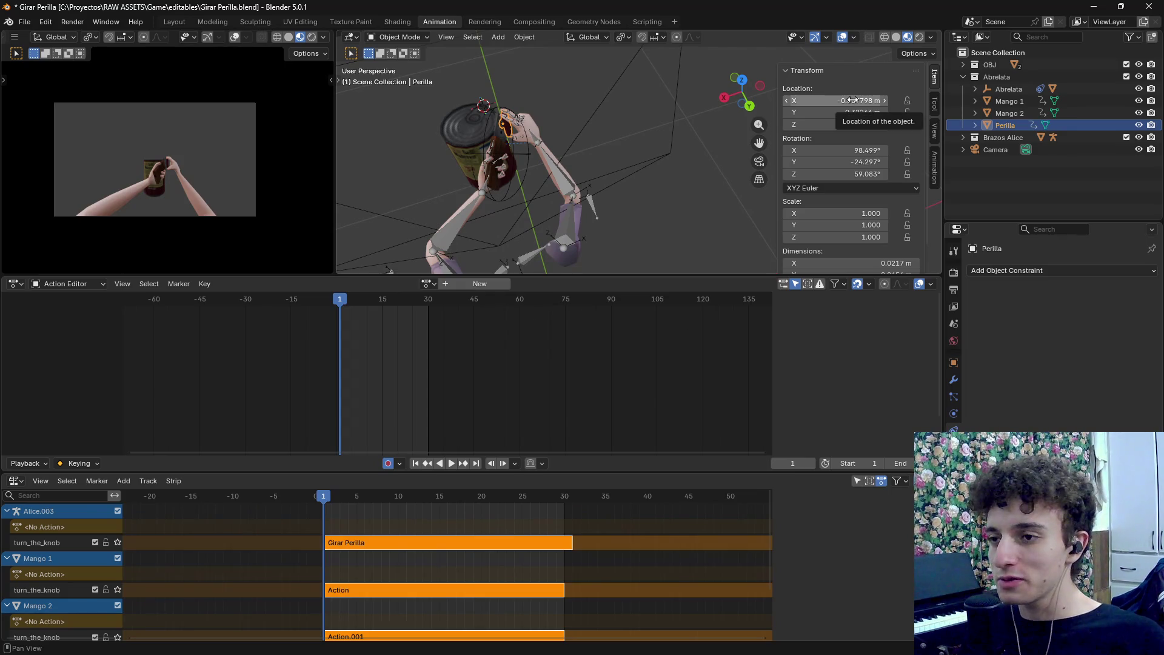
Key Perilla's location, unlink PerillaAction.001 and assign PerillaAction back to the knob
key(i)
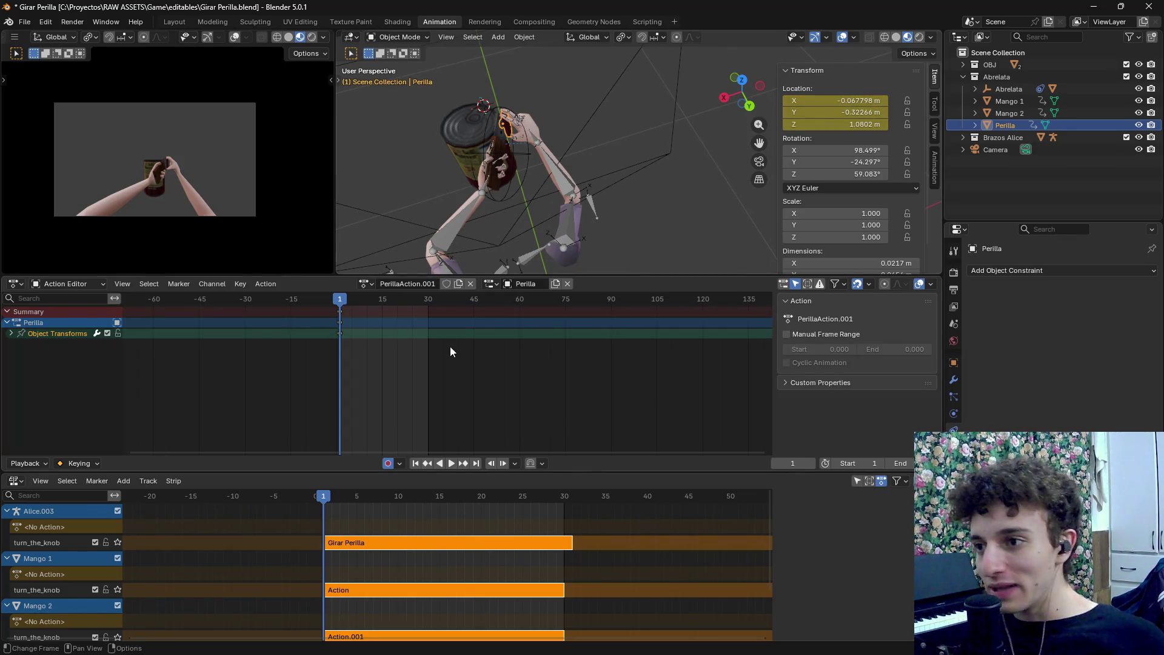
drag(353, 364, 317, 309)
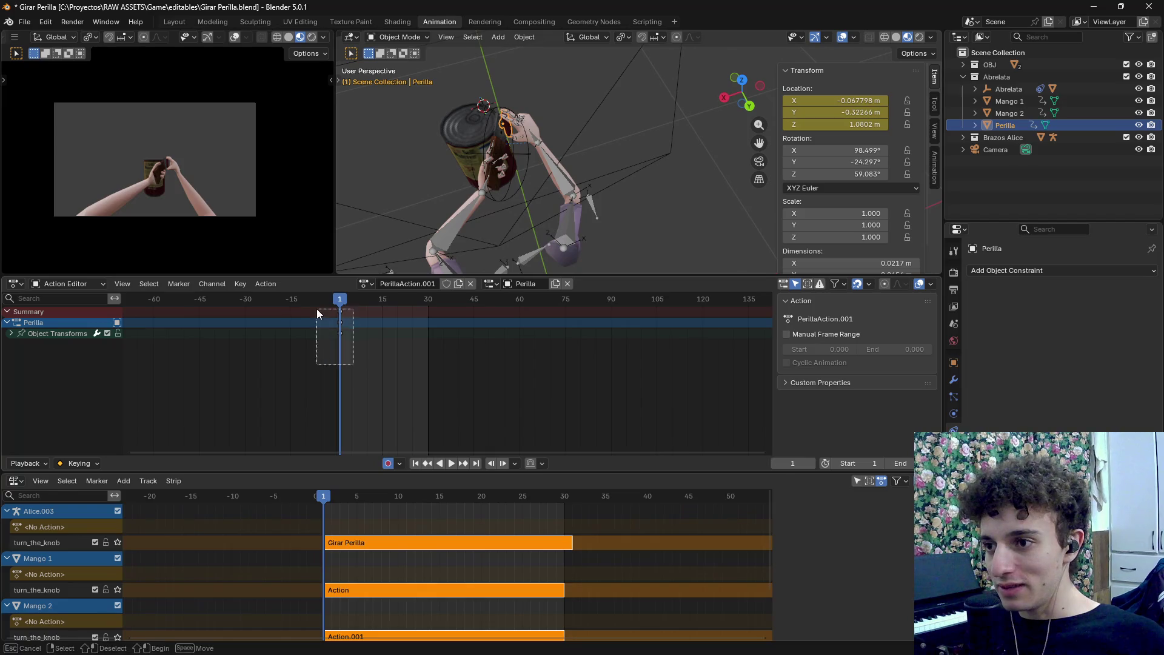
click(471, 283)
click(429, 284)
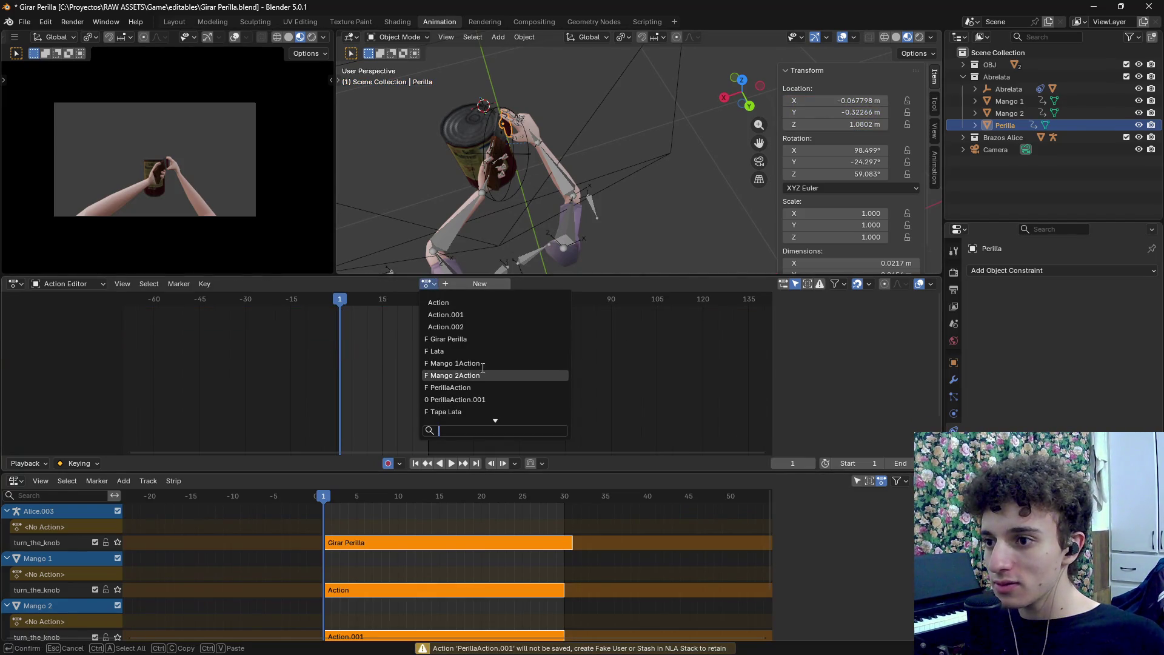
click(472, 388)
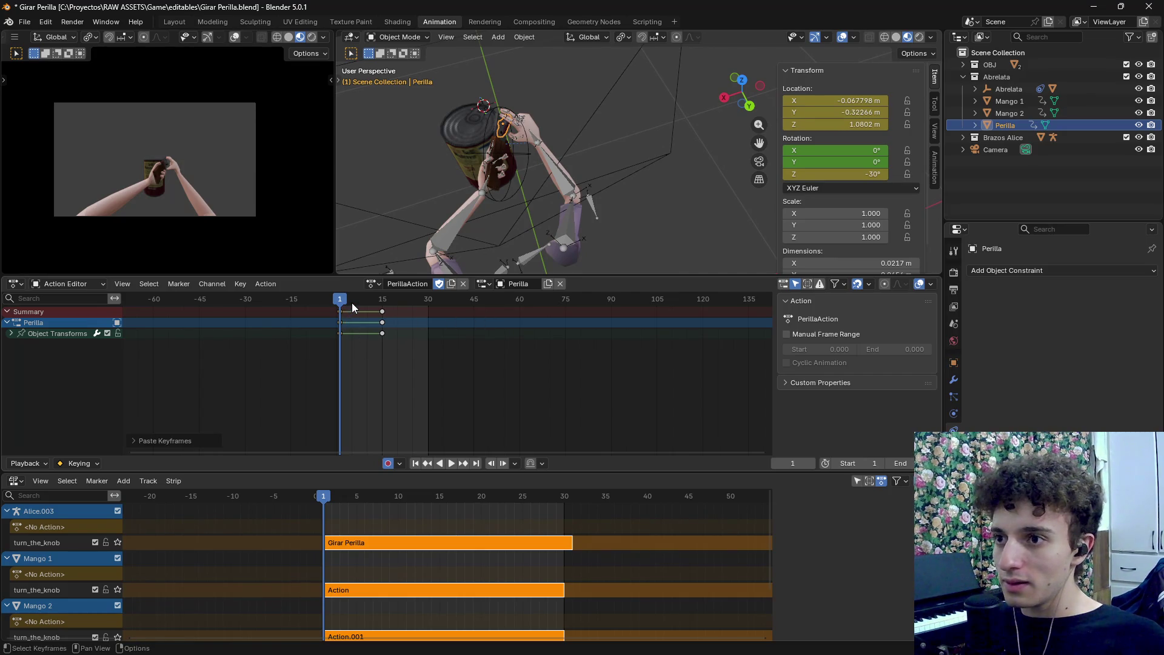
Scrub to frame 15 and play to check the -30° to 150° Z spin
mouse_move(351, 300)
mouse_down()
mouse_move(383, 305)
mouse_move(338, 307)
mouse_up()
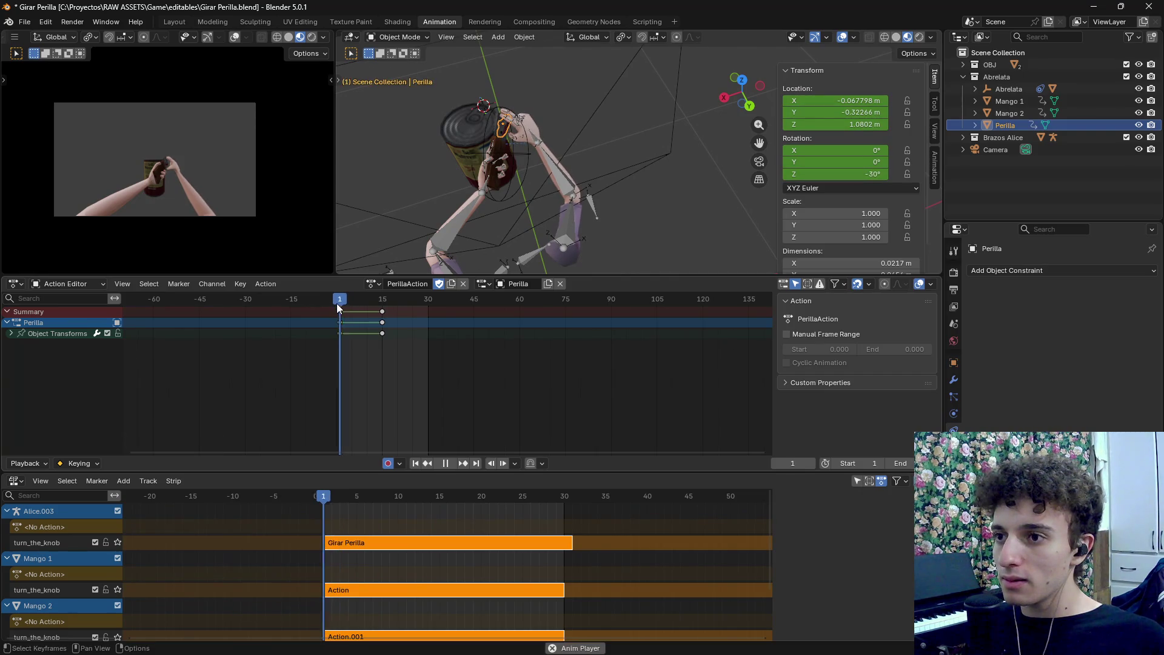
key(space)
scroll(529, 169, up, 5)
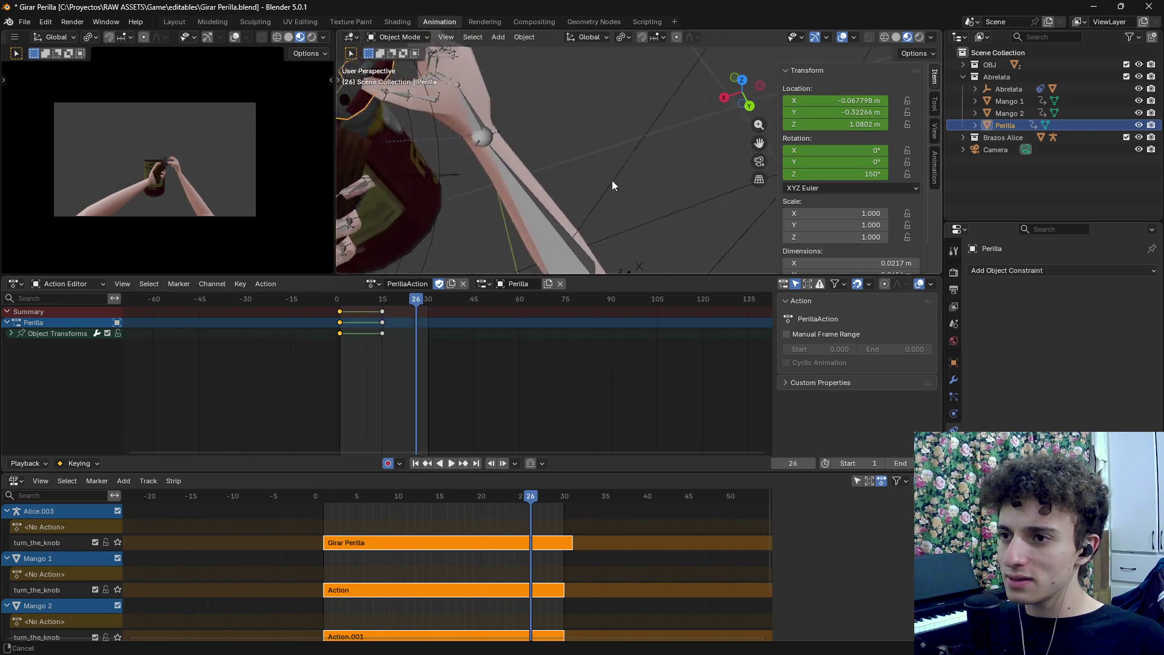
scroll(613, 180, down, 5)
mouse_move(401, 304)
mouse_down()
mouse_move(330, 300)
mouse_move(393, 305)
mouse_move(341, 306)
mouse_up()
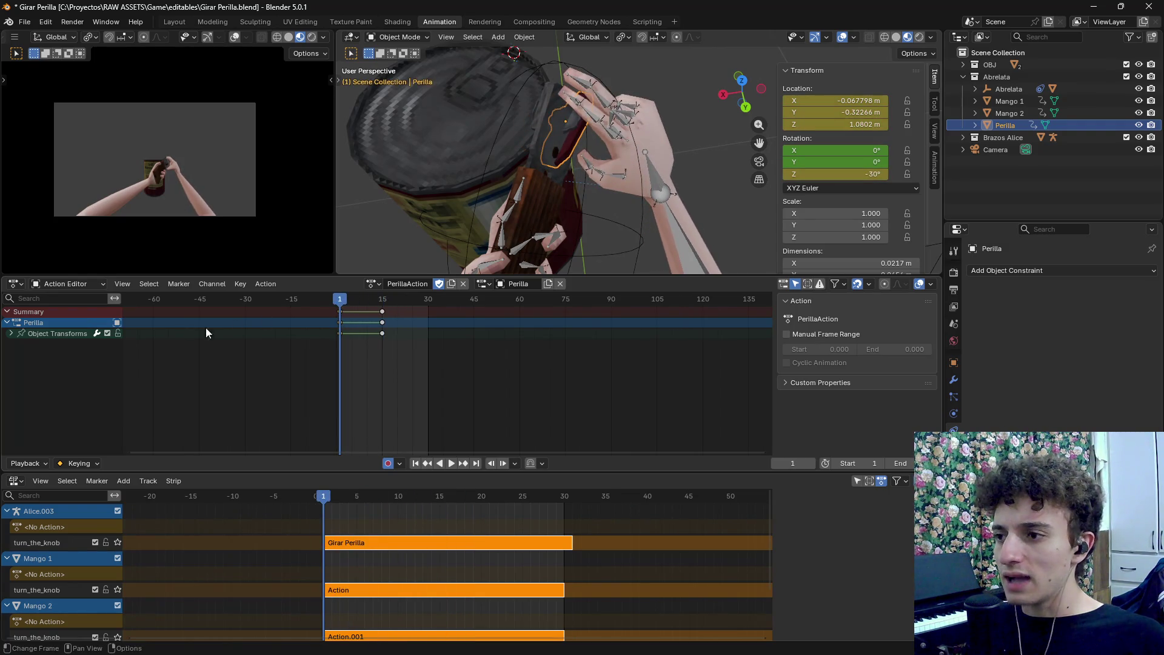
scroll(321, 371, up, 2)
key(ctrl+z)
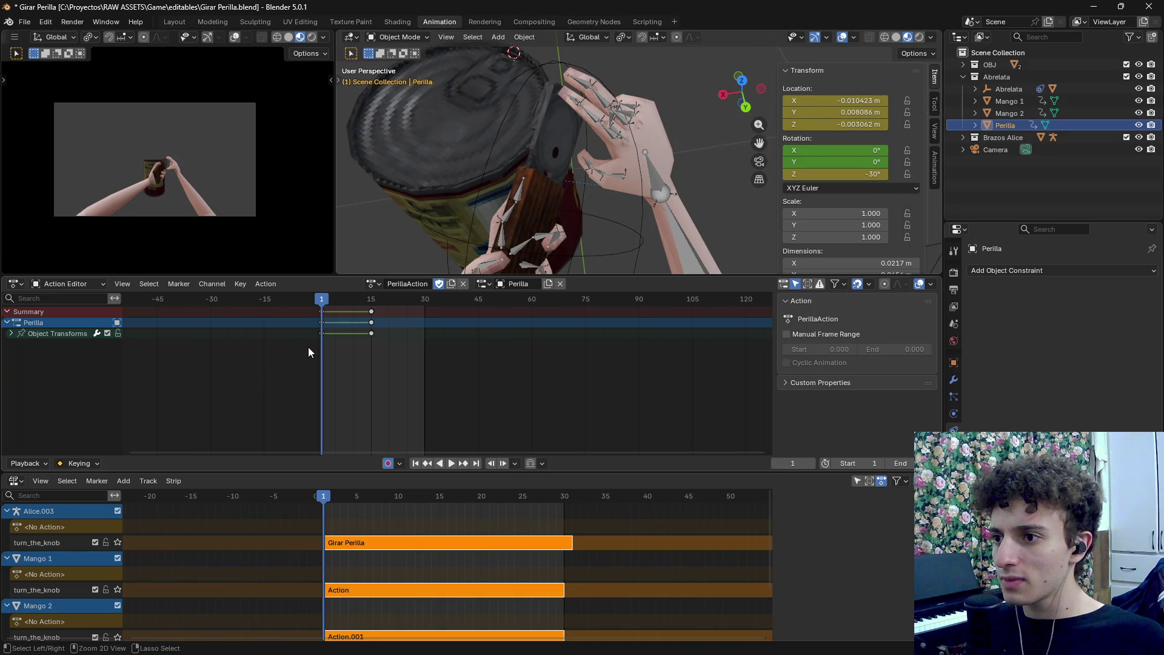
Paste the copied keyframes at frame 22 and delete the Z Location key at frame 22
mouse_move(405, 304)
mouse_down()
mouse_move(341, 303)
mouse_move(396, 303)
mouse_up()
key(ctrl+v)
scroll(398, 316, up, 2)
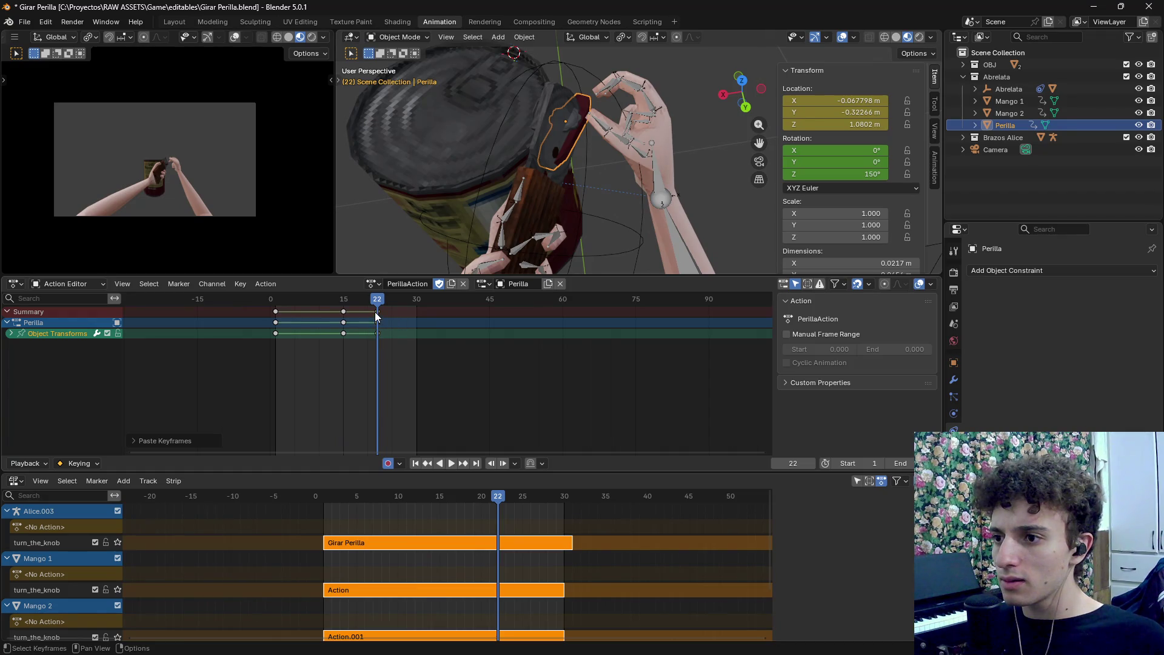
click(378, 321)
click(11, 334)
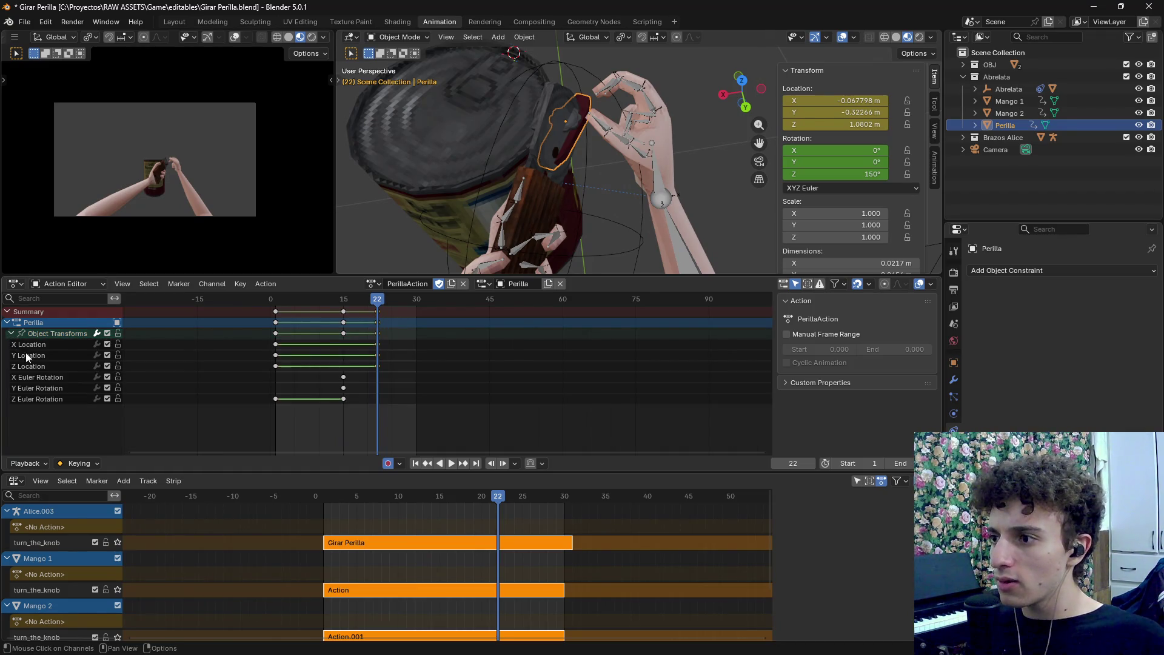
click(43, 376)
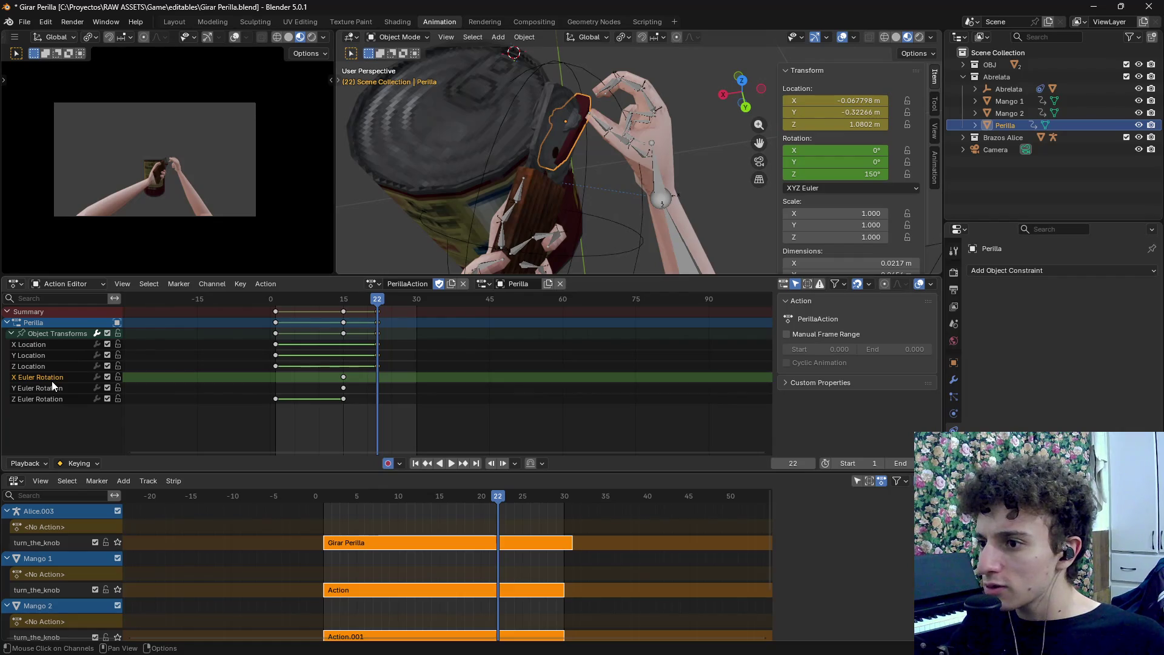
scroll(364, 390, up, 3)
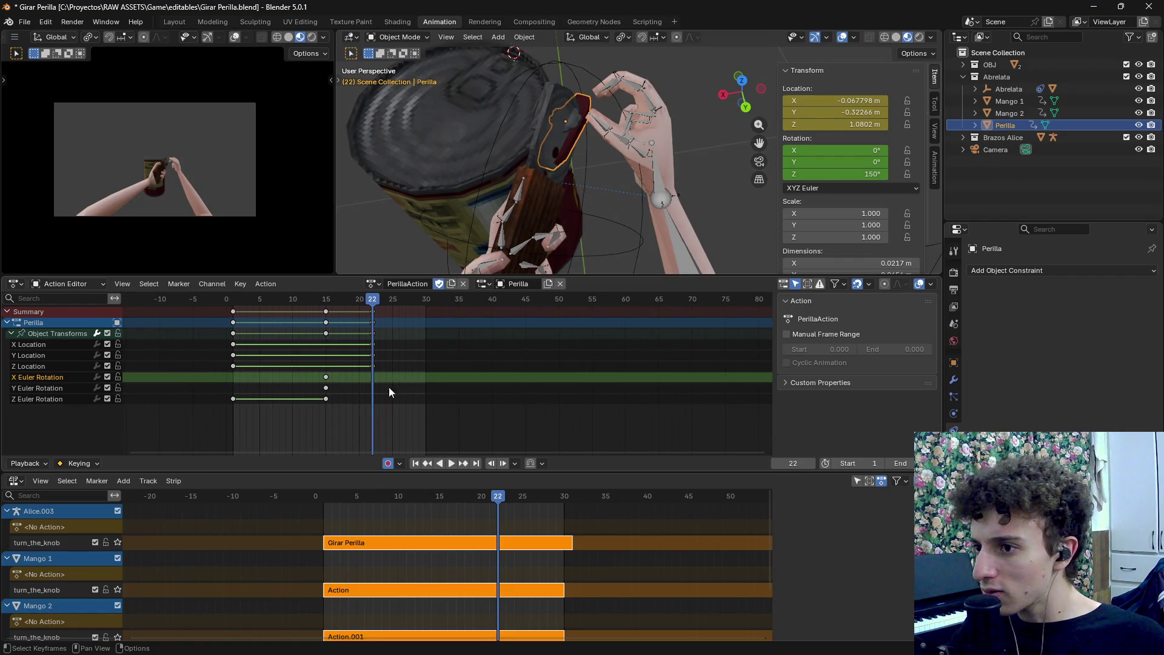
click(373, 366)
key(Delete)
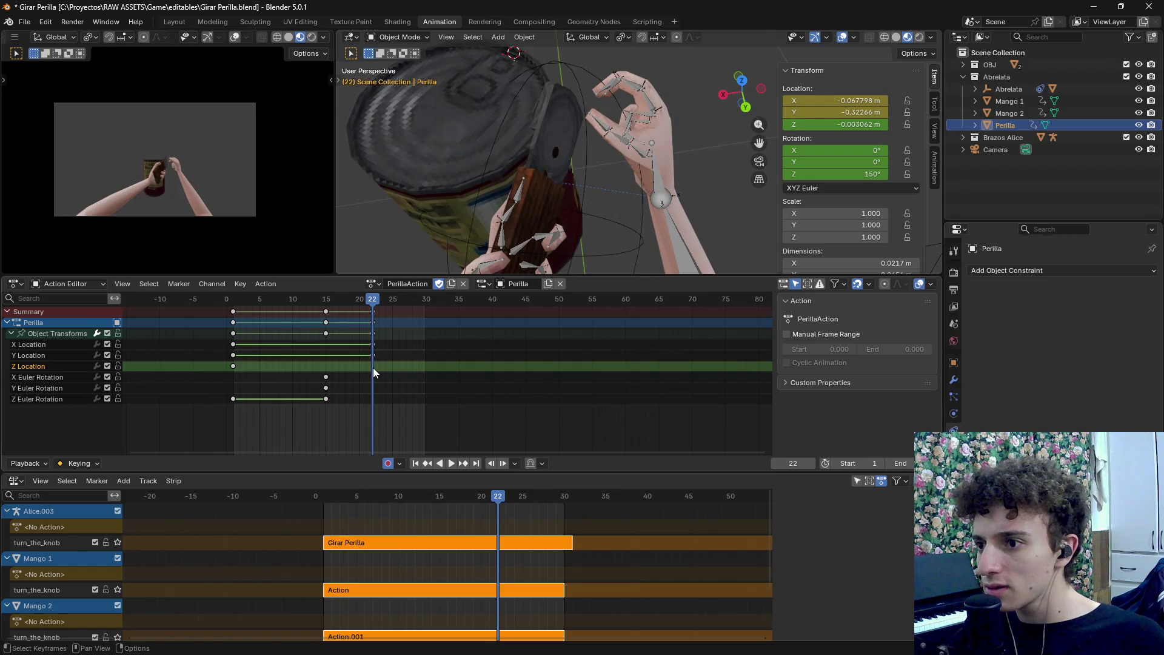
Preview the animation with playback, then delete the Z Location keyframe at frame 0
key(shift+ctrl+space)
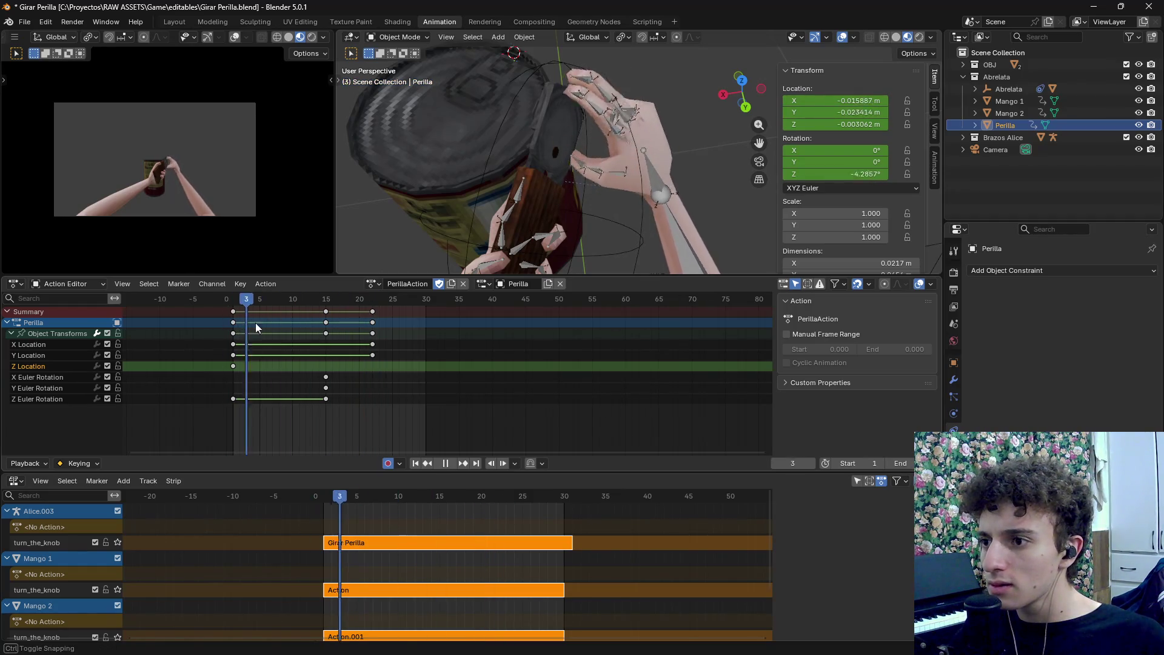
key(Escape)
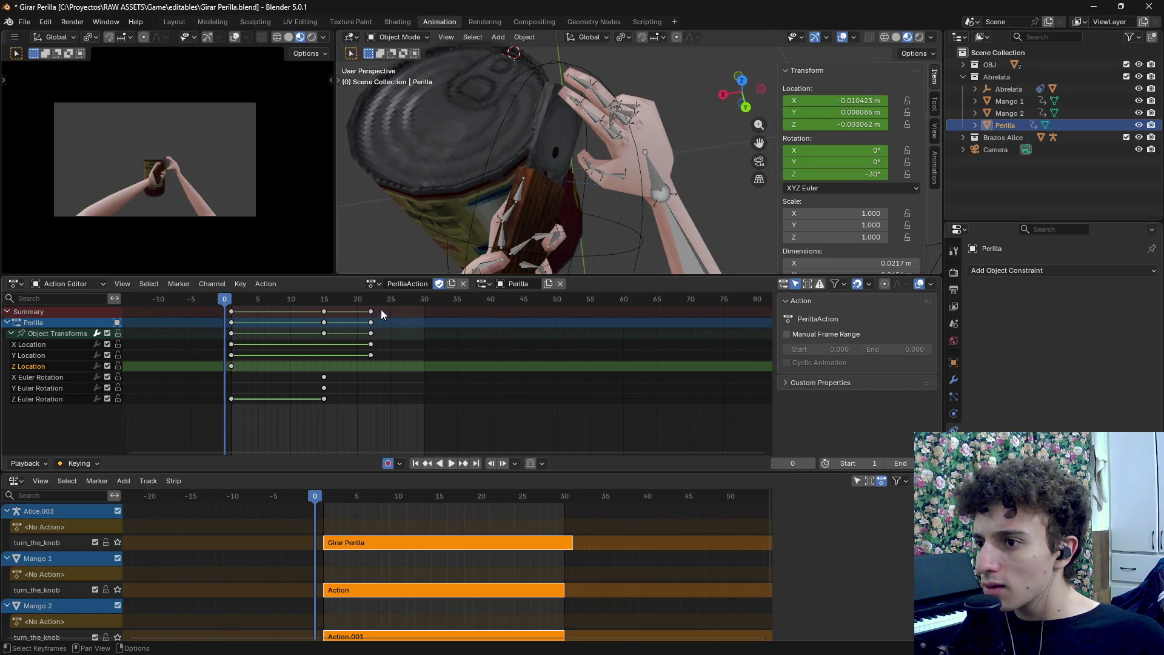
key(space)
drag(246, 349, 246, 356)
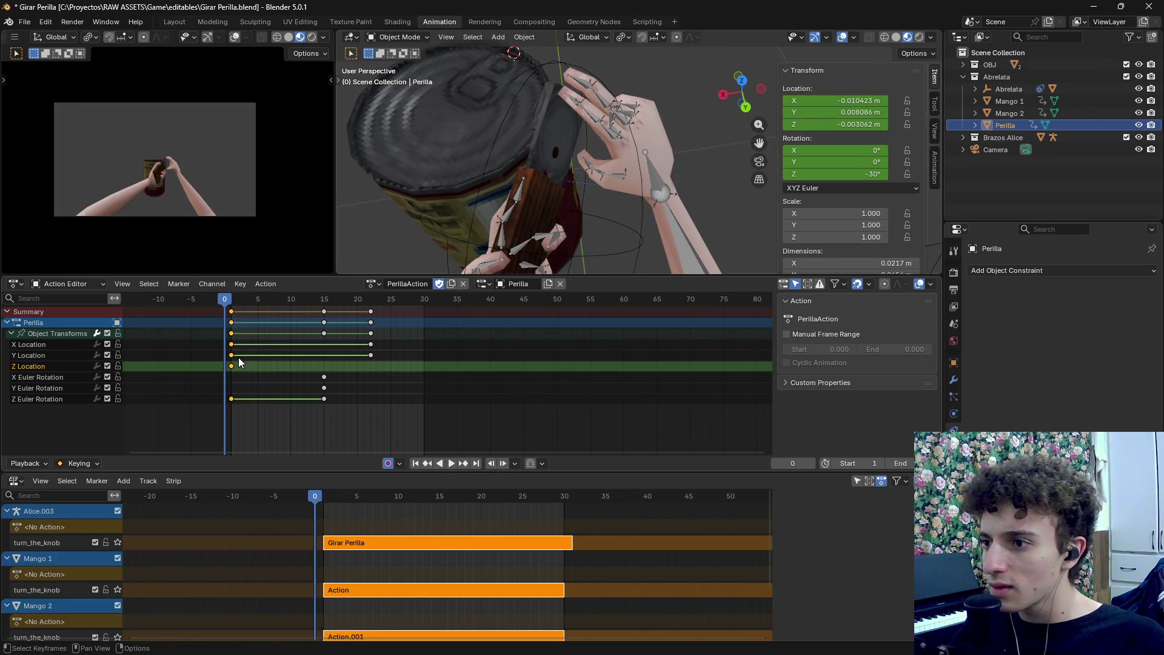
click(236, 359)
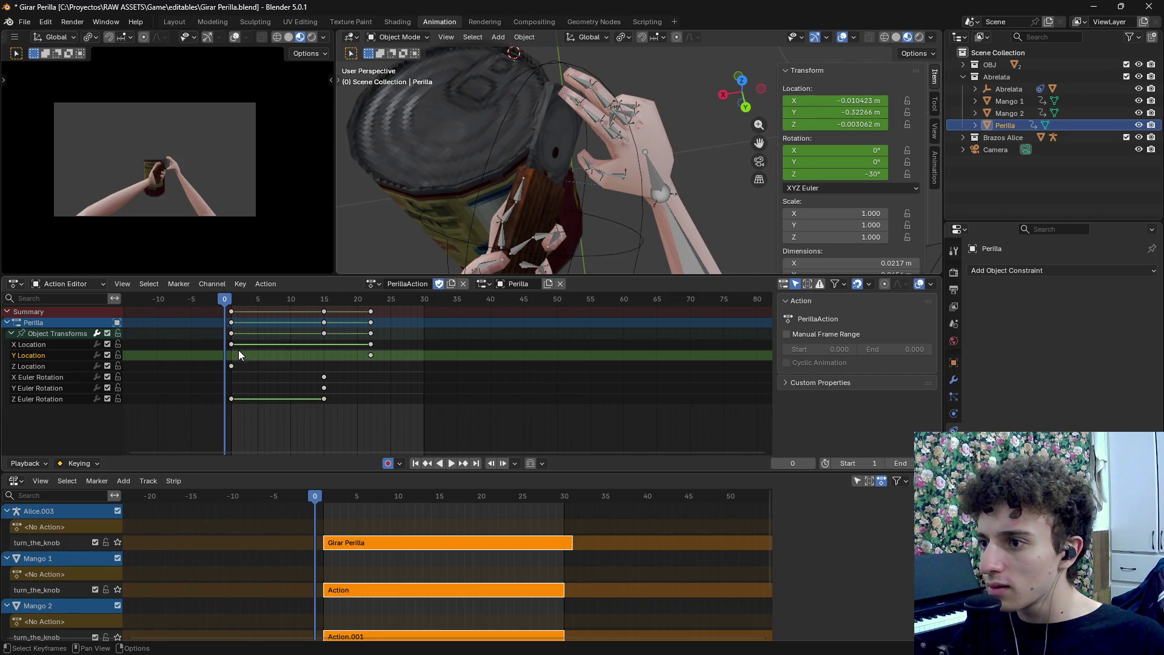
click(232, 345)
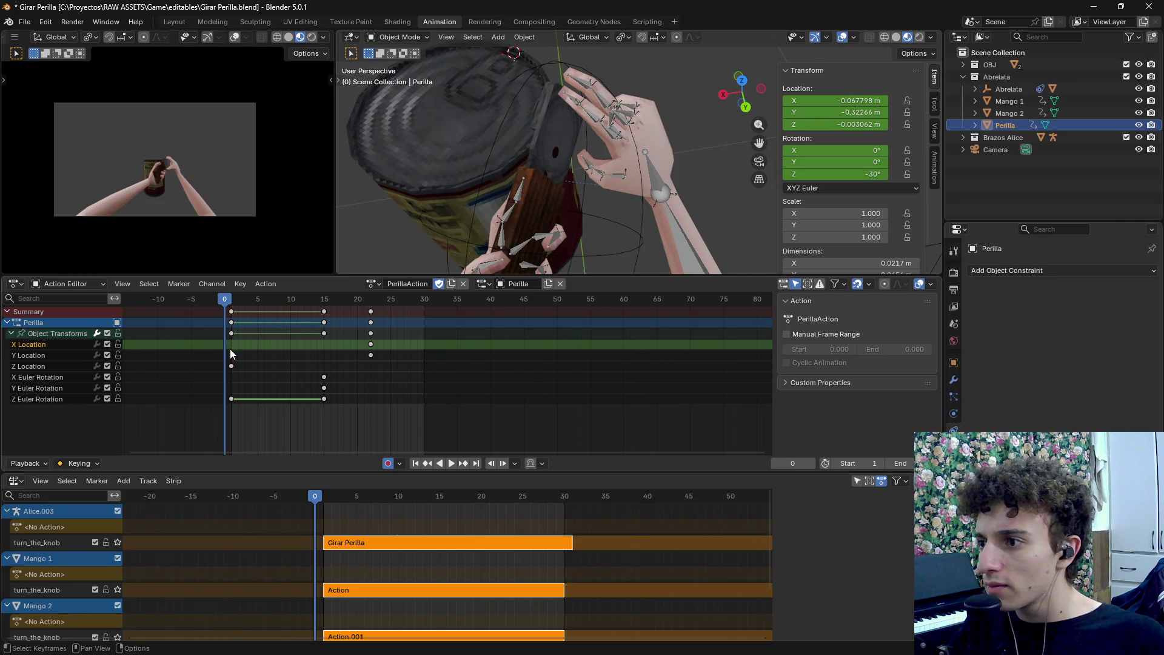
click(231, 366)
key(Delete)
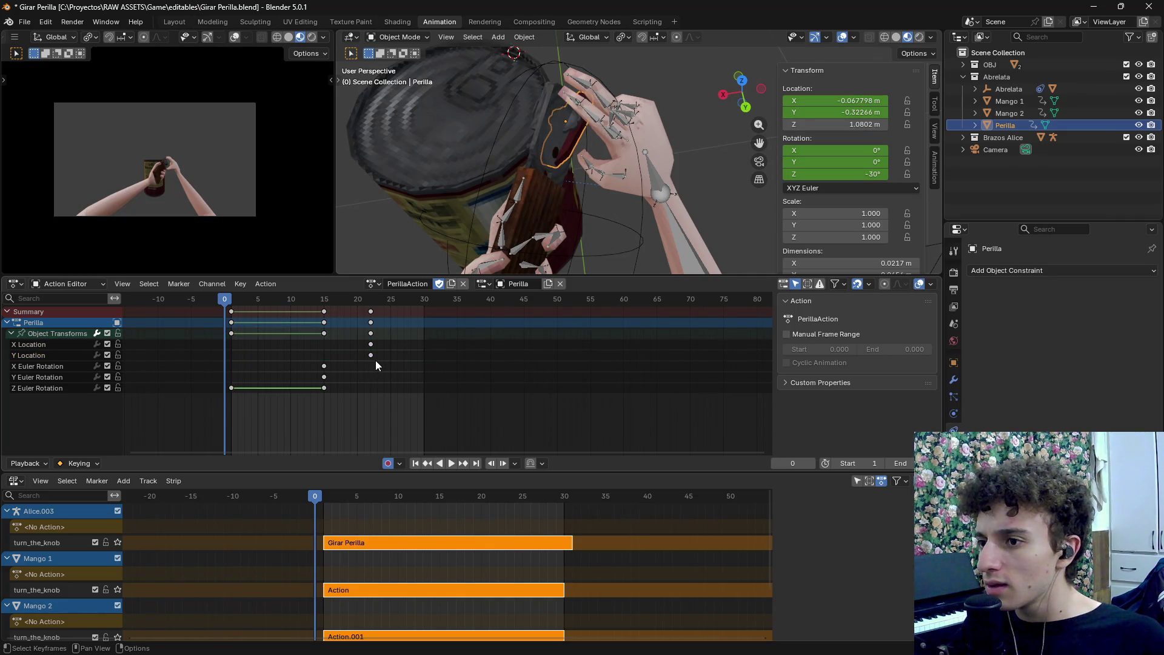
Check the motion at frame 8, then undo the recent keyframe edits
mouse_move(231, 307)
mouse_down()
mouse_move(278, 307)
mouse_move(225, 306)
mouse_up()
key(ctrl+z)
key(ctrl+z)
key(ctrl+z)
key(ctrl+z)
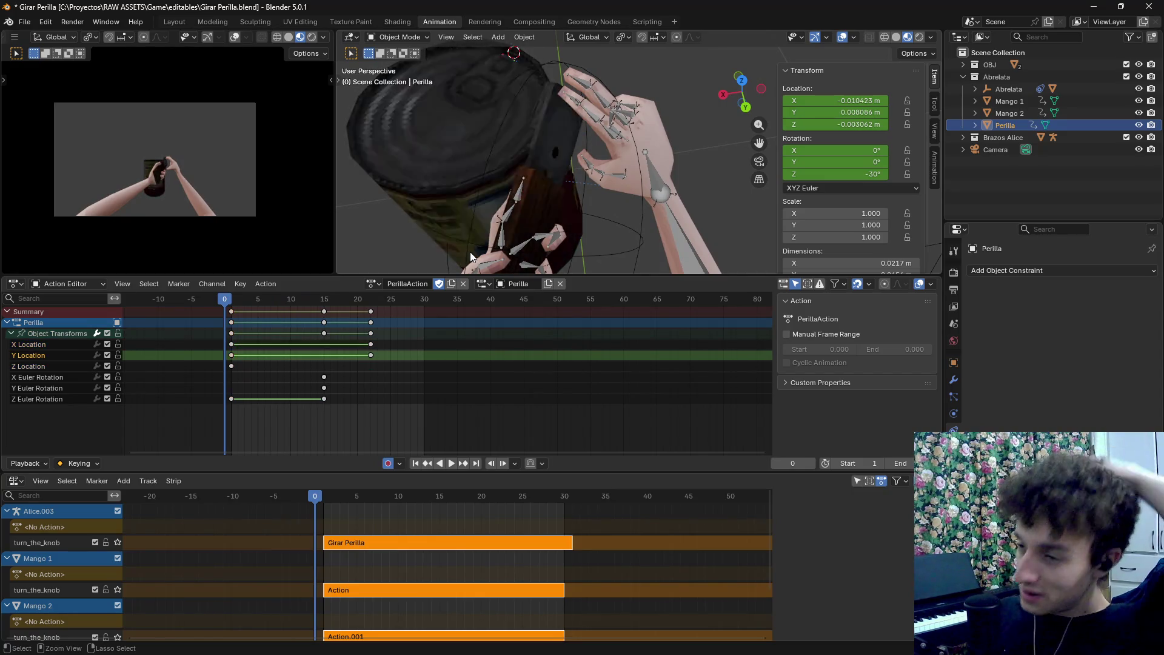
key(ctrl+z)
key(ctrl+z)
key(ctrl+z)
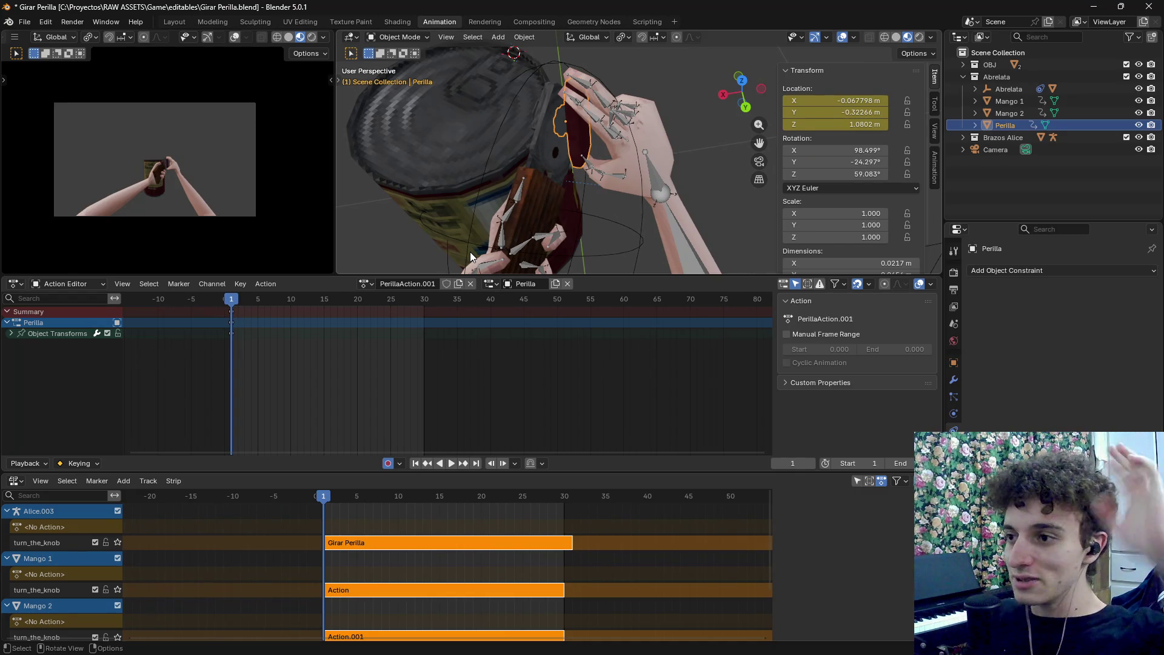
Rename Perilla's action to PreillaFinal
mouse_move(506, 210)
mouse_down()
mouse_move(595, 156)
mouse_move(607, 122)
mouse_up()
mouse_move(329, 501)
mouse_down()
mouse_move(443, 512)
mouse_move(323, 501)
mouse_up()
mouse_move(678, 225)
mouse_down()
mouse_move(657, 199)
mouse_move(677, 202)
mouse_move(662, 203)
mouse_up()
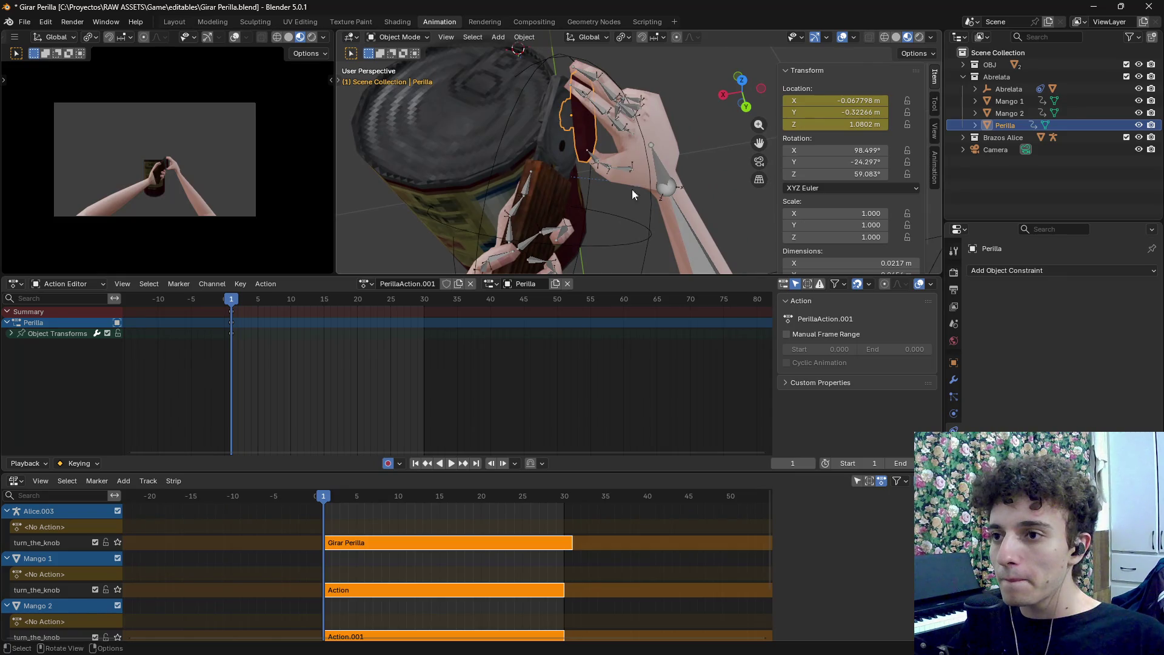
click(526, 40)
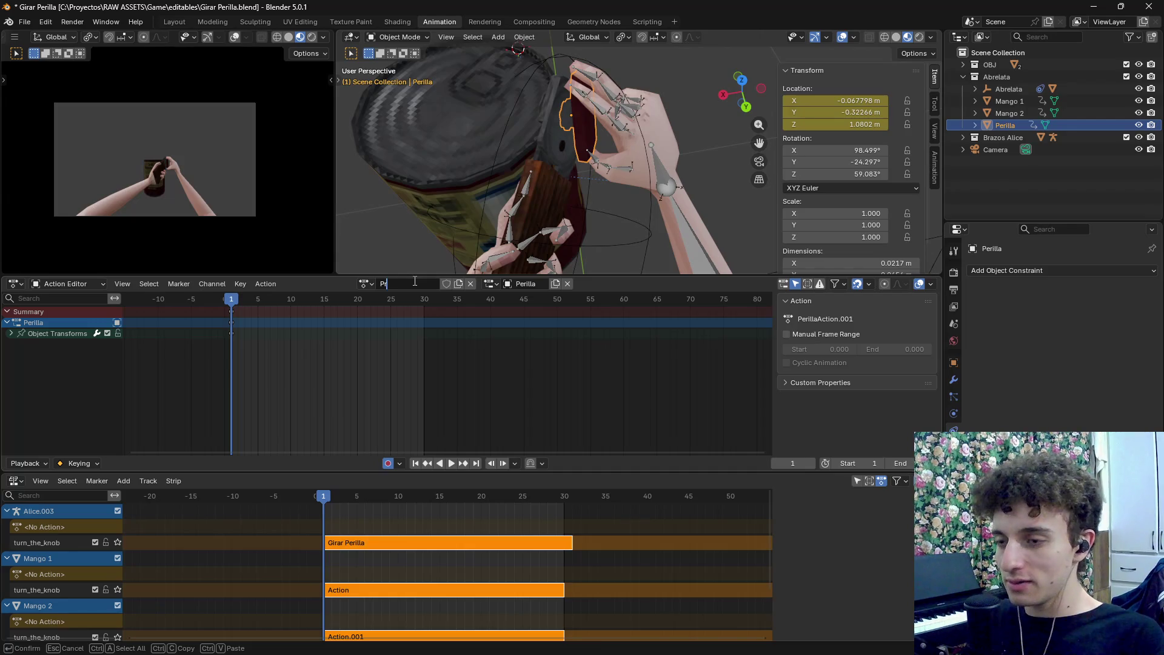
text(inal)
key(Return)
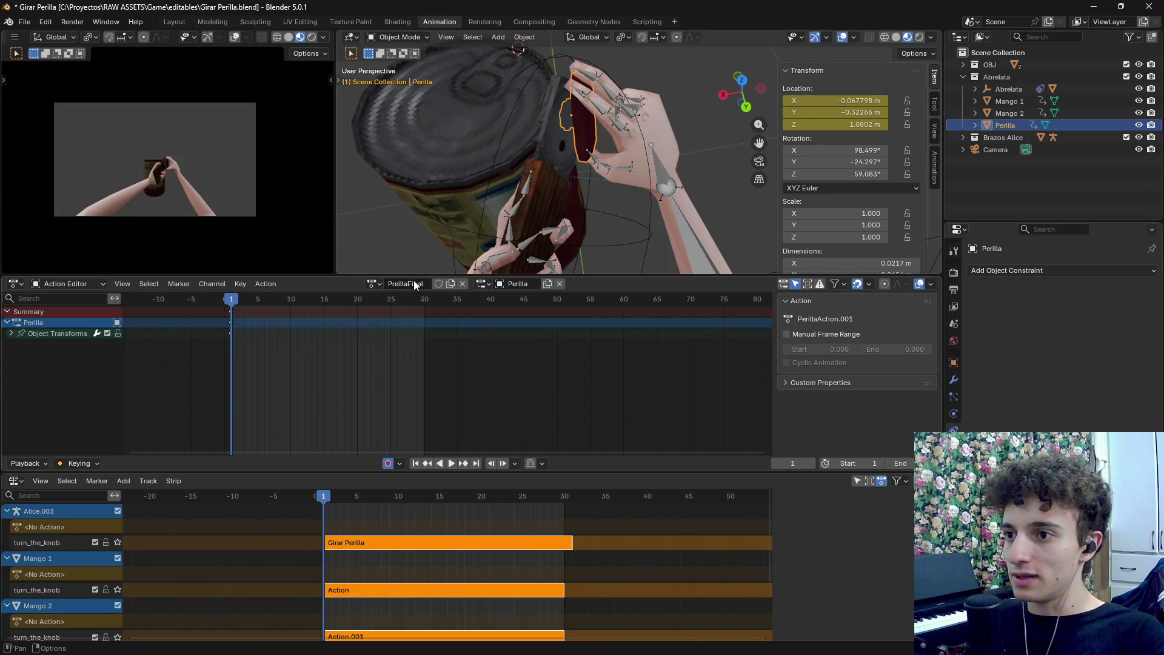
Open Bake Action from the Object > Animation menu, set to frames 1–30
click(524, 40)
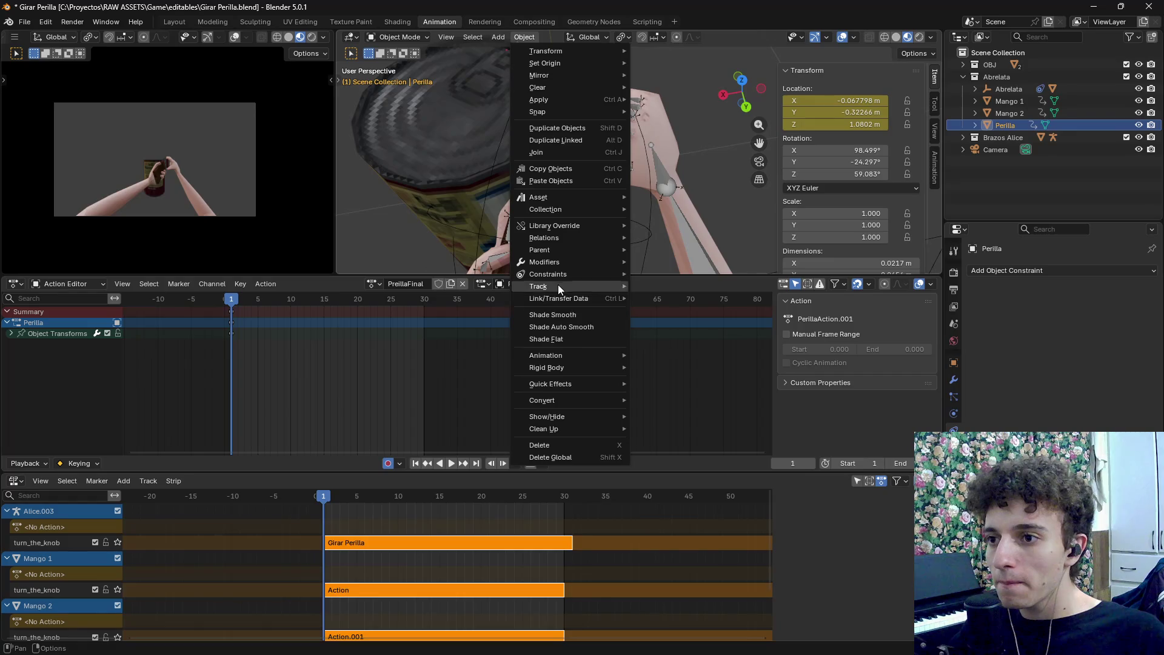
mouse_move(569, 356)
click(700, 422)
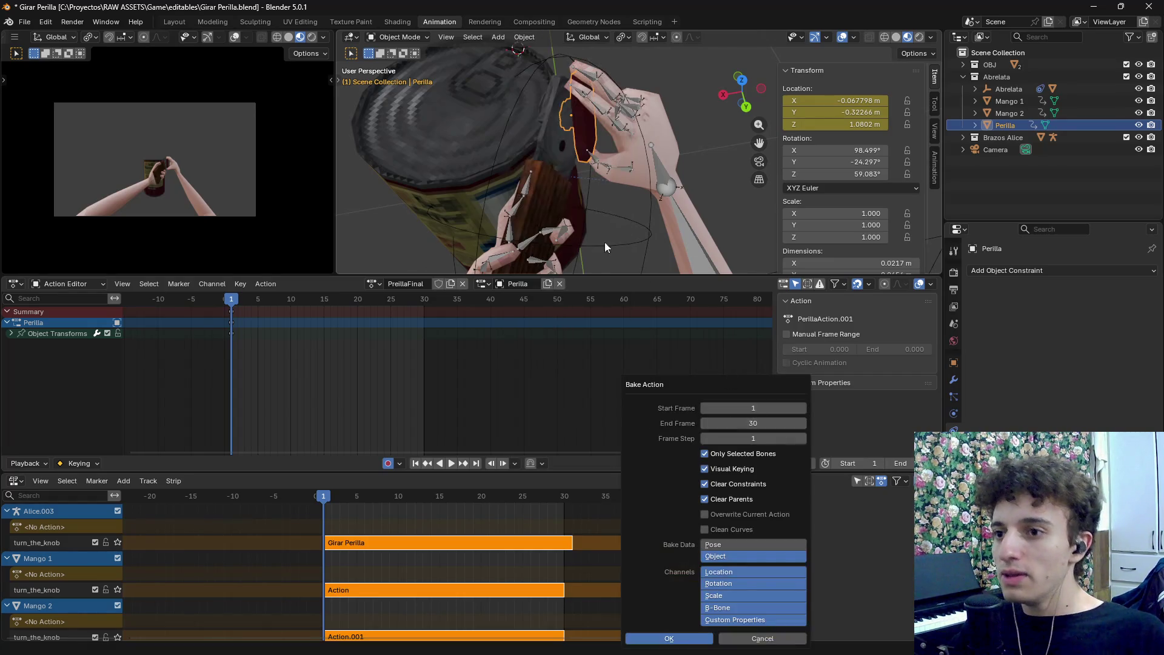
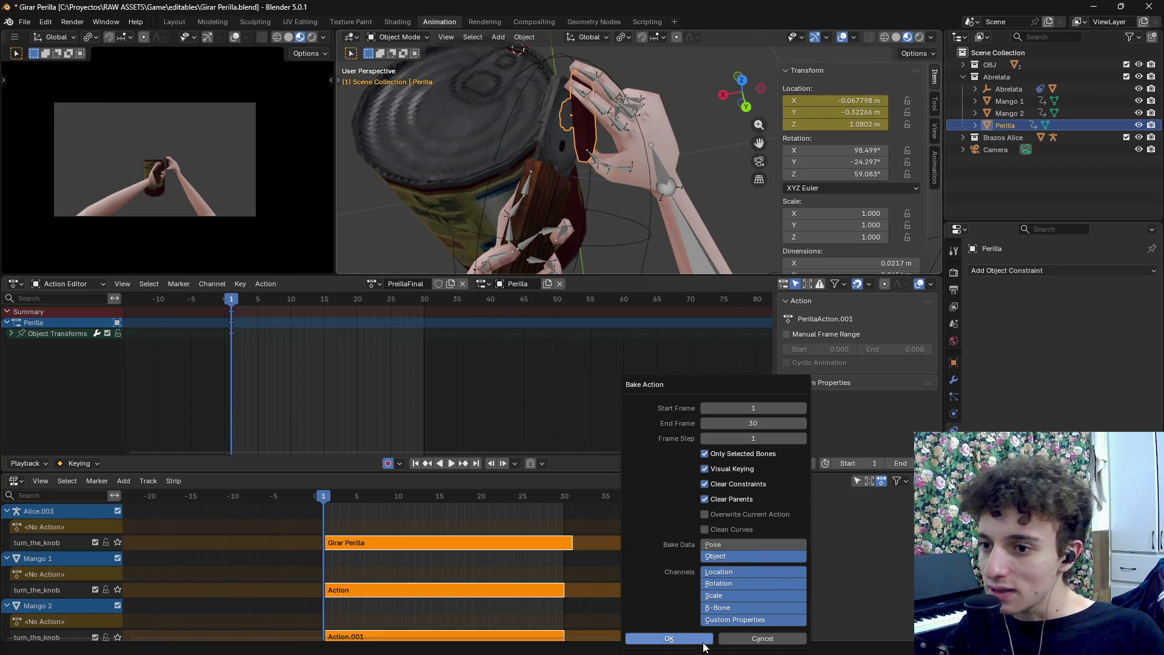
Confirm the bake into Action.003, play it back, and select Perilla's old Action.002 track
click(679, 641)
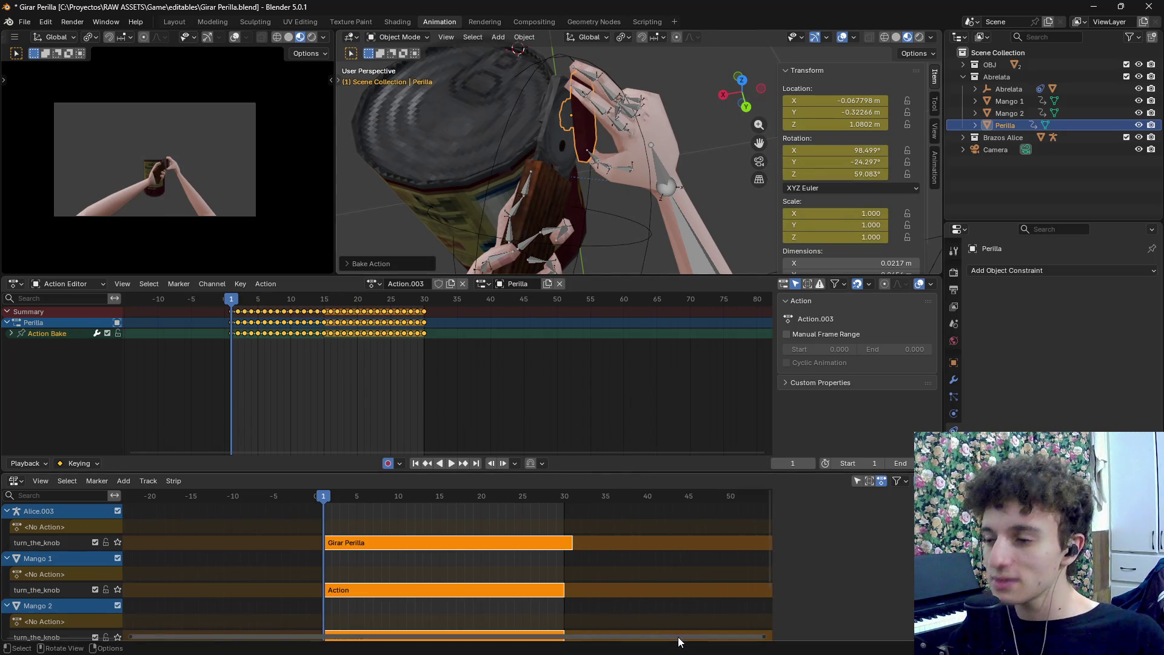
key(space)
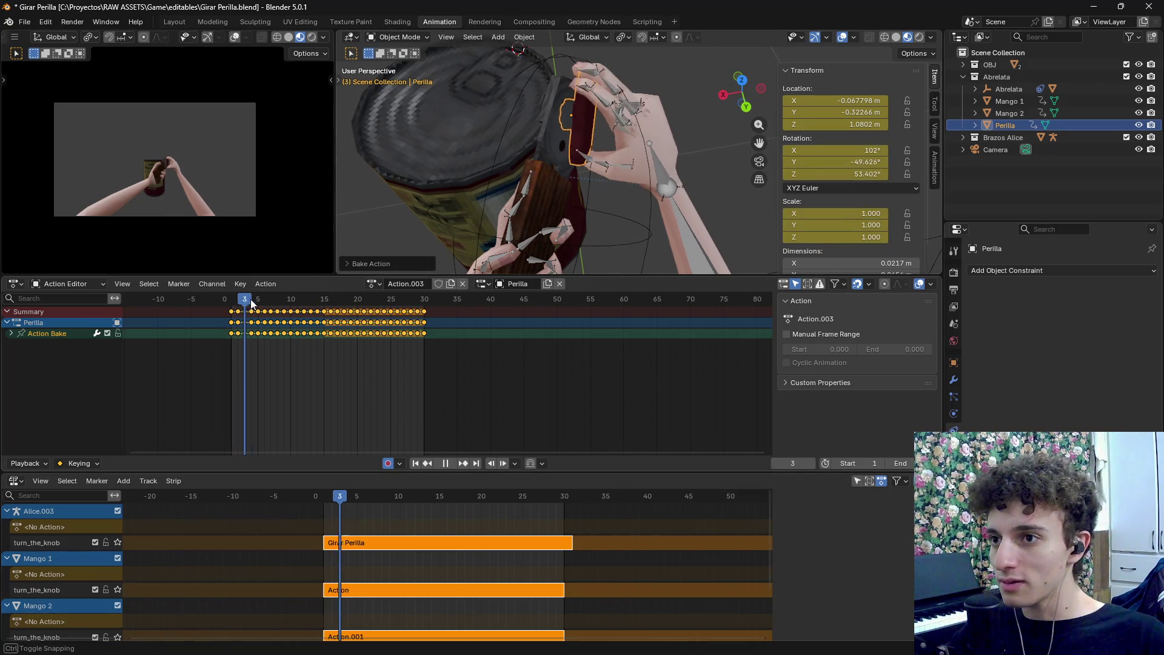
key(Escape)
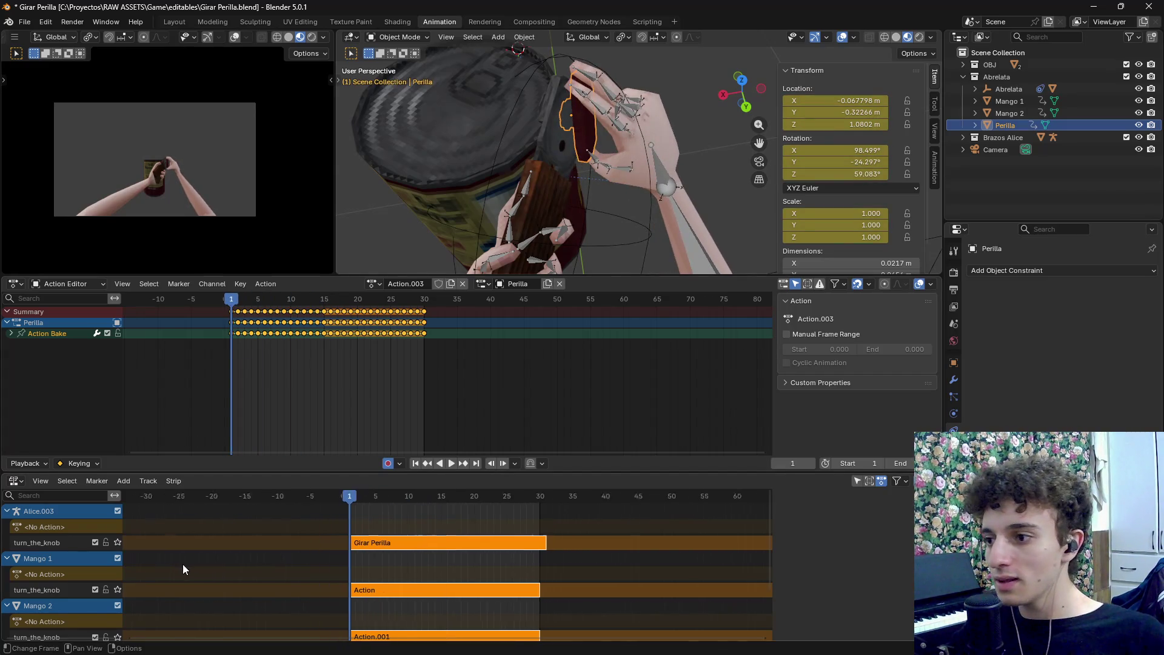
scroll(233, 611, down, 3)
click(45, 606)
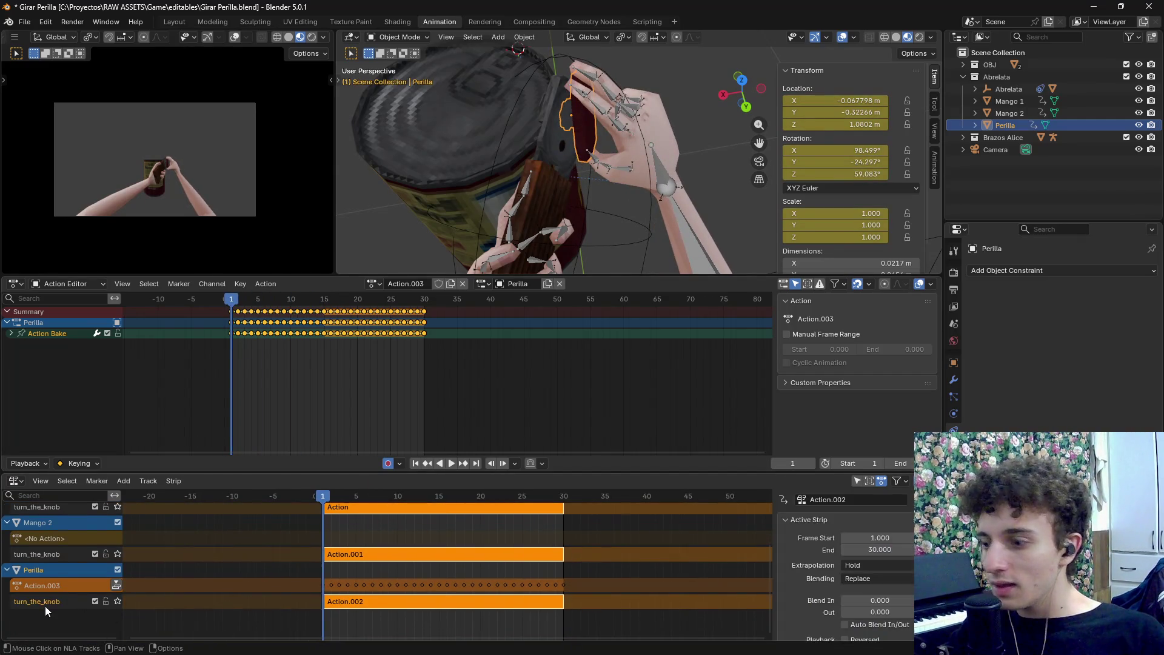
Delete Perilla's Action.002 track and push Action.003 down onto a track named turn_the_knob
key(x)
double_click(72, 602)
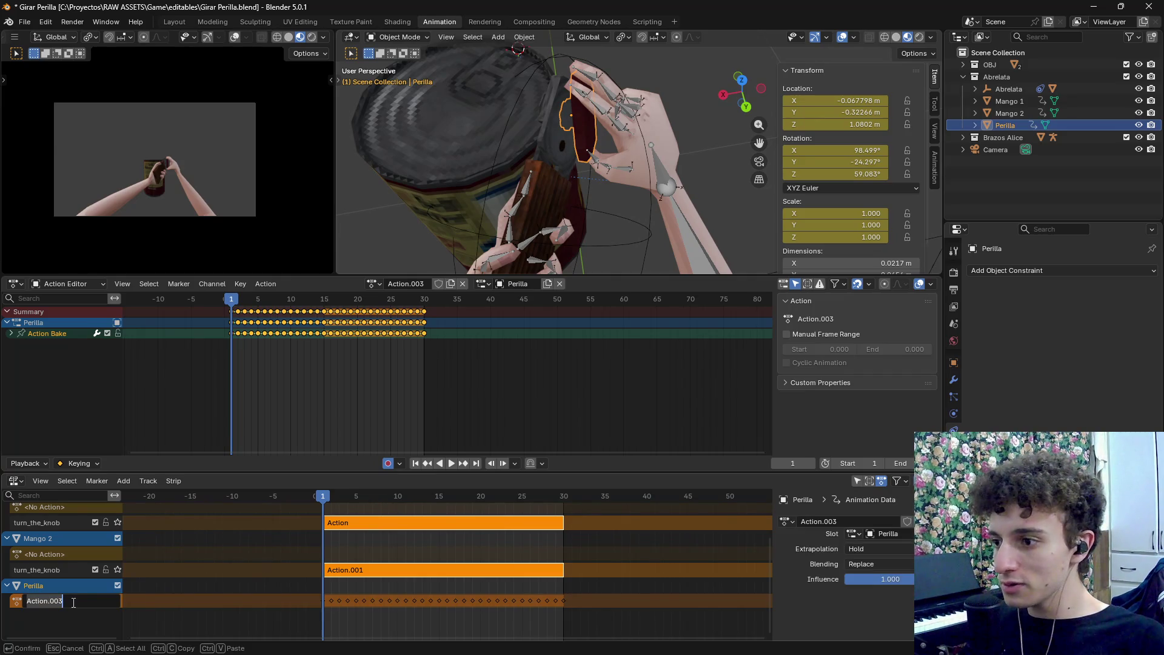
key(Return)
click(116, 601)
double_click(59, 569)
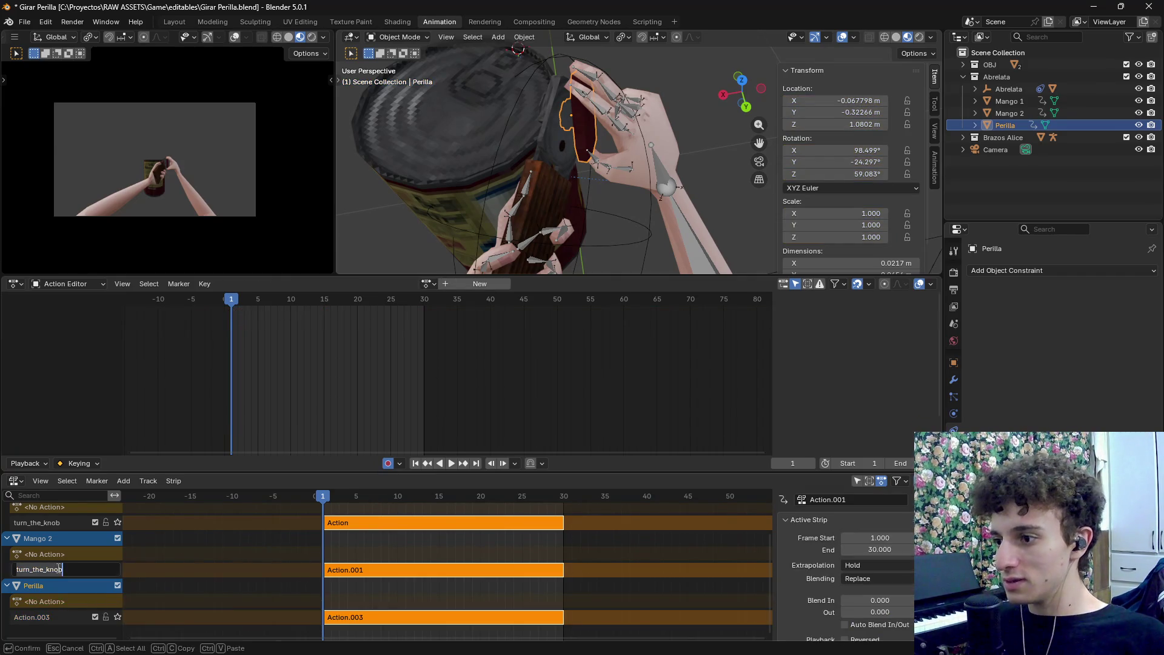
double_click(56, 618)
text(turn_the_knob)
key(Return)
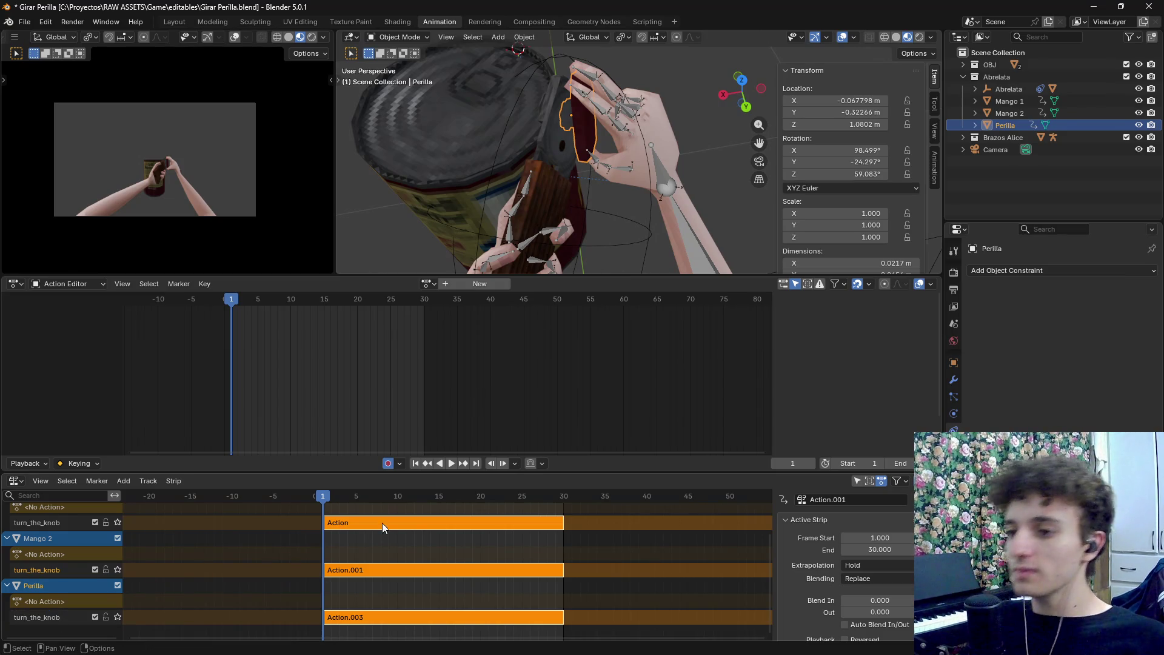
Play the animation to check it, then reopen Action.003 and toggle the Action Bake channel group
key(space)
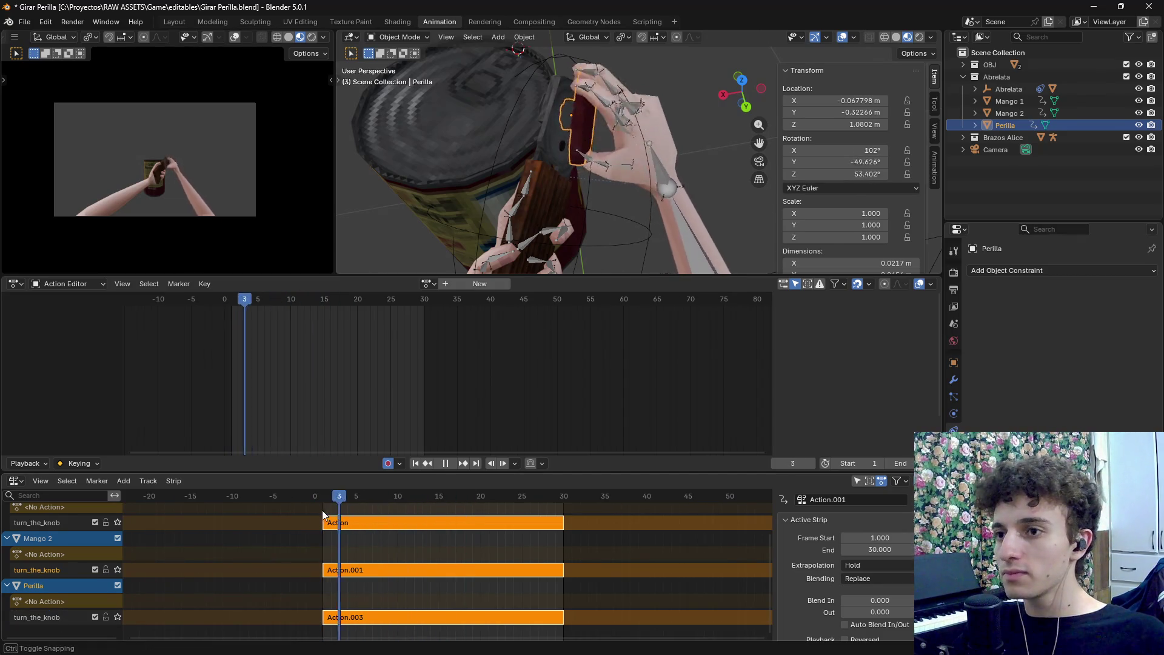
drag(339, 499, 323, 500)
key(space)
key(Tab)
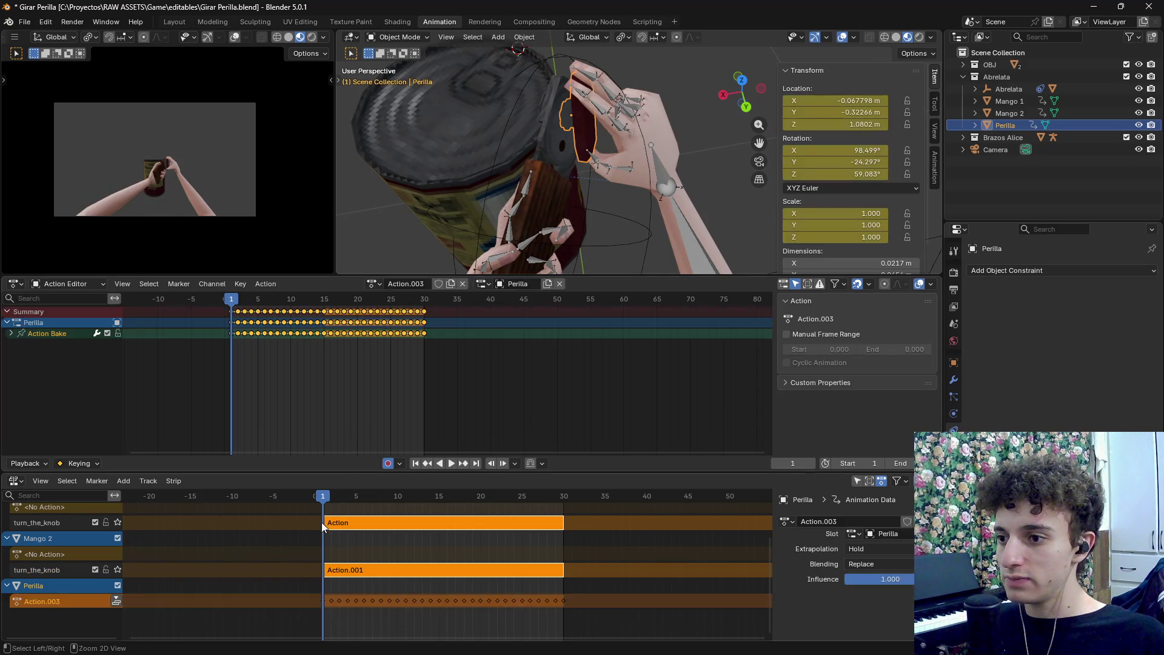
key(ctrl+KP_Add)
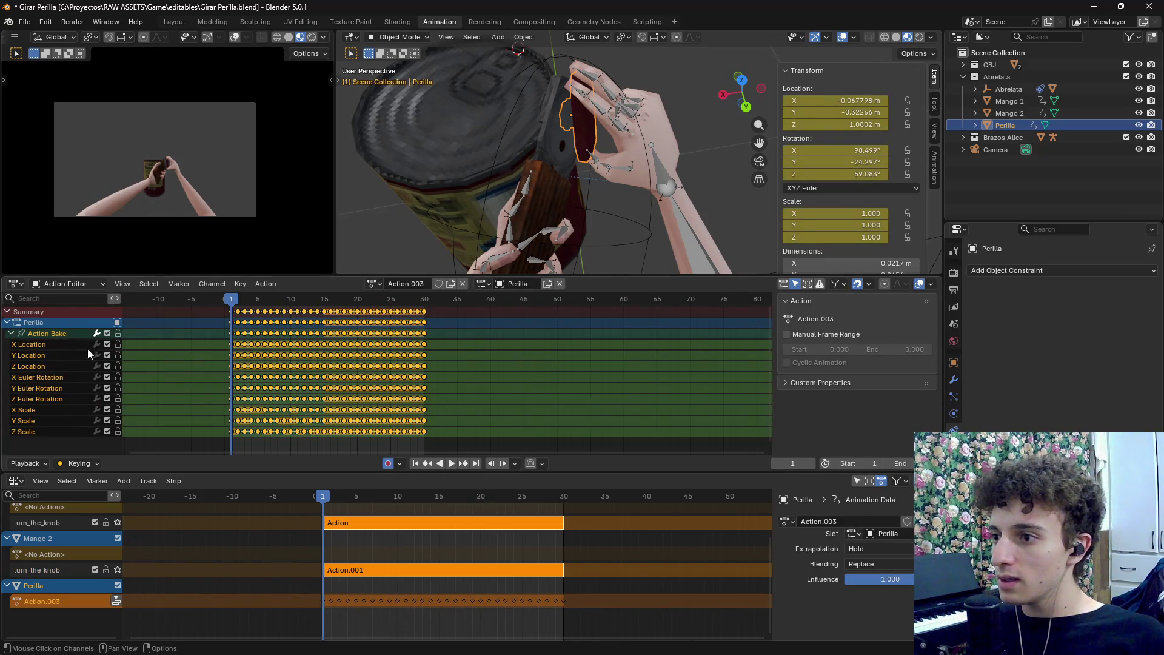
click(9, 333)
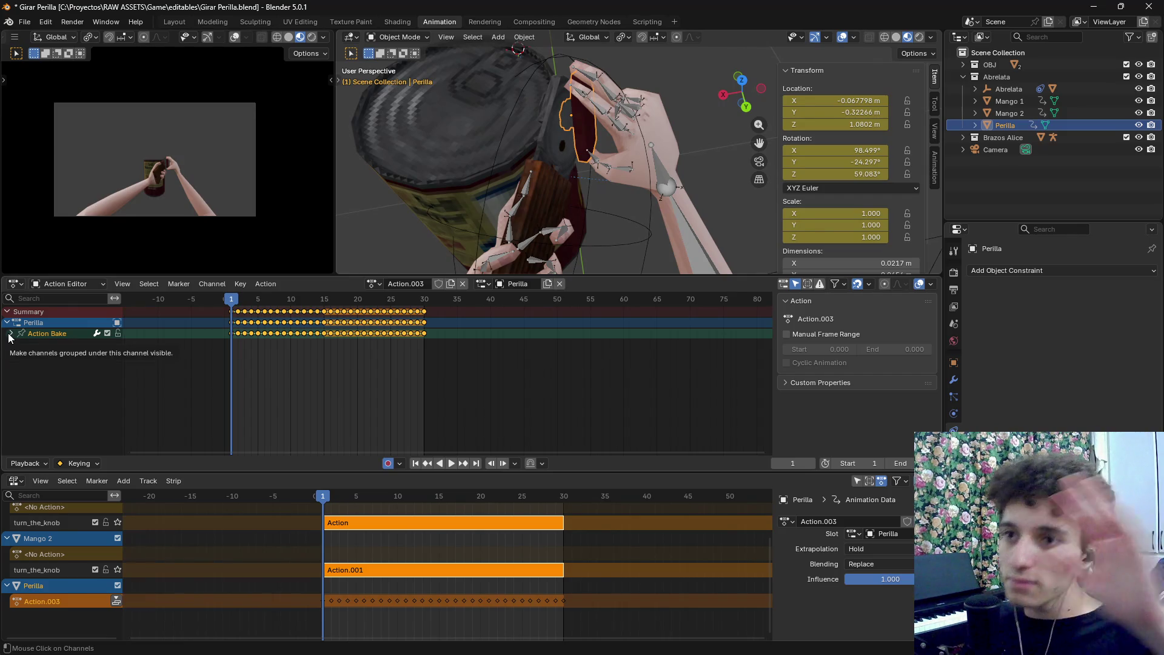
Save Girar Perilla.blend and select every object in the scene
key(ctrl+s)
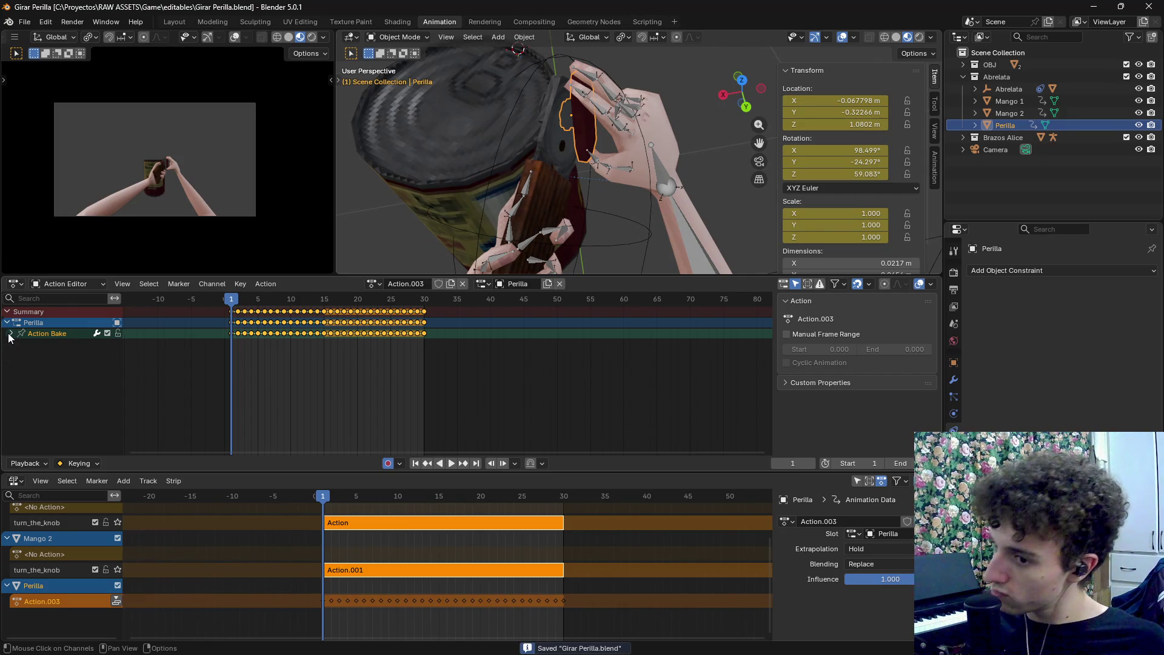
scroll(602, 171, down, 8)
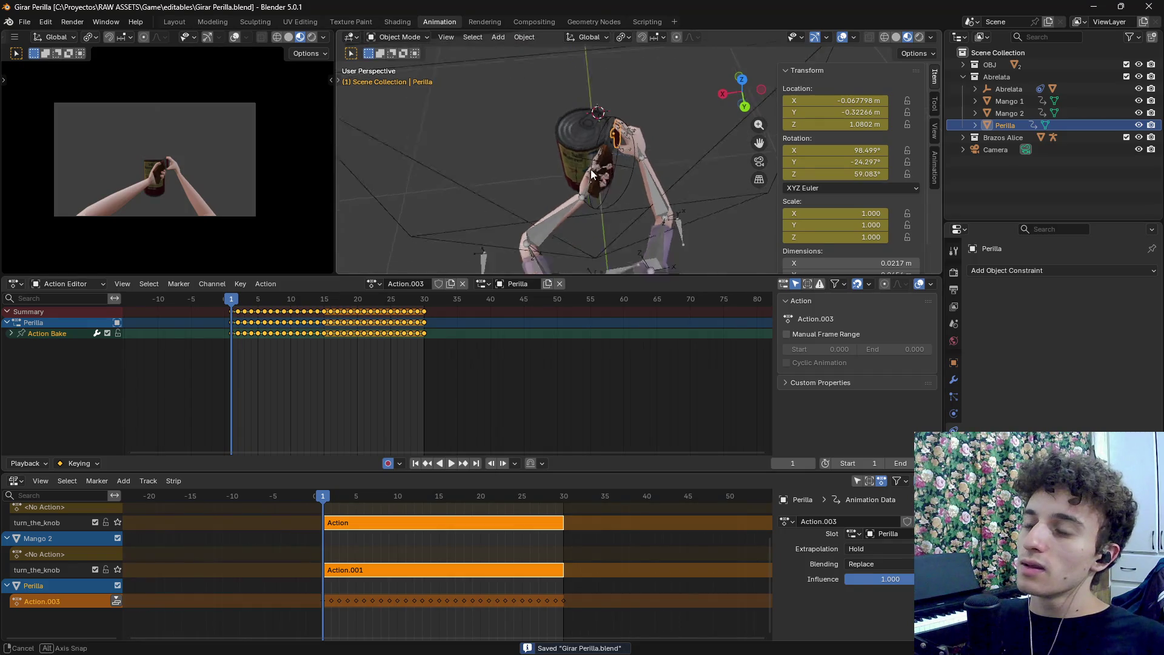
key(a)
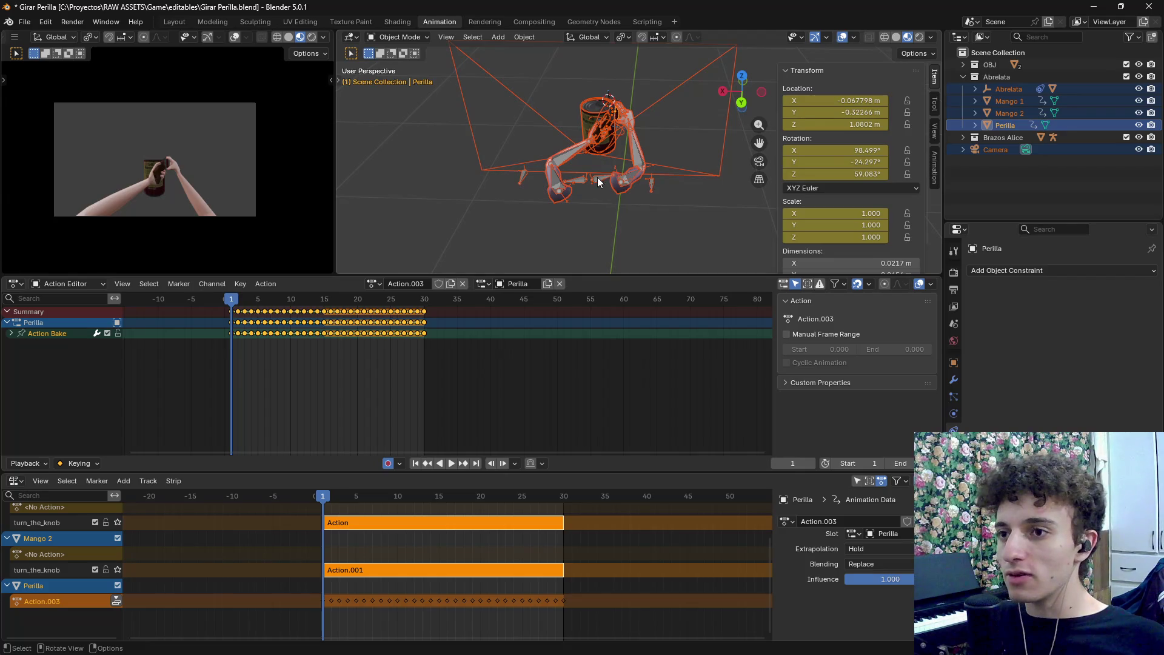
key(ctrl+a)
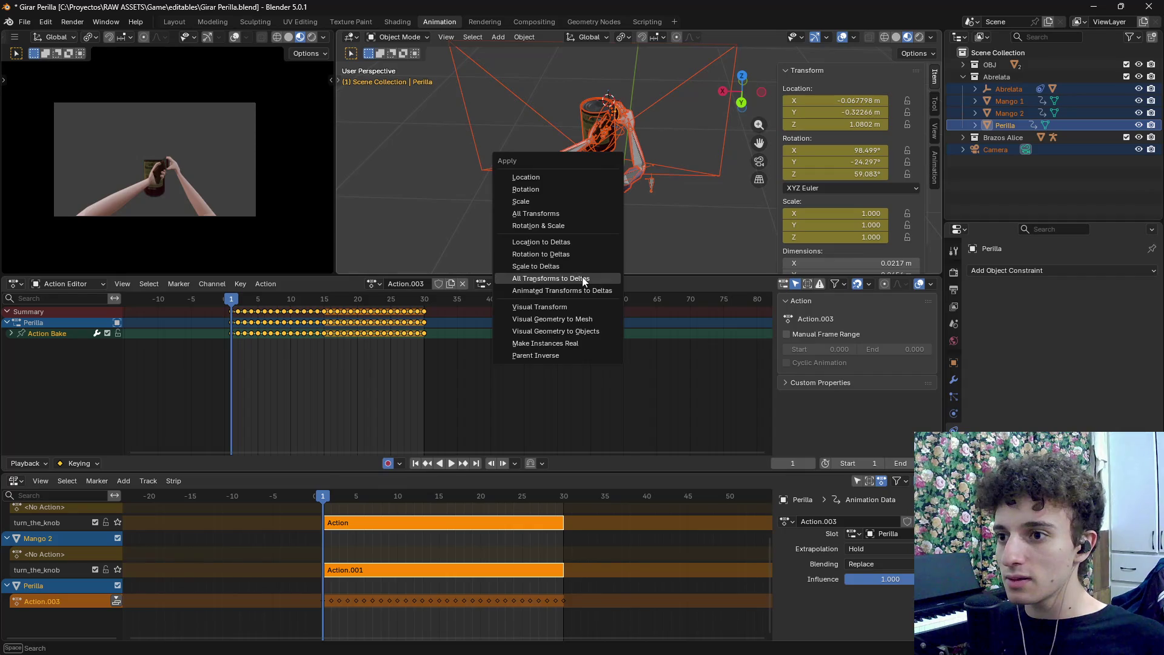
click(590, 292)
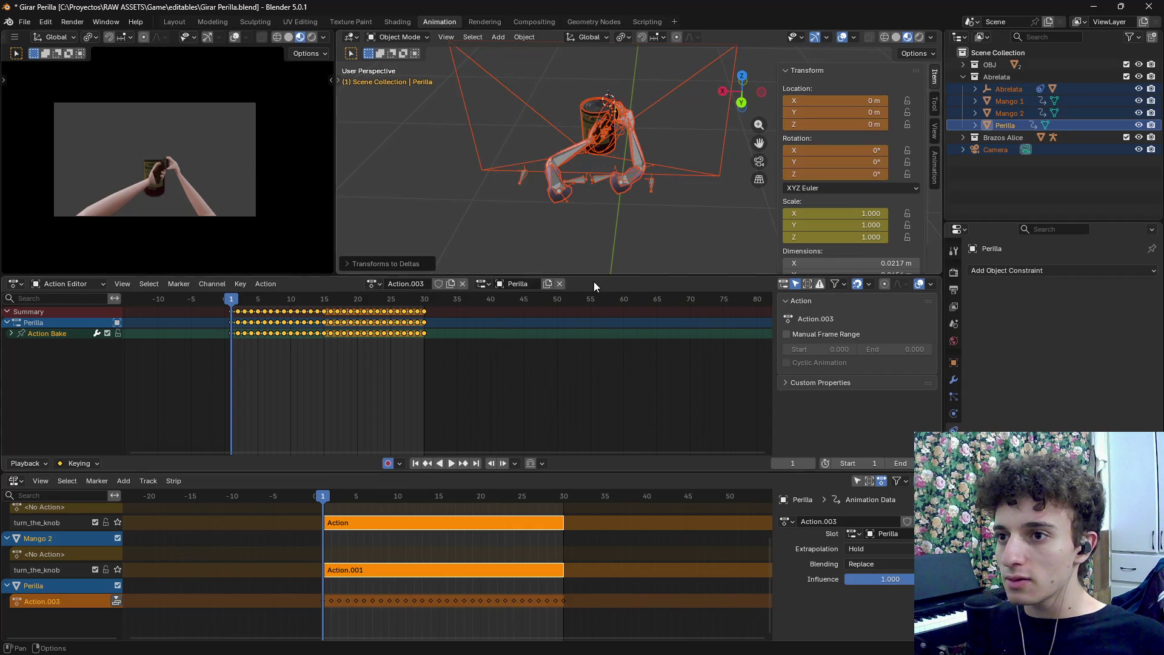
click(638, 240)
scroll(642, 240, up, 5)
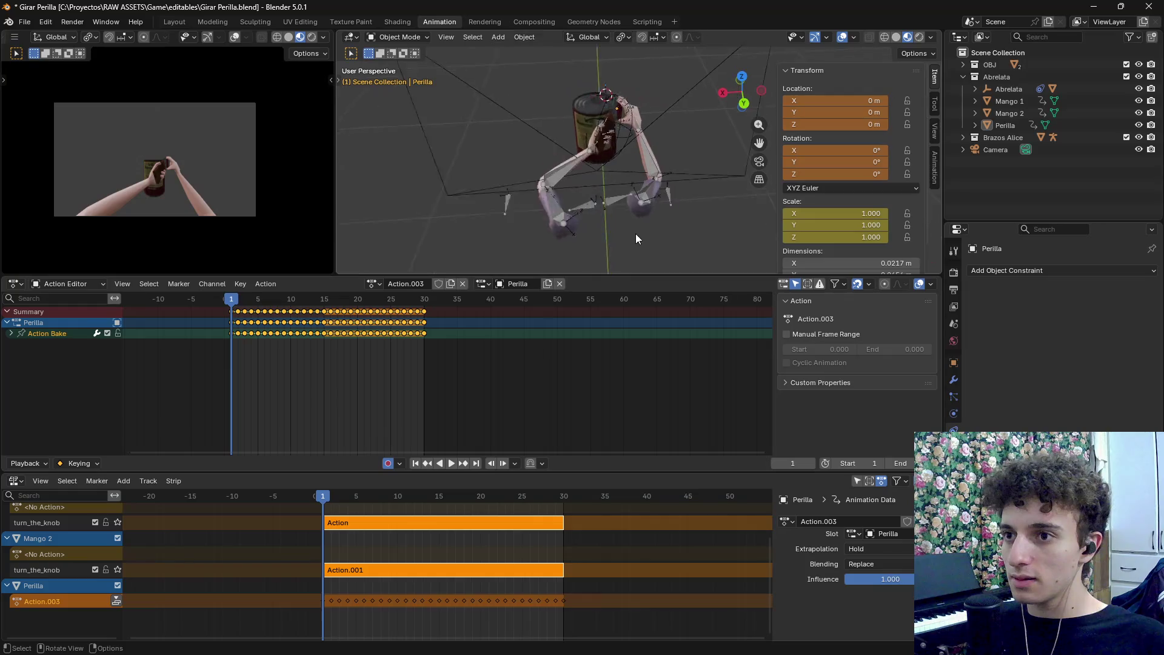
scroll(606, 169, down, 5)
drag(234, 299, 271, 300)
key(ctrl+z)
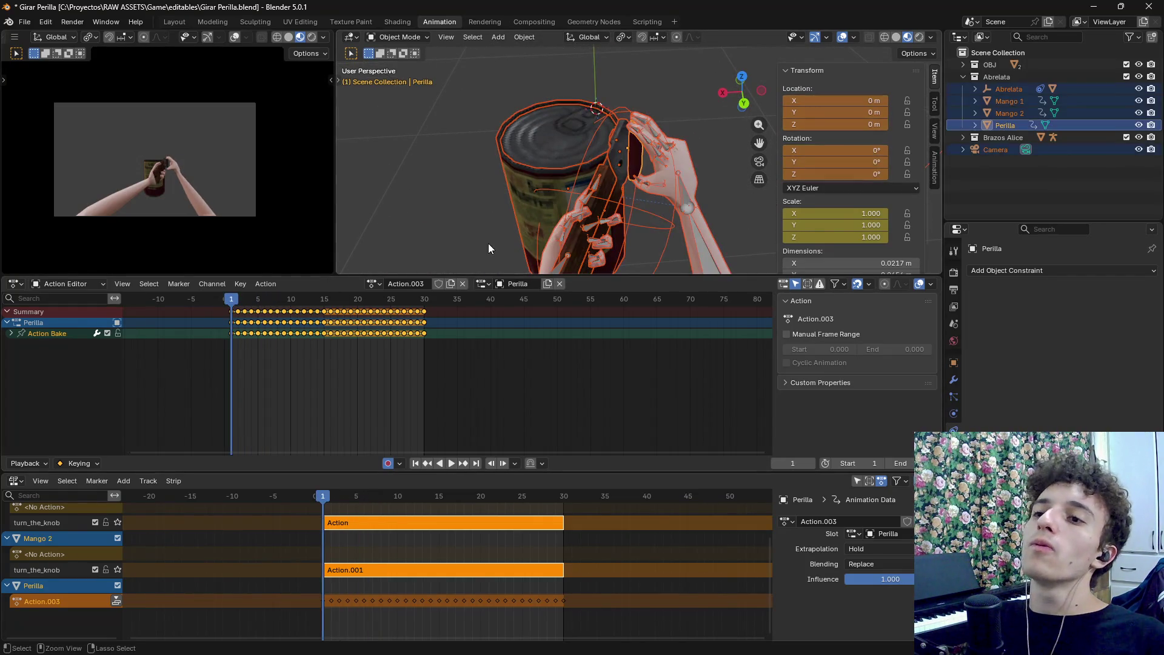
key(ctrl+a)
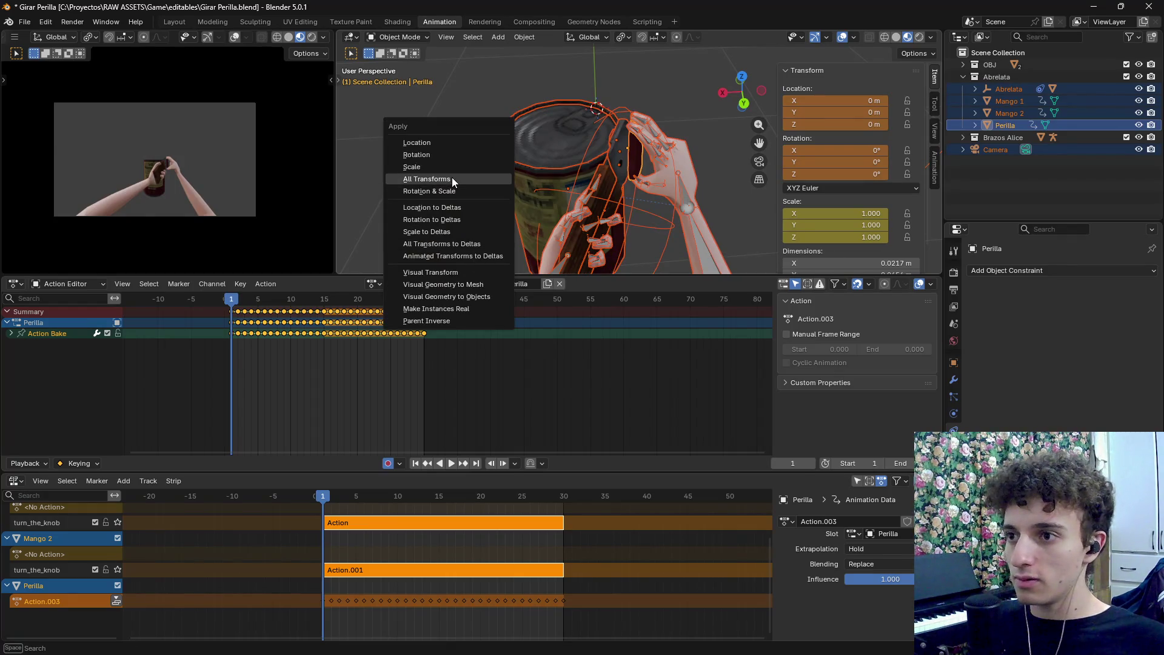
click(453, 178)
mouse_move(231, 299)
mouse_down()
mouse_move(247, 300)
mouse_move(231, 300)
mouse_up()
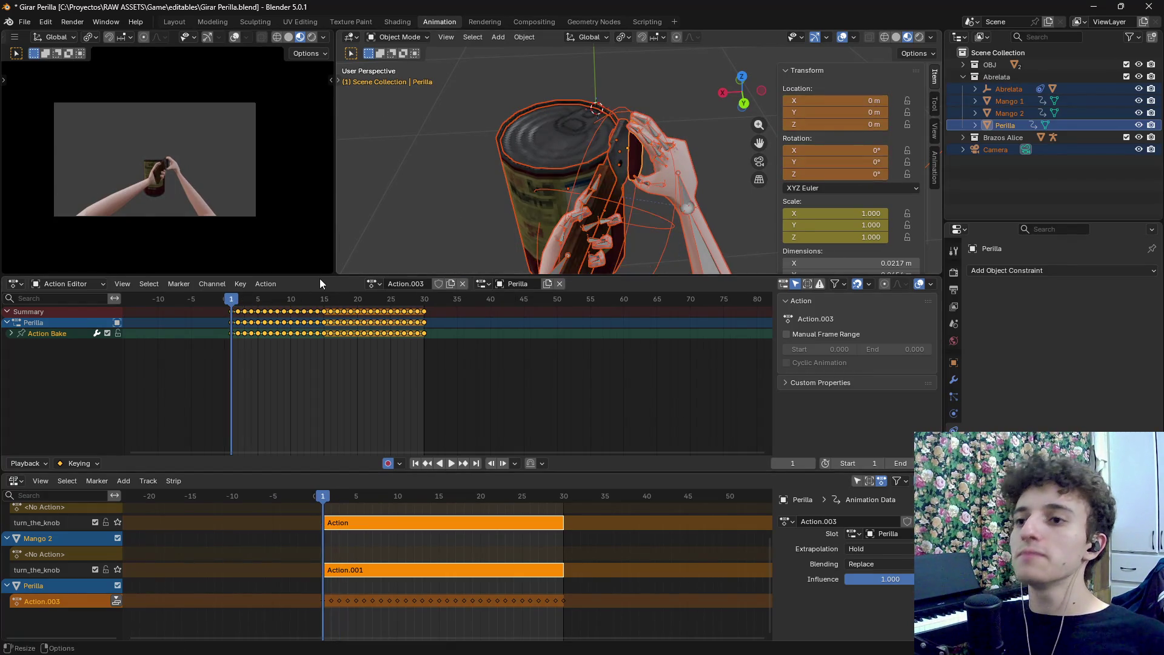
key(ctrl+a)
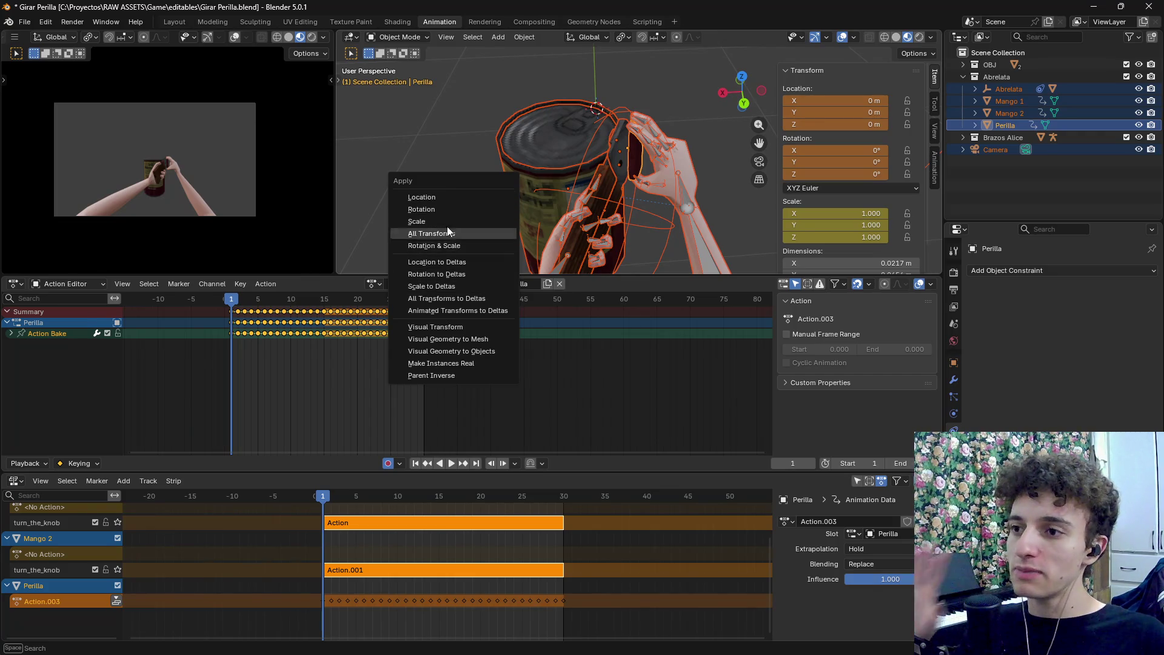
click(431, 198)
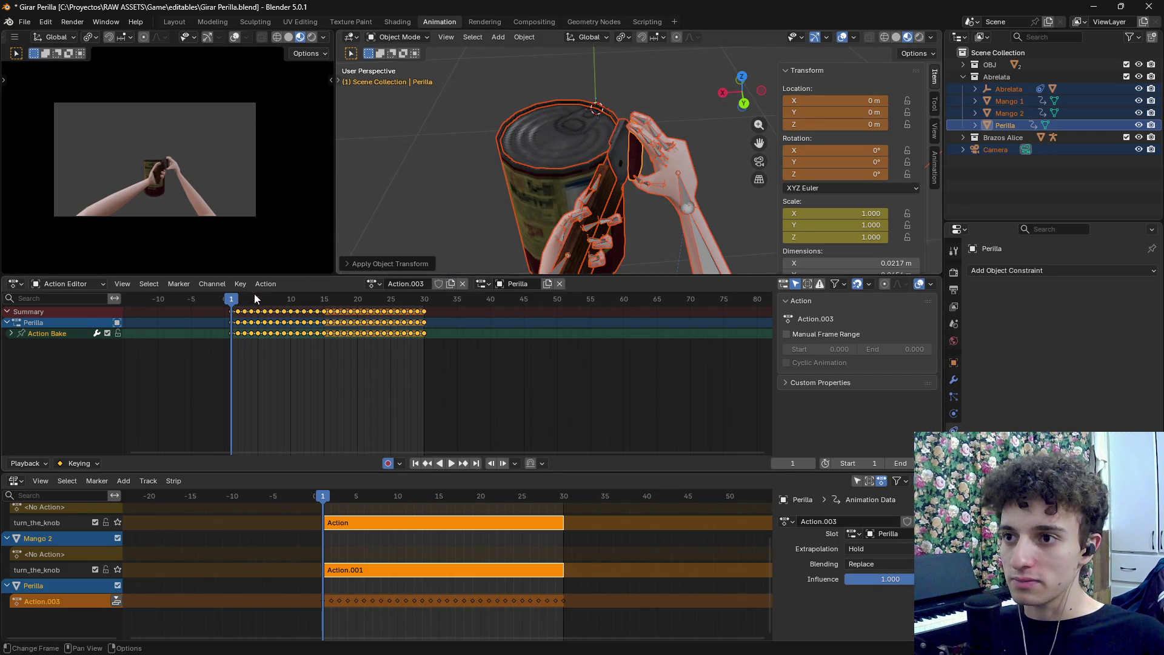
mouse_move(224, 301)
mouse_down()
mouse_move(264, 301)
mouse_move(231, 301)
mouse_up()
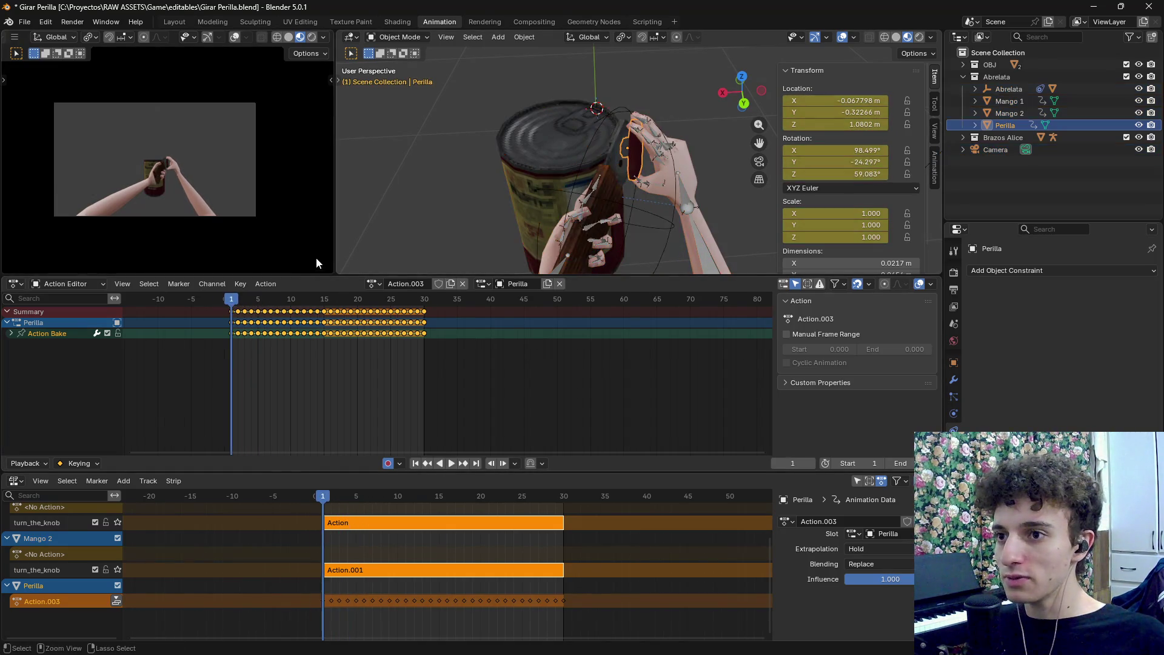
key(space)
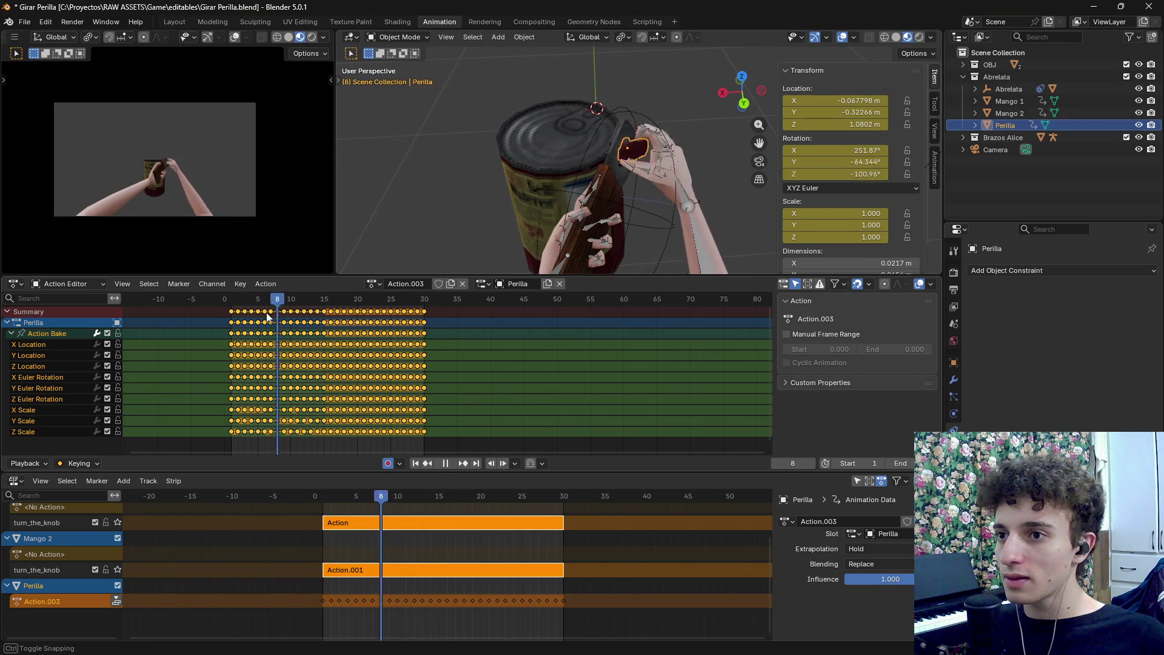
key(Escape)
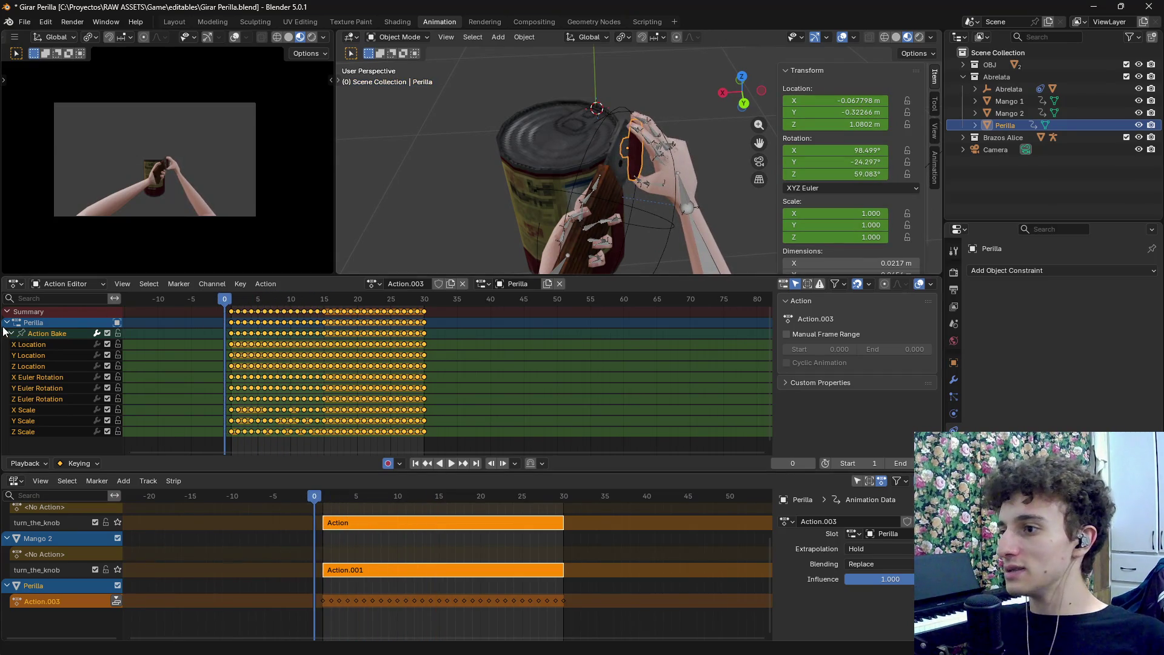
click(7, 322)
click(28, 21)
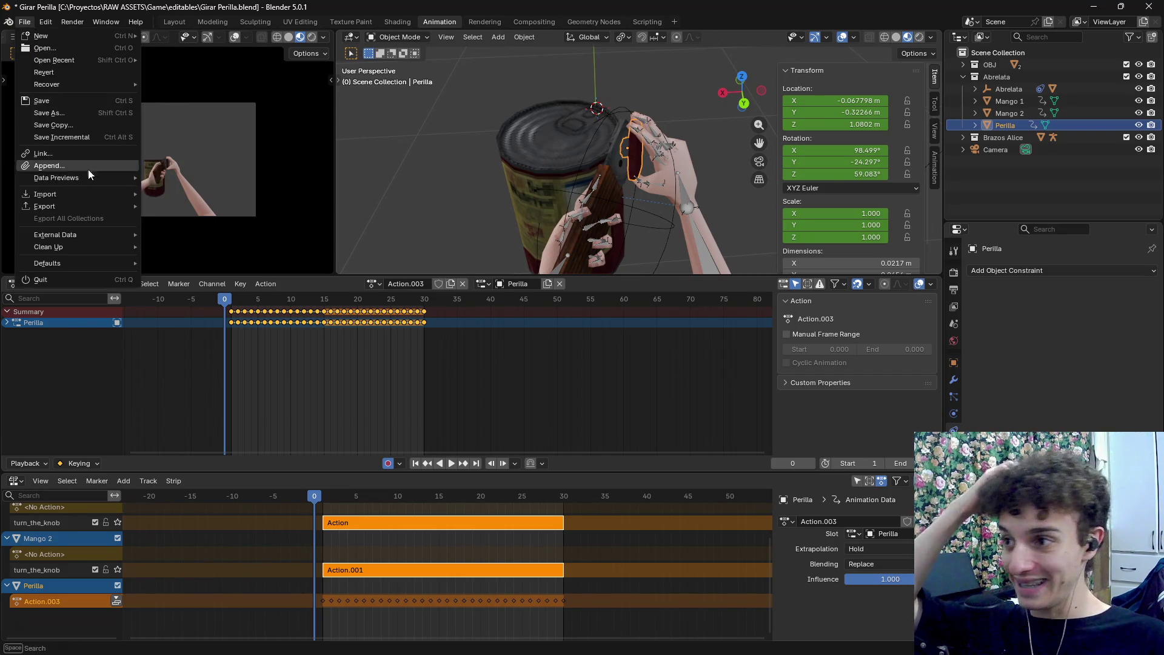
mouse_move(89, 207)
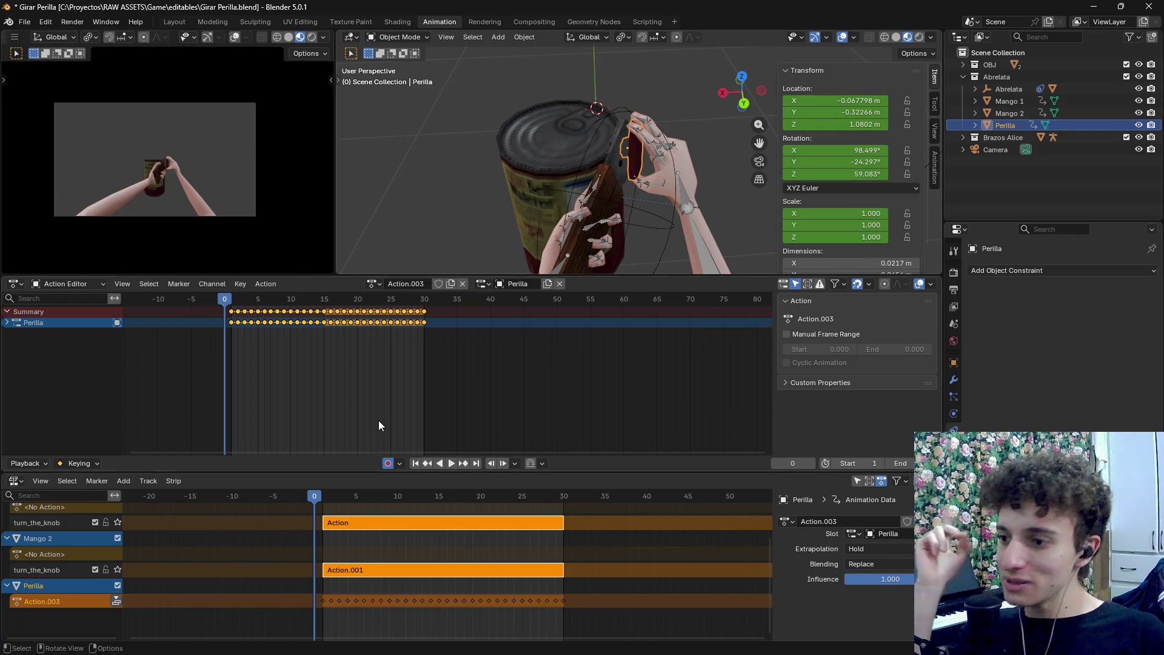
click(112, 600)
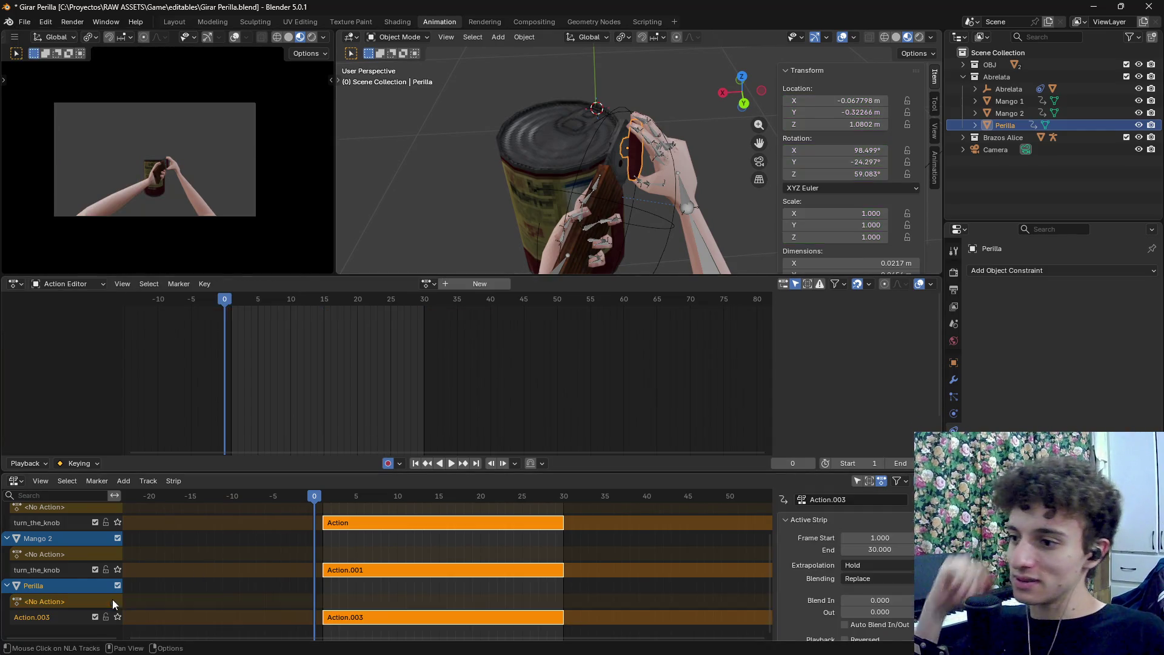
double_click(58, 616)
text(turn_the_knob)
key(Return)
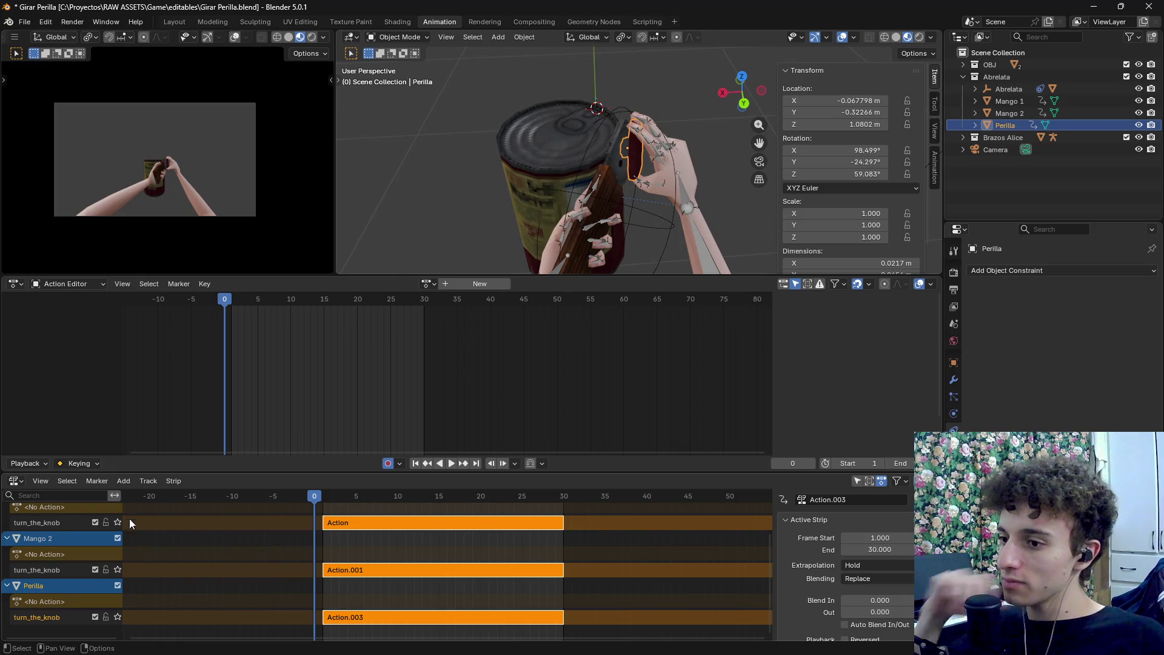
mouse_move(607, 652)
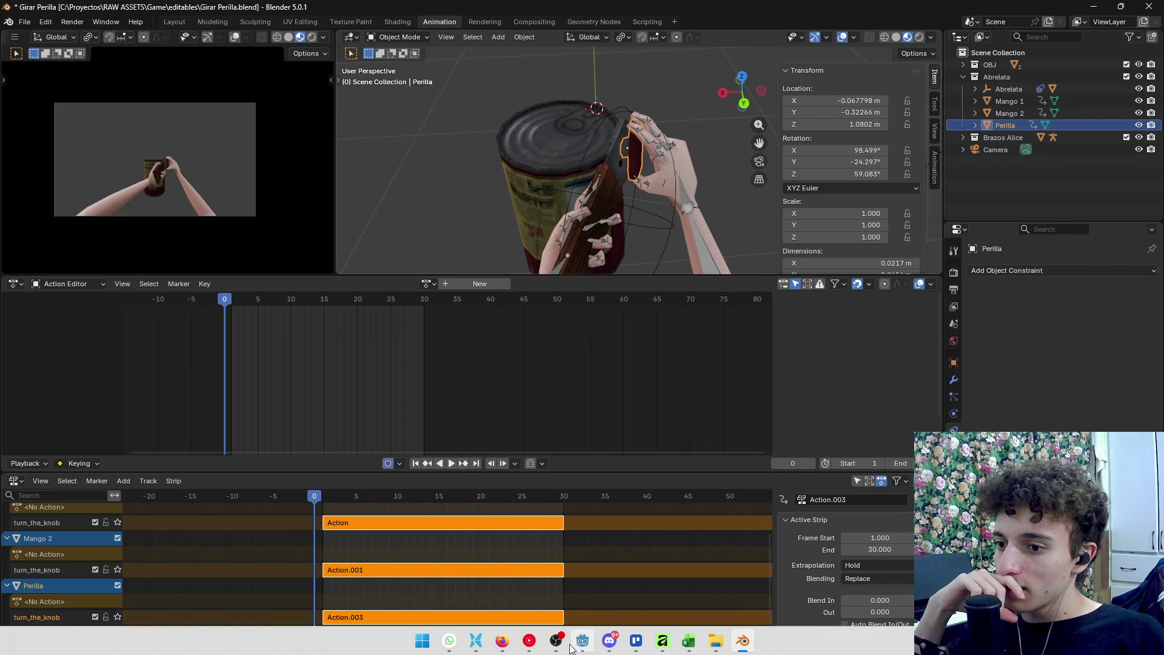
click(569, 648)
click(565, 648)
click(579, 647)
click(580, 647)
key(space)
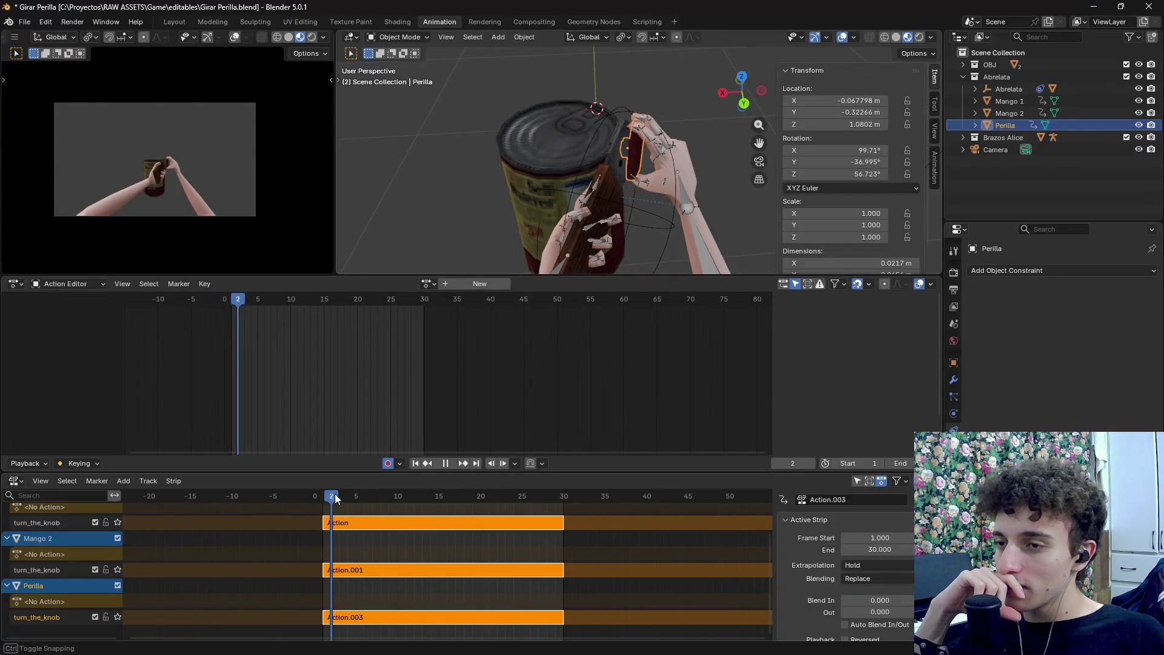
mouse_move(586, 501)
mouse_down()
mouse_move(370, 511)
mouse_move(347, 507)
mouse_move(562, 500)
mouse_move(322, 497)
mouse_up()
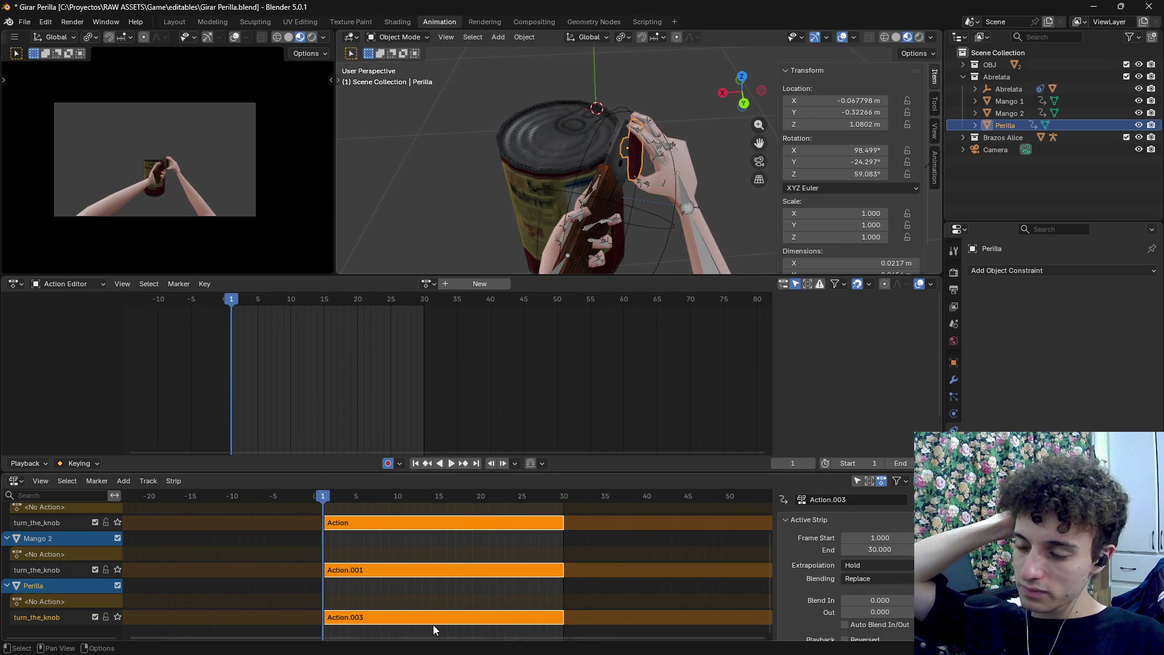
click(449, 642)
click(453, 646)
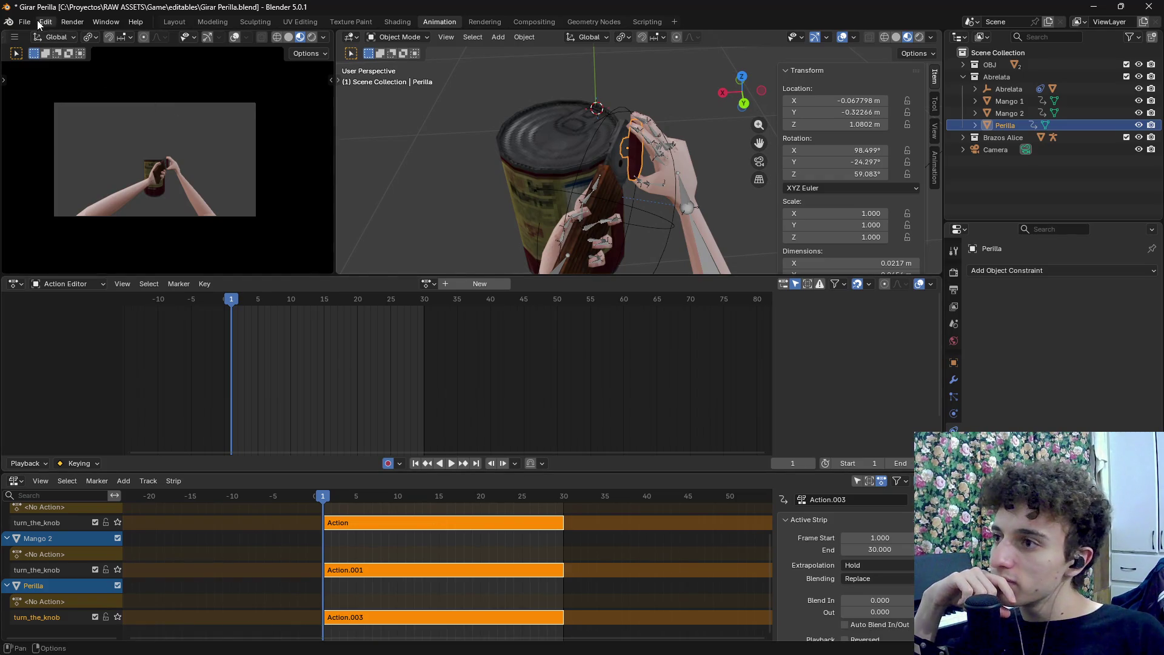
key(space)
click(316, 498)
mouse_move(315, 498)
mouse_down()
mouse_move(513, 503)
mouse_move(313, 515)
mouse_up()
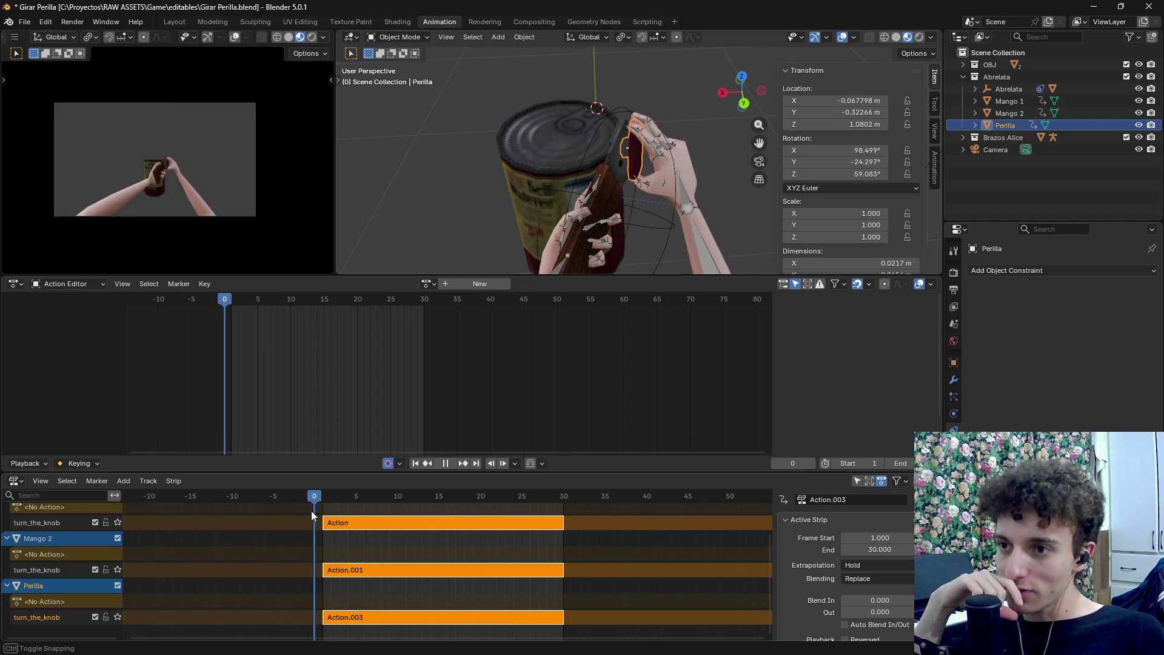
Select the Abrelata can object and delete it
click(584, 155)
key(c)
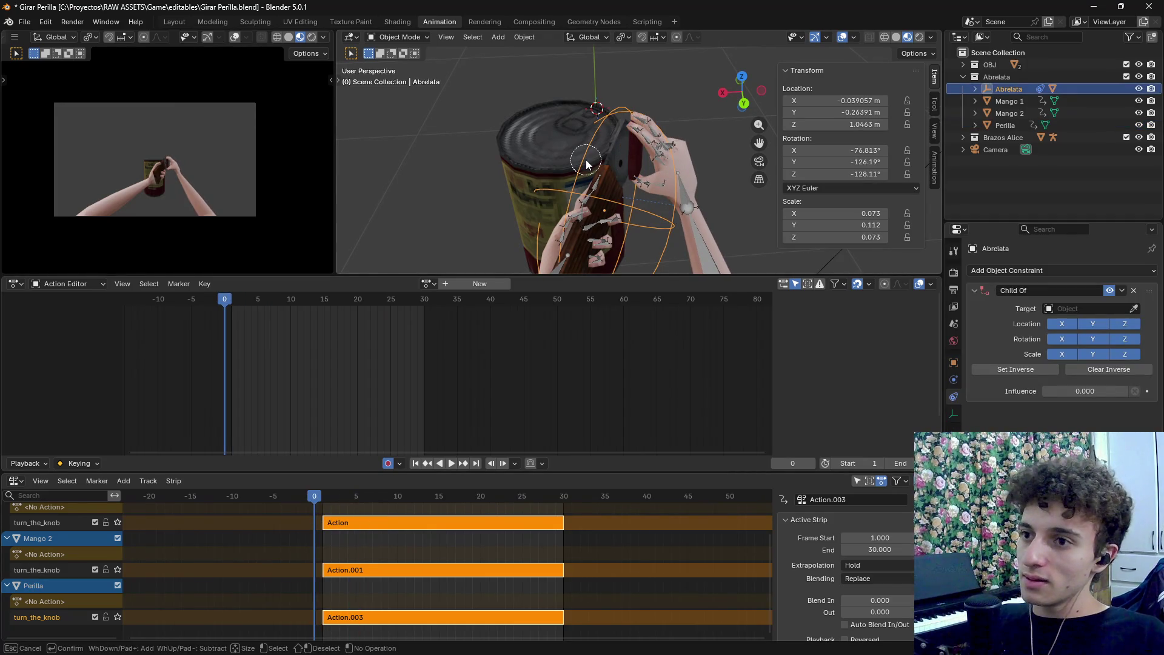
right_click(586, 159)
key(x)
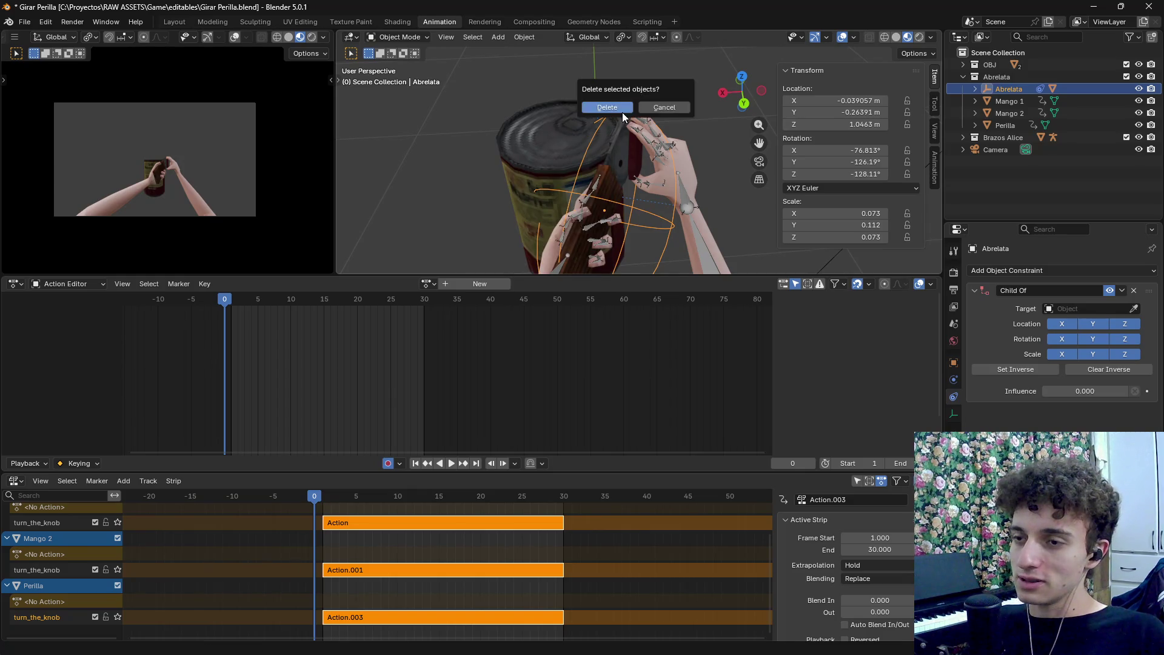
click(623, 108)
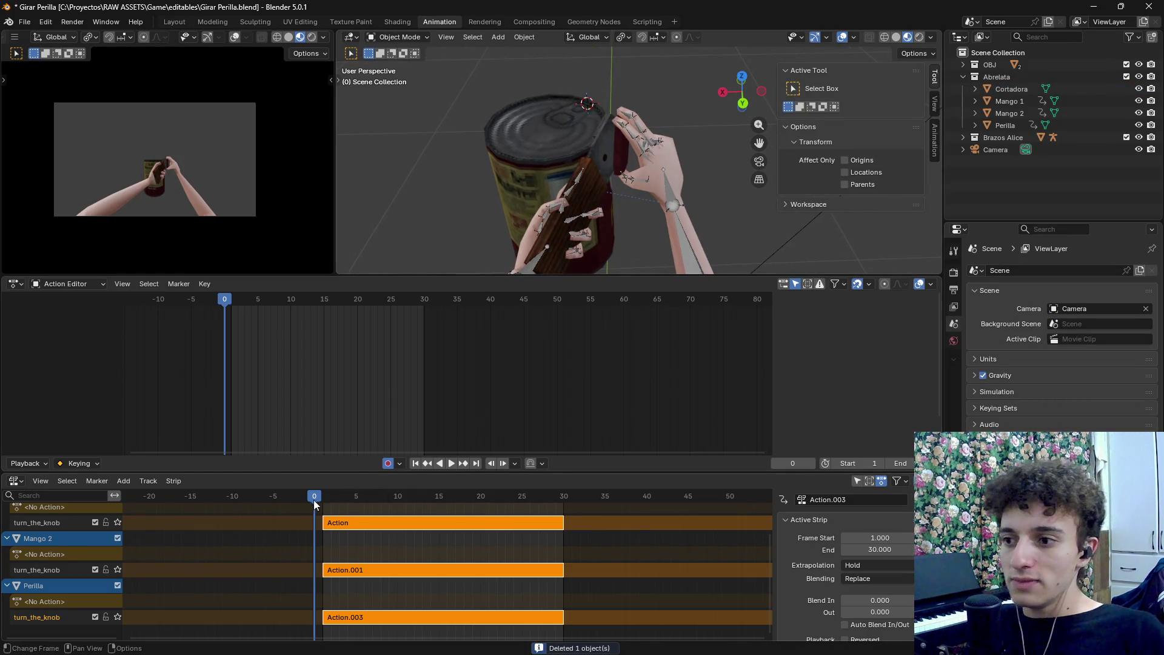
Play the animation, then select the Perilla knob and scrub to frame 20
key(space)
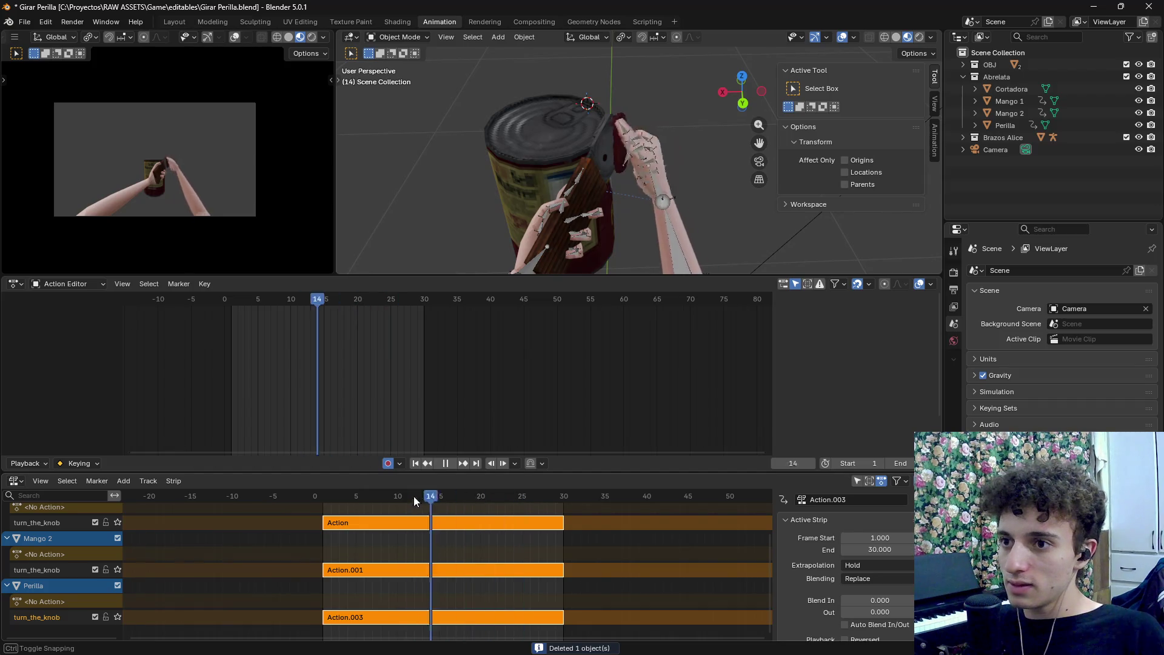
key(Escape)
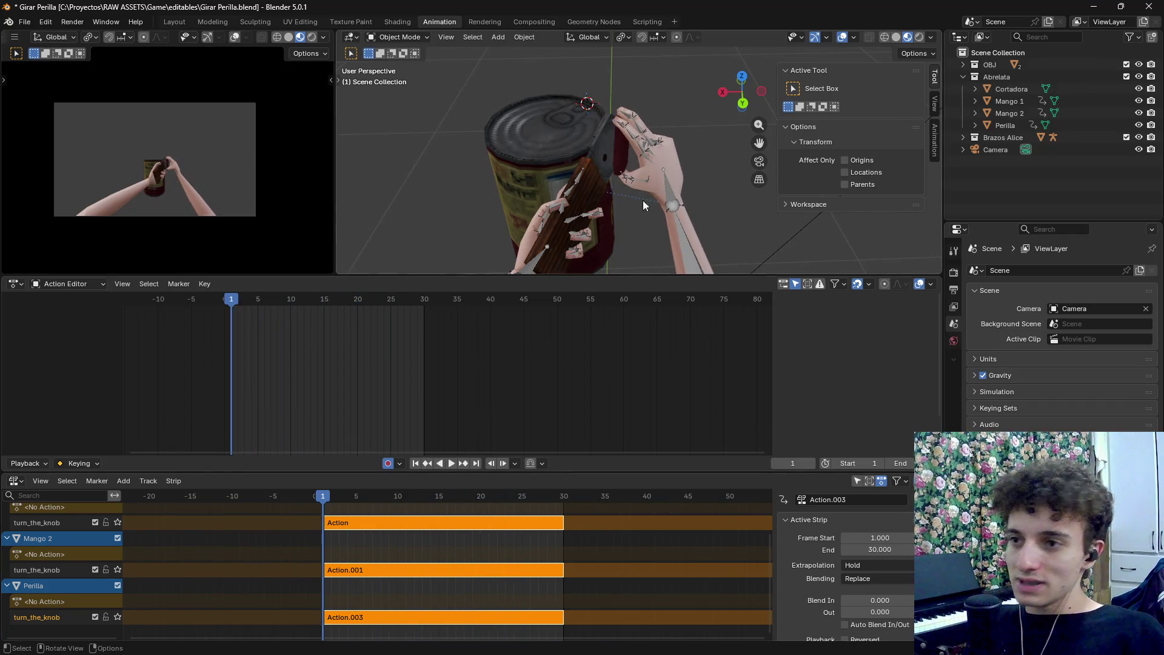
scroll(631, 184, down, 5)
mouse_move(629, 184)
mouse_down()
mouse_move(652, 198)
mouse_move(638, 192)
mouse_up()
scroll(631, 191, up, 8)
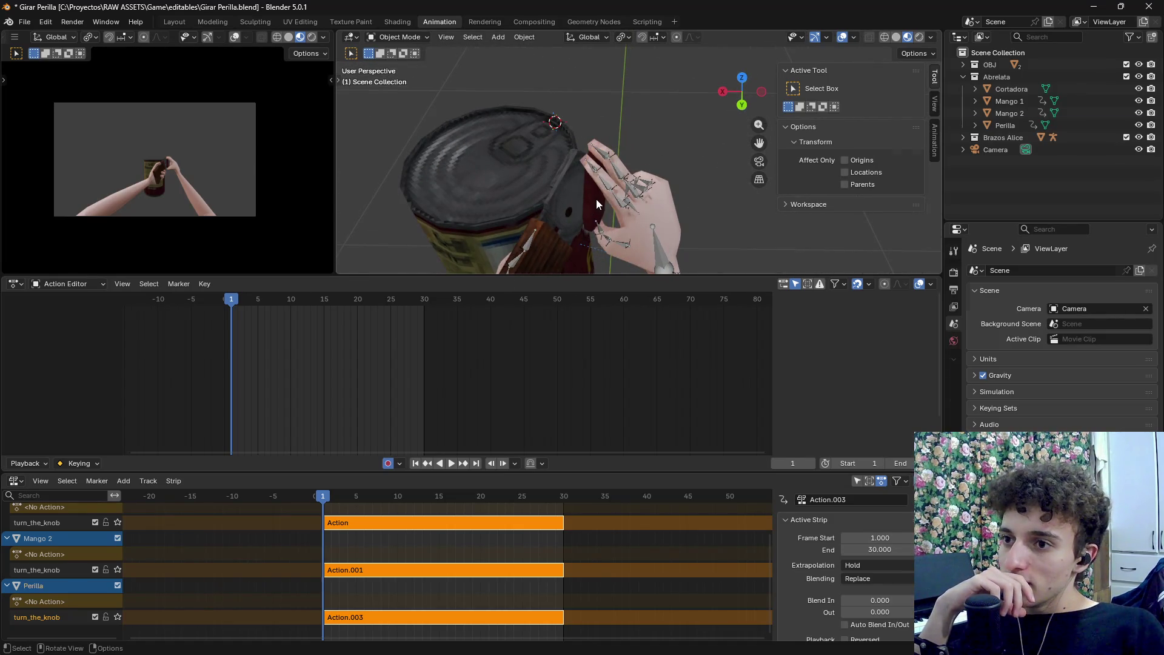
click(595, 199)
mouse_move(328, 500)
mouse_down()
mouse_move(479, 500)
mouse_move(322, 506)
mouse_up()
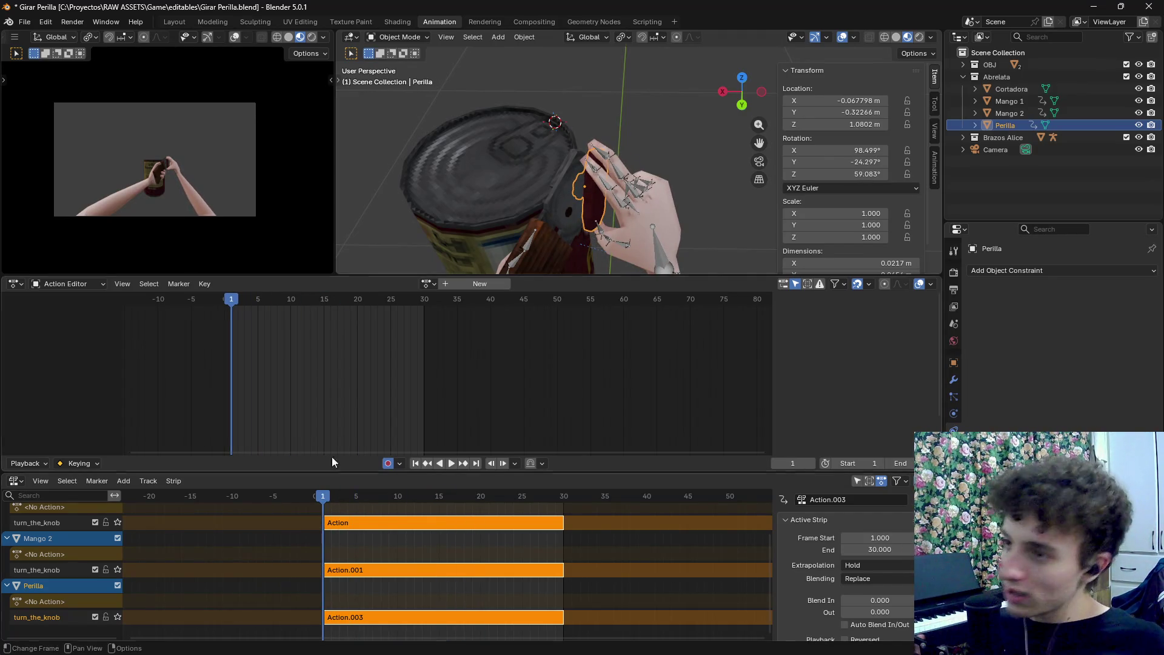
click(24, 22)
Export the selection as glTF binary, overwriting turn_the_knob.glb in the animations folder
mouse_move(49, 206)
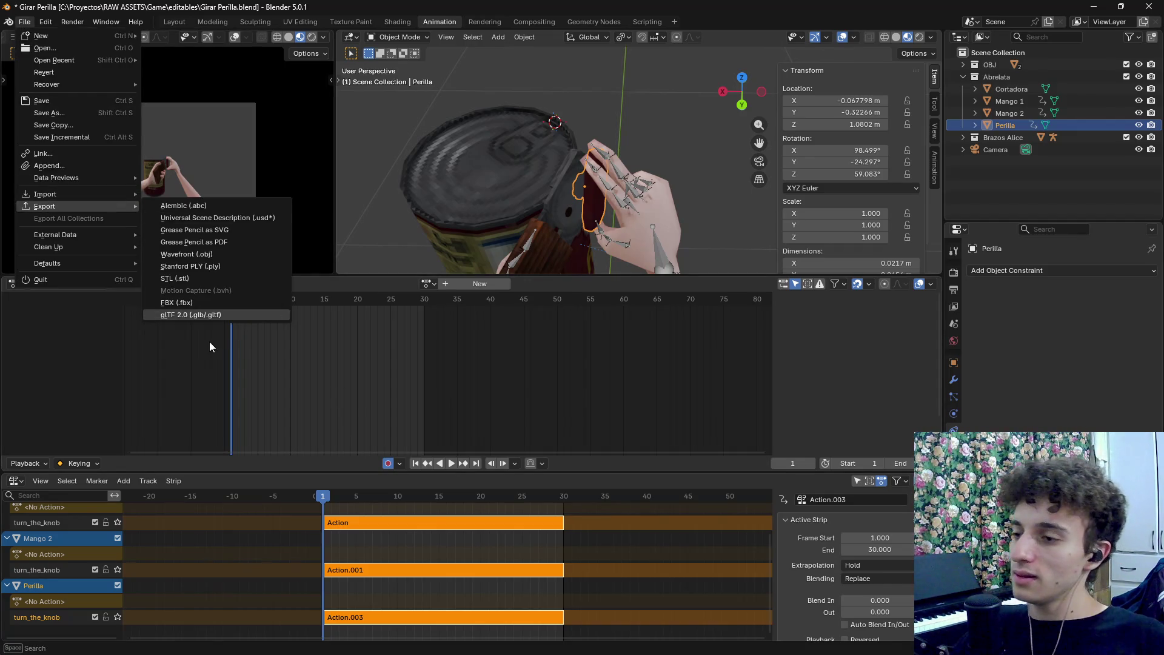
click(190, 315)
click(619, 283)
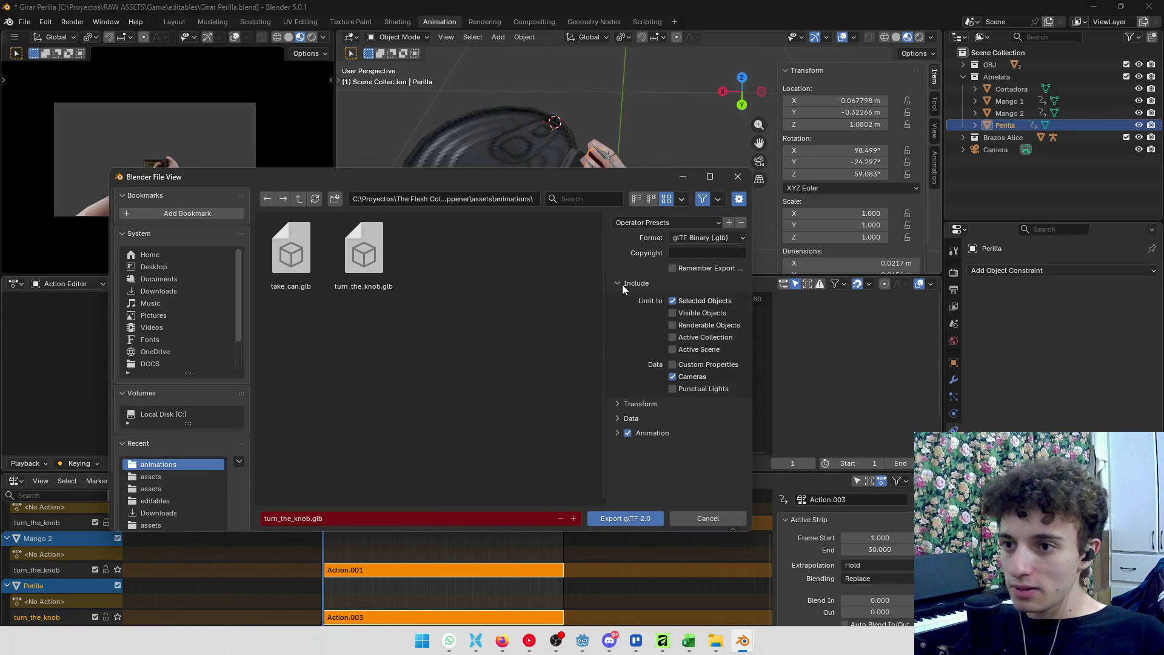
click(389, 273)
click(680, 222)
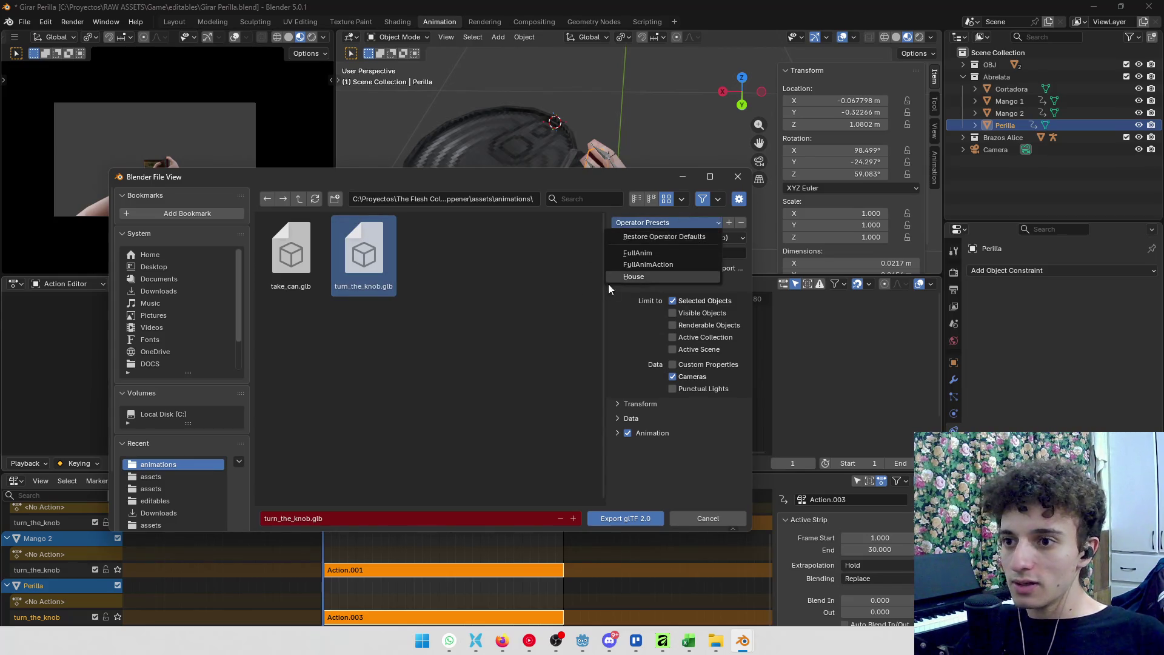
click(676, 224)
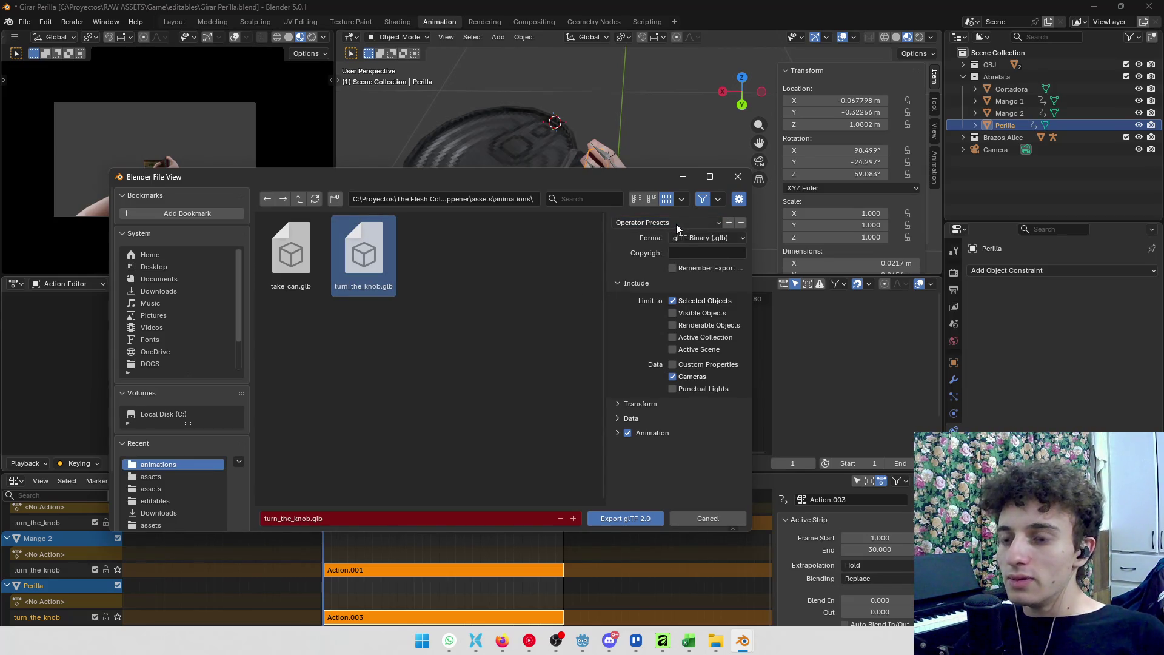
click(668, 240)
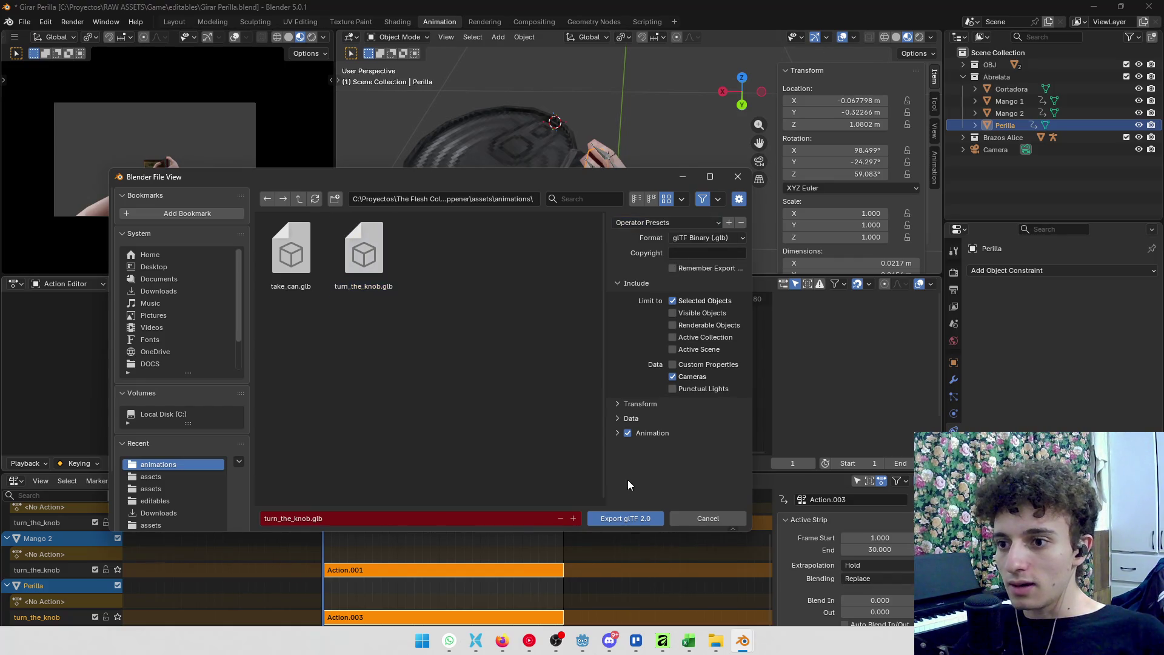
click(628, 518)
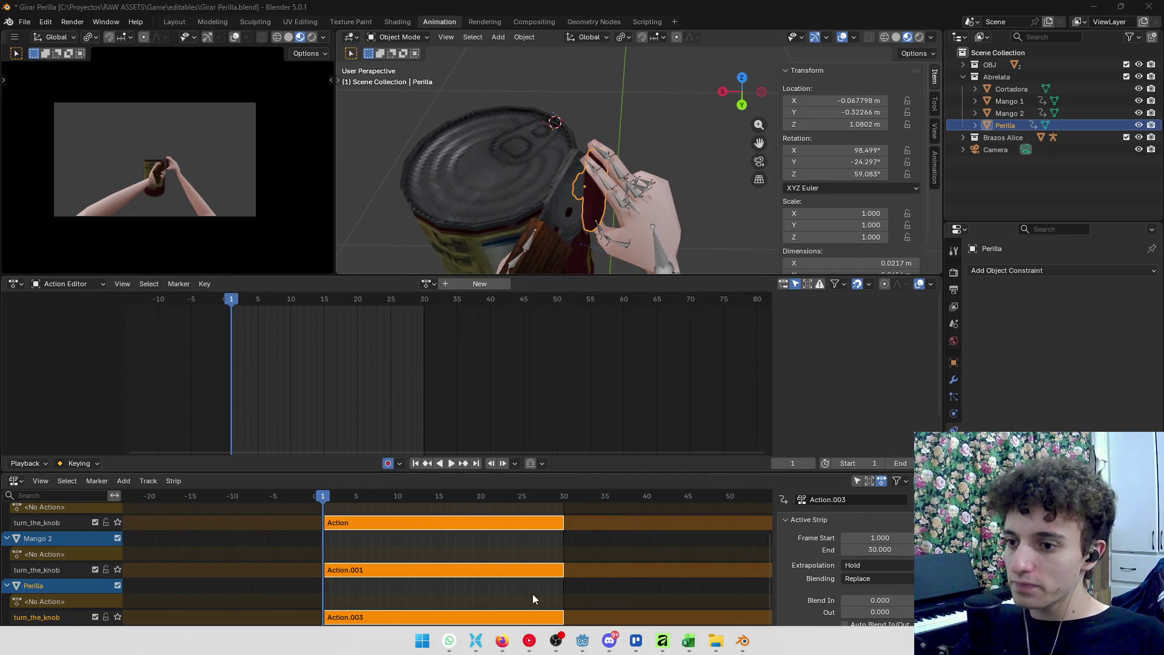
Switch to Godot and bring up the scene-instancing picker
click(582, 641)
key(ctrl+a)
key(Escape)
key(ctrl+shift+a)
Instance turn_the_knob.glb into the food_can_oppener scene and save it
text(turn)
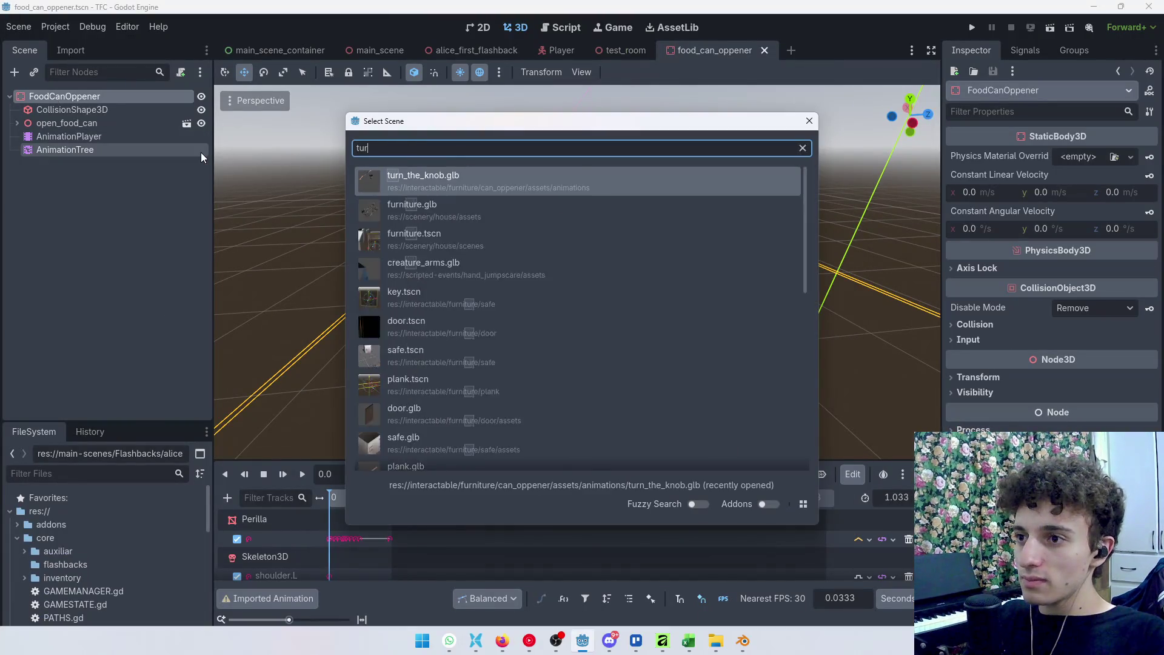
key(Return)
double_click(201, 159)
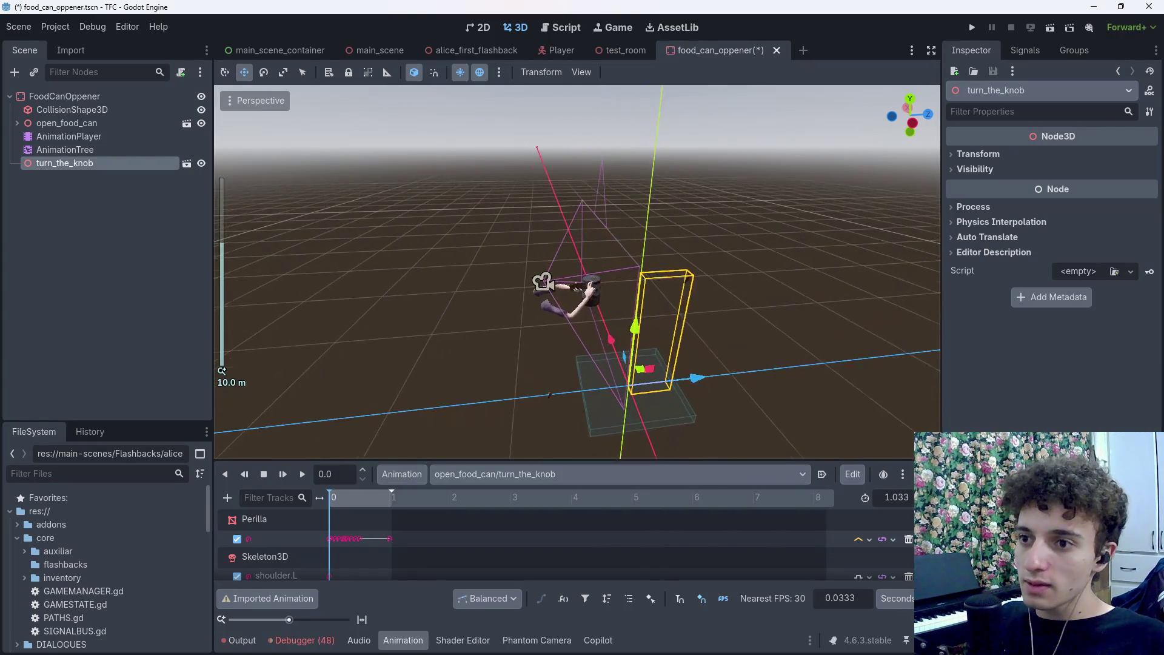
key(ctrl+s)
Return to Blender, select all objects and frame them in view
key(super+Tab)
key(Escape)
key(super)
key(super+Tab)
key(Right)
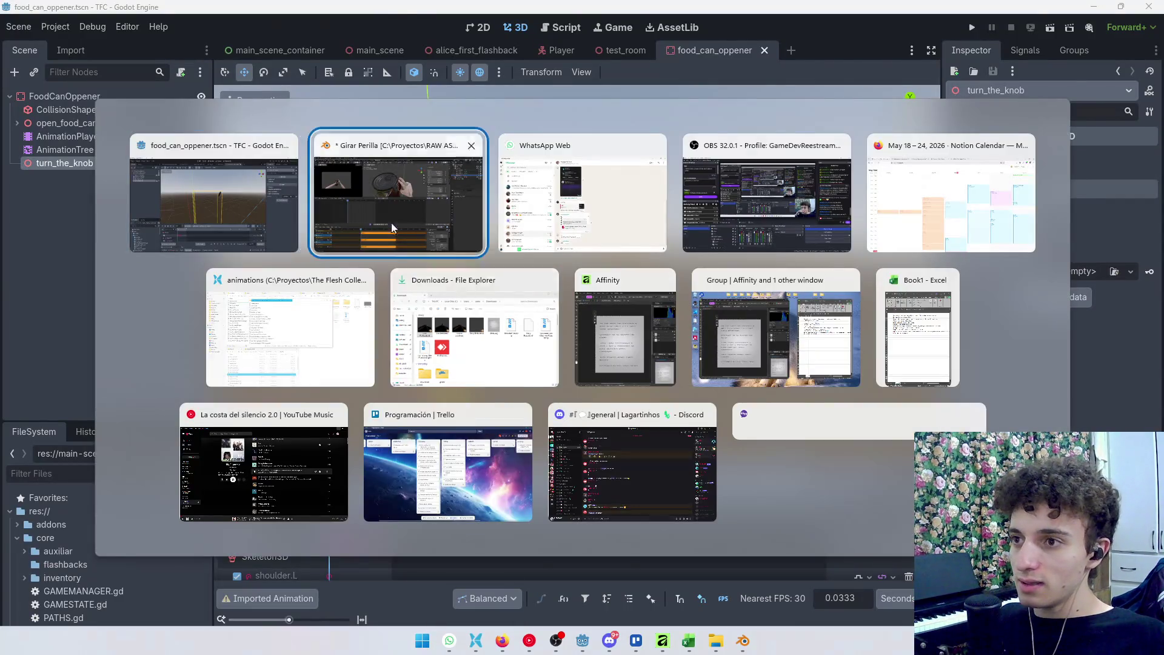
key(Return)
key(a)
key(grave)
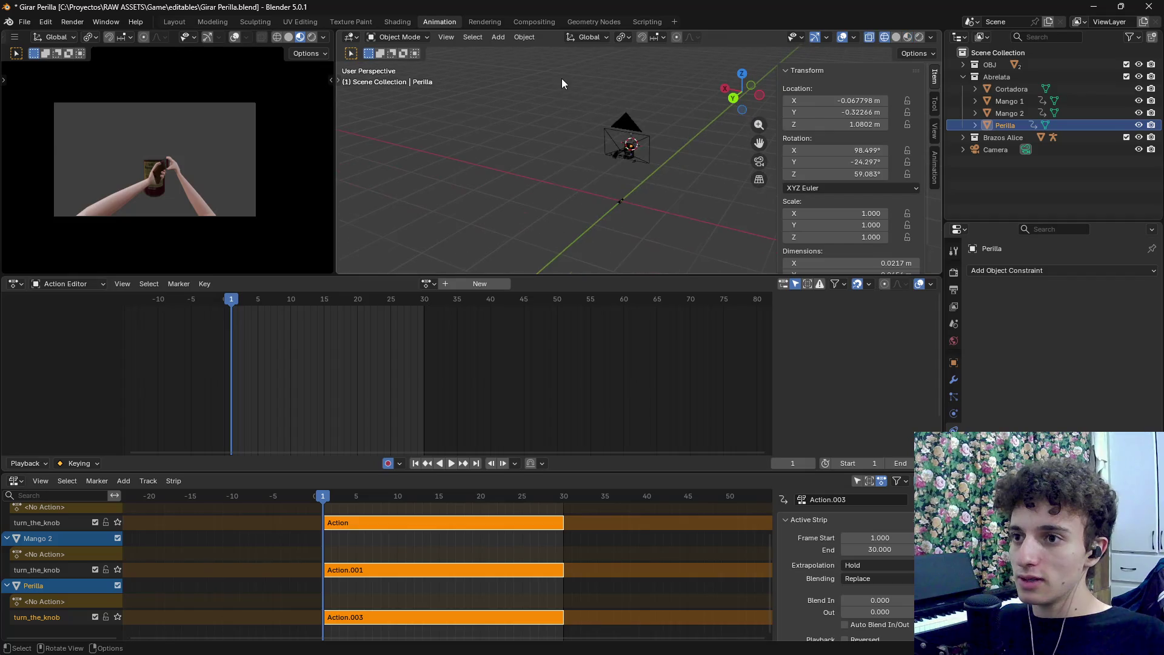
Re-export the selection over turn_the_knob.glb and check the reimported model in Godot
click(24, 22)
mouse_move(61, 209)
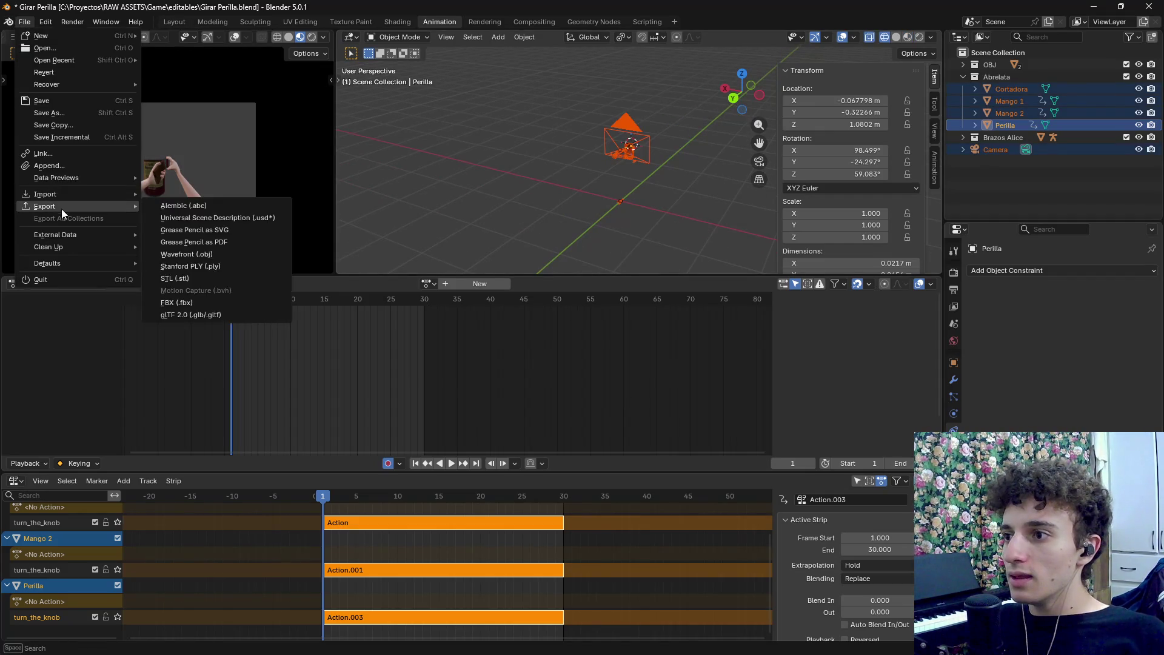
click(220, 314)
click(364, 255)
click(625, 519)
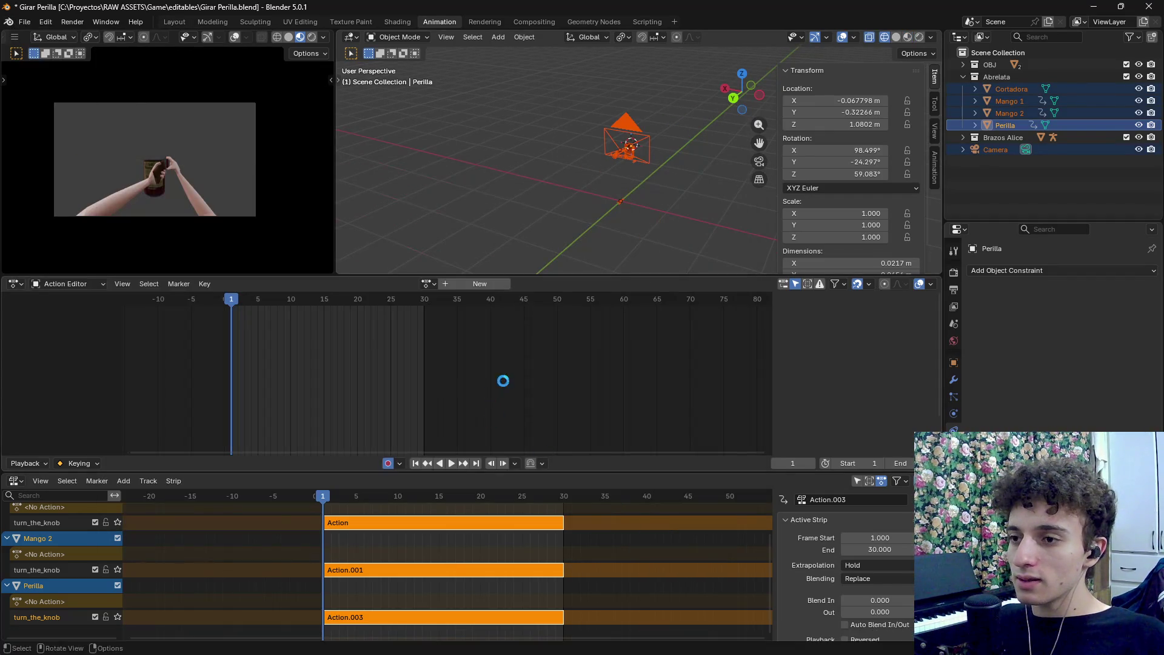
key(alt+Tab)
mouse_move(526, 202)
mouse_down()
mouse_move(582, 273)
mouse_move(546, 242)
mouse_up()
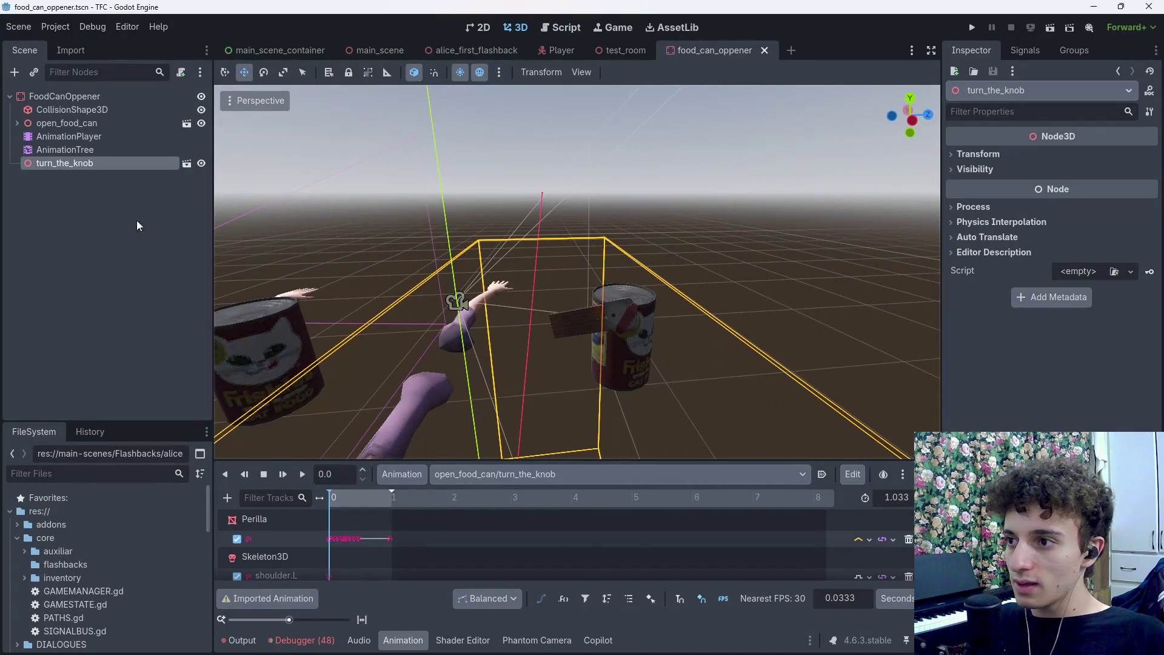
Make the turn_the_knob instance's children editable and inspect its Perilla rotation keys
right_click(96, 165)
click(176, 471)
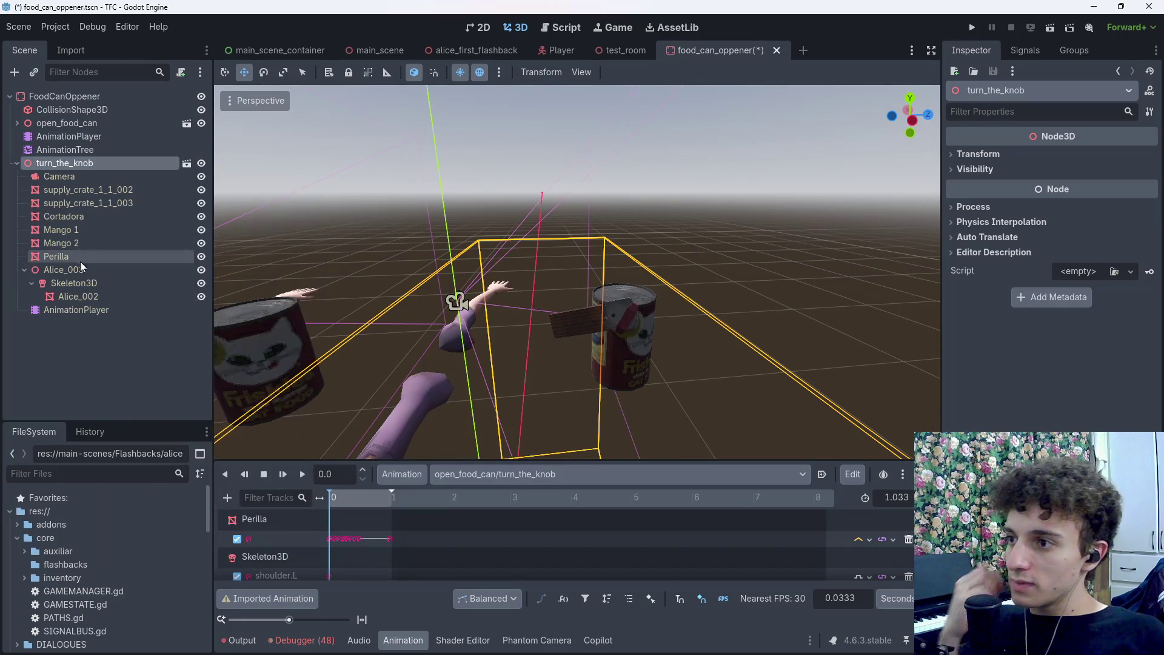
click(76, 309)
mouse_move(374, 500)
mouse_down()
mouse_move(393, 499)
mouse_move(335, 501)
mouse_move(390, 502)
mouse_move(404, 527)
mouse_up()
click(332, 540)
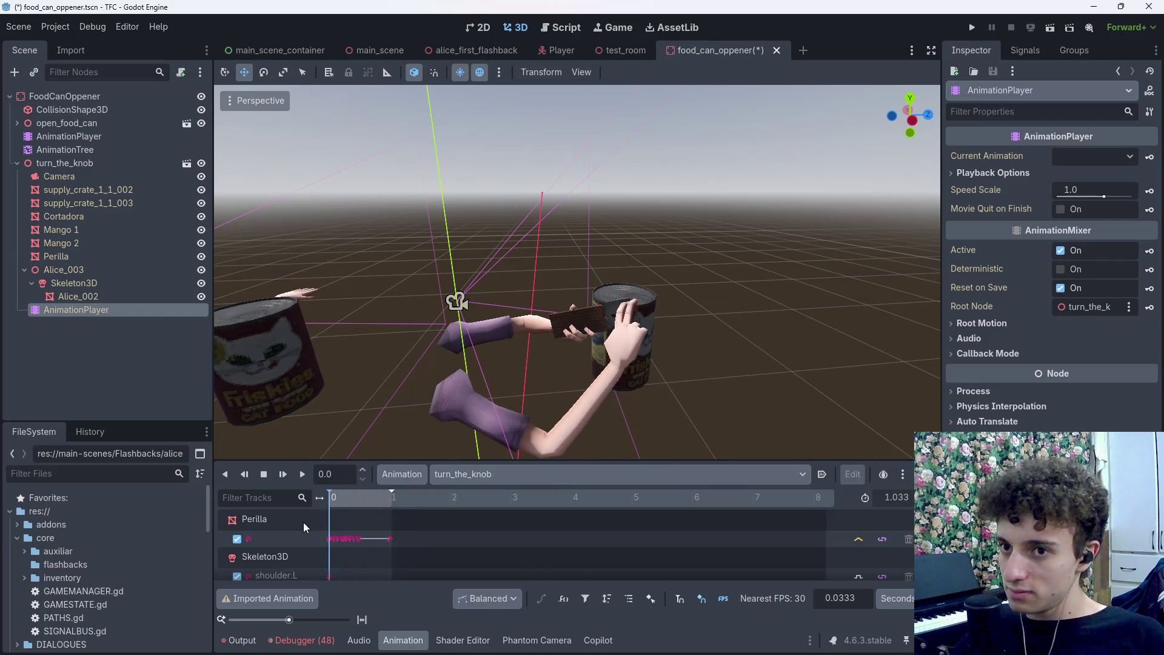
click(340, 540)
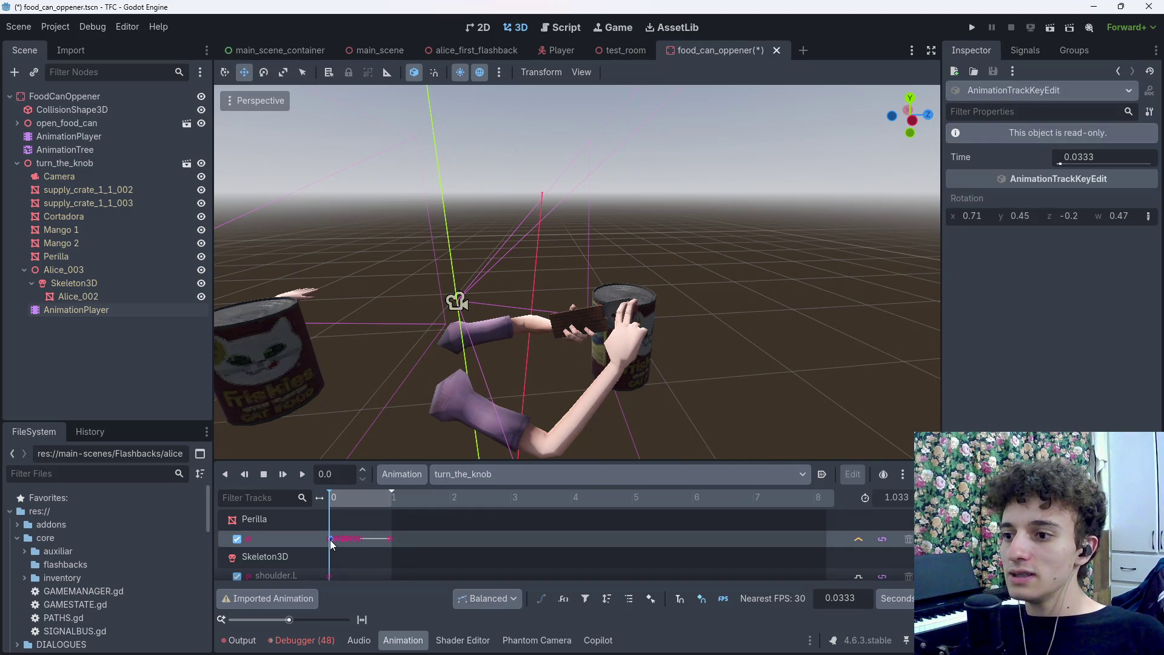
scroll(338, 546, down, 2)
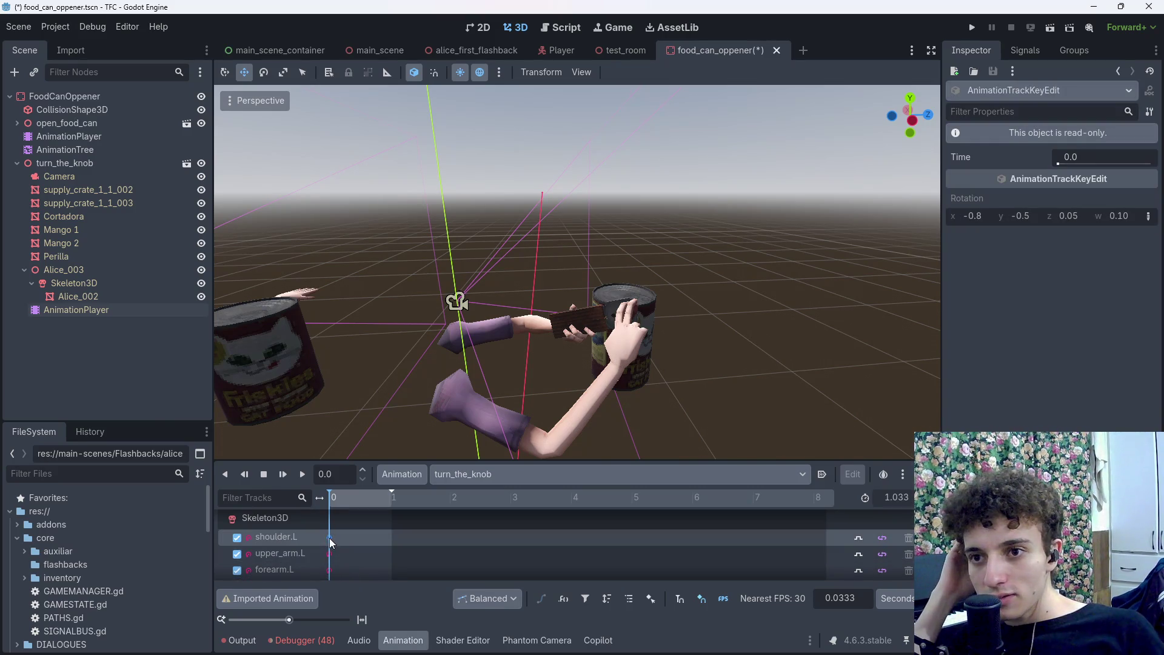
scroll(331, 543, up, 2)
click(331, 544)
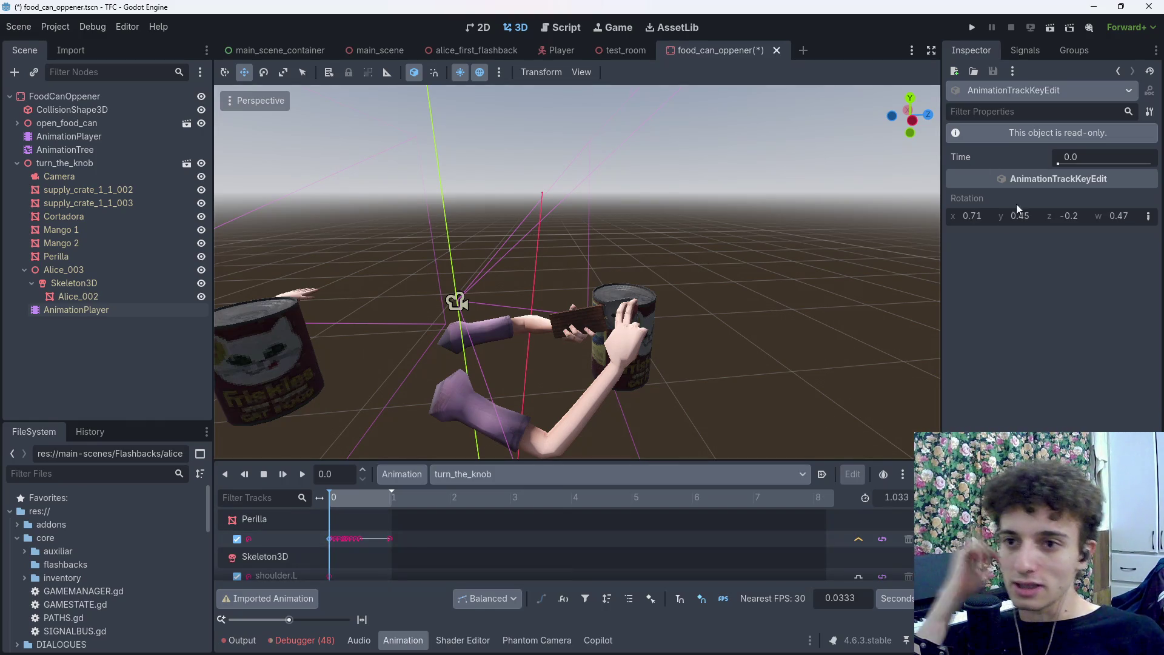
In the main AnimationPlayer, inspect Perilla's keys at 0.0333 and 0.1667
click(72, 136)
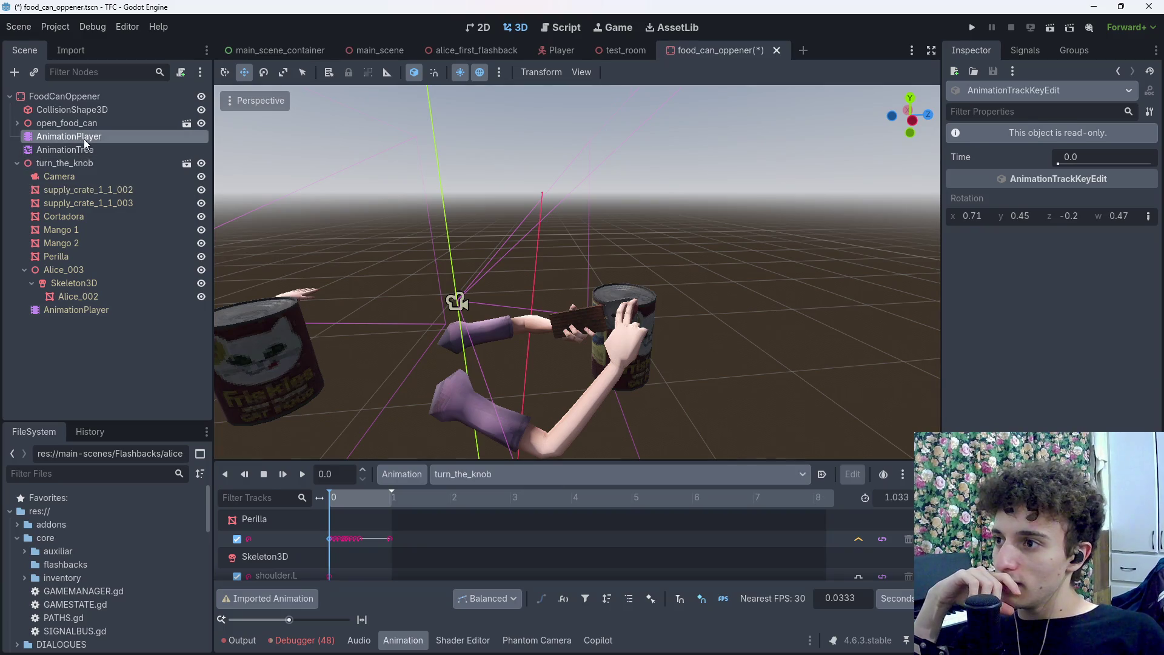
click(458, 479)
click(542, 477)
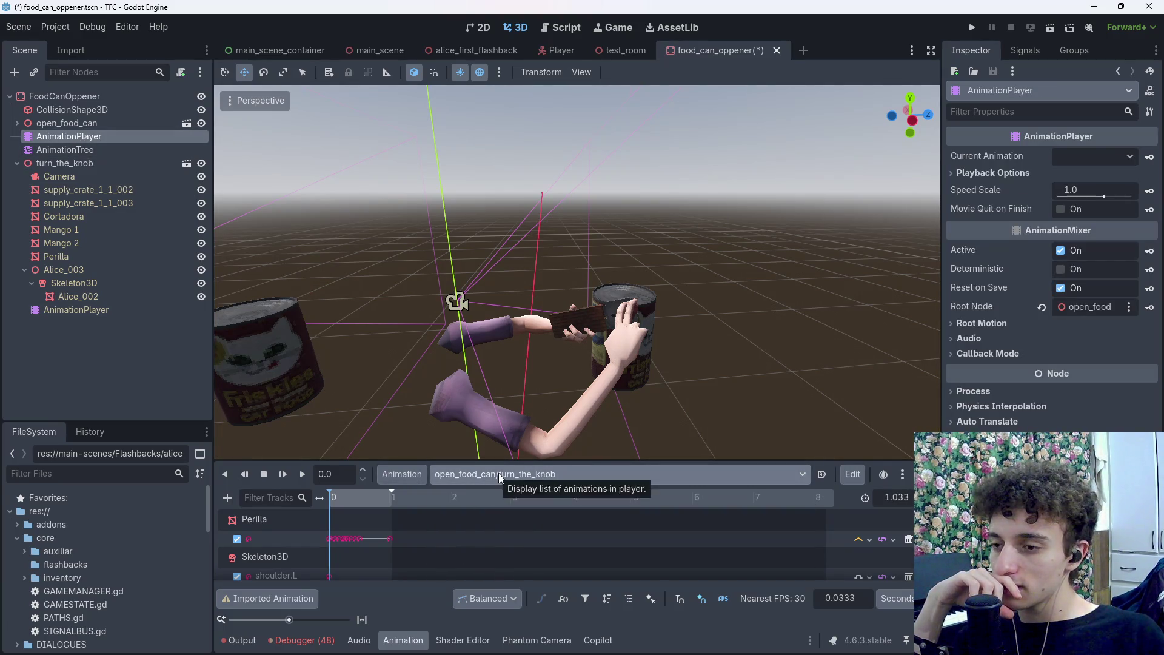
click(333, 539)
click(341, 539)
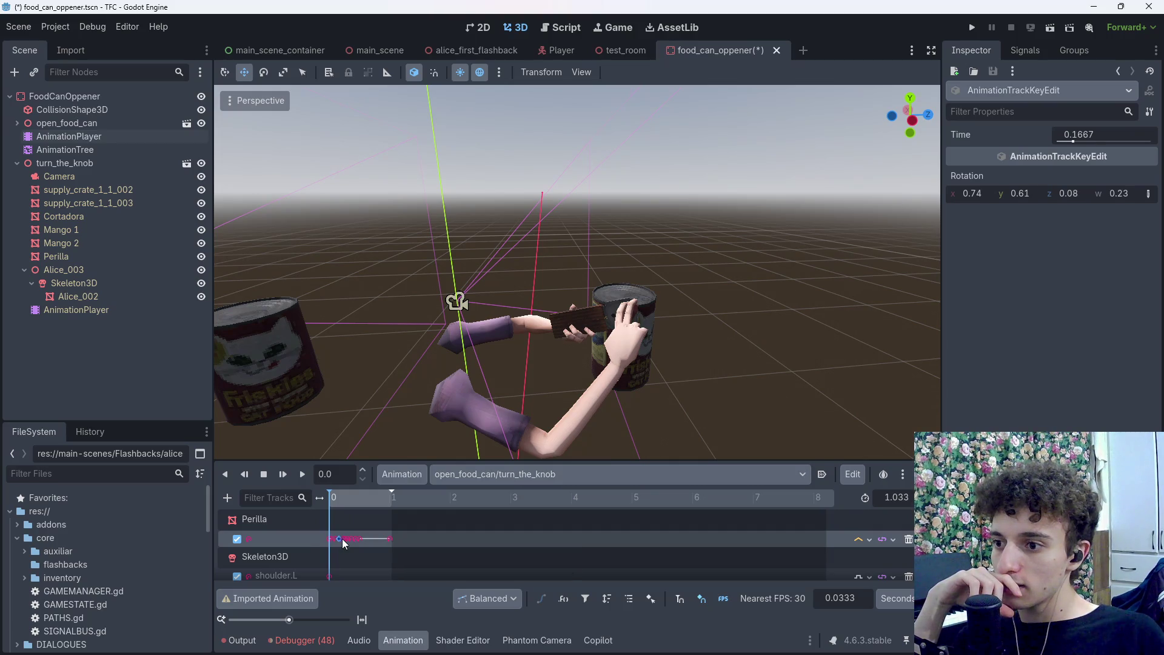
Switch to the prepare_can animation, inspect Perilla's position key at 0.8667, then return to Blender
click(494, 474)
click(507, 513)
scroll(340, 543, down, 5)
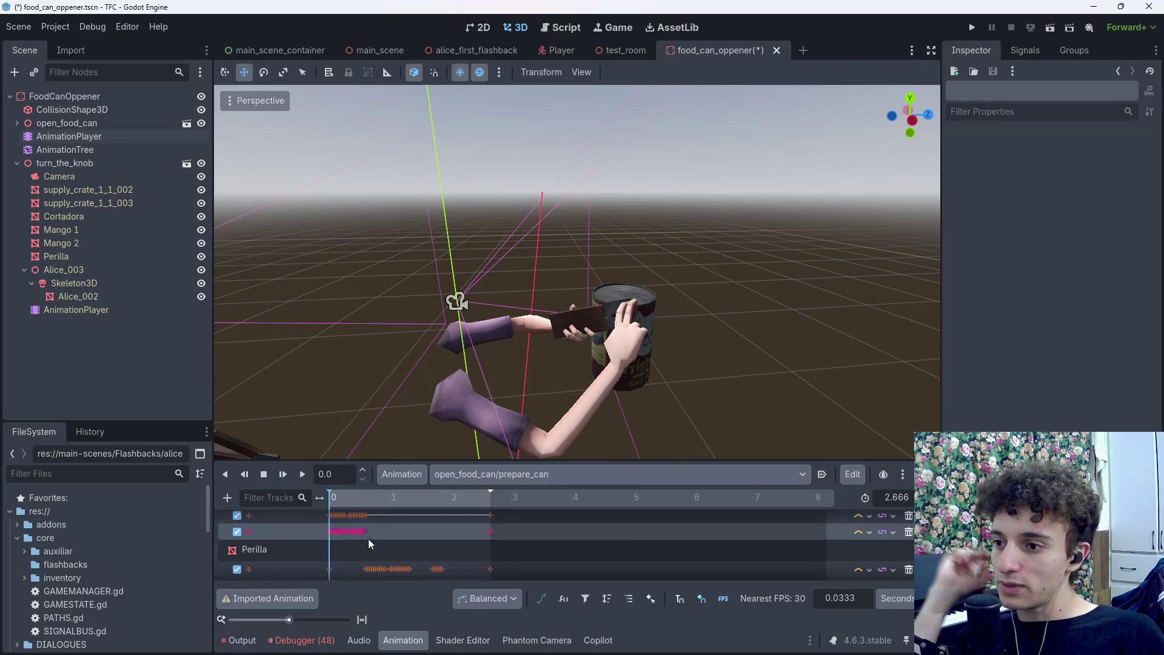
click(383, 551)
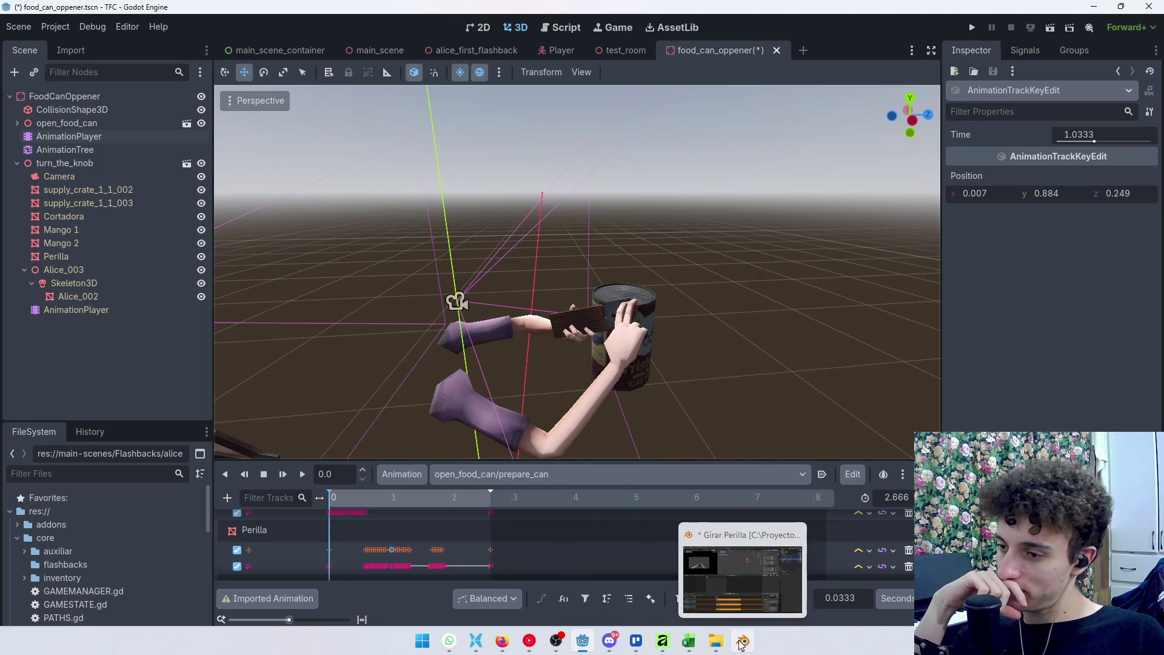
click(741, 643)
scroll(640, 185, up, 3)
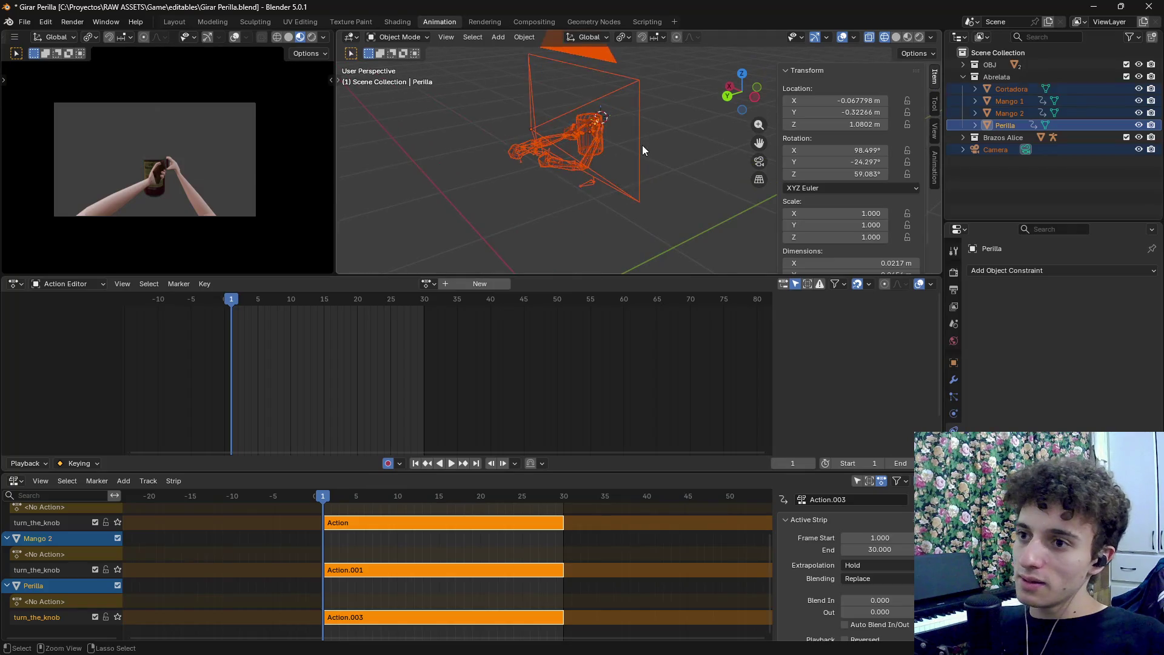
Enter tweak mode on Perilla's Action.003 strip in the NLA editor
click(629, 149)
key(Left)
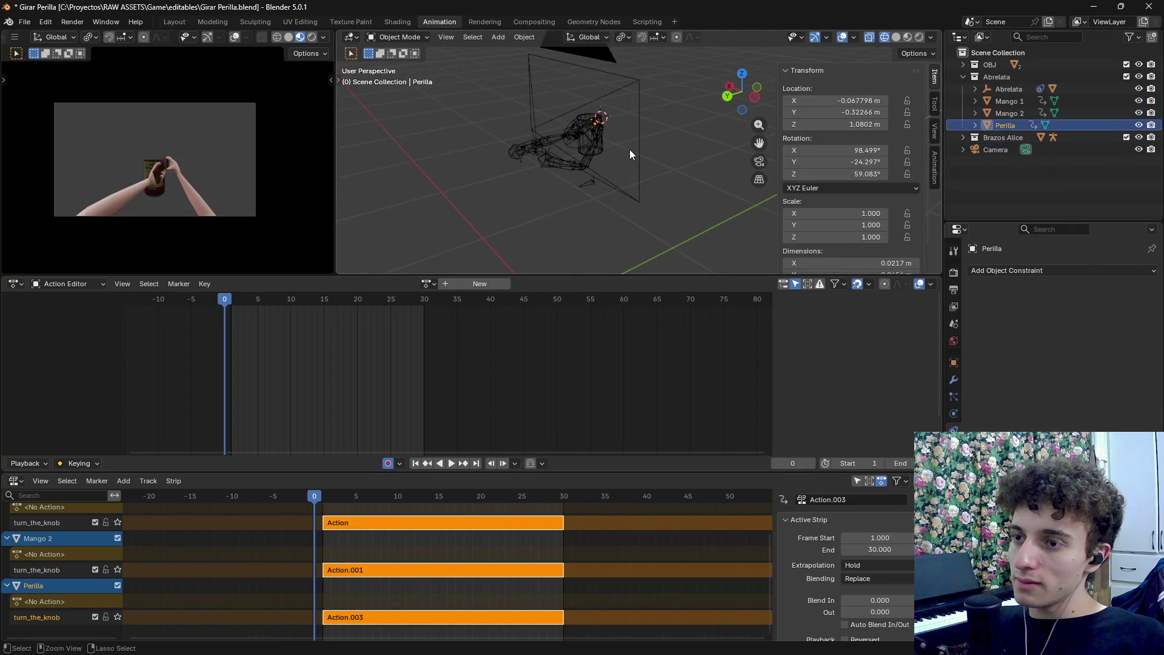
scroll(478, 580, down, 2)
click(478, 573)
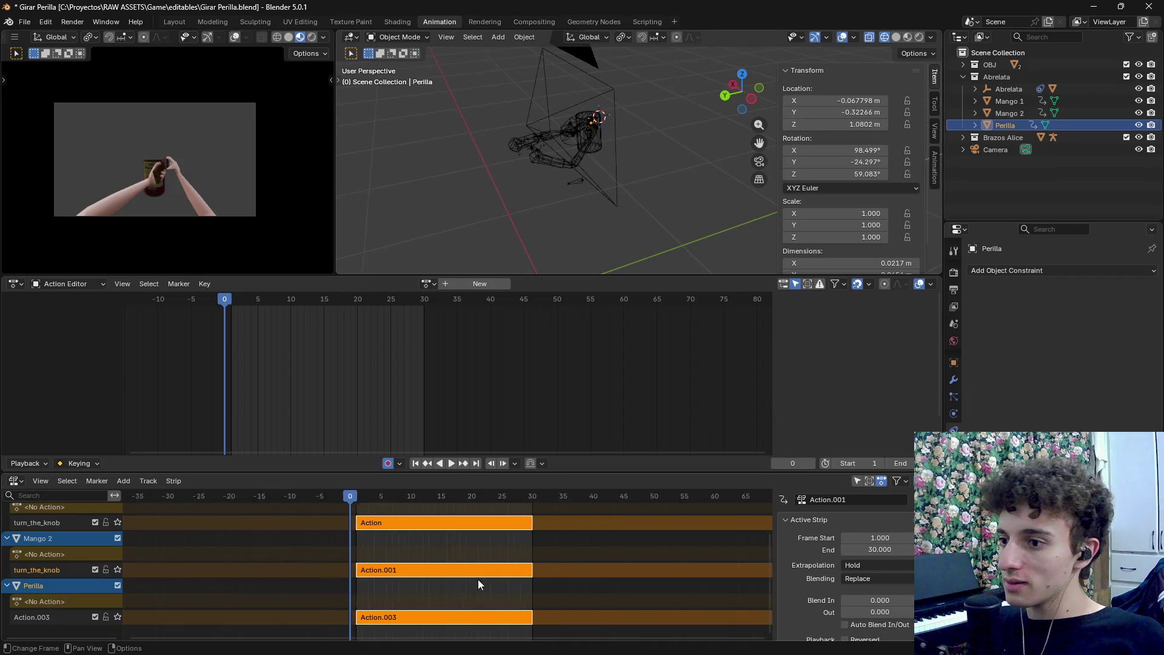
click(481, 616)
key(Tab)
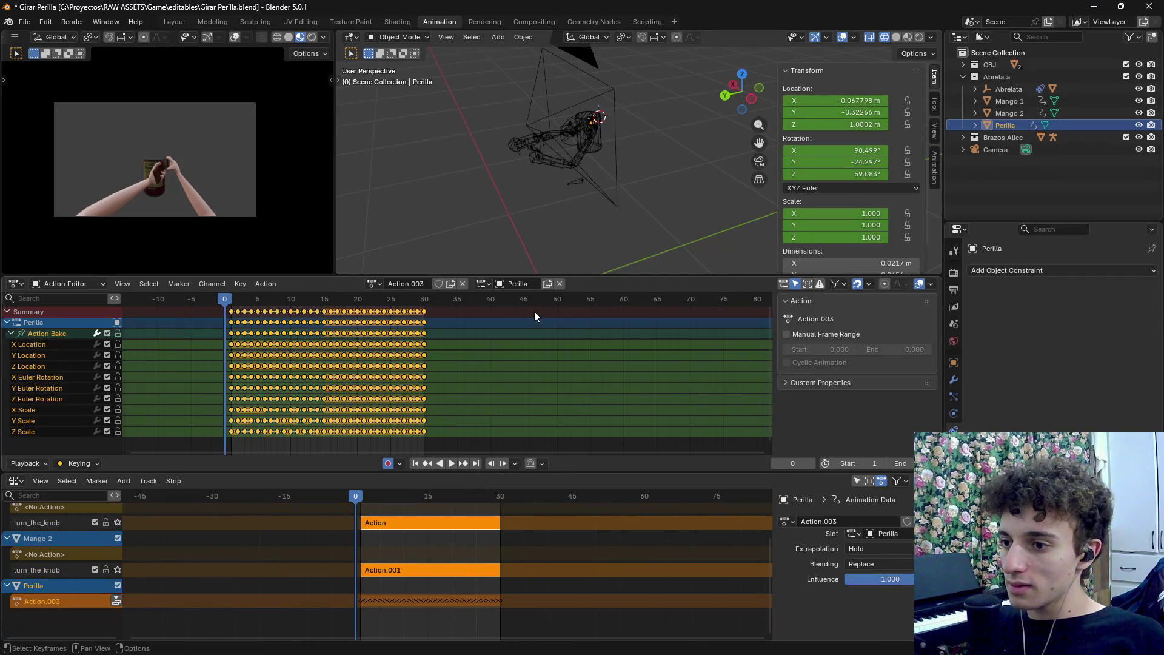
Box-select the location and X, Y rotation keys and scrub the first ten frames
scroll(552, 134, up, 3)
scroll(206, 358, up, 2)
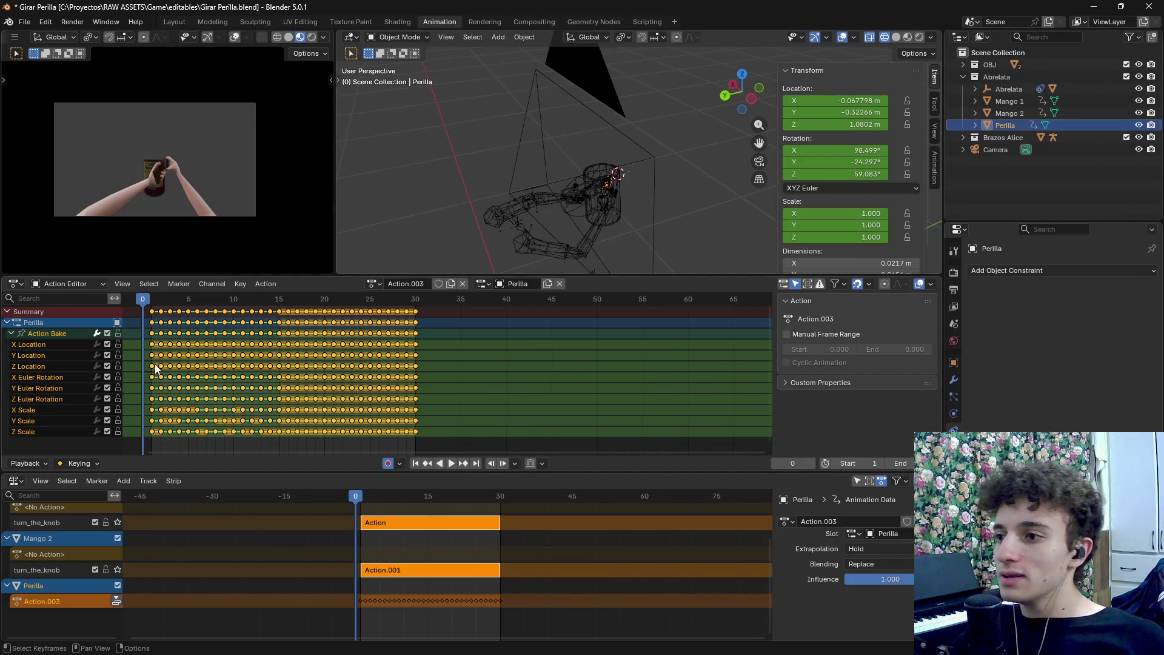
drag(438, 338, 125, 391)
mouse_move(160, 300)
mouse_down()
mouse_move(236, 306)
mouse_move(153, 303)
mouse_up()
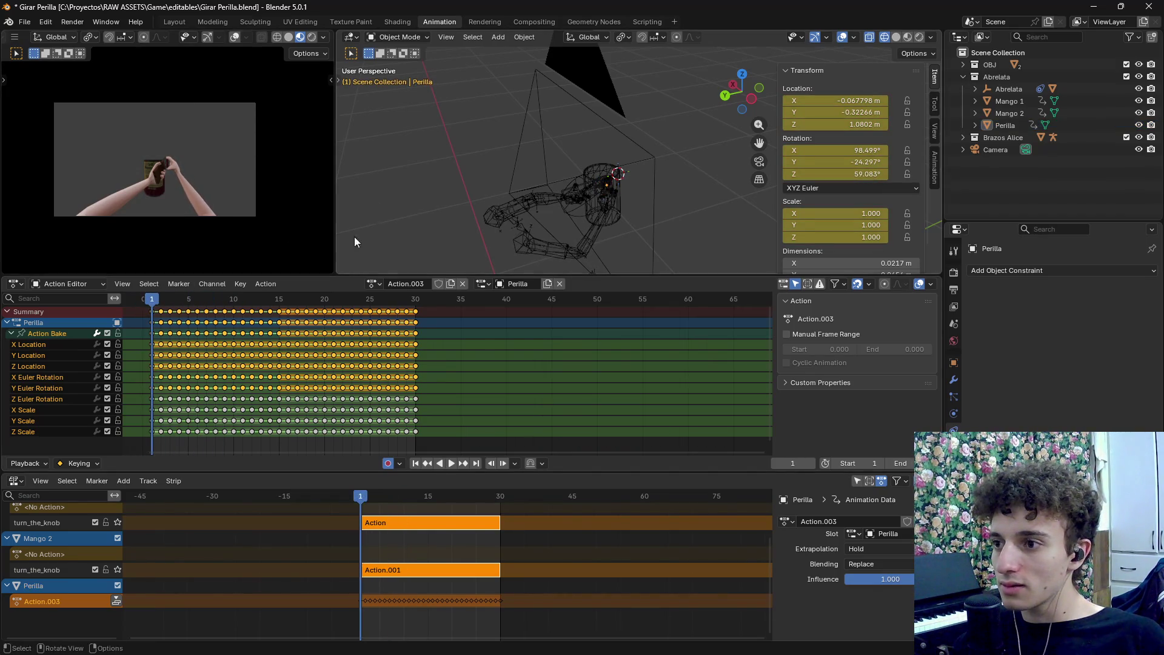
Turn off X-ray, undo an accidental deletion, apply a transform to the knob and scrub to frame 3
mouse_move(509, 212)
mouse_down()
mouse_move(553, 188)
mouse_move(653, 181)
mouse_move(675, 202)
mouse_move(628, 140)
mouse_up()
key(alt+z)
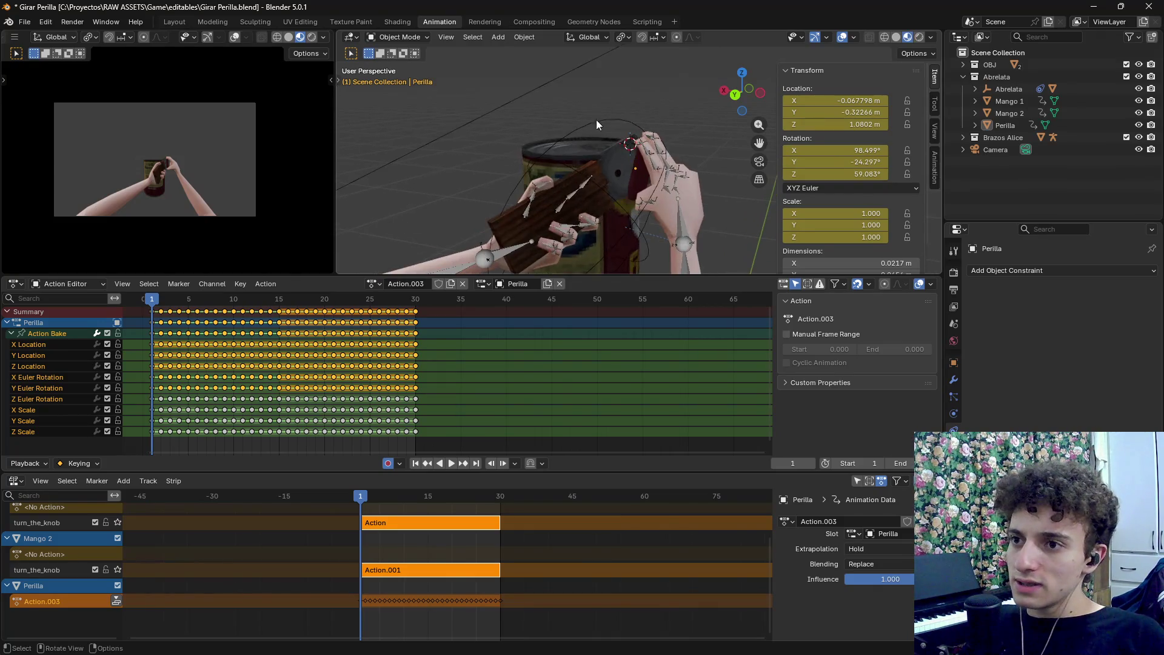
key(Delete)
key(ctrl+z)
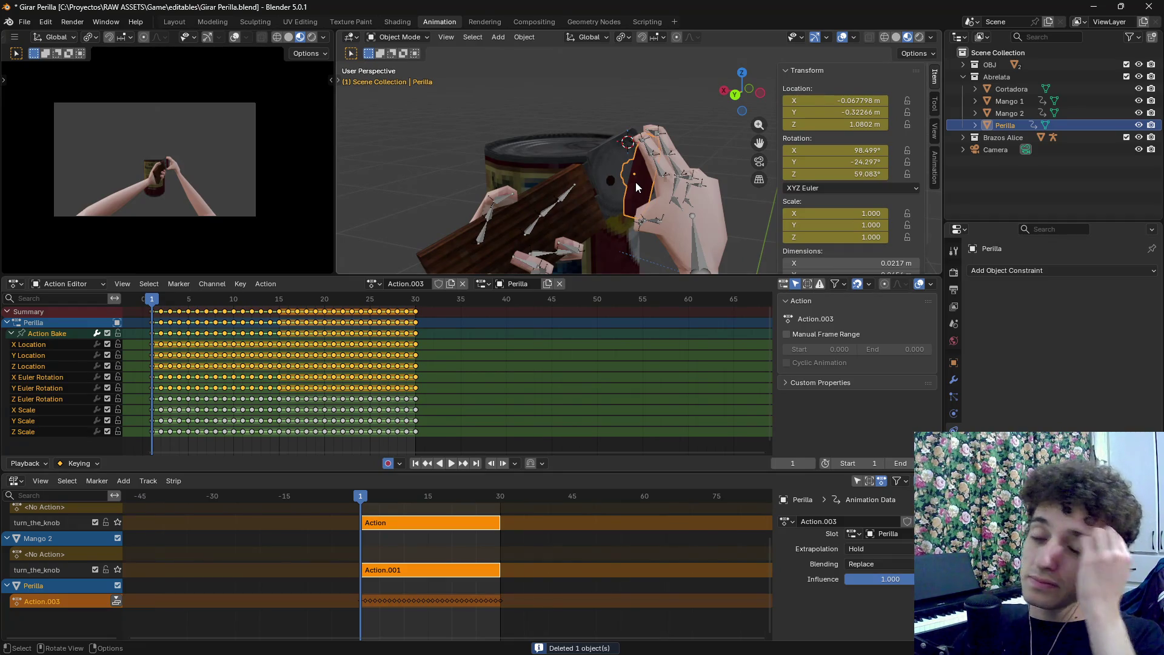
key(ctrl+a)
click(636, 189)
drag(152, 299, 176, 306)
key(Escape)
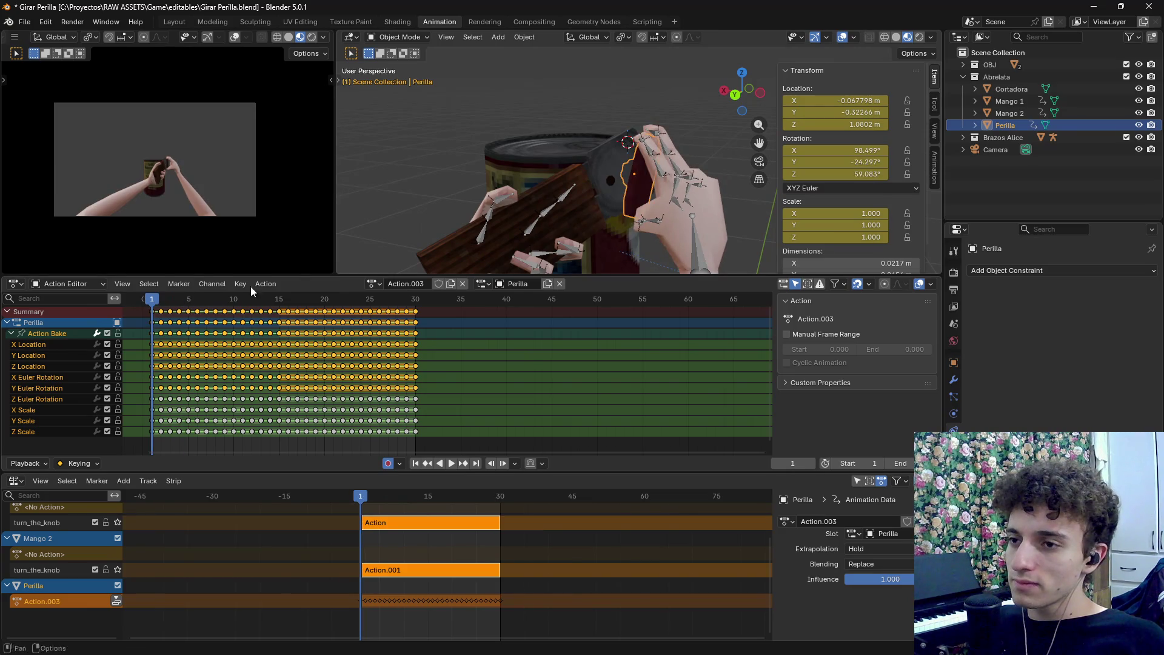
mouse_move(566, 223)
mouse_down()
mouse_move(640, 224)
mouse_move(641, 211)
mouse_up()
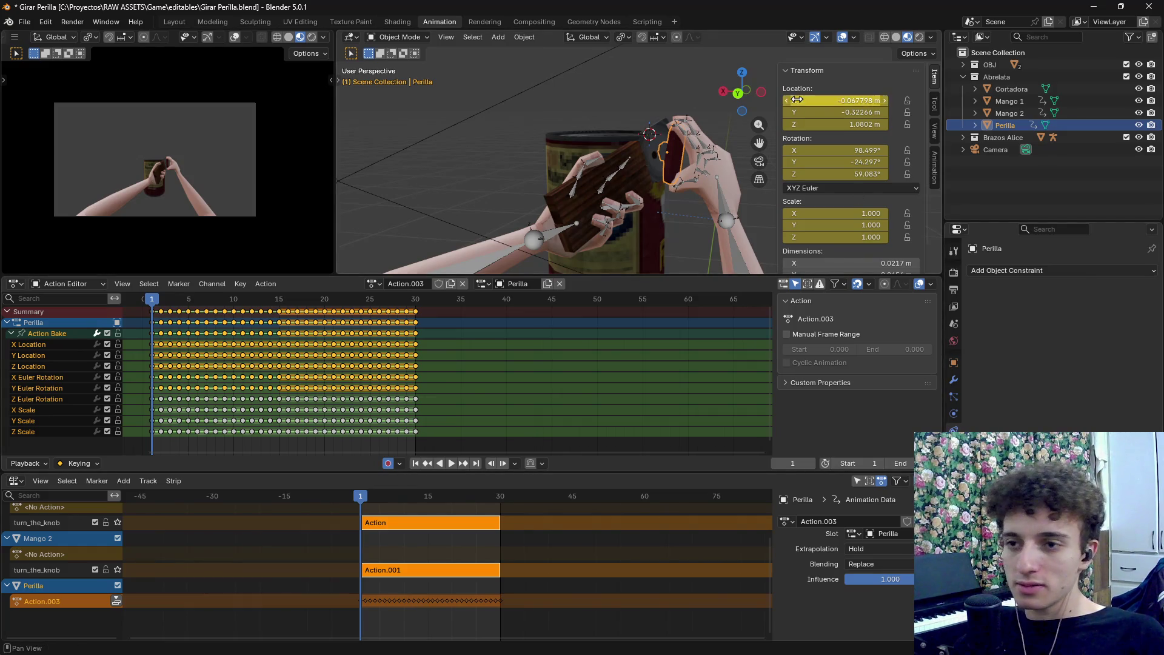
click(828, 184)
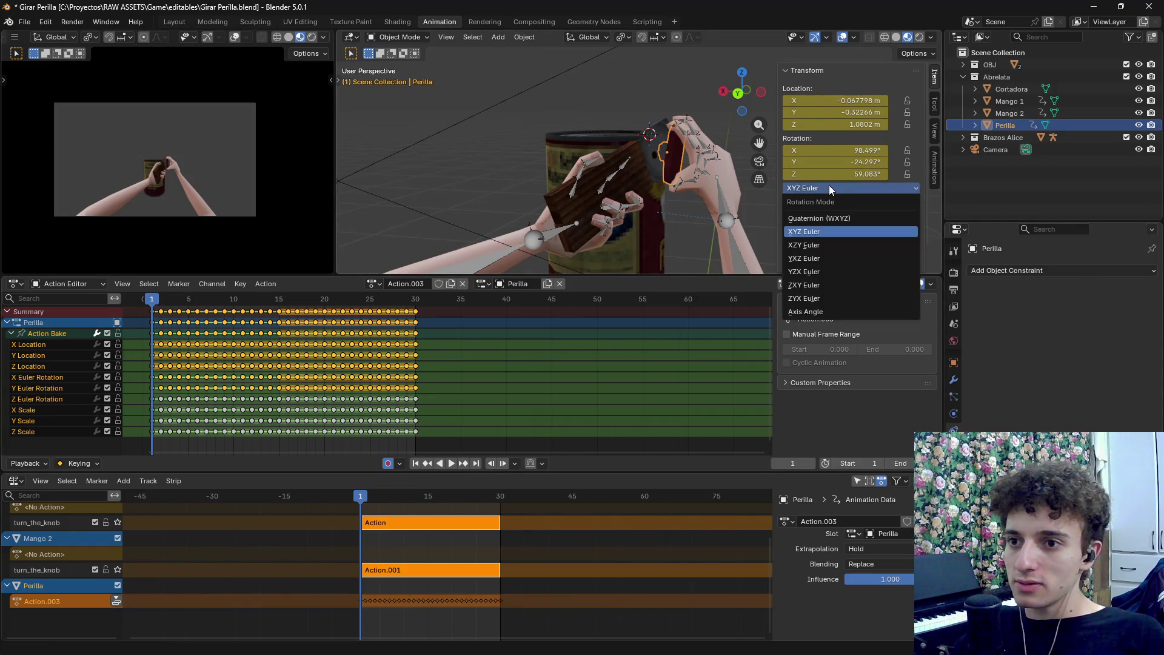
click(828, 186)
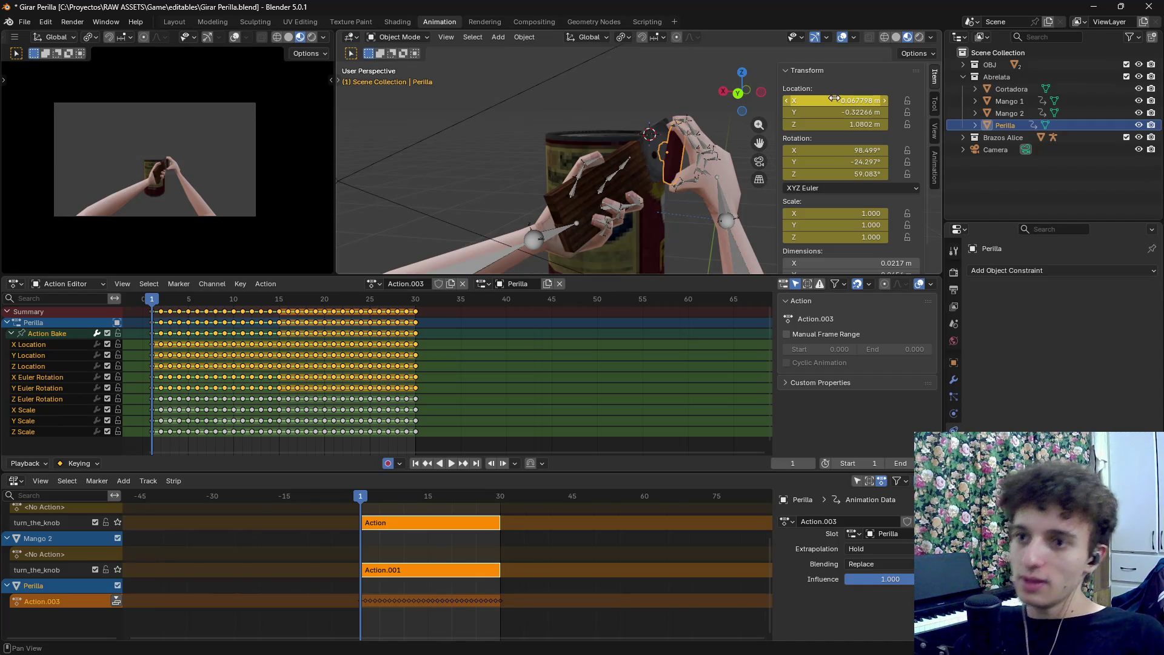
key(super+r)
text(notepad)
key(Return)
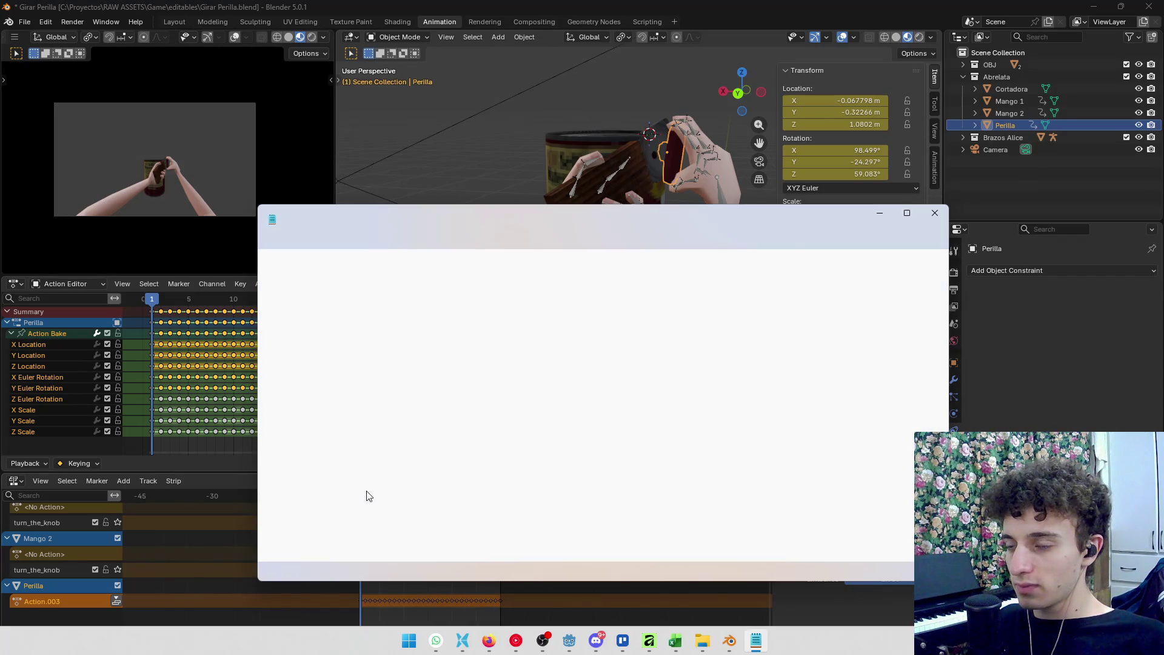
click(670, 432)
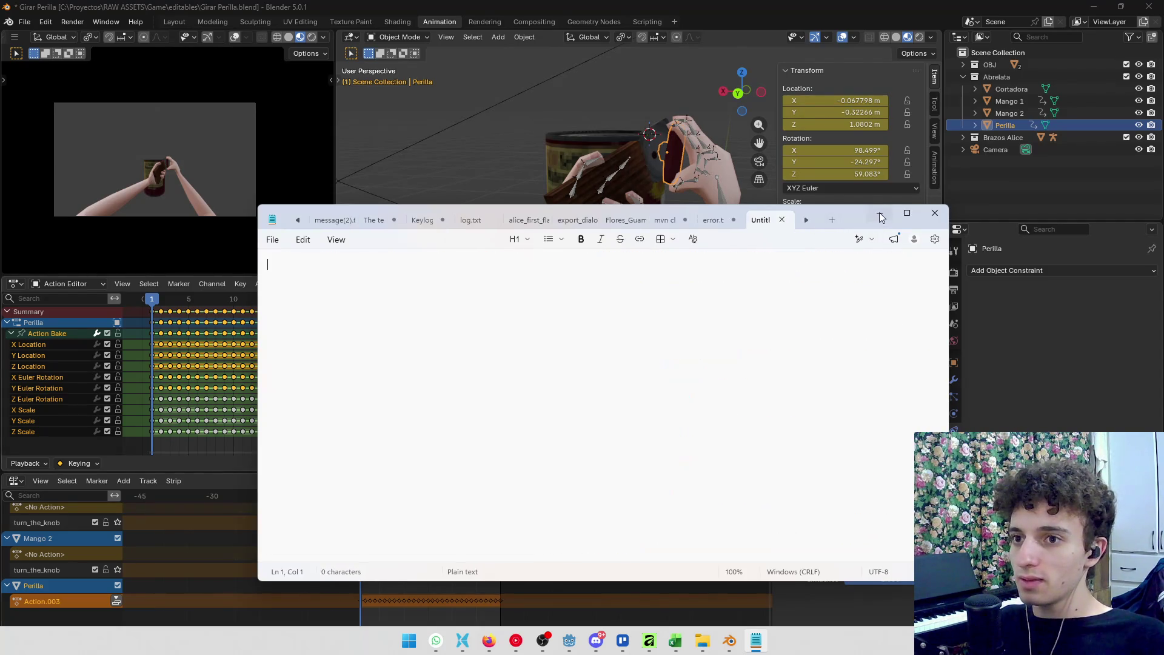
click(880, 213)
key(ctrl+a)
click(688, 160)
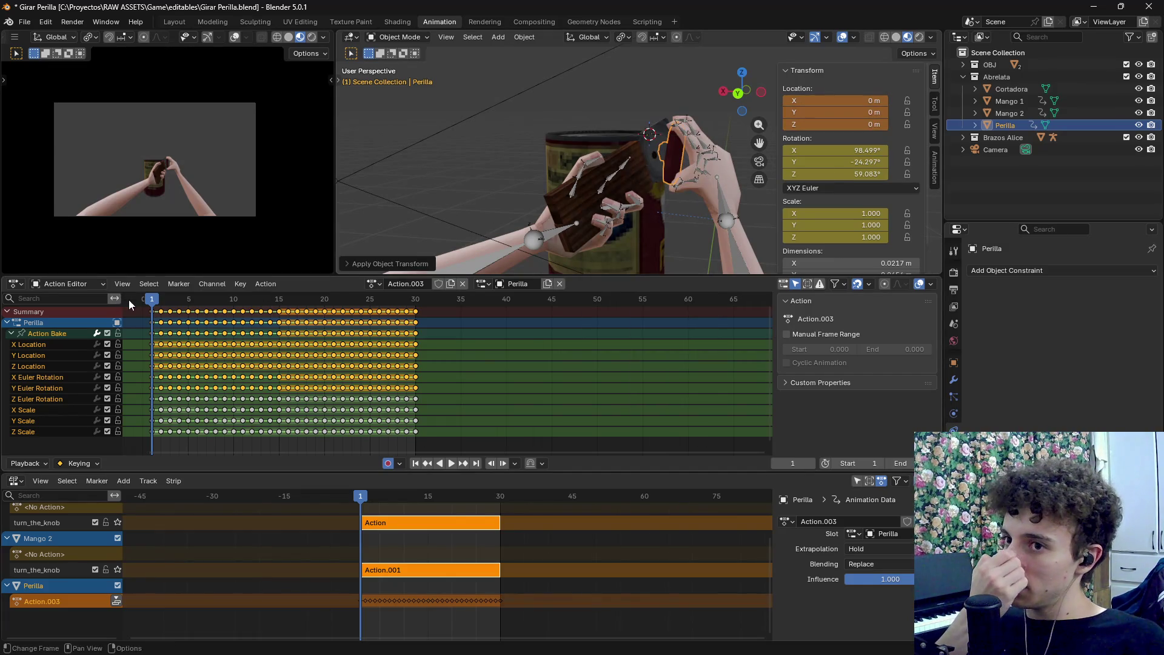
Scrub the first few frames, stop on frame 1 and move in close to the knob and camera
mouse_move(154, 300)
mouse_down()
mouse_move(198, 305)
mouse_move(144, 311)
mouse_move(163, 316)
mouse_move(152, 330)
mouse_up()
key(space)
scroll(694, 175, down, 10)
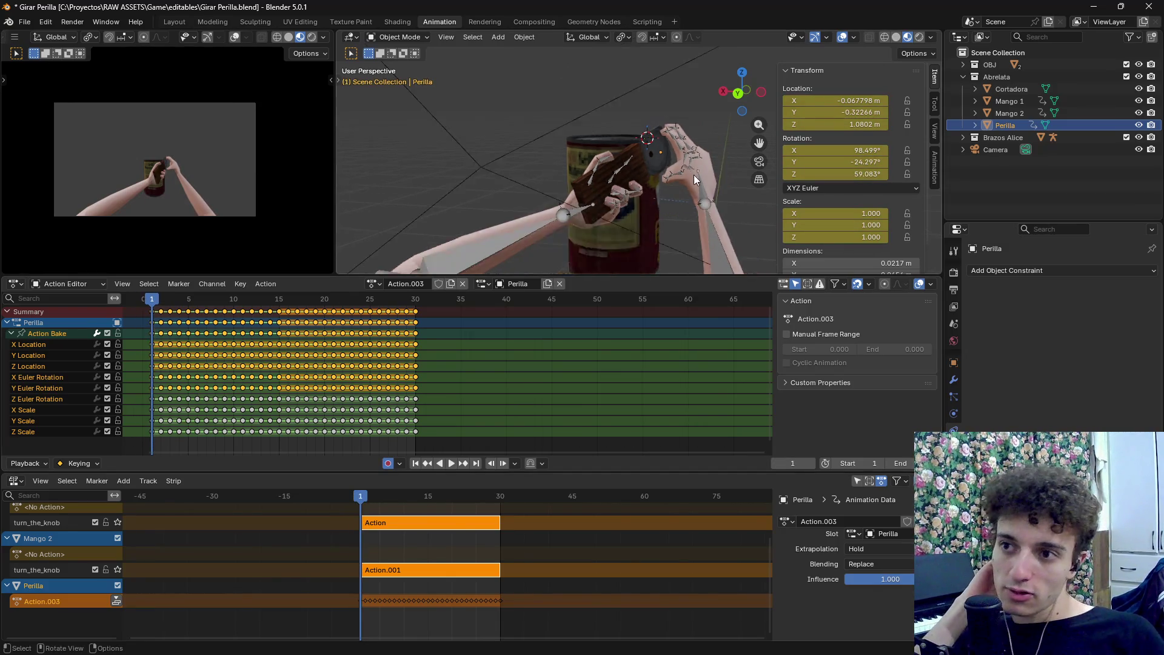
scroll(619, 242, up, 2)
right_click(627, 228)
scroll(583, 182, up, 2)
scroll(584, 180, up, 3)
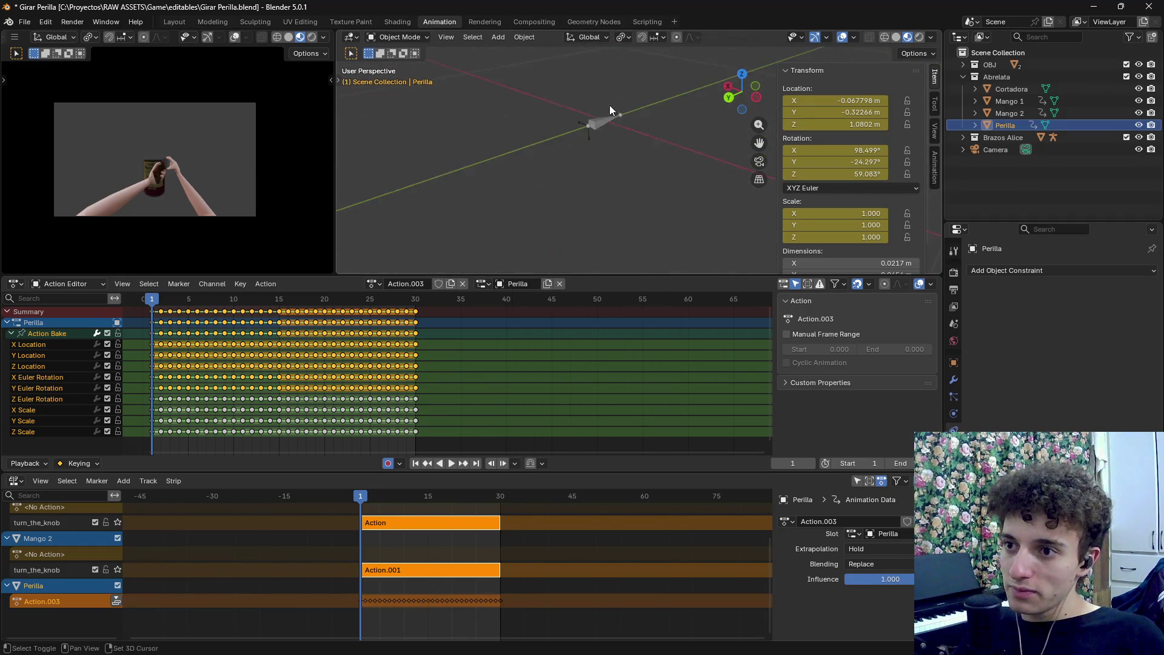
scroll(625, 148, up, 2)
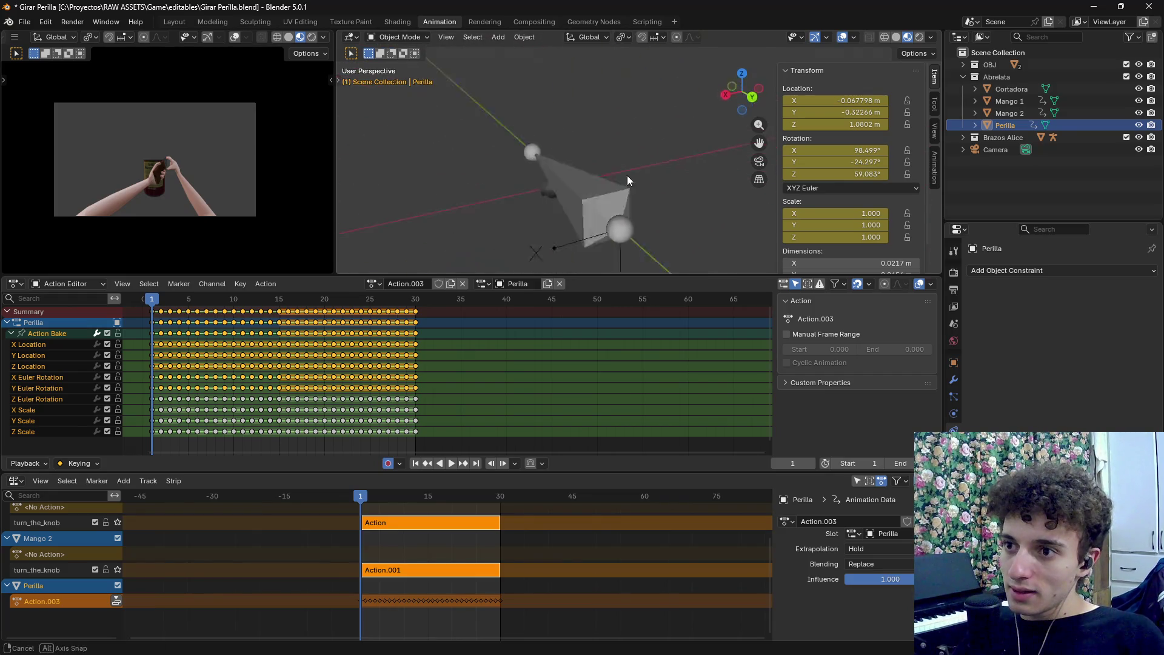
scroll(593, 189, down, 5)
mouse_move(624, 210)
mouse_down()
mouse_move(660, 122)
mouse_move(598, 240)
mouse_move(631, 122)
mouse_move(602, 187)
mouse_move(592, 154)
mouse_move(632, 128)
mouse_up()
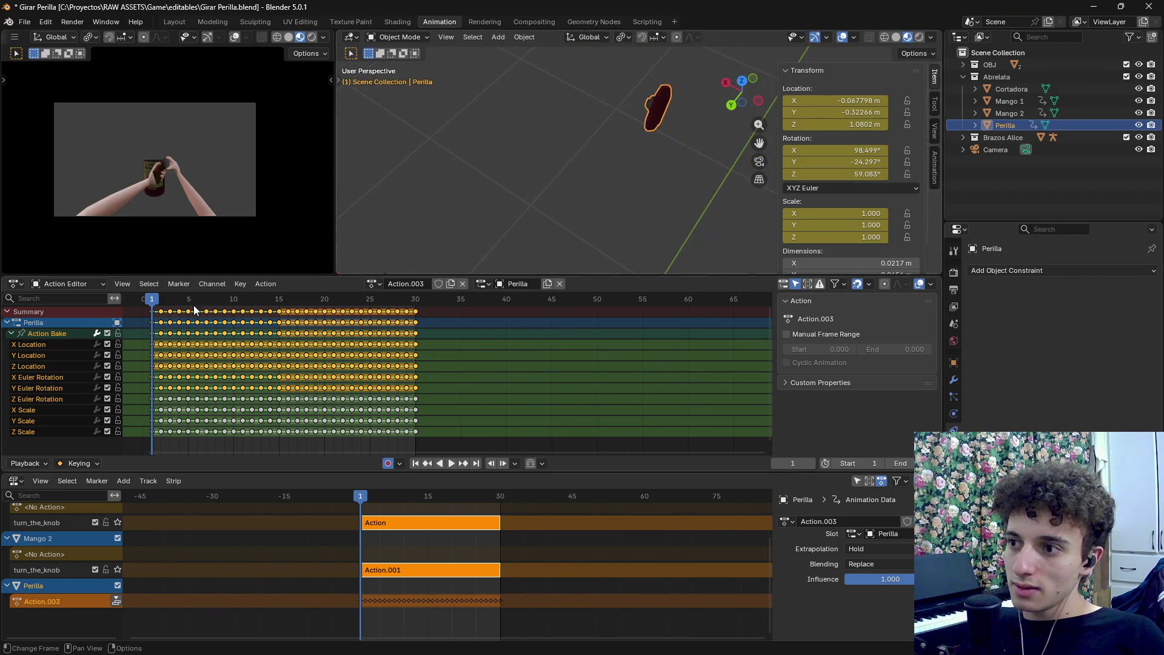
Alternate scrubbing to frames 4–7 with orbits, then play, stop and return to frame 1
mouse_move(148, 297)
mouse_down()
mouse_move(192, 306)
mouse_move(160, 304)
mouse_up()
drag(621, 193, 589, 195)
mouse_move(162, 300)
mouse_down()
mouse_move(181, 300)
mouse_move(151, 300)
mouse_up()
mouse_move(661, 200)
mouse_down()
mouse_move(585, 166)
mouse_move(584, 140)
mouse_move(597, 133)
mouse_move(564, 182)
mouse_up()
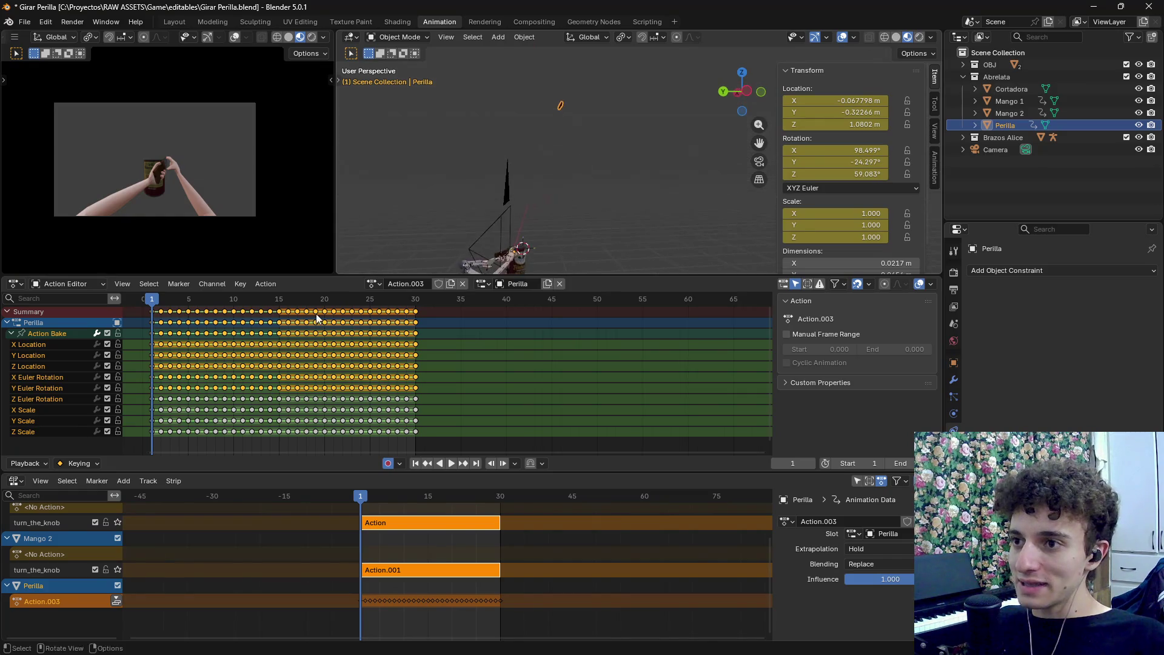
drag(152, 305, 206, 301)
mouse_move(564, 230)
mouse_down()
mouse_move(588, 213)
mouse_move(601, 163)
mouse_move(584, 172)
mouse_up()
key(space)
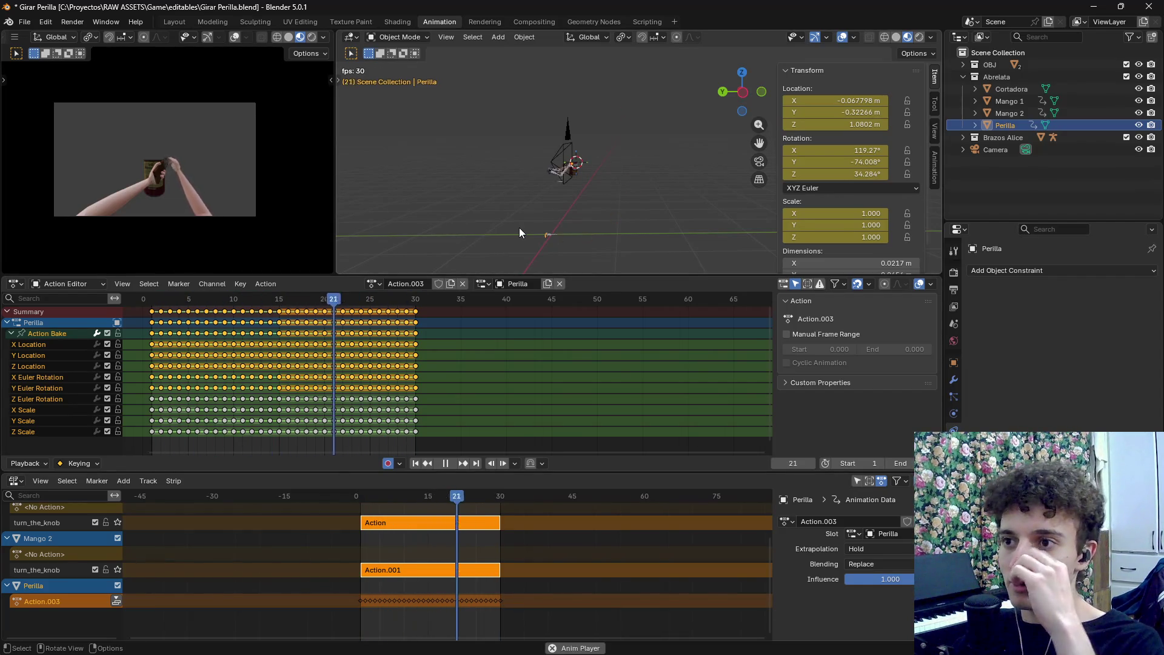
key(space)
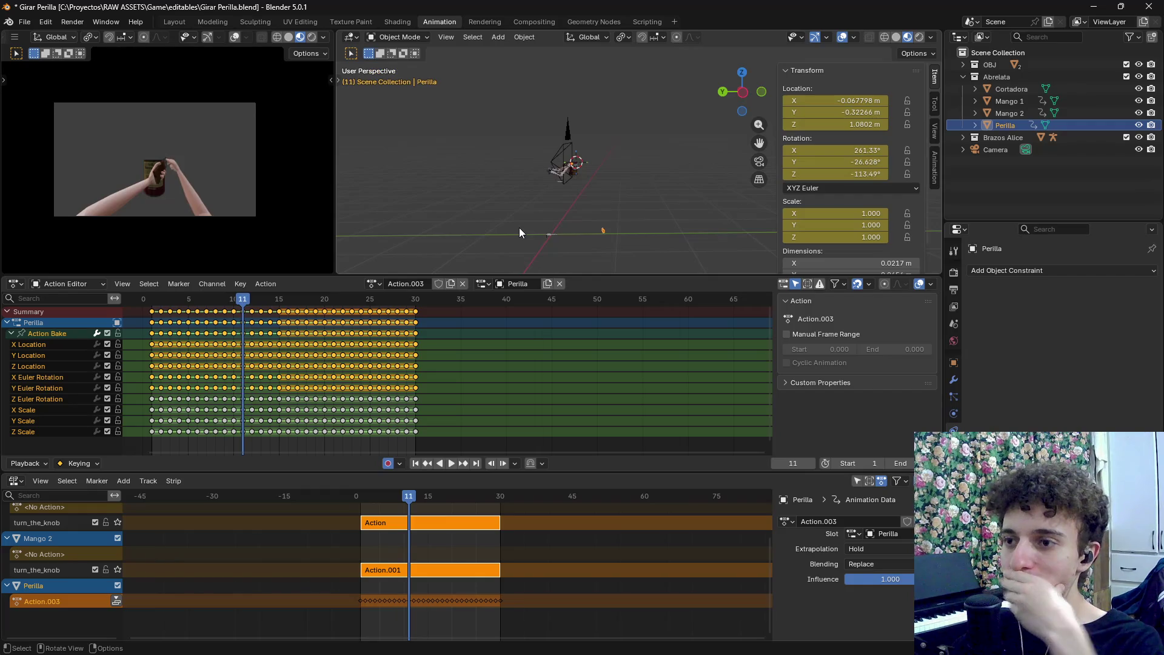
drag(242, 299, 152, 299)
Set the knob's origin to its geometry, then move its geometry to the origin
drag(604, 64, 571, 110)
right_click(572, 110)
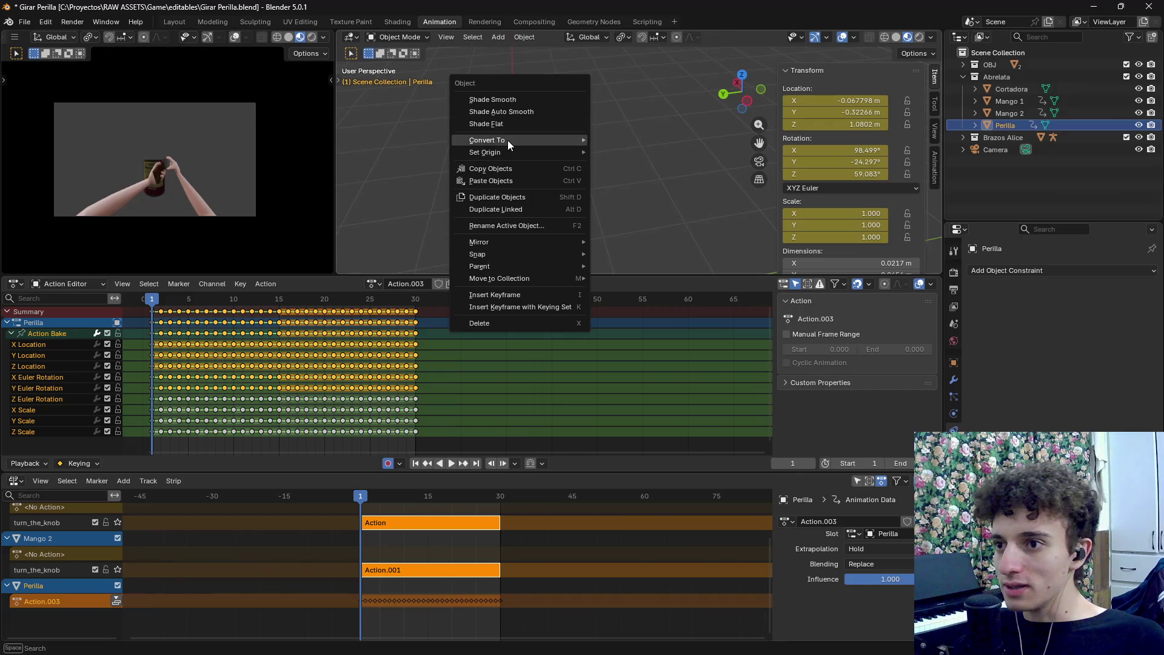
mouse_move(508, 151)
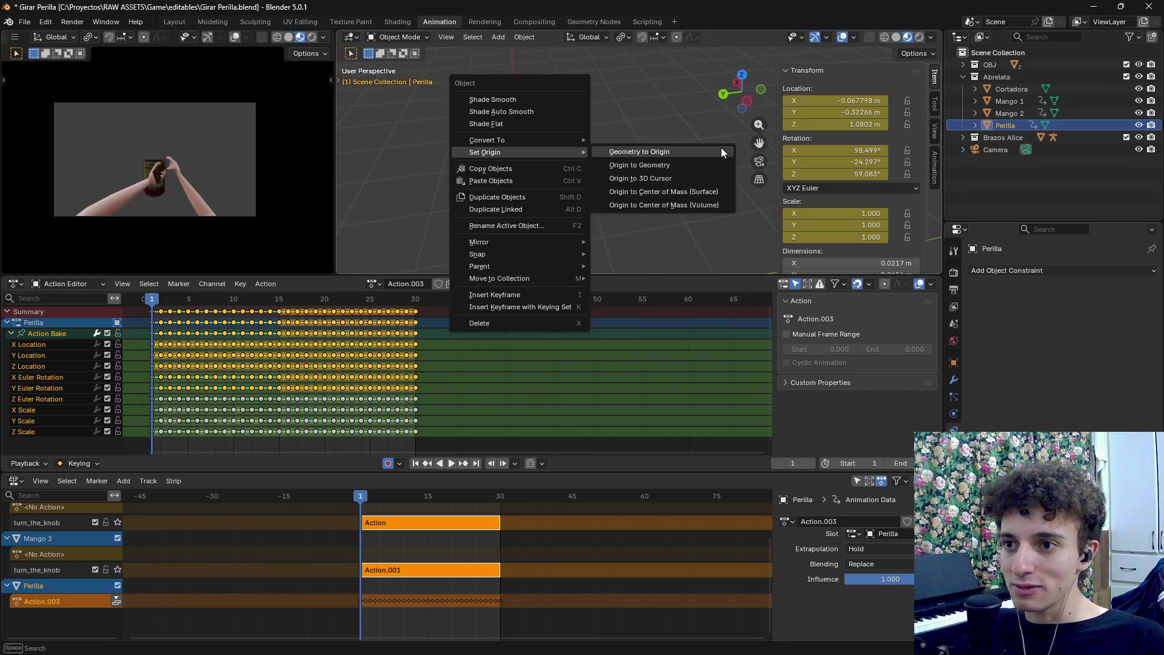
click(667, 169)
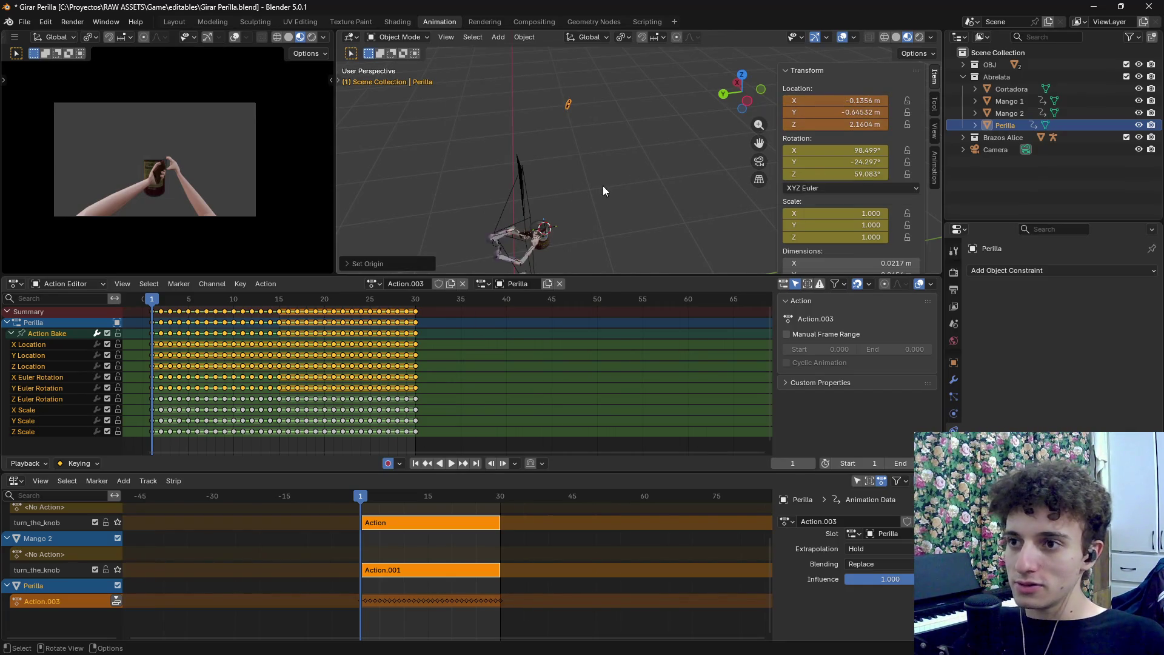
right_click(580, 125)
mouse_move(581, 126)
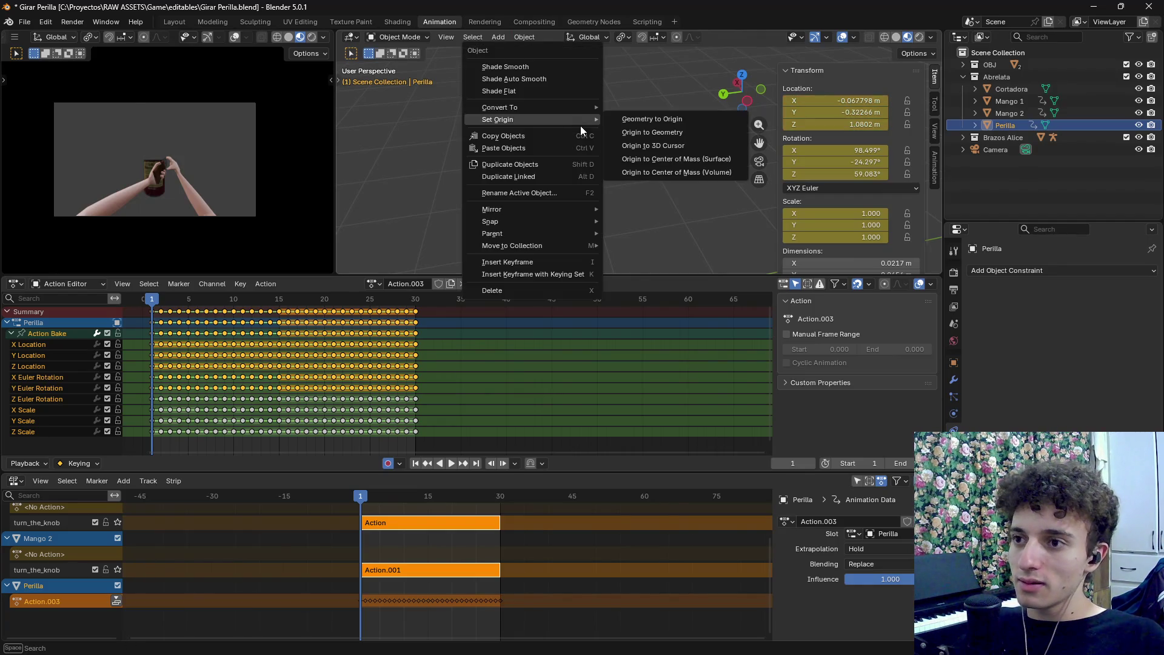
click(666, 124)
Scrub frames 1 to 27, then finish tweaking Action.003 back into its strip
mouse_move(563, 238)
mouse_down()
mouse_move(620, 205)
mouse_move(591, 179)
mouse_move(634, 205)
mouse_move(622, 187)
mouse_up()
mouse_move(150, 299)
mouse_down()
mouse_move(403, 309)
mouse_move(127, 334)
mouse_up()
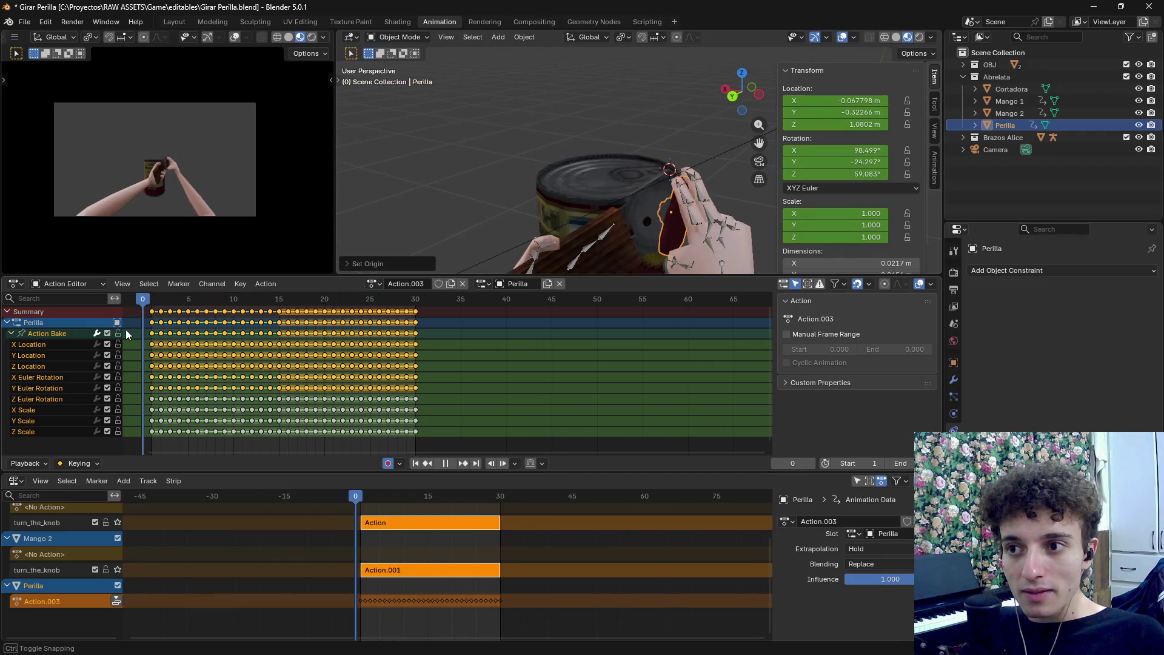
key(space)
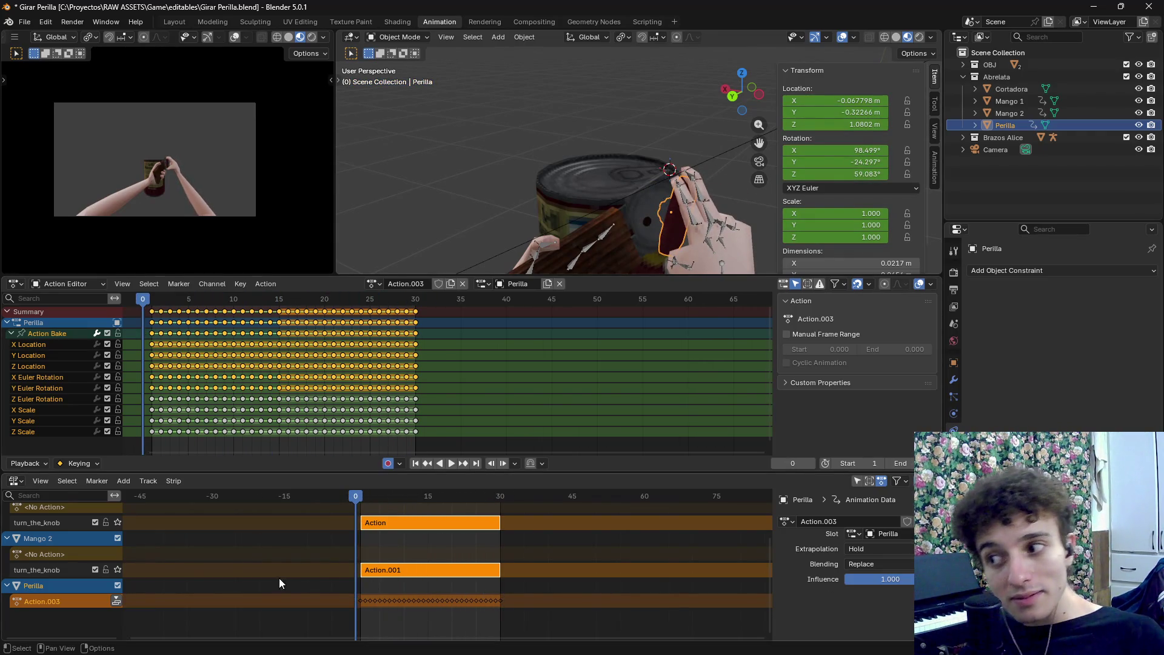
click(110, 599)
click(49, 568)
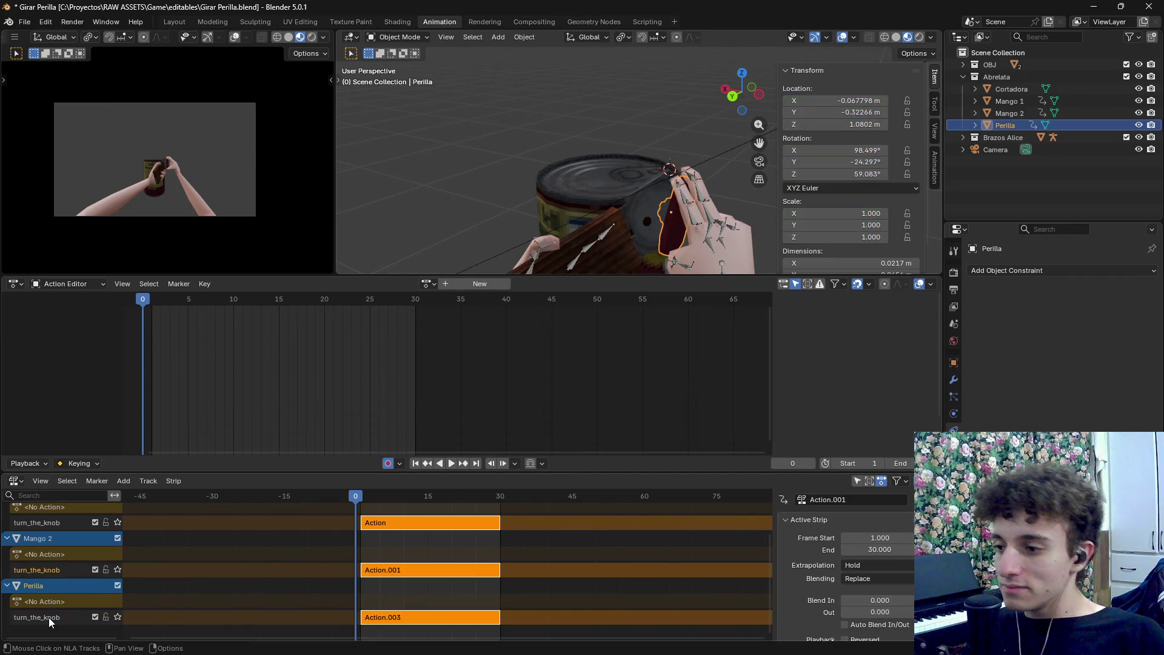